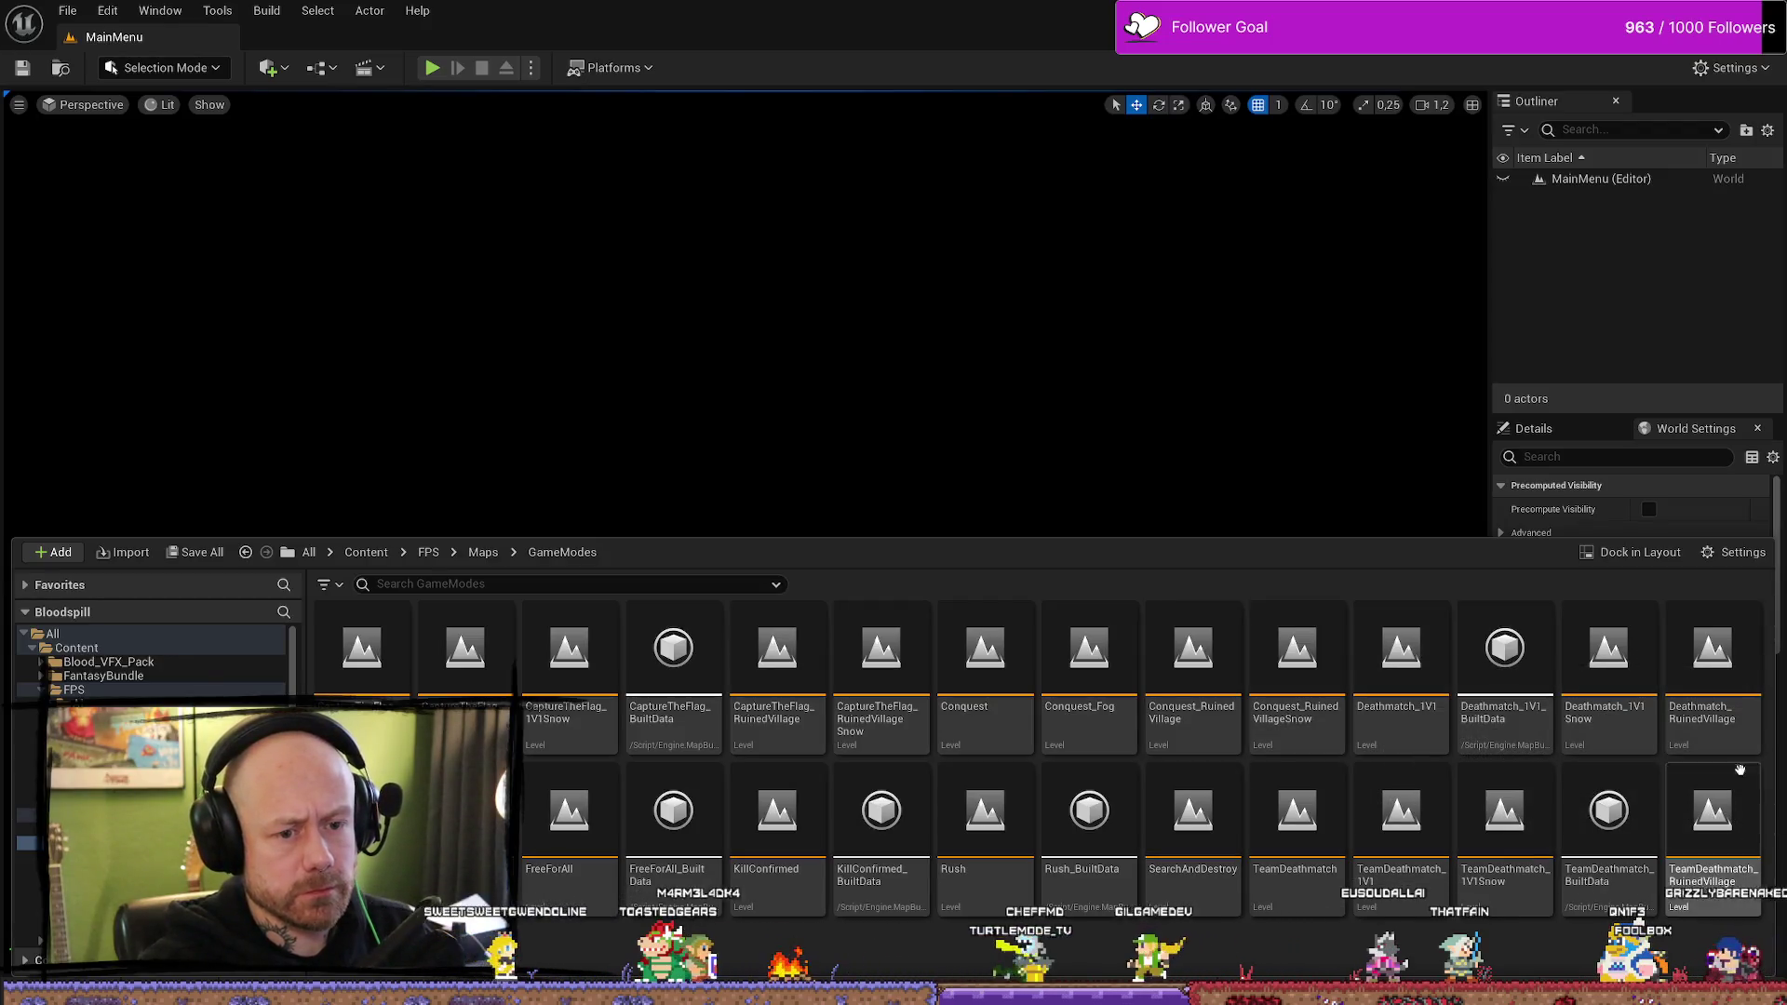
- Save BP_PlayerState, open Deathmatch_RuinedVillage and run a short play-test walking forward
{"action": "double_click", "coordinate": [1712, 651]}
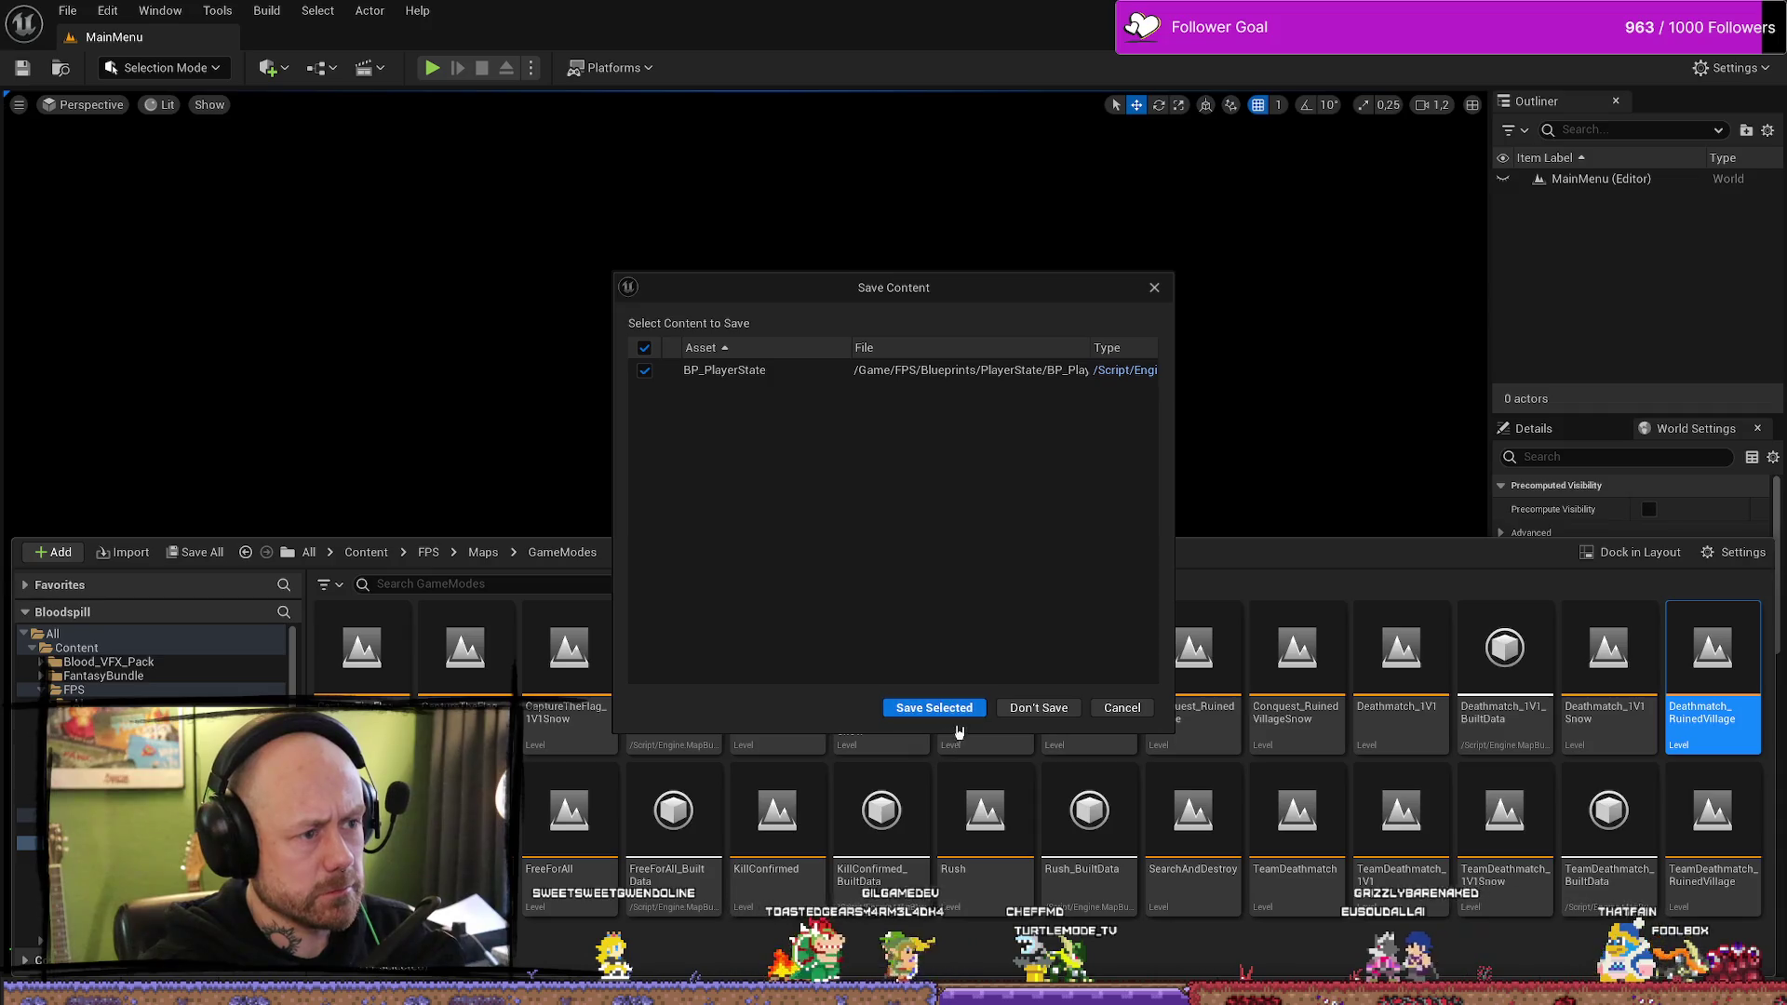
{"action": "left_click", "coordinate": [959, 710]}
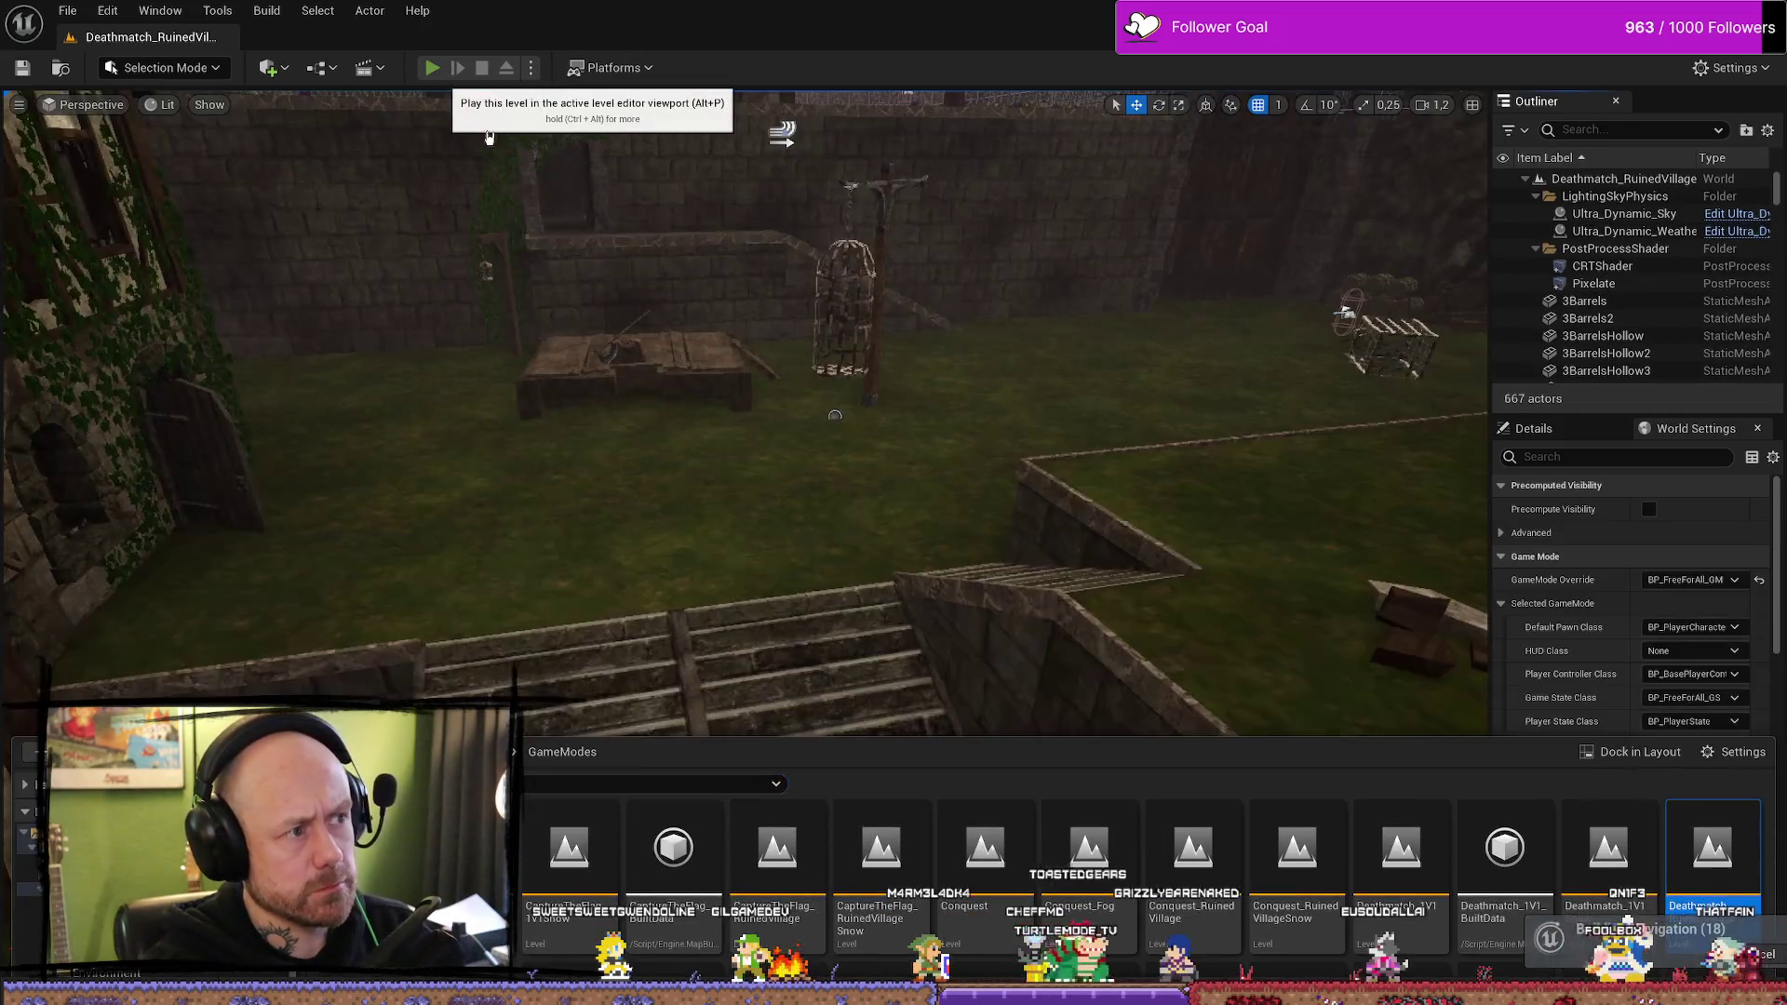
{"action": "left_click", "coordinate": [432, 67]}
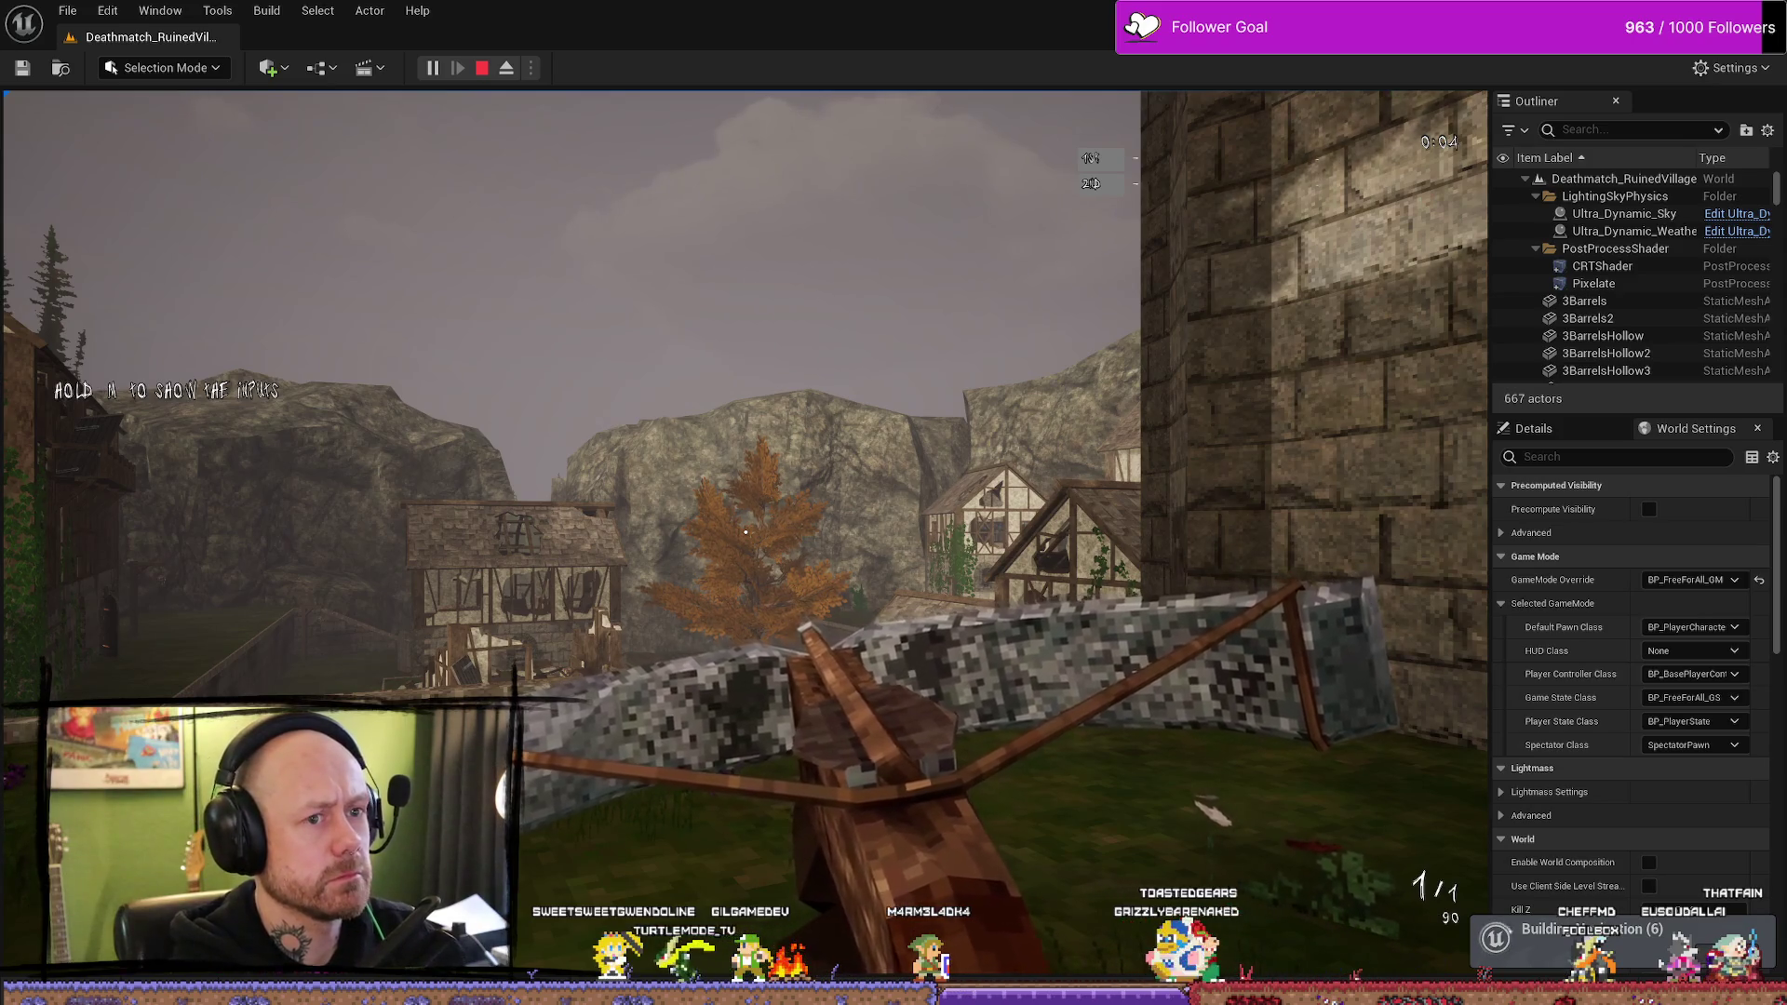
{"action": "key", "text": "w"}
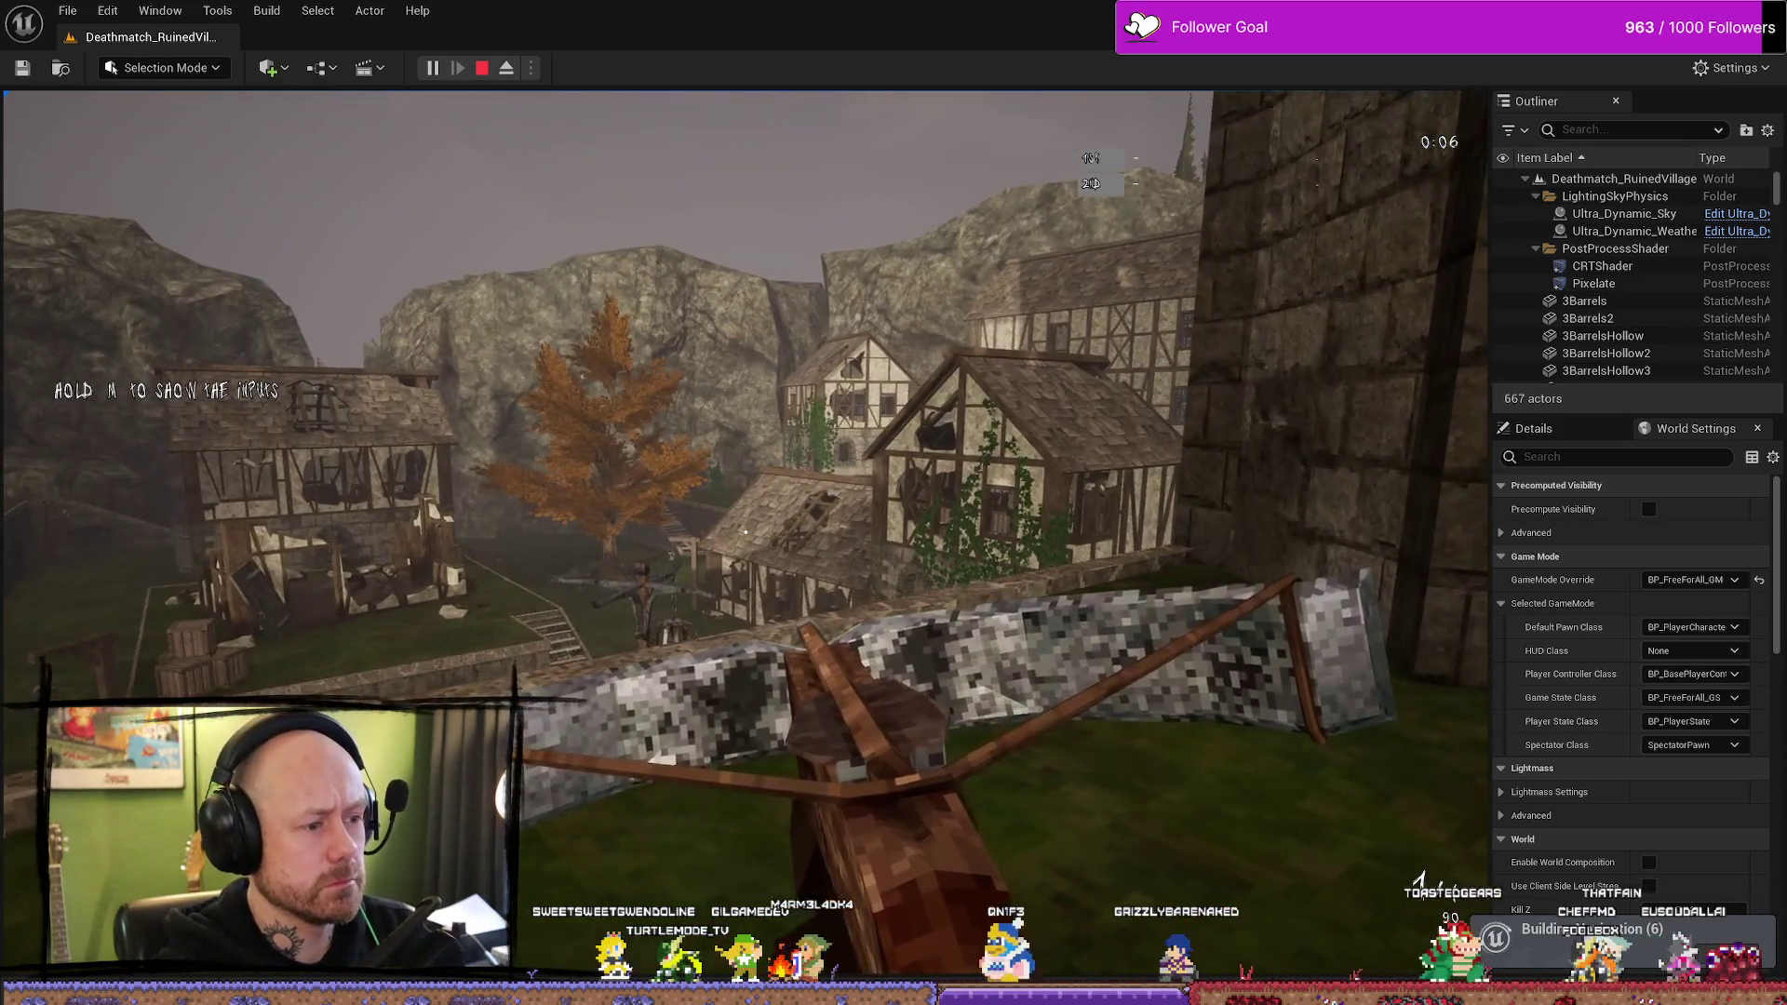
{"action": "mouse_move", "coordinate": [746, 532]}
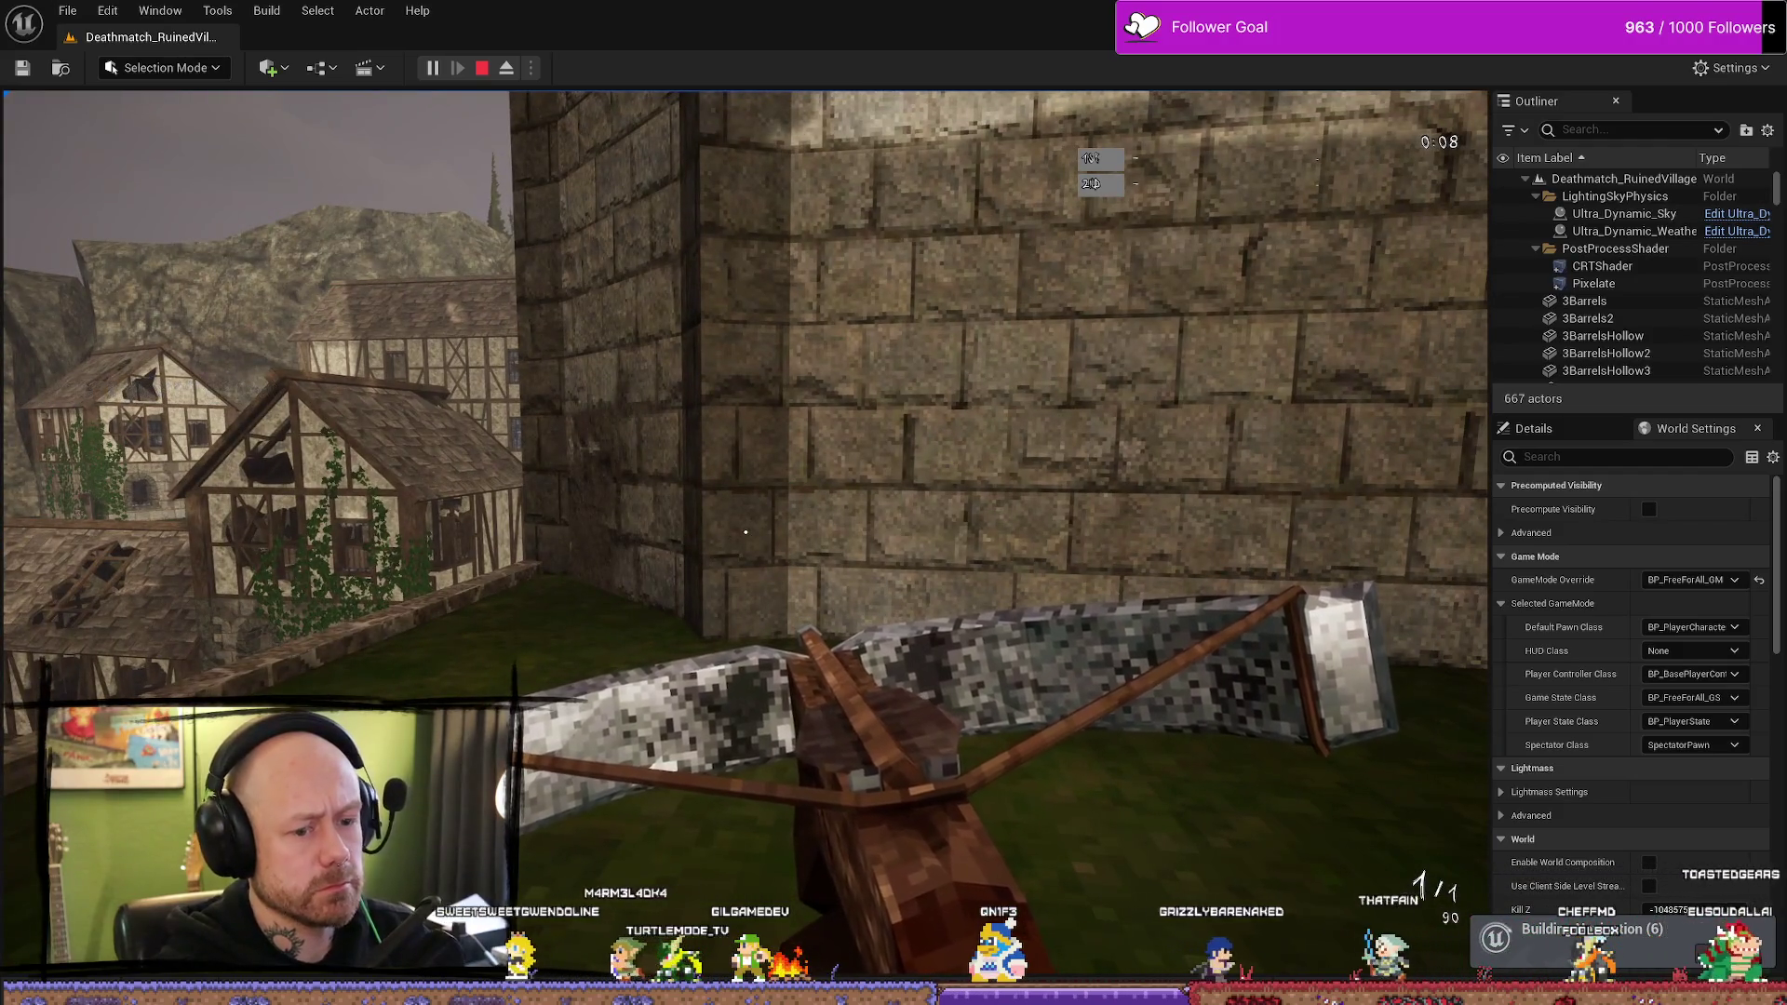
{"action": "key", "text": "Escape"}
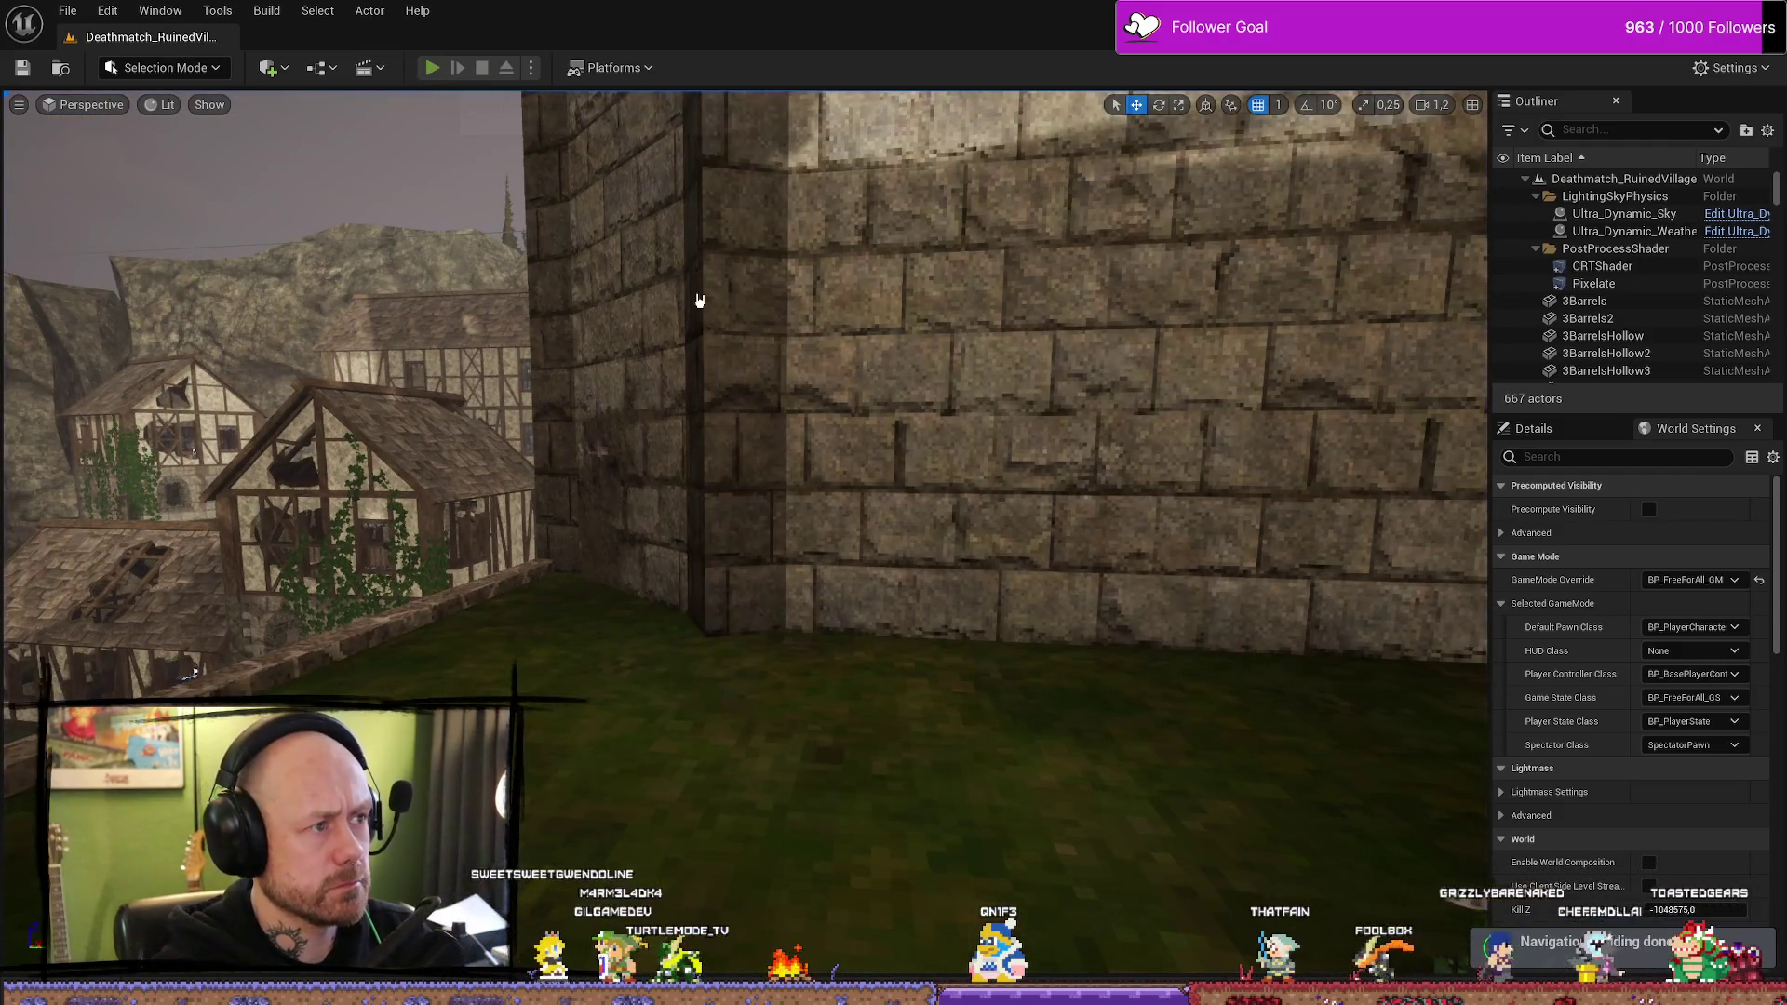
- Play again toward the tower stairs and ruined house, then stop and show the GameModes maps
{"action": "key", "text": "alt+p"}
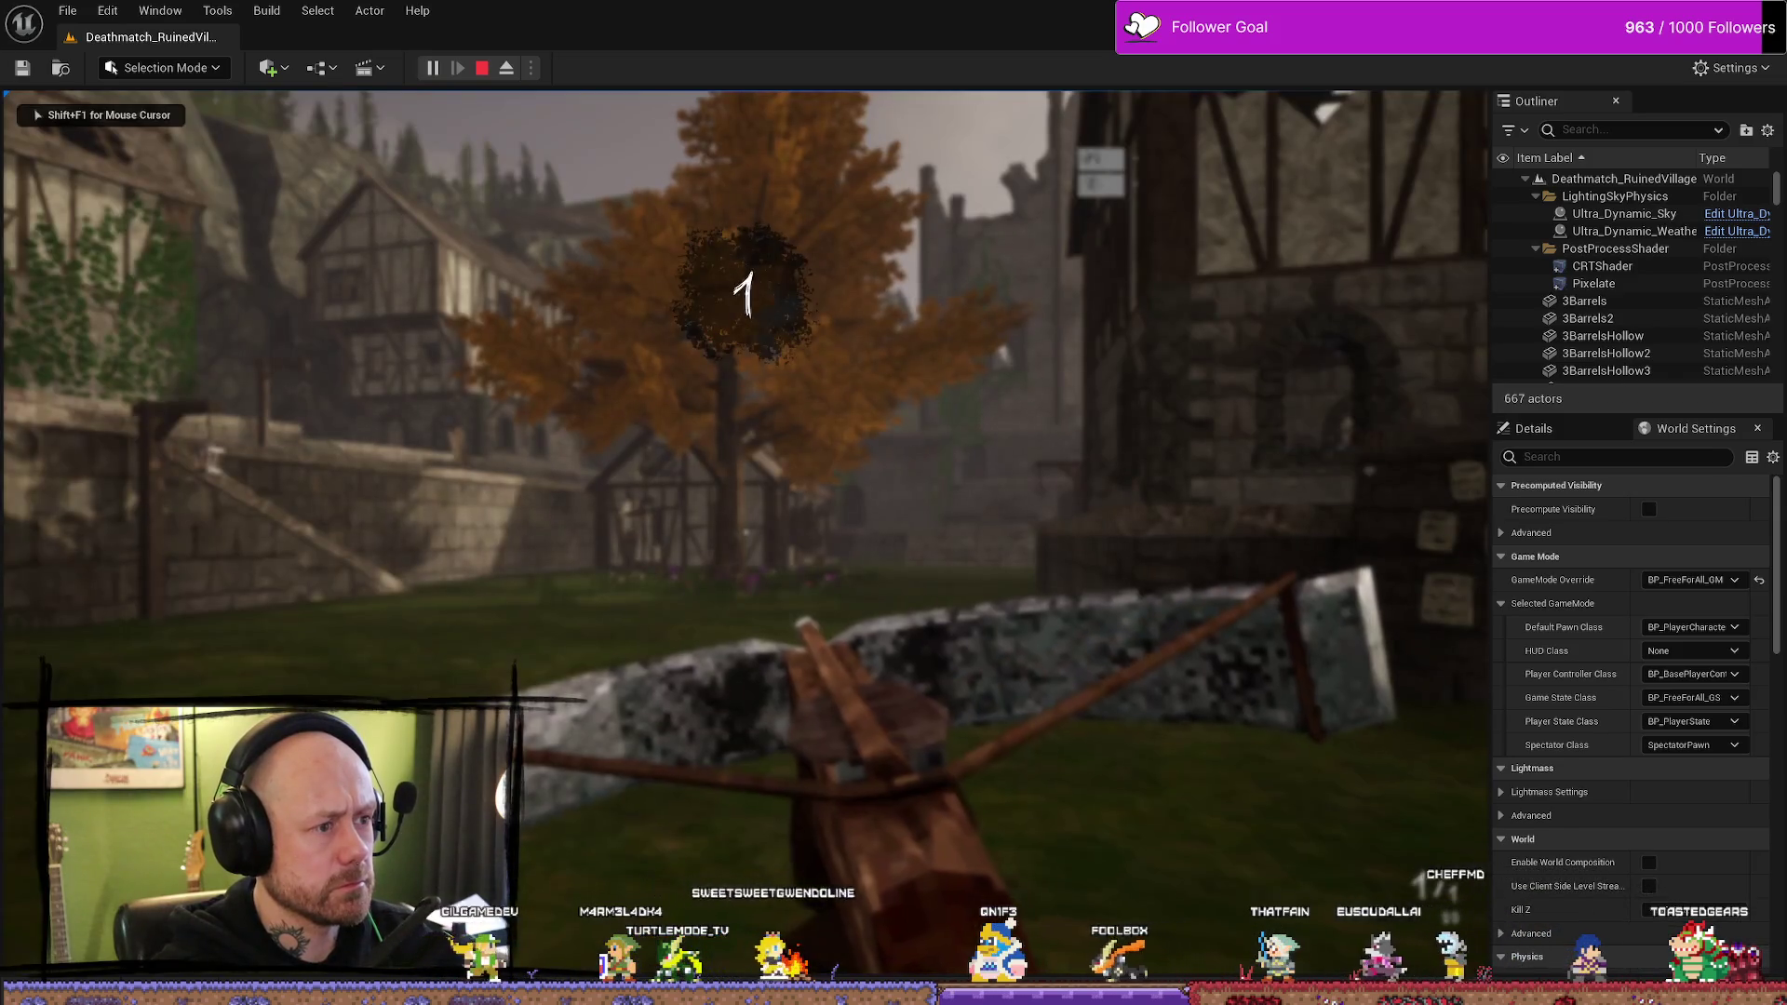
{"action": "key", "text": "w"}
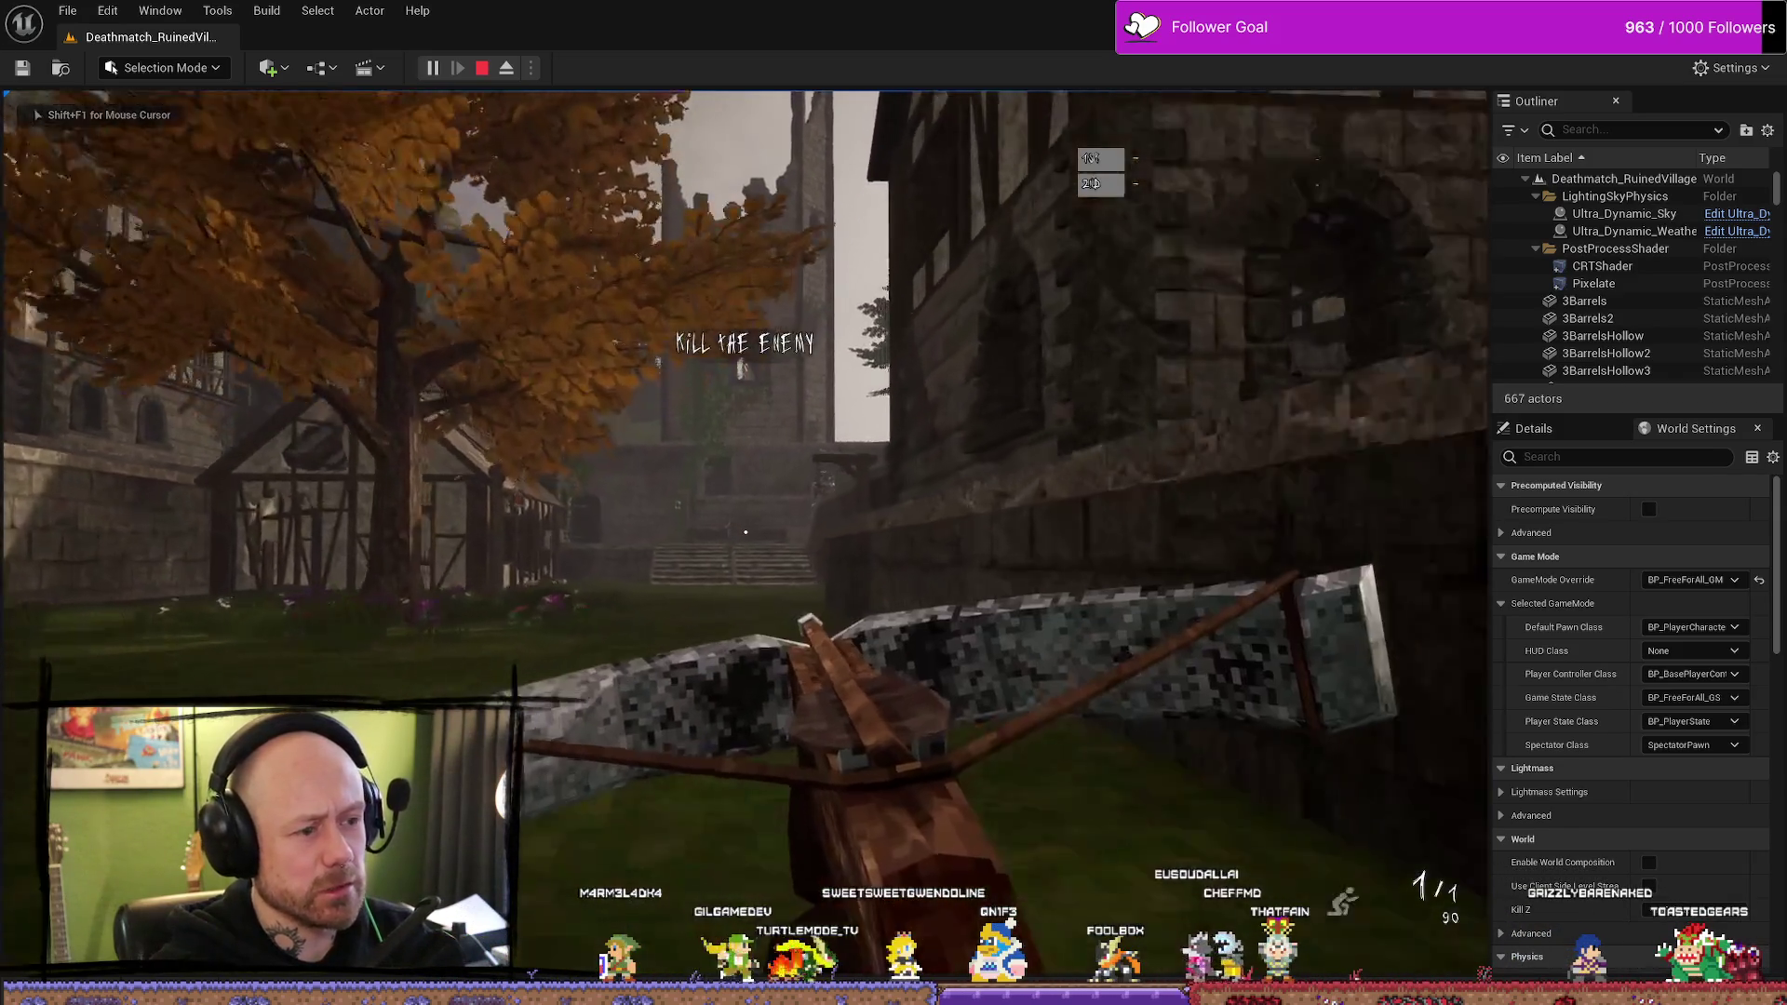
{"action": "key", "text": "w"}
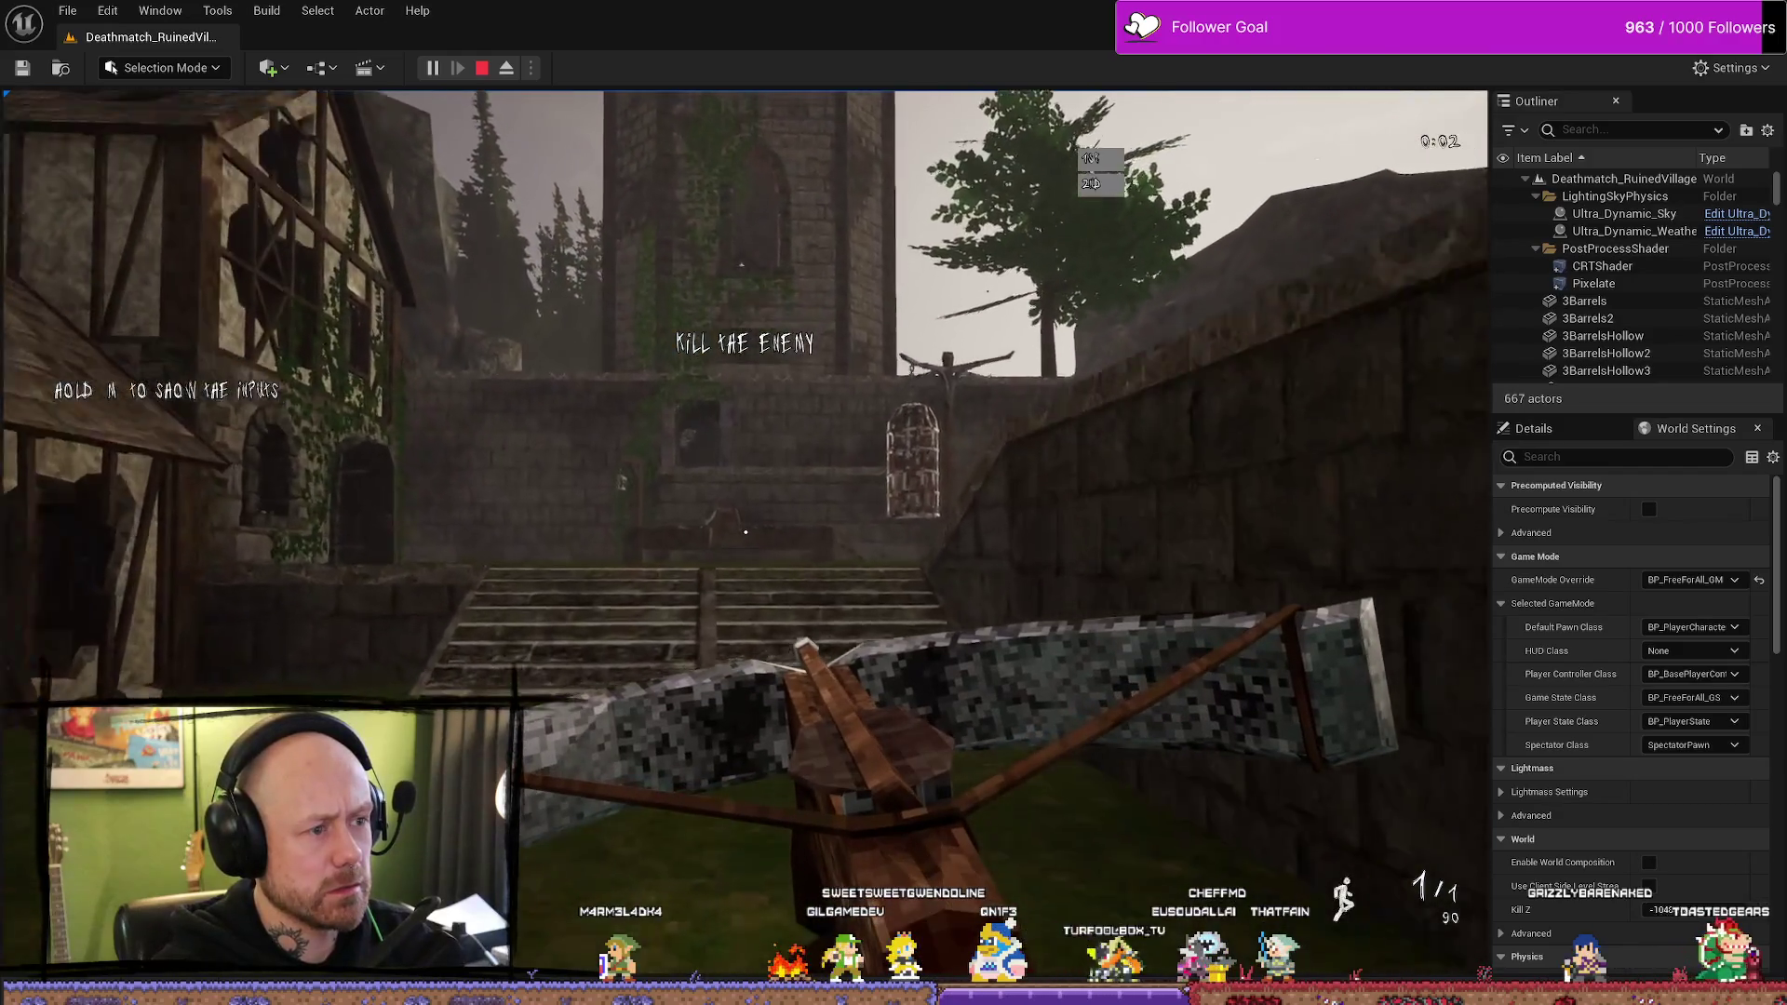
{"action": "key", "text": "w"}
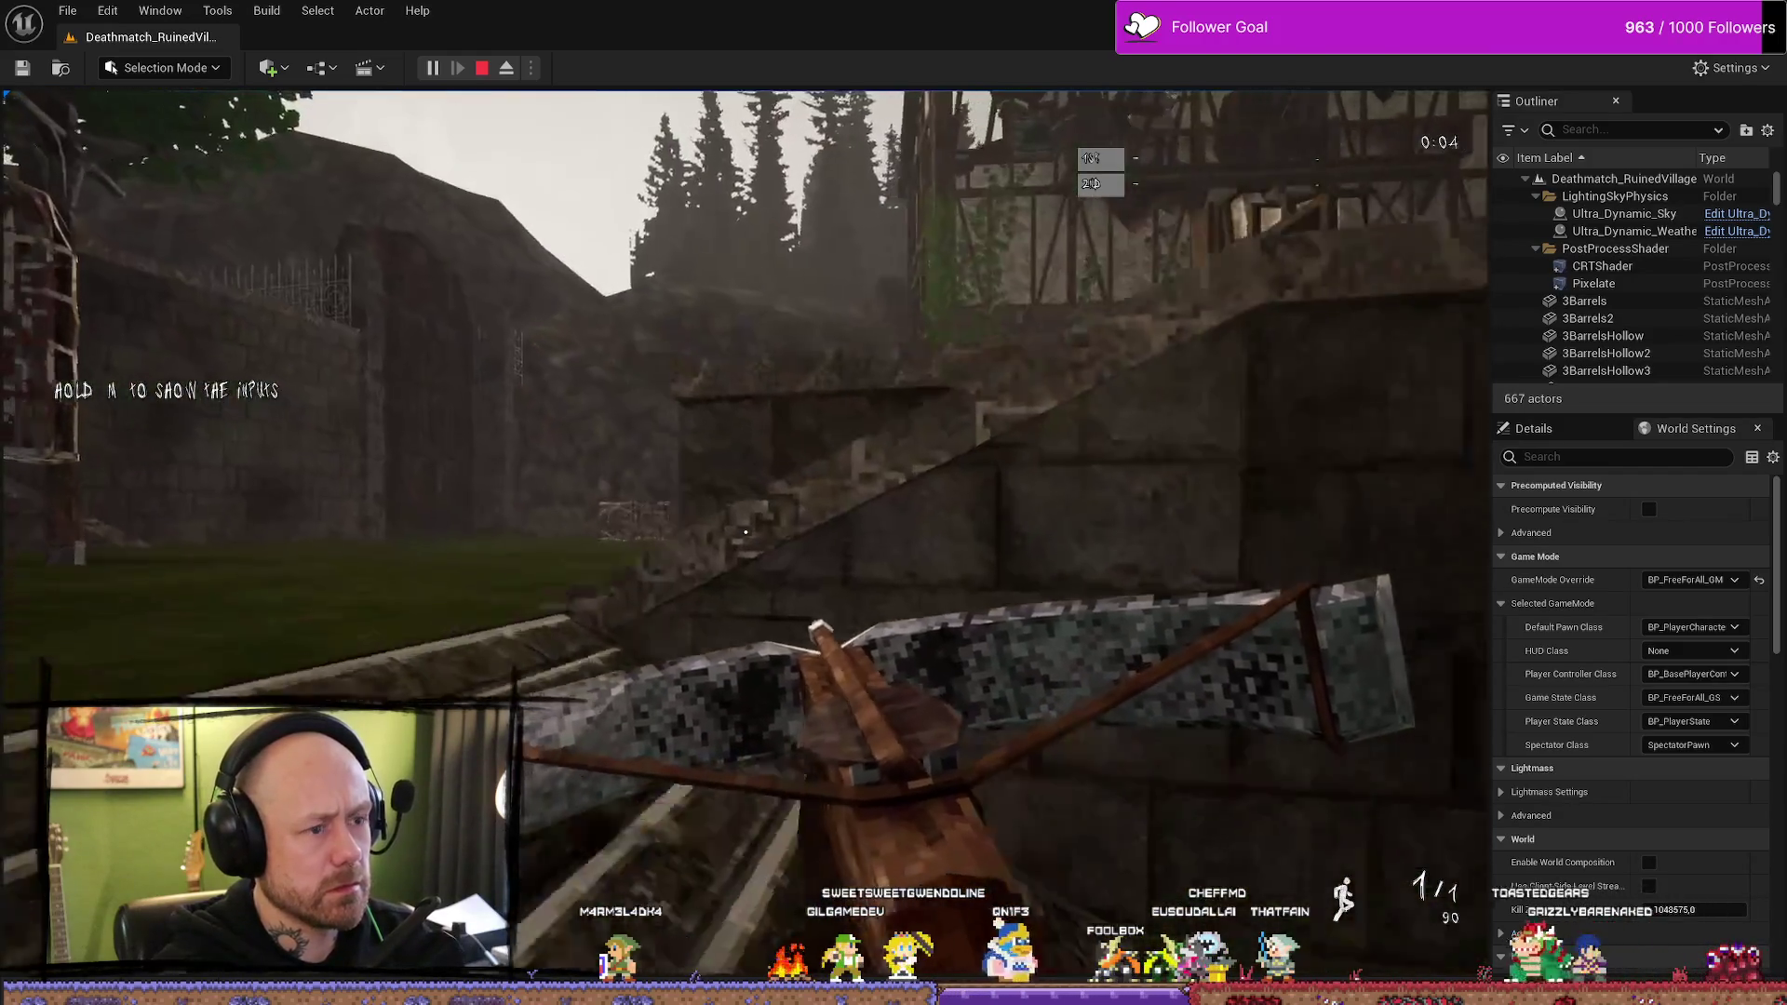
{"action": "key", "text": "w"}
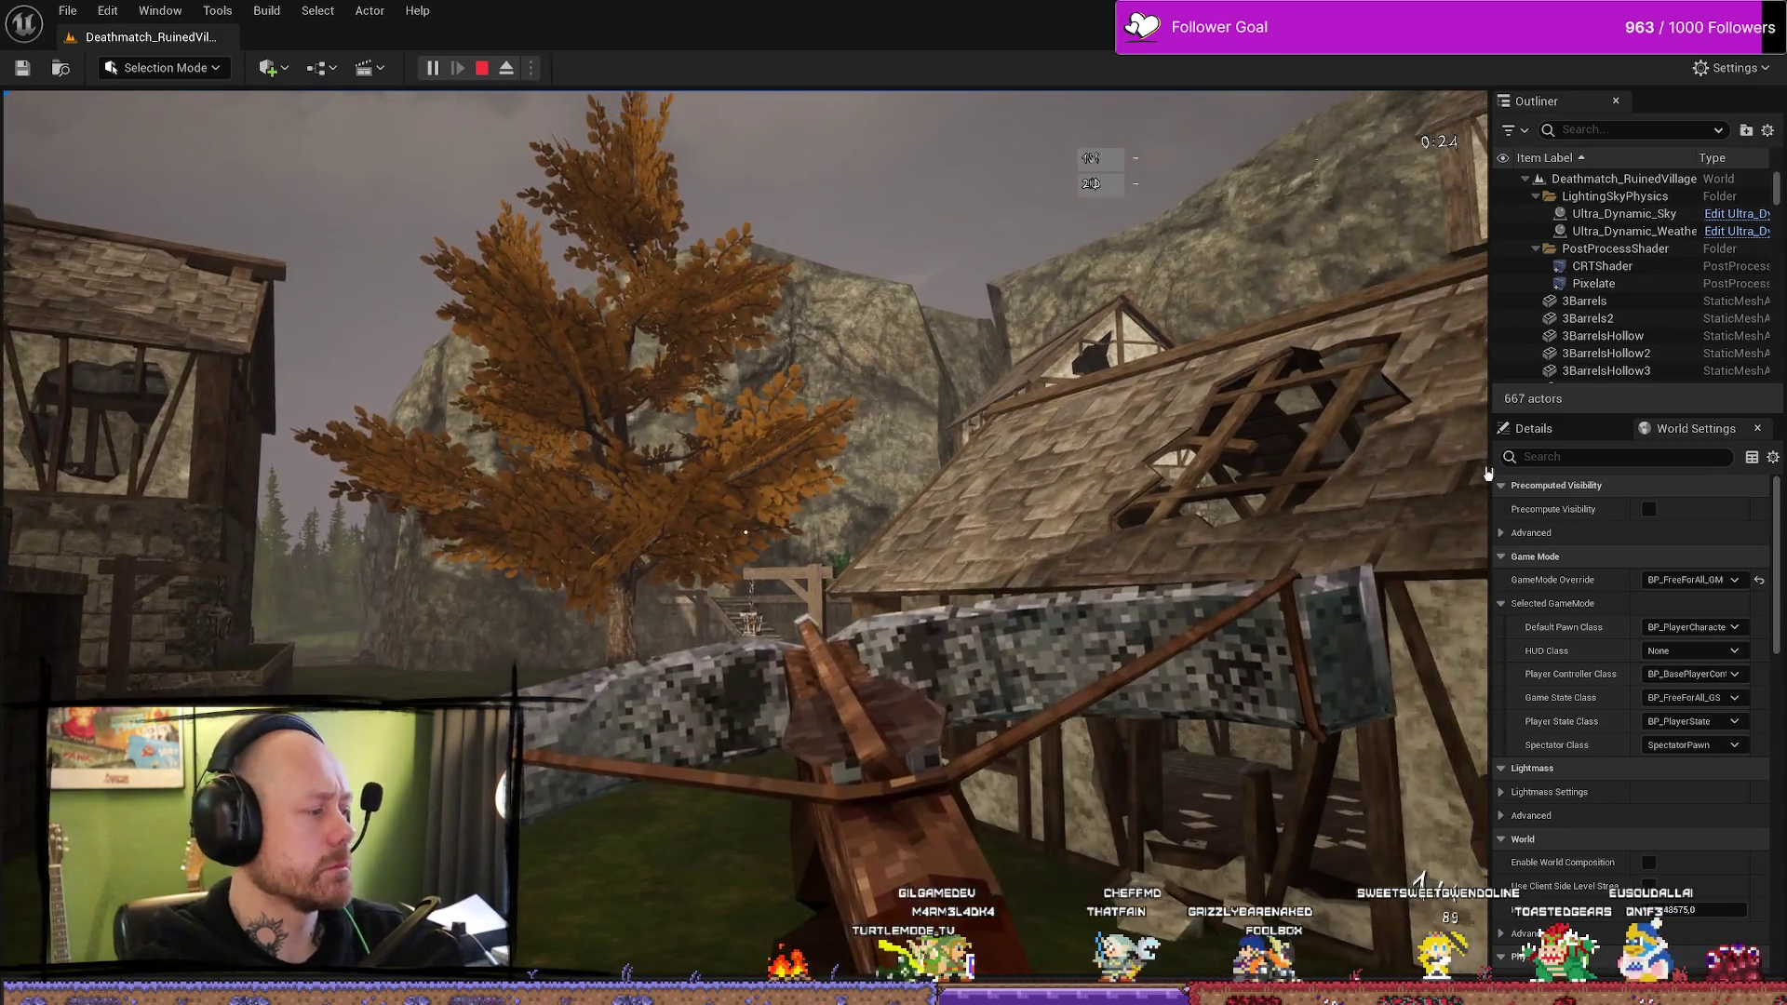
{"action": "key", "text": "Escape"}
{"action": "key", "text": "ctrl+space"}
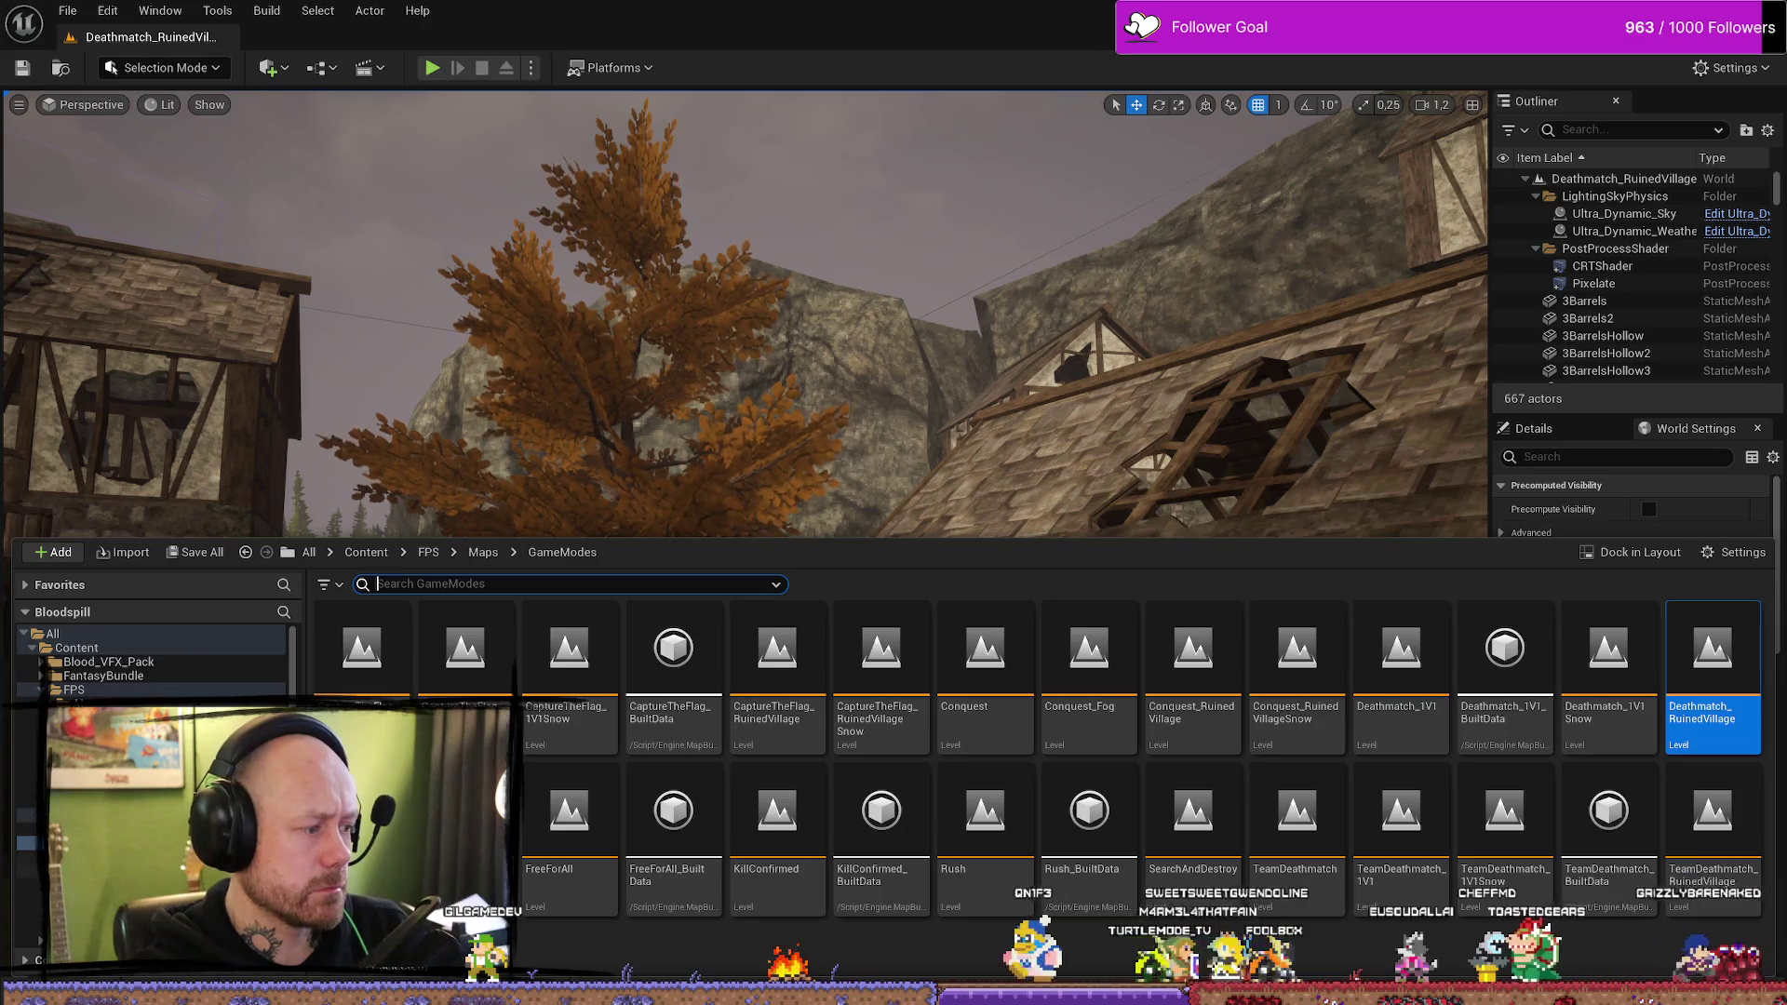
- Play-test MainMenu's SINGLEPLAYER setup, then return to BP_PlayerState's Save Stats graph
{"action": "double_click", "coordinate": [439, 672]}
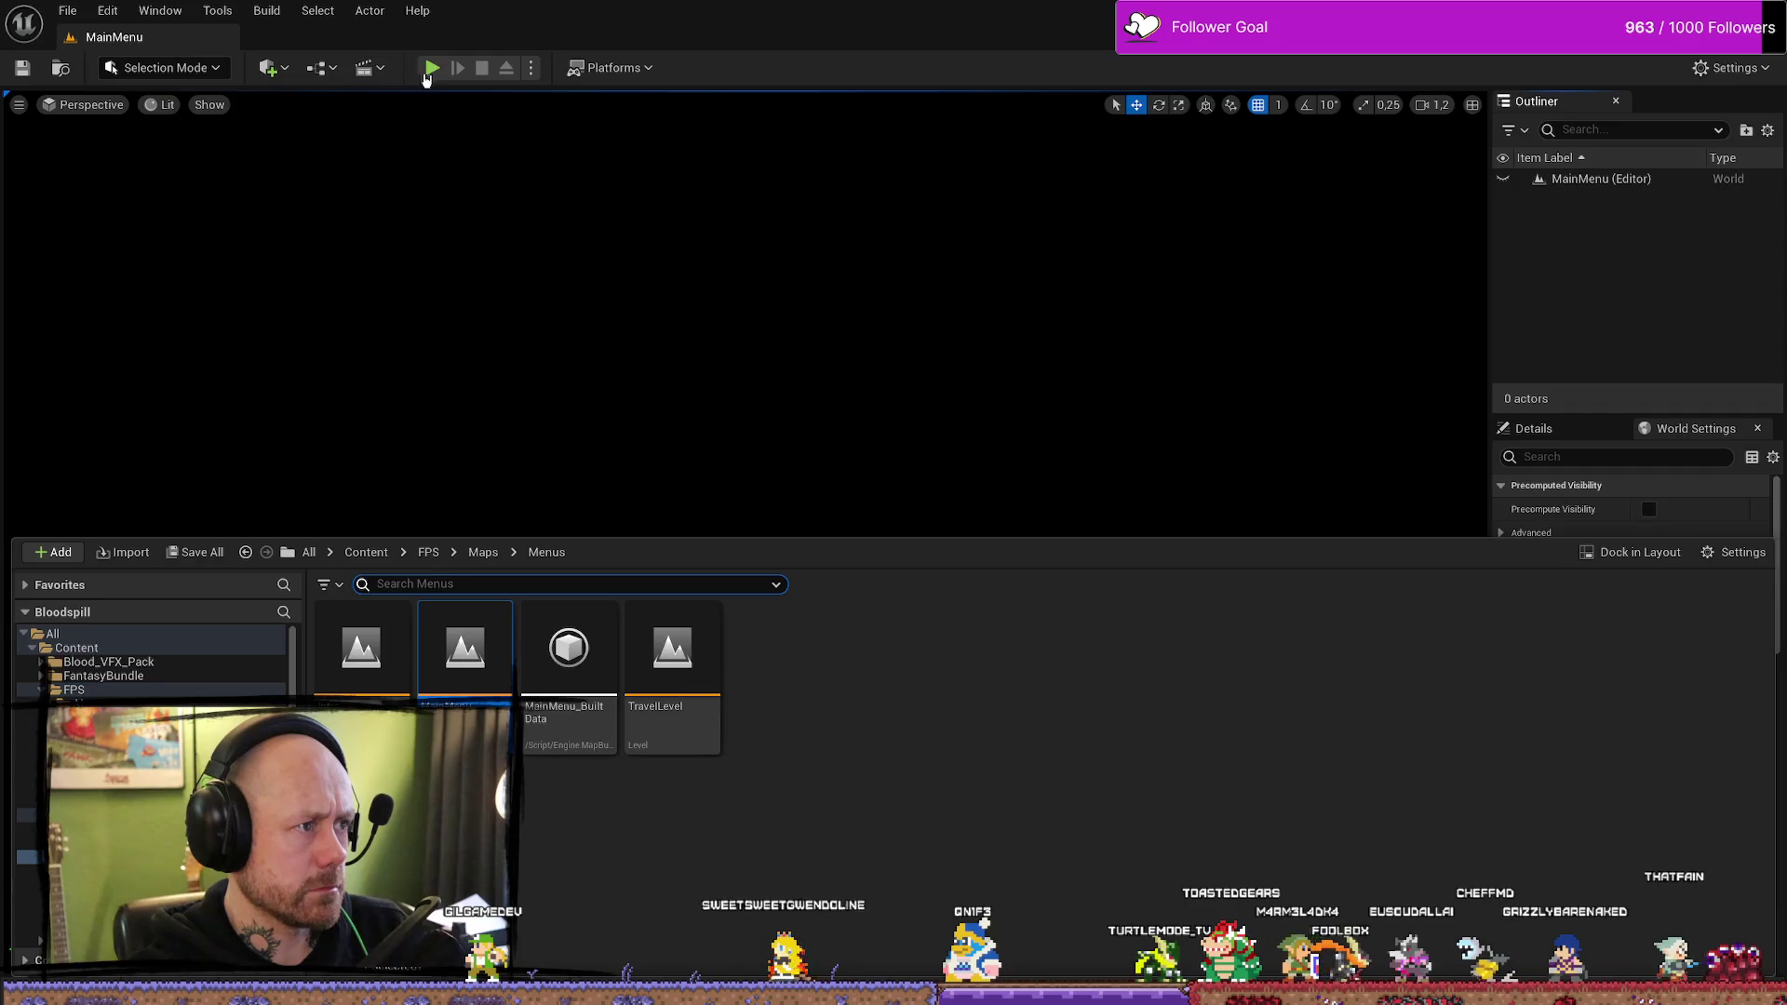
{"action": "left_click", "coordinate": [432, 68]}
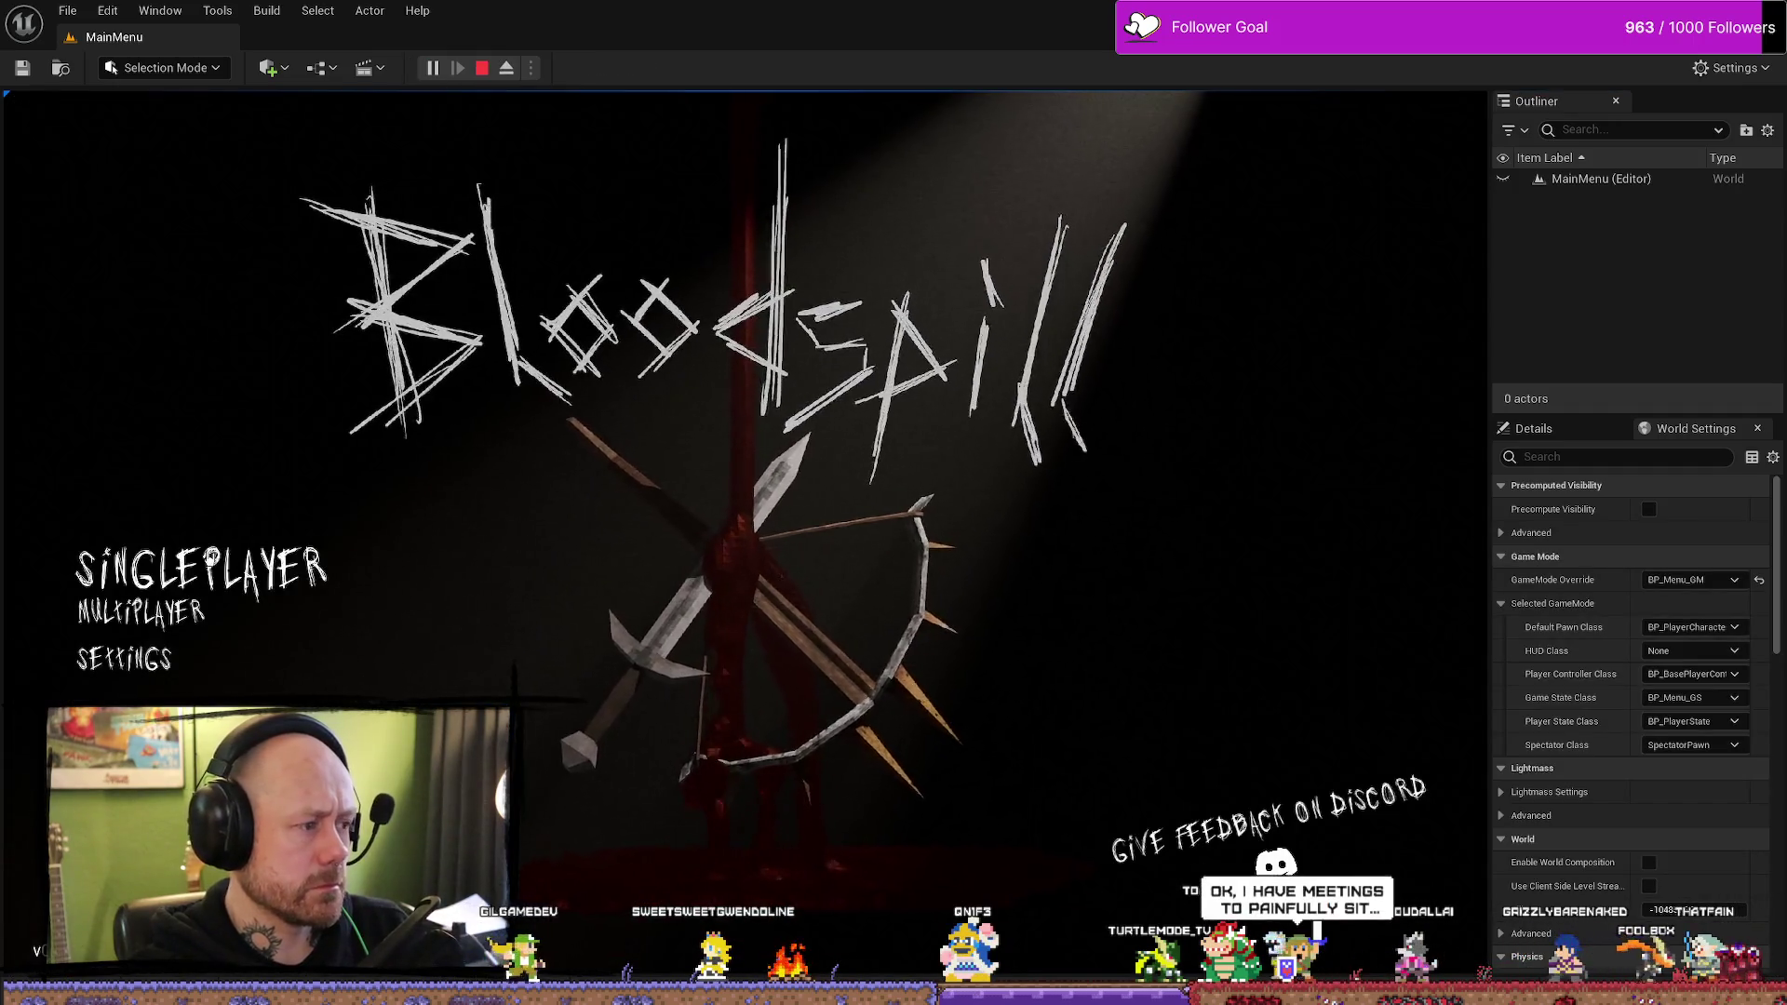
{"action": "left_click", "coordinate": [232, 535]}
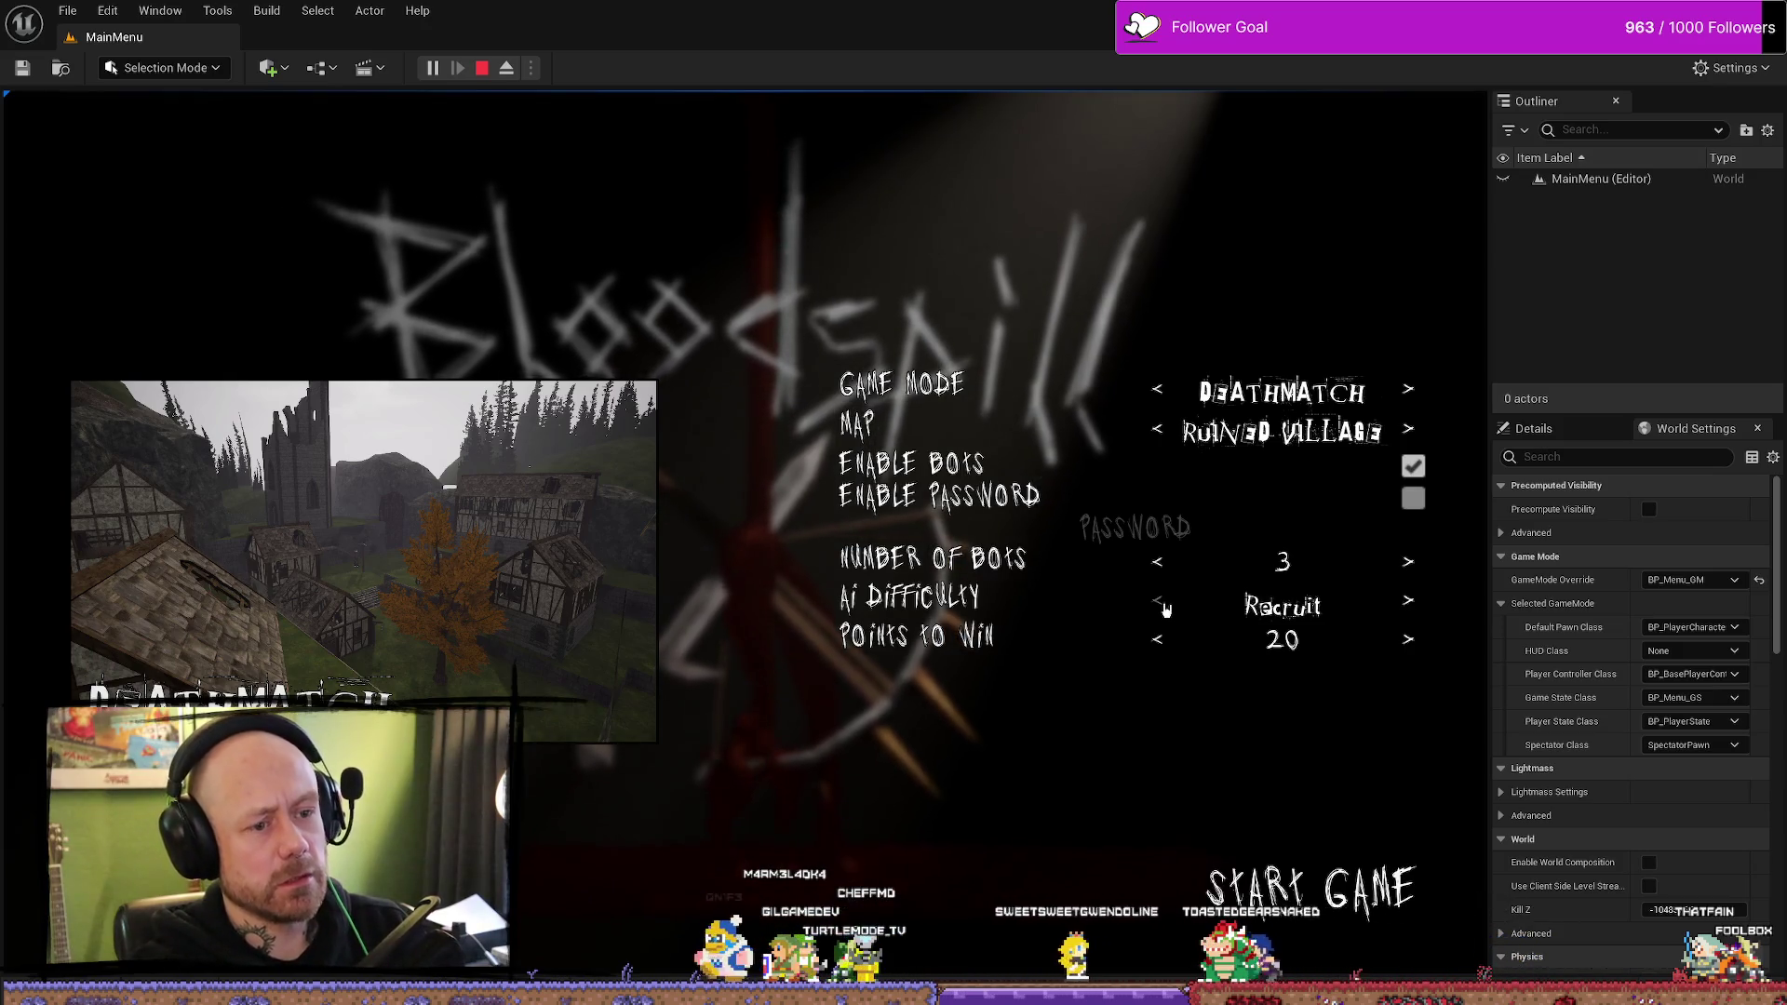
{"action": "key", "text": "Escape"}
{"action": "key", "text": "ctrl+space"}
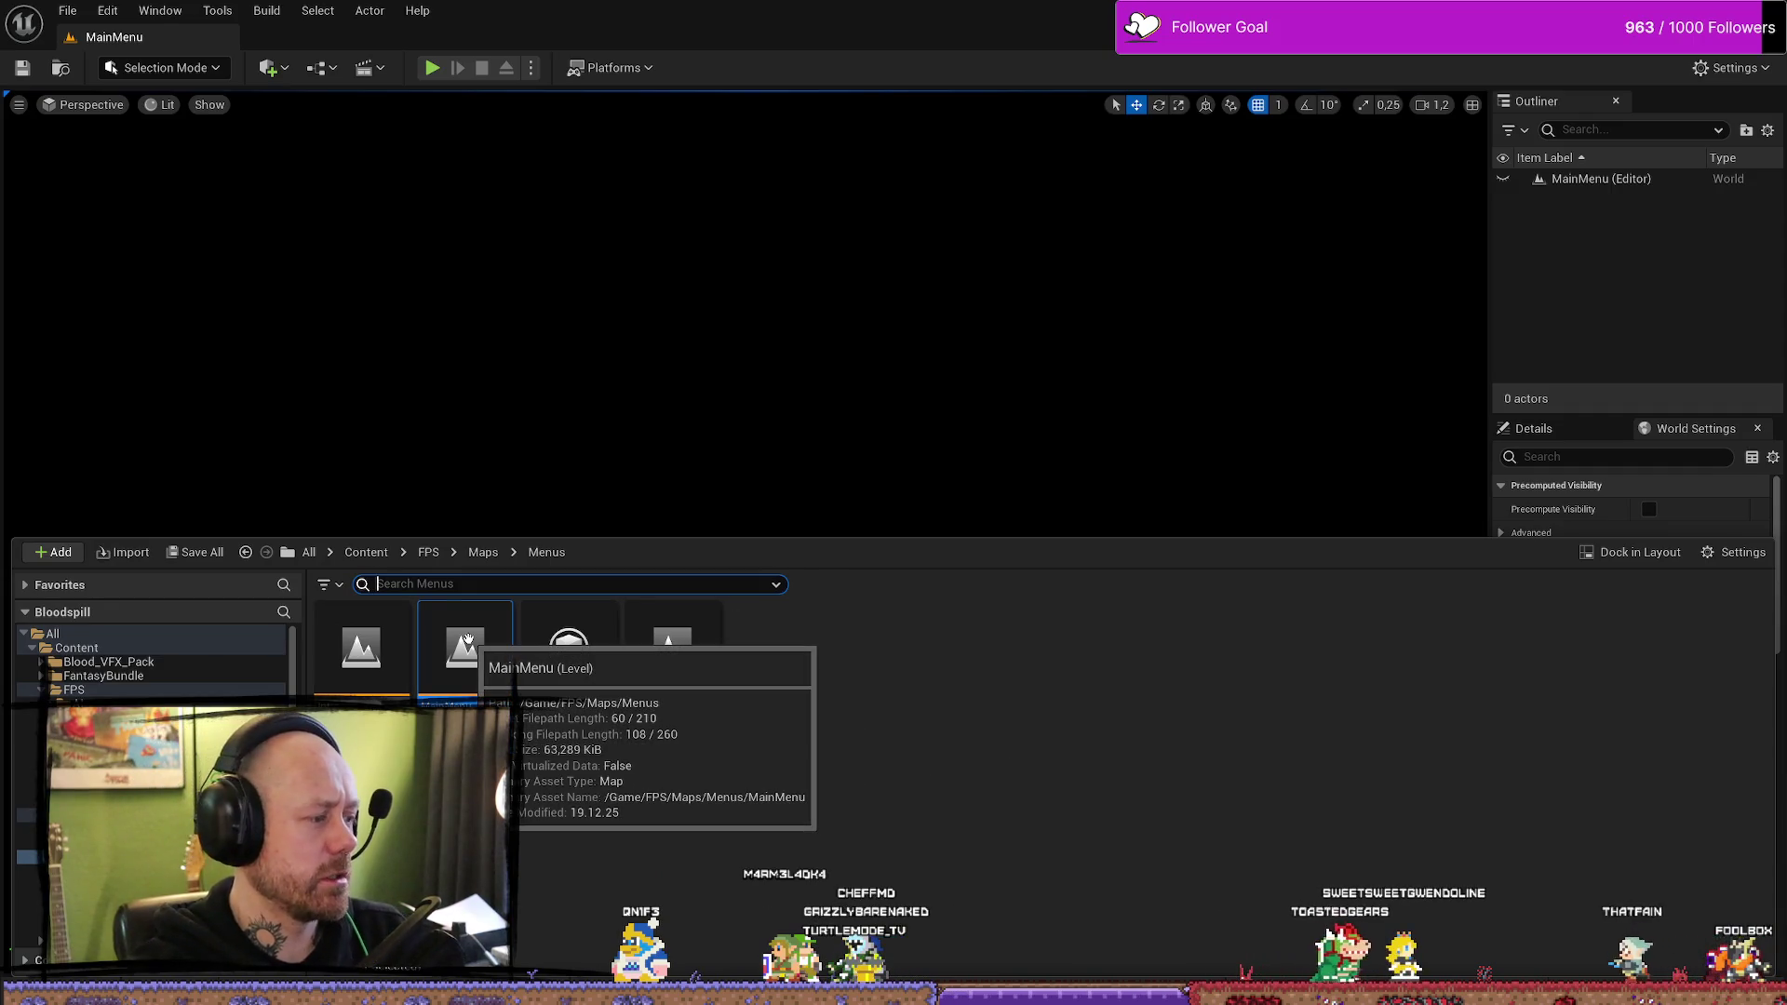
{"action": "key", "text": "alt+Tab"}
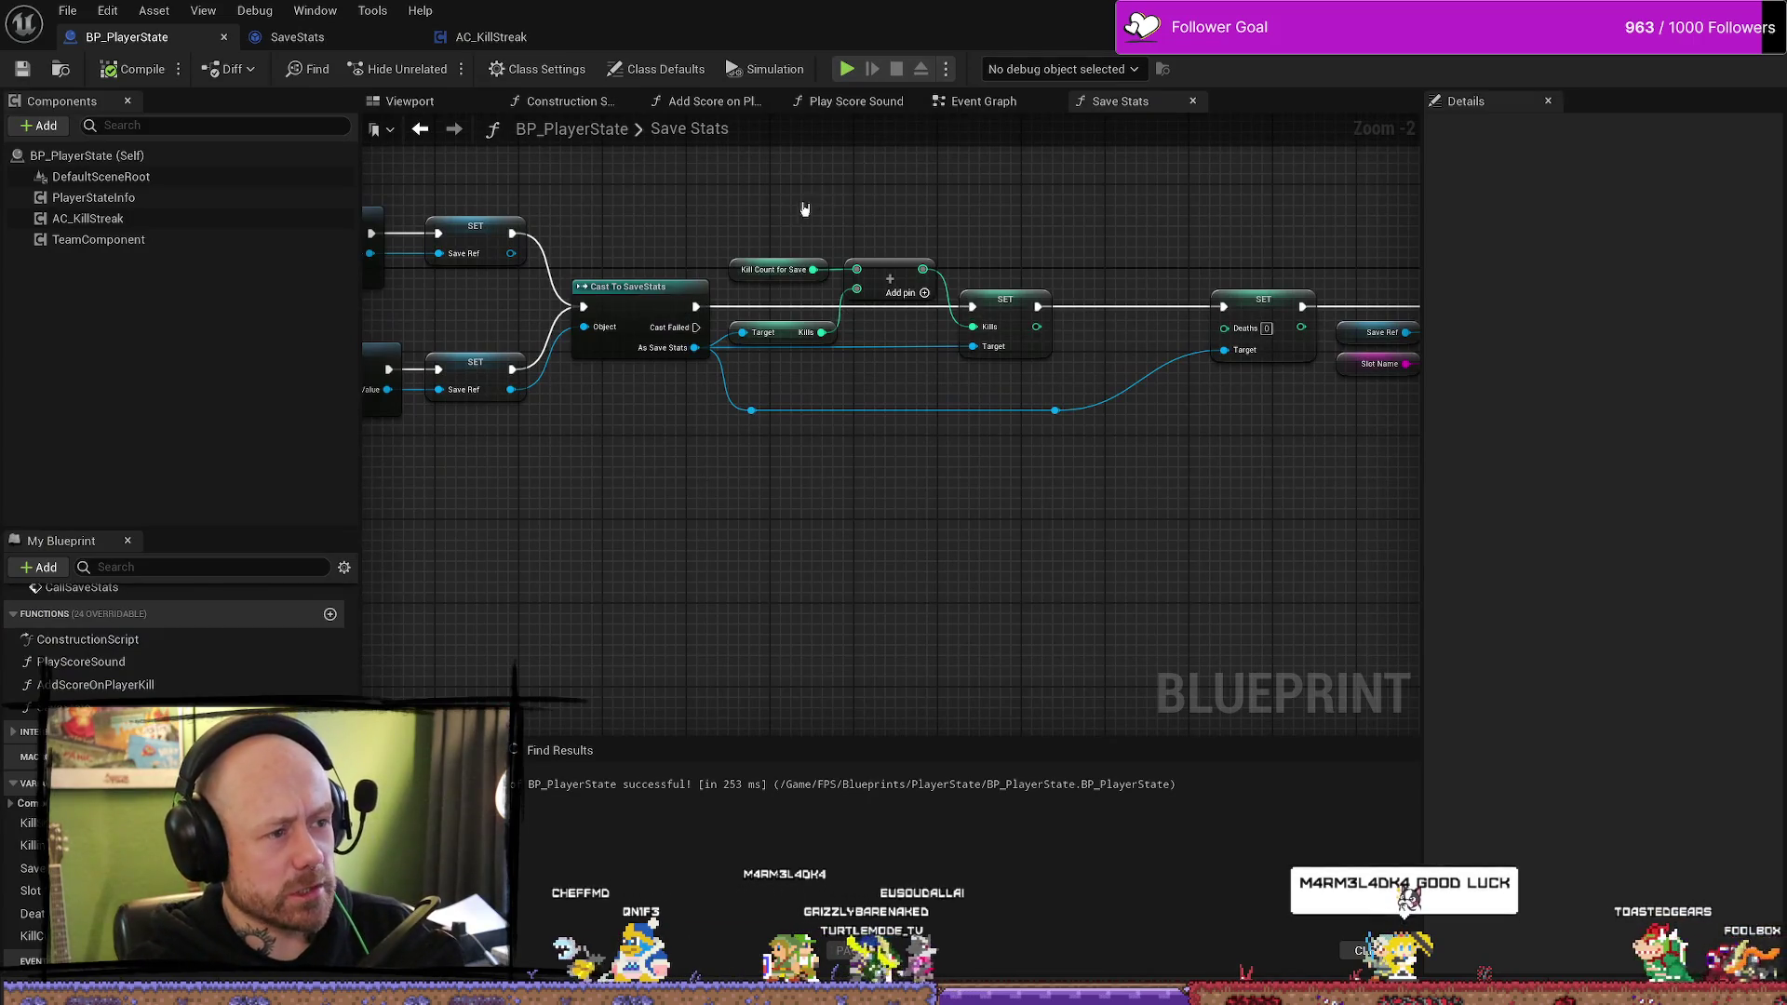
- Tidy the Save Stats graph by nudging the Kills set node to the right
{"action": "left_click_drag", "start_coordinate": [805, 209], "coordinate": [845, 231]}
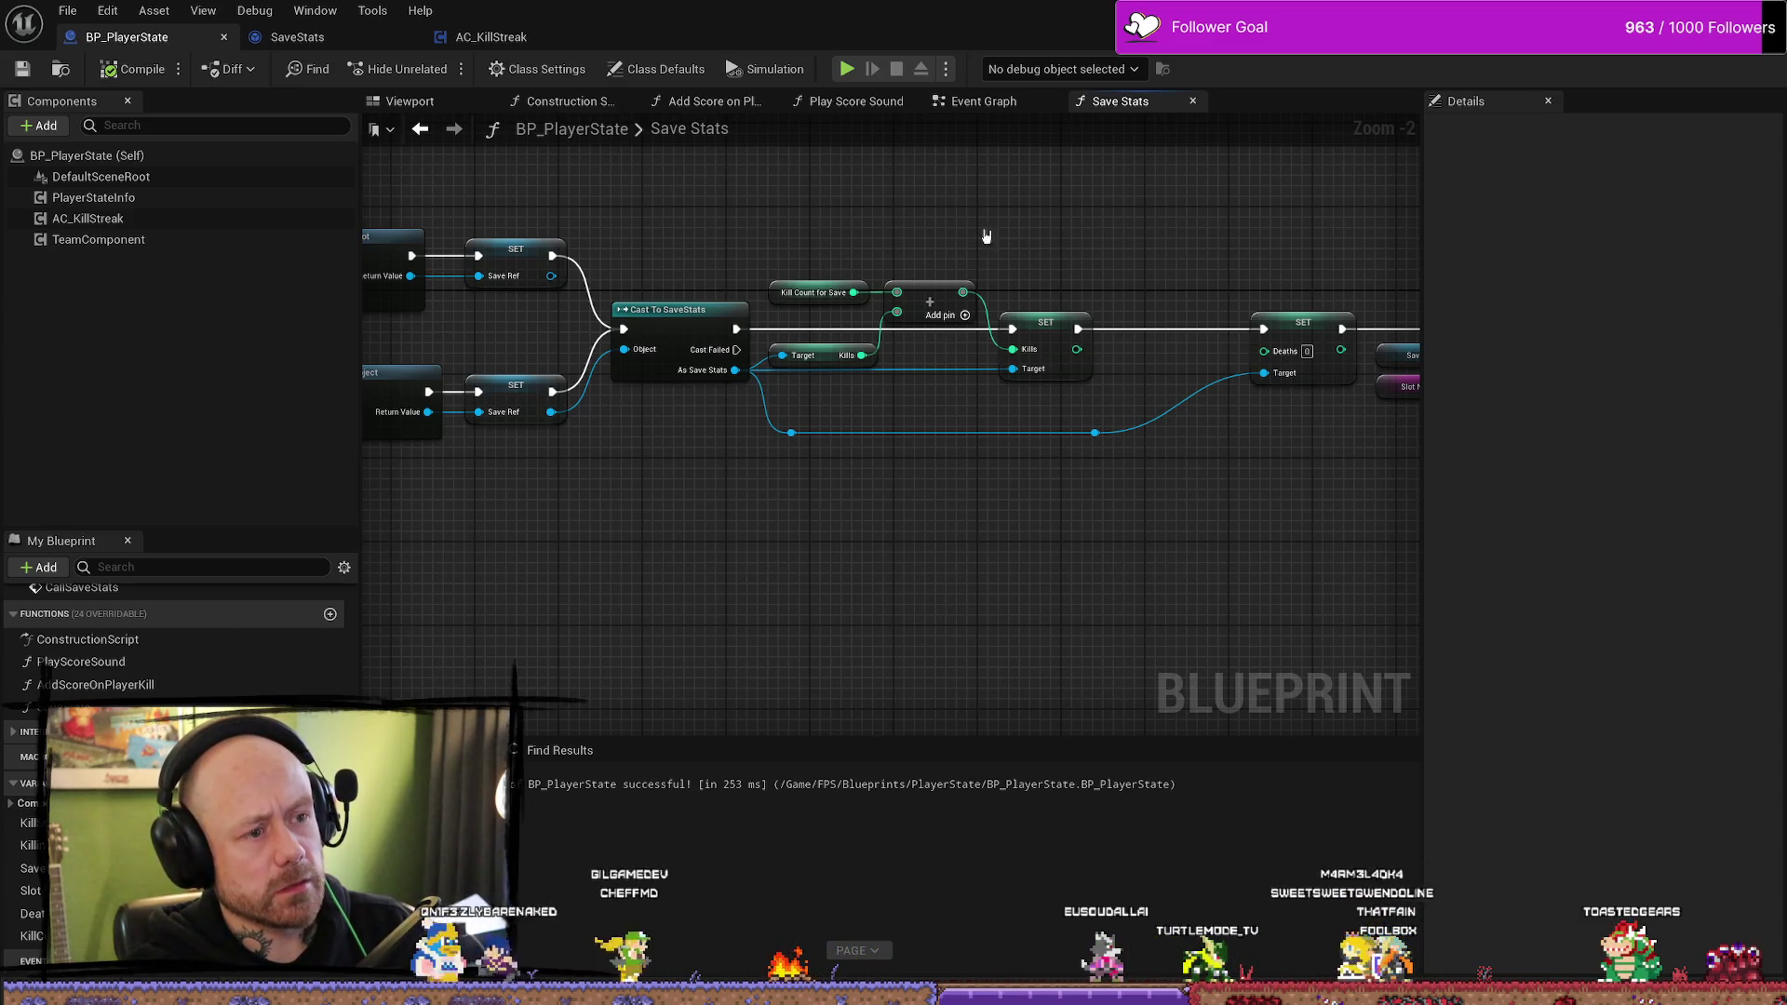
{"action": "left_click_drag", "start_coordinate": [986, 237], "coordinate": [875, 234]}
{"action": "left_click_drag", "start_coordinate": [944, 326], "coordinate": [975, 326]}
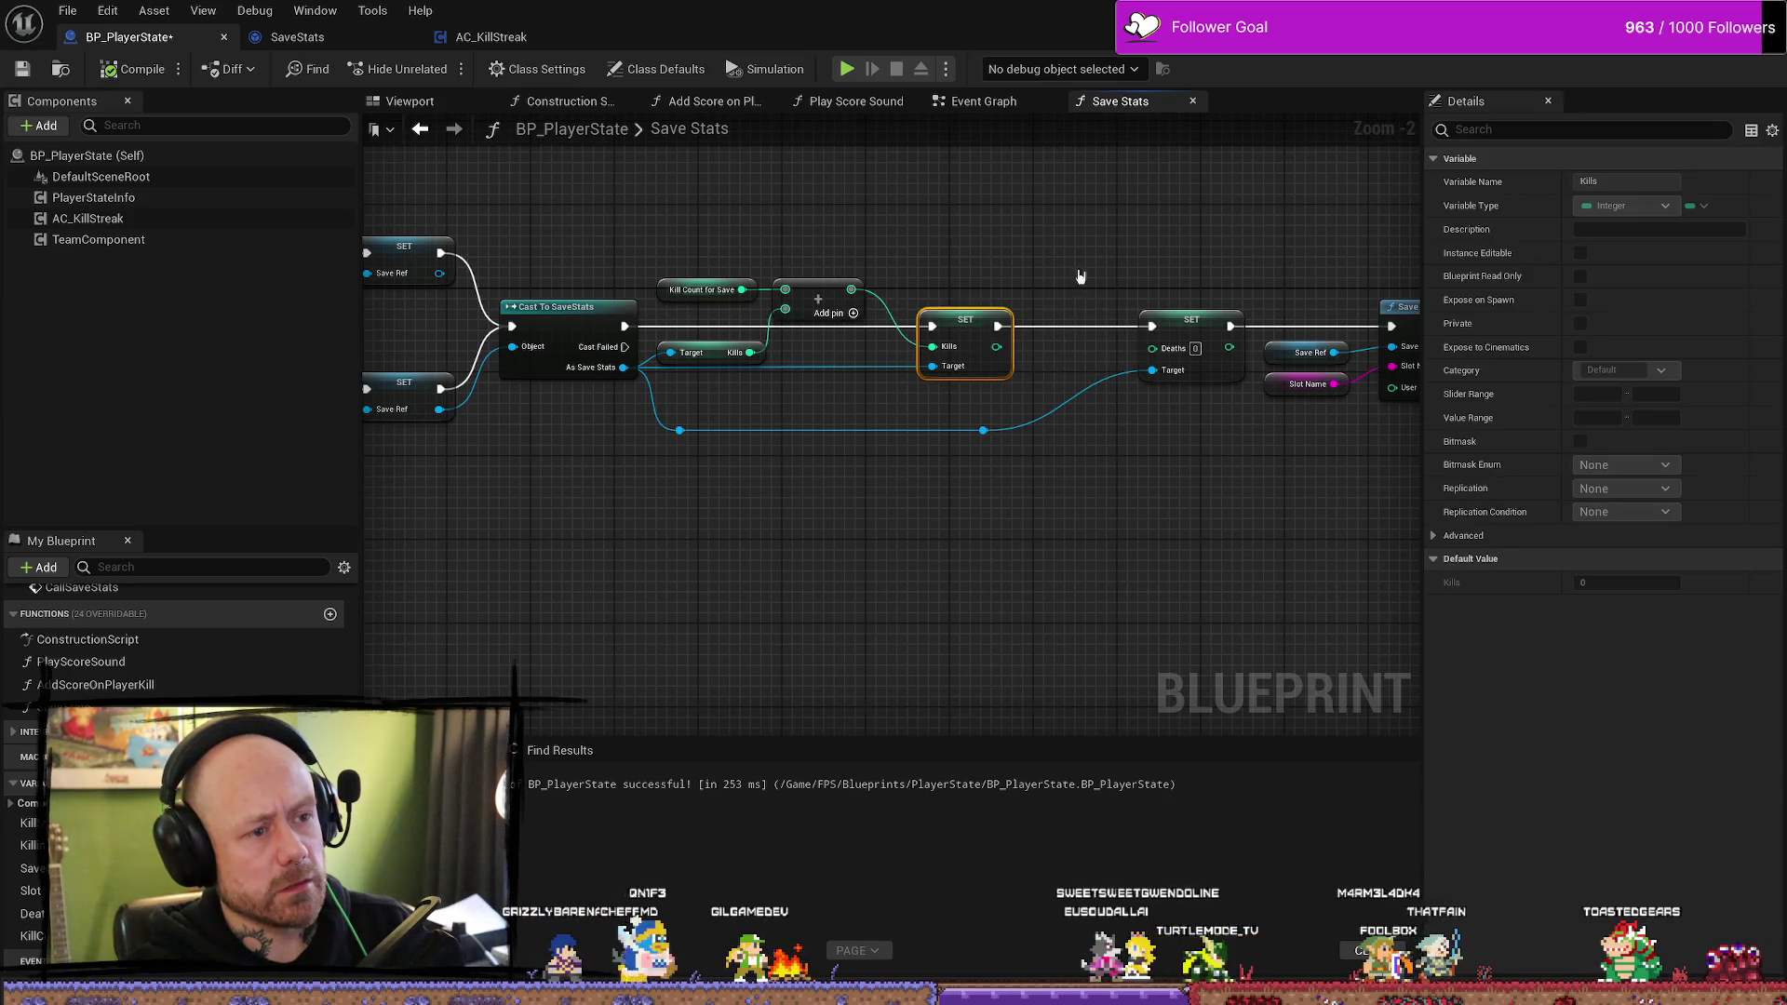
{"action": "left_click_drag", "start_coordinate": [1080, 277], "coordinate": [943, 267]}
{"action": "left_click", "coordinate": [964, 263]}
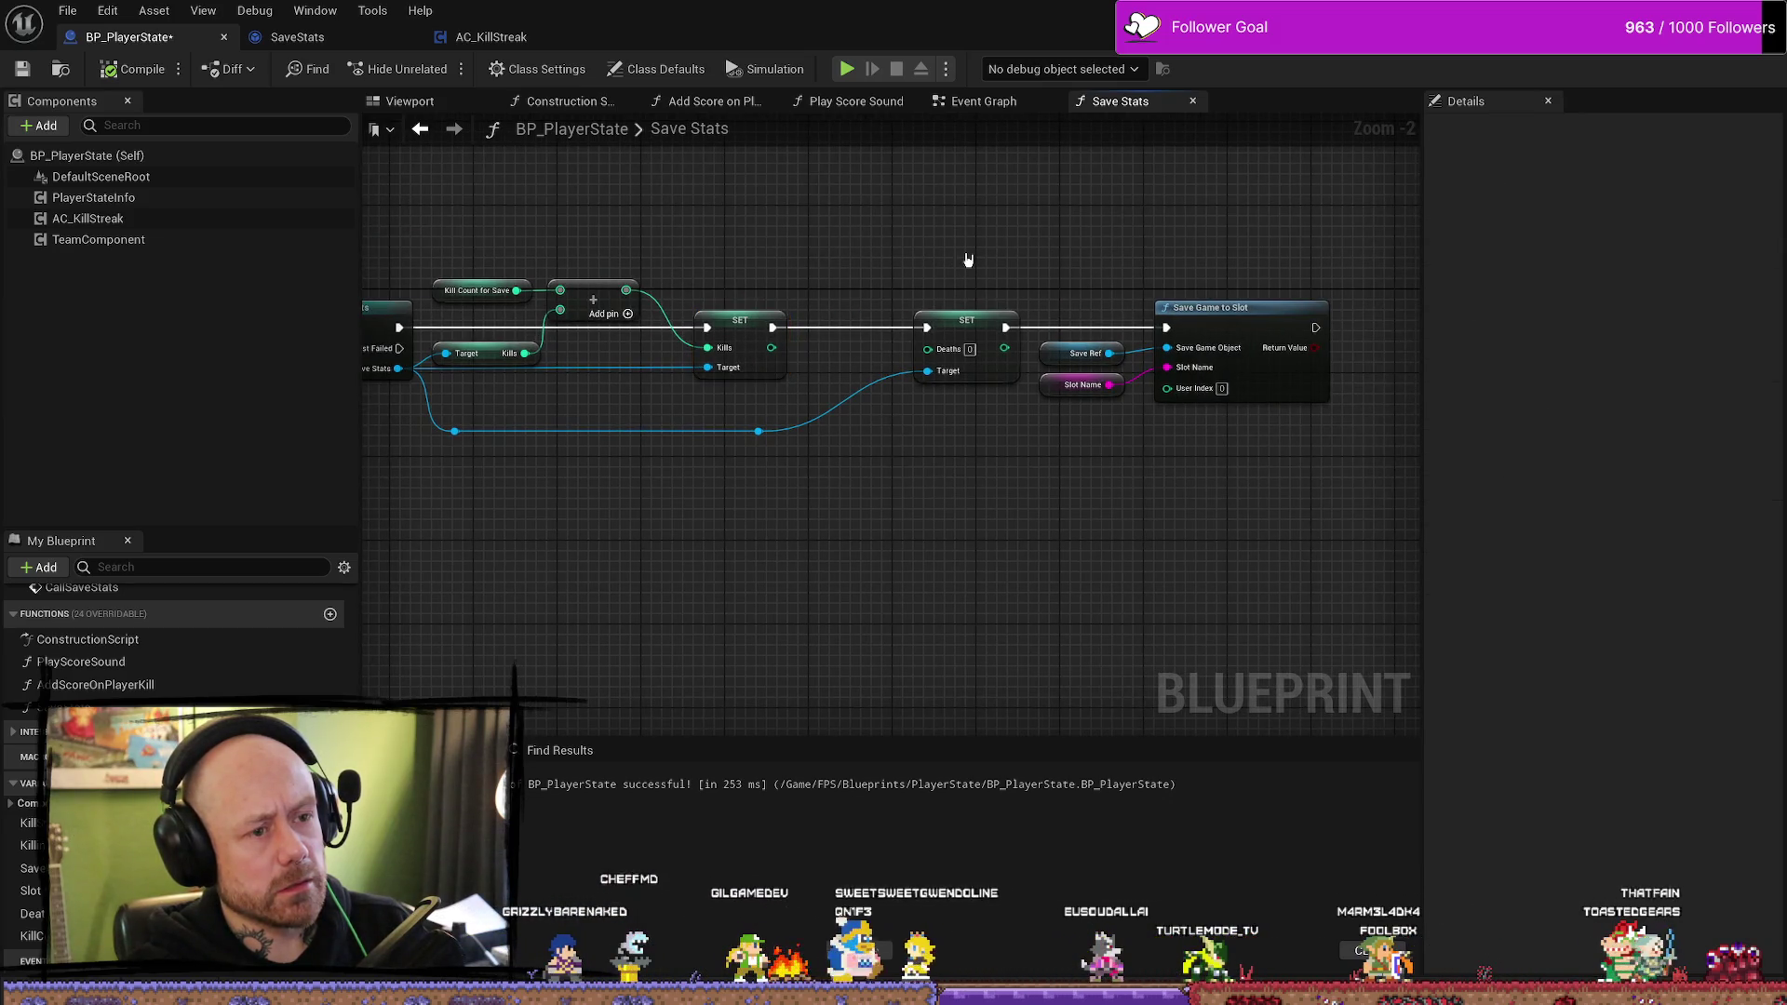
- In Begin Play, wire Set Player Name into Call Save Stats and Start Save Timer
{"action": "left_click", "coordinate": [1013, 108]}
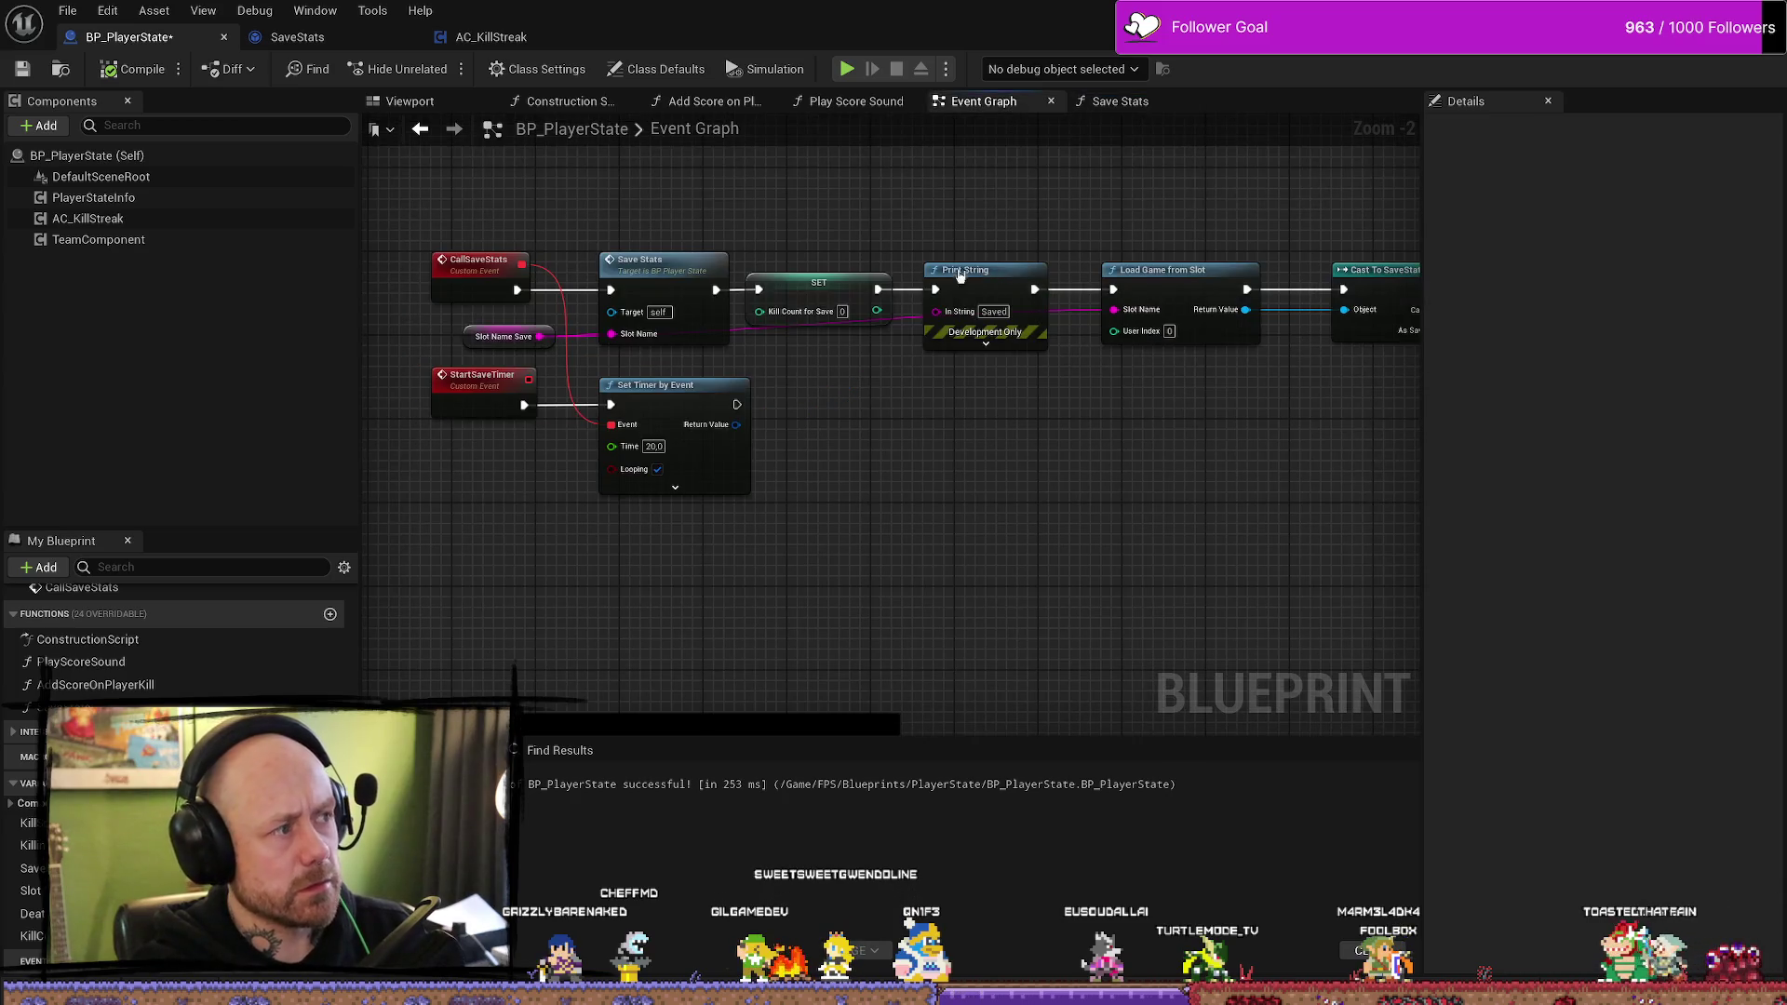
{"action": "scroll", "coordinate": [966, 542], "scroll_direction": "down", "scroll_amount": 2}
{"action": "mouse_move", "coordinate": [965, 543]}
{"action": "left_mouse_down"}
{"action": "mouse_move", "coordinate": [1244, 335]}
{"action": "mouse_move", "coordinate": [785, 317]}
{"action": "left_mouse_up"}
{"action": "scroll", "coordinate": [785, 317], "scroll_direction": "up", "scroll_amount": 3}
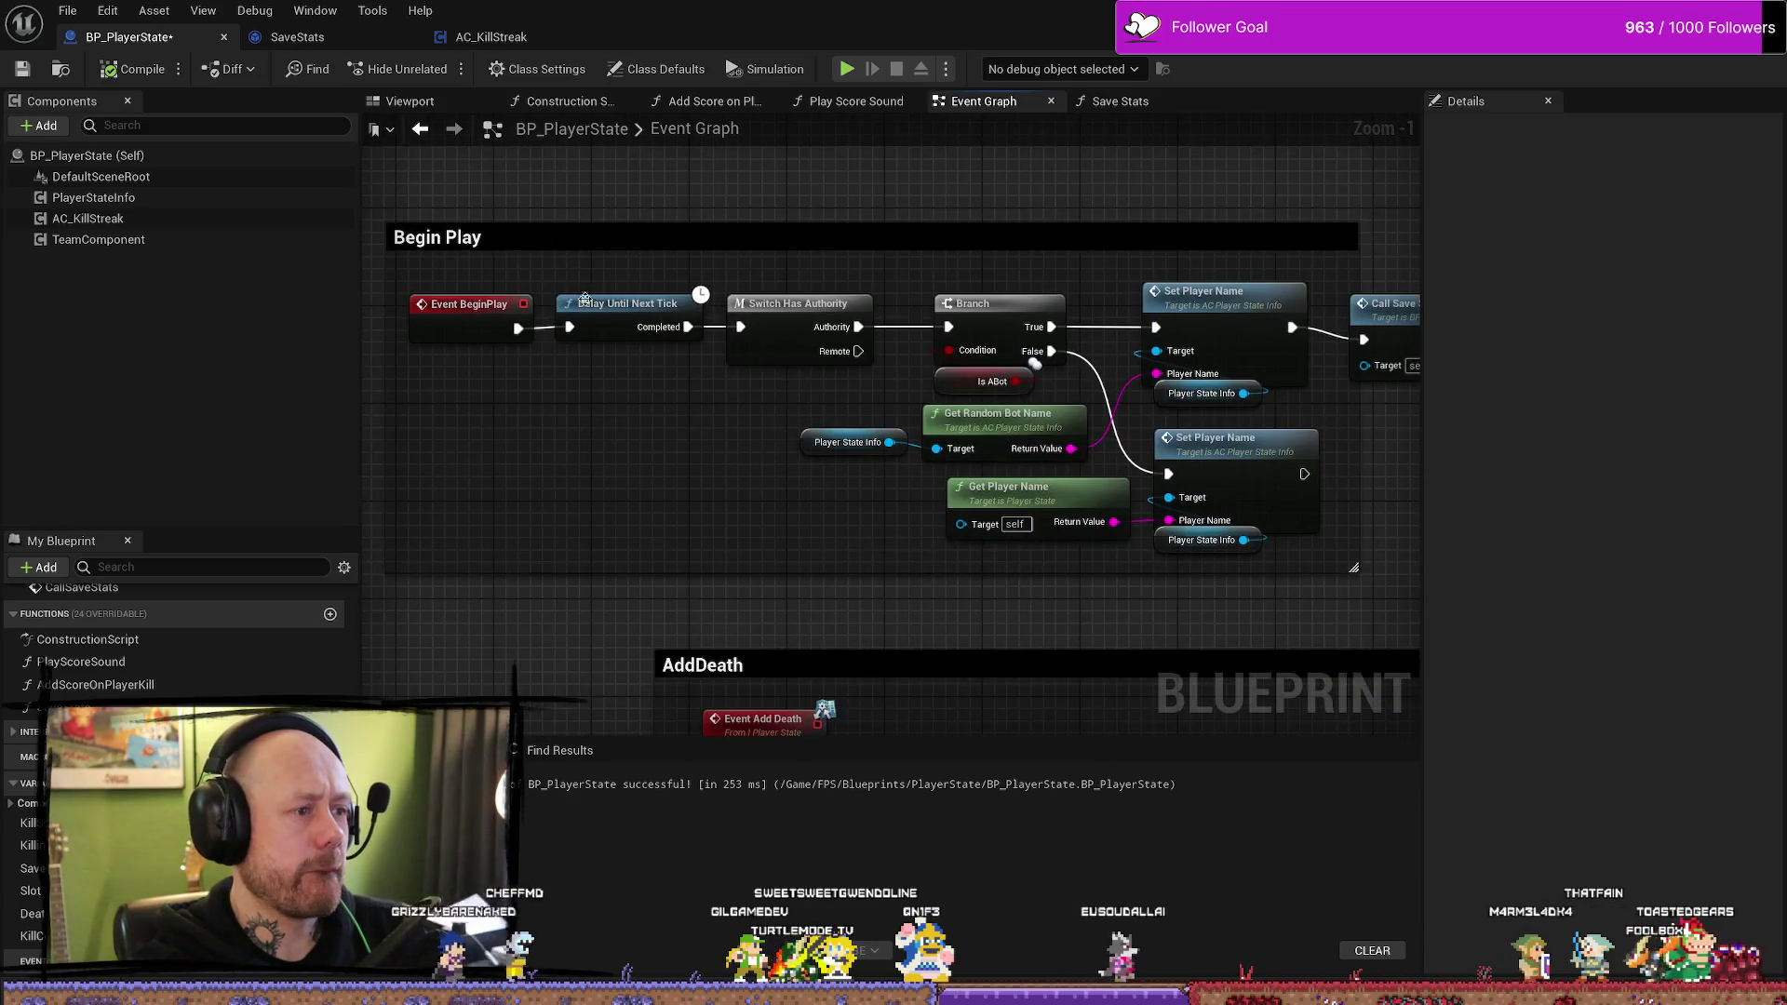
{"action": "left_click", "coordinate": [797, 305]}
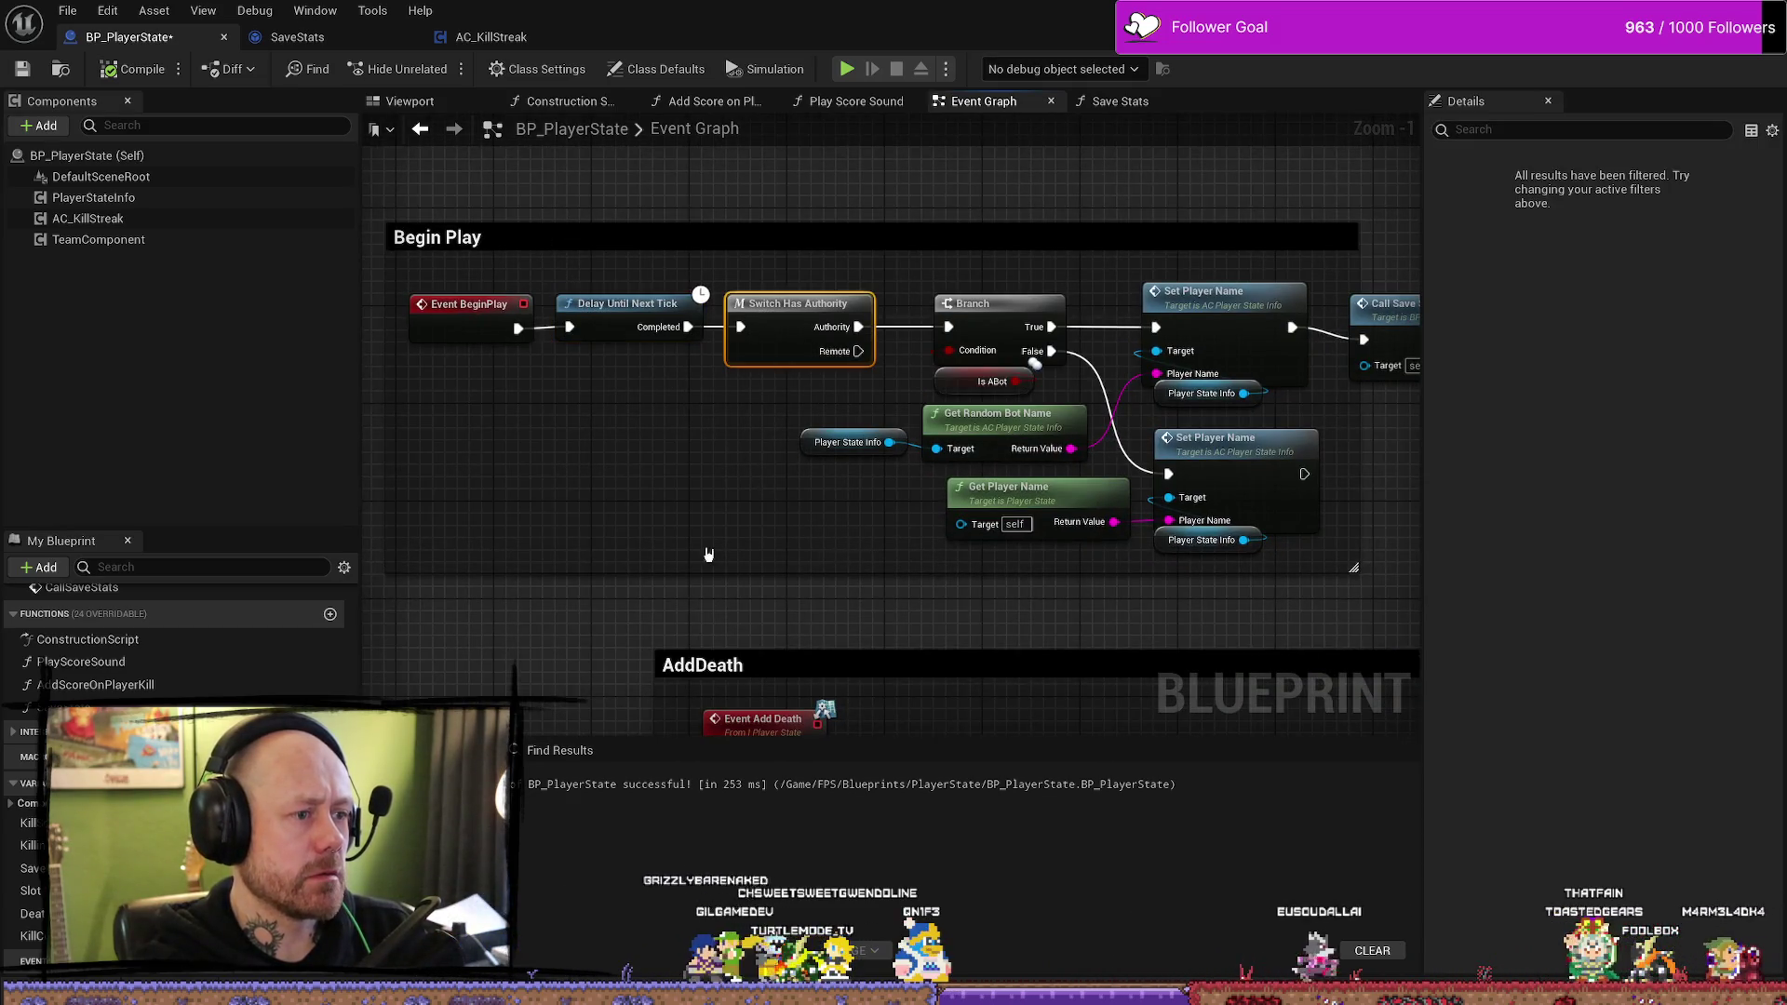
{"action": "left_click_drag", "start_coordinate": [796, 444], "coordinate": [572, 431]}
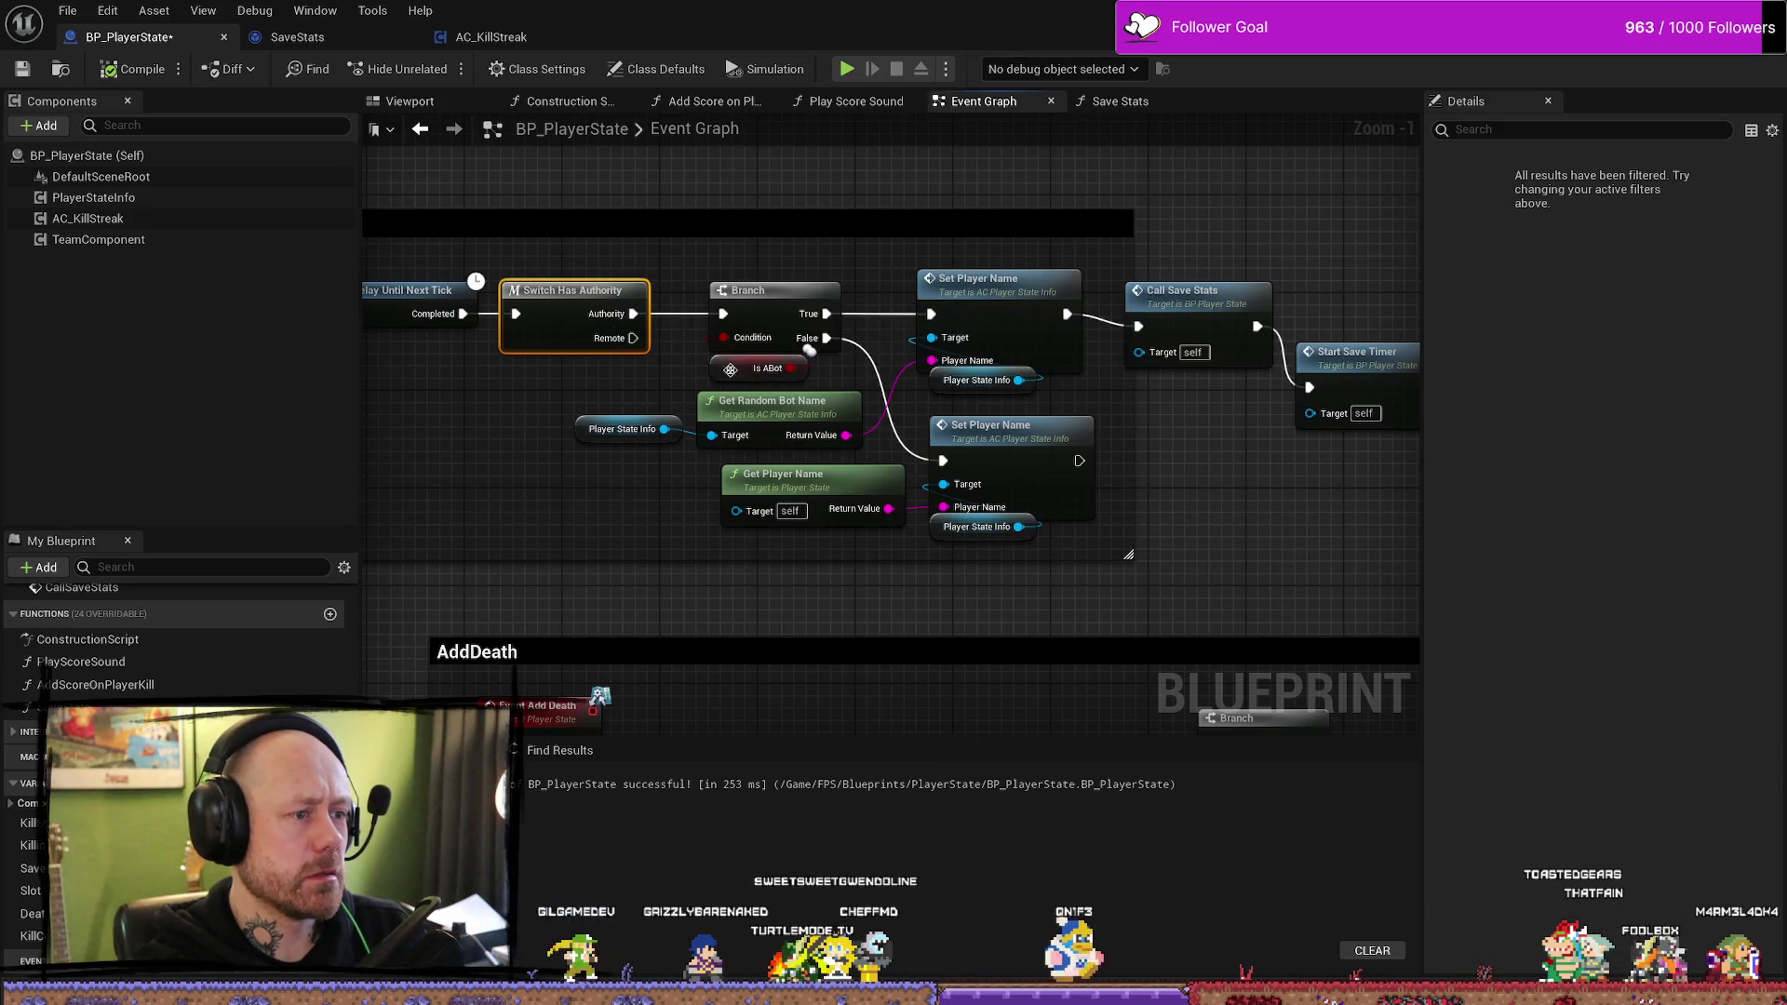
{"action": "left_click_drag", "start_coordinate": [1272, 223], "coordinate": [1085, 195]}
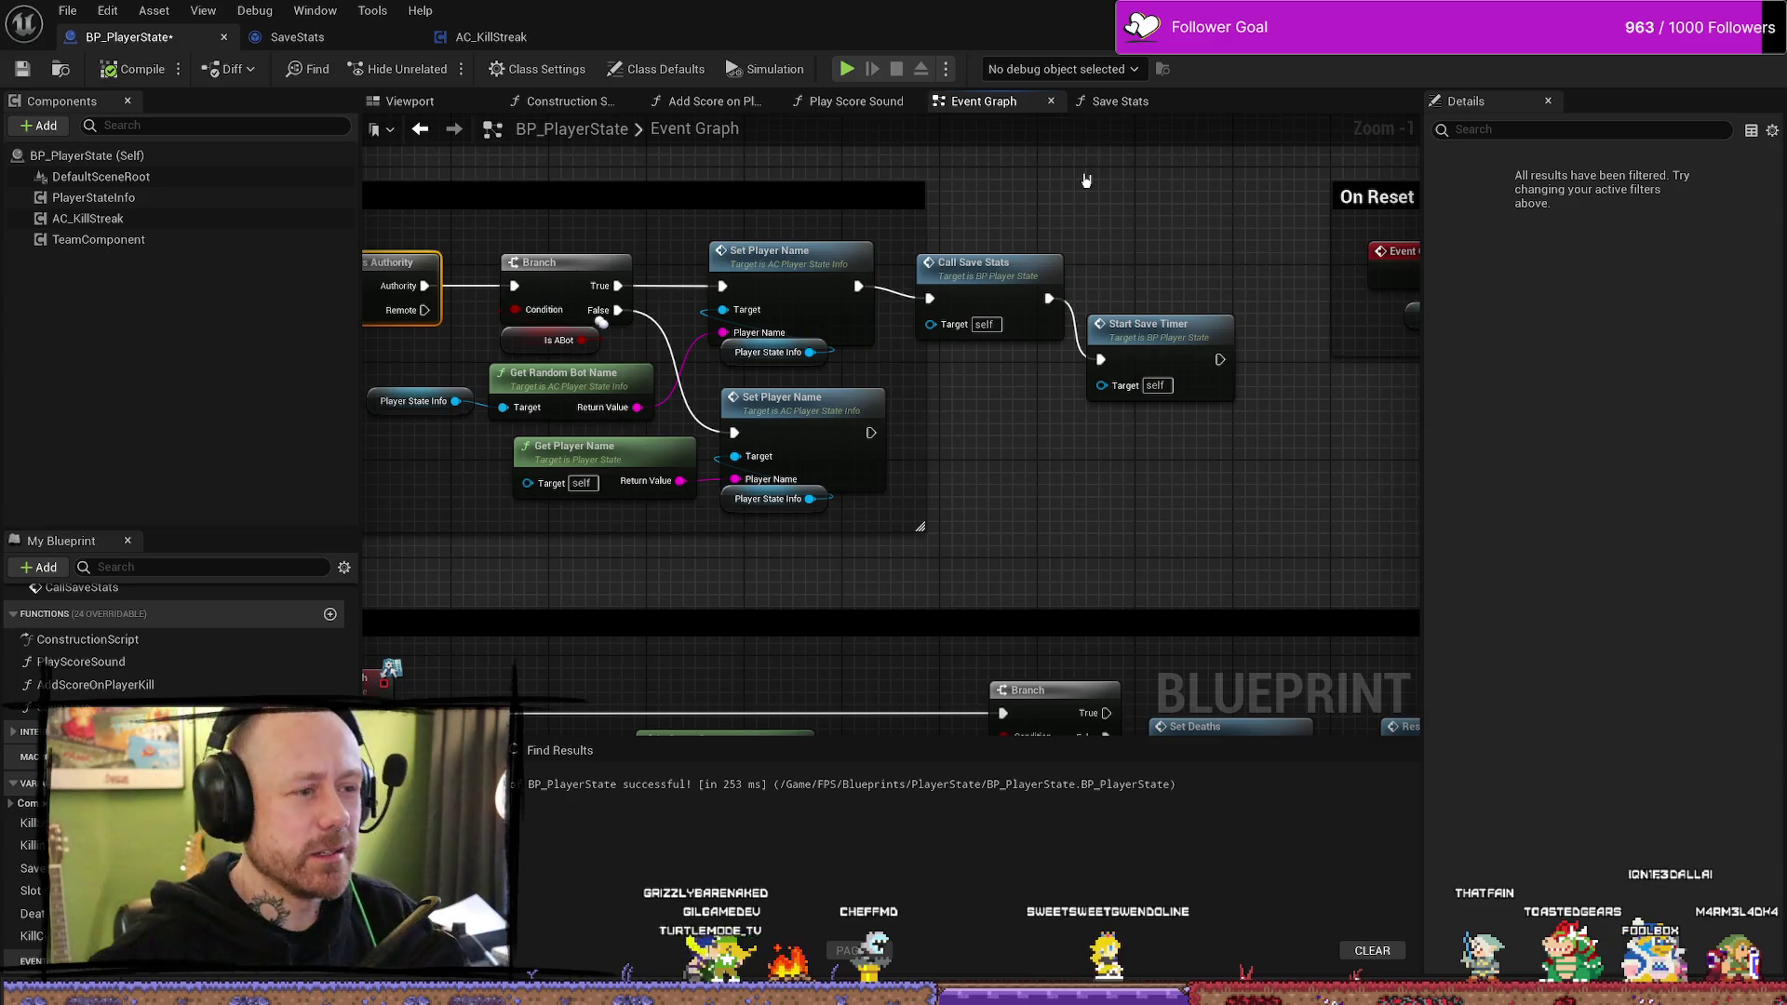
{"action": "mouse_move", "coordinate": [1093, 247]}
{"action": "left_mouse_down"}
{"action": "mouse_move", "coordinate": [1012, 335]}
{"action": "mouse_move", "coordinate": [1052, 441]}
{"action": "mouse_move", "coordinate": [1048, 495]}
{"action": "left_mouse_up"}
{"action": "left_click_drag", "start_coordinate": [871, 433], "coordinate": [966, 457]}
{"action": "left_click_drag", "start_coordinate": [1085, 457], "coordinate": [1137, 518]}
{"action": "key", "text": "q"}
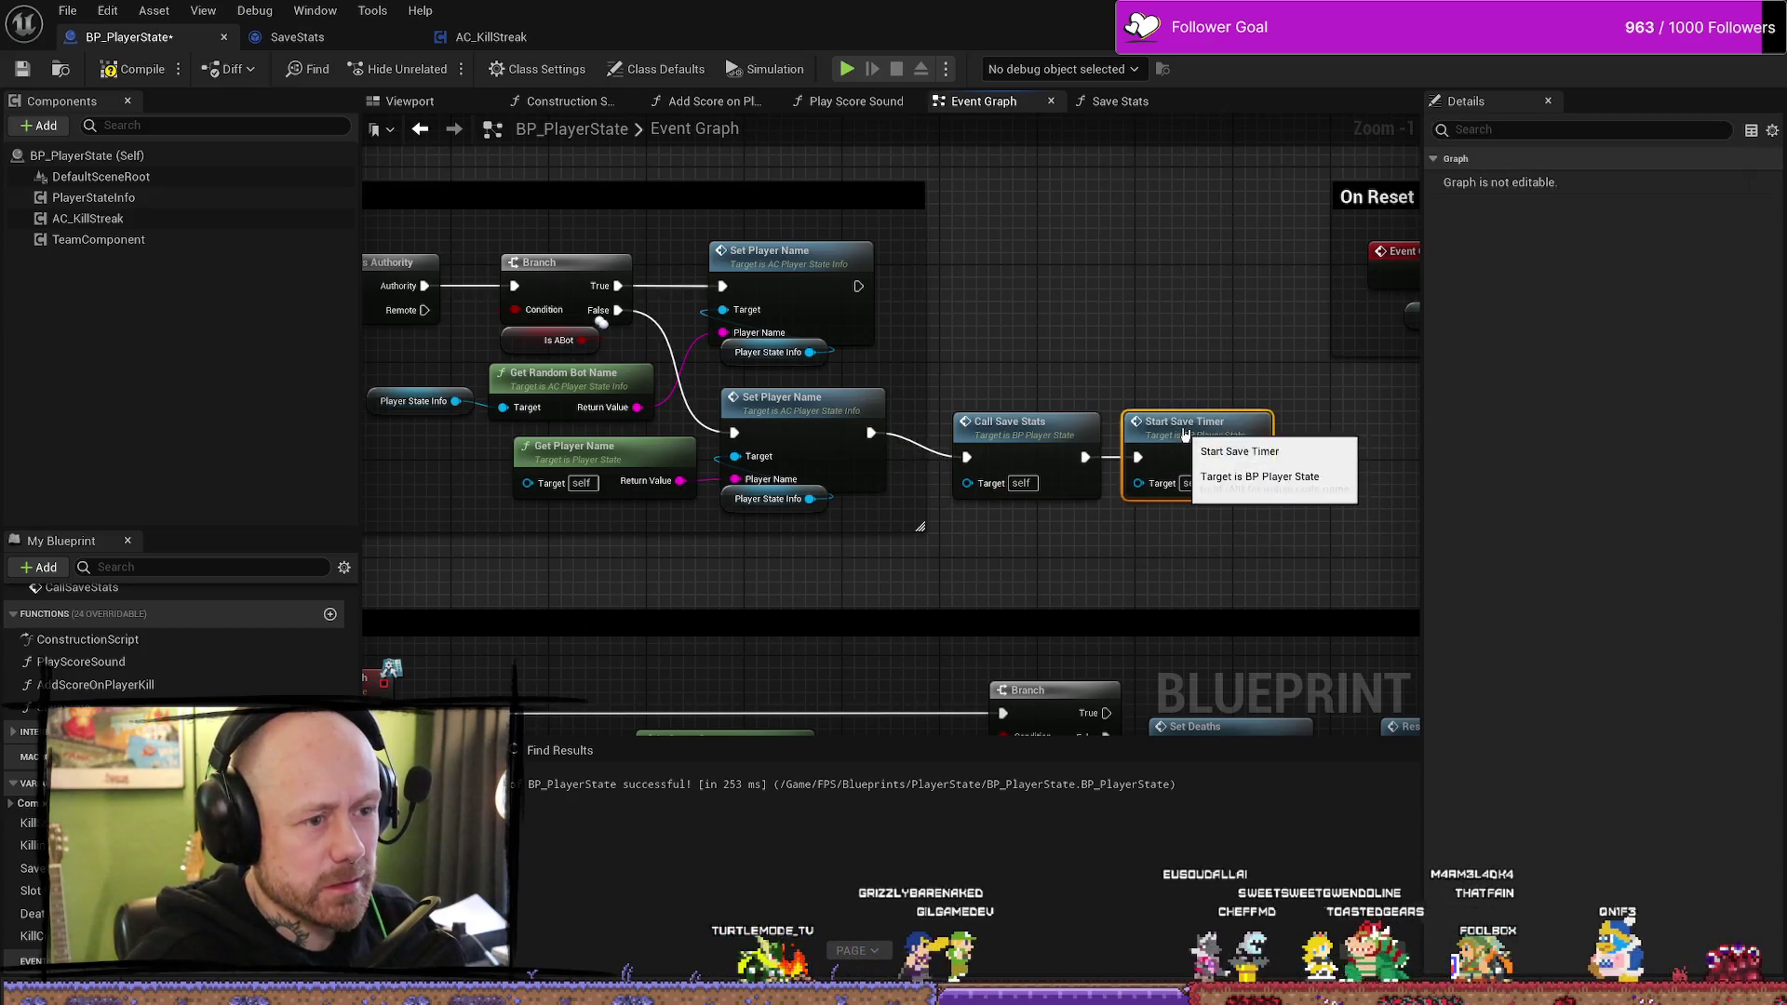
{"action": "left_click_drag", "start_coordinate": [1021, 507], "coordinate": [1010, 495]}
{"action": "left_click", "coordinate": [676, 248]}
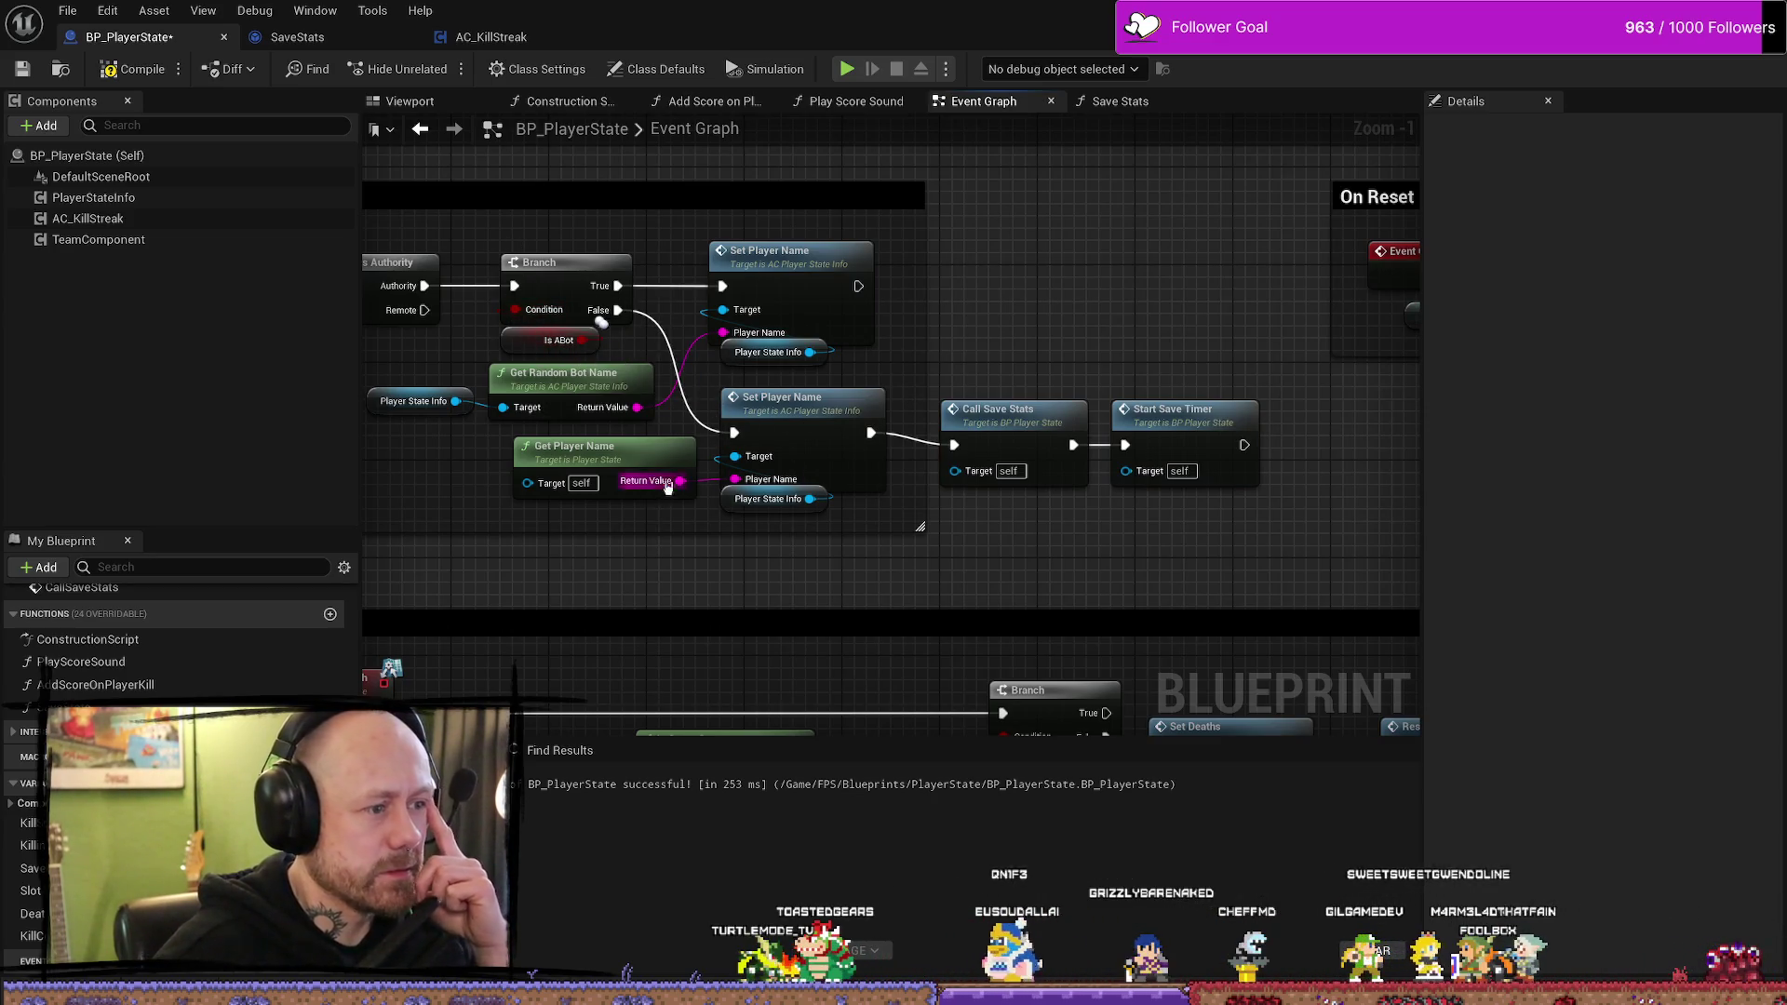
- Clear the selection and compile BP_PlayerState
{"action": "left_click_drag", "start_coordinate": [1169, 307], "coordinate": [1018, 403]}
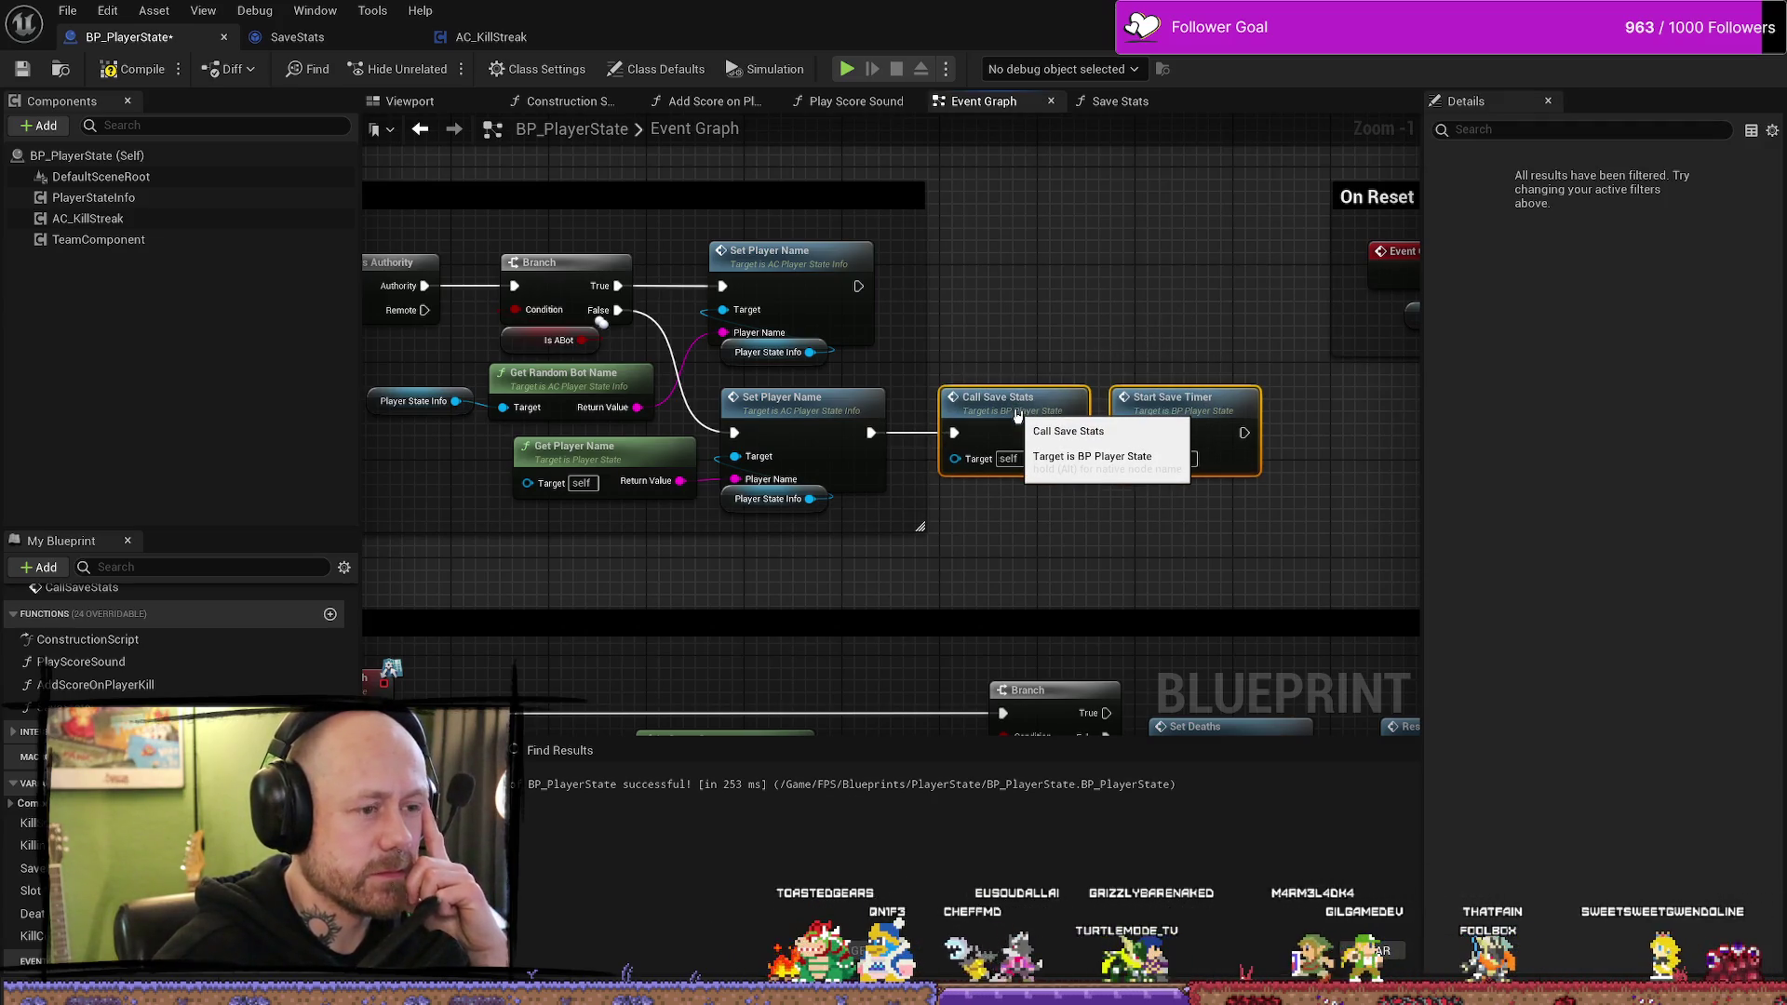
{"action": "left_click", "coordinate": [1057, 307]}
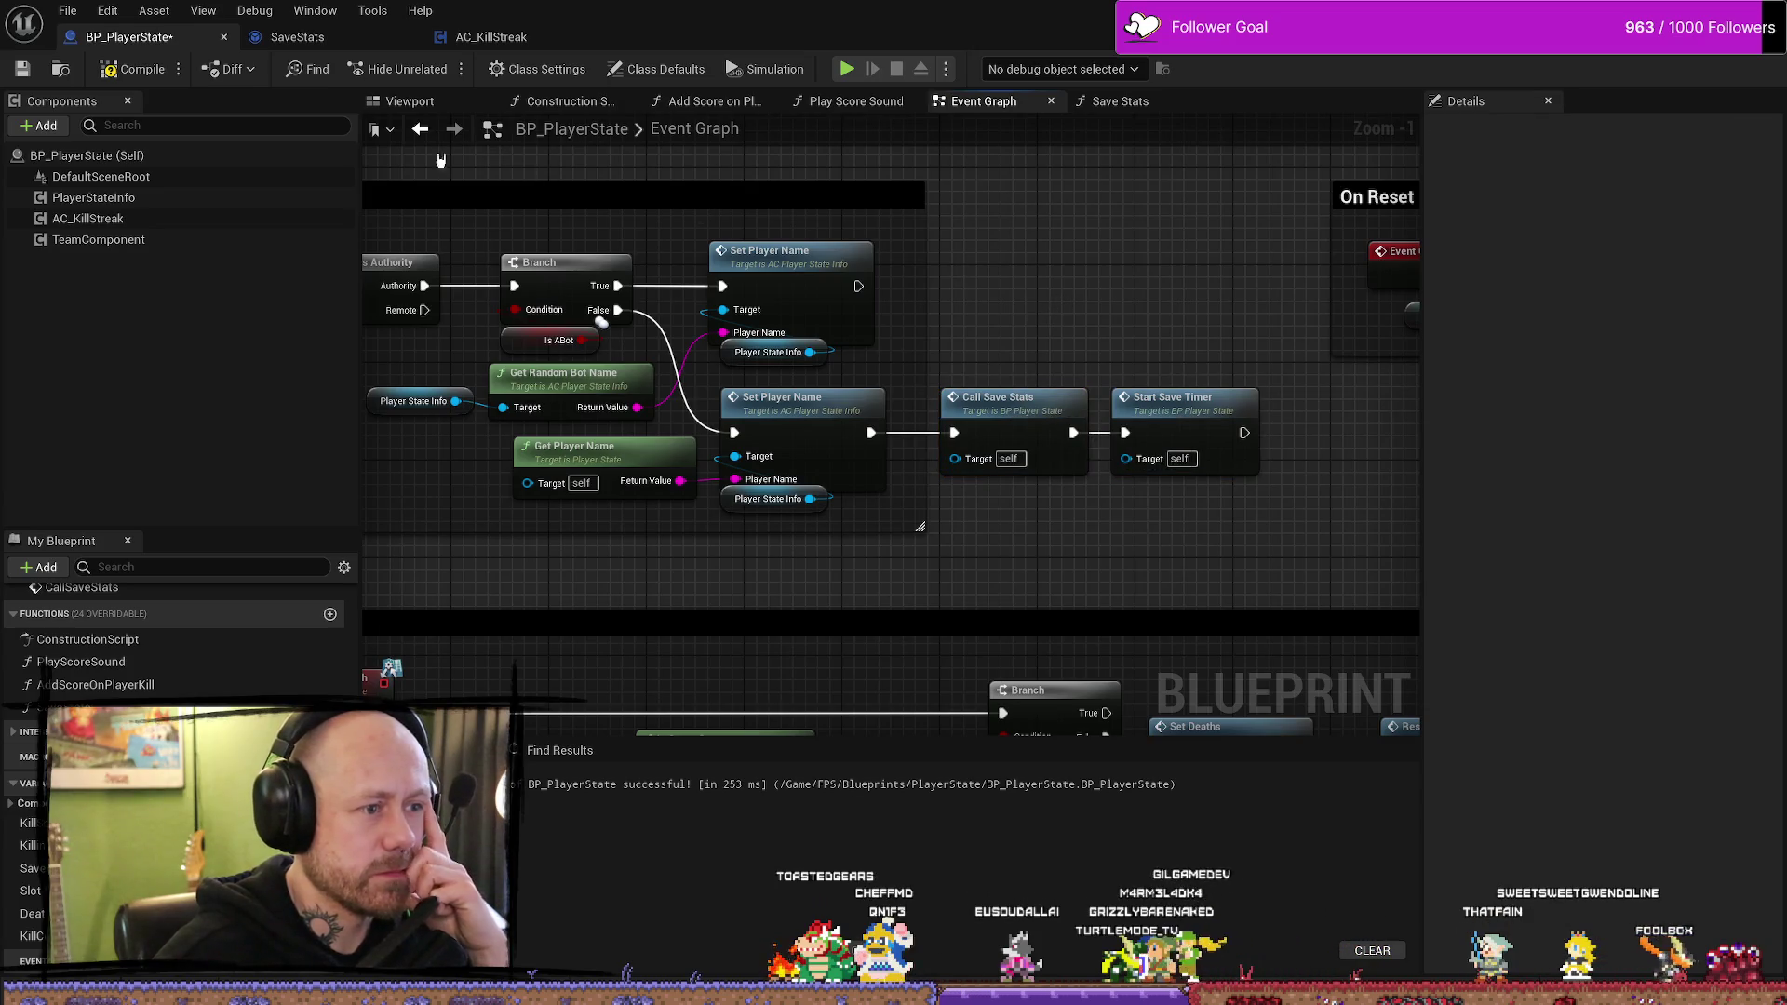
{"action": "left_click", "coordinate": [140, 70]}
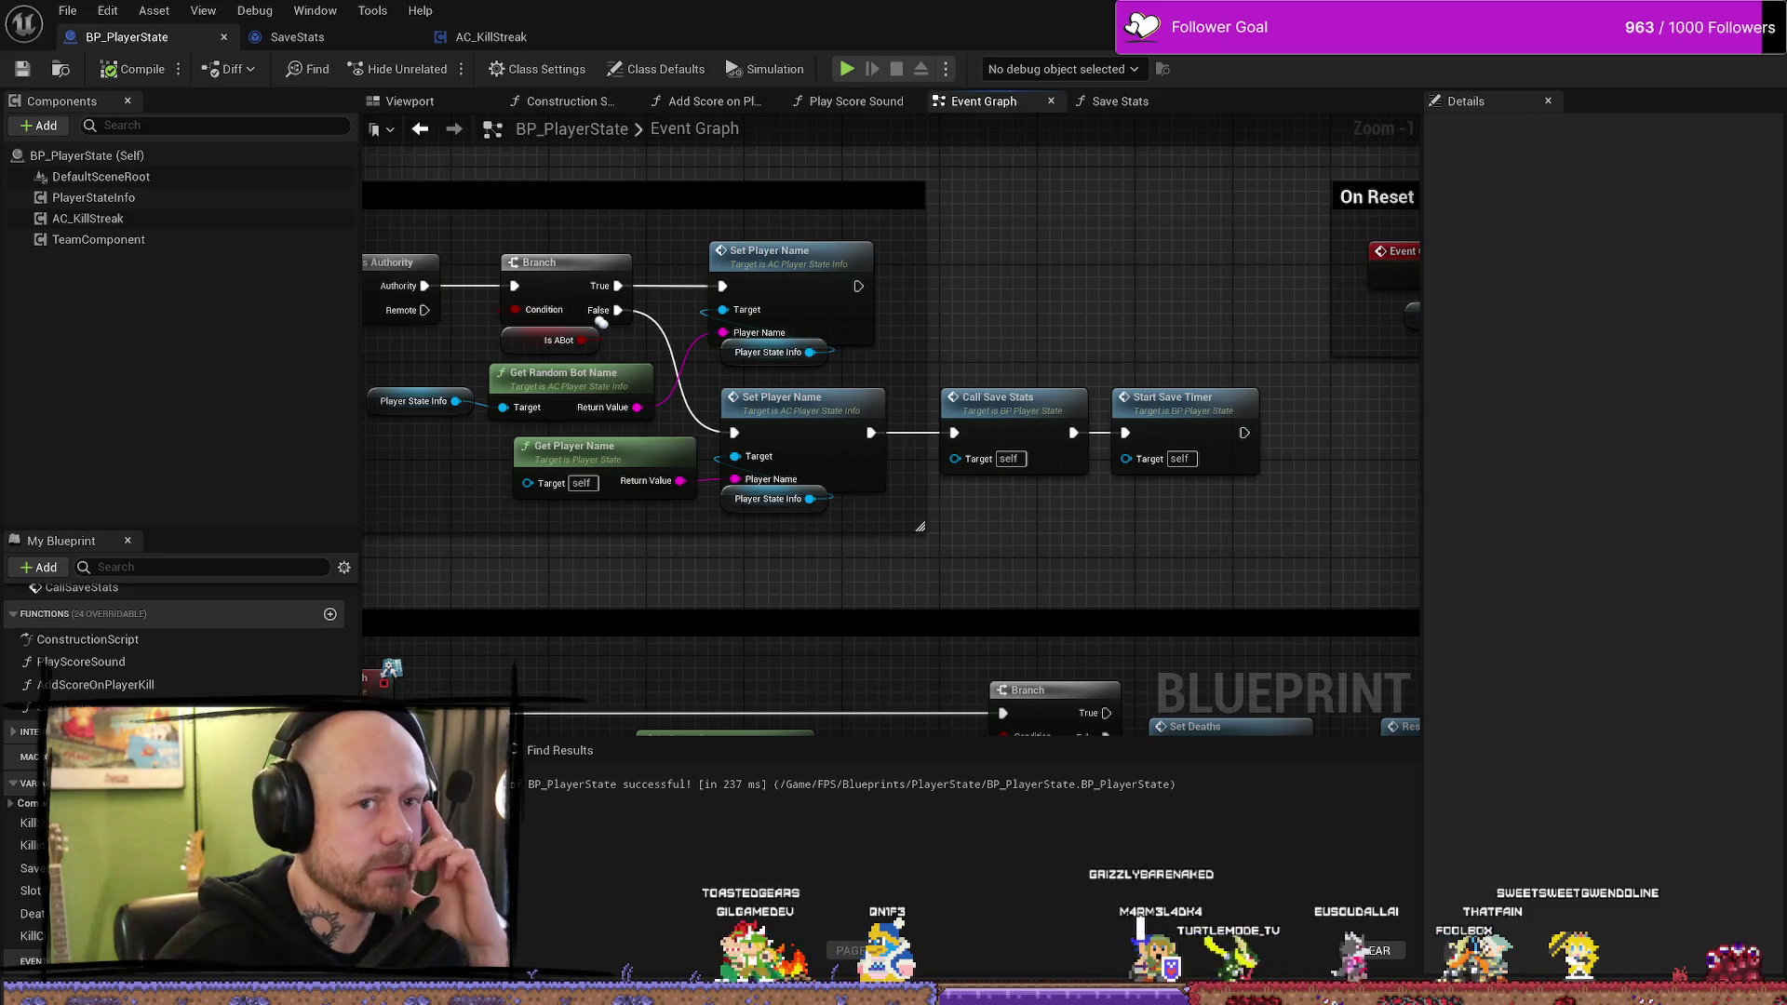
{"action": "key", "text": "alt+Tab"}
{"action": "left_click", "coordinate": [430, 67]}
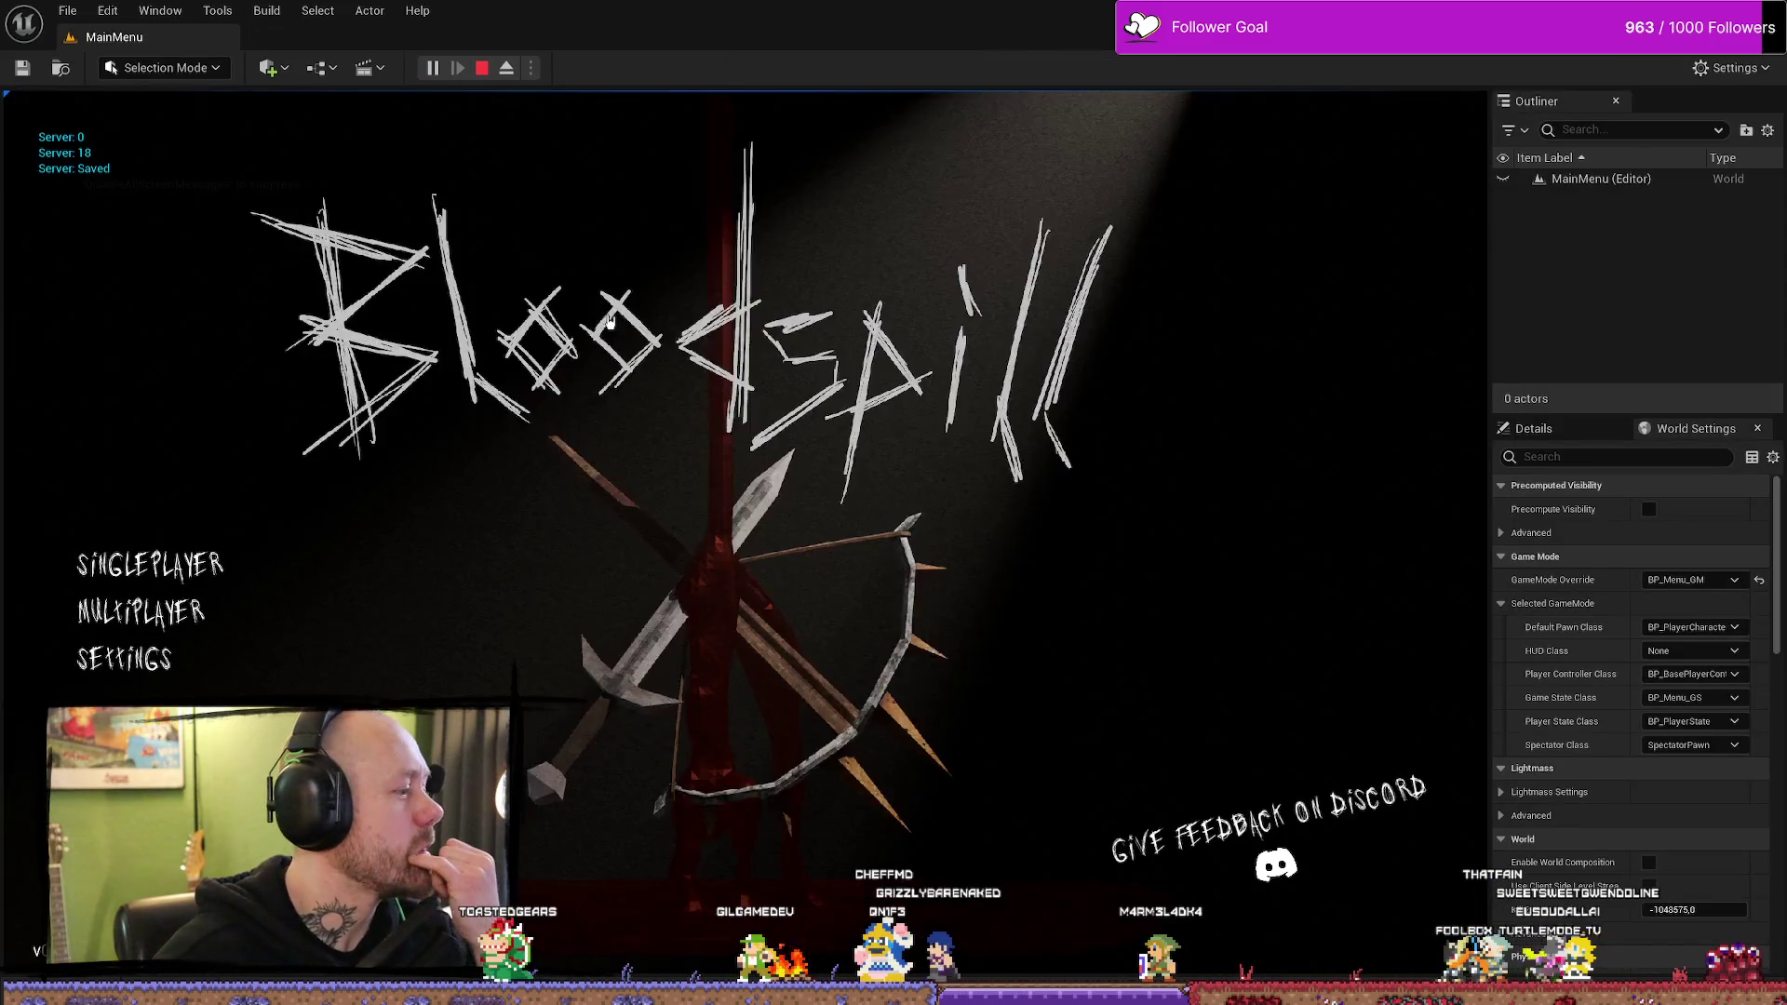
{"action": "left_click", "coordinate": [265, 563]}
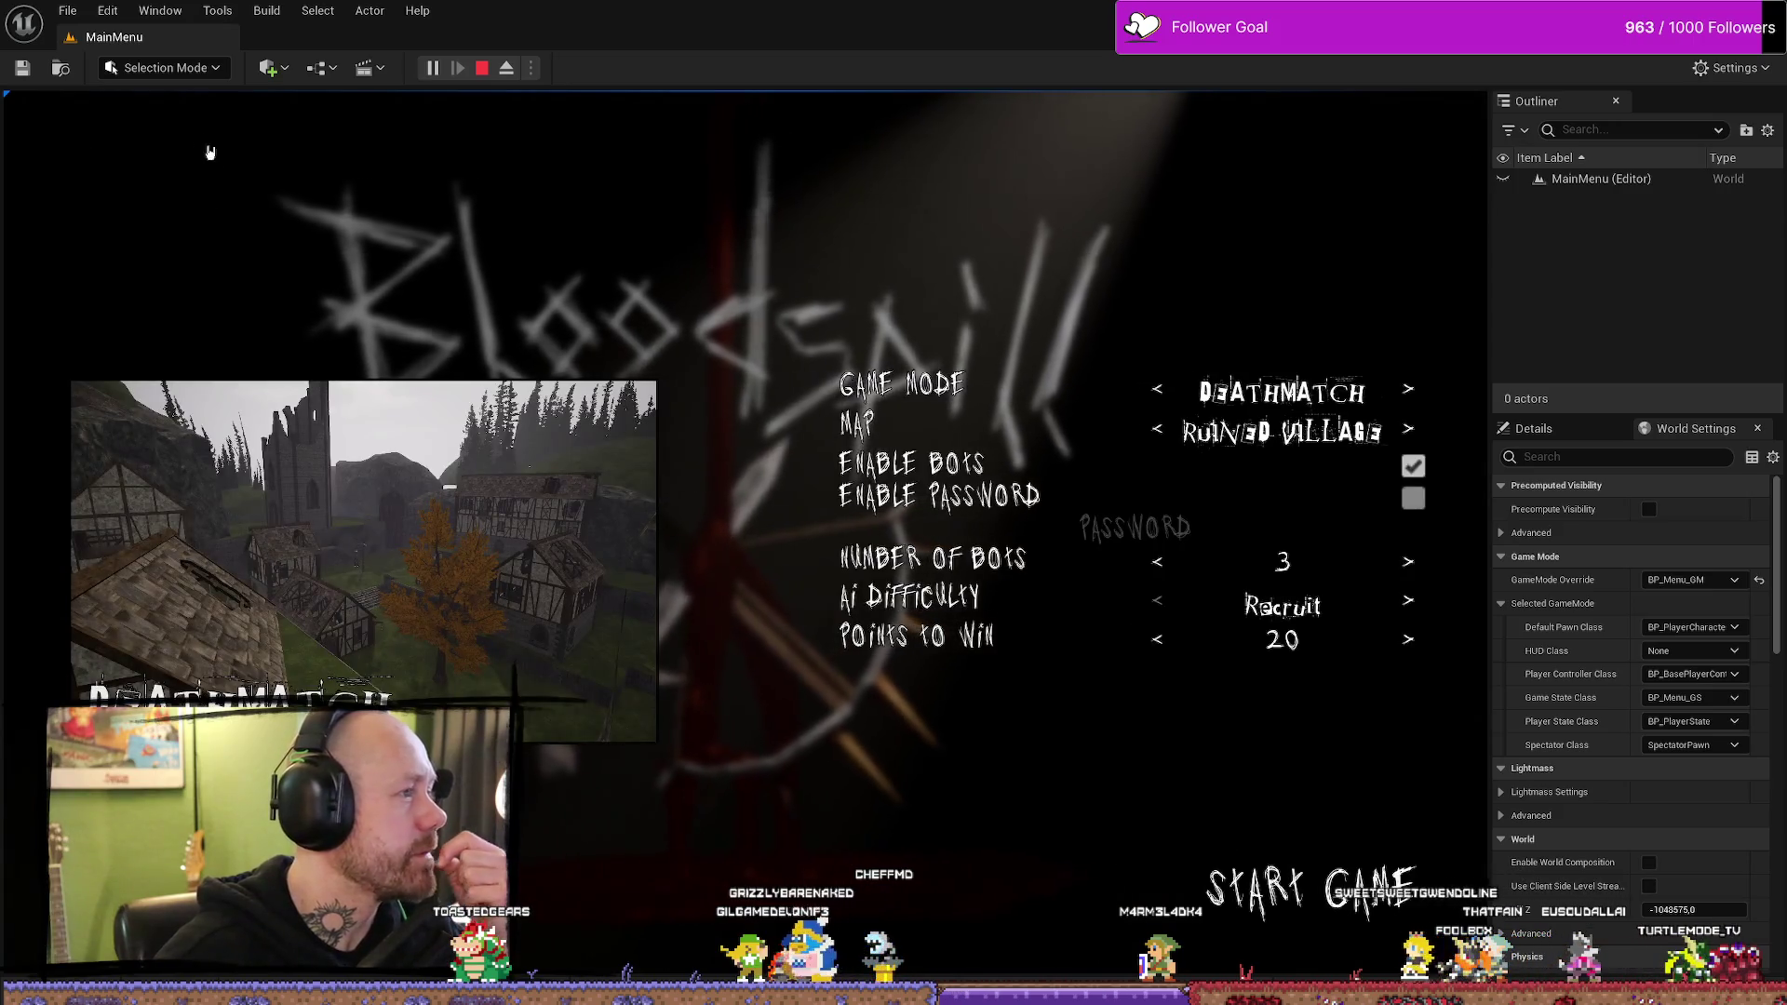
{"action": "key", "text": "Escape"}
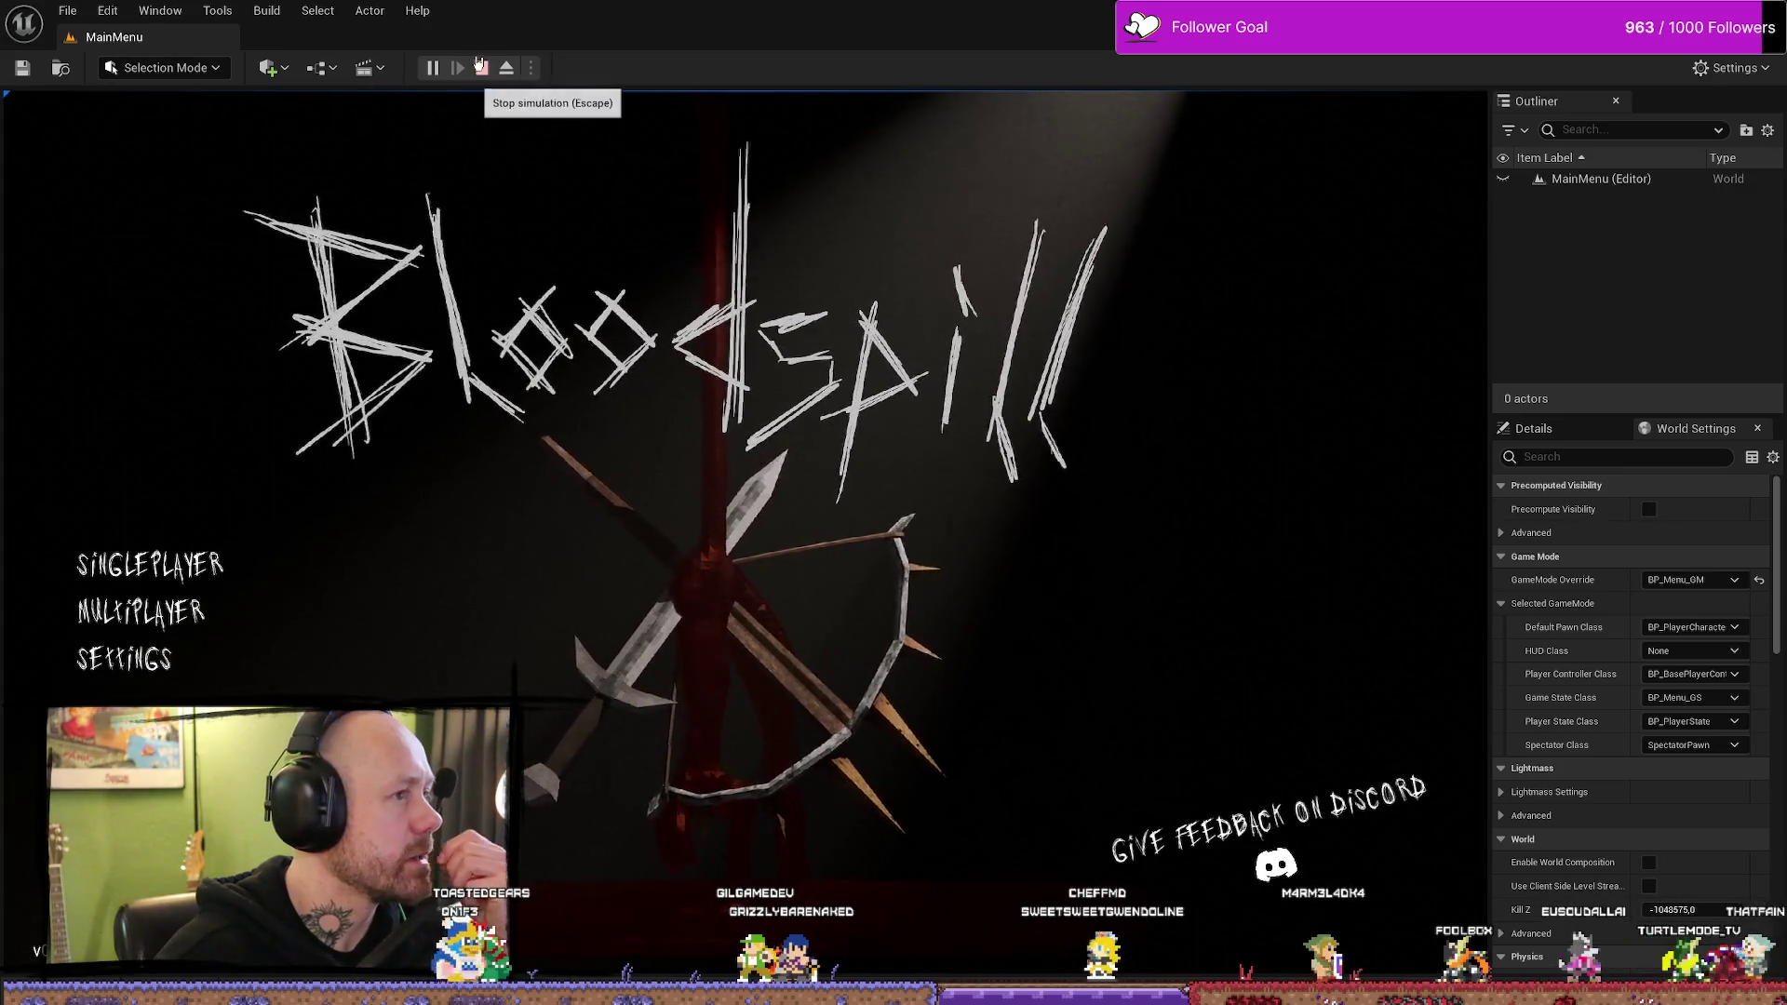
{"action": "left_click", "coordinate": [481, 68]}
{"action": "left_click", "coordinate": [433, 69]}
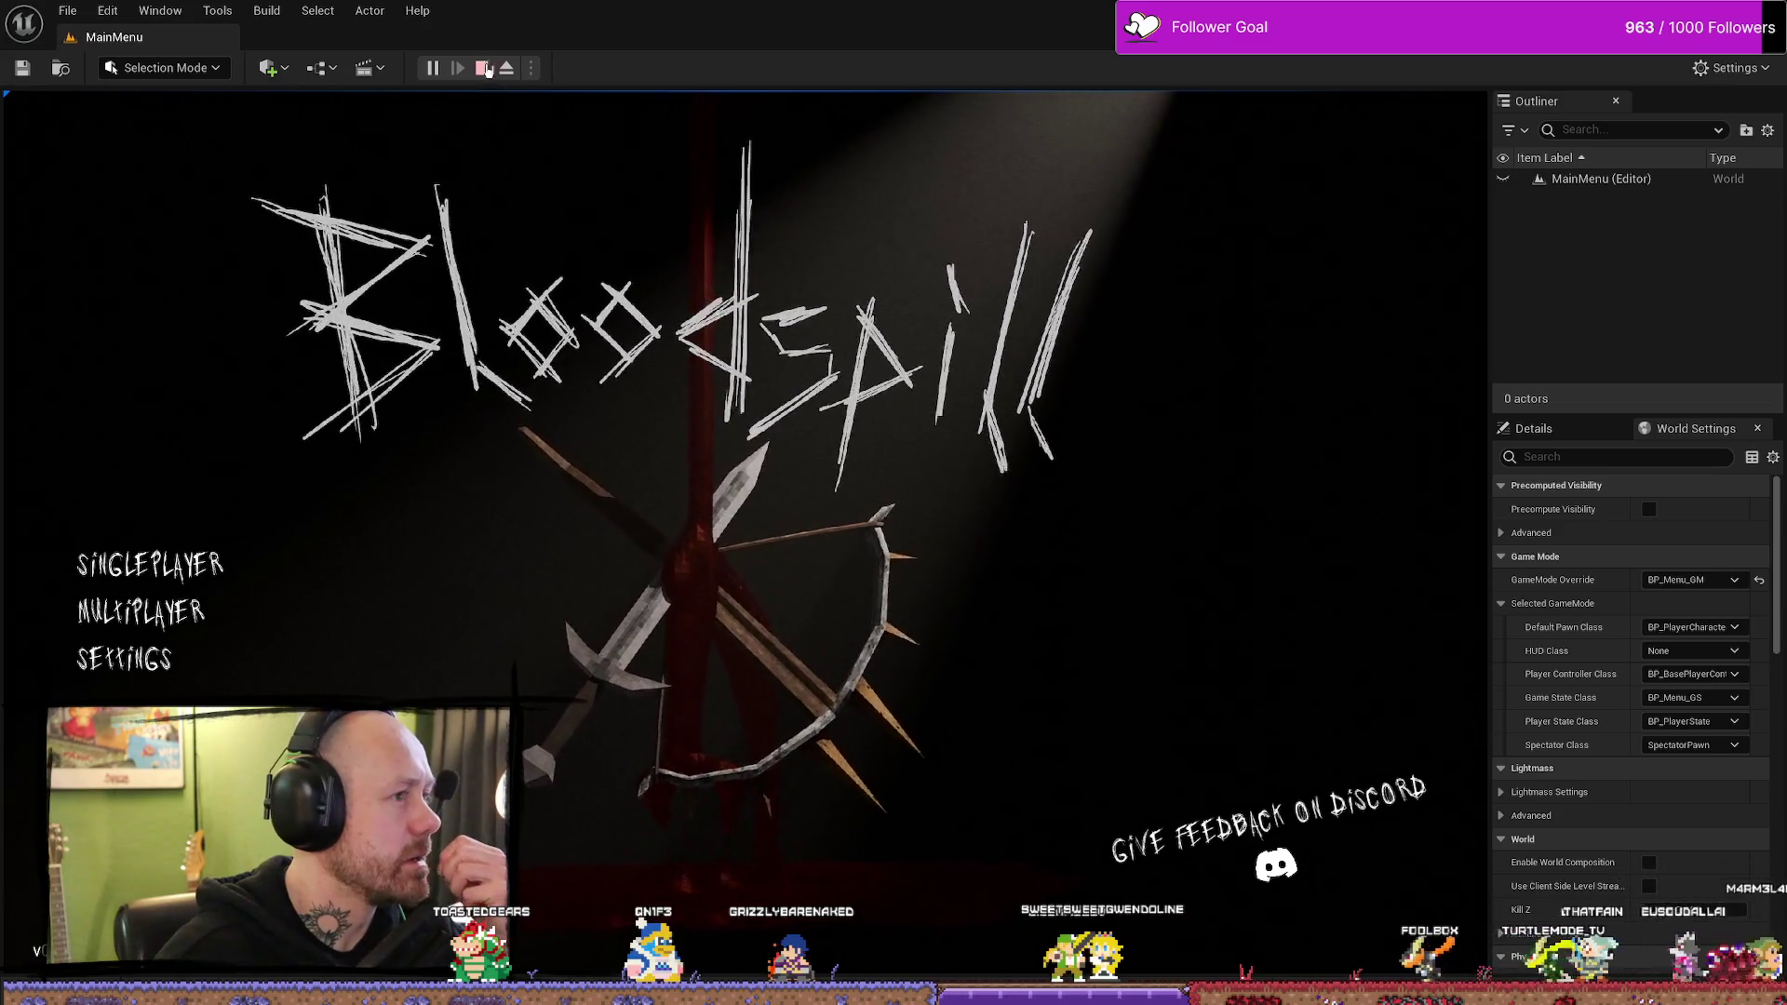
{"action": "left_click", "coordinate": [484, 69]}
{"action": "left_click", "coordinate": [433, 69]}
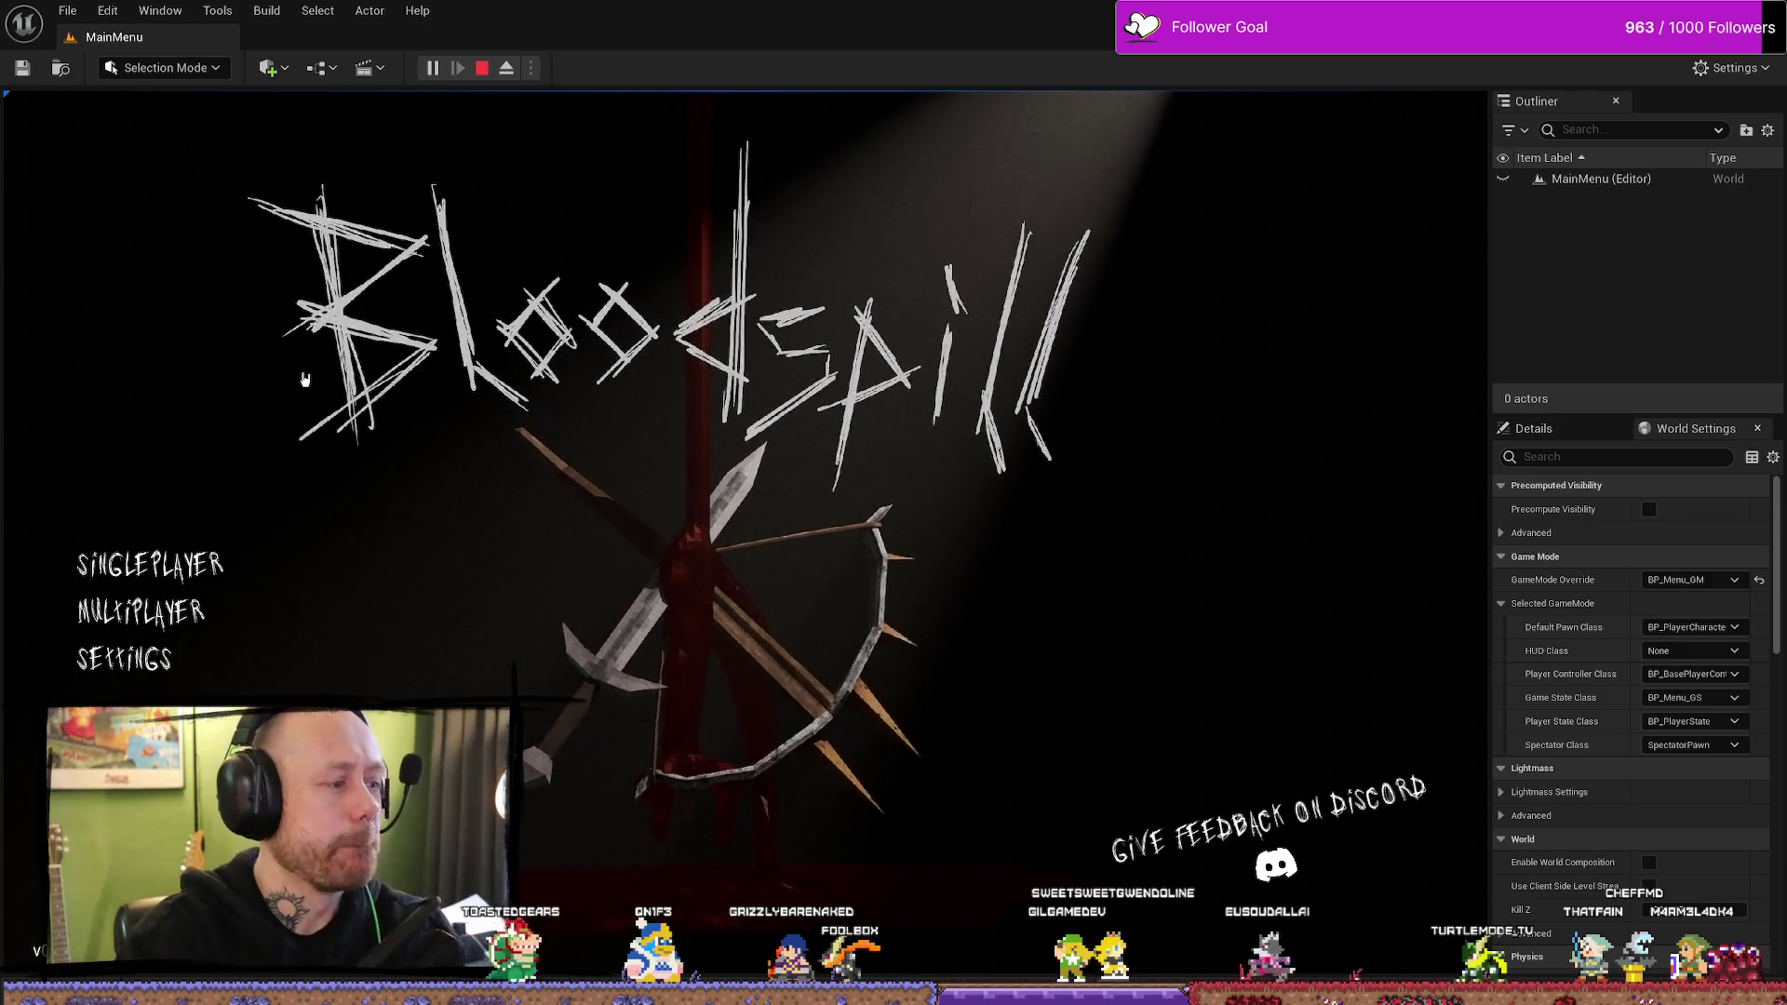
{"action": "left_click", "coordinate": [158, 611]}
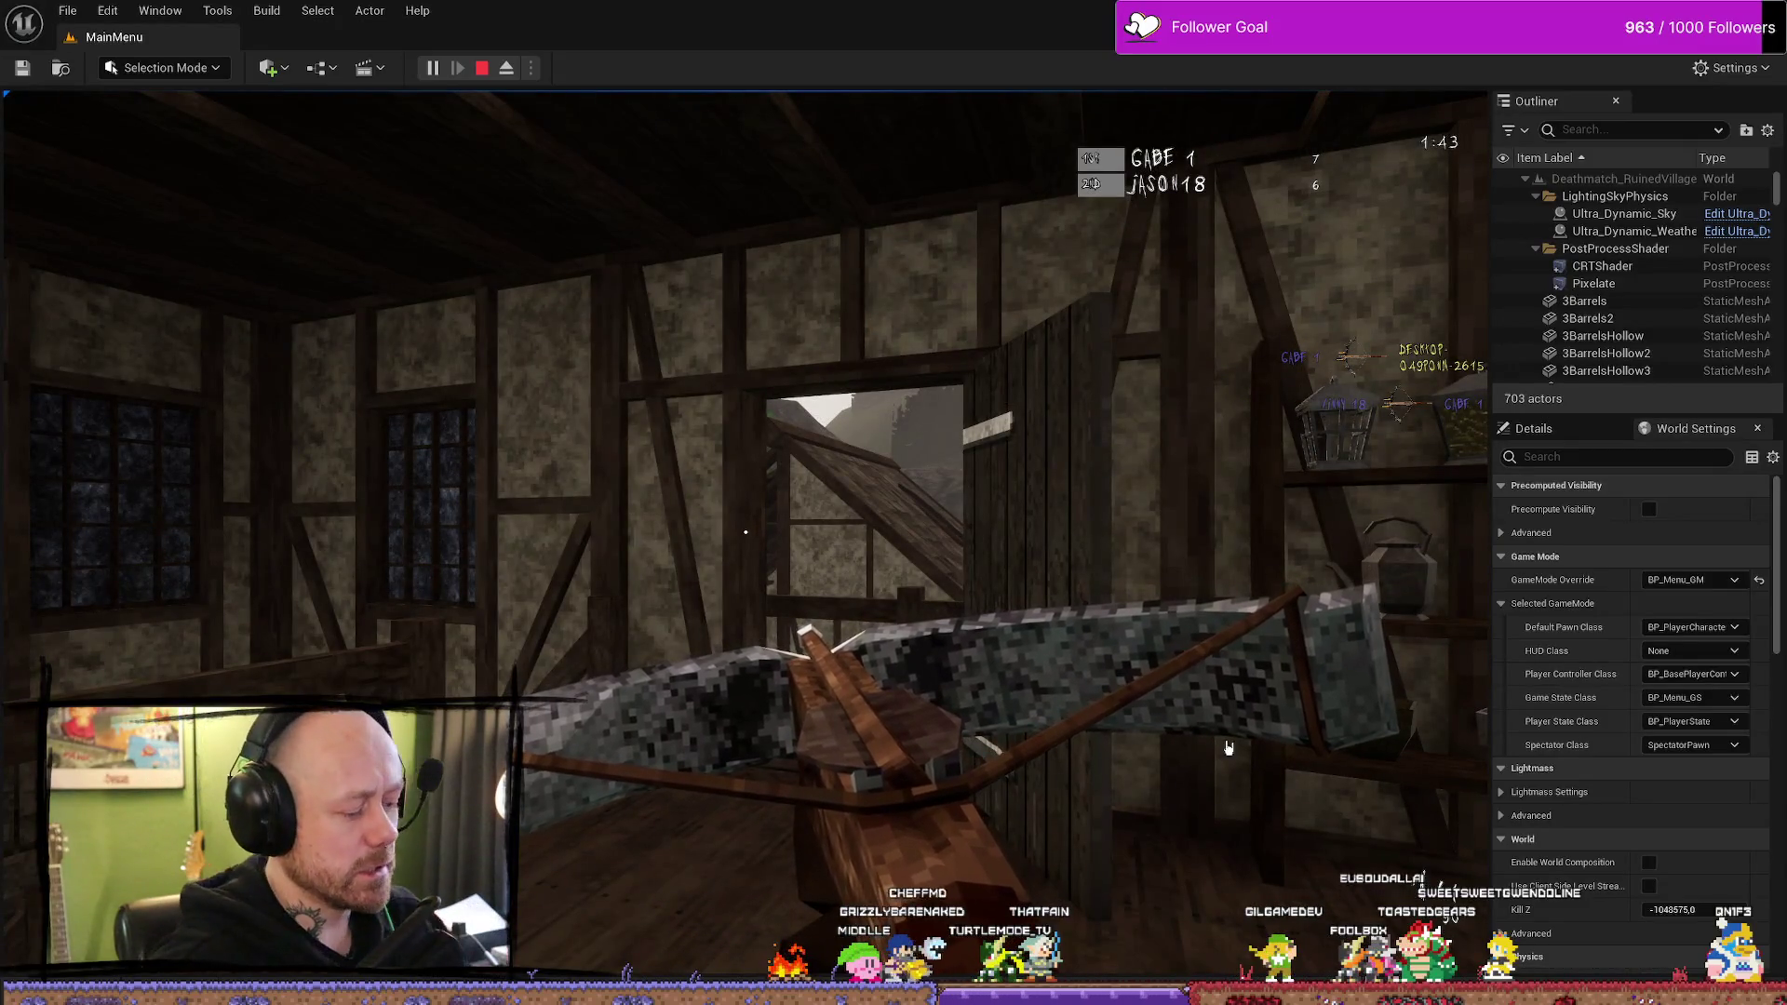
{"action": "key", "text": "Escape"}
{"action": "left_click", "coordinate": [432, 67]}
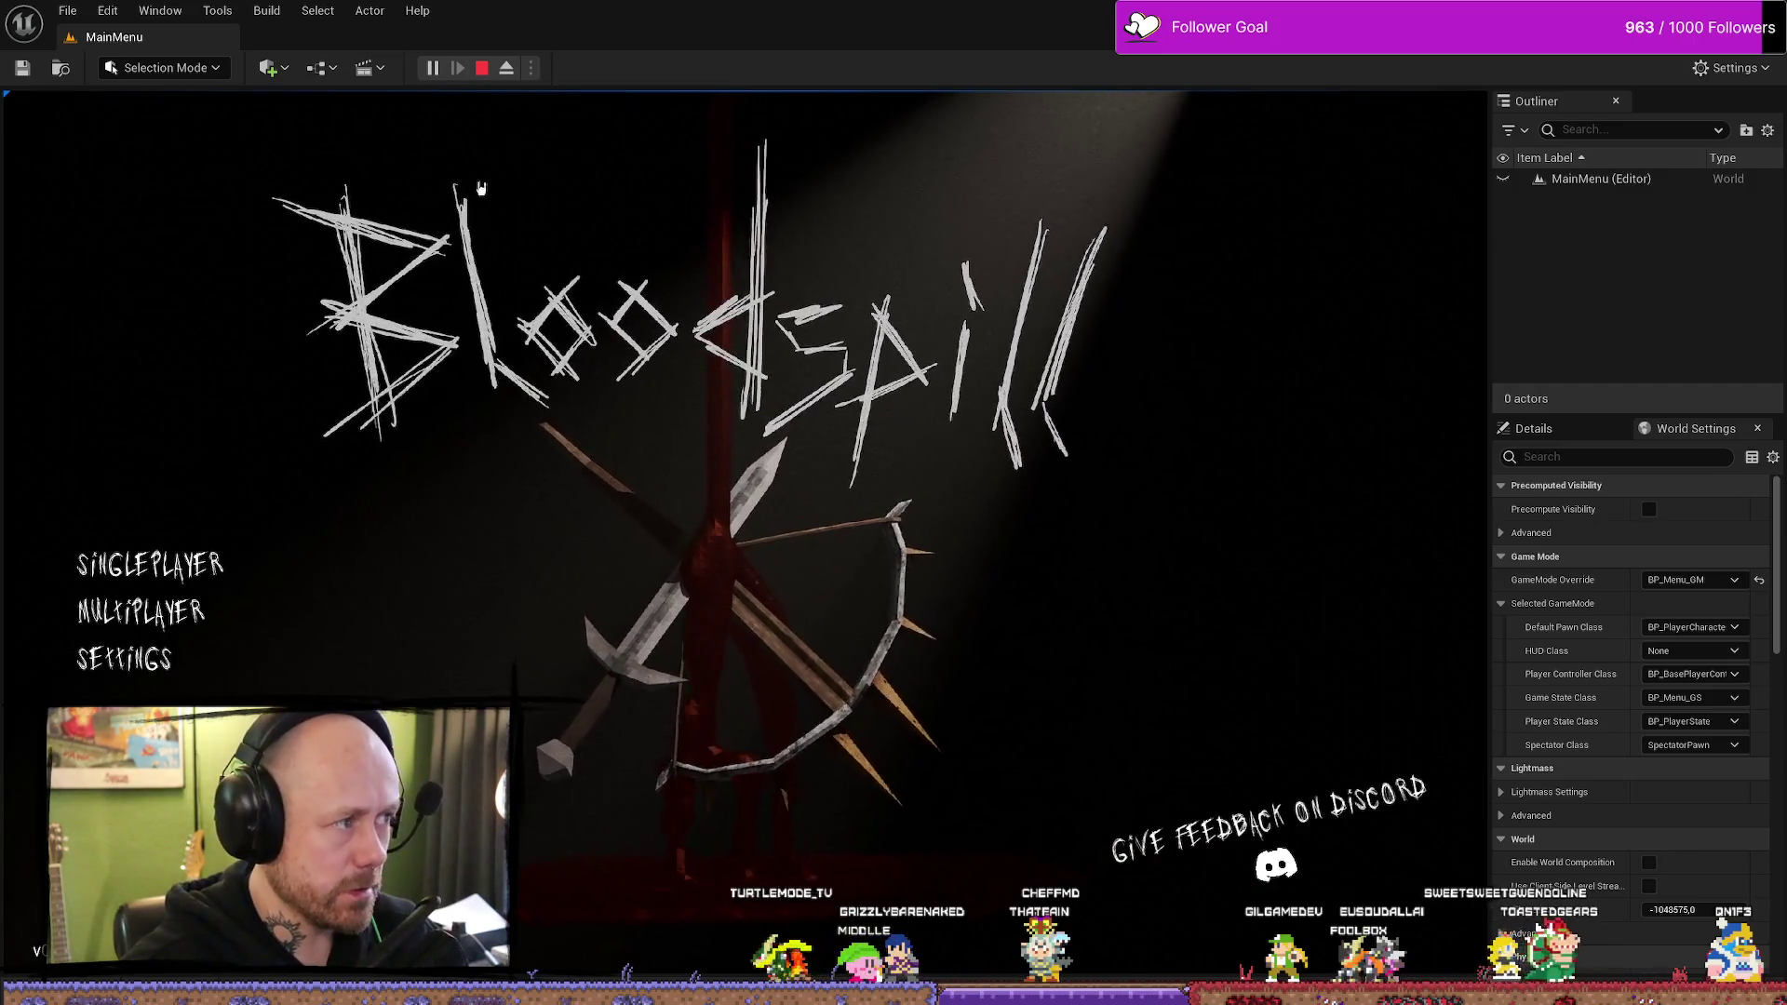
{"action": "left_click", "coordinate": [483, 67]}
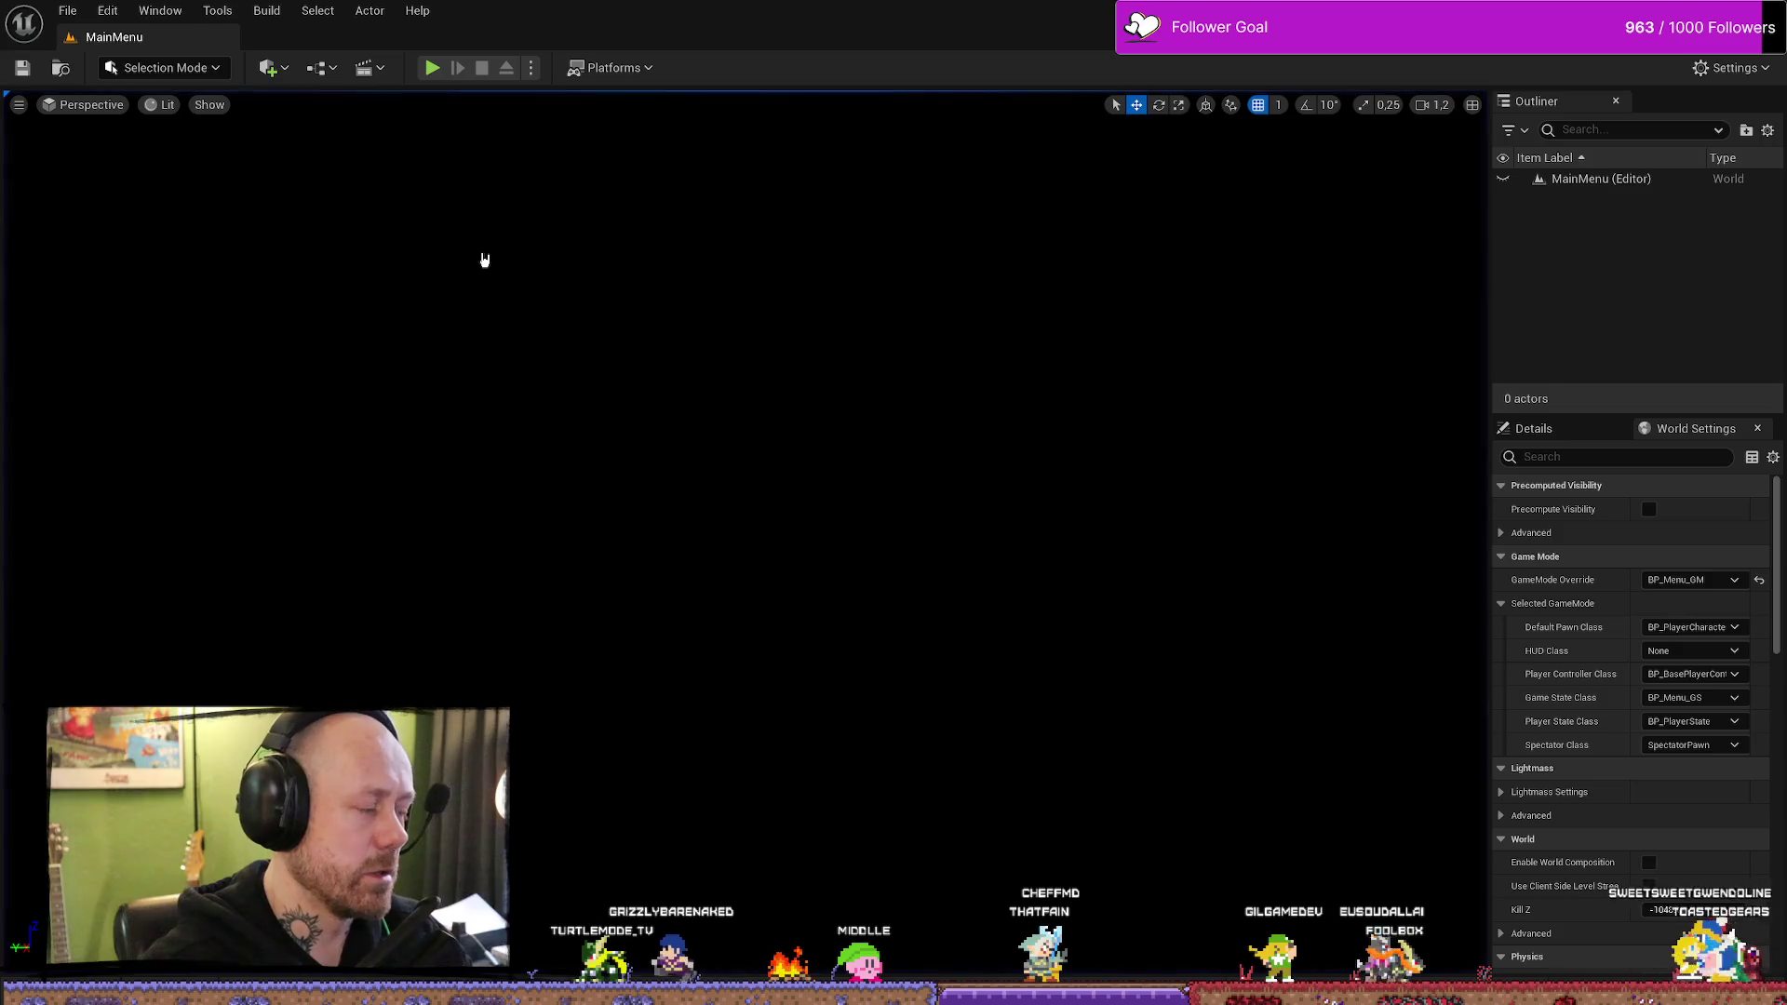
- Browse to Content/FPS/Maps/GameModes and open Deathmatch_RuinedVillage
{"action": "key", "text": "ctrl+space"}
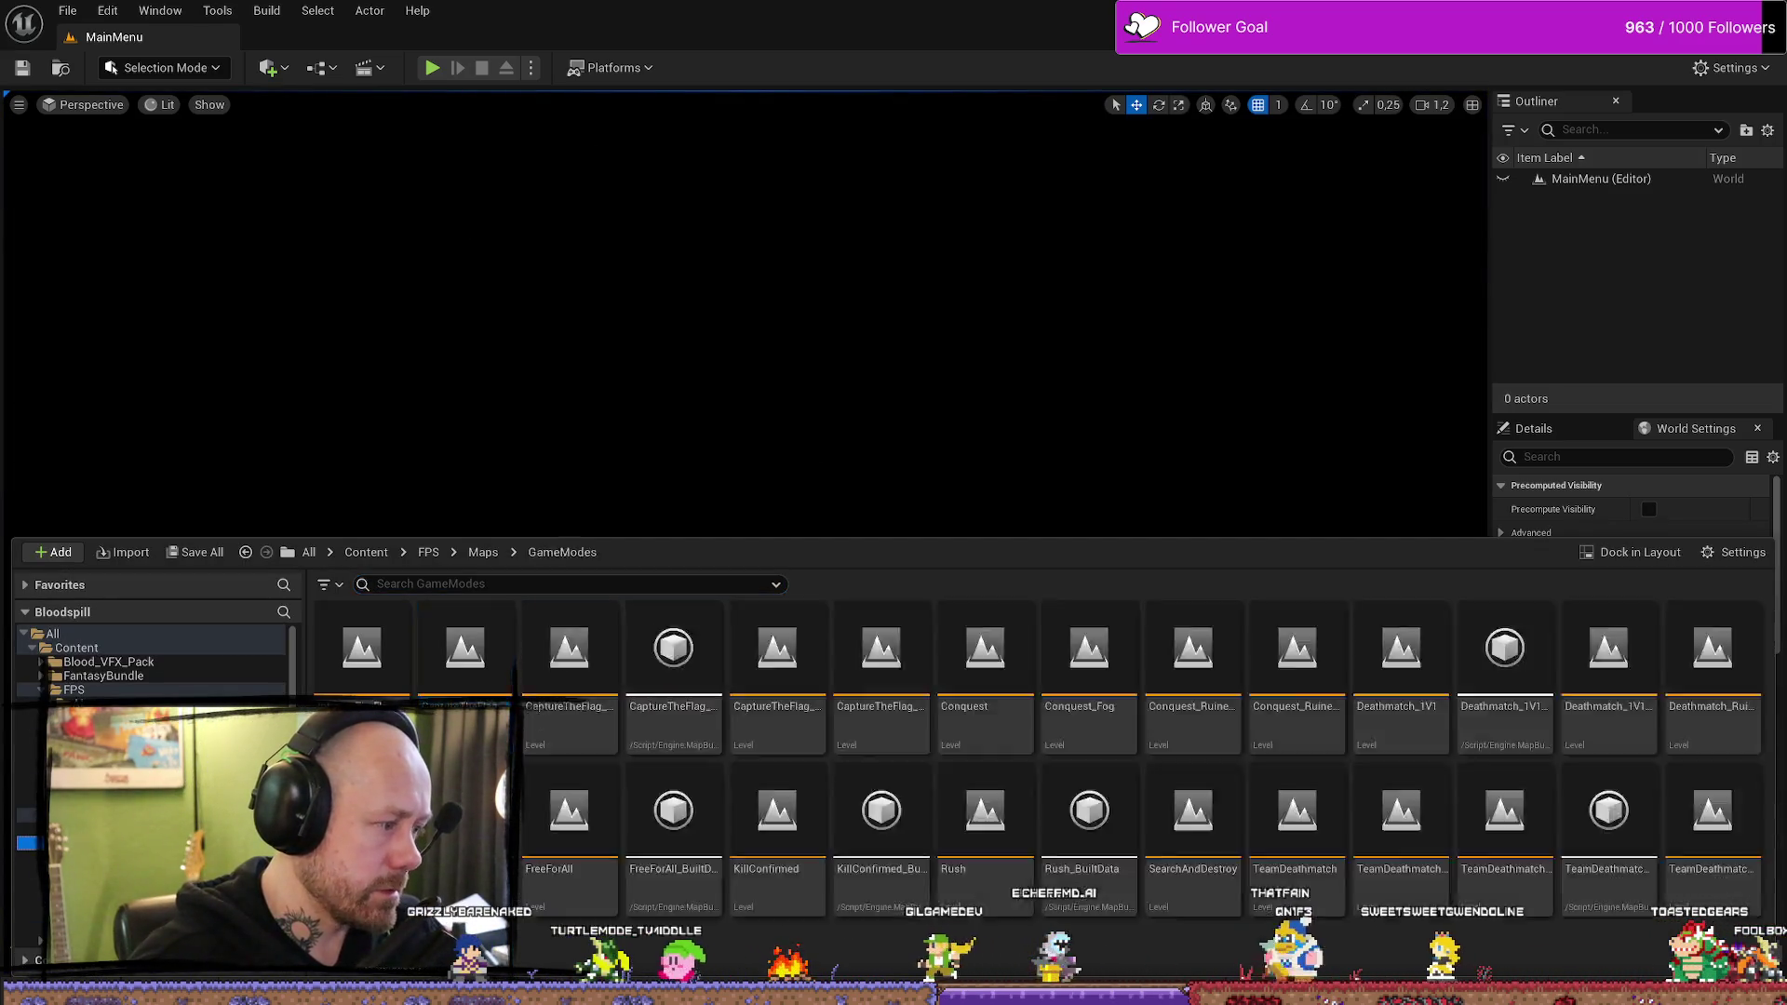
{"action": "left_click", "coordinate": [93, 842]}
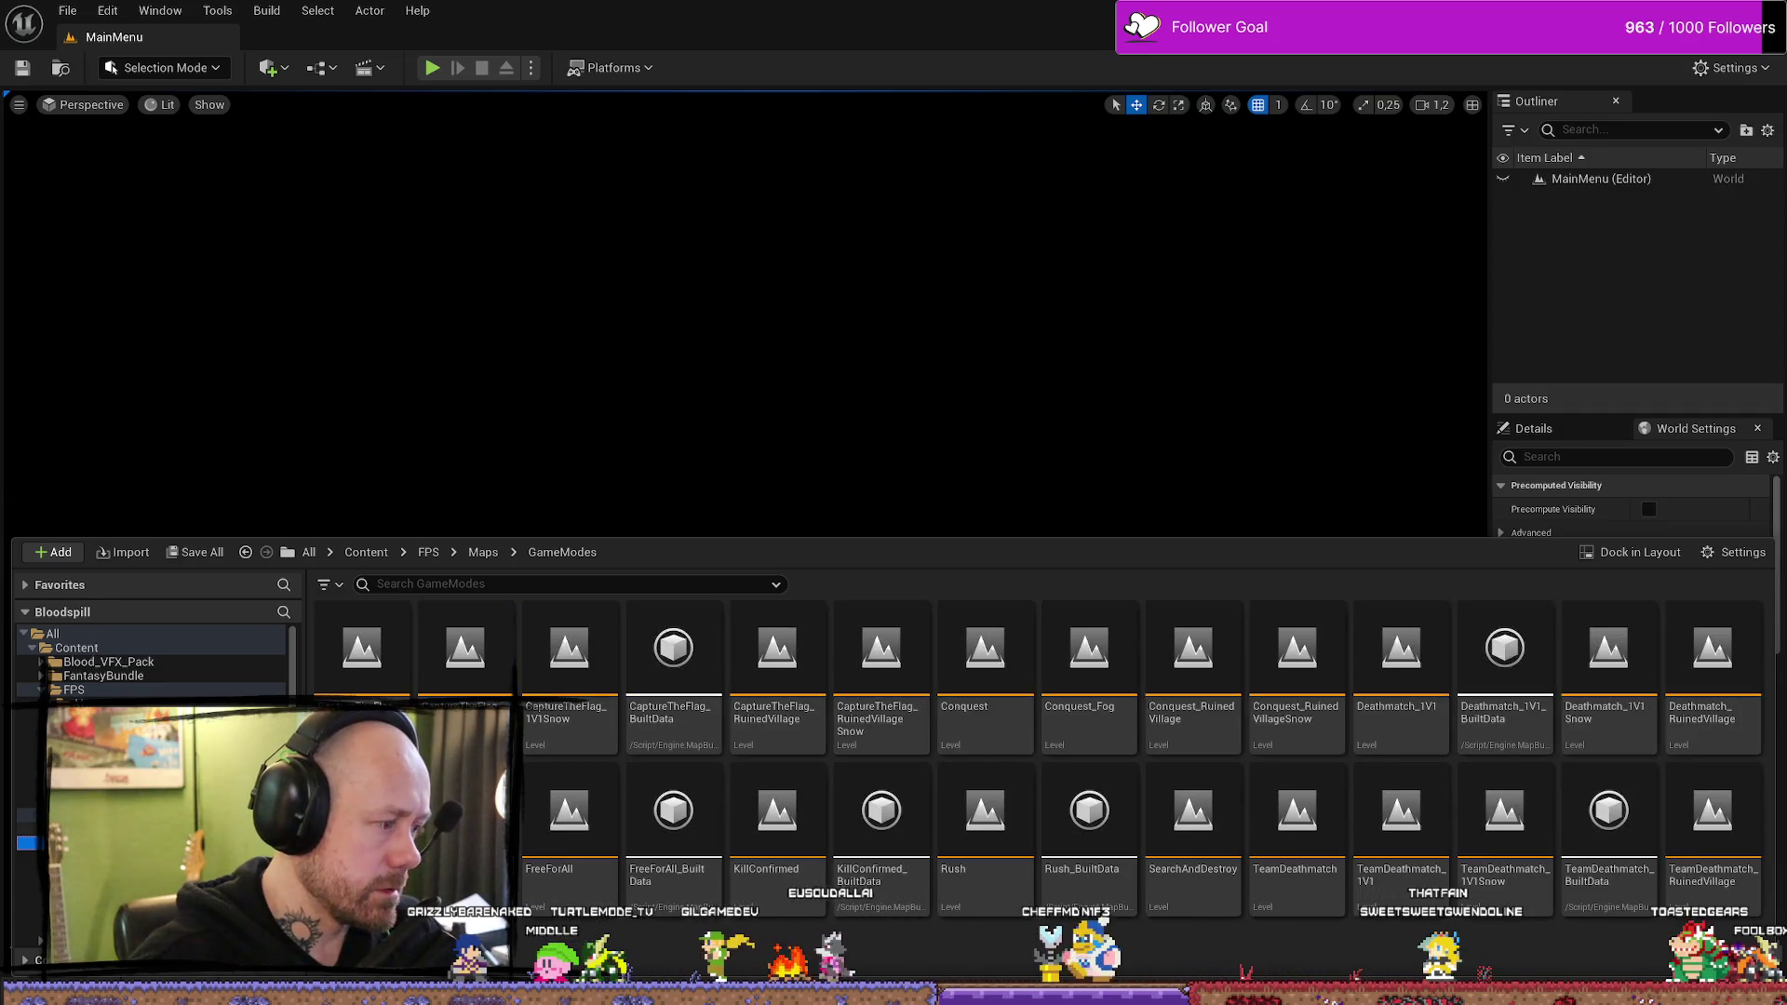
{"action": "left_click", "coordinate": [93, 857]}
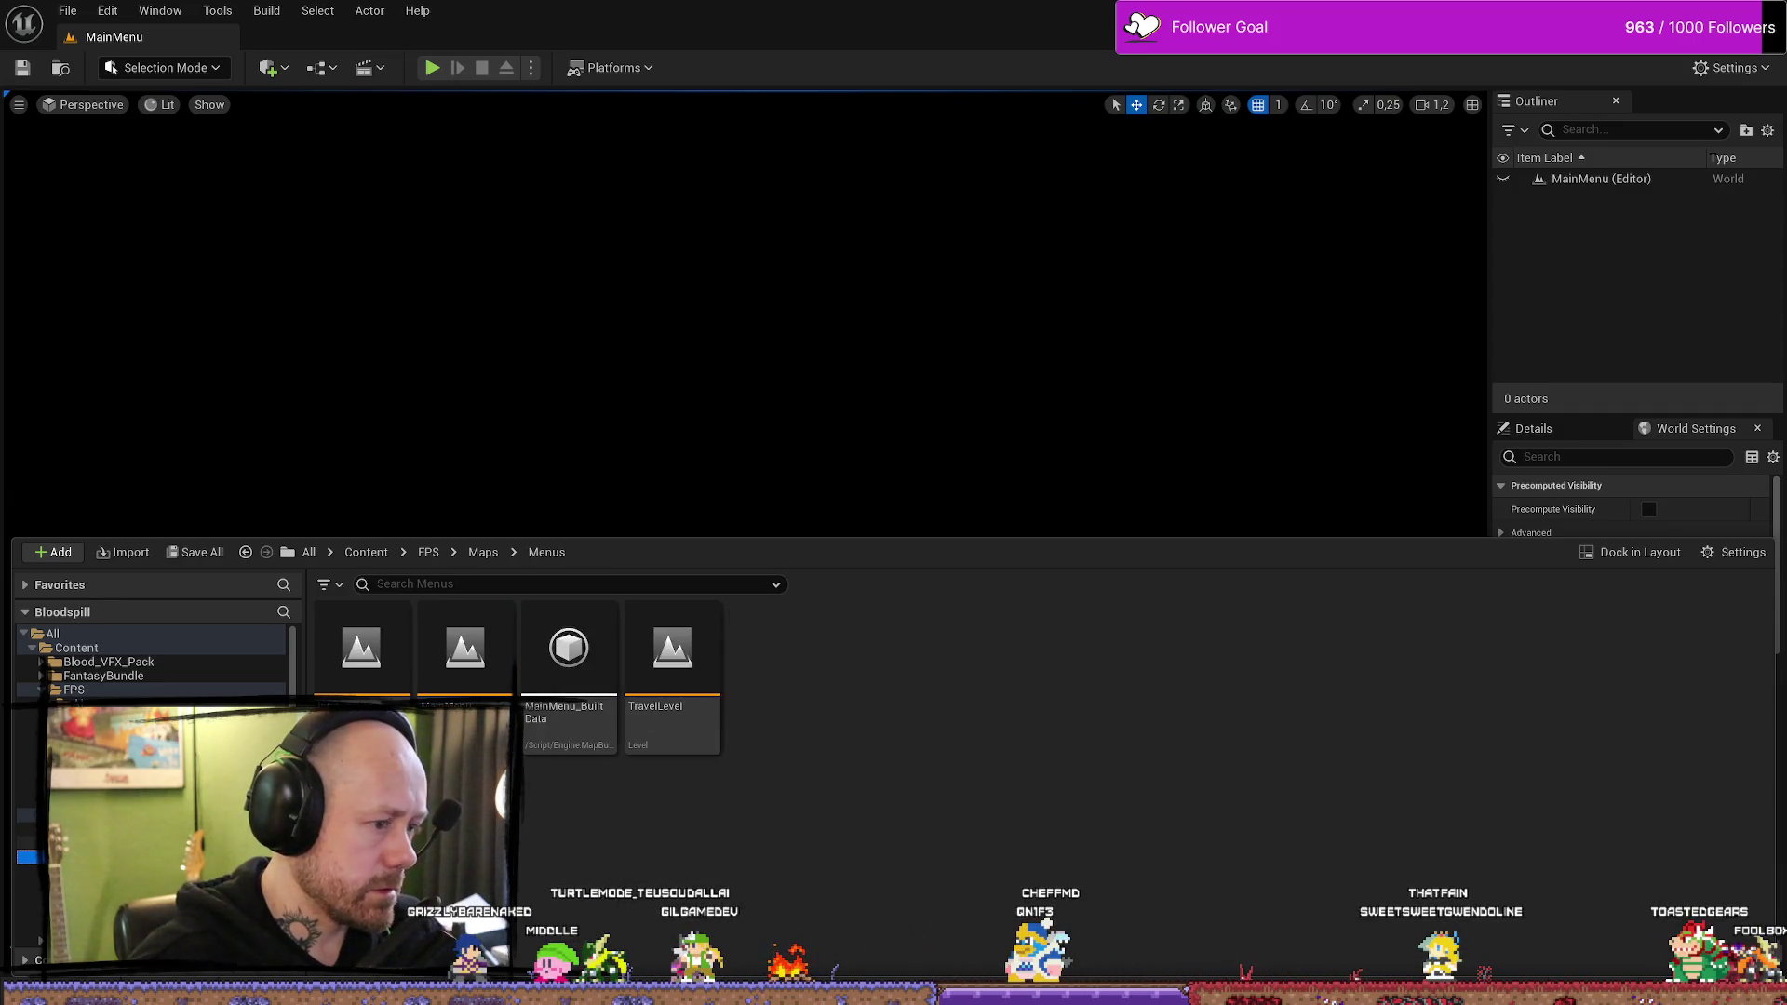
{"action": "left_click", "coordinate": [93, 842]}
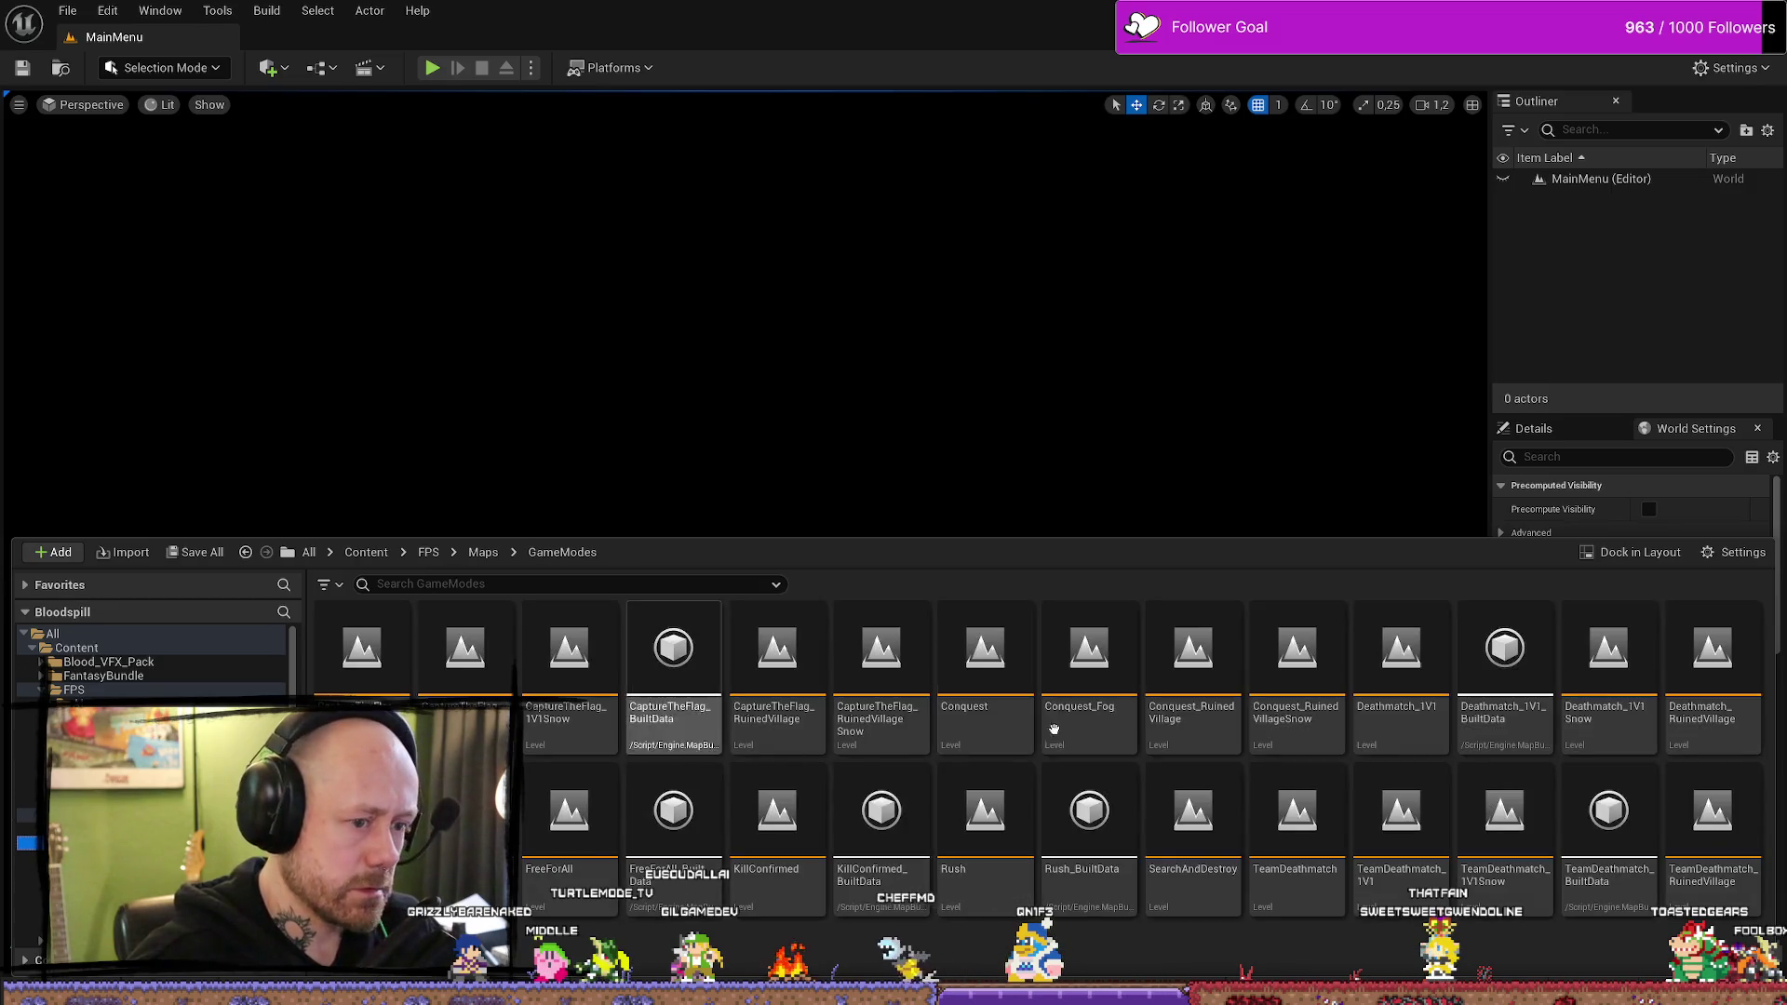
{"action": "double_click", "coordinate": [1713, 652]}
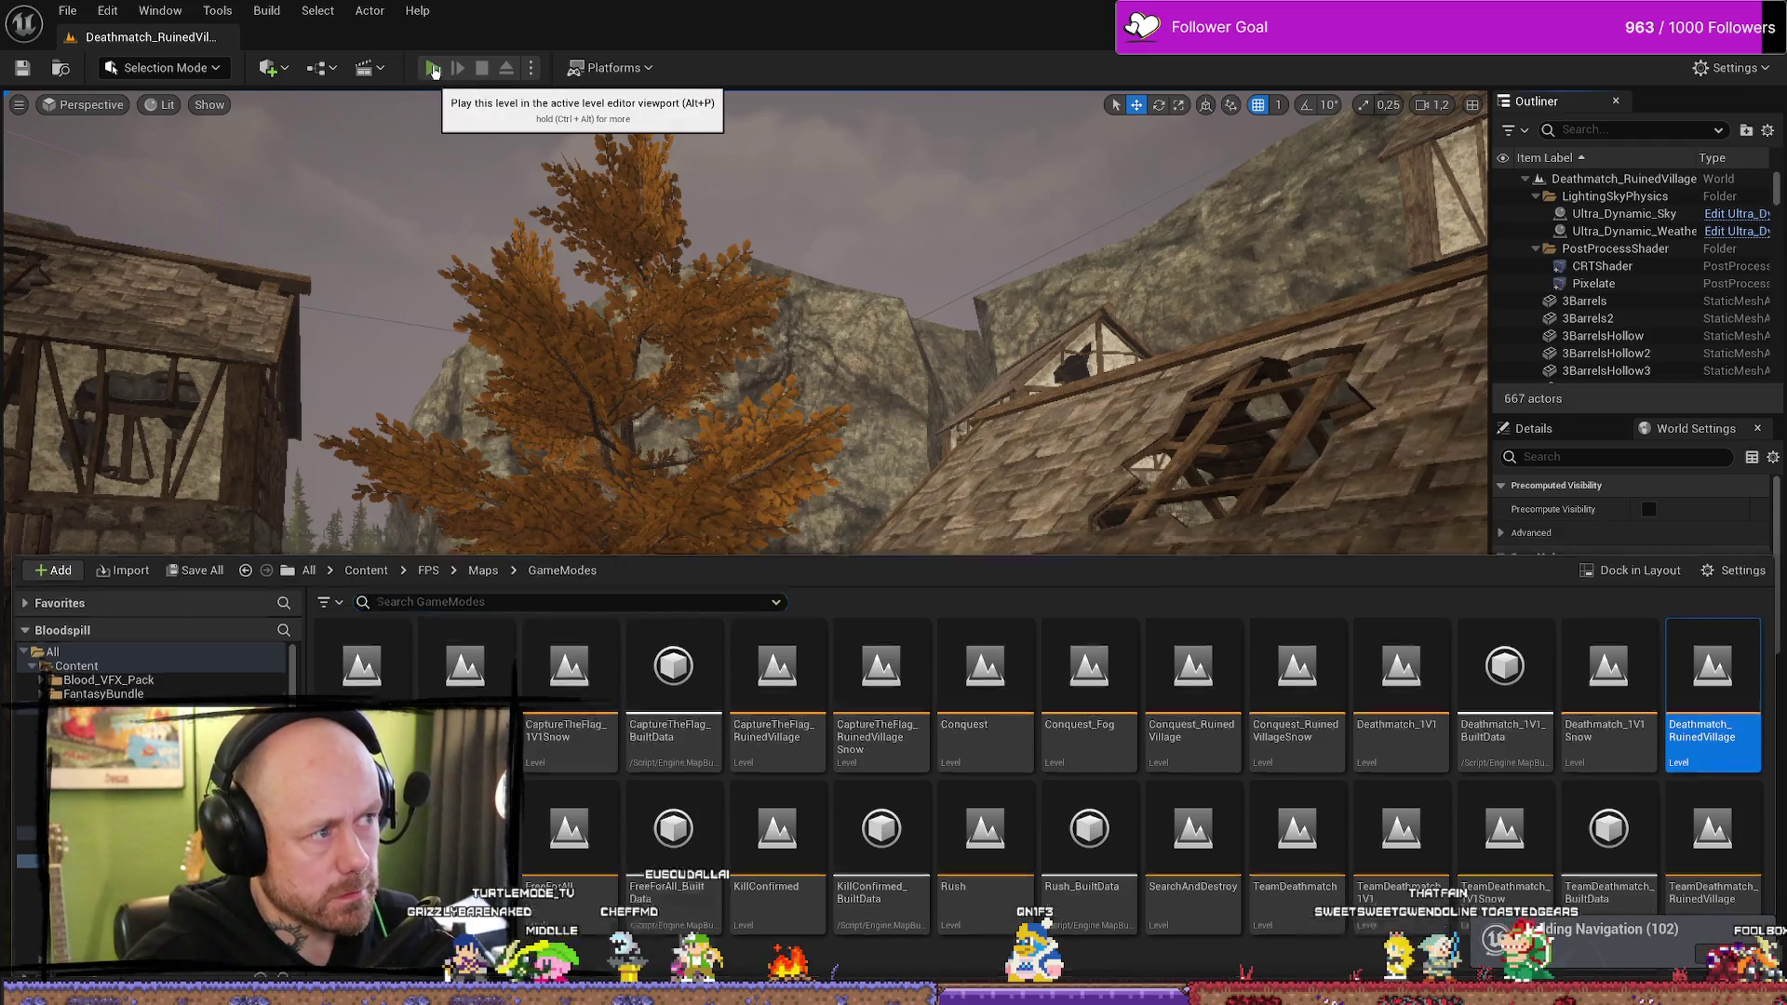
- Set the number of players in Play options, relaunch the match, and snap the editor right
{"action": "left_click", "coordinate": [432, 67]}
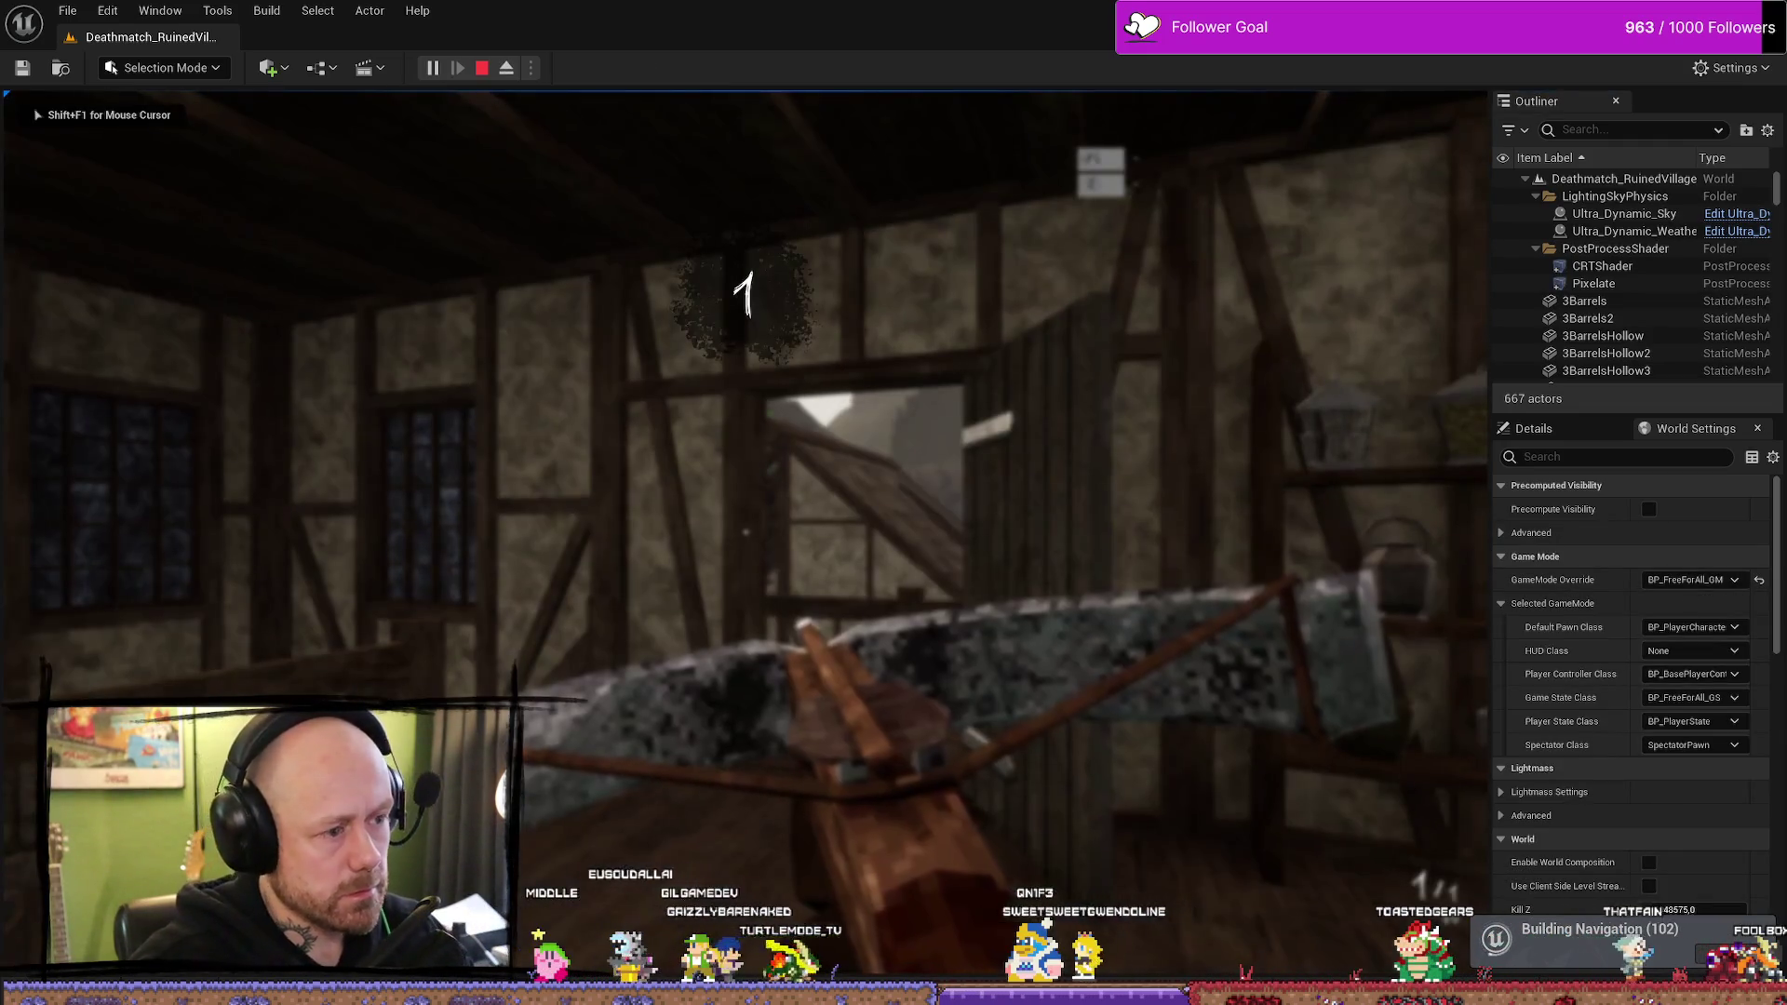
{"action": "key", "text": "Escape"}
{"action": "left_click", "coordinate": [533, 69]}
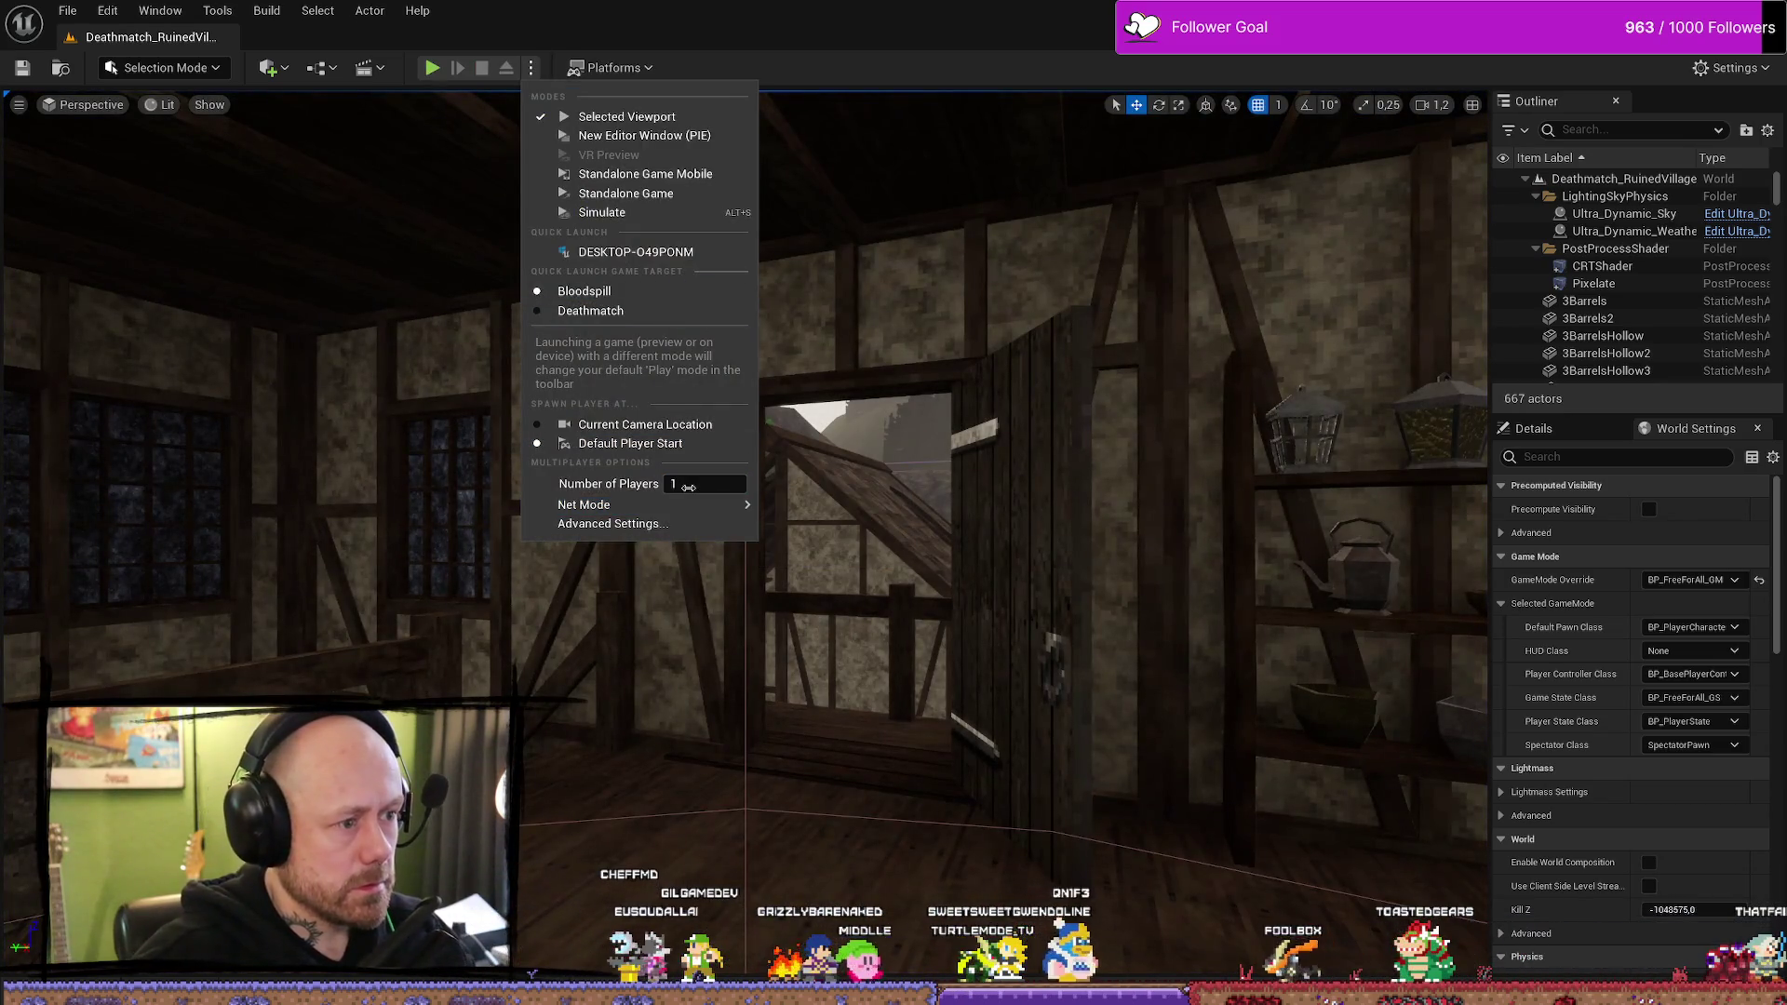
{"action": "left_click", "coordinate": [431, 68]}
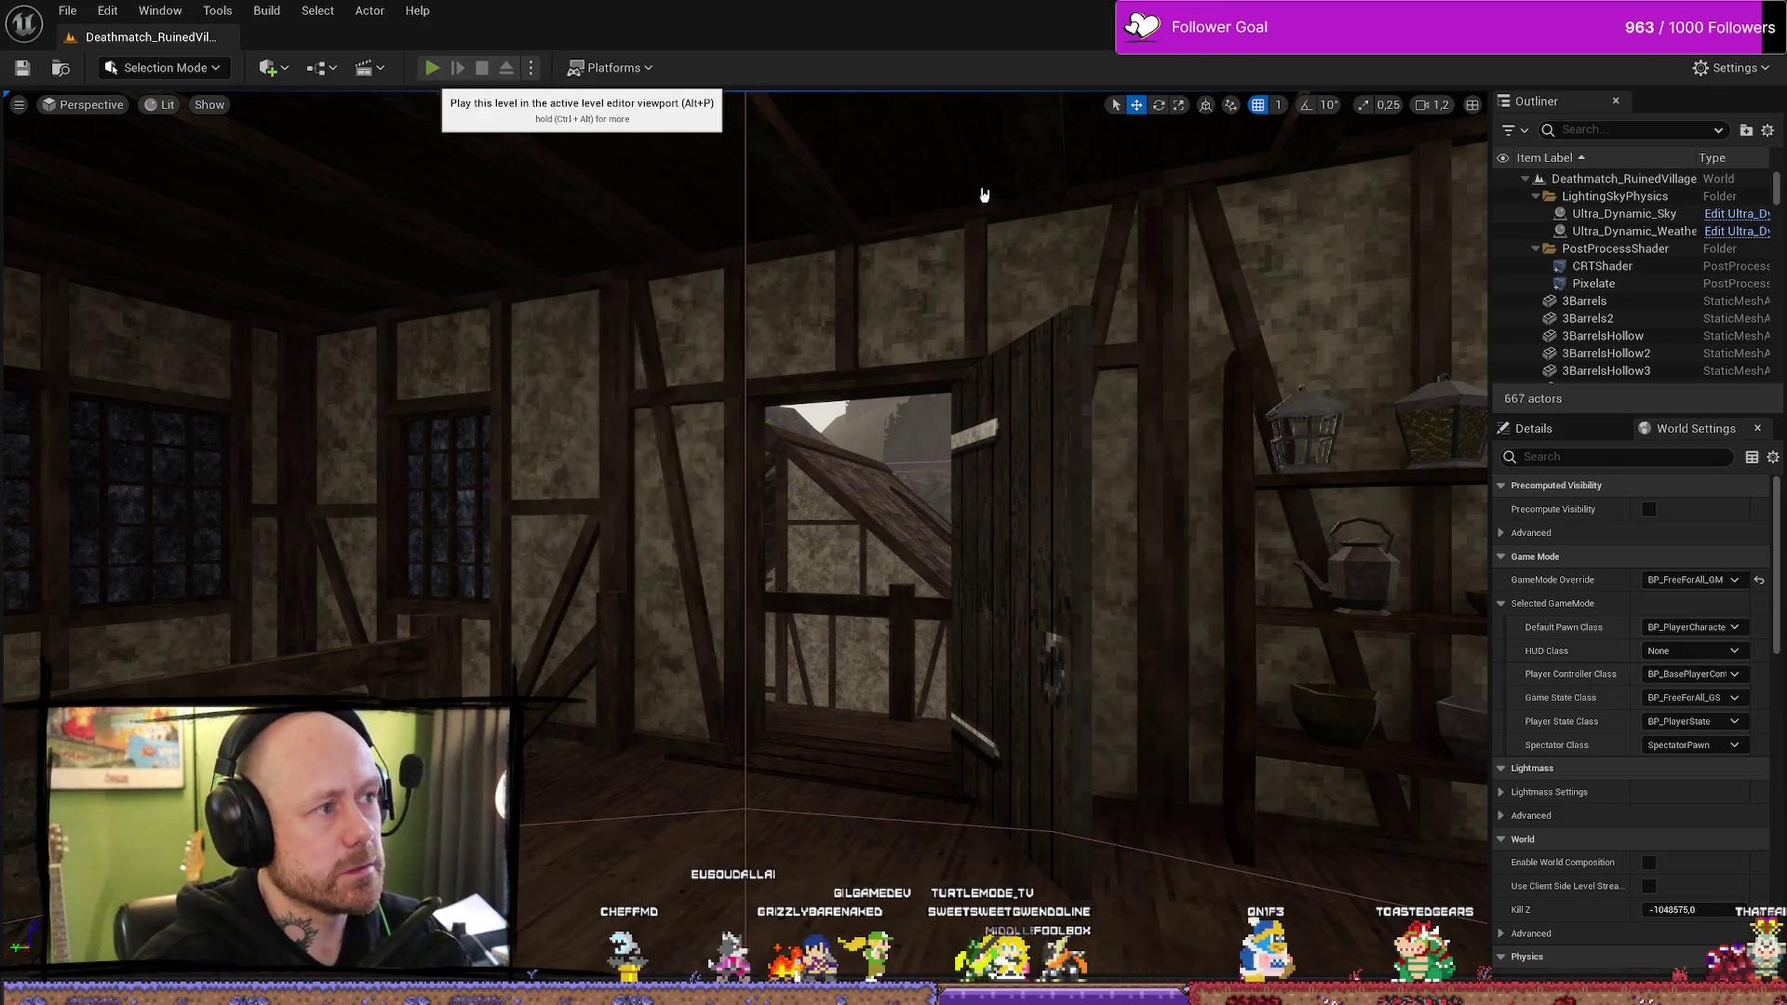
{"action": "left_click", "coordinate": [432, 68]}
{"action": "mouse_move", "coordinate": [946, 6]}
{"action": "left_mouse_down"}
{"action": "mouse_move", "coordinate": [690, 200]}
{"action": "mouse_move", "coordinate": [1785, 169]}
{"action": "left_mouse_up"}
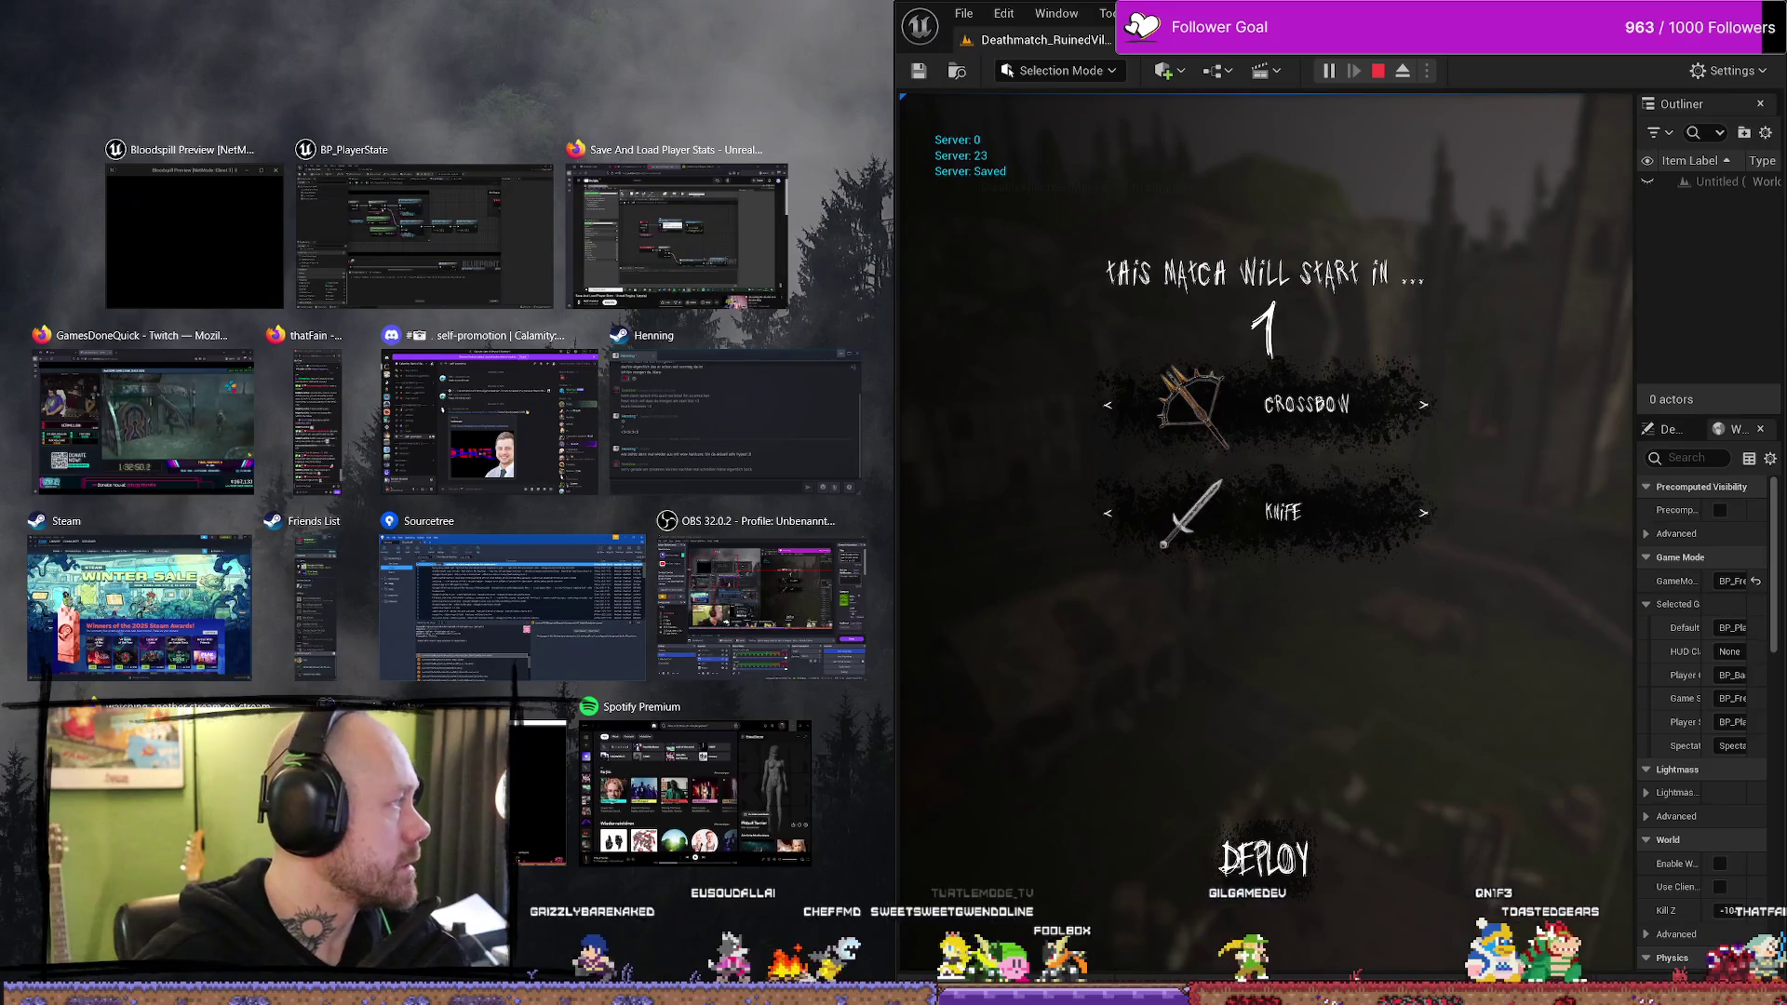
- Snap the game client window to the left half of the screen
{"action": "left_click", "coordinate": [193, 233]}
{"action": "mouse_move", "coordinate": [290, 232]}
{"action": "left_mouse_down"}
{"action": "mouse_move", "coordinate": [81, 189]}
{"action": "mouse_move", "coordinate": [3, 194]}
{"action": "left_mouse_up"}
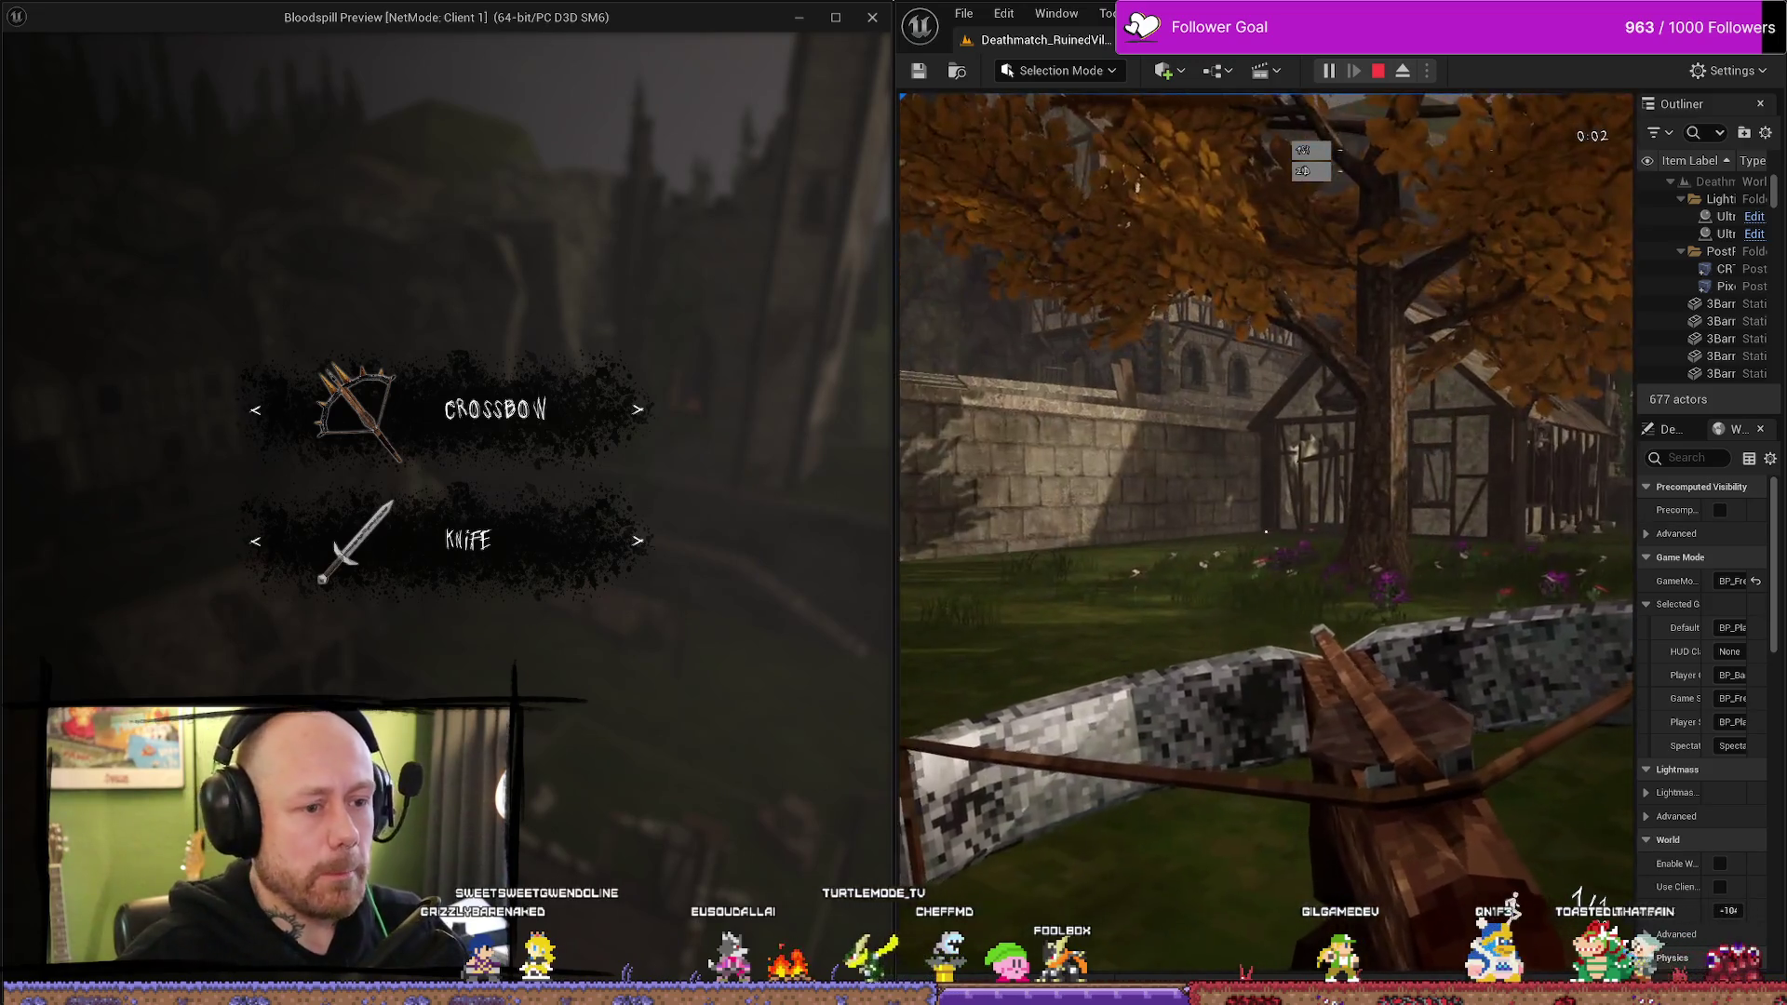
{"action": "key", "text": "alt+Tab"}
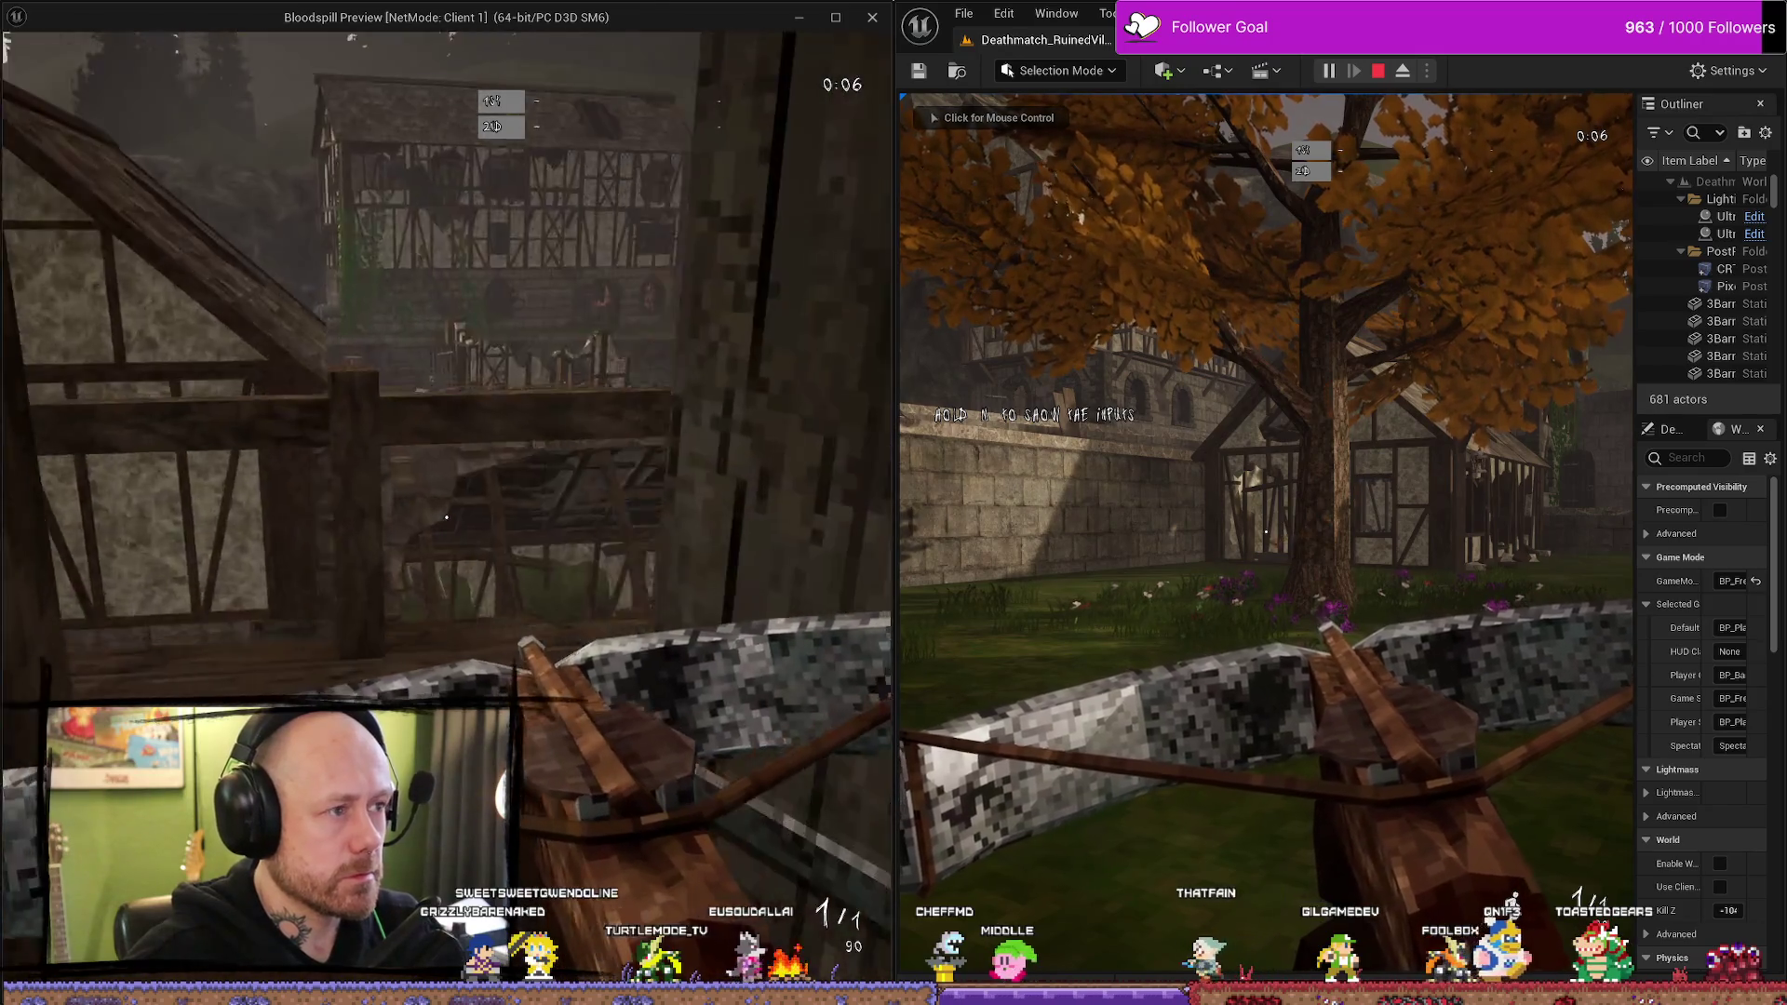
- Kill the crossbow player with the knife, then stop PIE and maximize the editor
{"action": "key", "text": "2"}
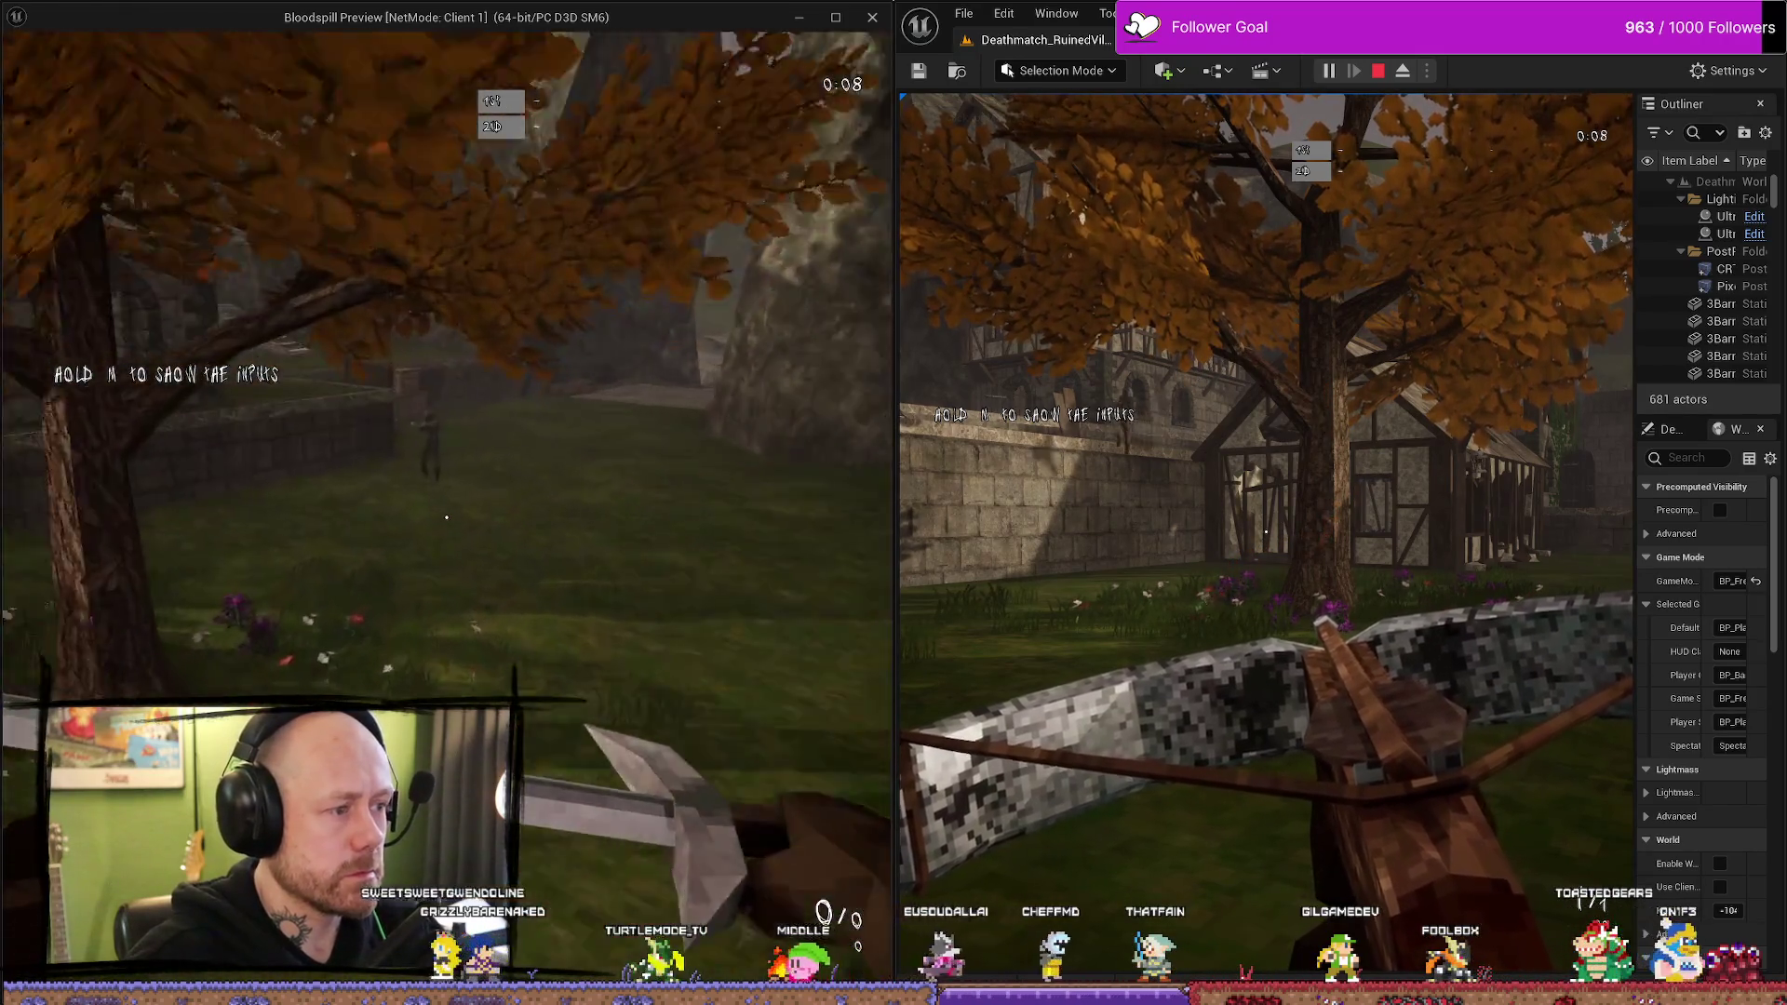
{"action": "key", "text": "w"}
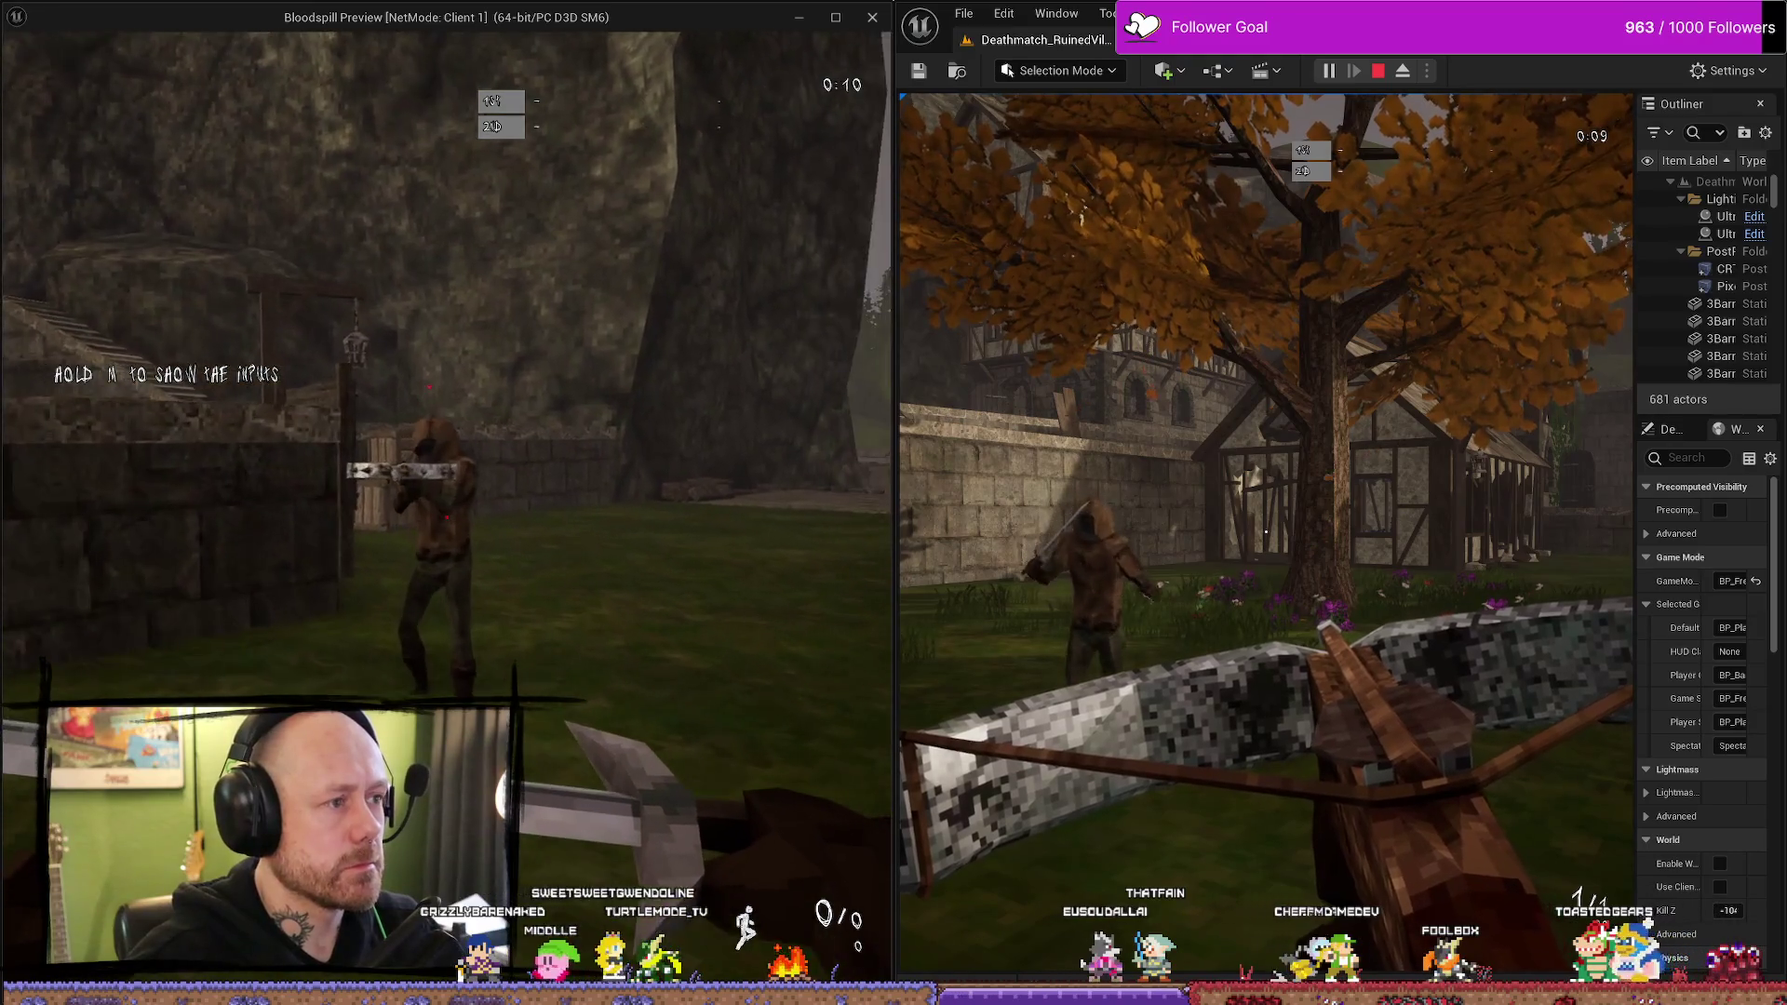
{"action": "left_click", "coordinate": [447, 507]}
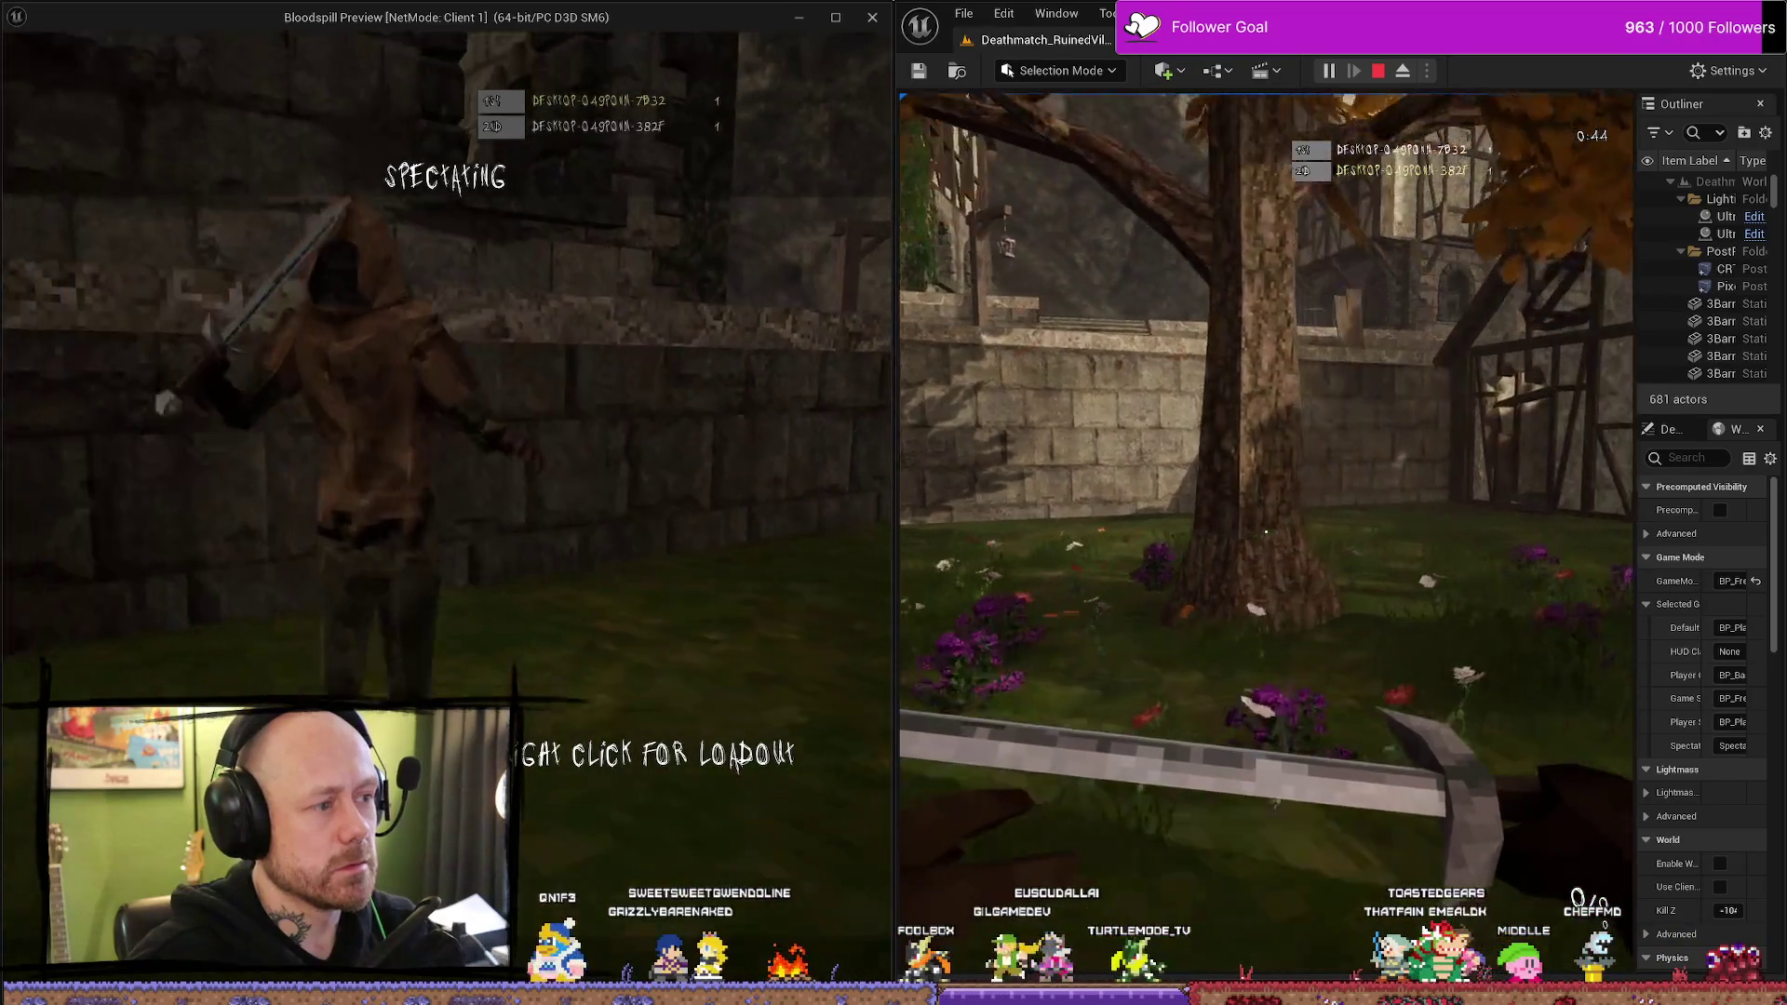
{"action": "key", "text": "Escape"}
{"action": "mouse_move", "coordinate": [1070, 28]}
{"action": "left_mouse_down"}
{"action": "mouse_move", "coordinate": [931, 19]}
{"action": "mouse_move", "coordinate": [930, 2]}
{"action": "left_mouse_up"}
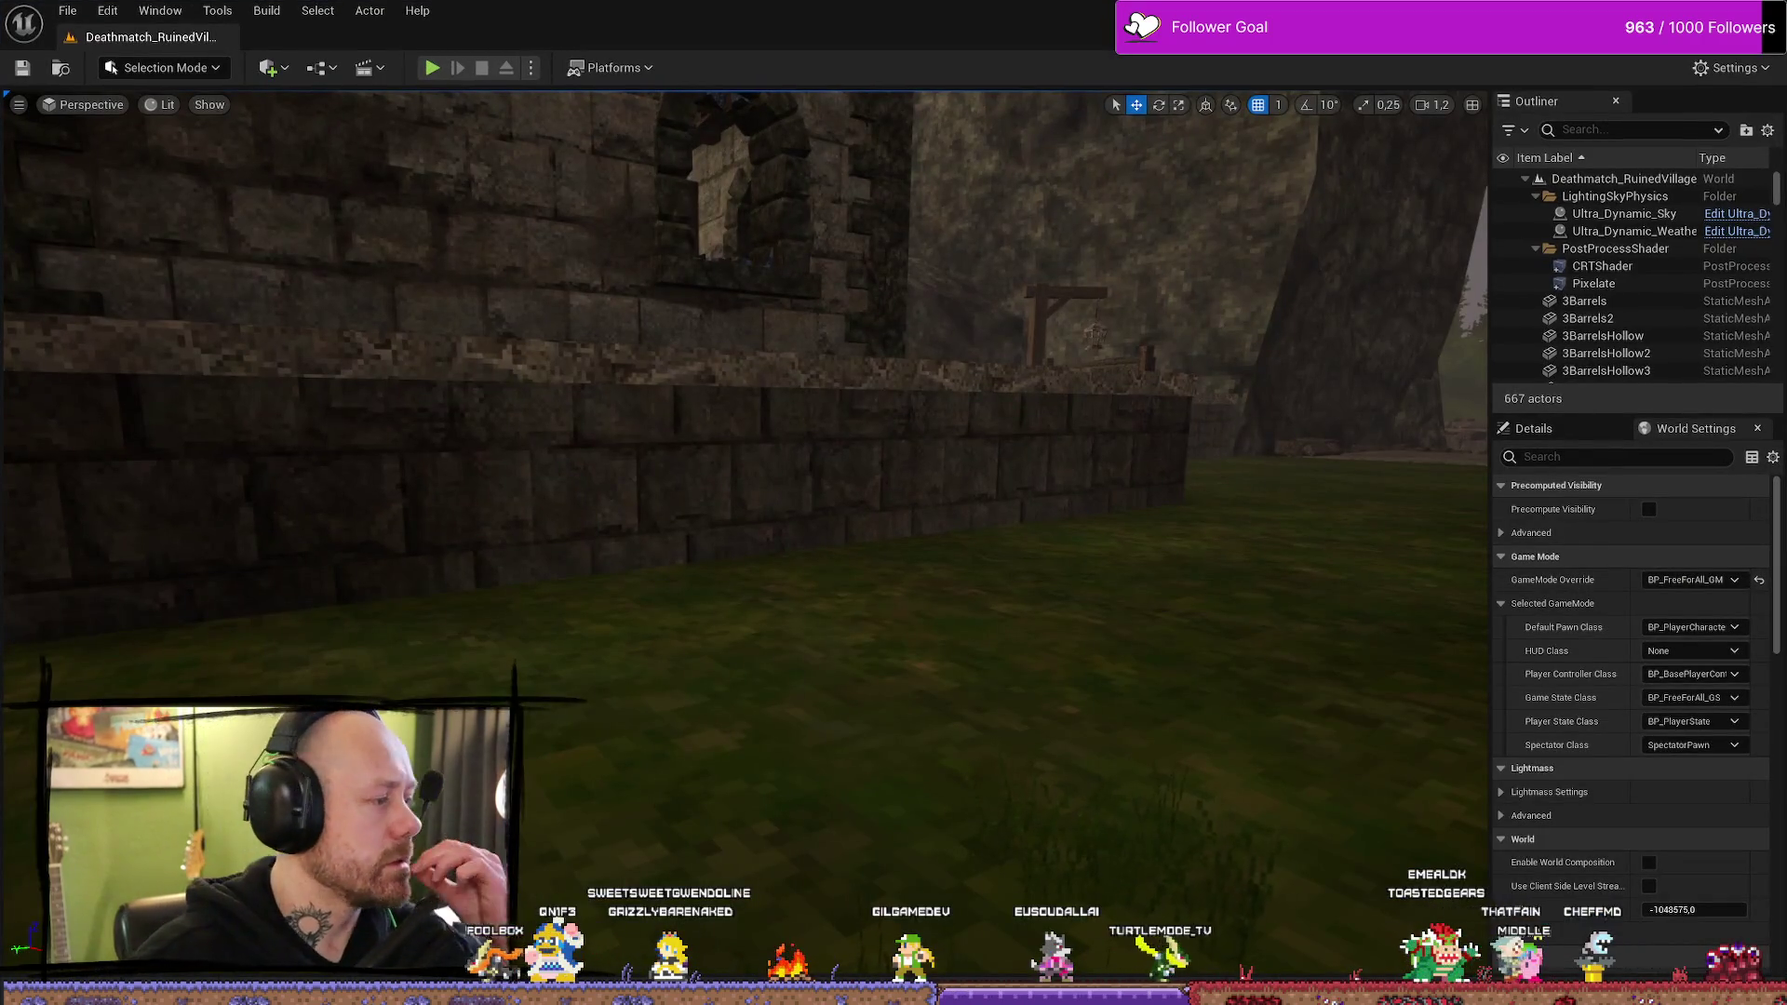
{"action": "key", "text": "alt+Tab"}
{"action": "scroll", "coordinate": [1017, 486], "scroll_direction": "down", "scroll_amount": 2}
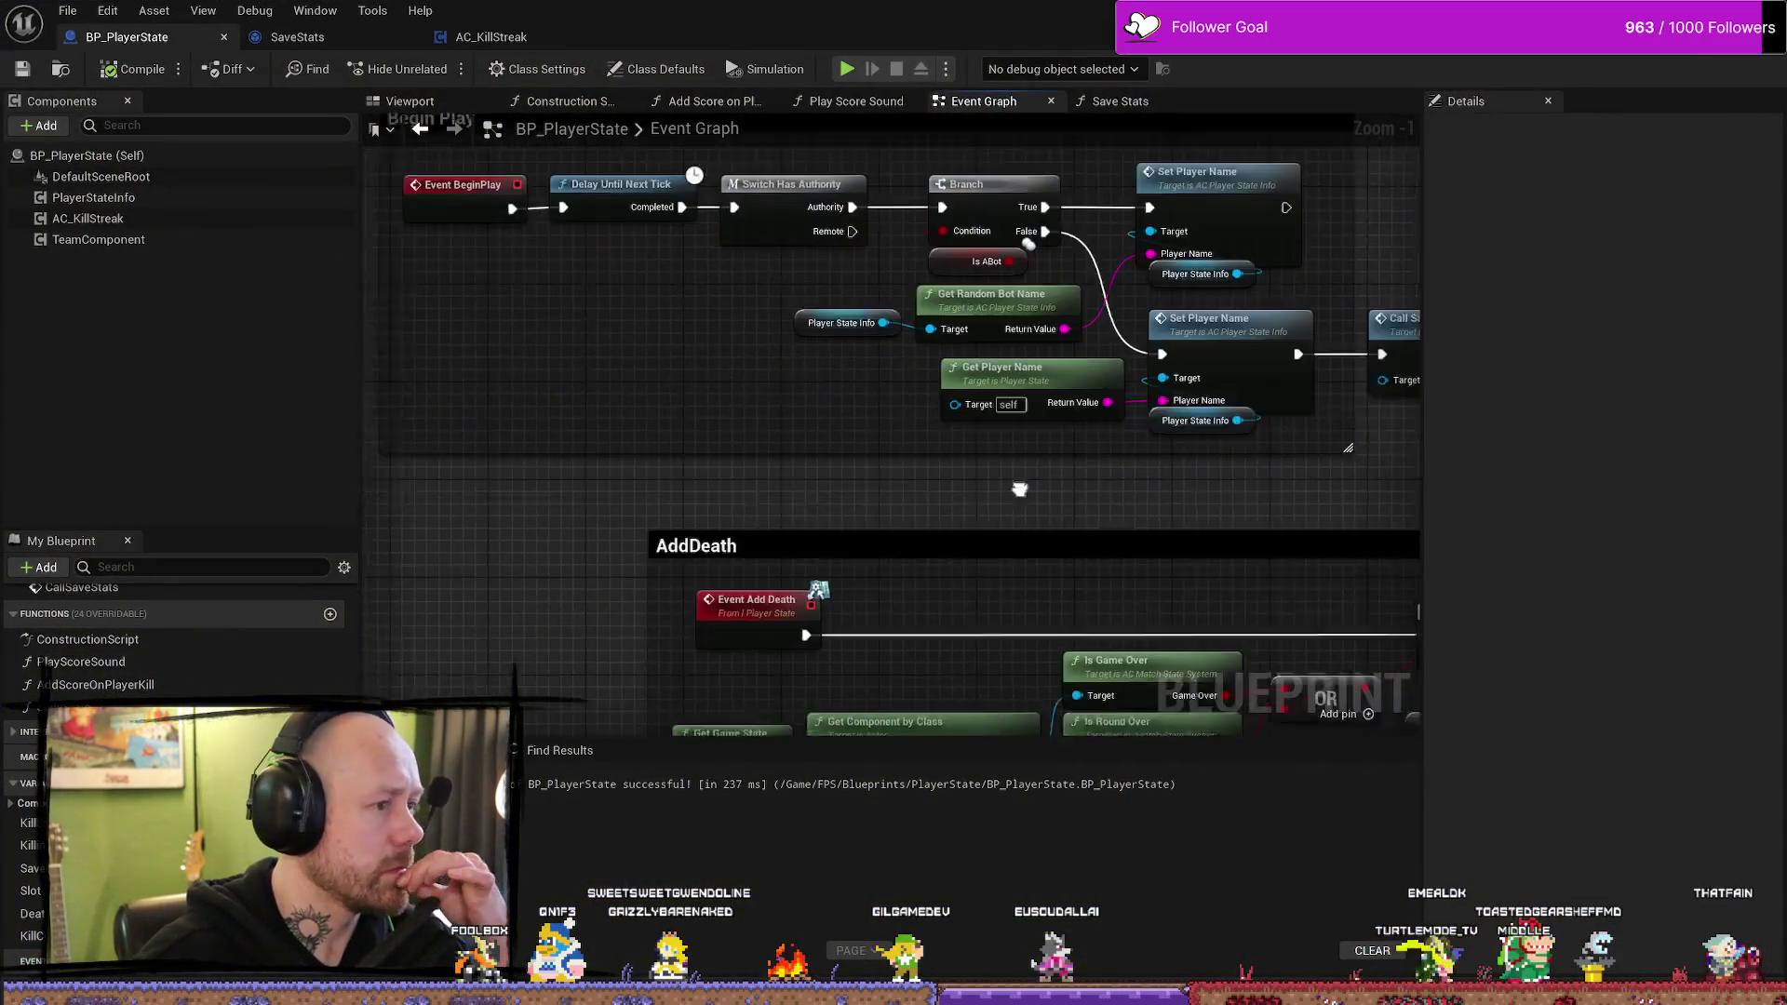
{"action": "left_click_drag", "start_coordinate": [925, 481], "coordinate": [493, 410]}
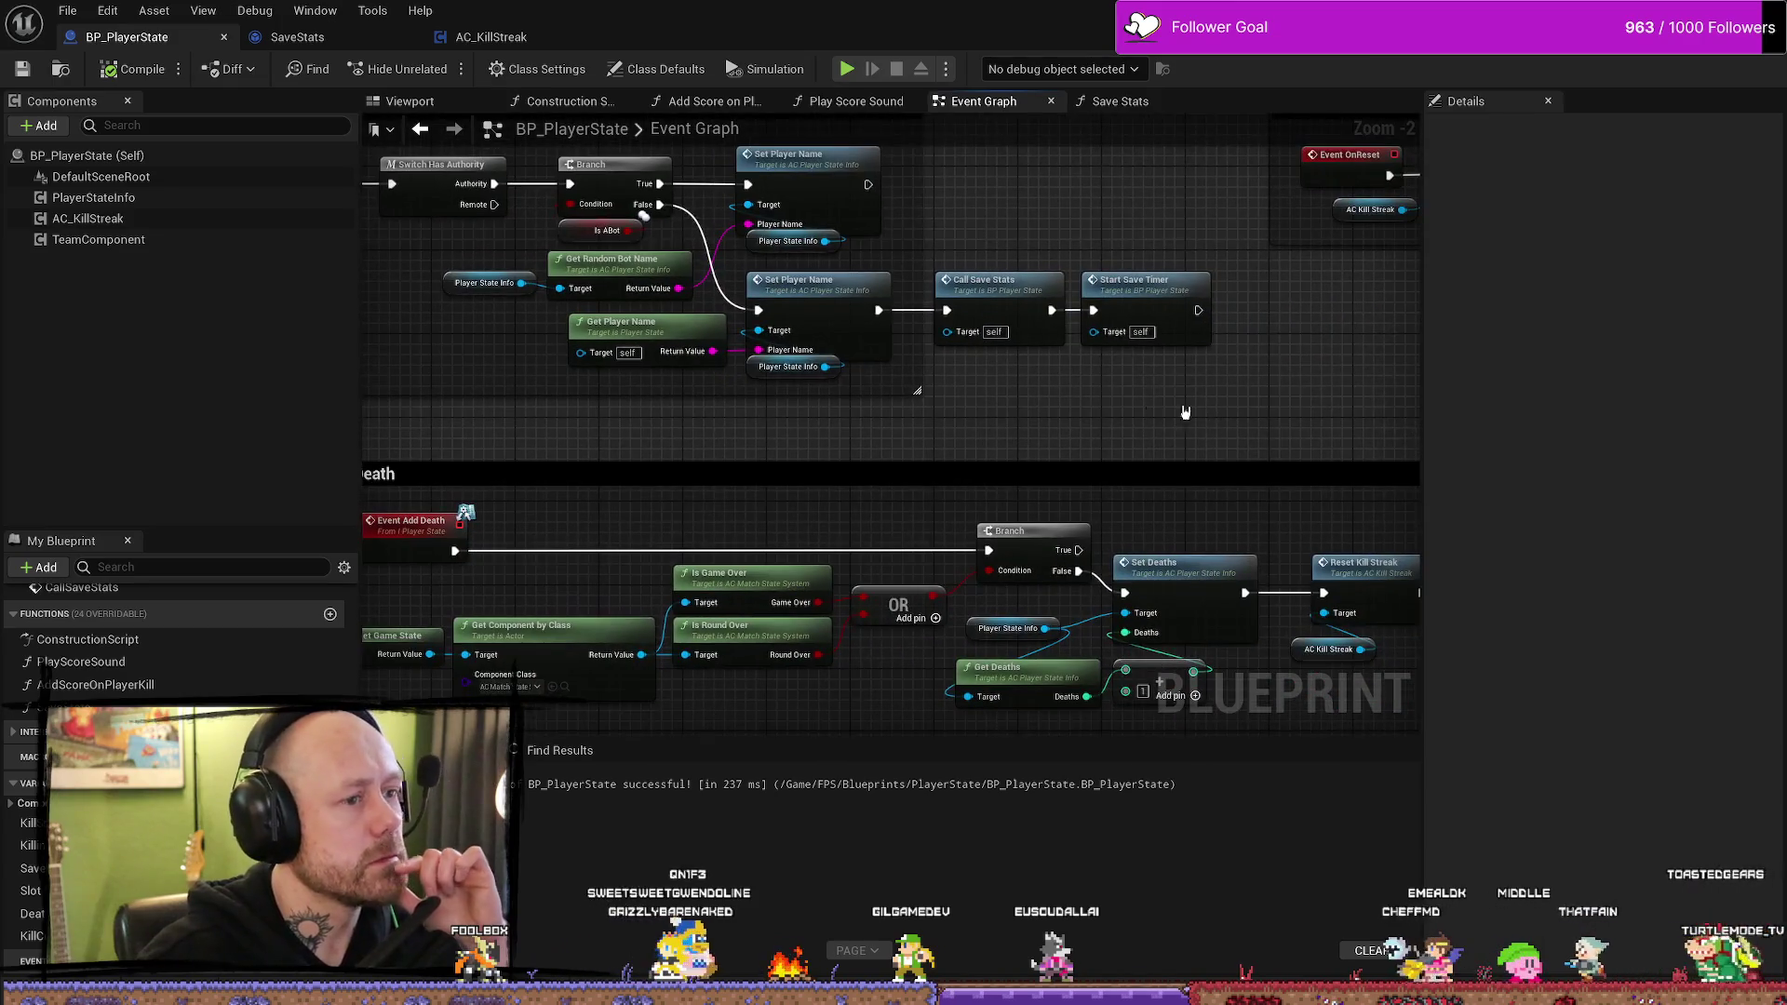
{"action": "left_click_drag", "start_coordinate": [1181, 411], "coordinate": [1033, 402]}
{"action": "left_click_drag", "start_coordinate": [842, 406], "coordinate": [978, 346]}
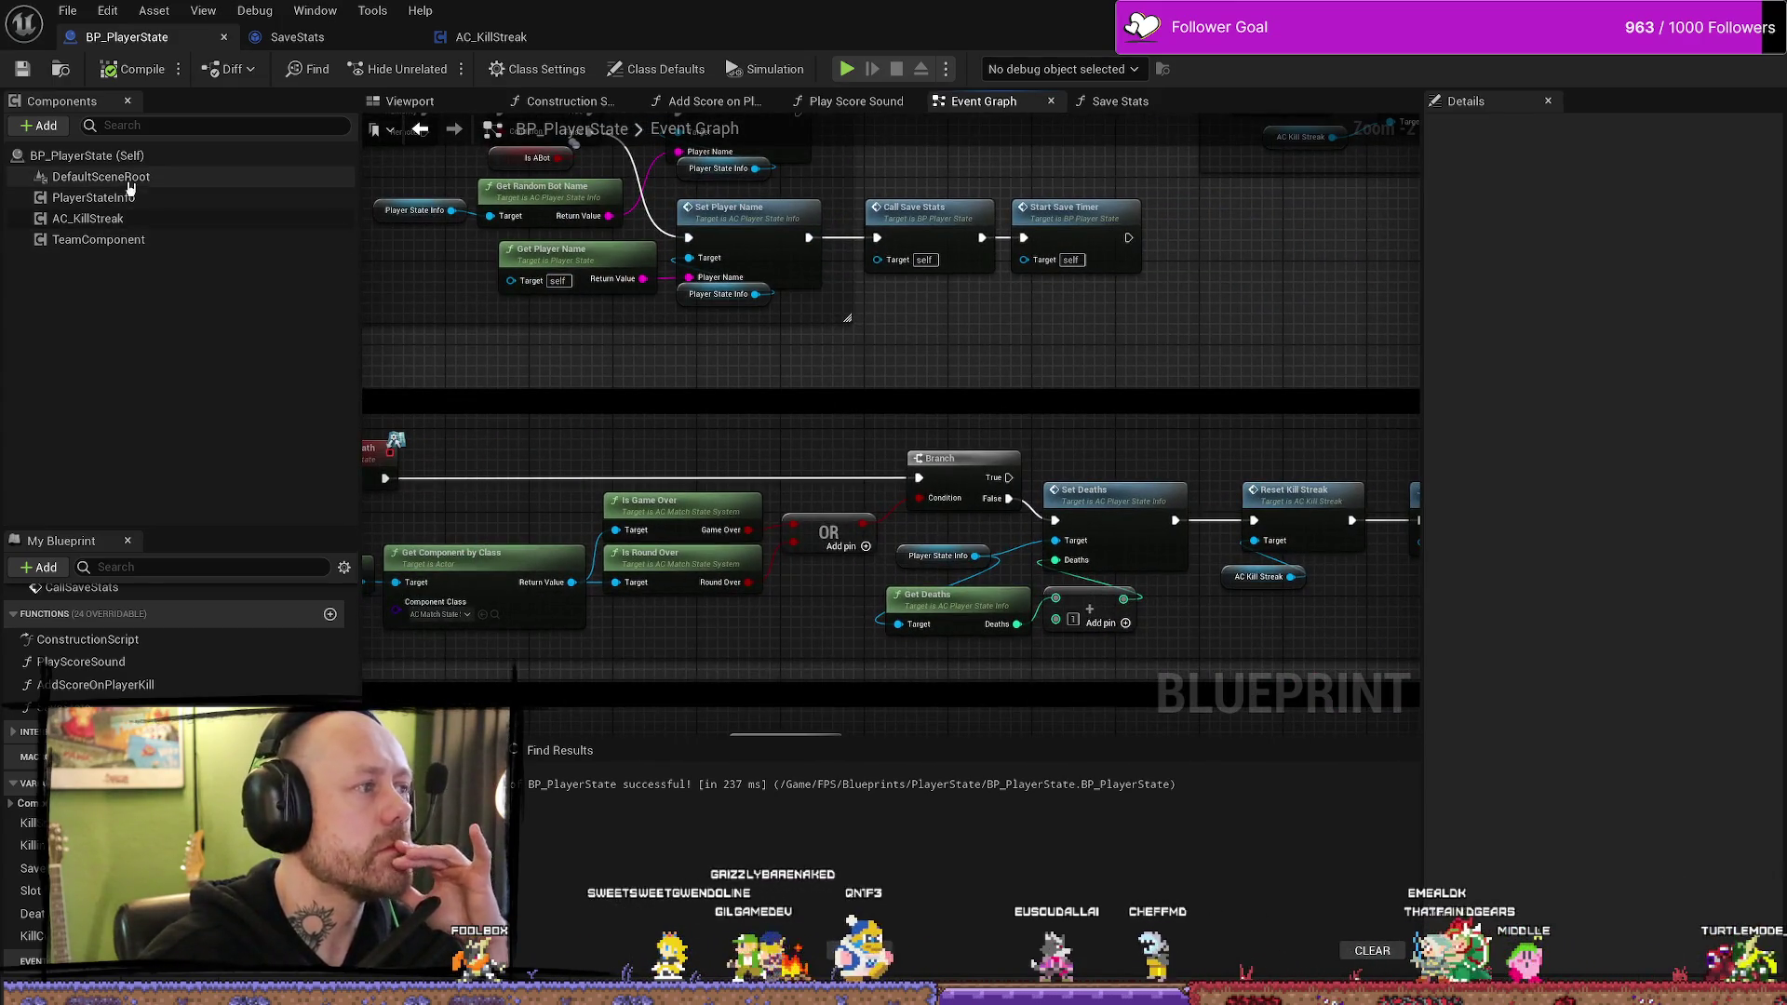
{"action": "mouse_move", "coordinate": [940, 182]}
{"action": "left_mouse_down"}
{"action": "mouse_move", "coordinate": [950, 248]}
{"action": "mouse_move", "coordinate": [876, 259]}
{"action": "mouse_move", "coordinate": [1080, 400]}
{"action": "left_mouse_up"}
{"action": "scroll", "coordinate": [876, 259], "scroll_direction": "up", "scroll_amount": 3}
{"action": "mouse_move", "coordinate": [812, 303]}
{"action": "left_mouse_down"}
{"action": "mouse_move", "coordinate": [998, 332]}
{"action": "mouse_move", "coordinate": [1098, 428]}
{"action": "left_mouse_up"}
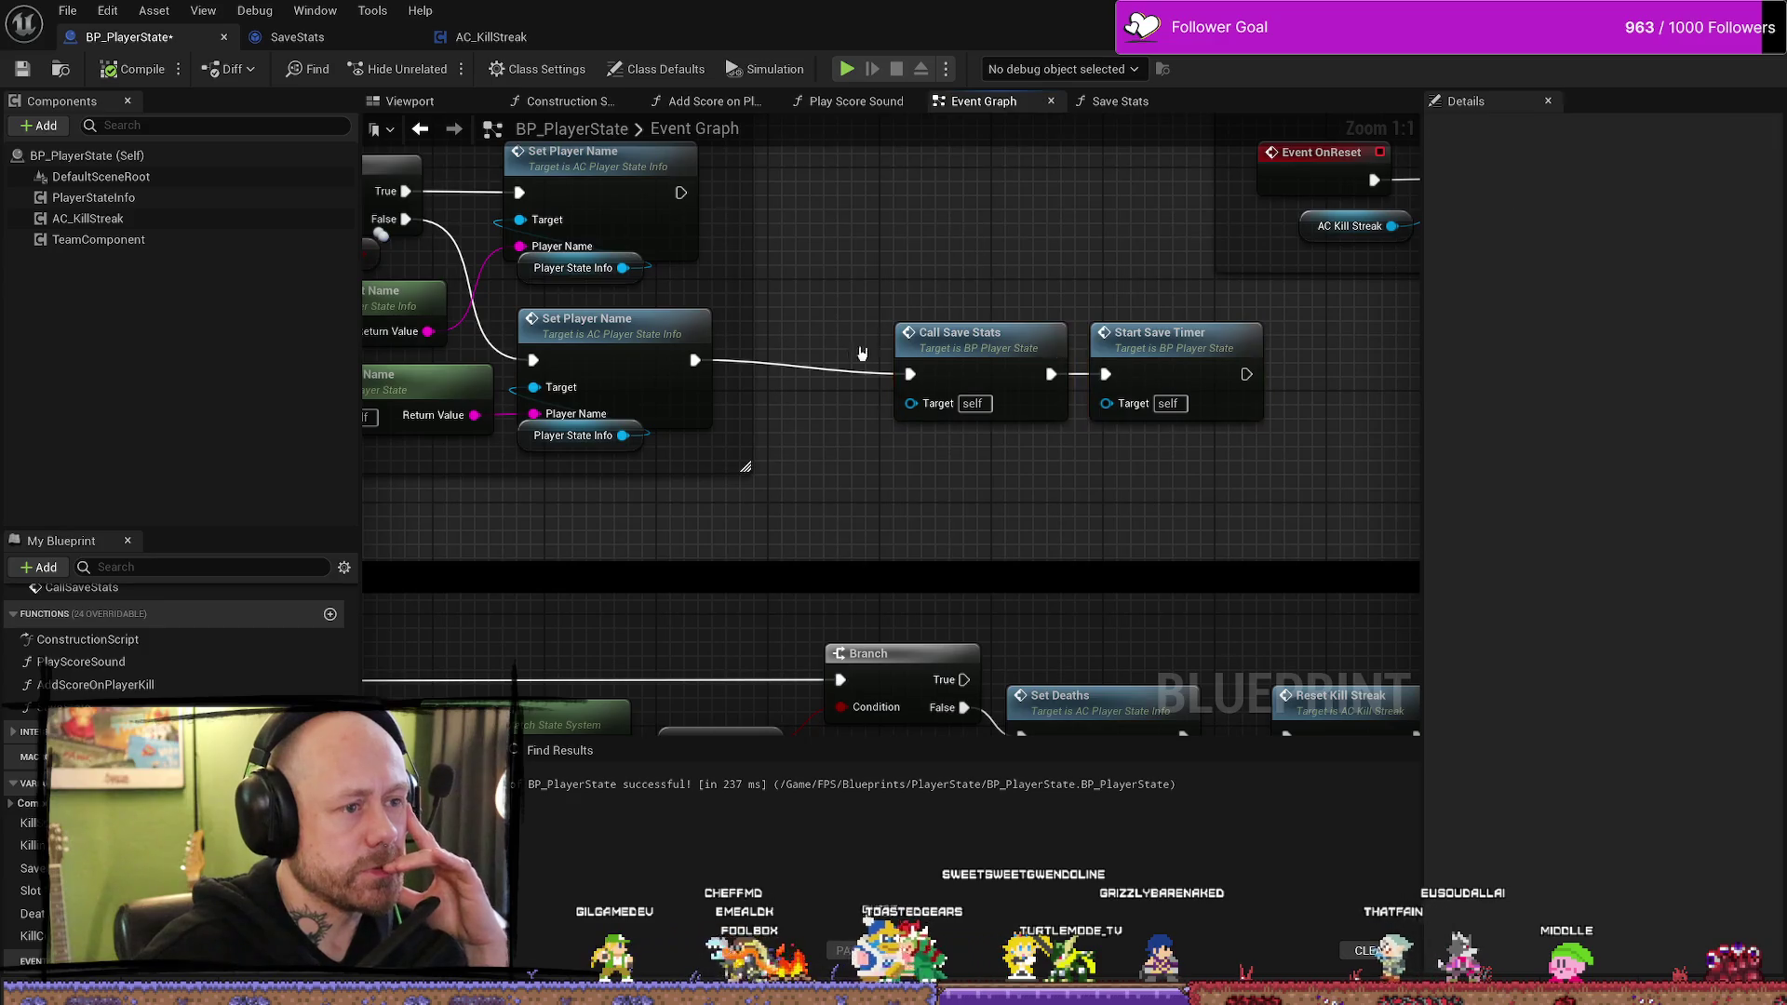
{"action": "left_click", "coordinate": [838, 419]}
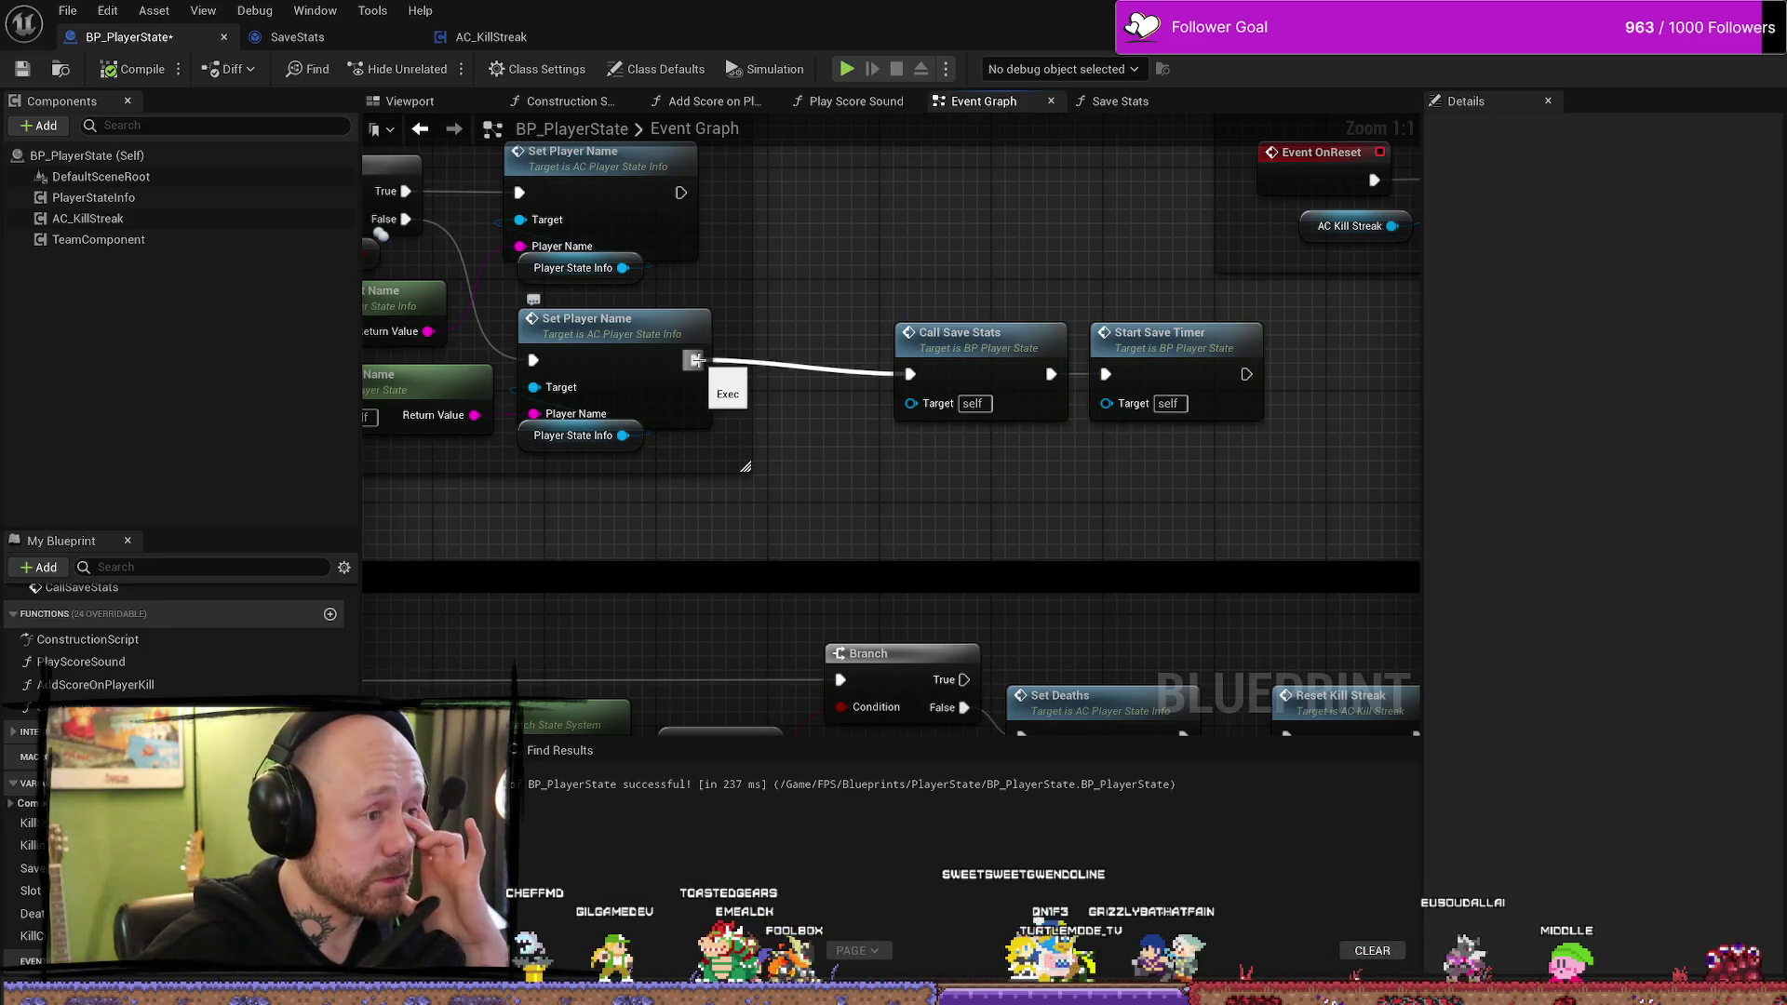
{"action": "left_click_drag", "start_coordinate": [695, 359], "coordinate": [761, 321]}
{"action": "type", "text": "is local"}
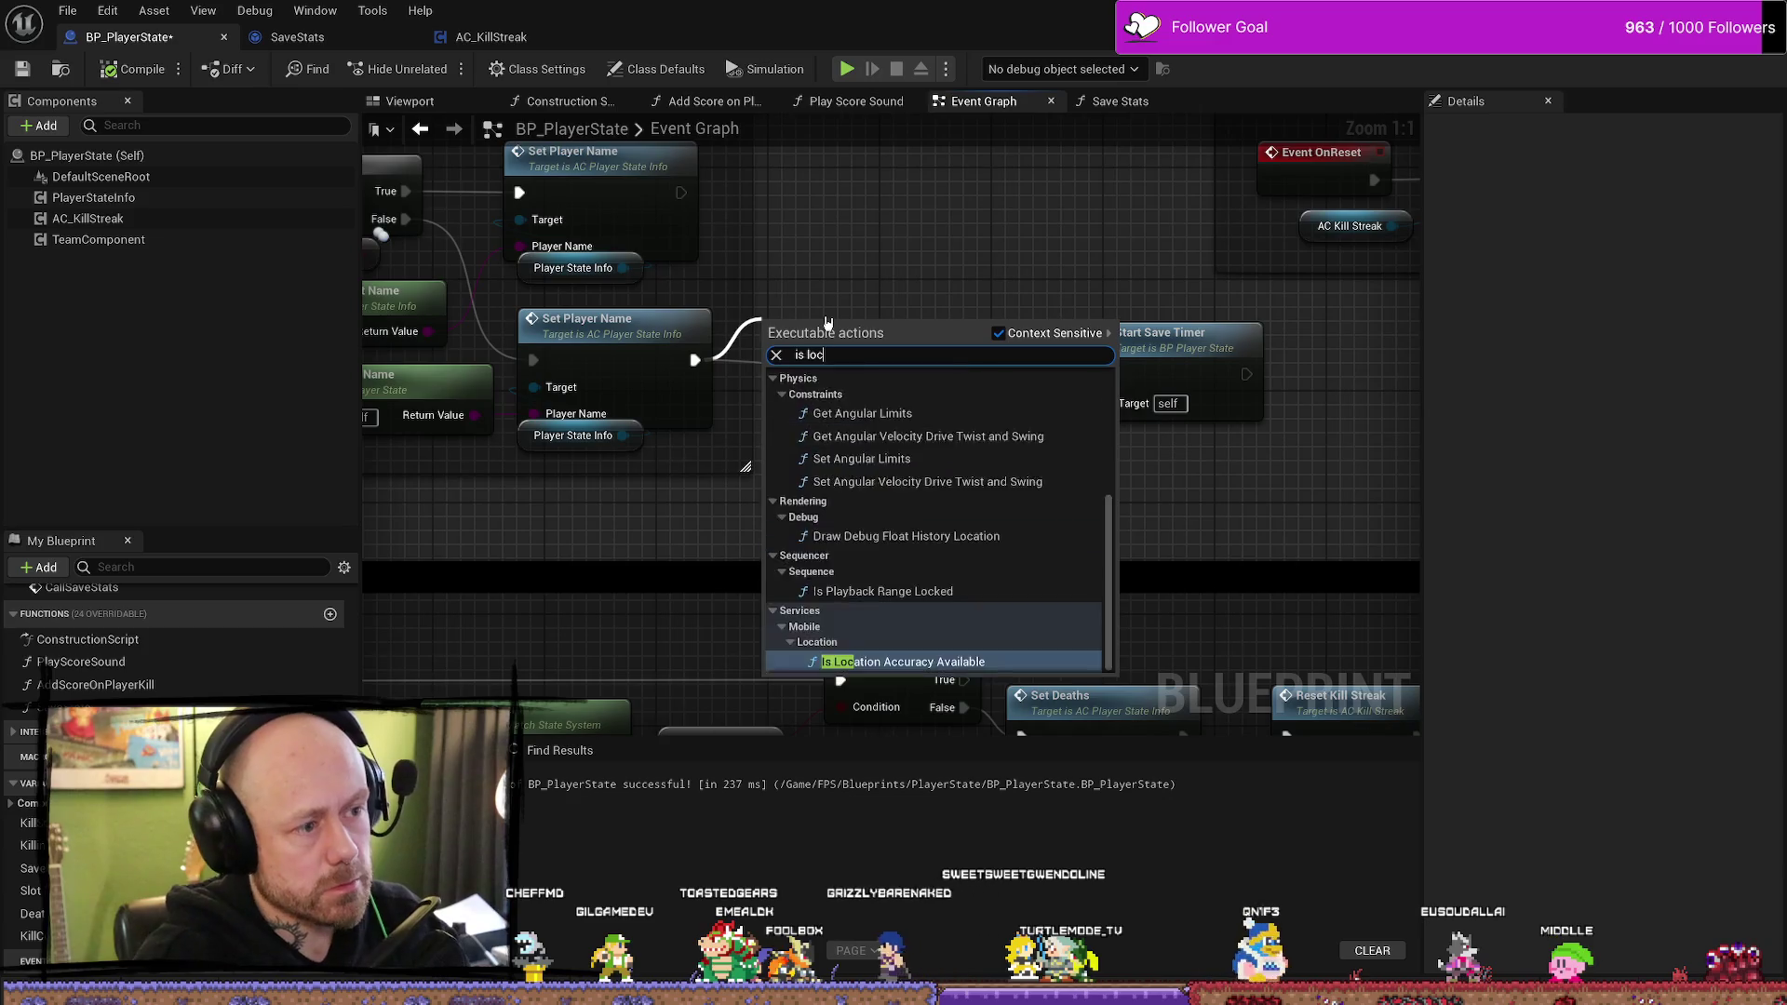
{"action": "key", "text": "BackSpace"}
{"action": "key", "text": "BackSpace"}
{"action": "key", "text": "BackSpace"}
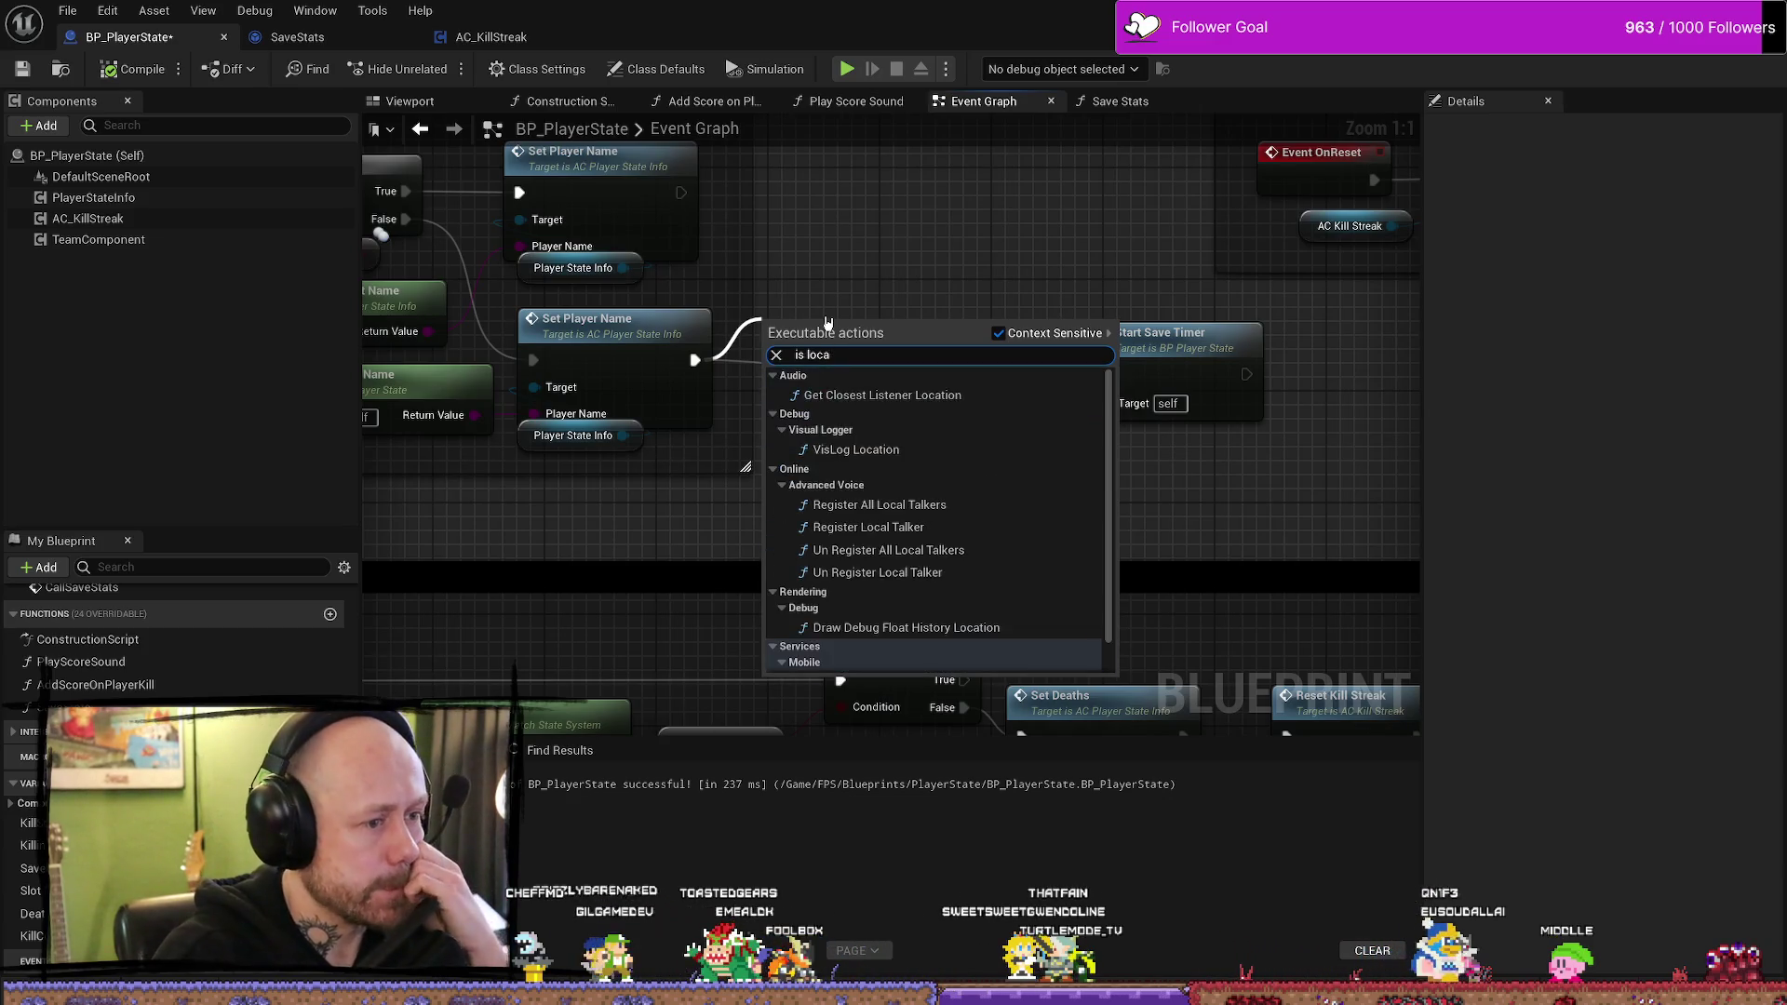
{"action": "type", "text": "local"}
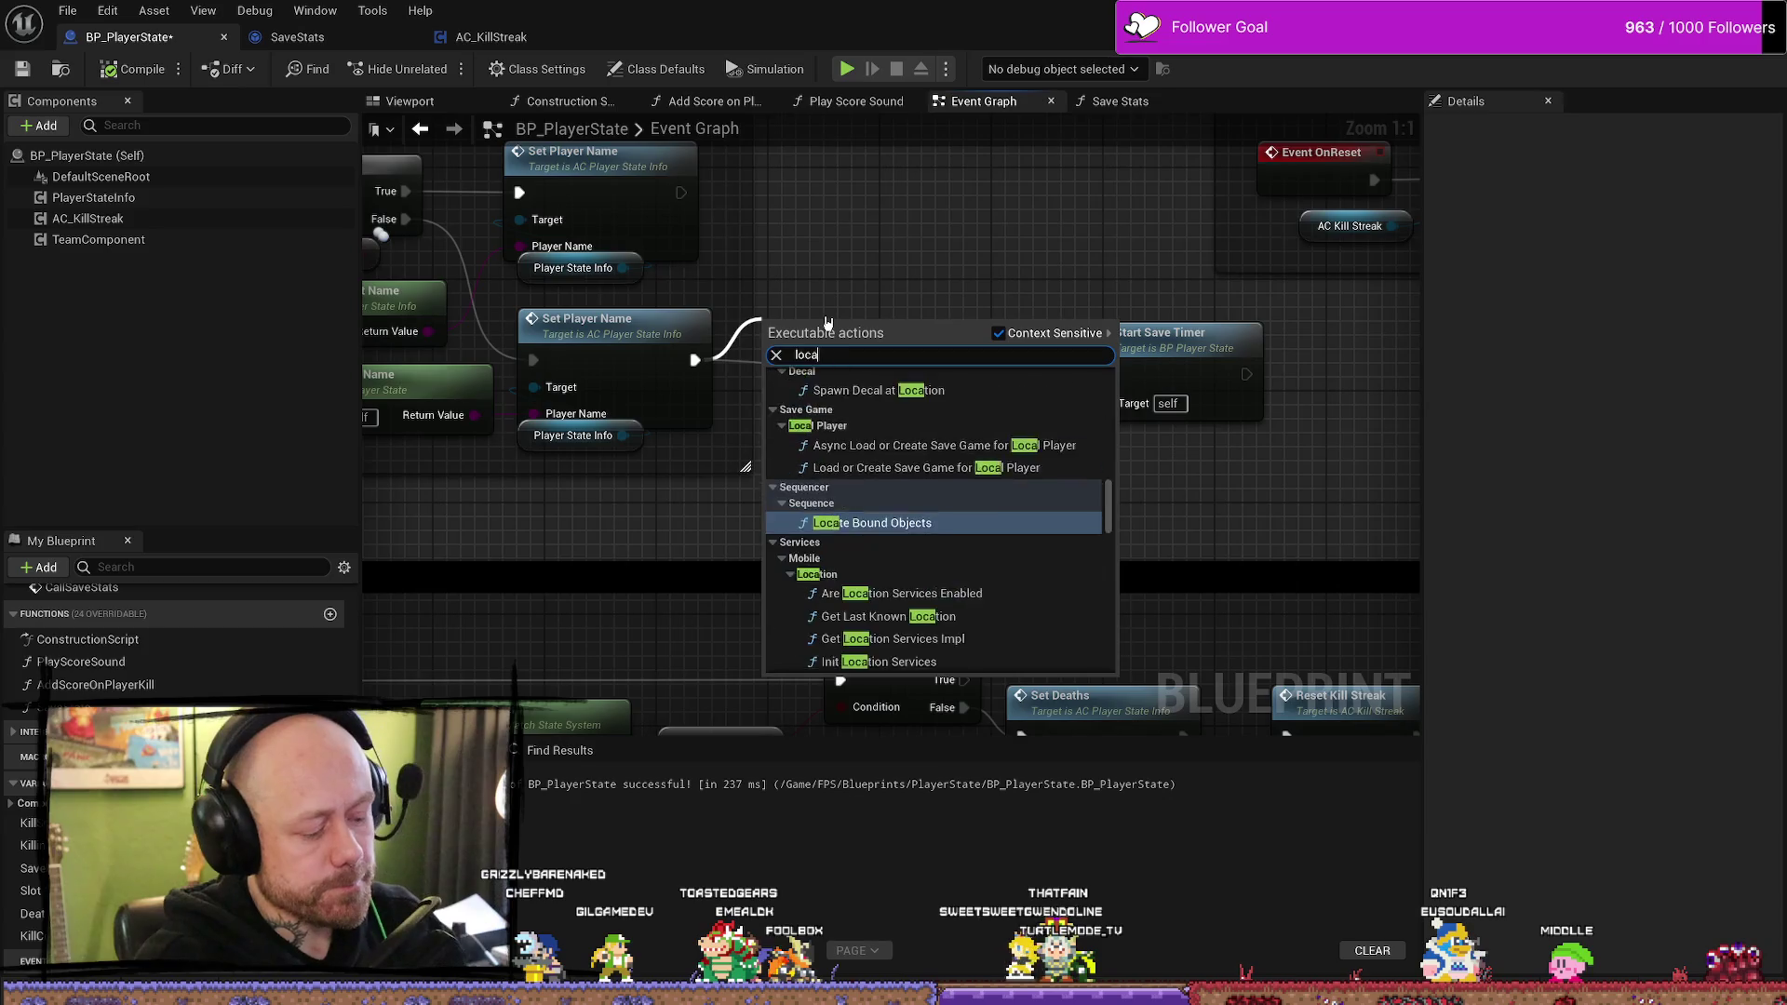
{"action": "key", "text": "Escape"}
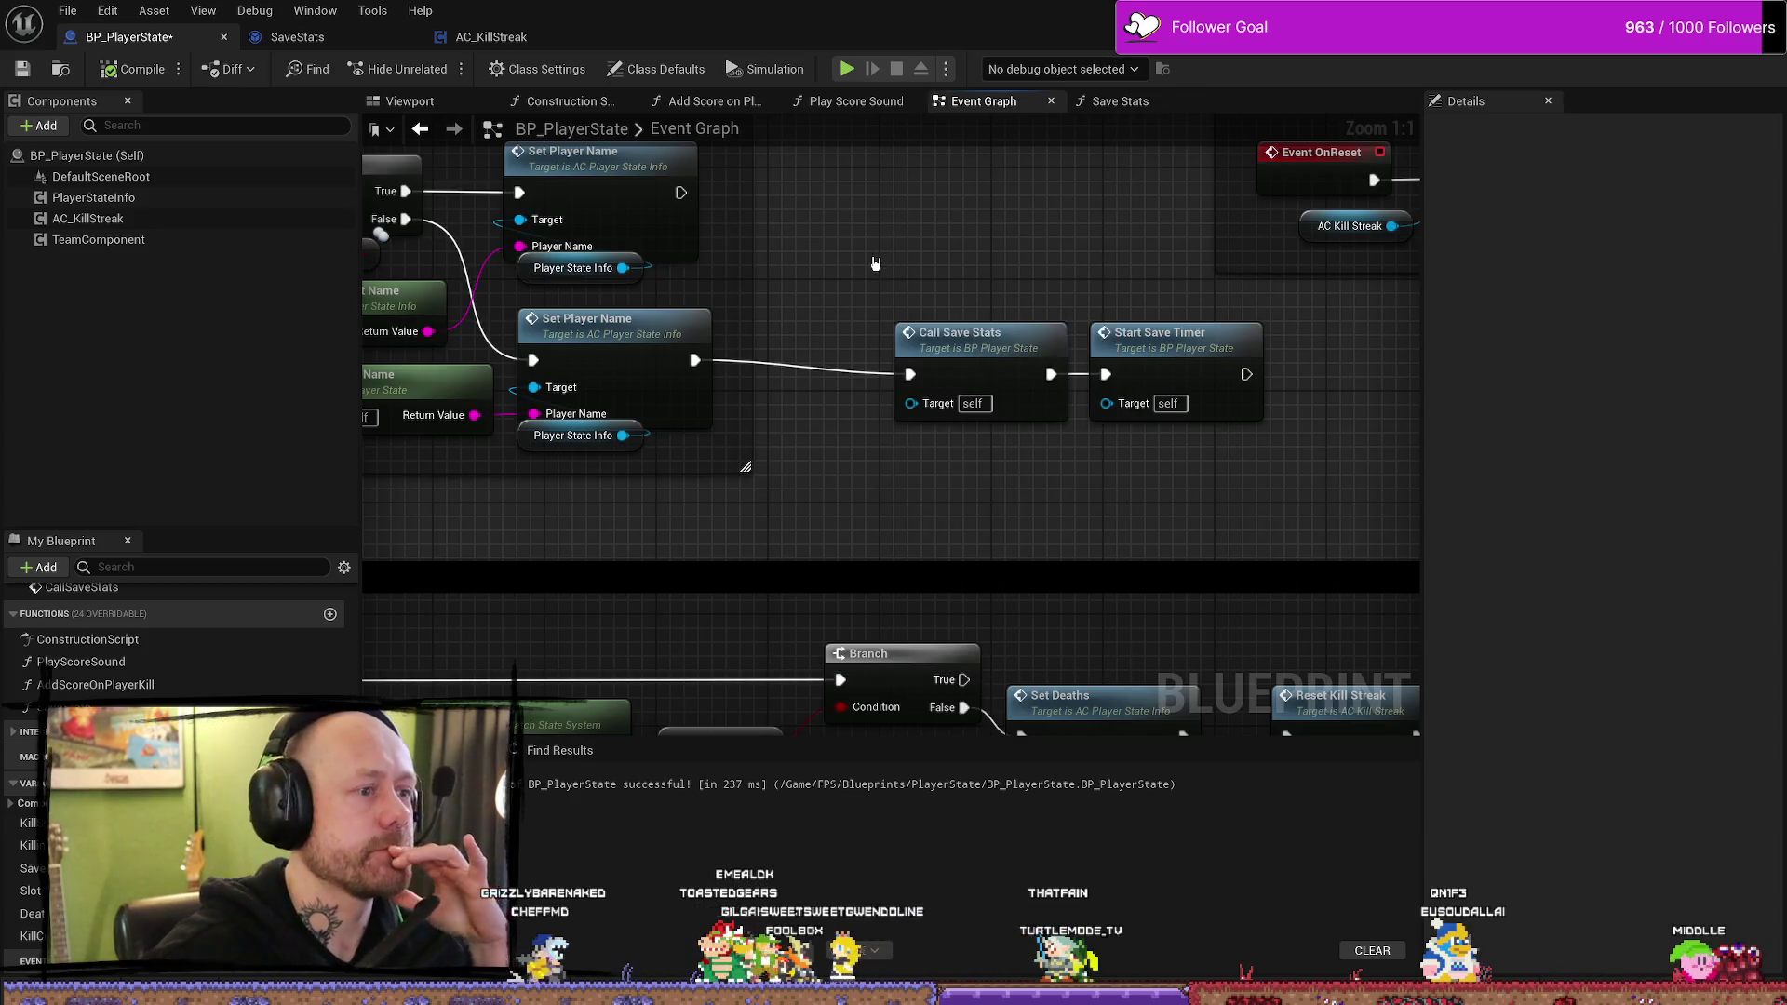
{"action": "right_click", "coordinate": [857, 542]}
{"action": "type", "text": "local"}
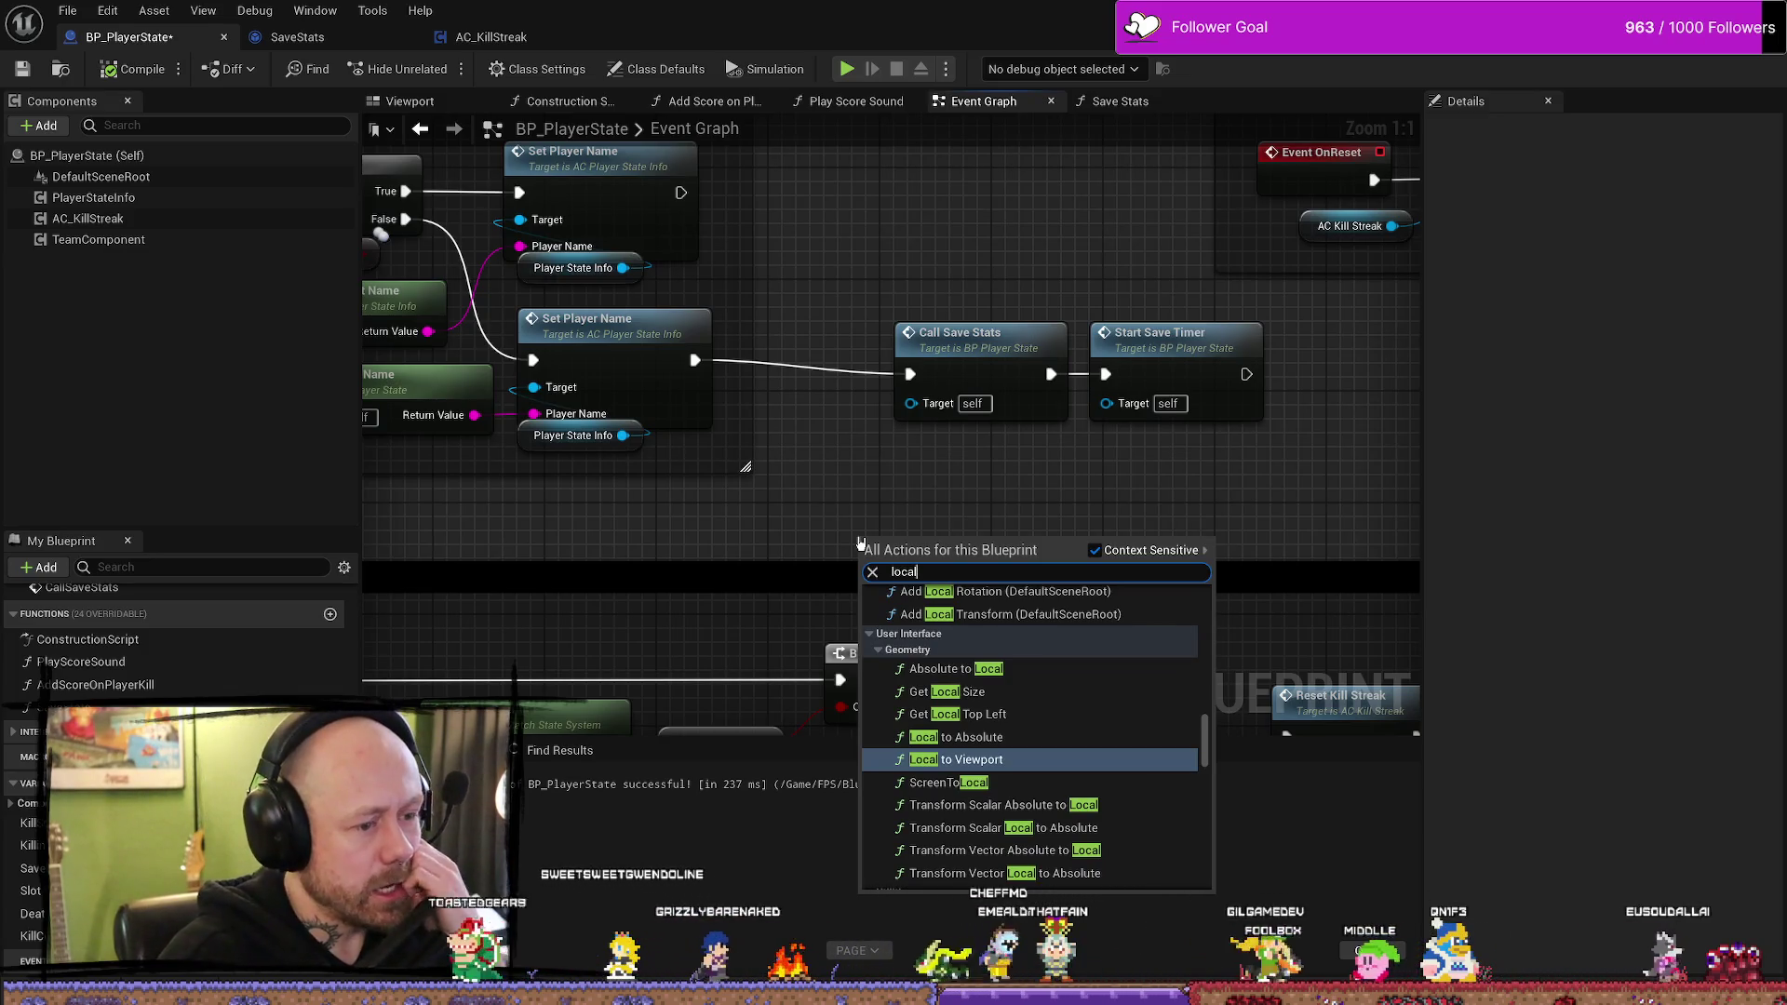
{"action": "key", "text": "Up"}
{"action": "key", "text": "Up"}
{"action": "key", "text": "Up"}
{"action": "key", "text": "Up"}
{"action": "key", "text": "Up"}
{"action": "key", "text": "Up"}
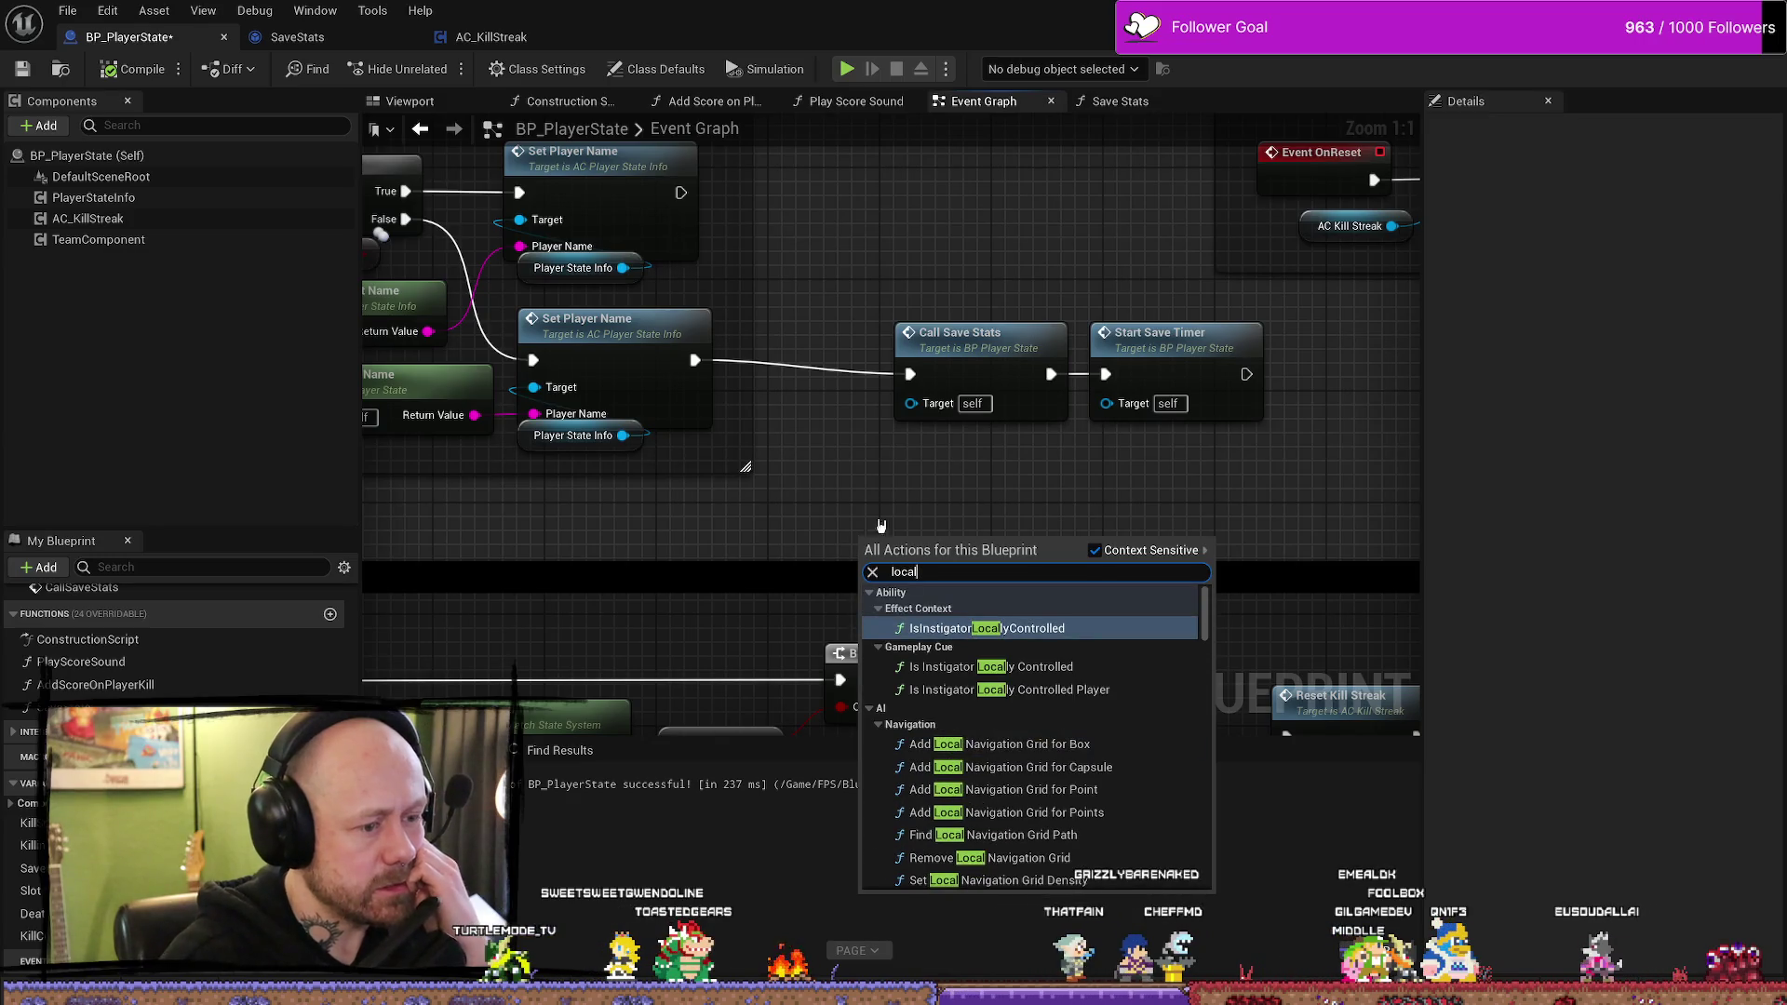
{"action": "key", "text": "Escape"}
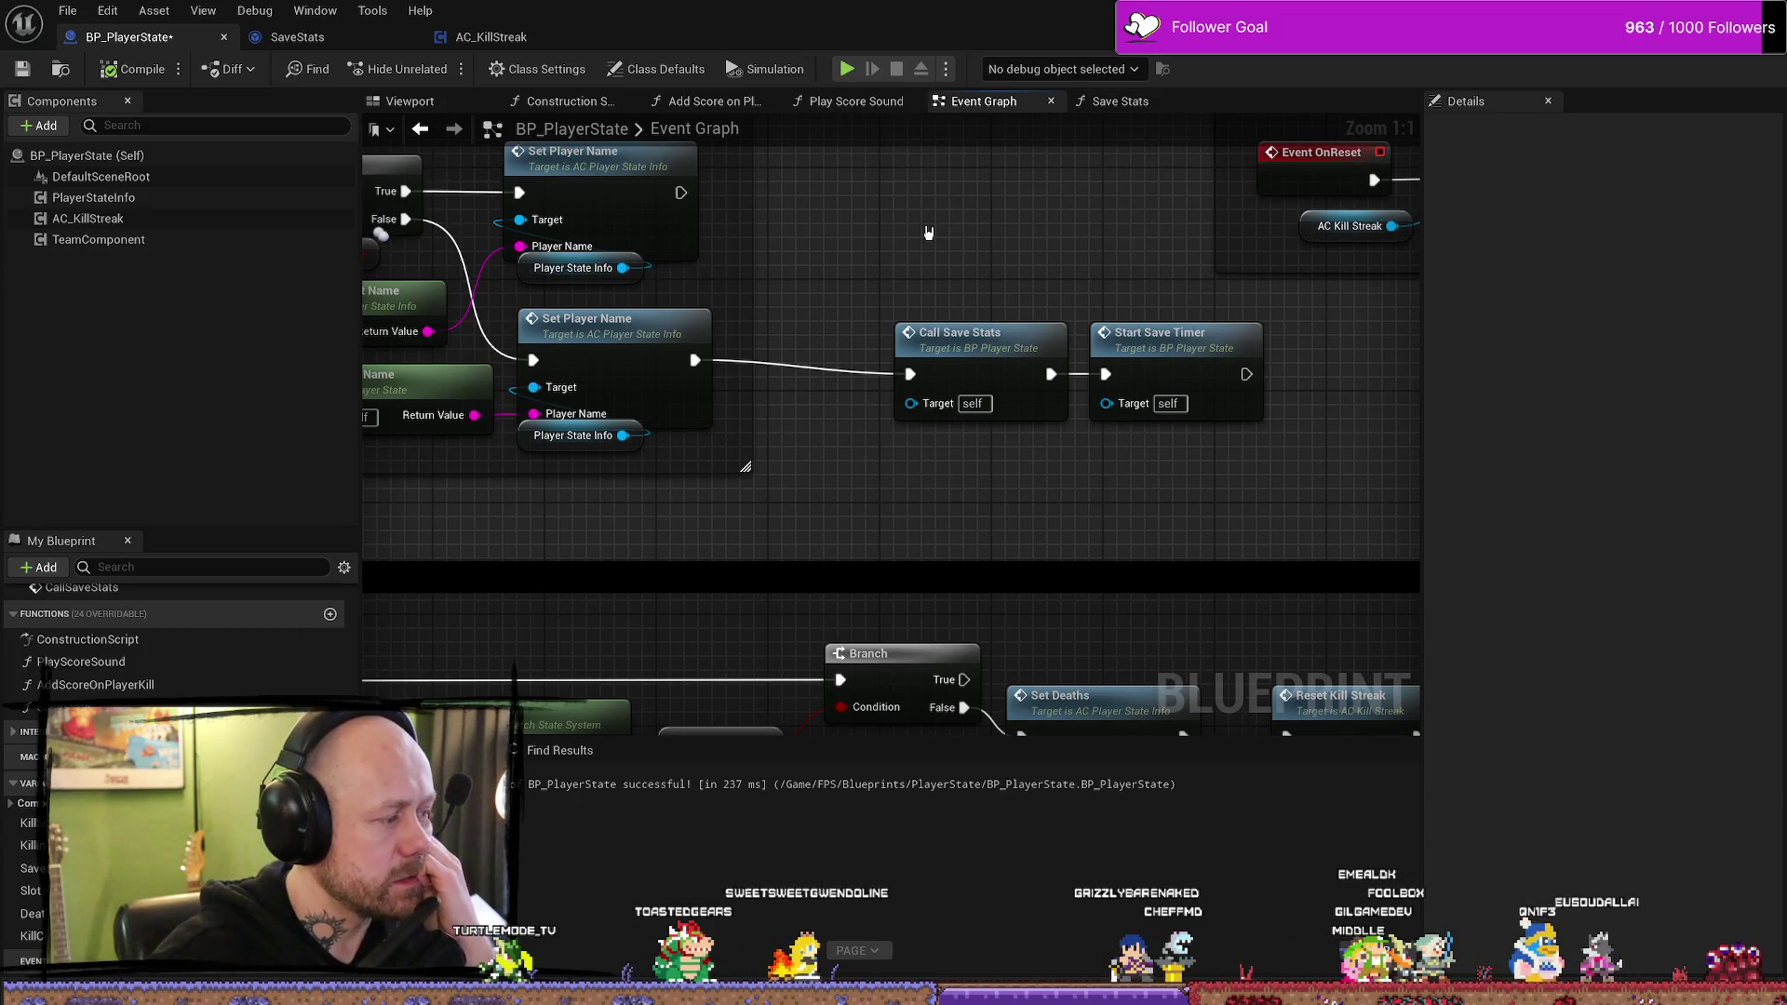
{"action": "mouse_move", "coordinate": [927, 232]}
{"action": "left_mouse_down"}
{"action": "mouse_move", "coordinate": [941, 286]}
{"action": "mouse_move", "coordinate": [913, 308]}
{"action": "left_mouse_up"}
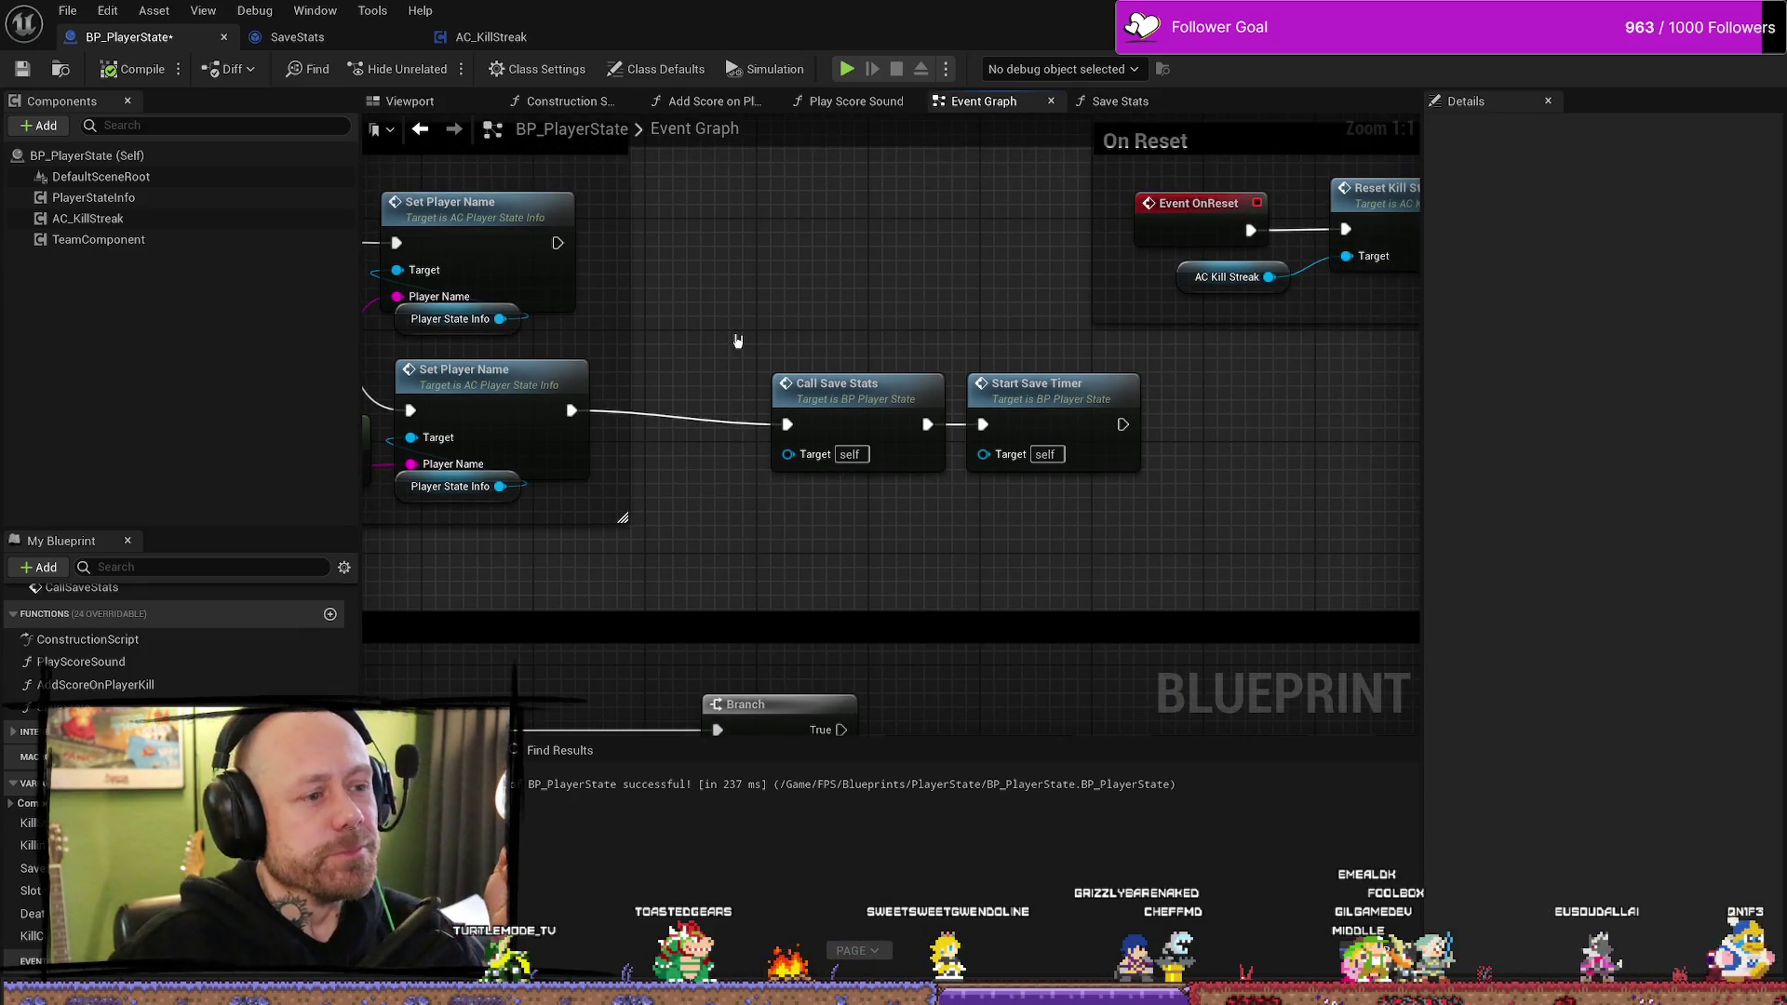
- Review the Call Save Stats and On Reset save nodes, then add a new function
{"action": "left_click", "coordinate": [837, 389]}
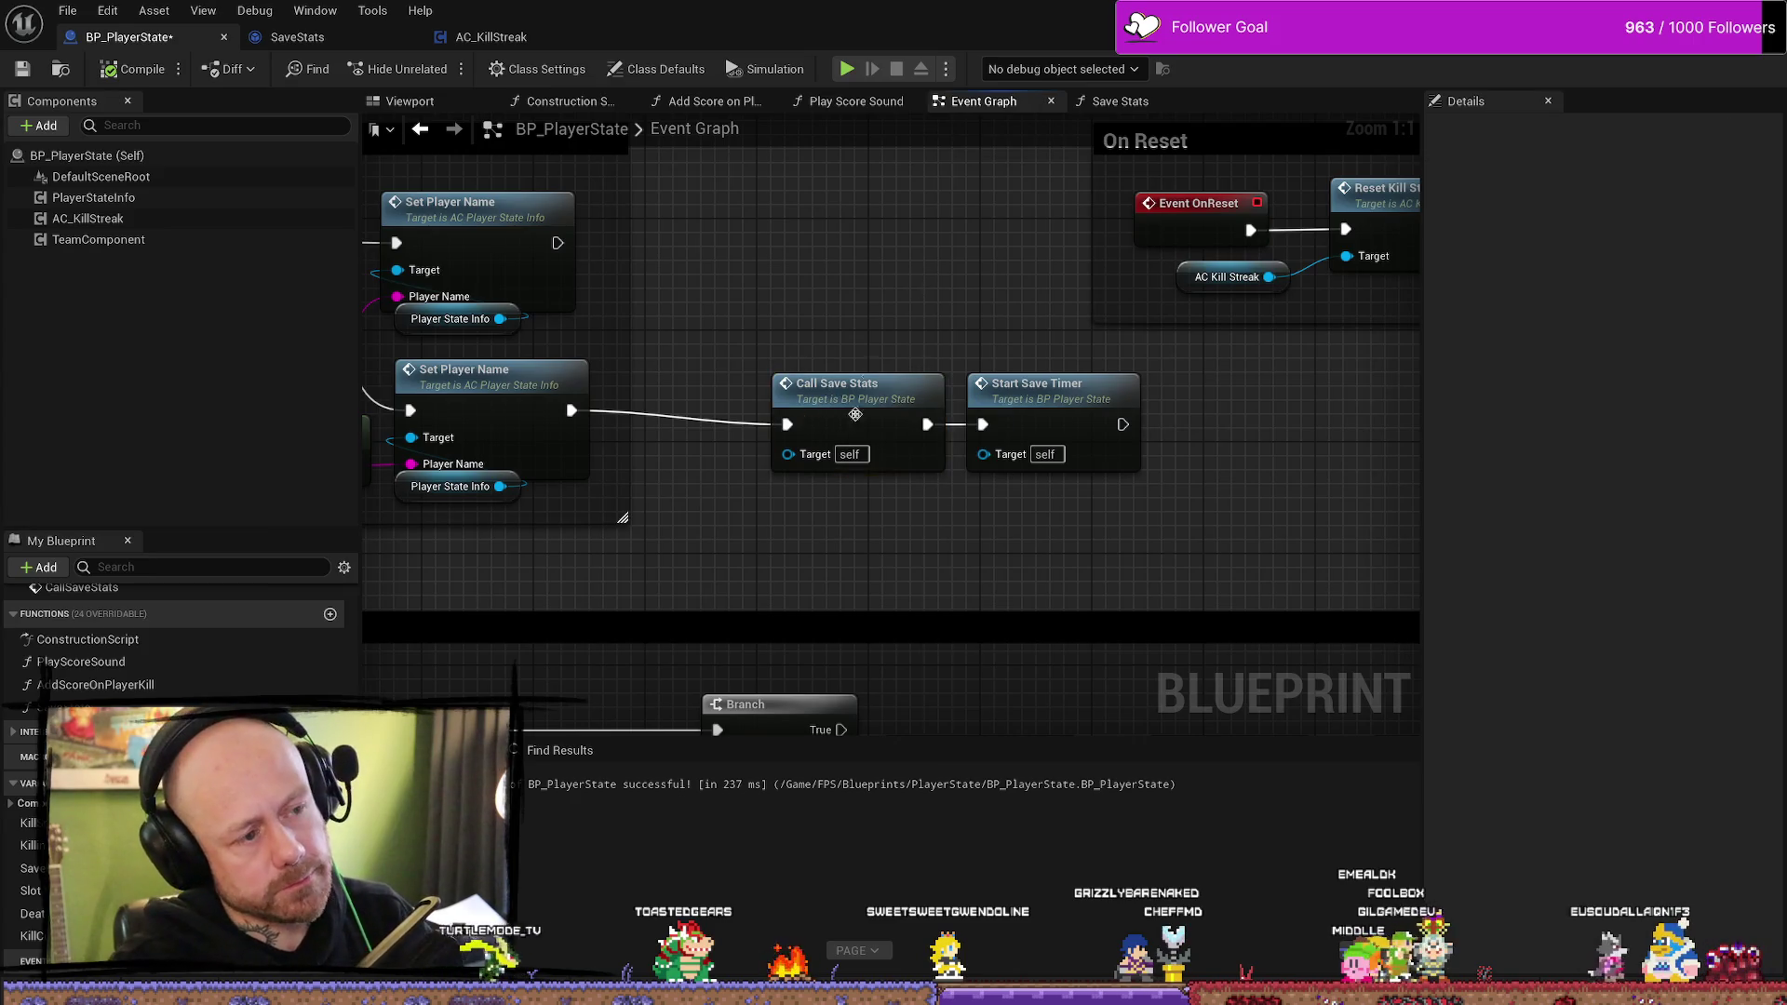
{"action": "right_click", "coordinate": [579, 507]}
{"action": "mouse_move", "coordinate": [1252, 442]}
{"action": "left_mouse_down"}
{"action": "mouse_move", "coordinate": [1169, 459]}
{"action": "mouse_move", "coordinate": [1191, 454]}
{"action": "mouse_move", "coordinate": [1026, 539]}
{"action": "mouse_move", "coordinate": [826, 523]}
{"action": "left_mouse_up"}
{"action": "scroll", "coordinate": [1192, 454], "scroll_direction": "down", "scroll_amount": 2}
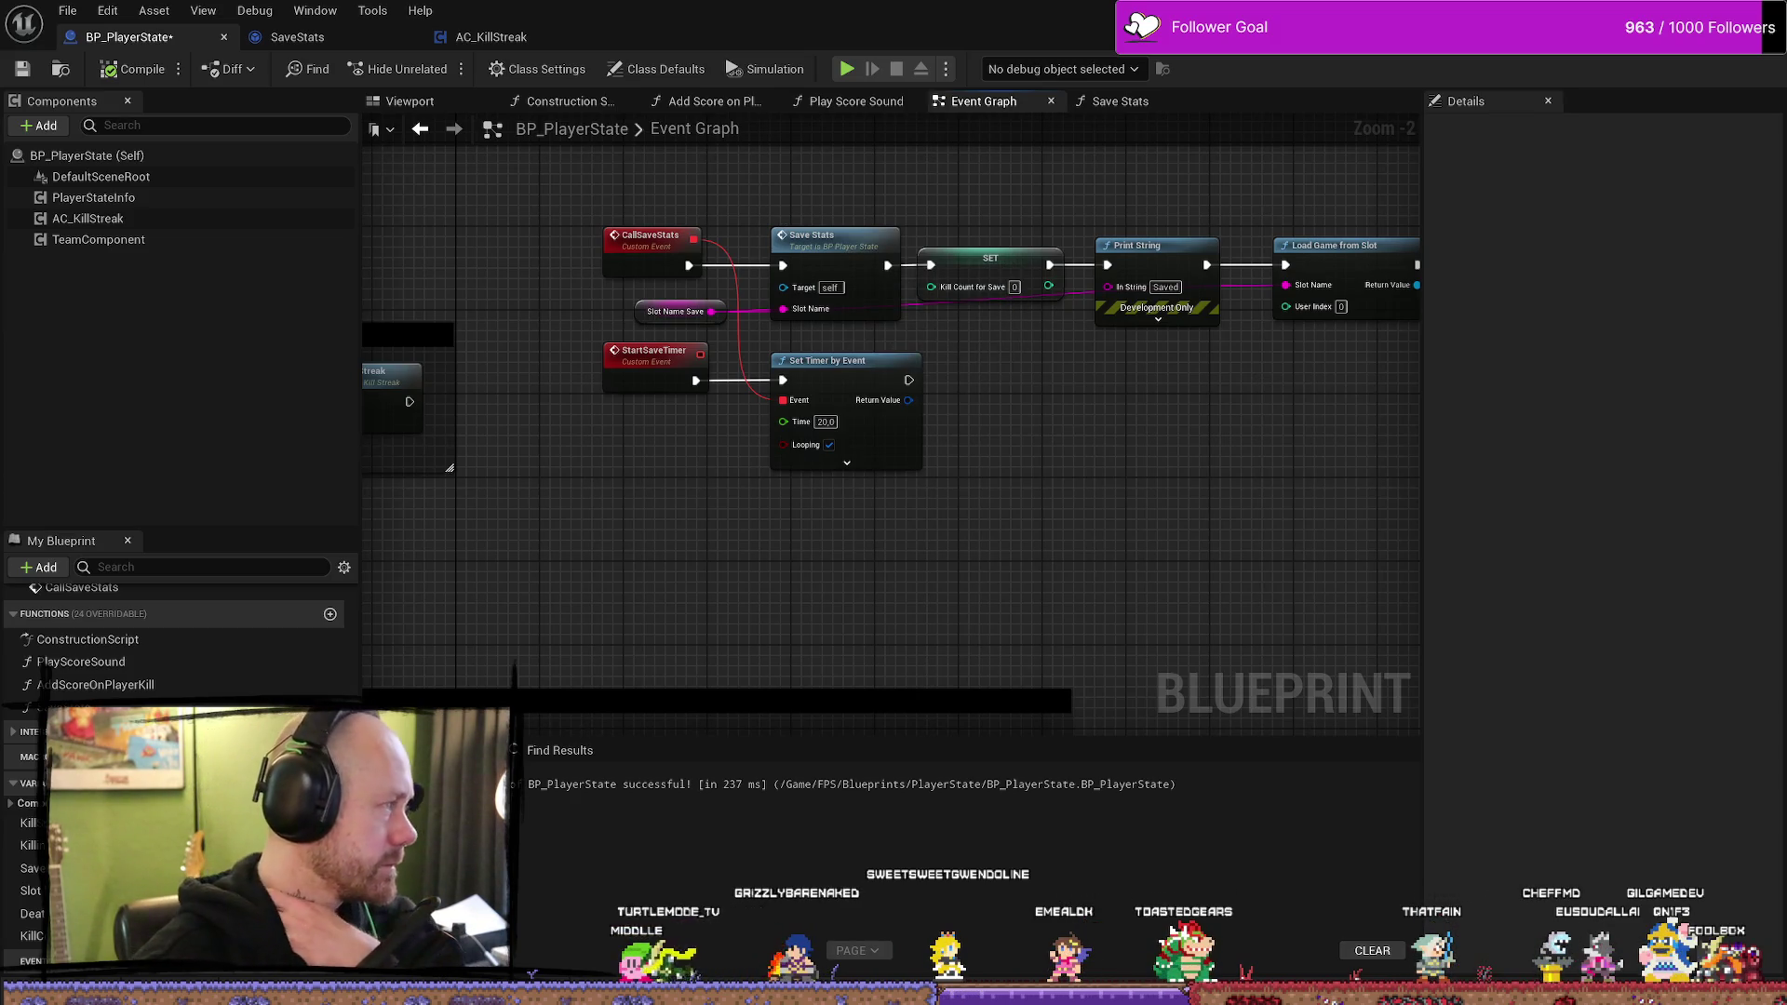
{"action": "left_click_drag", "start_coordinate": [1136, 559], "coordinate": [1348, 540]}
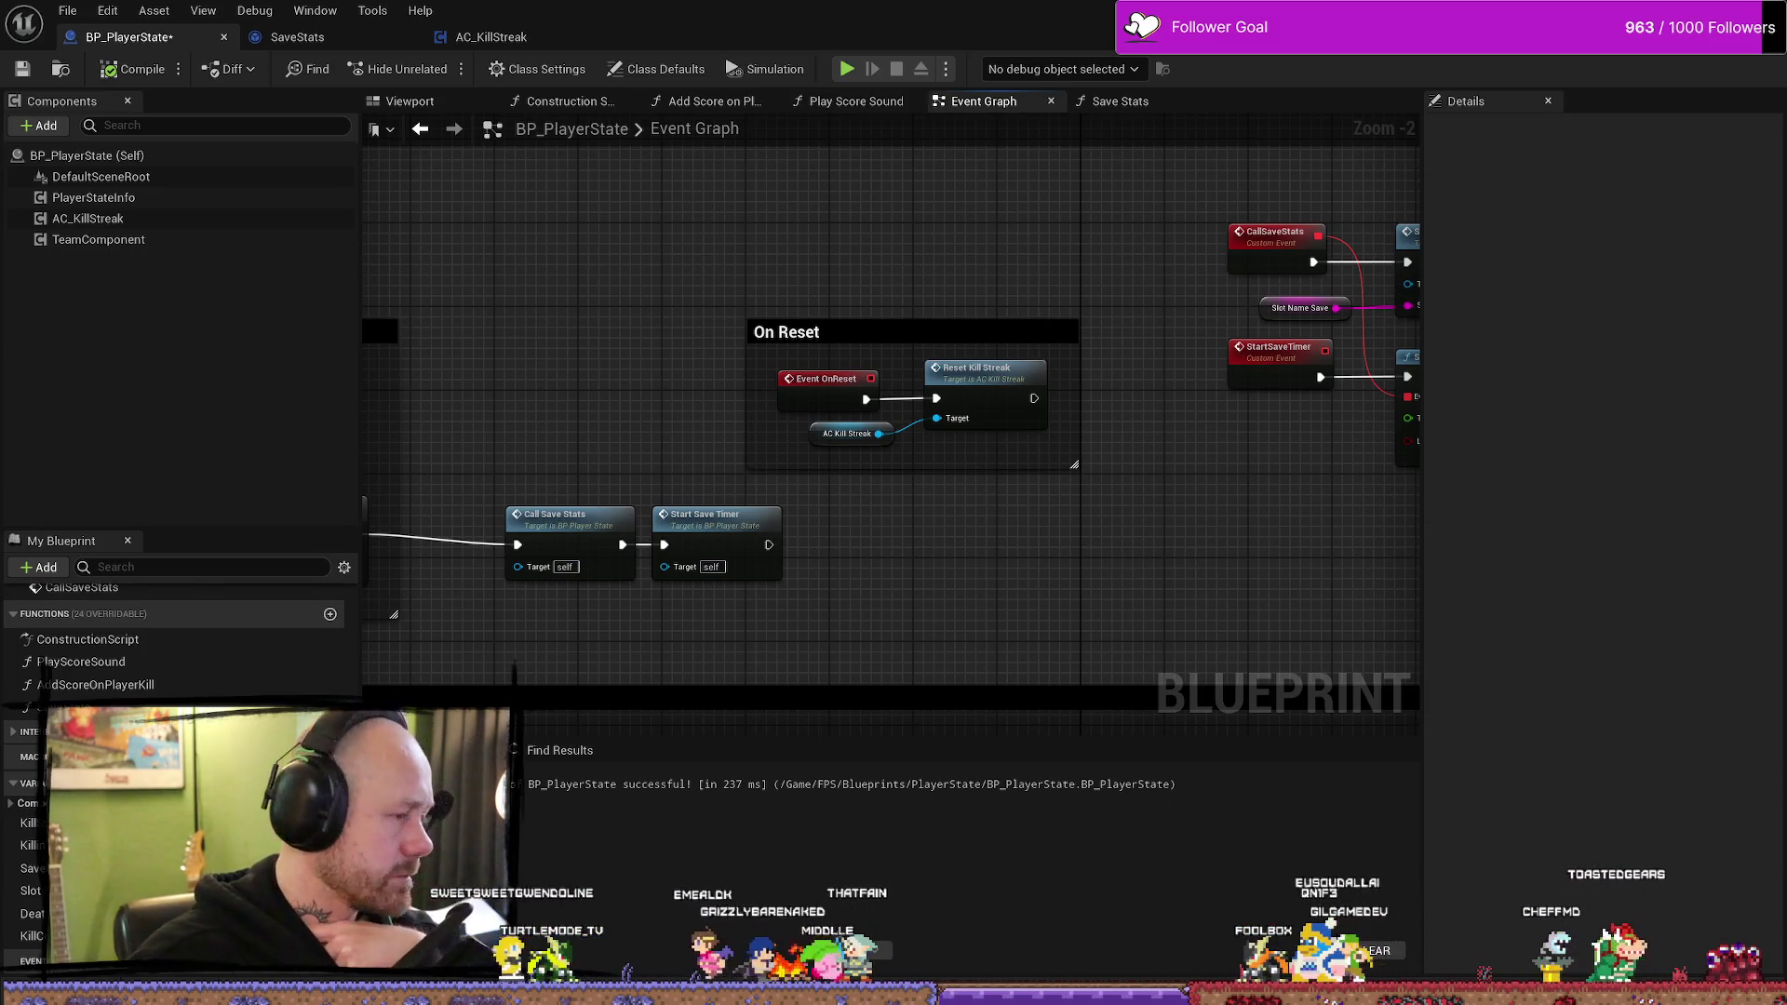
{"action": "scroll", "coordinate": [279, 642], "scroll_direction": "up", "scroll_amount": 2}
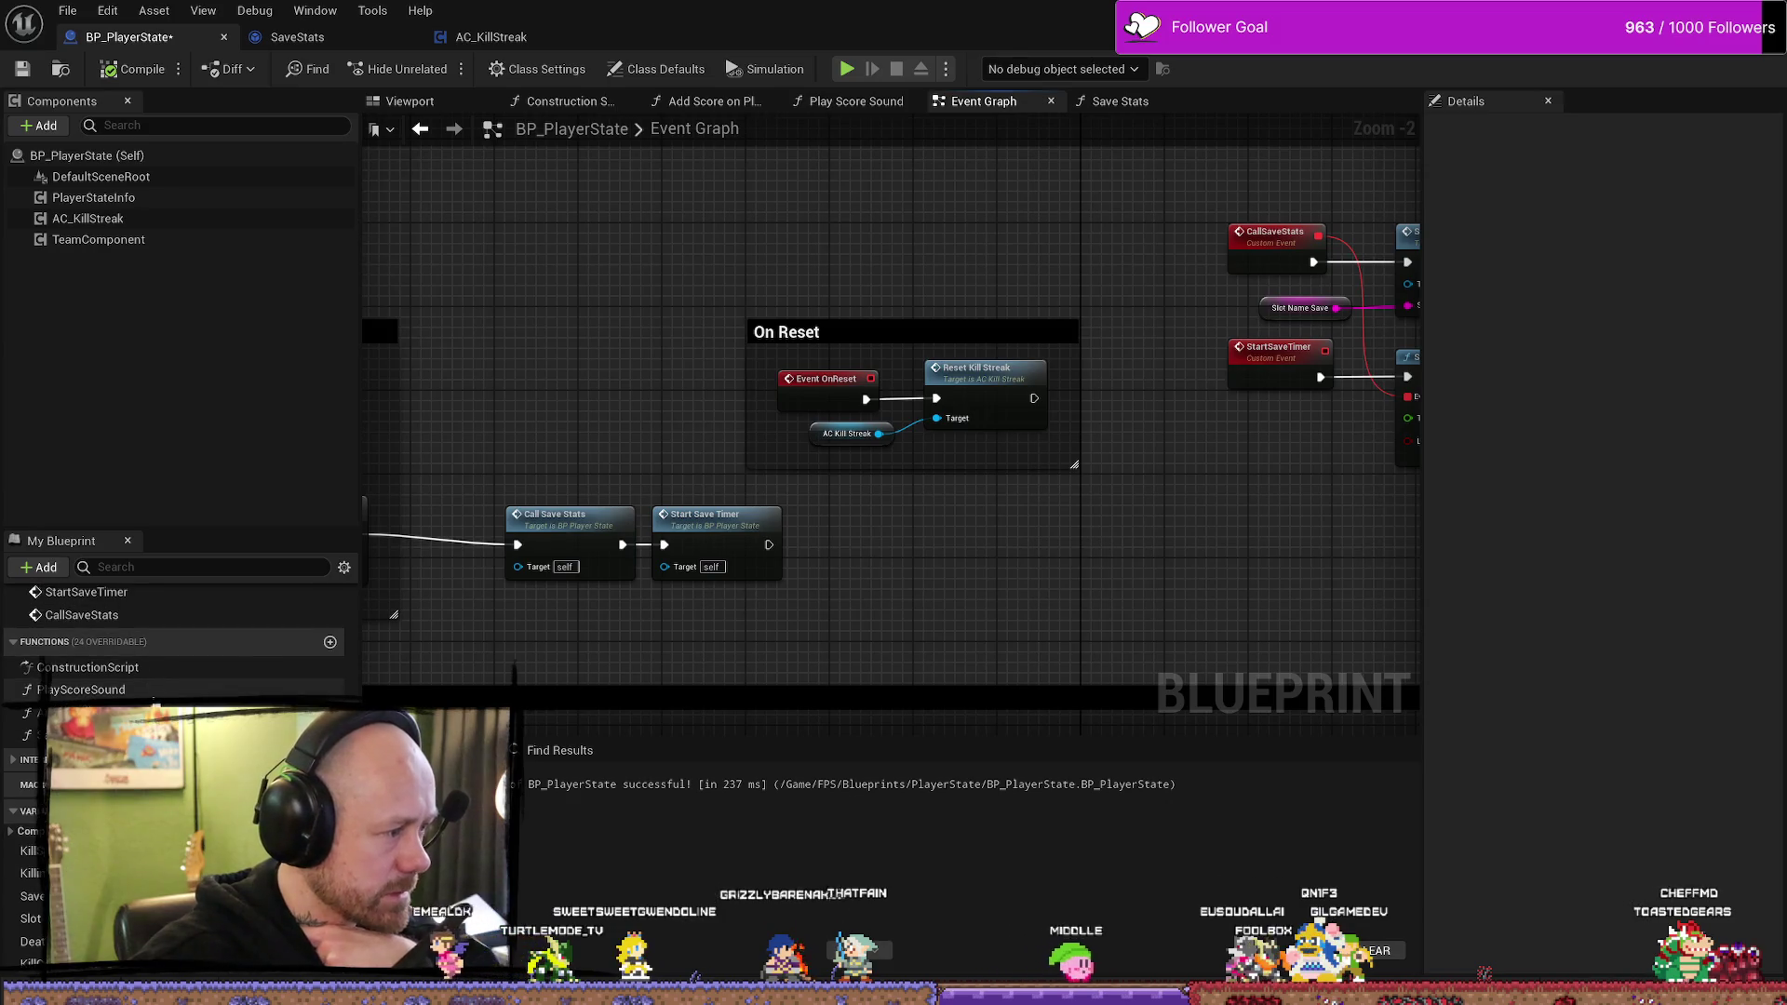
{"action": "scroll", "coordinate": [307, 633], "scroll_direction": "down", "scroll_amount": 2}
{"action": "left_click", "coordinate": [330, 614]}
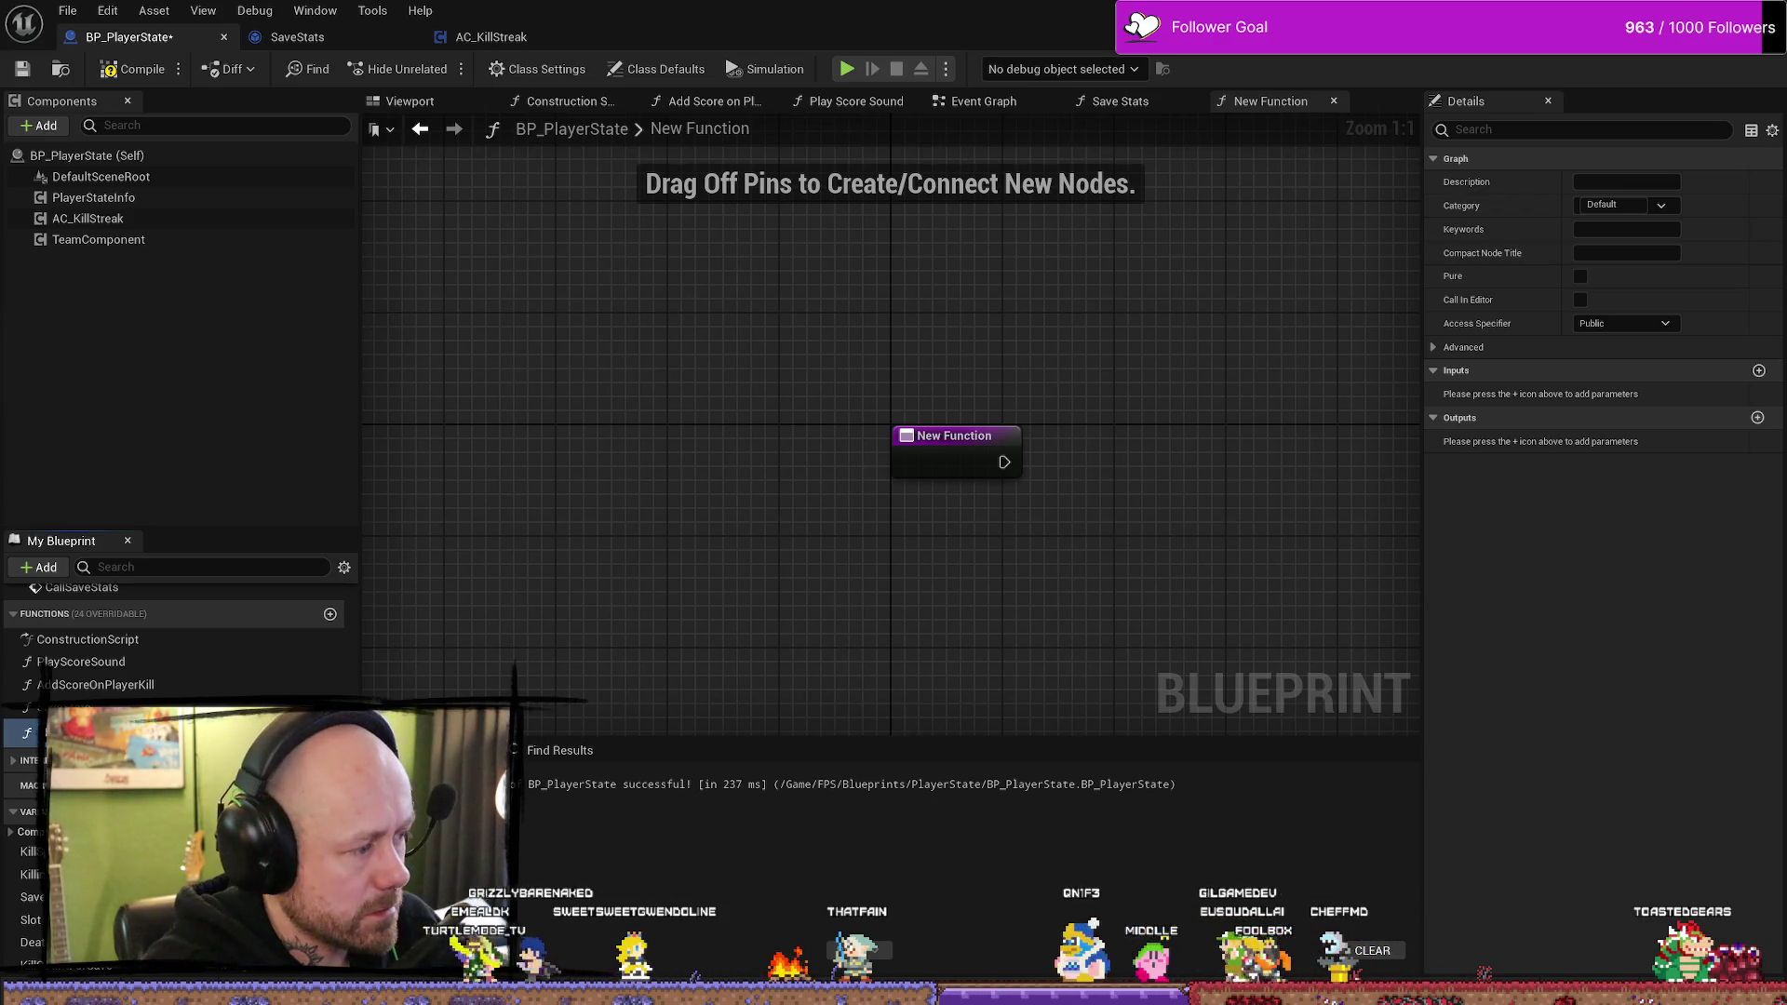
- Name the function Load Stats and add a Does Save Game Exist check with a Slot Name input
{"action": "key", "text": "Return"}
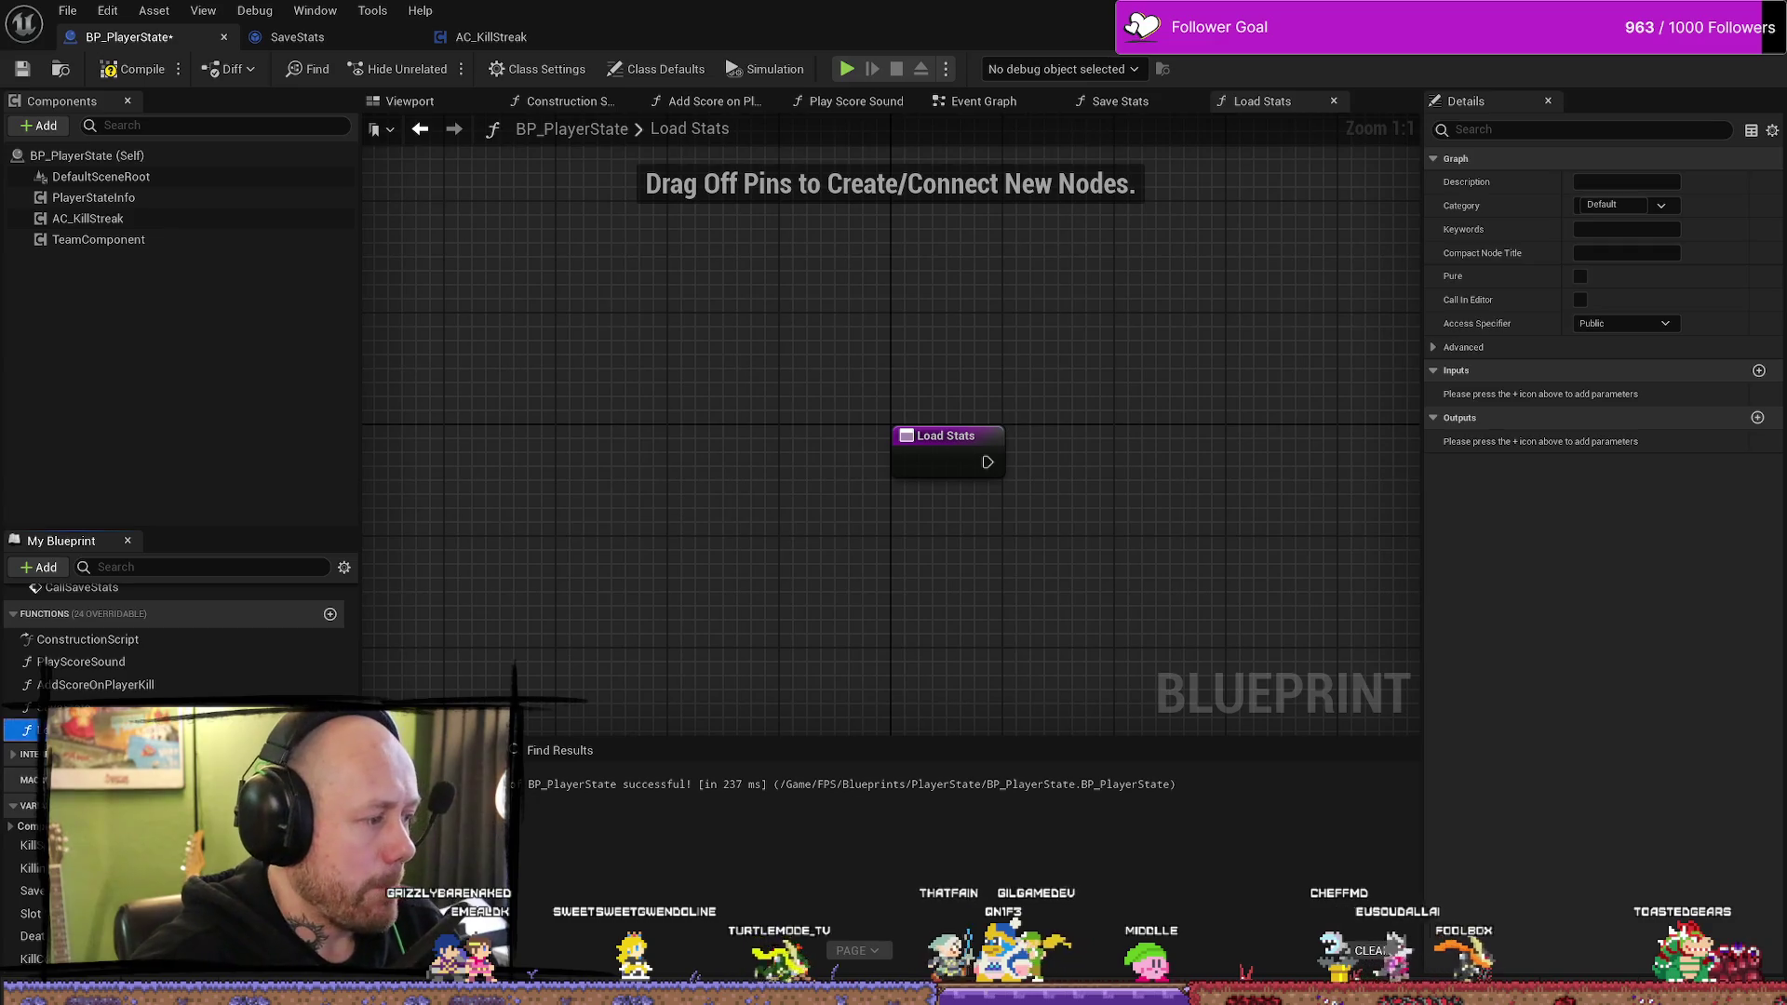
{"action": "left_click", "coordinate": [578, 658]}
{"action": "left_click_drag", "start_coordinate": [807, 548], "coordinate": [535, 479]}
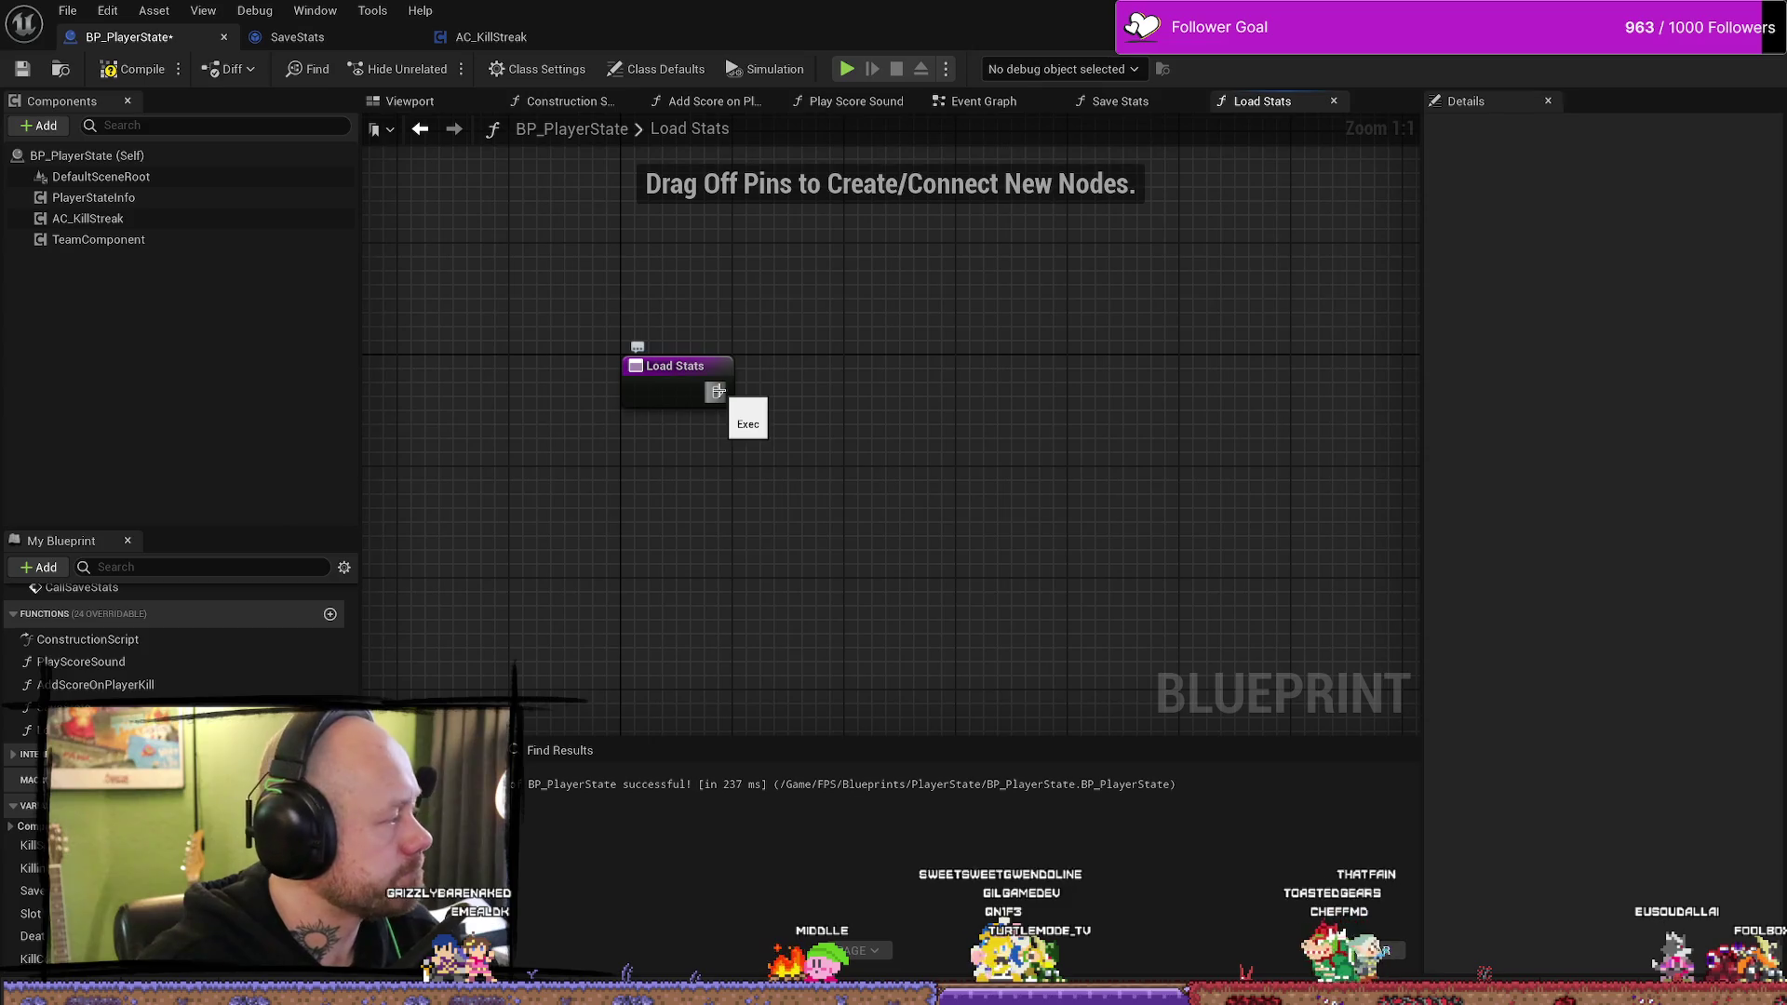
{"action": "left_click_drag", "start_coordinate": [718, 391], "coordinate": [958, 366]}
{"action": "type", "text": "does sa"}
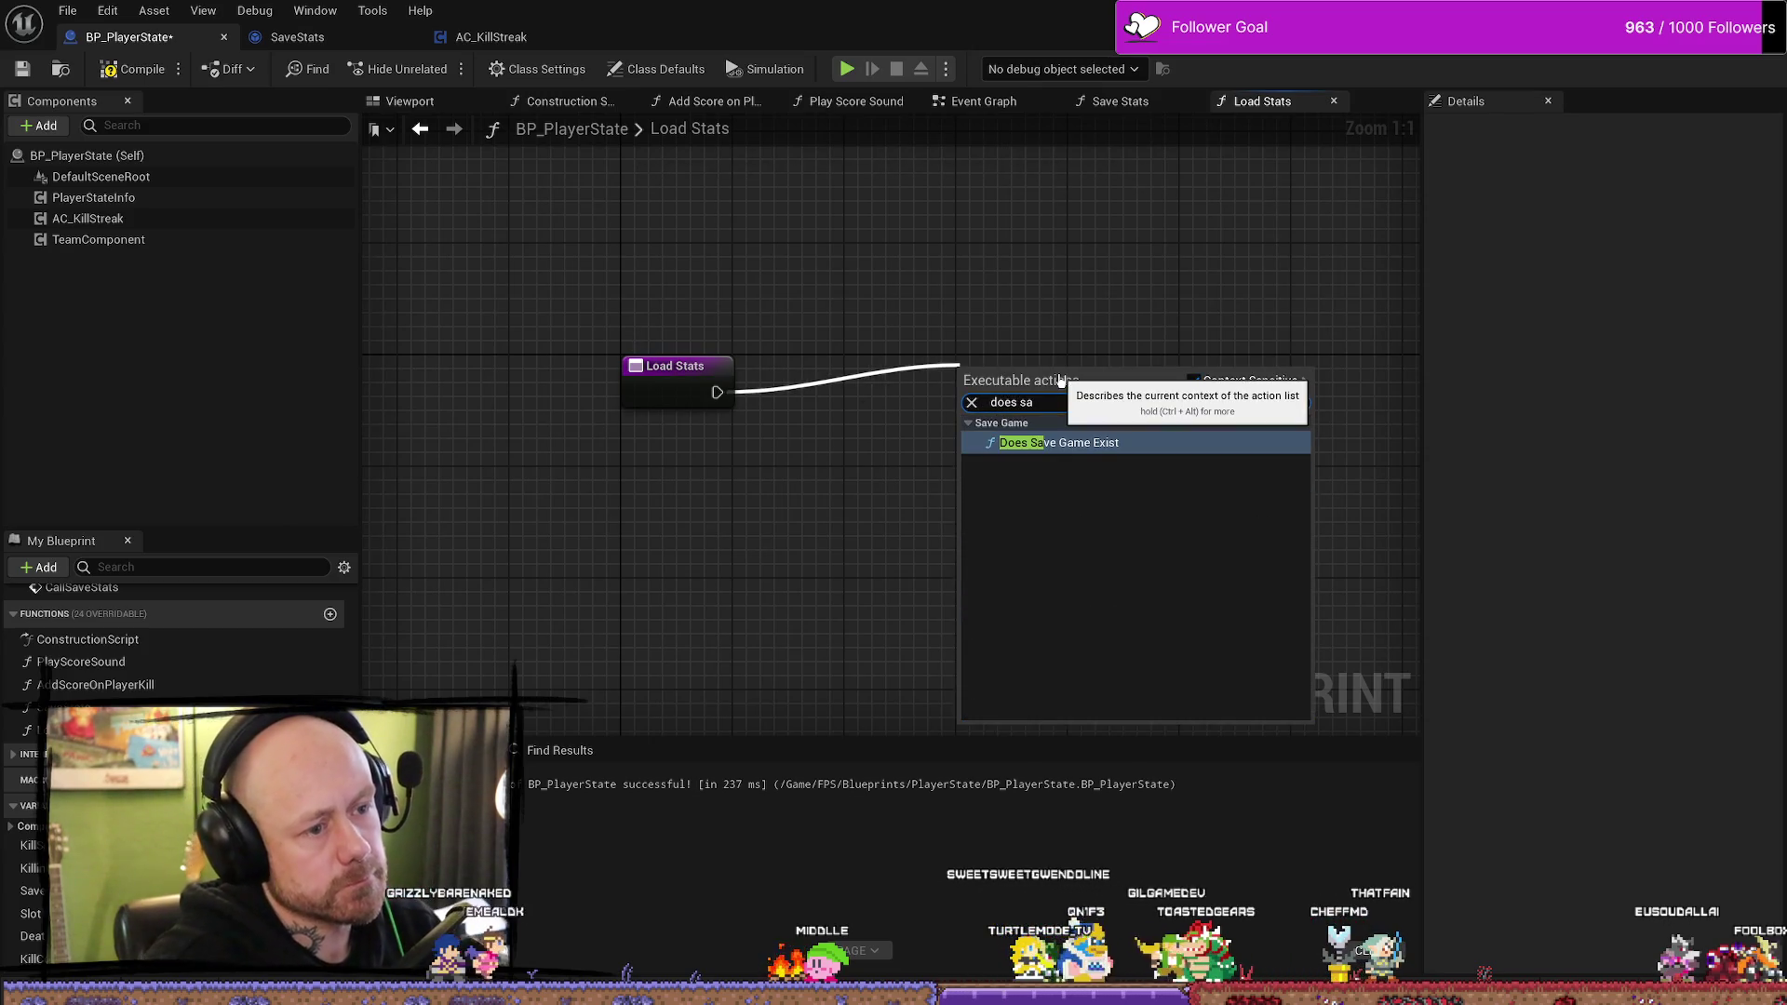
{"action": "key", "text": "Return"}
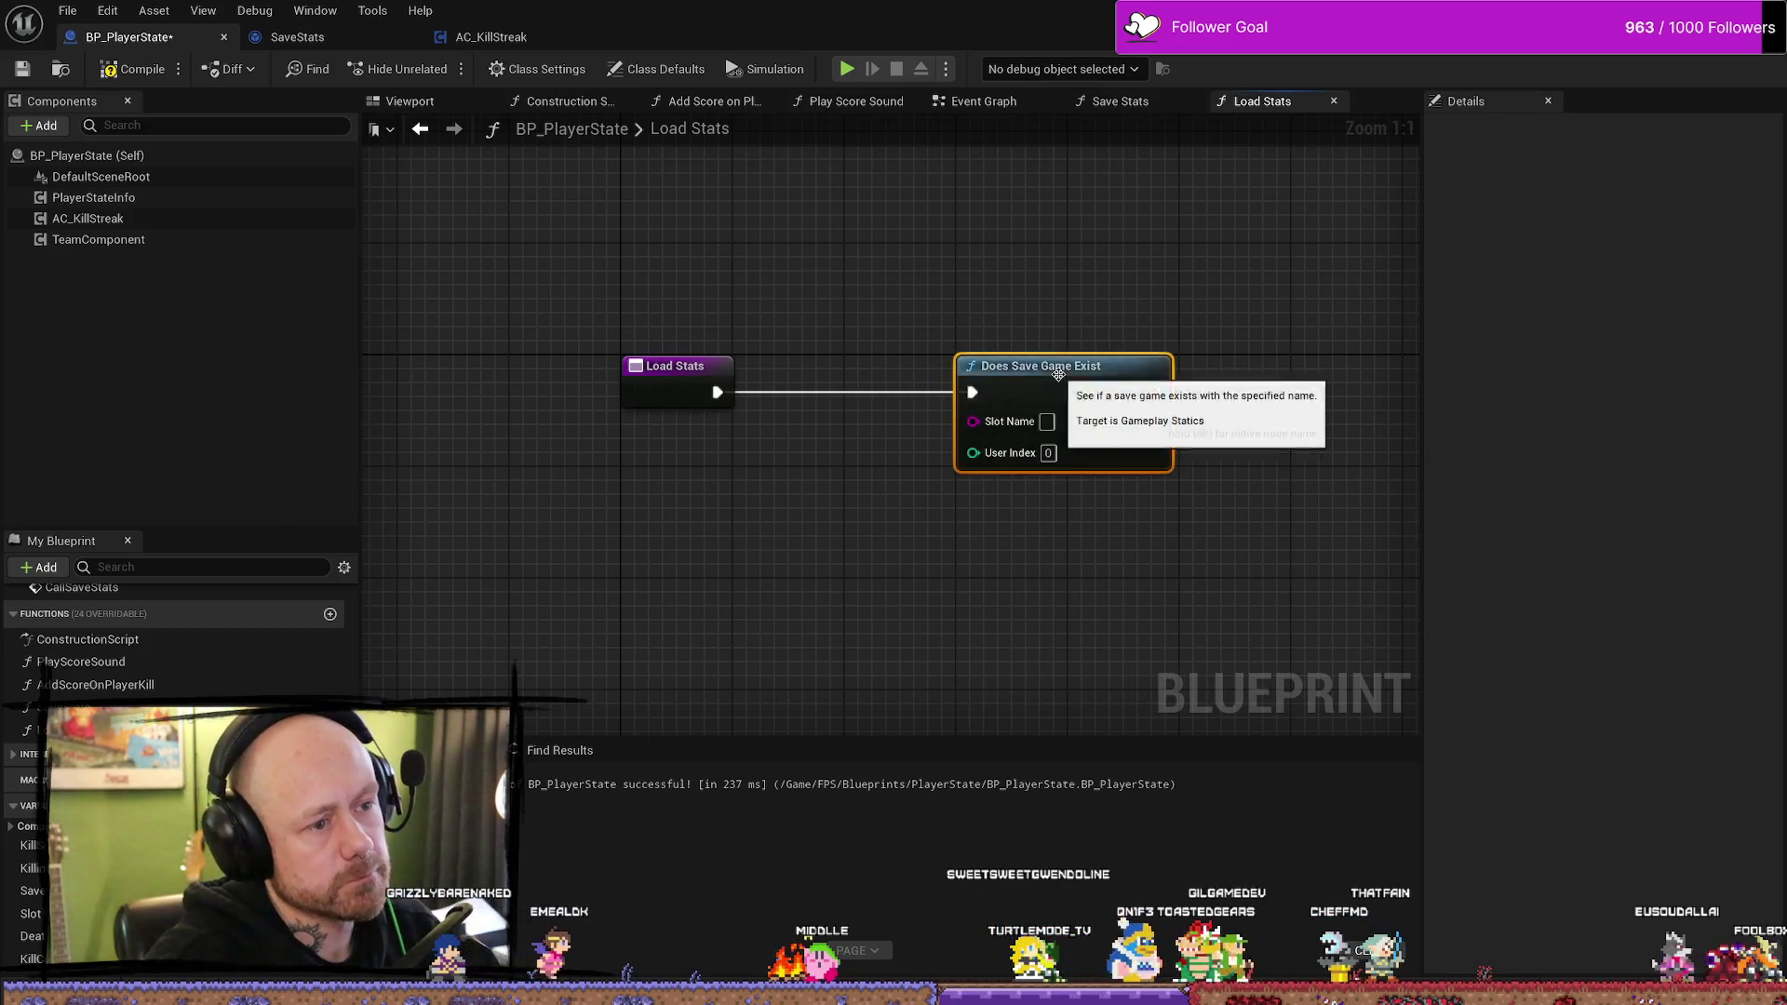
{"action": "left_click_drag", "start_coordinate": [922, 372], "coordinate": [964, 372]}
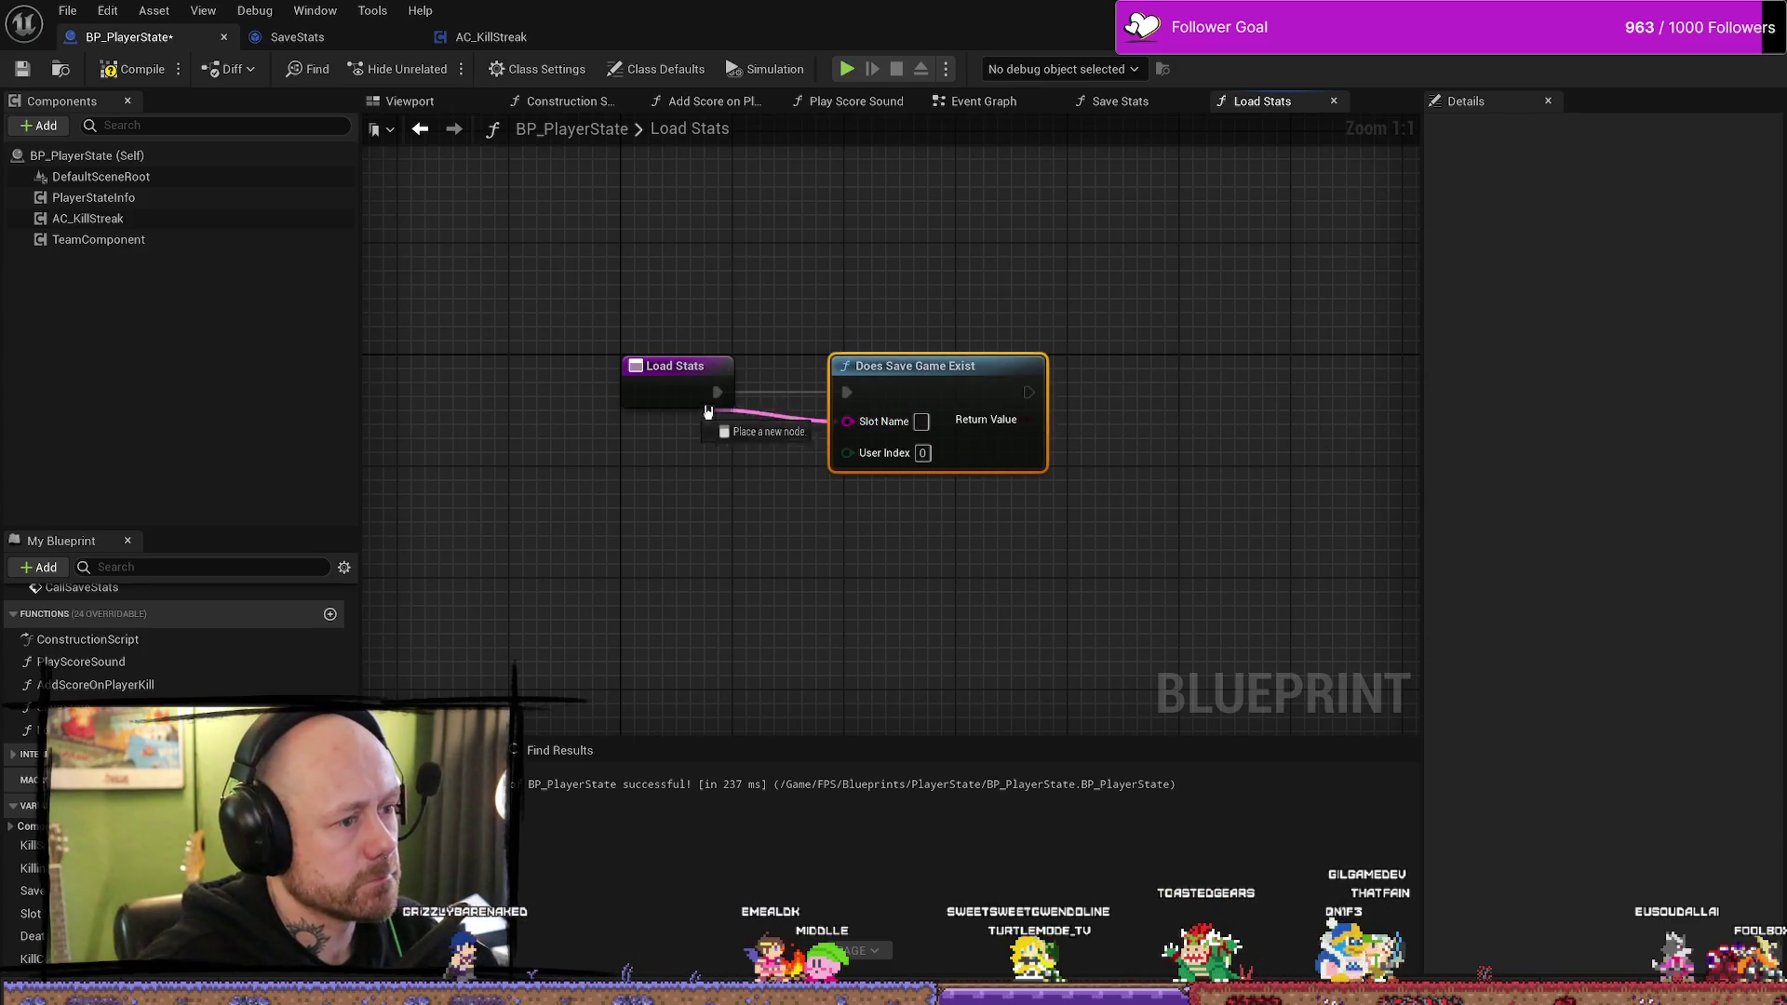
{"action": "left_click_drag", "start_coordinate": [707, 410], "coordinate": [711, 414]}
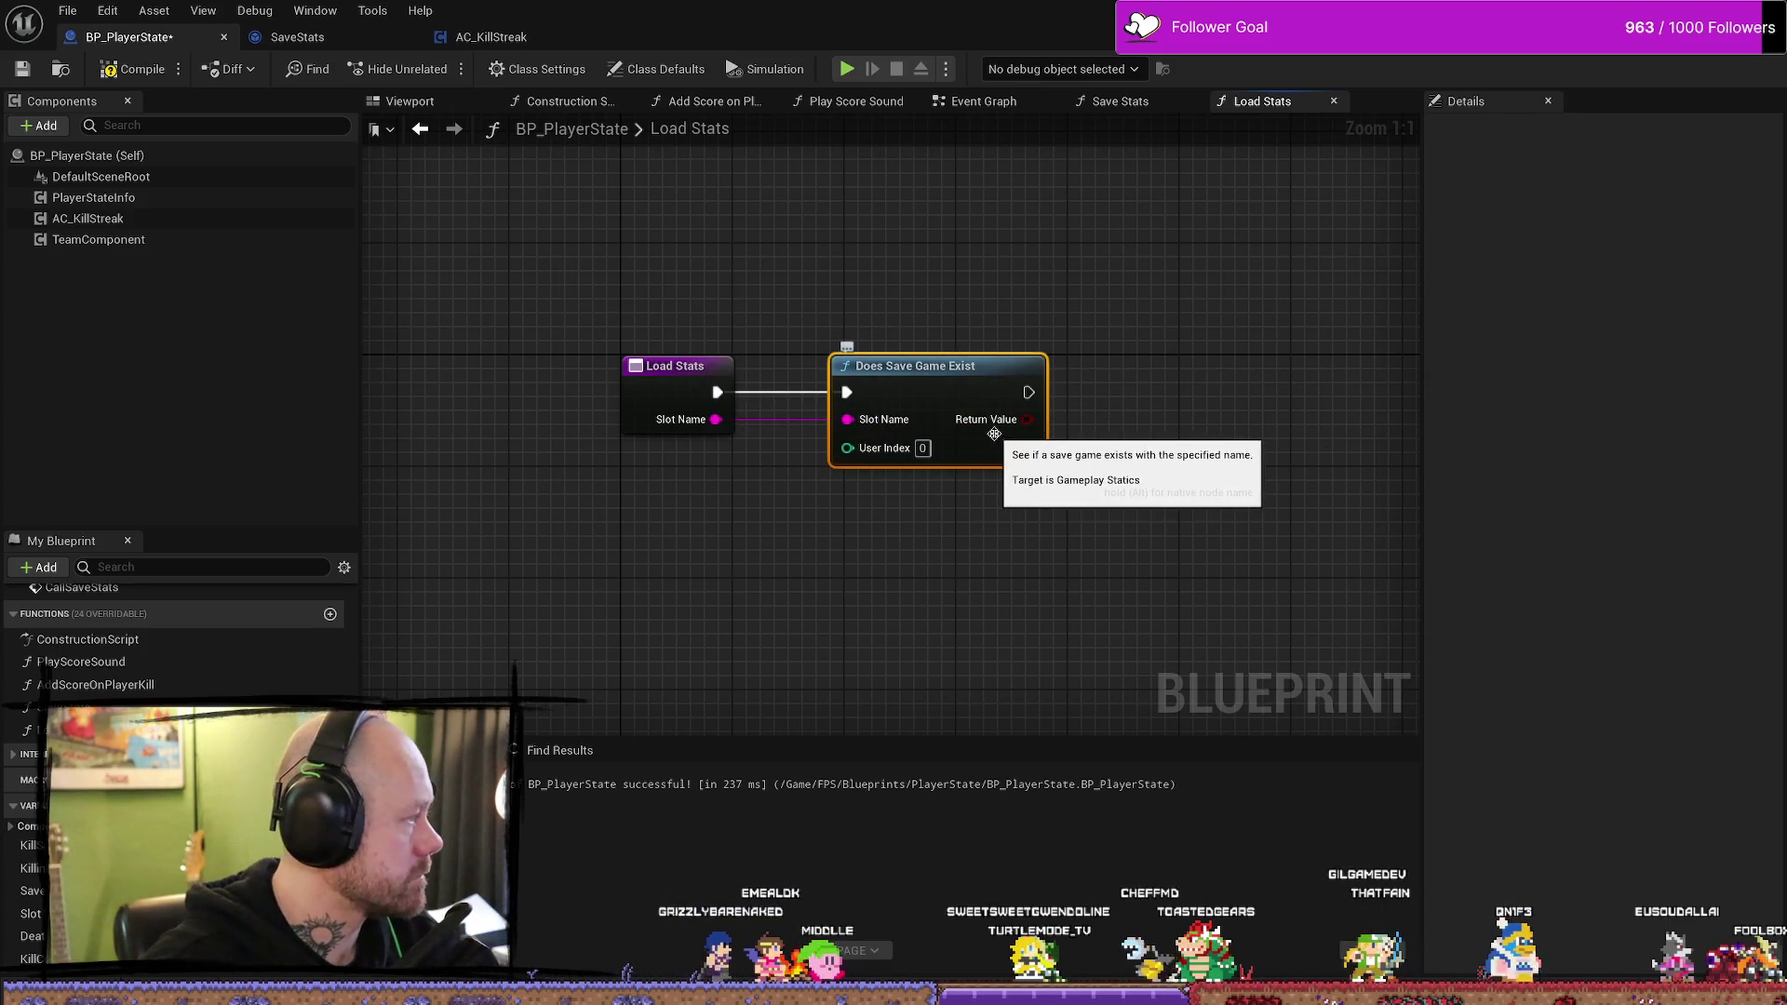
- Add a Branch on the save-exists result and line it up beside the check
{"action": "left_click_drag", "start_coordinate": [1133, 425], "coordinate": [1138, 421]}
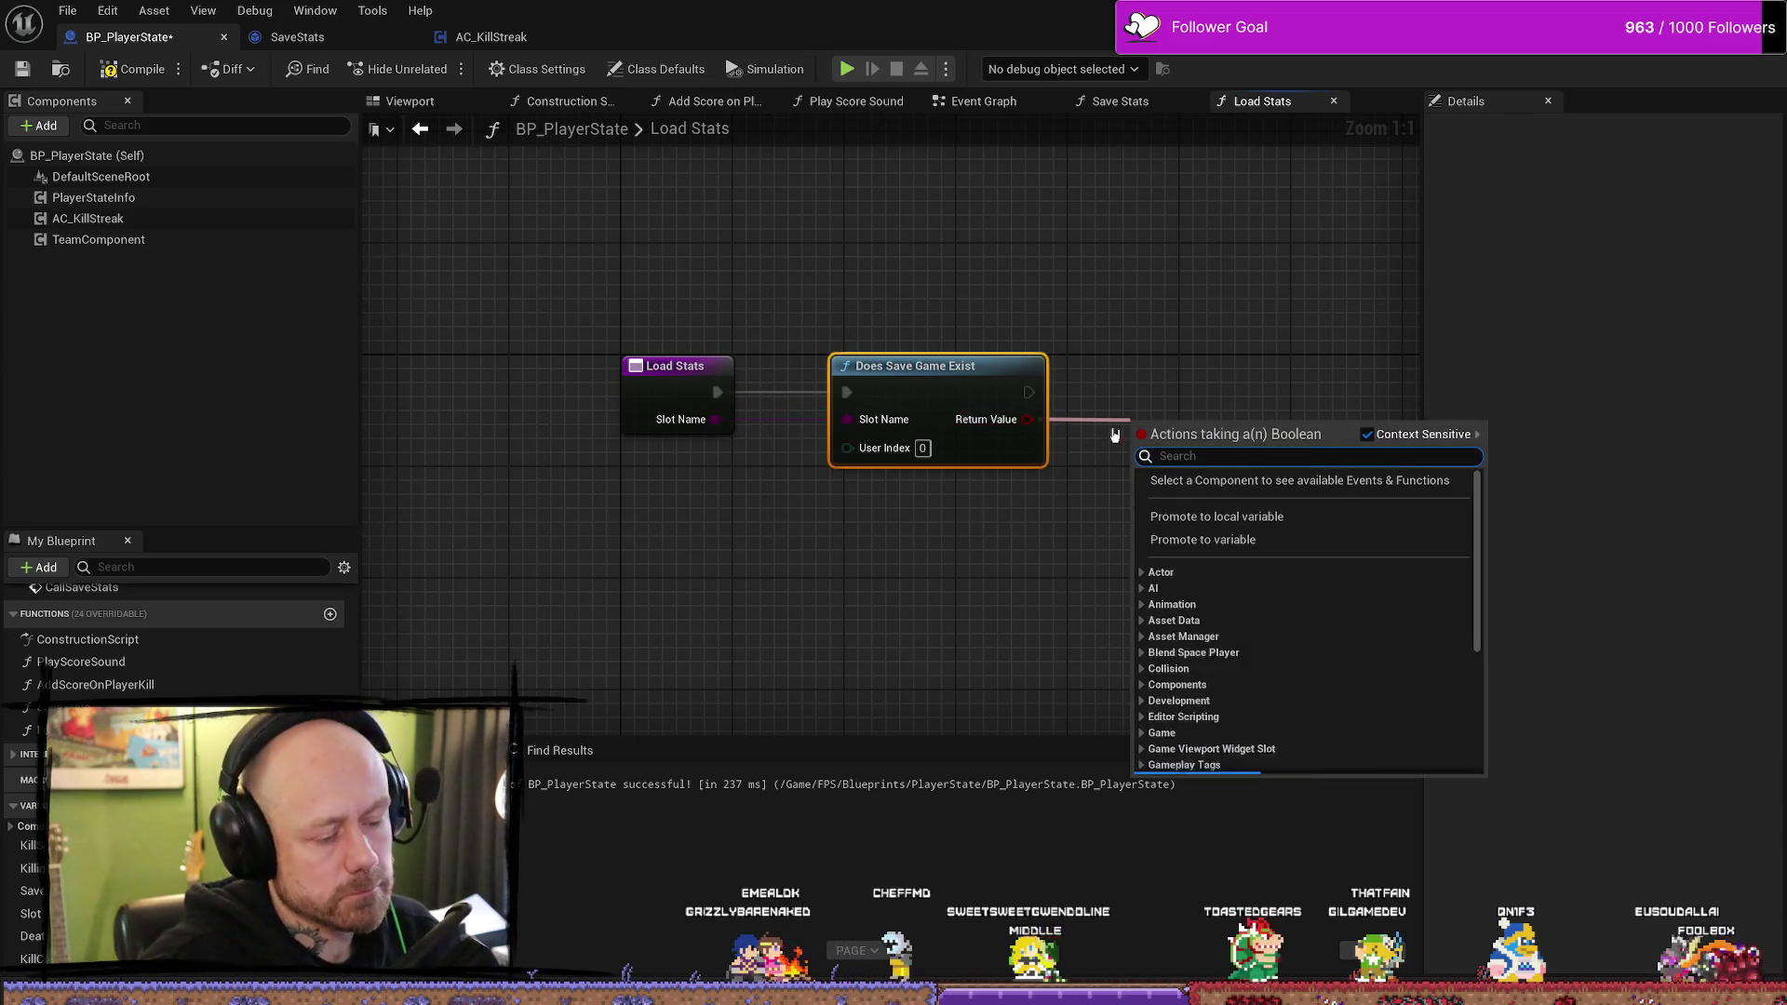
{"action": "type", "text": "b"}
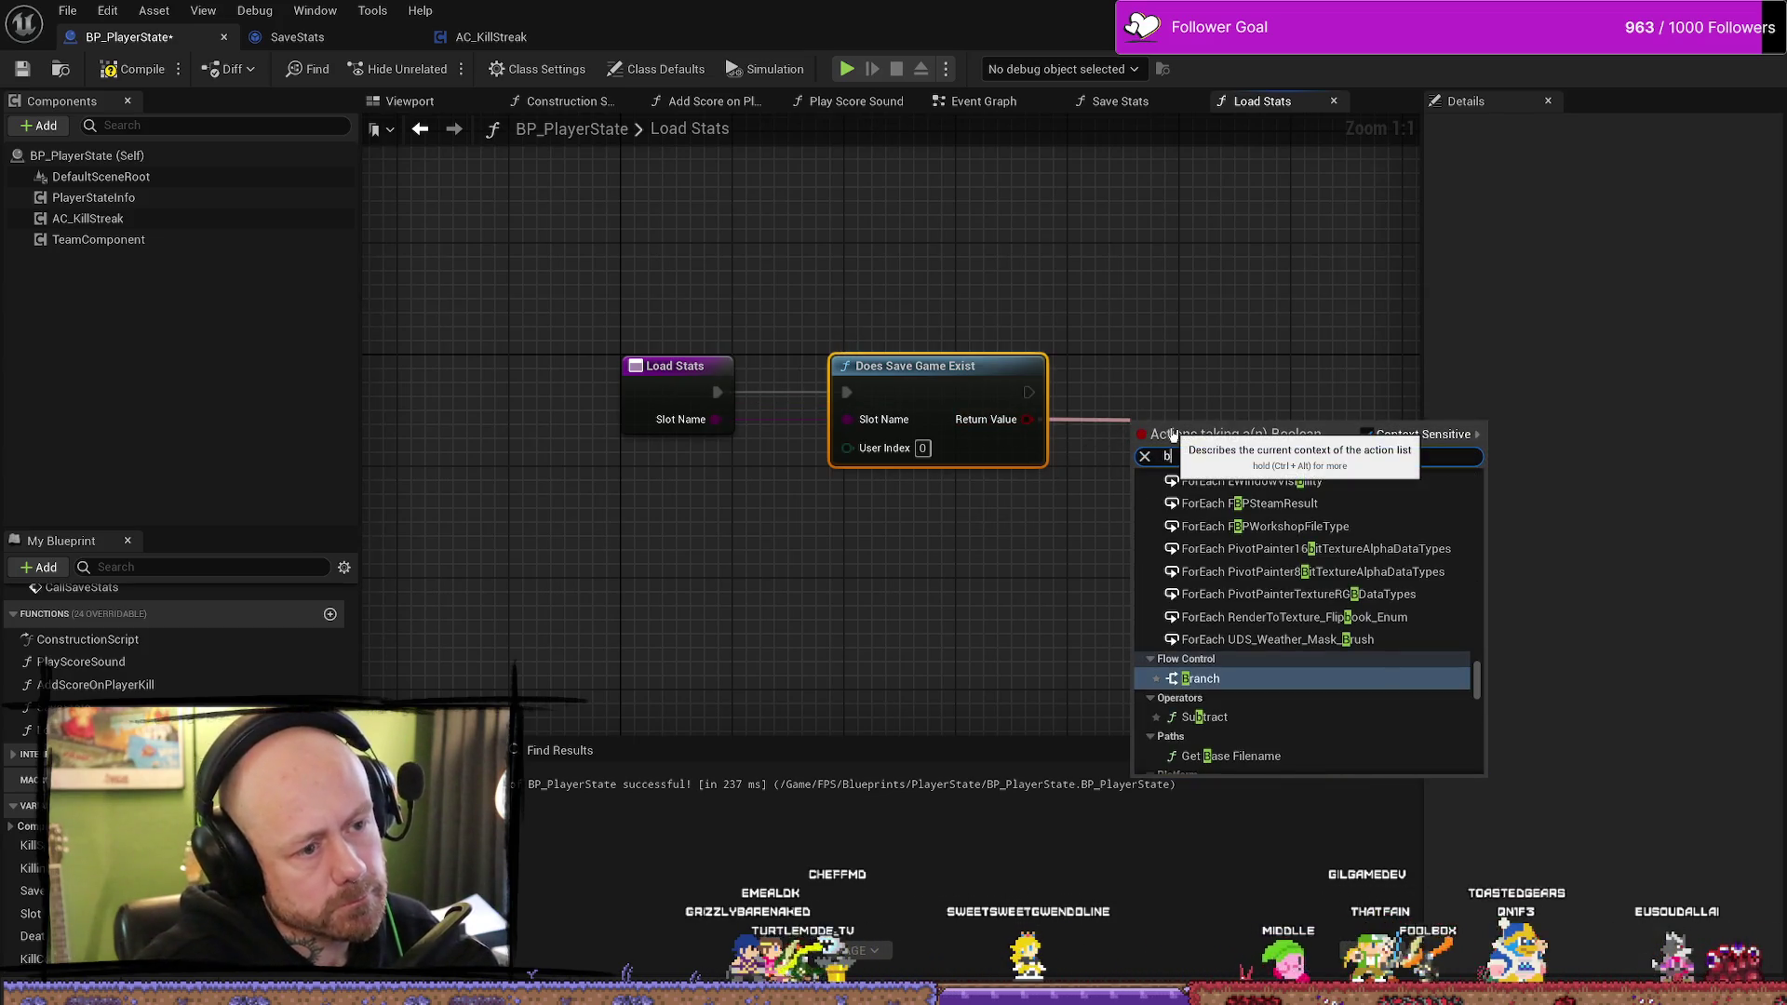
{"action": "key", "text": "Return"}
{"action": "mouse_move", "coordinate": [1172, 428]}
{"action": "left_mouse_down"}
{"action": "mouse_move", "coordinate": [1170, 372]}
{"action": "mouse_move", "coordinate": [1045, 392]}
{"action": "left_mouse_up"}
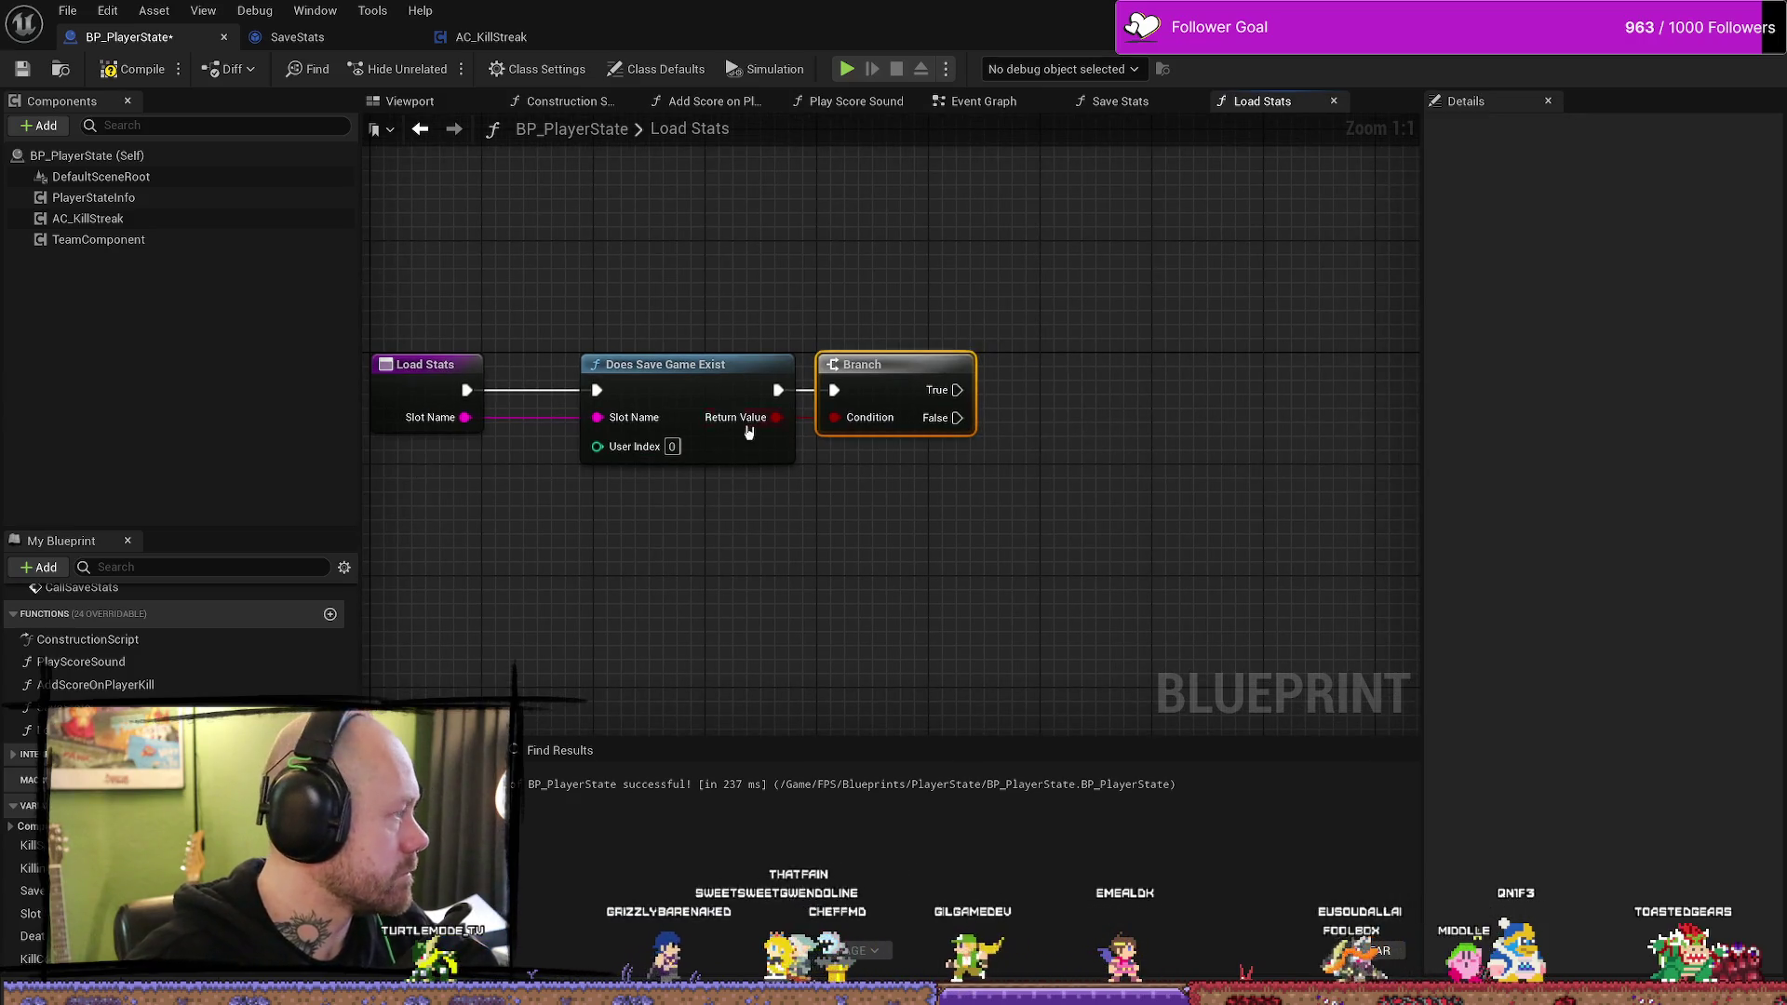
{"action": "left_click", "coordinate": [688, 364], "text": "shift"}
{"action": "left_click_drag", "start_coordinate": [851, 370], "coordinate": [782, 370]}
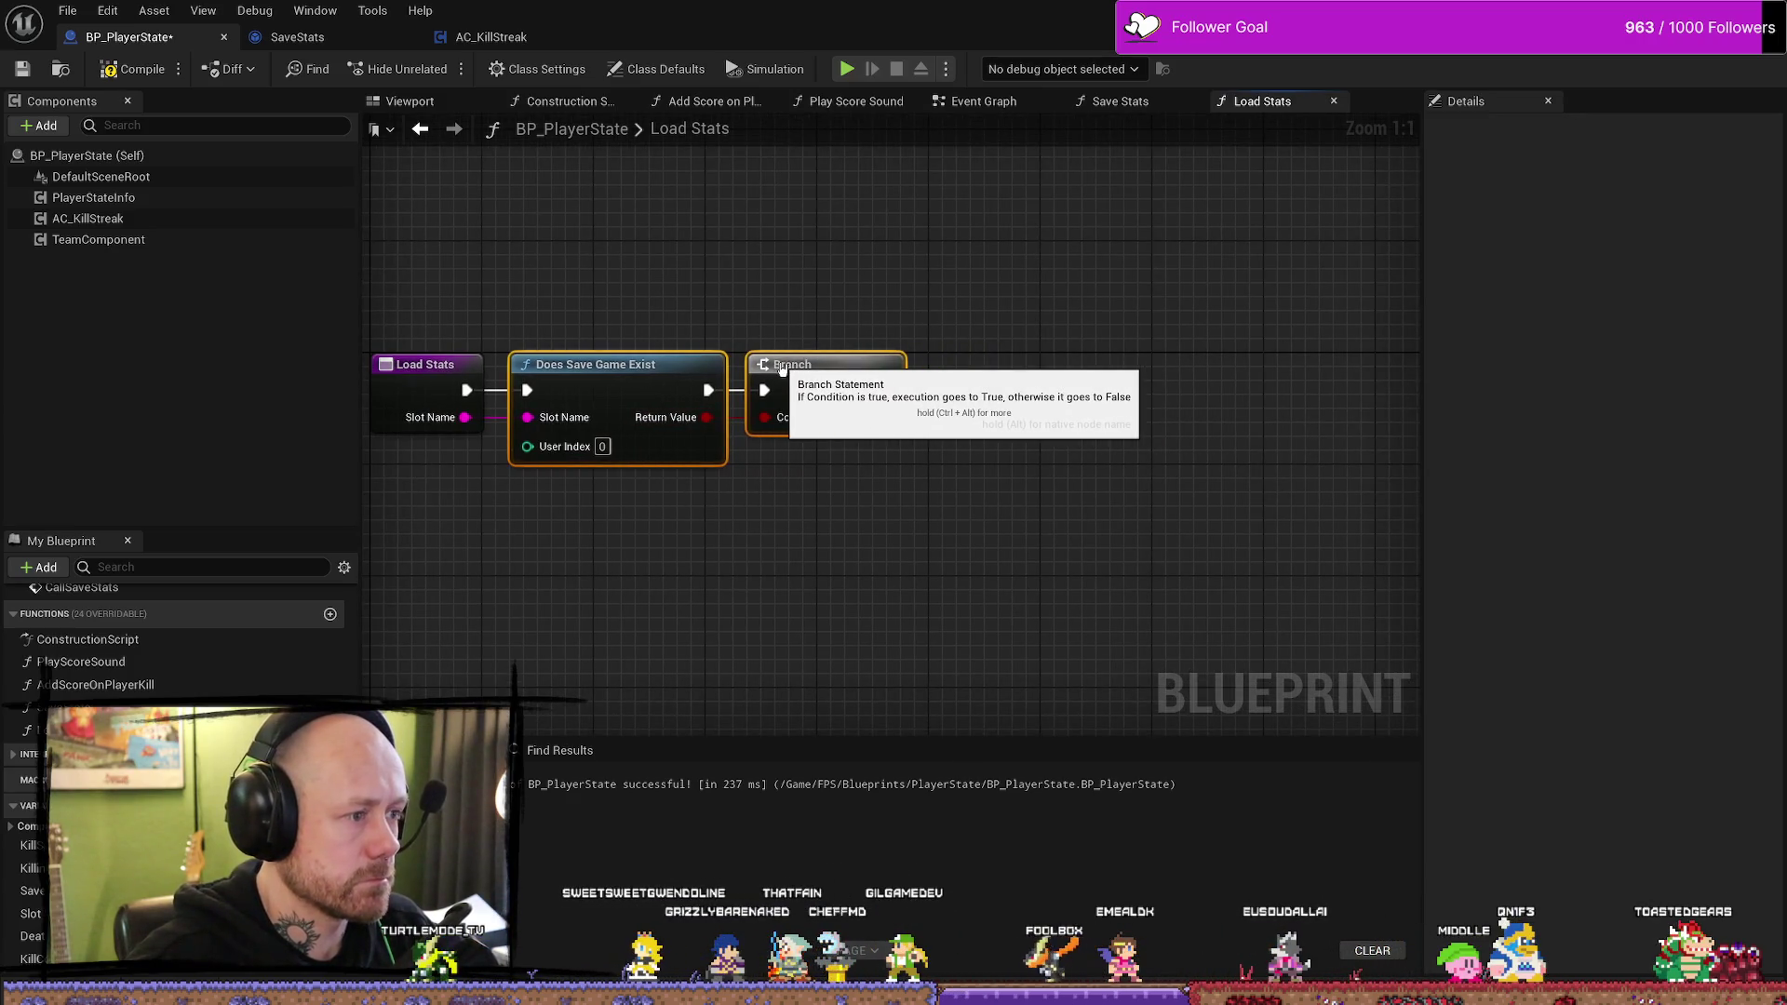
{"action": "left_click", "coordinate": [1019, 416]}
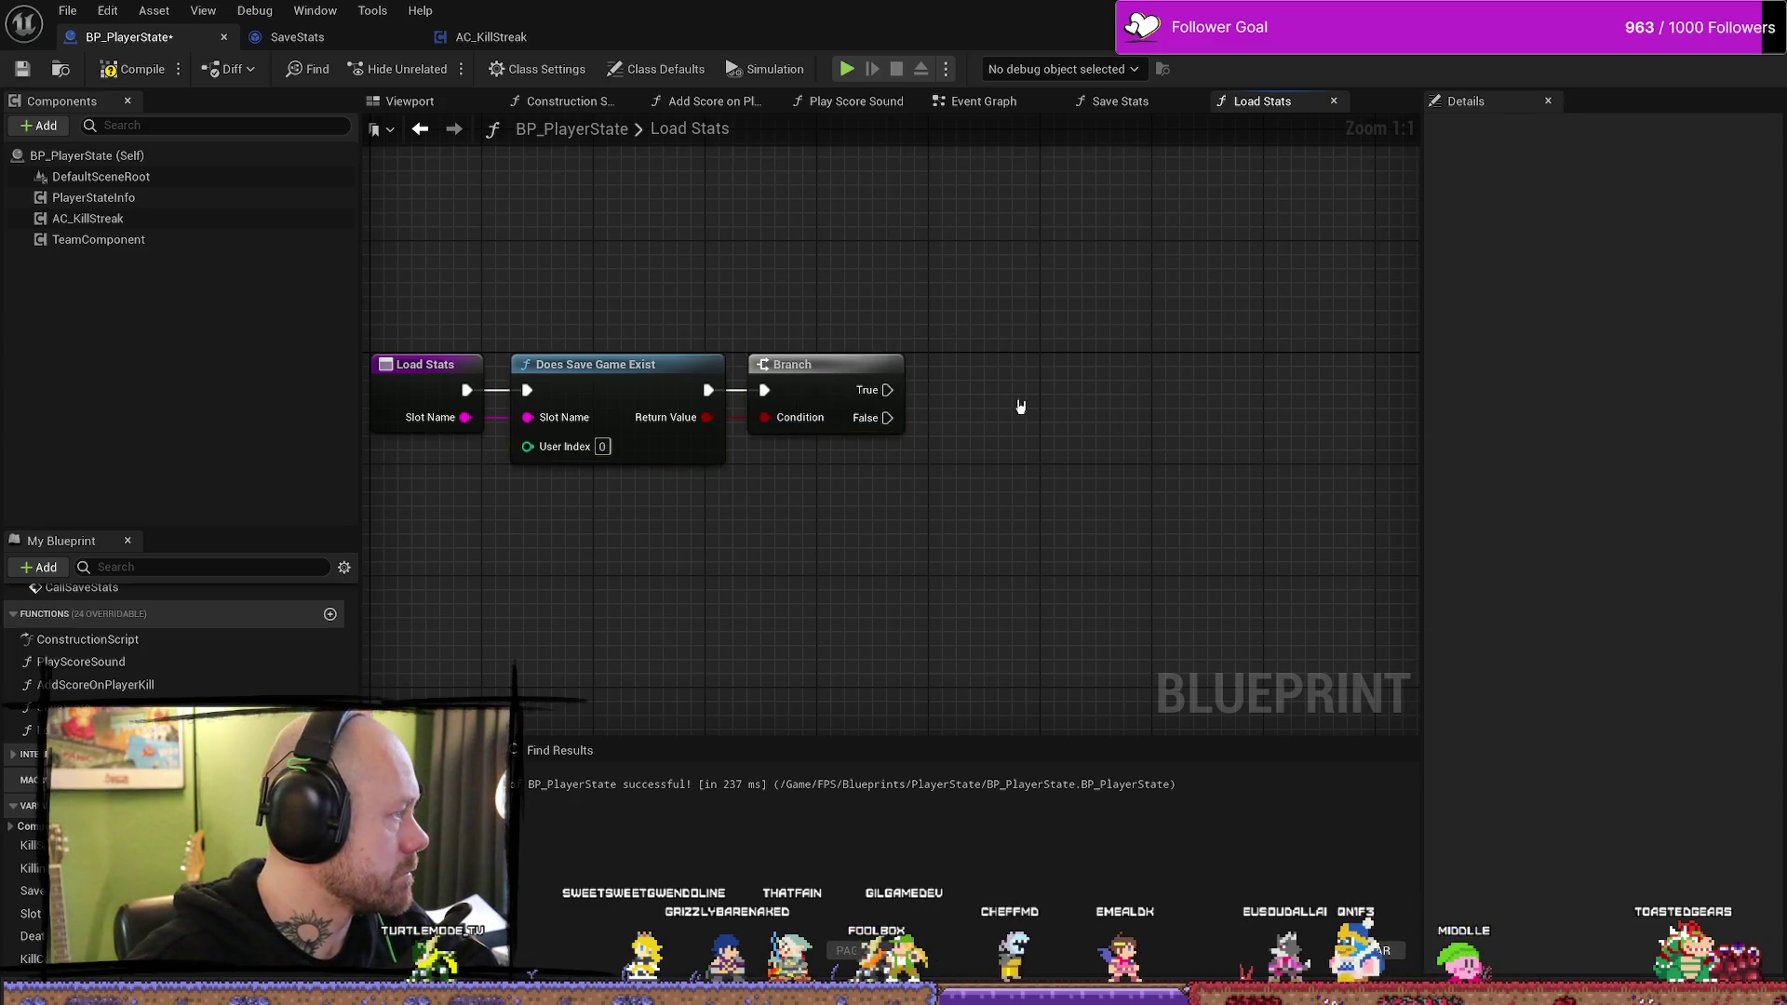
- Add Load Game from Slot on the Branch True path with a Slot Name getter
{"action": "left_click_drag", "start_coordinate": [889, 390], "coordinate": [988, 333]}
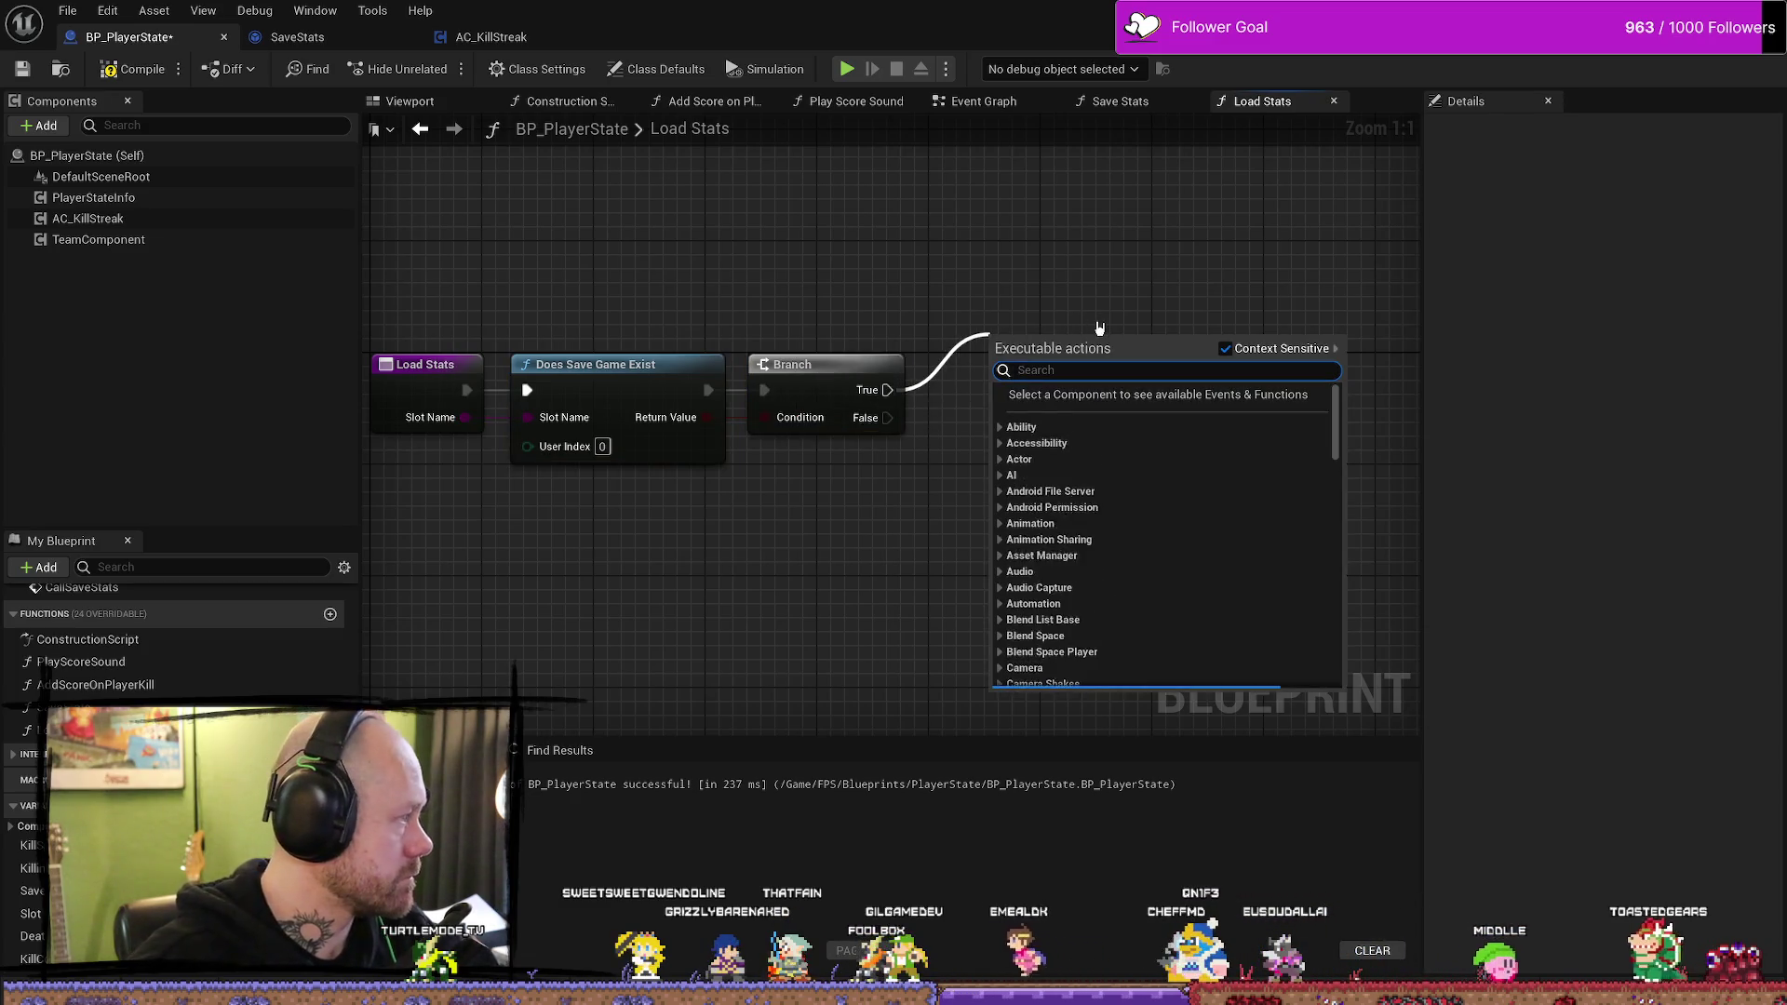
{"action": "type", "text": "load game"}
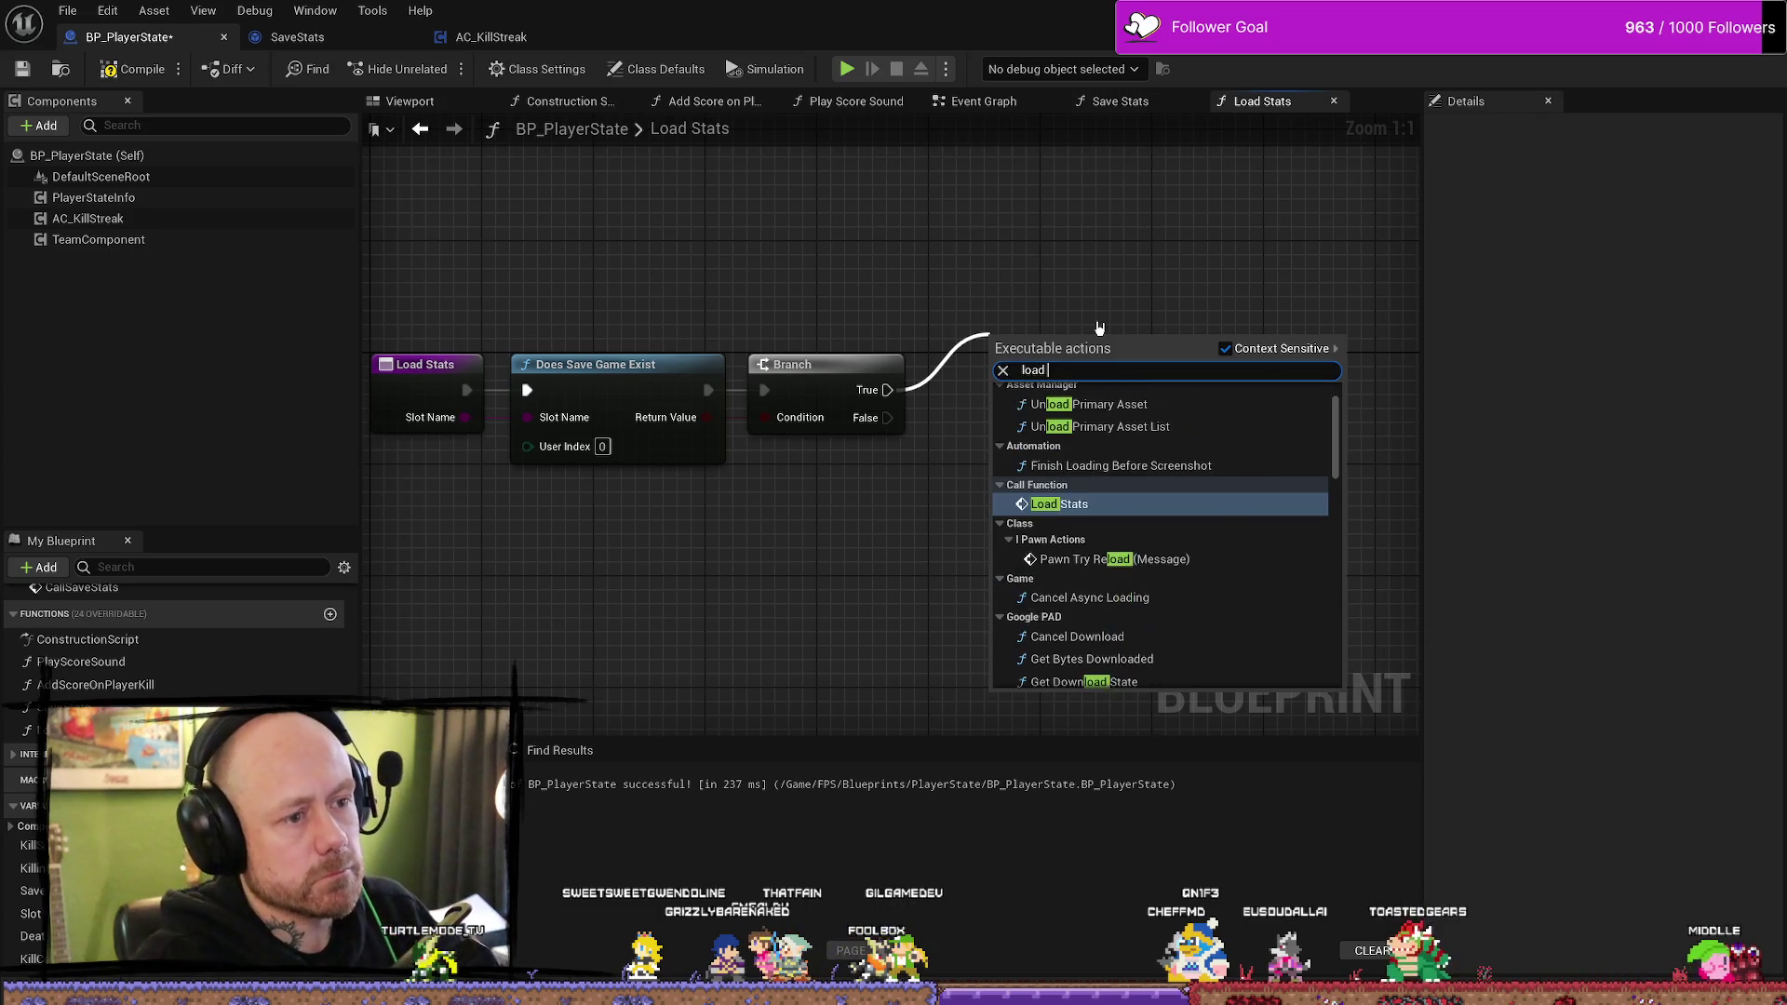
{"action": "key", "text": "Return"}
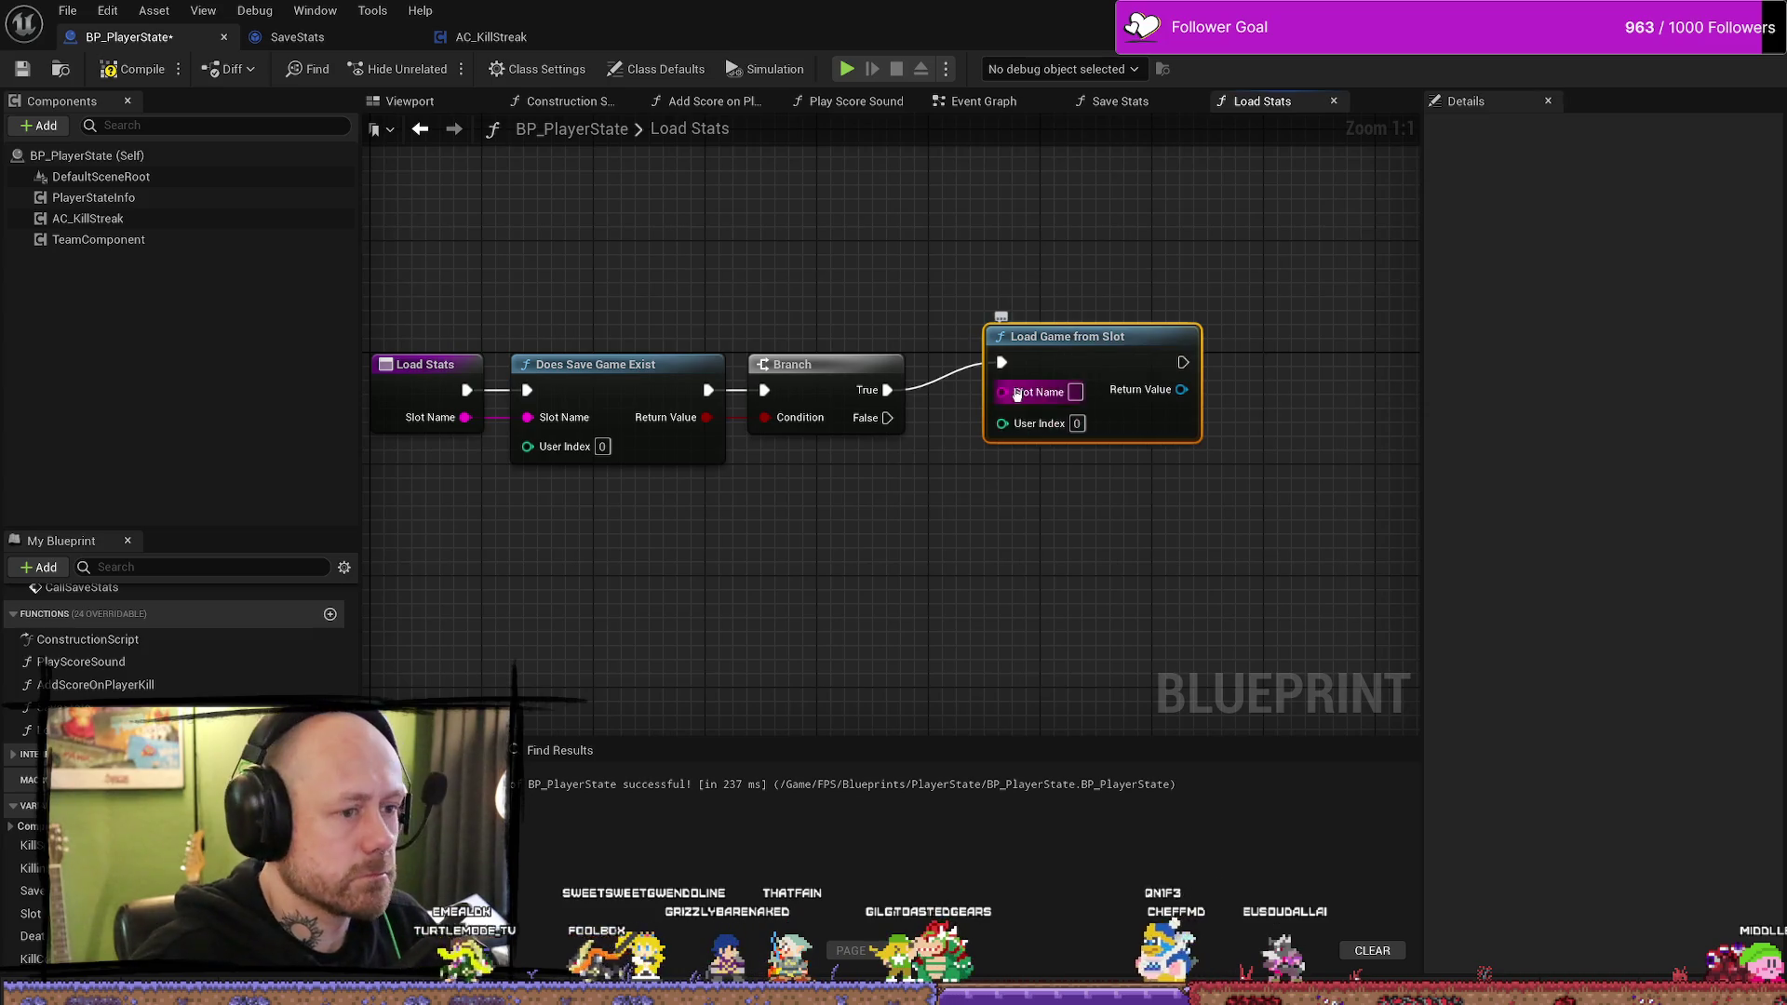
{"action": "left_click_drag", "start_coordinate": [1016, 394], "coordinate": [943, 455]}
{"action": "type", "text": "get"}
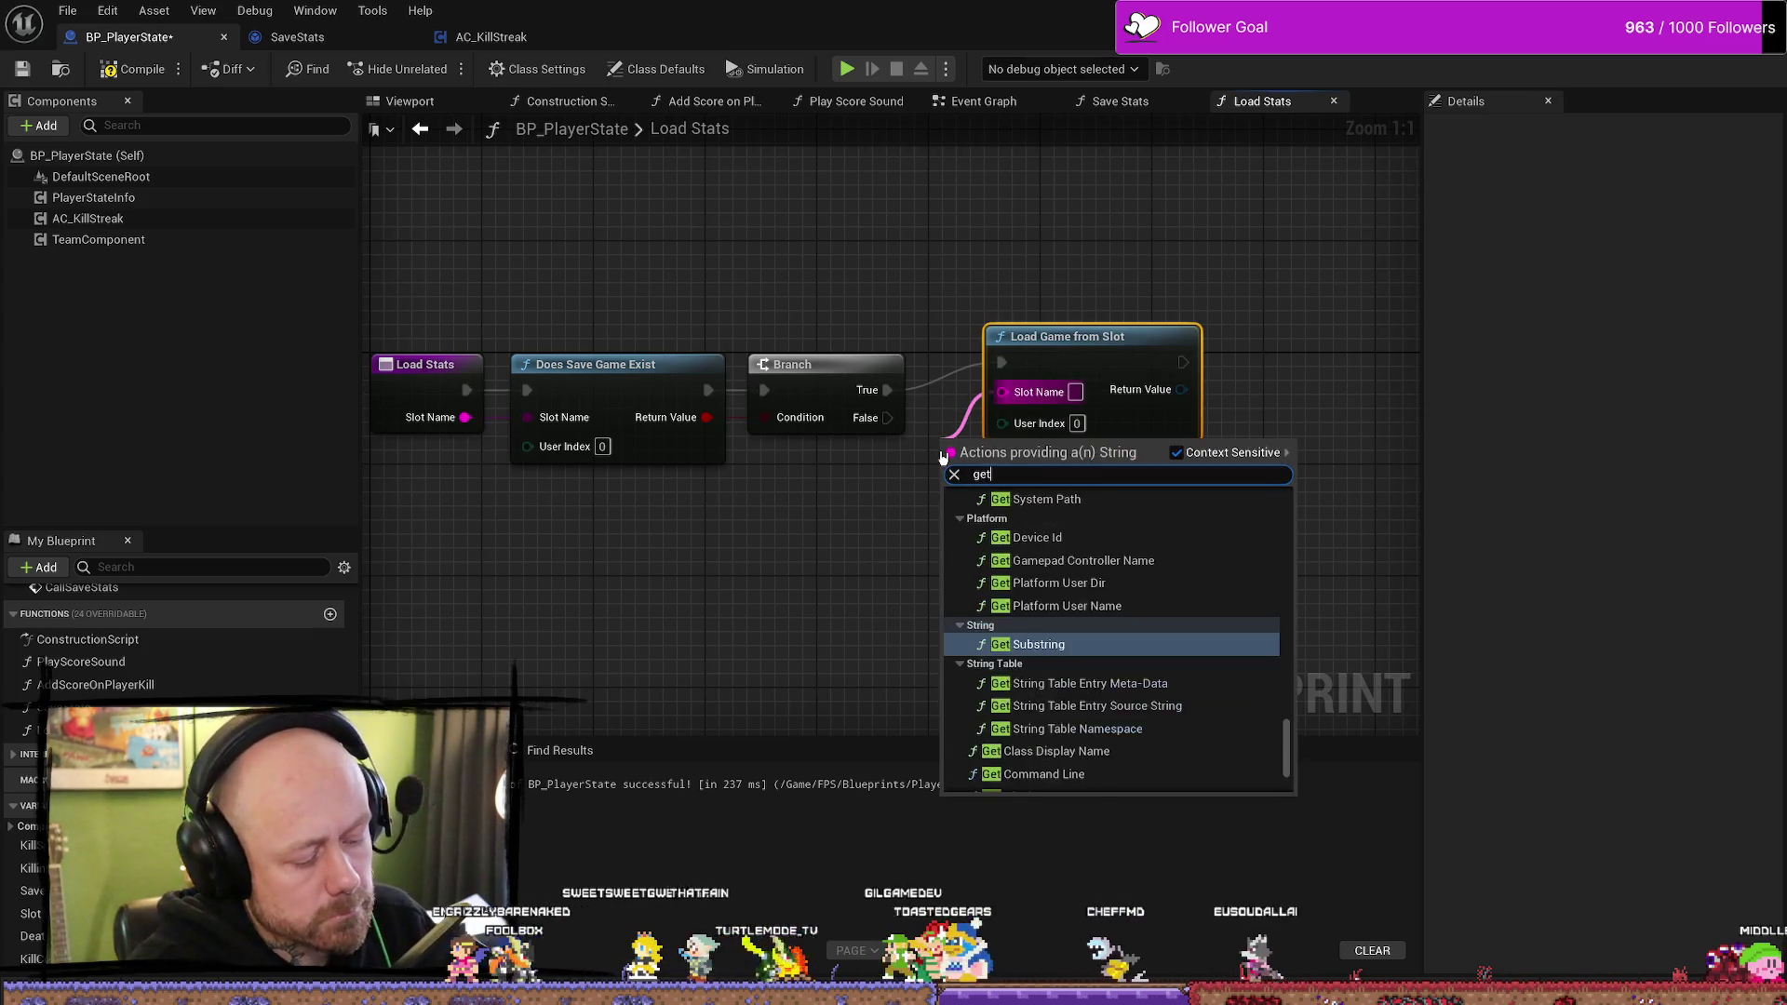
{"action": "type", "text": " slot"}
{"action": "key", "text": "Return"}
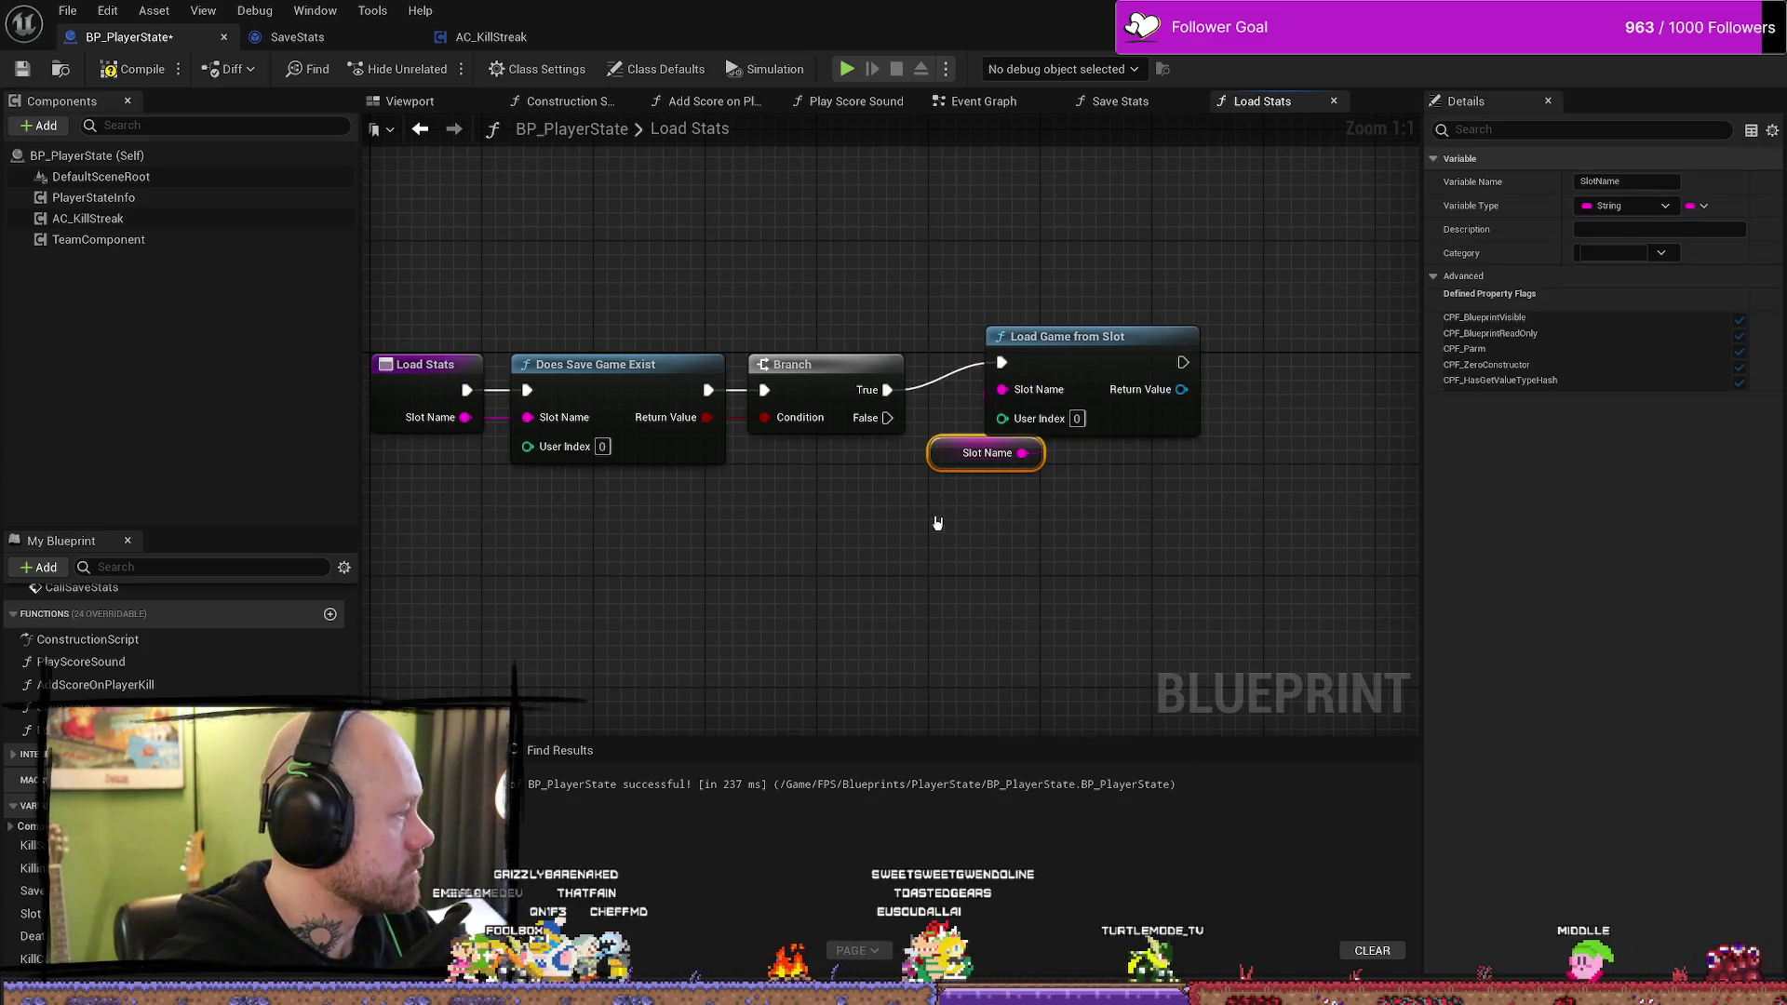
{"action": "left_click_drag", "start_coordinate": [1077, 349], "coordinate": [1077, 363]}
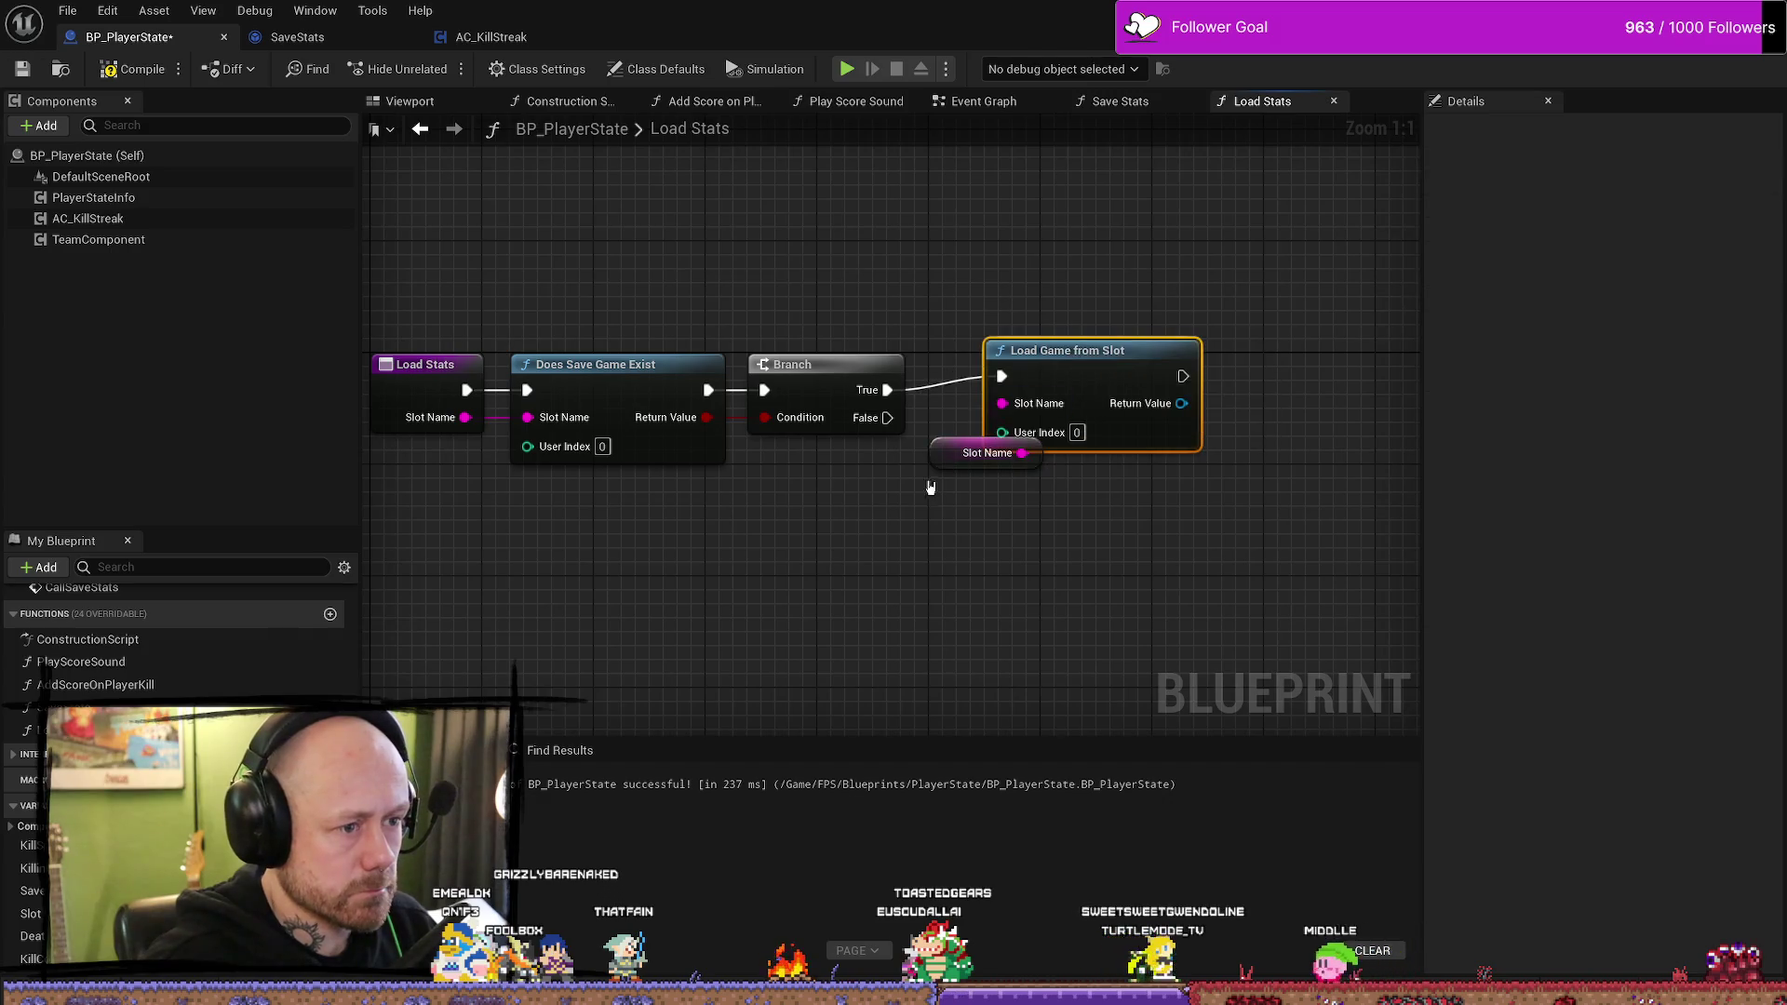
{"action": "left_click_drag", "start_coordinate": [951, 456], "coordinate": [895, 498]}
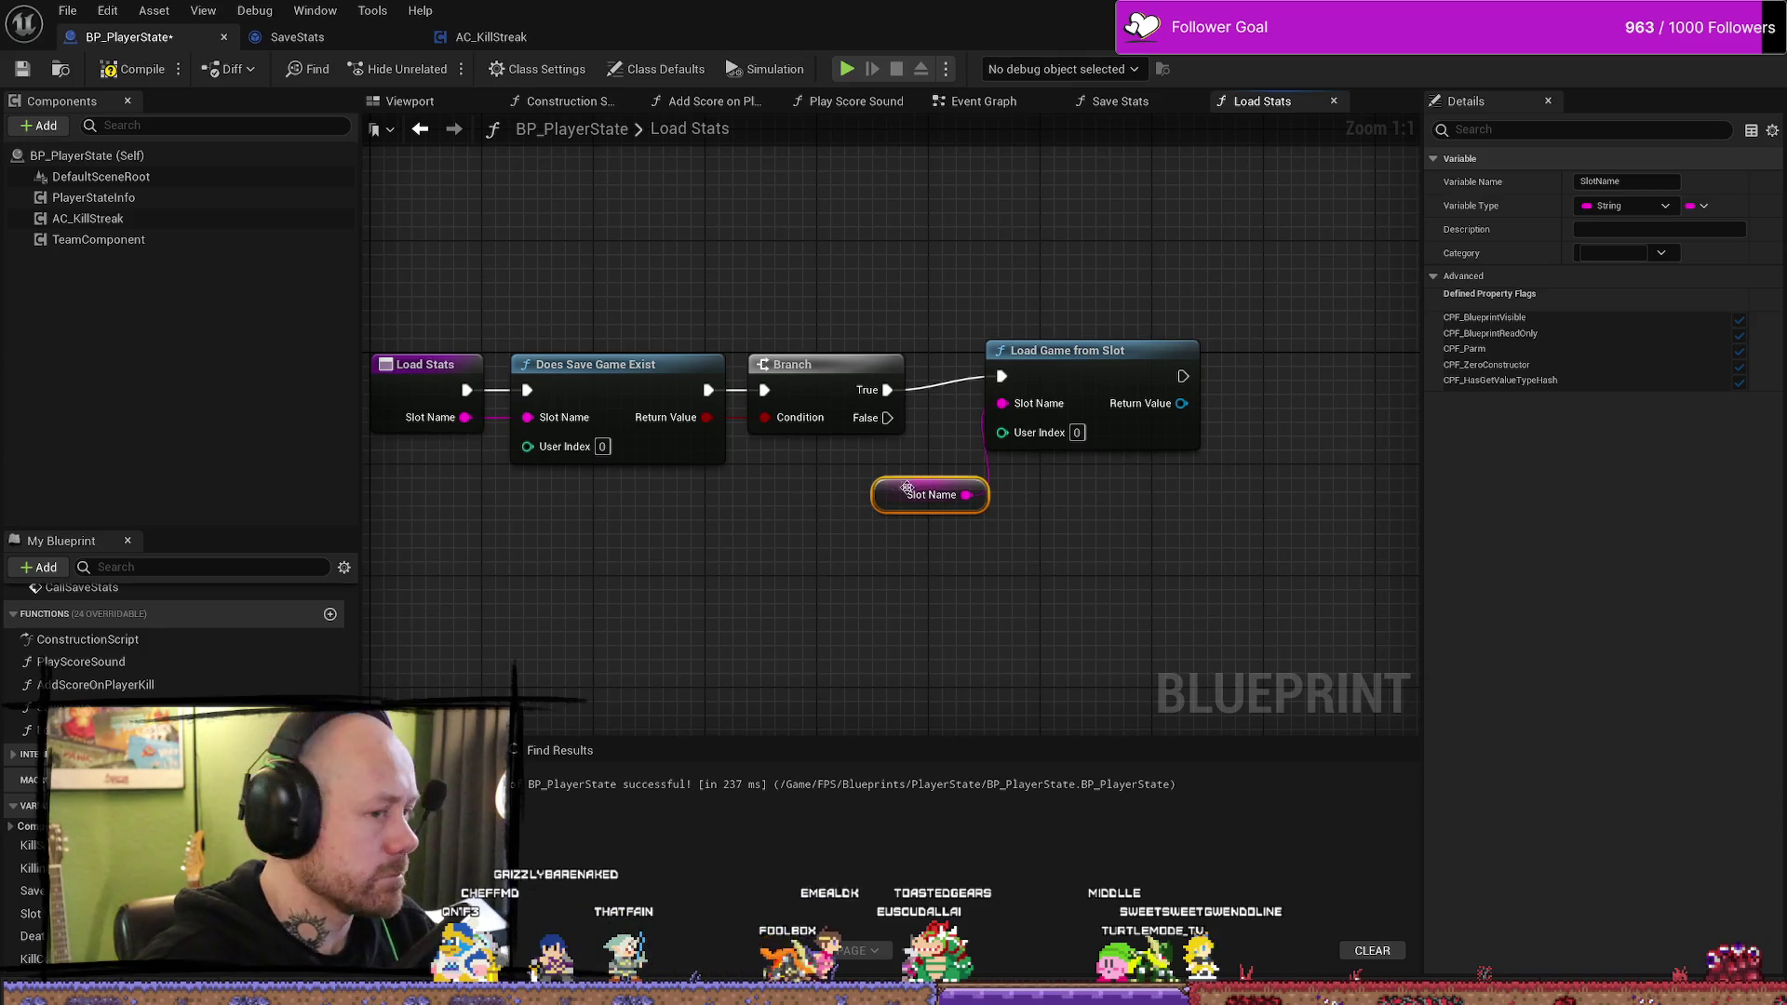
{"action": "left_click_drag", "start_coordinate": [907, 489], "coordinate": [908, 460]}
- Line up Load Game from Slot and the Slot Name getter together
{"action": "left_click_drag", "start_coordinate": [1011, 556], "coordinate": [1002, 559]}
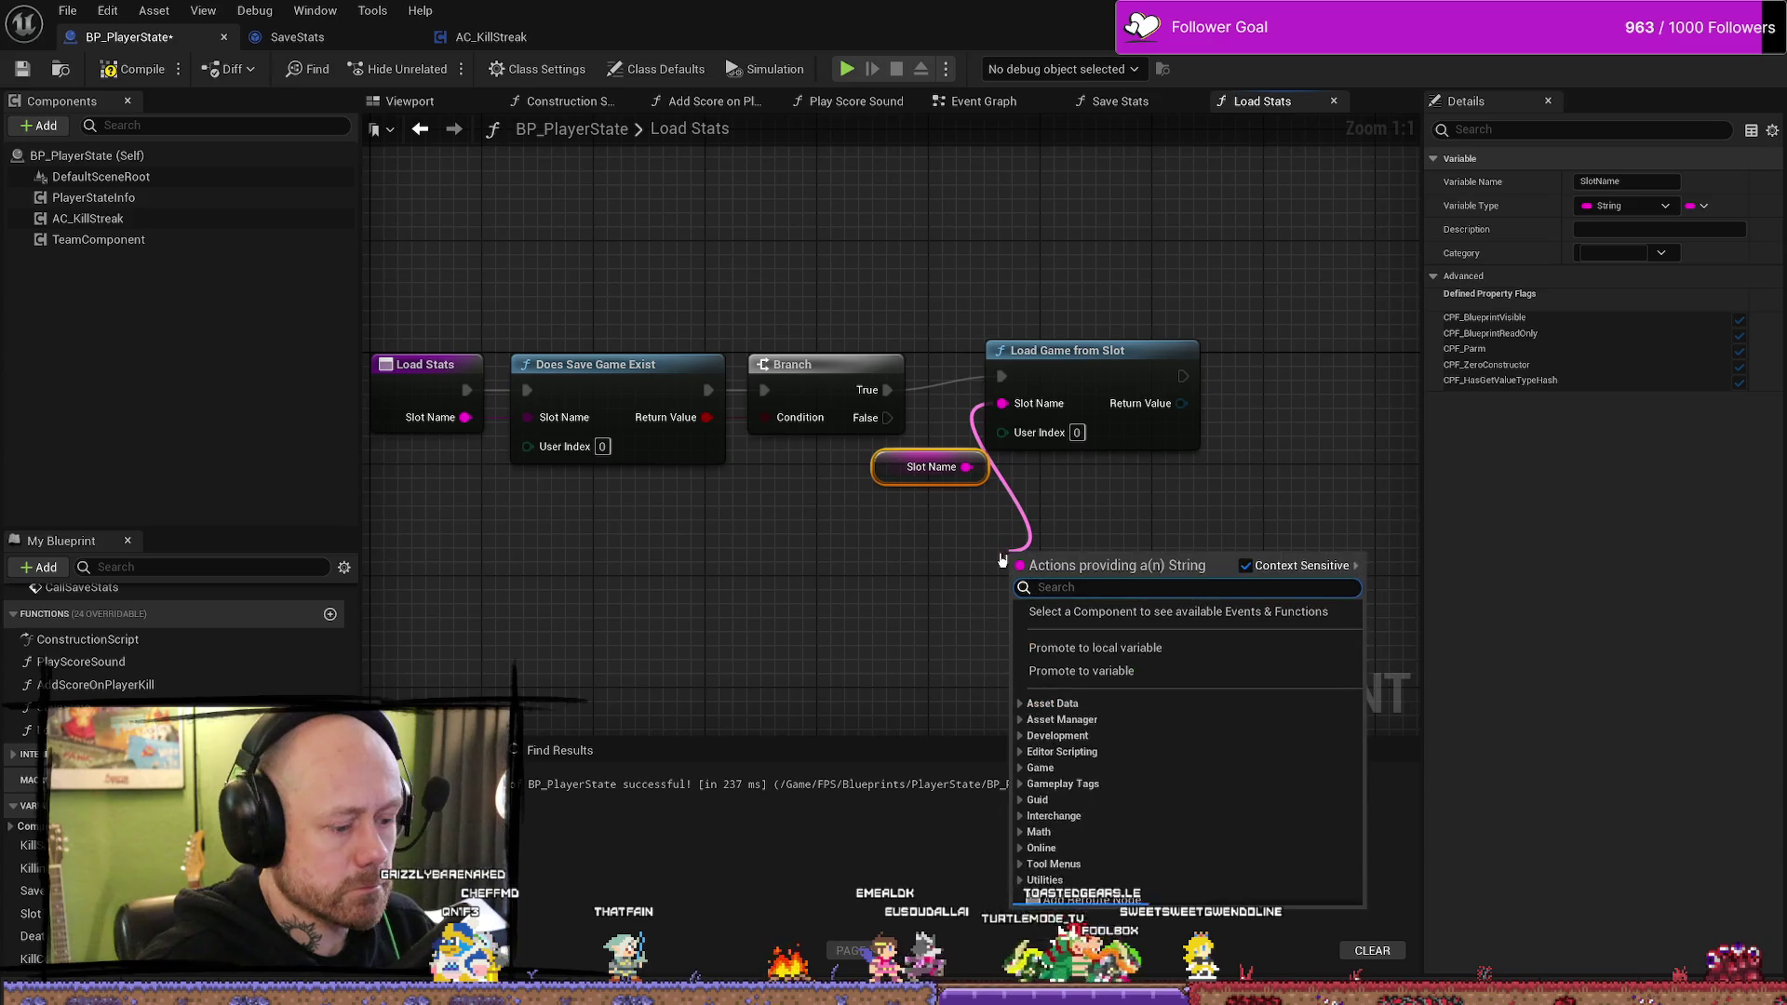
{"action": "type", "text": "get ls"}
{"action": "key", "text": "BackSpace"}
{"action": "key", "text": "BackSpace"}
{"action": "type", "text": "slot"}
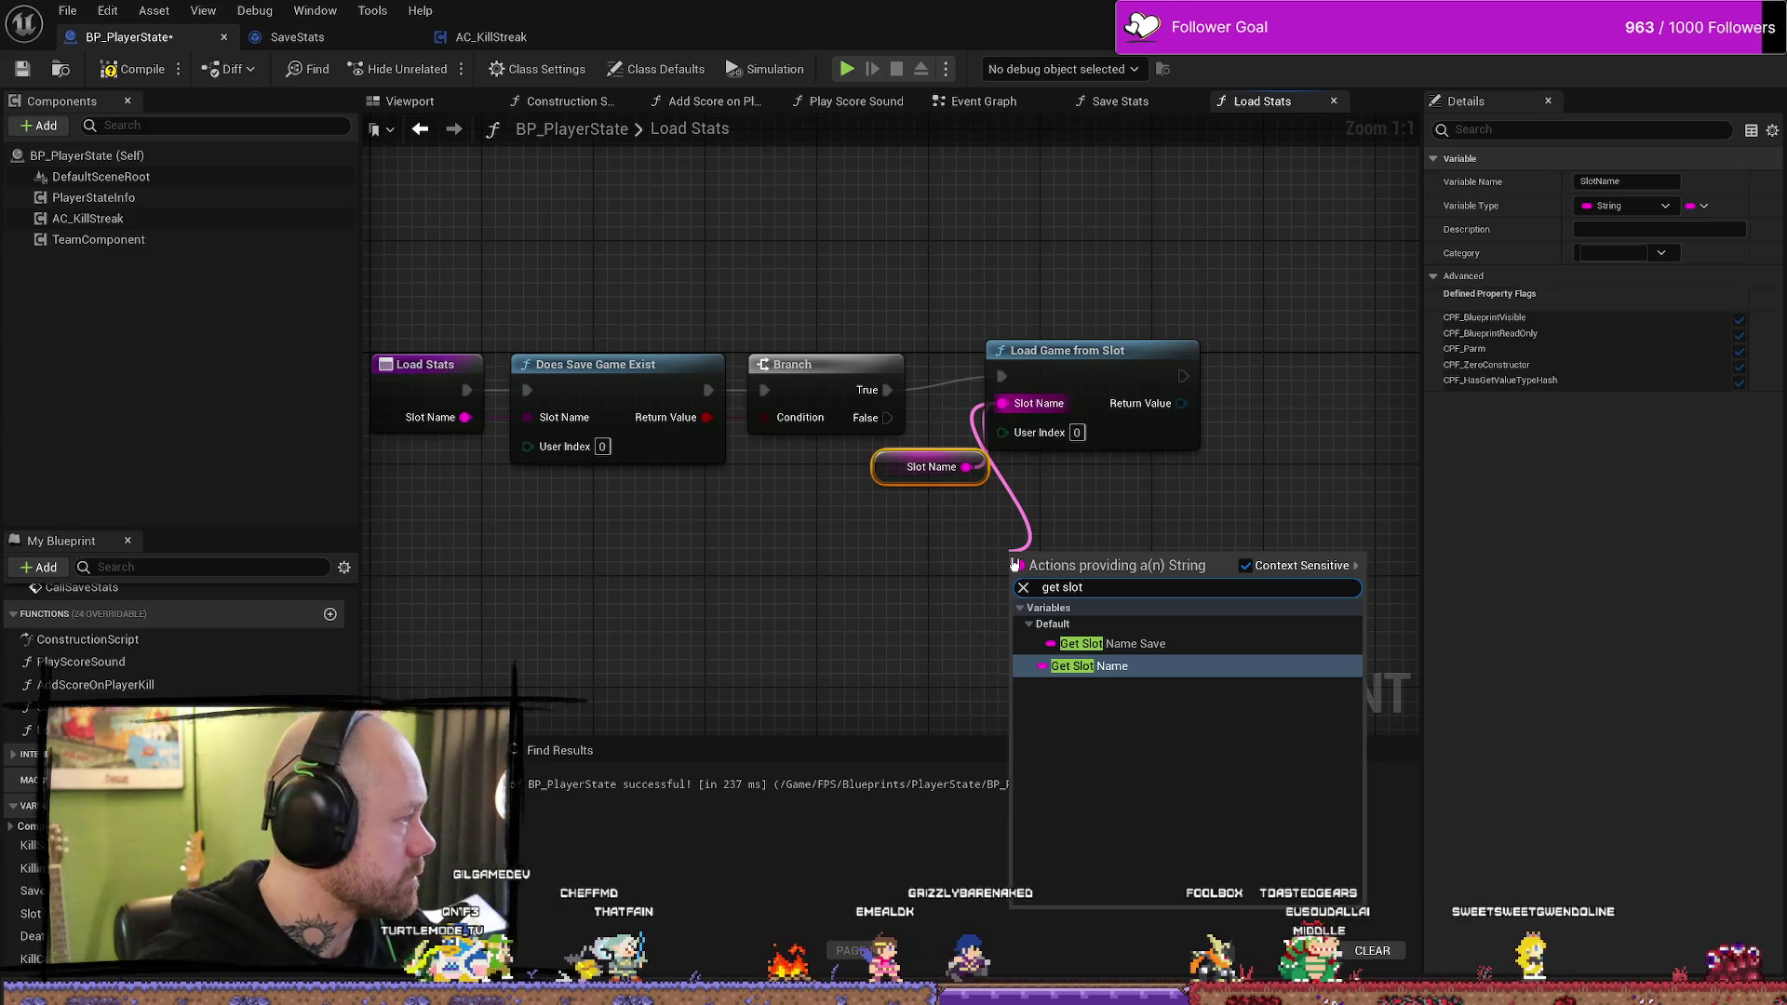
{"action": "left_click", "coordinate": [1238, 512]}
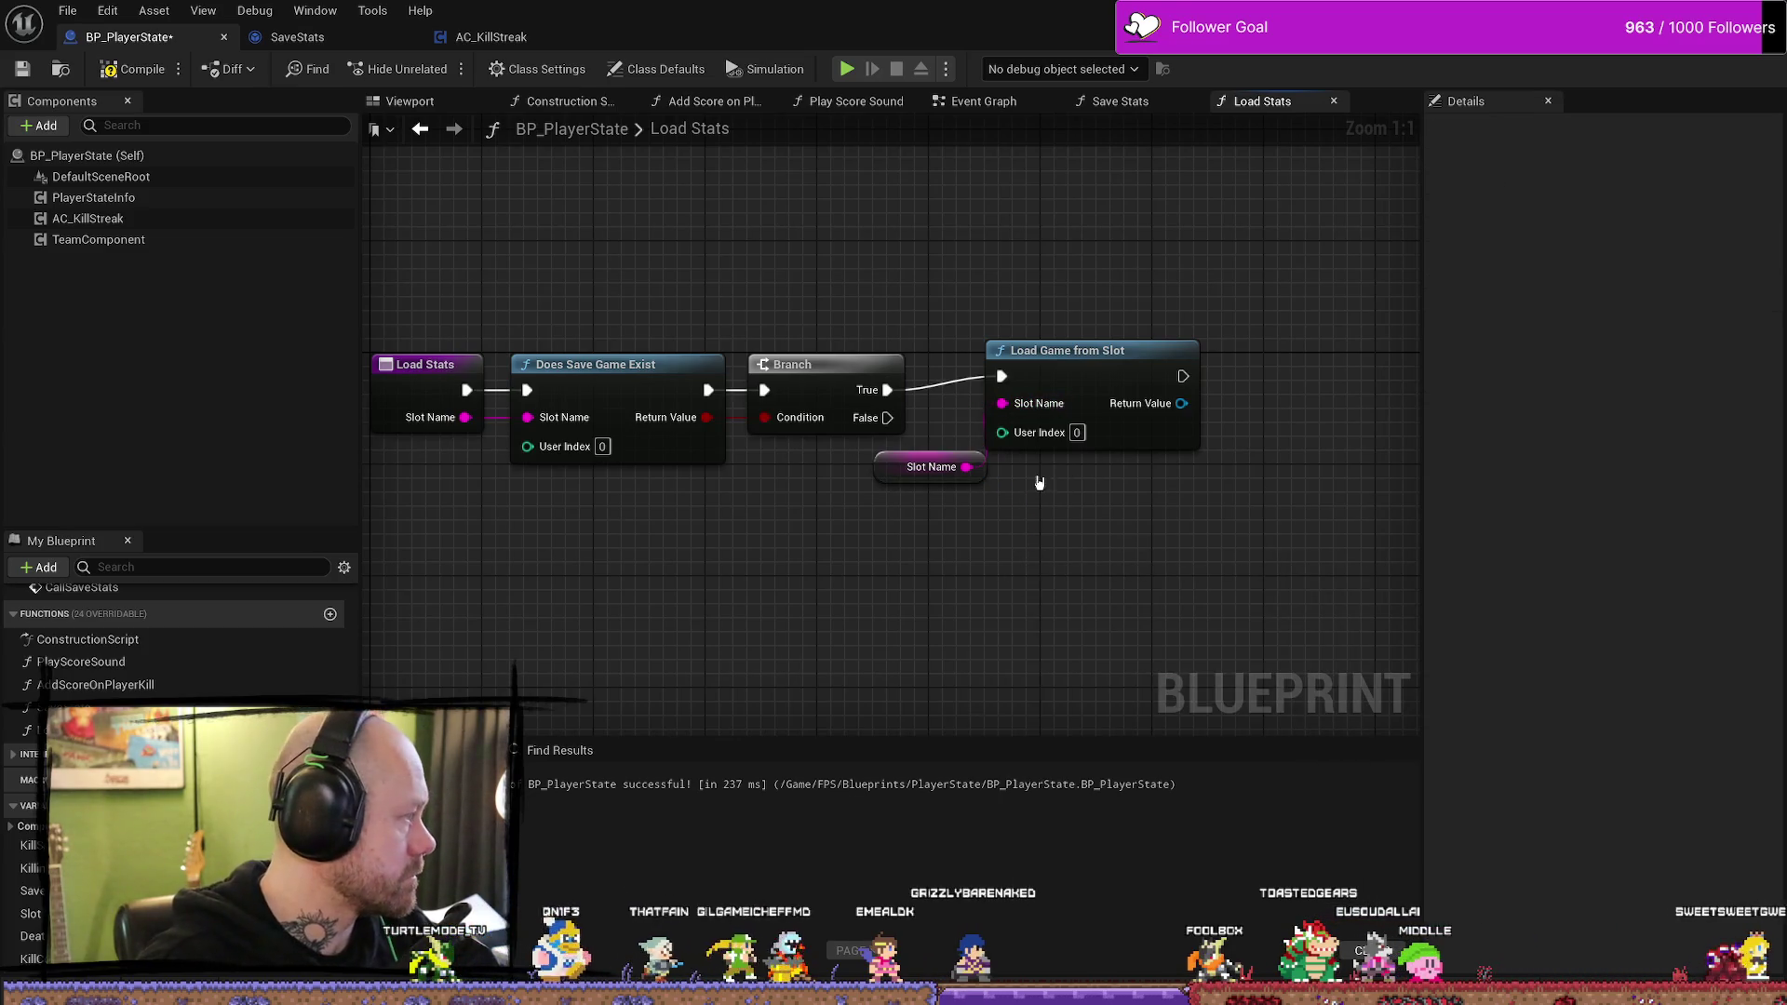
{"action": "left_click_drag", "start_coordinate": [1101, 310], "coordinate": [985, 474]}
{"action": "left_click_drag", "start_coordinate": [1089, 350], "coordinate": [1061, 364]}
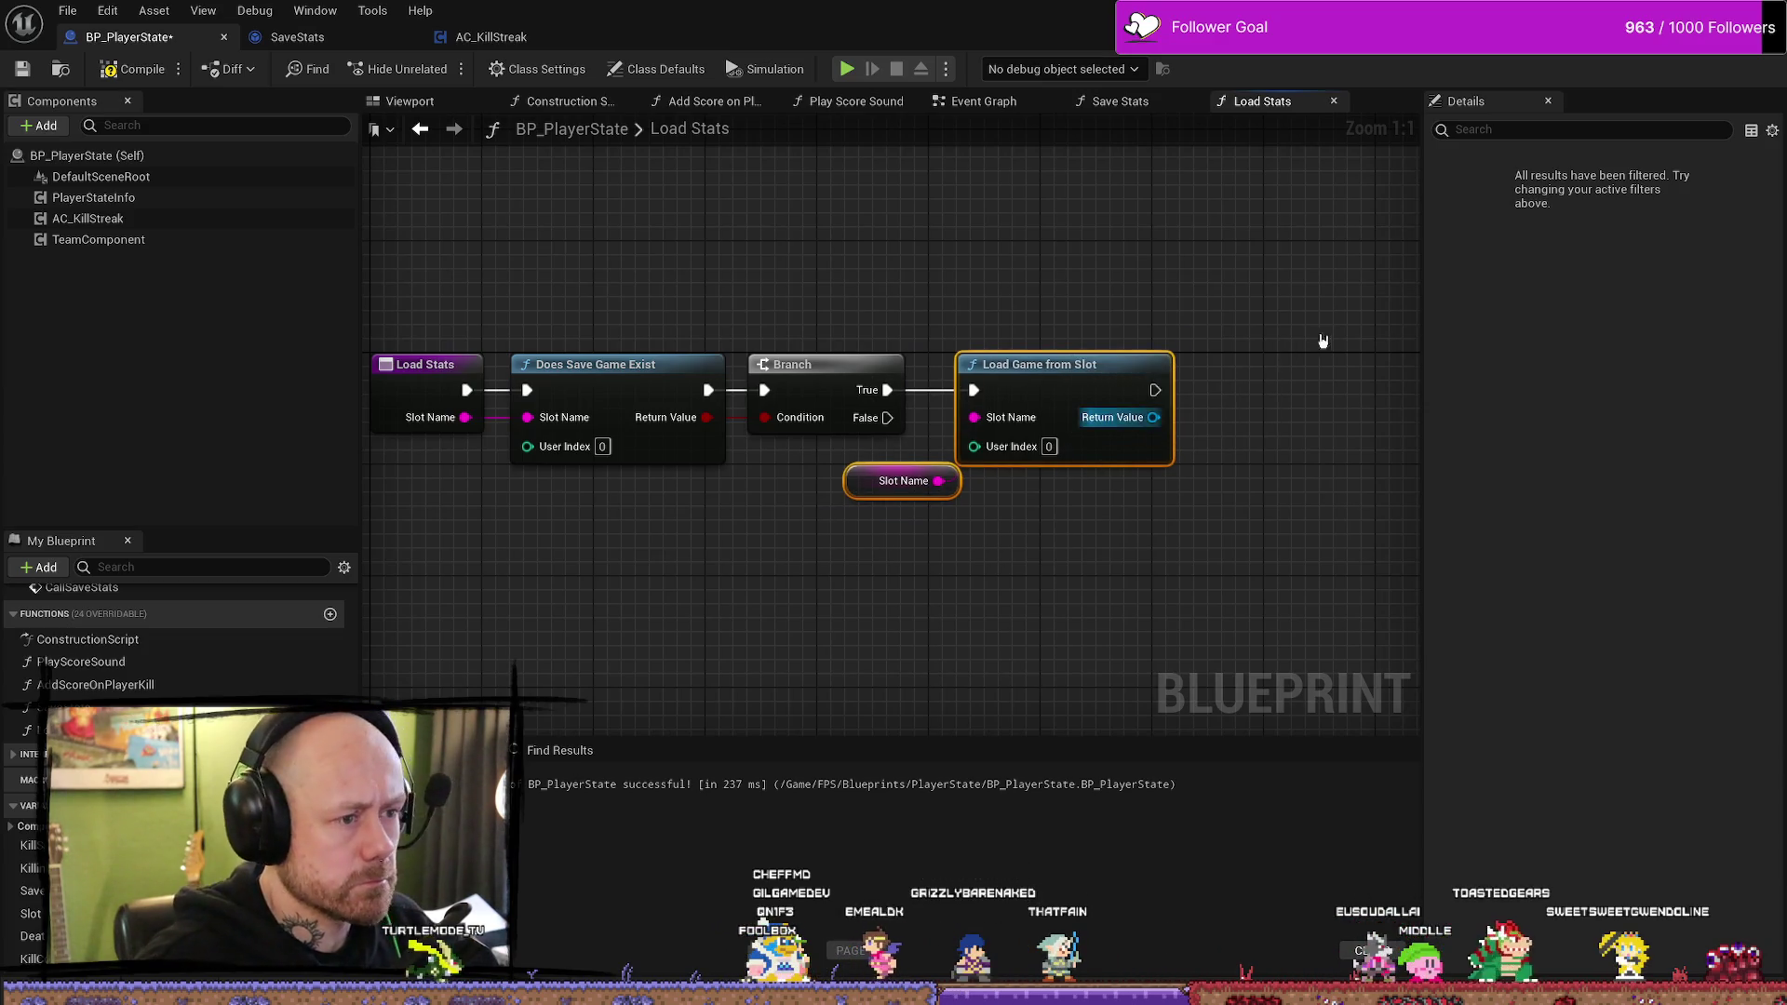
- Add a Cast To SaveStats node from Load Game from Slot's Return Value and centre it
{"action": "mouse_move", "coordinate": [945, 386]}
{"action": "left_mouse_down"}
{"action": "mouse_move", "coordinate": [1053, 400]}
{"action": "mouse_move", "coordinate": [915, 387]}
{"action": "mouse_move", "coordinate": [1072, 410]}
{"action": "left_mouse_up"}
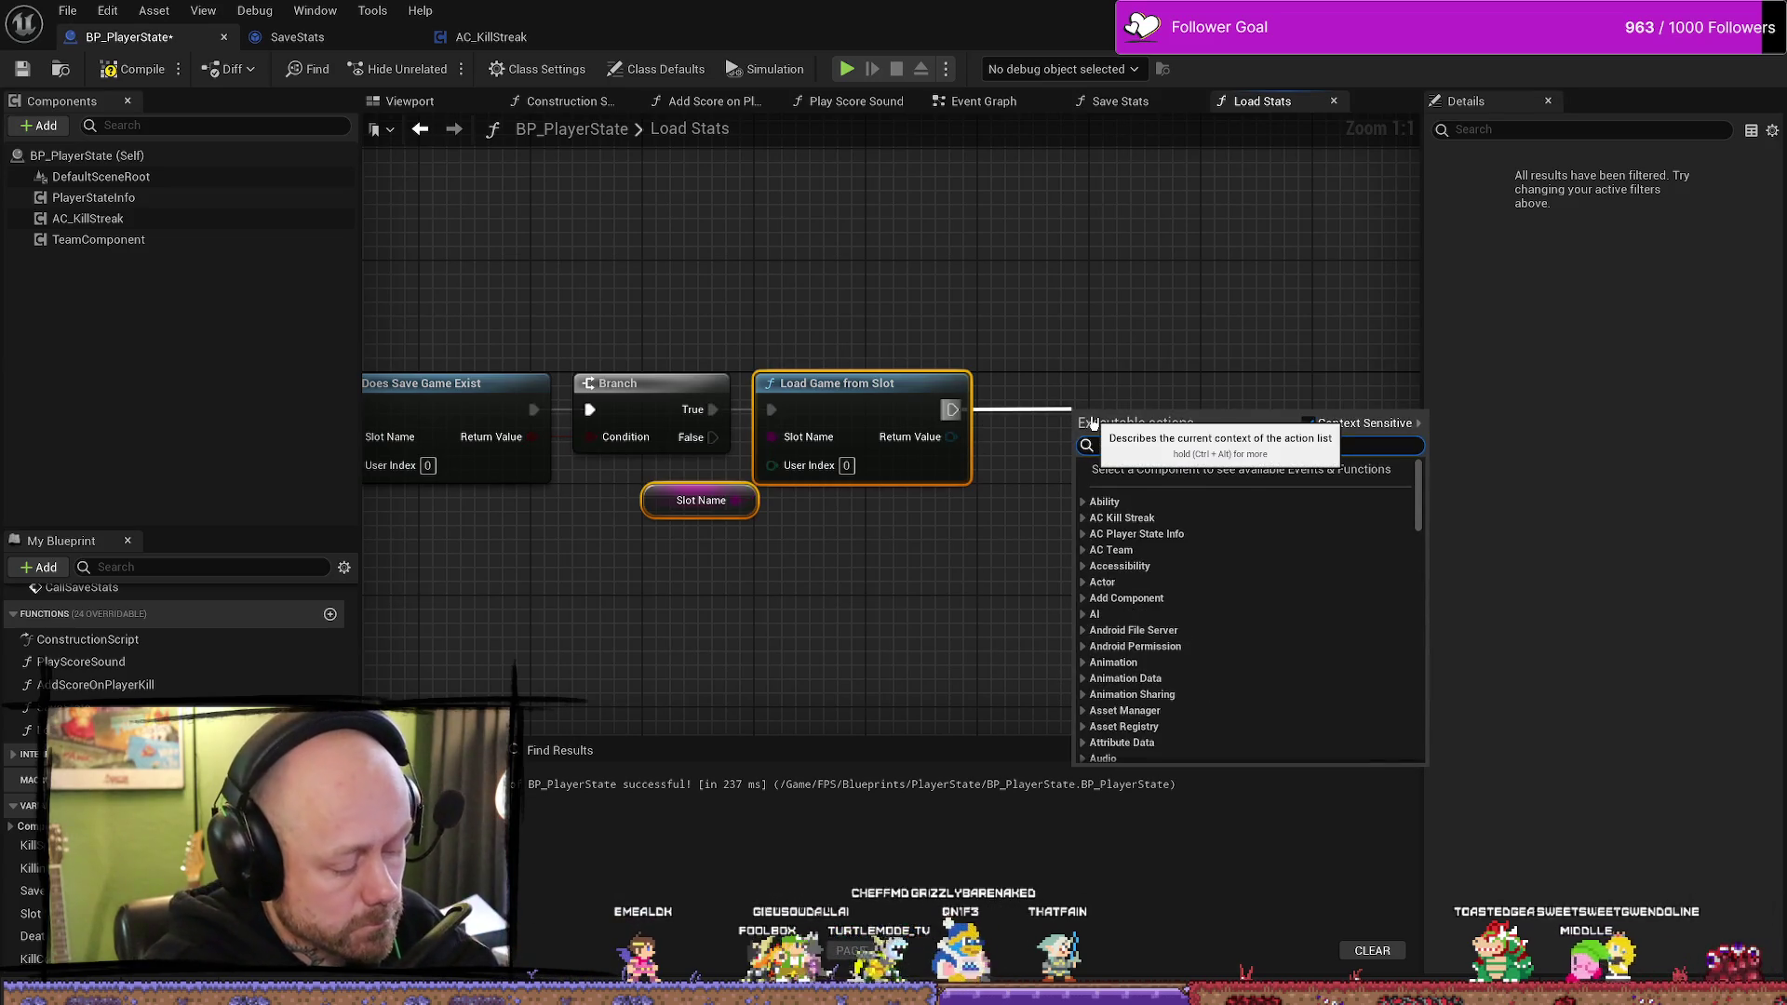
{"action": "type", "text": "cast to st"}
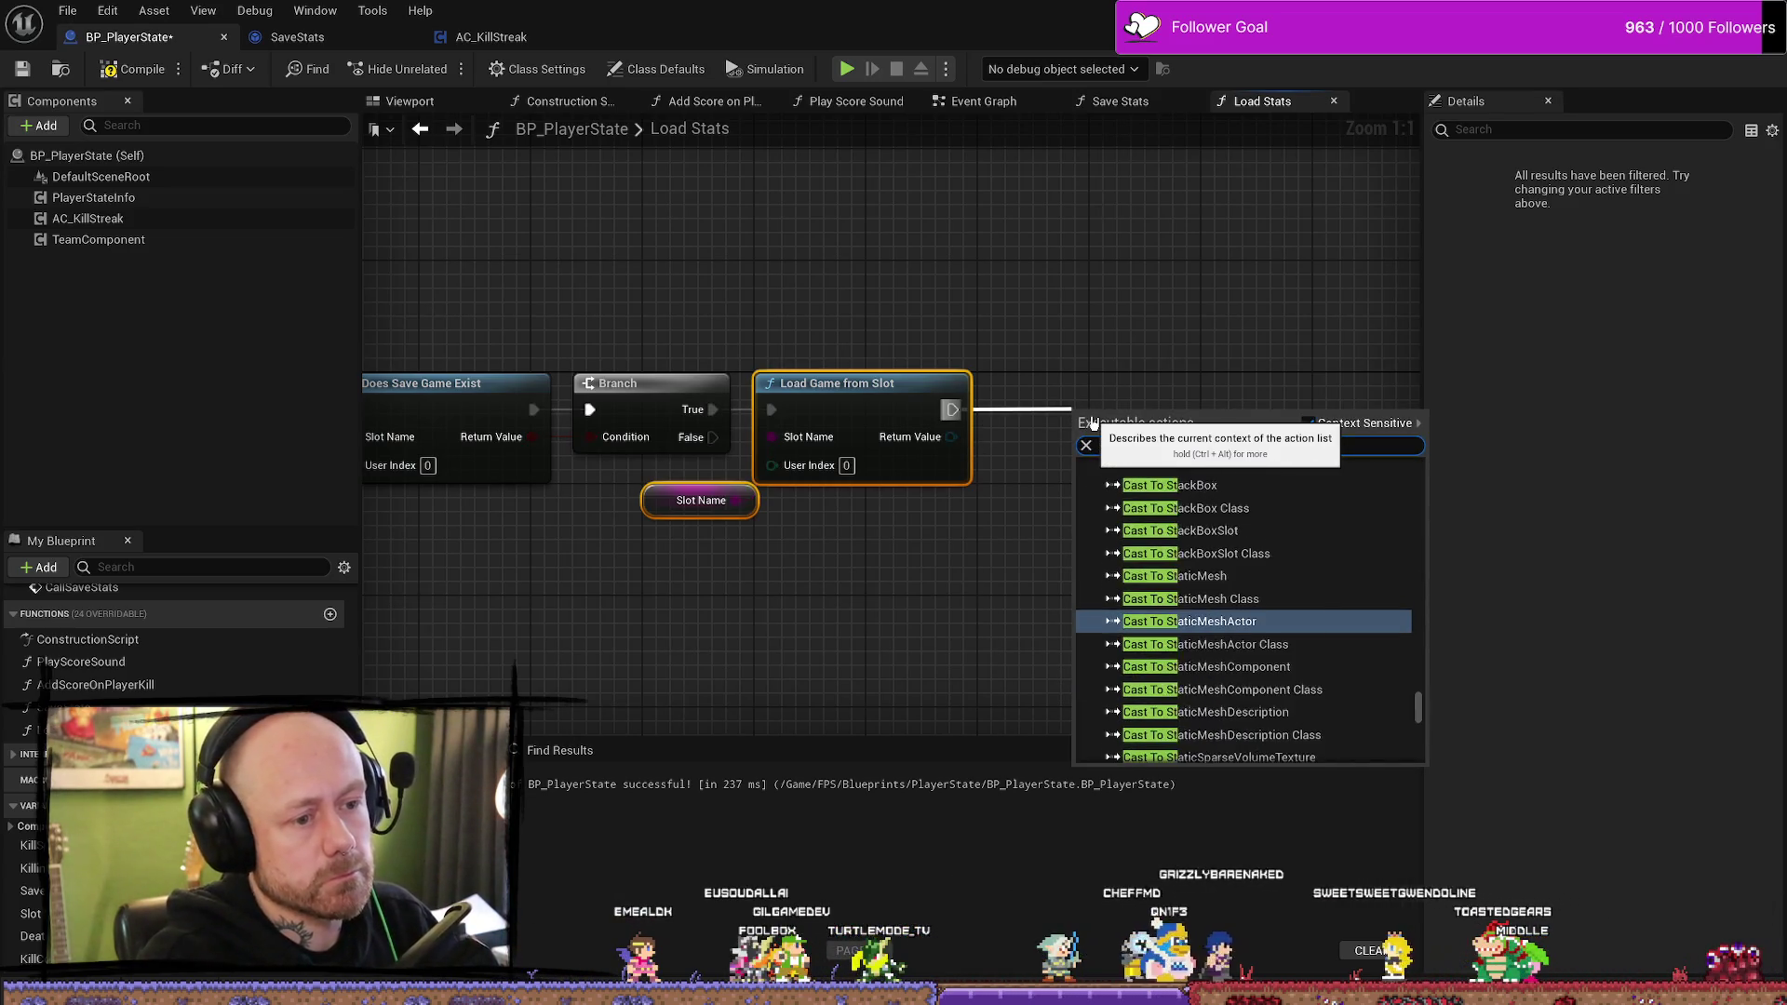
{"action": "type", "text": "at"}
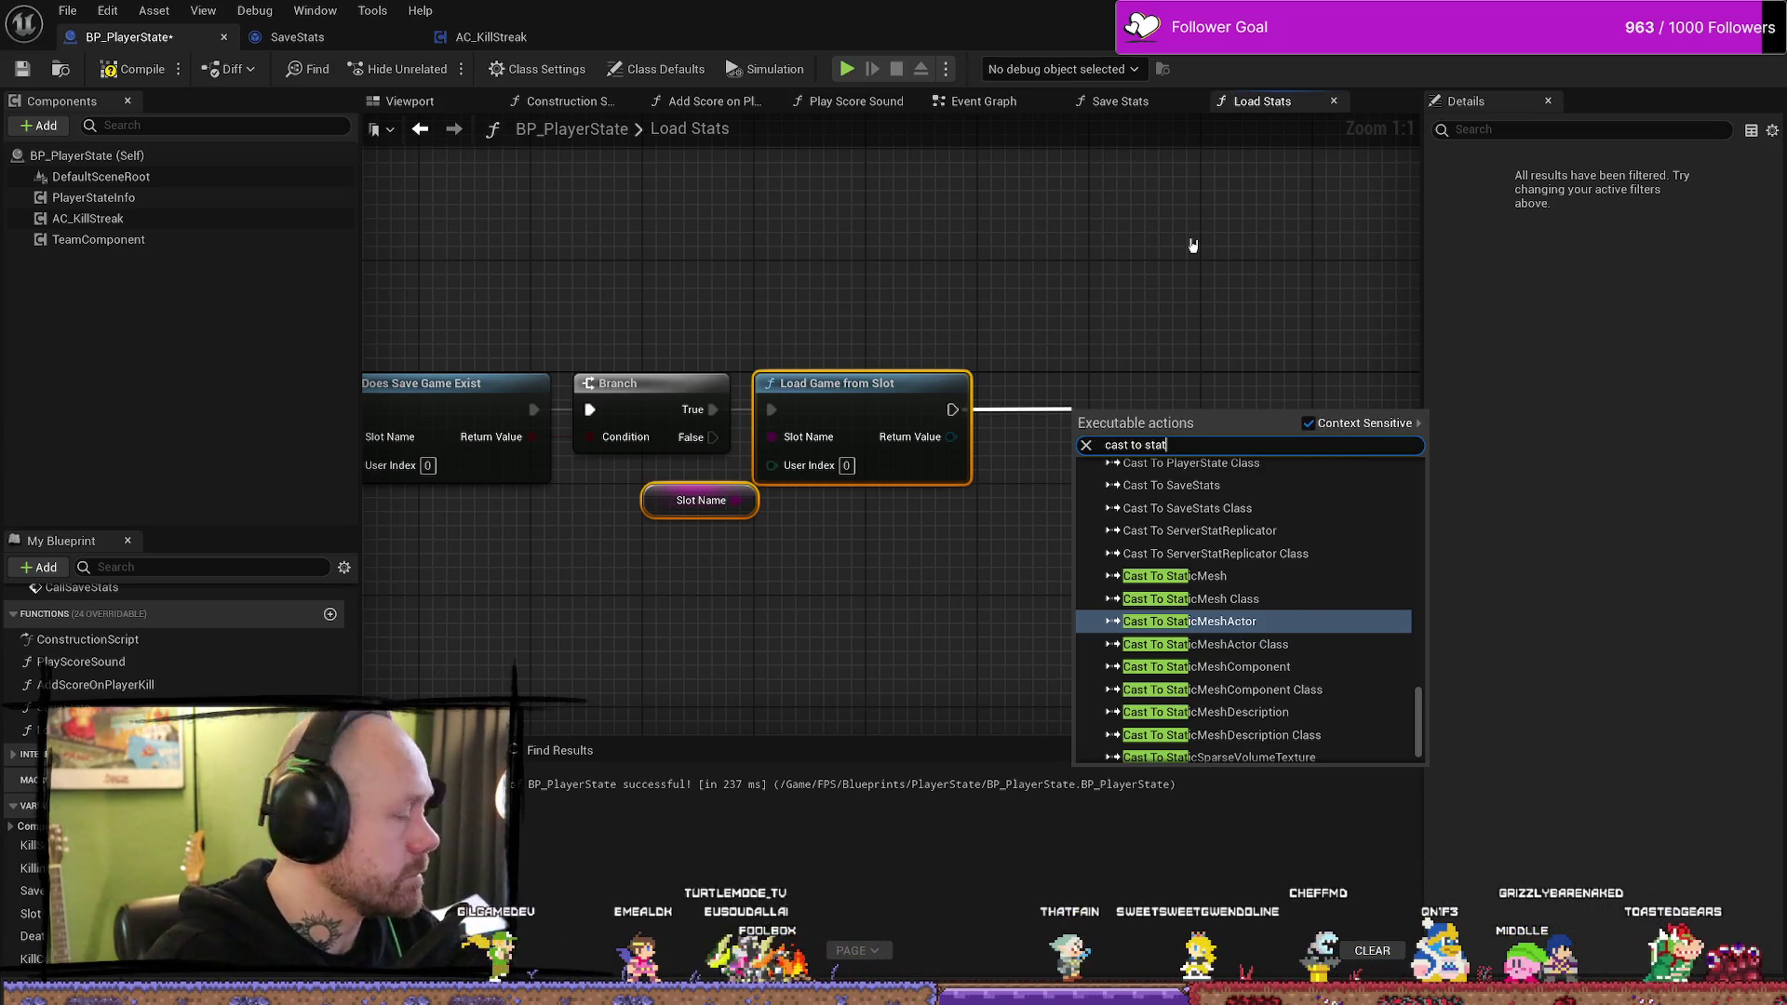
{"action": "left_click", "coordinate": [1141, 263]}
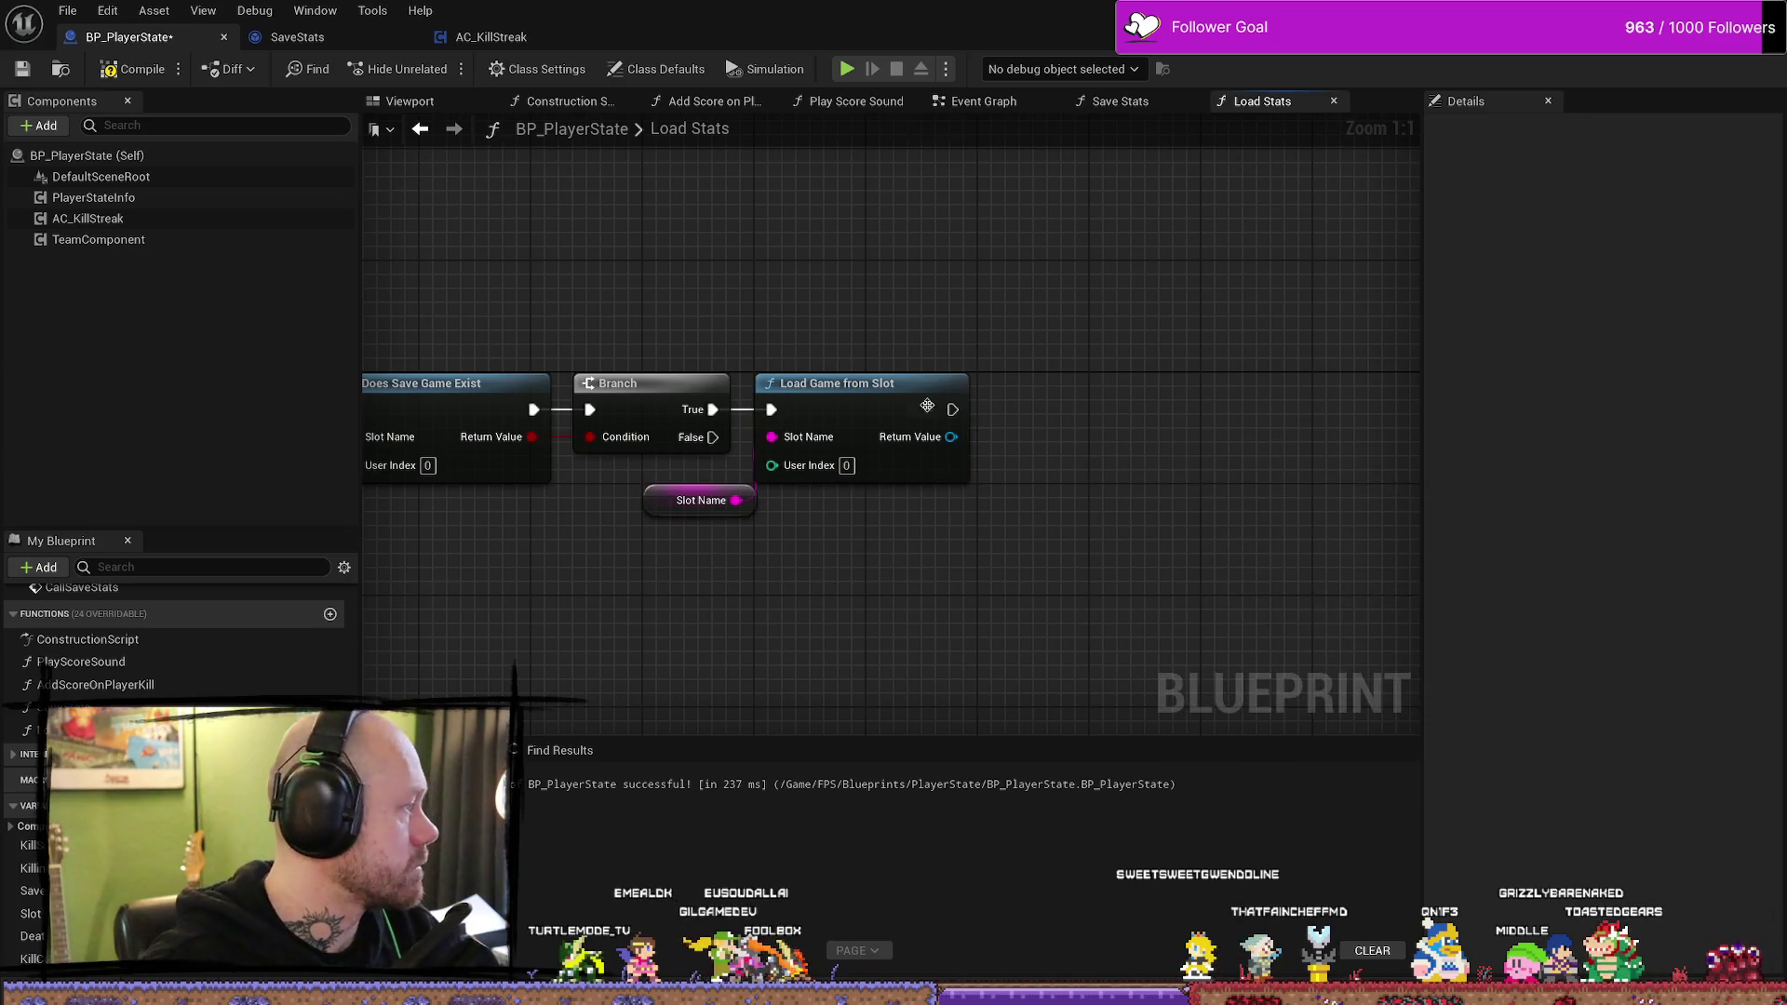
{"action": "left_click_drag", "start_coordinate": [955, 436], "coordinate": [1102, 453]}
{"action": "type", "text": "cast ti"}
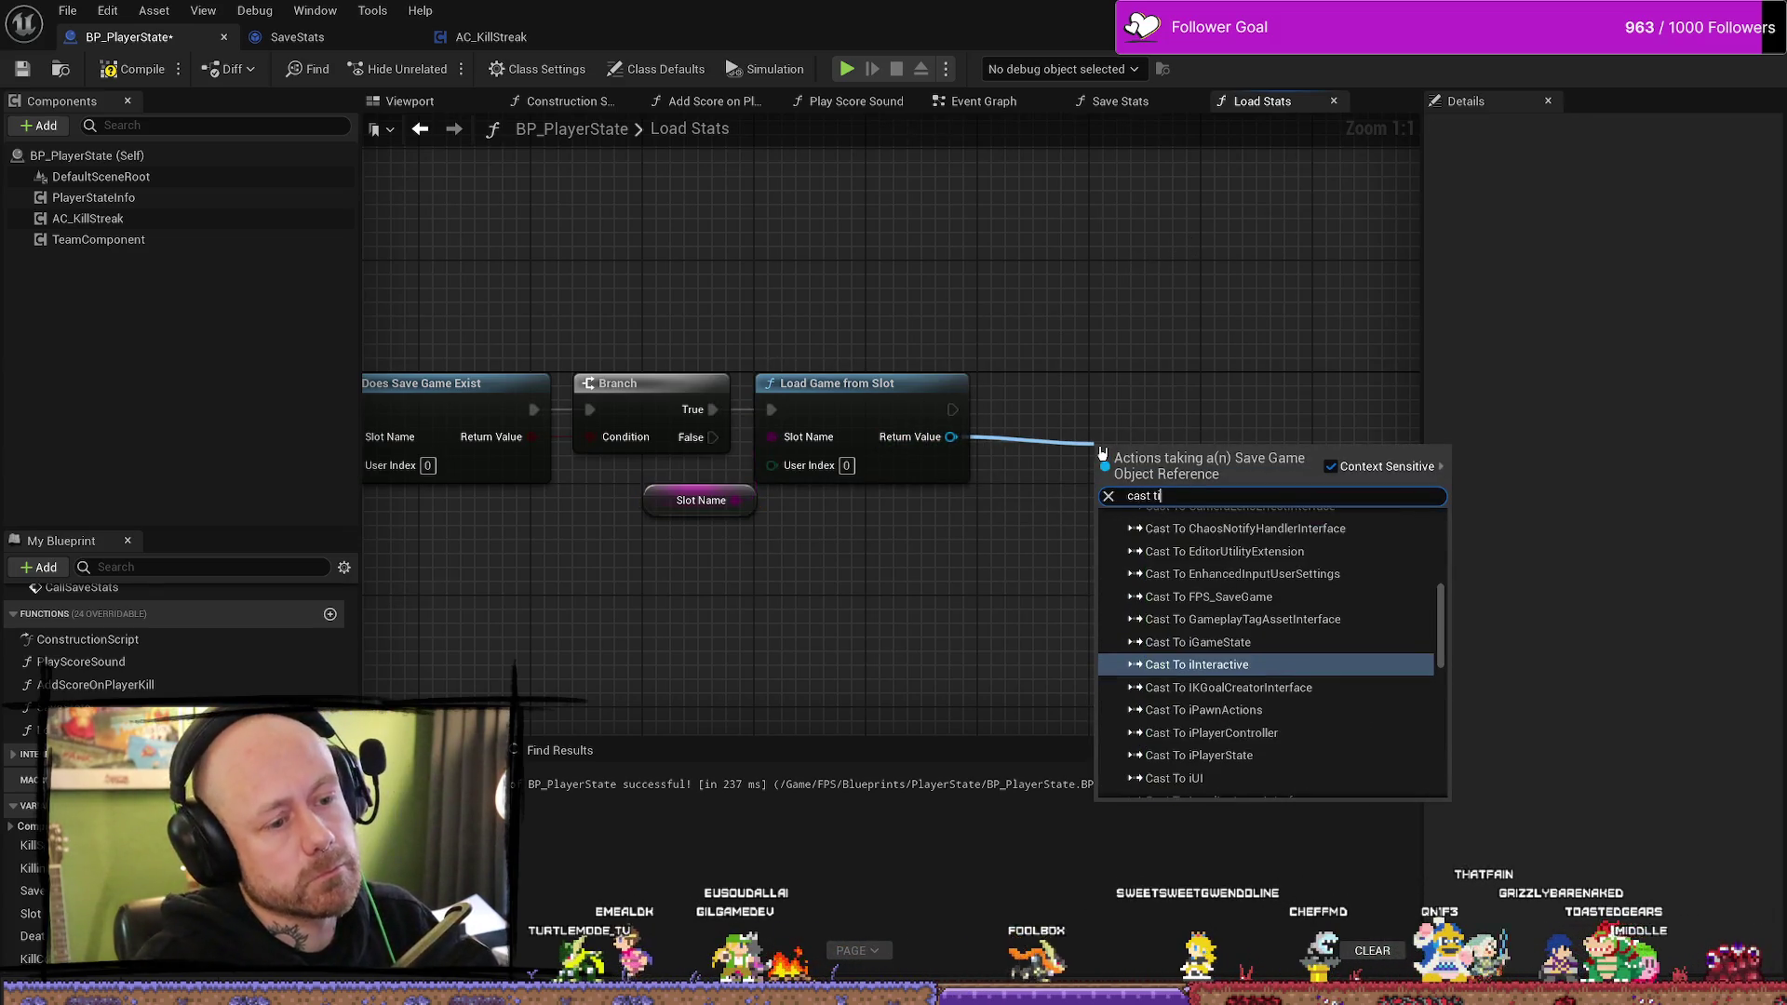
{"action": "key", "text": "BackSpace"}
{"action": "type", "text": "o stat"}
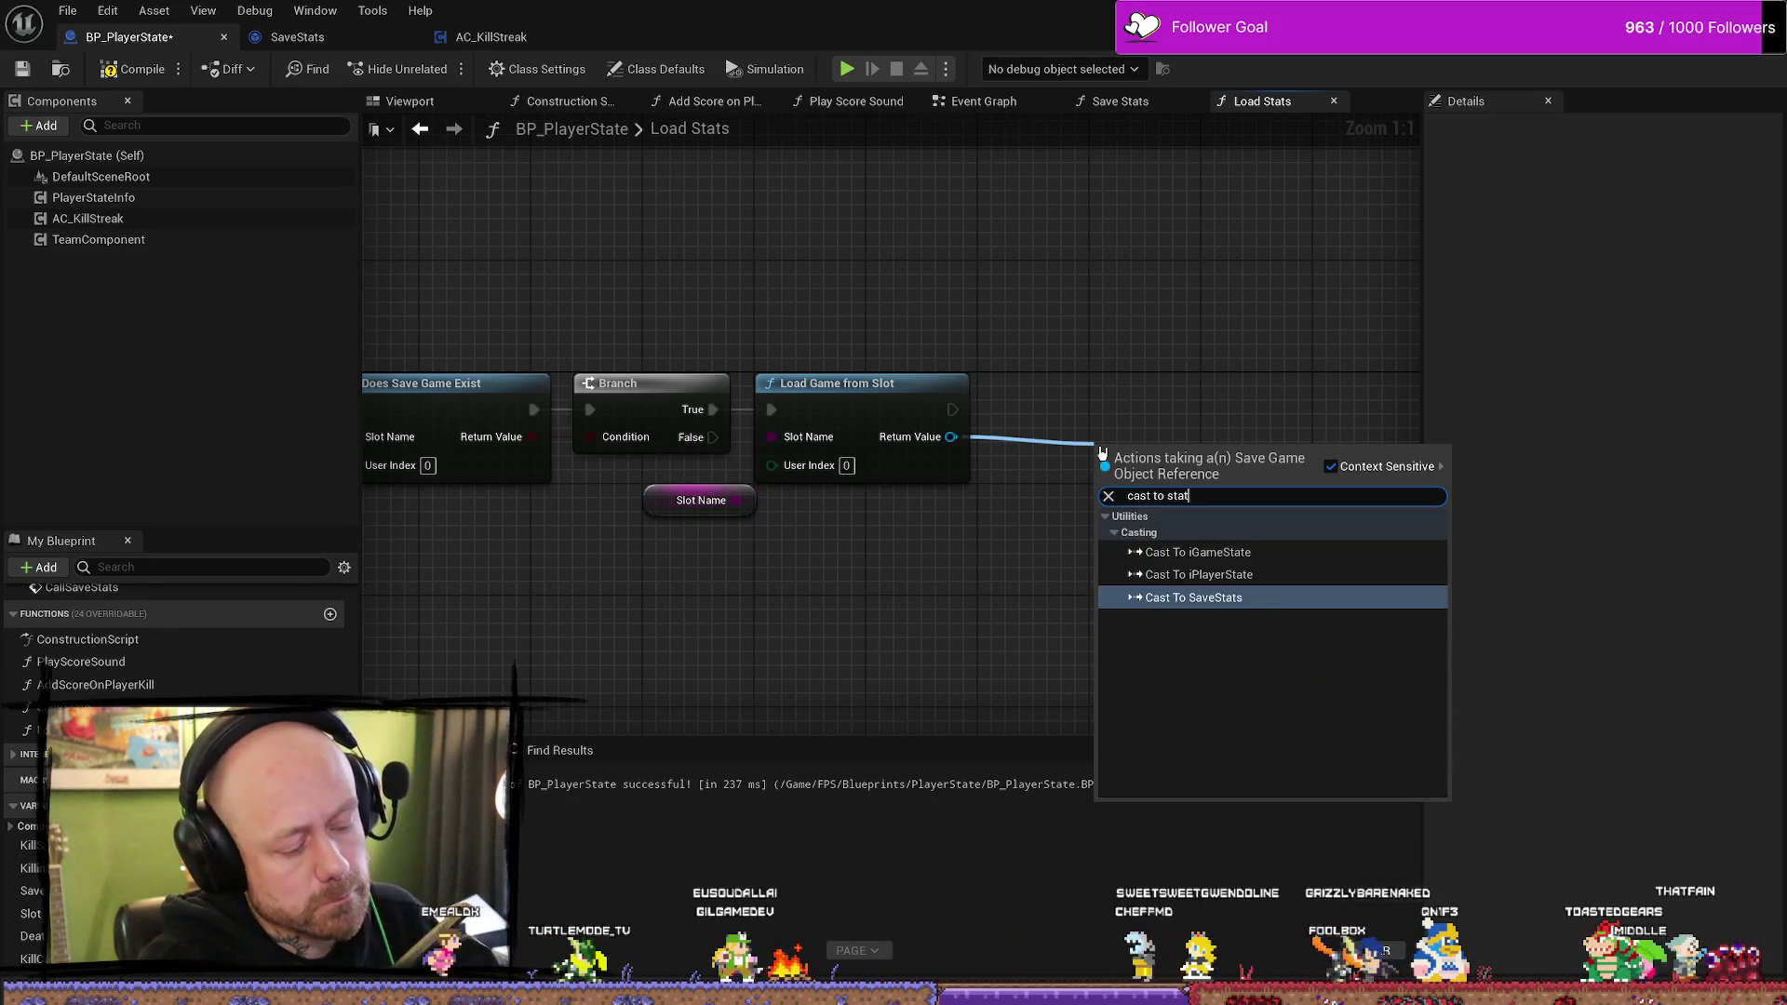
{"action": "key", "text": "Return"}
{"action": "mouse_move", "coordinate": [1103, 453]}
{"action": "left_mouse_down"}
{"action": "mouse_move", "coordinate": [1043, 390]}
{"action": "mouse_move", "coordinate": [1005, 381]}
{"action": "left_mouse_up"}
{"action": "left_click_drag", "start_coordinate": [1139, 291], "coordinate": [919, 272]}
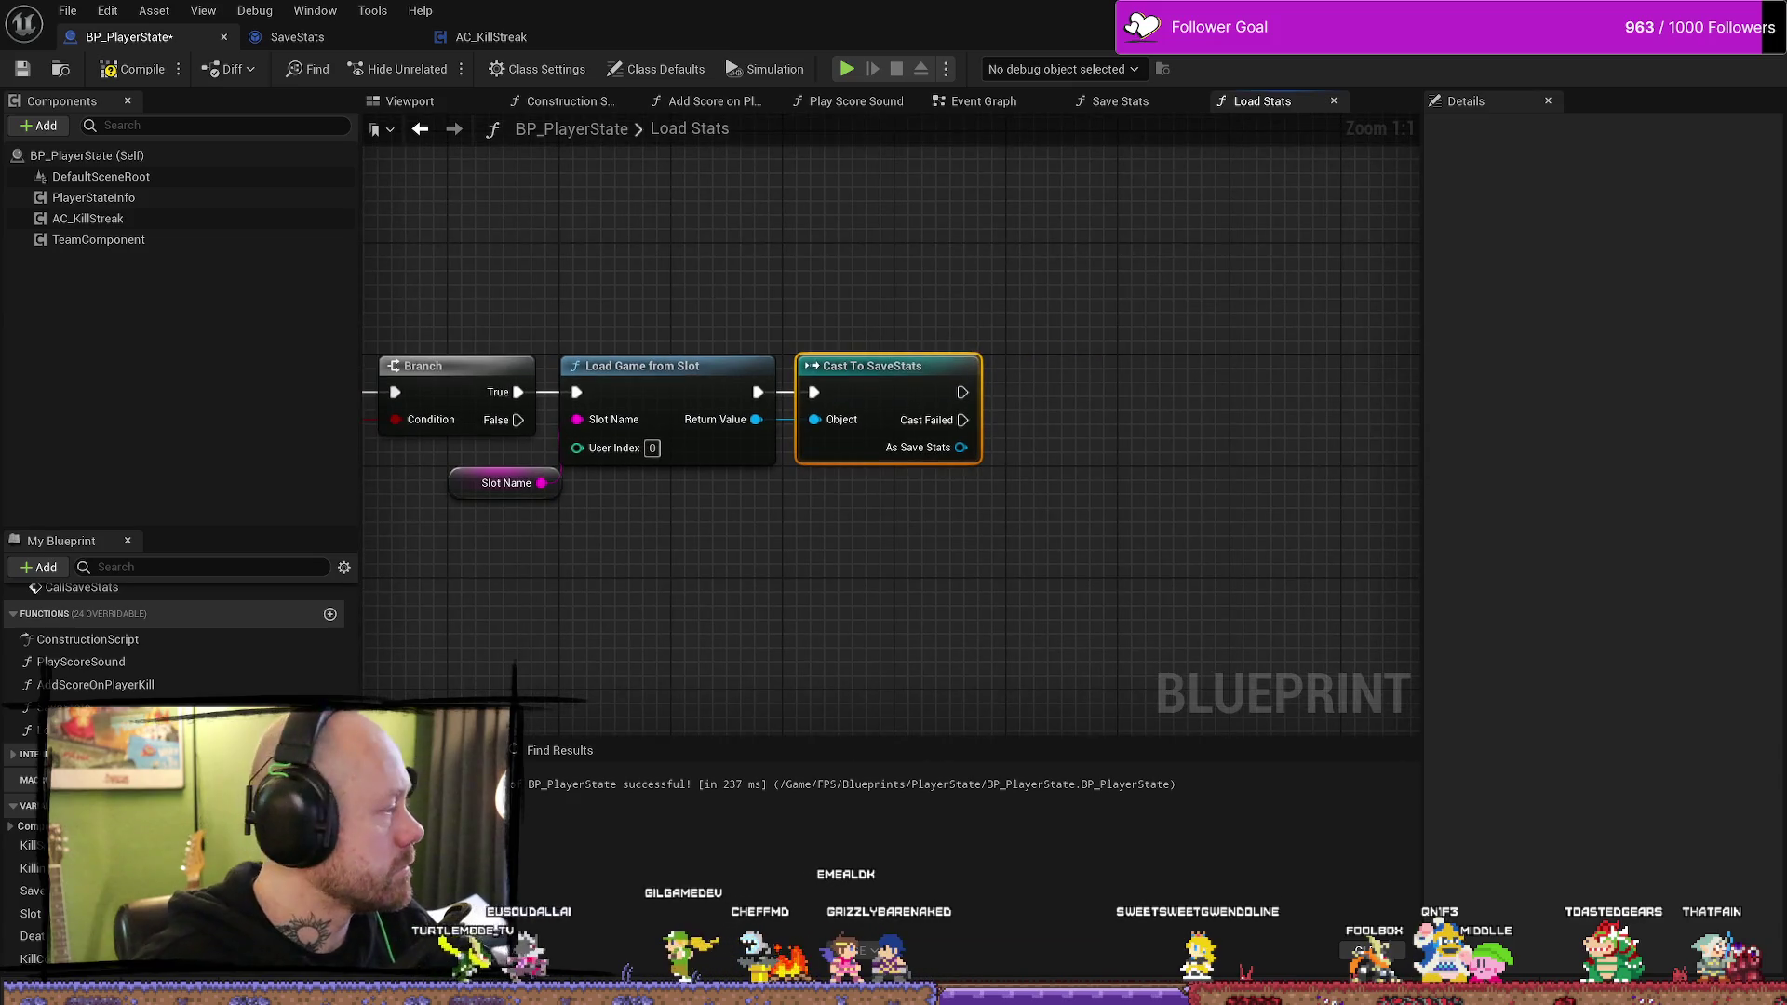
{"action": "left_click_drag", "start_coordinate": [908, 357], "coordinate": [870, 375]}
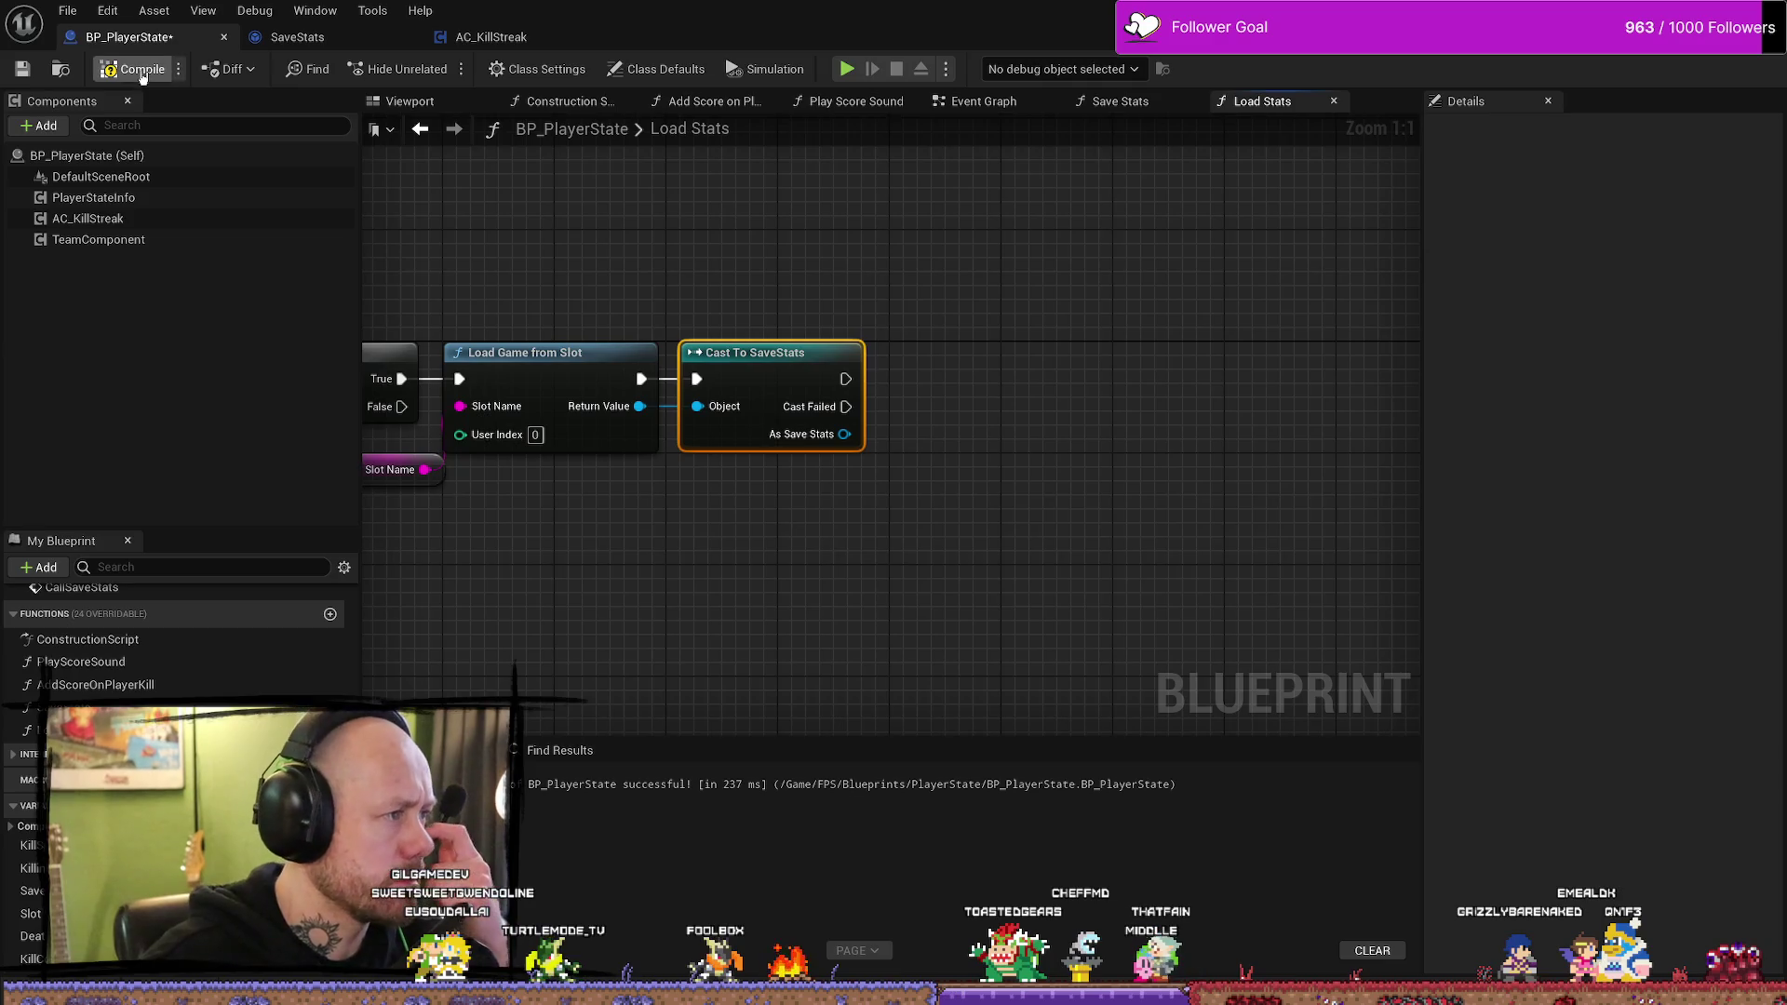
- Save BP_PlayerState and zoom out to show the full Load Stats chain
{"action": "left_click", "coordinate": [22, 69]}
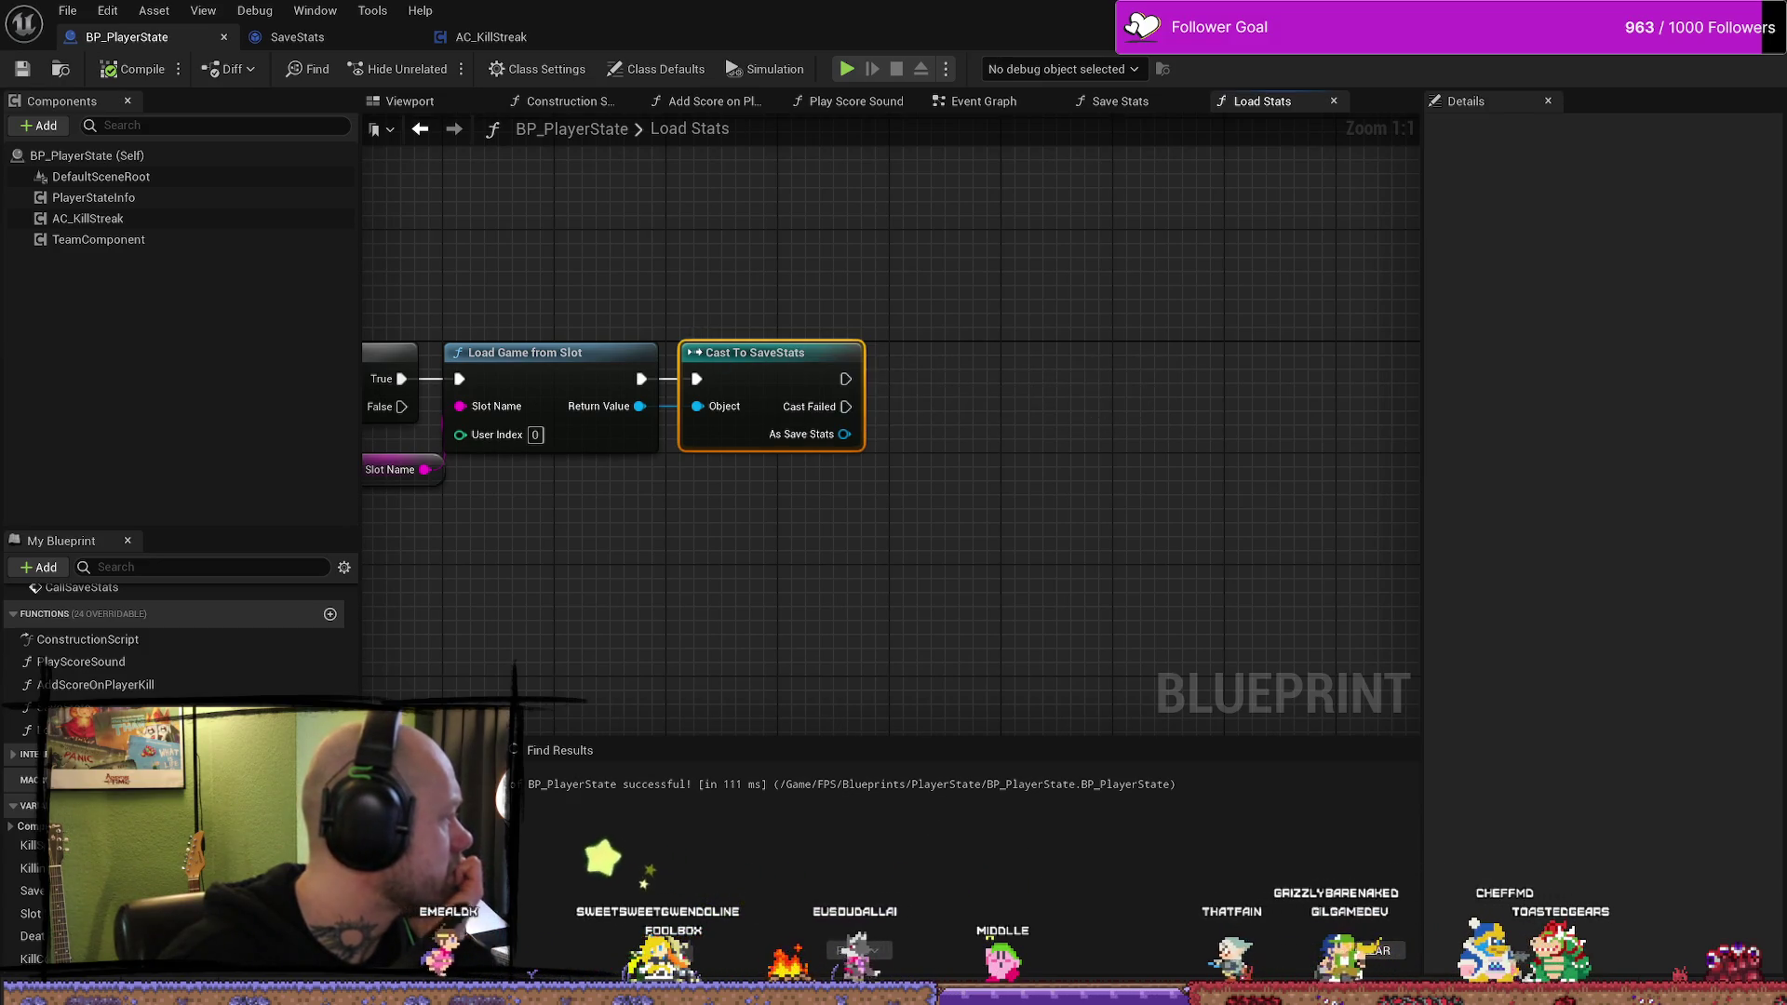
{"action": "mouse_move", "coordinate": [612, 511]}
{"action": "left_mouse_down"}
{"action": "mouse_move", "coordinate": [1245, 486]}
{"action": "mouse_move", "coordinate": [1164, 475]}
{"action": "mouse_move", "coordinate": [1232, 467]}
{"action": "mouse_move", "coordinate": [876, 466]}
{"action": "mouse_move", "coordinate": [908, 456]}
{"action": "left_mouse_up"}
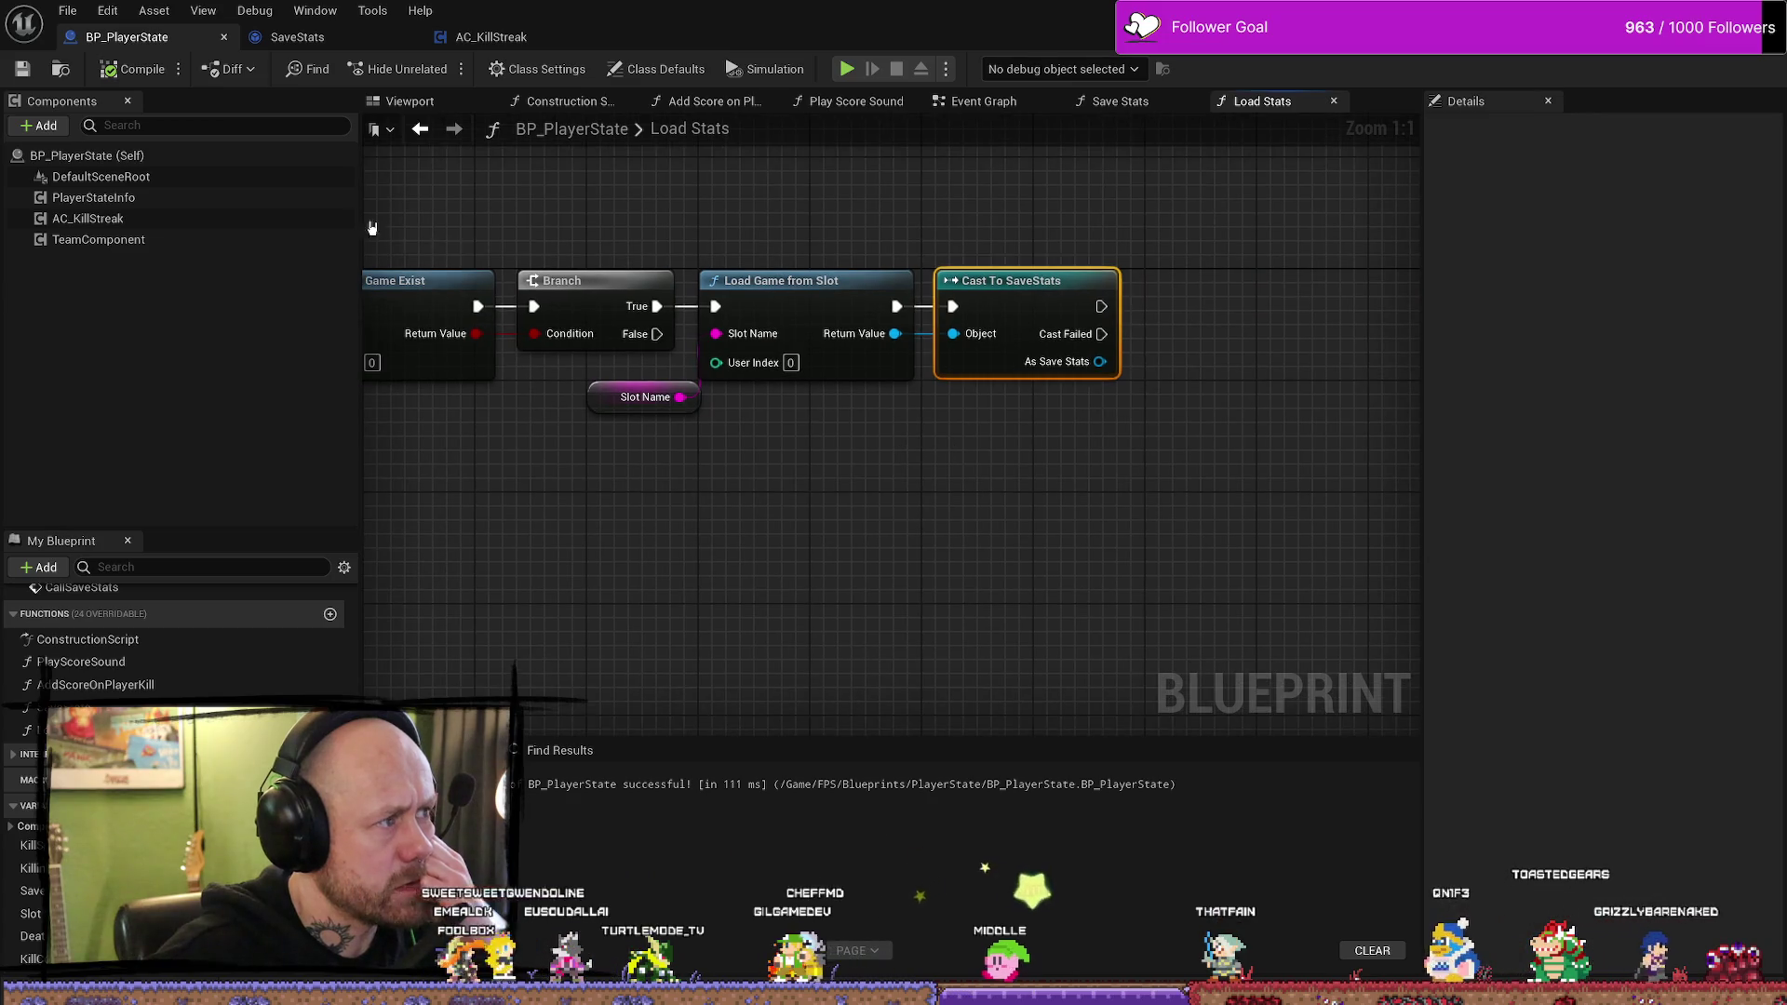
{"action": "scroll", "coordinate": [763, 214], "scroll_direction": "down", "scroll_amount": 2}
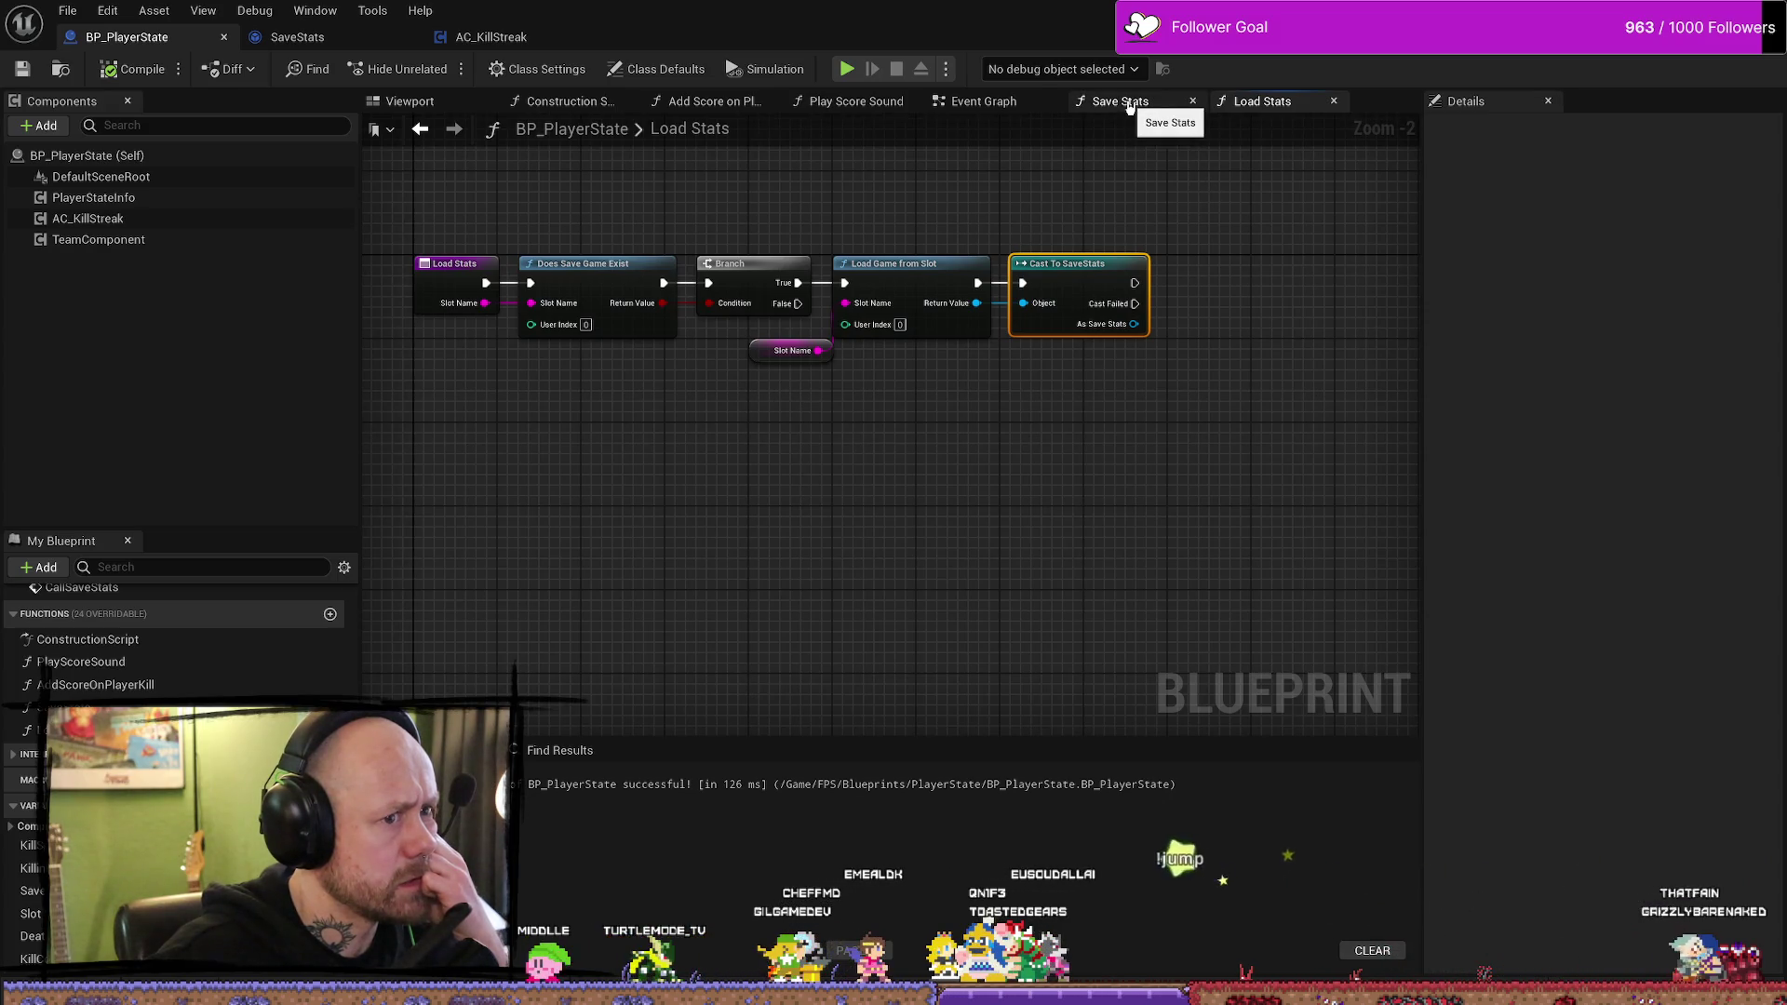
{"action": "left_click", "coordinate": [784, 360]}
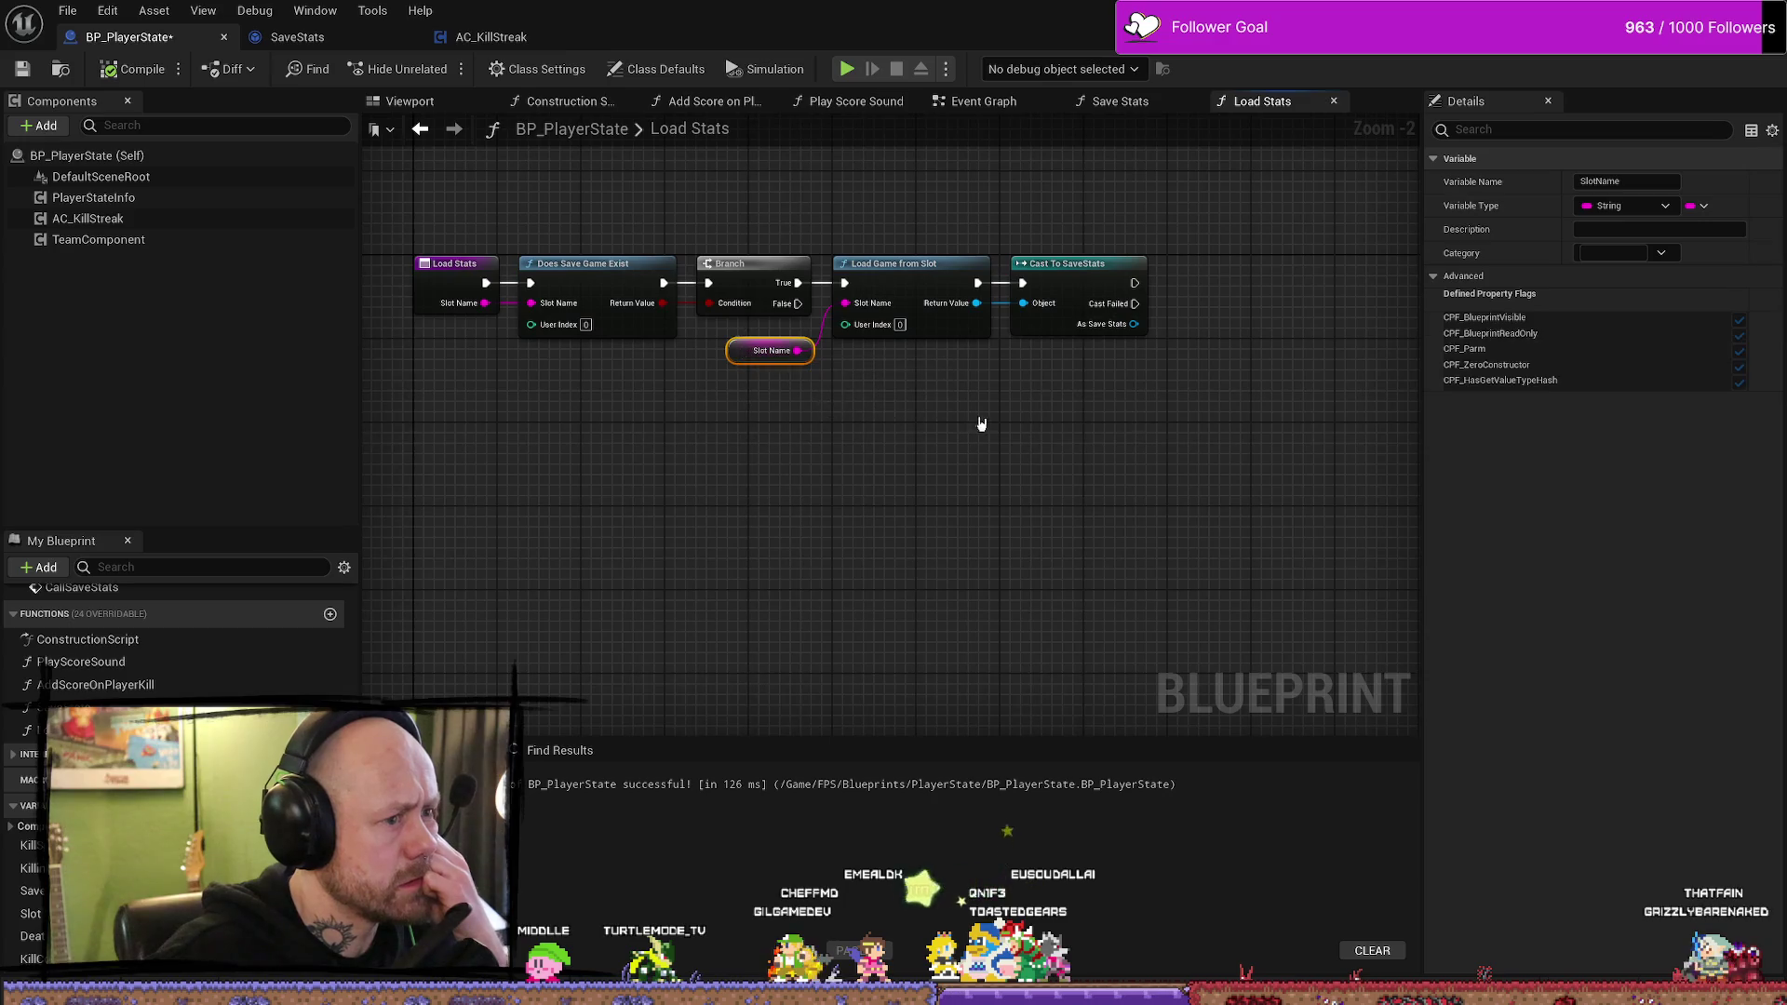
- Wire a new Print String node from Cast To SaveStats' successful execution output
{"action": "left_click_drag", "start_coordinate": [956, 303], "coordinate": [1063, 298]}
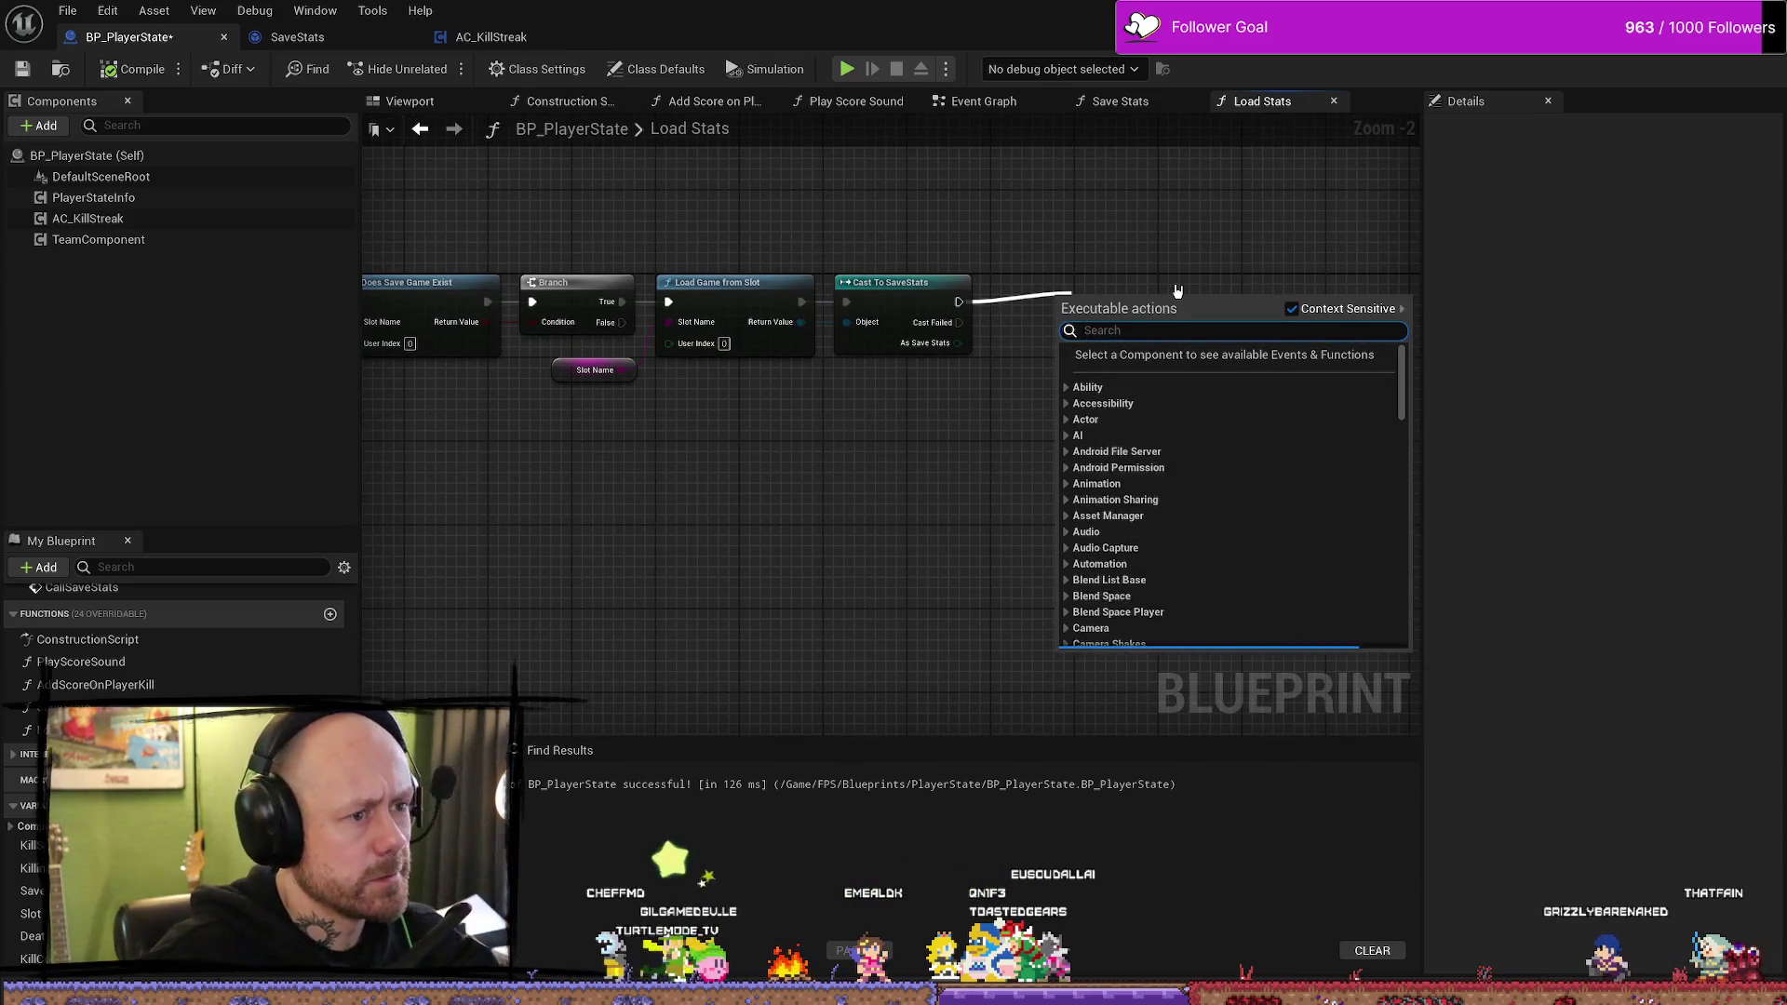
{"action": "type", "text": "print"}
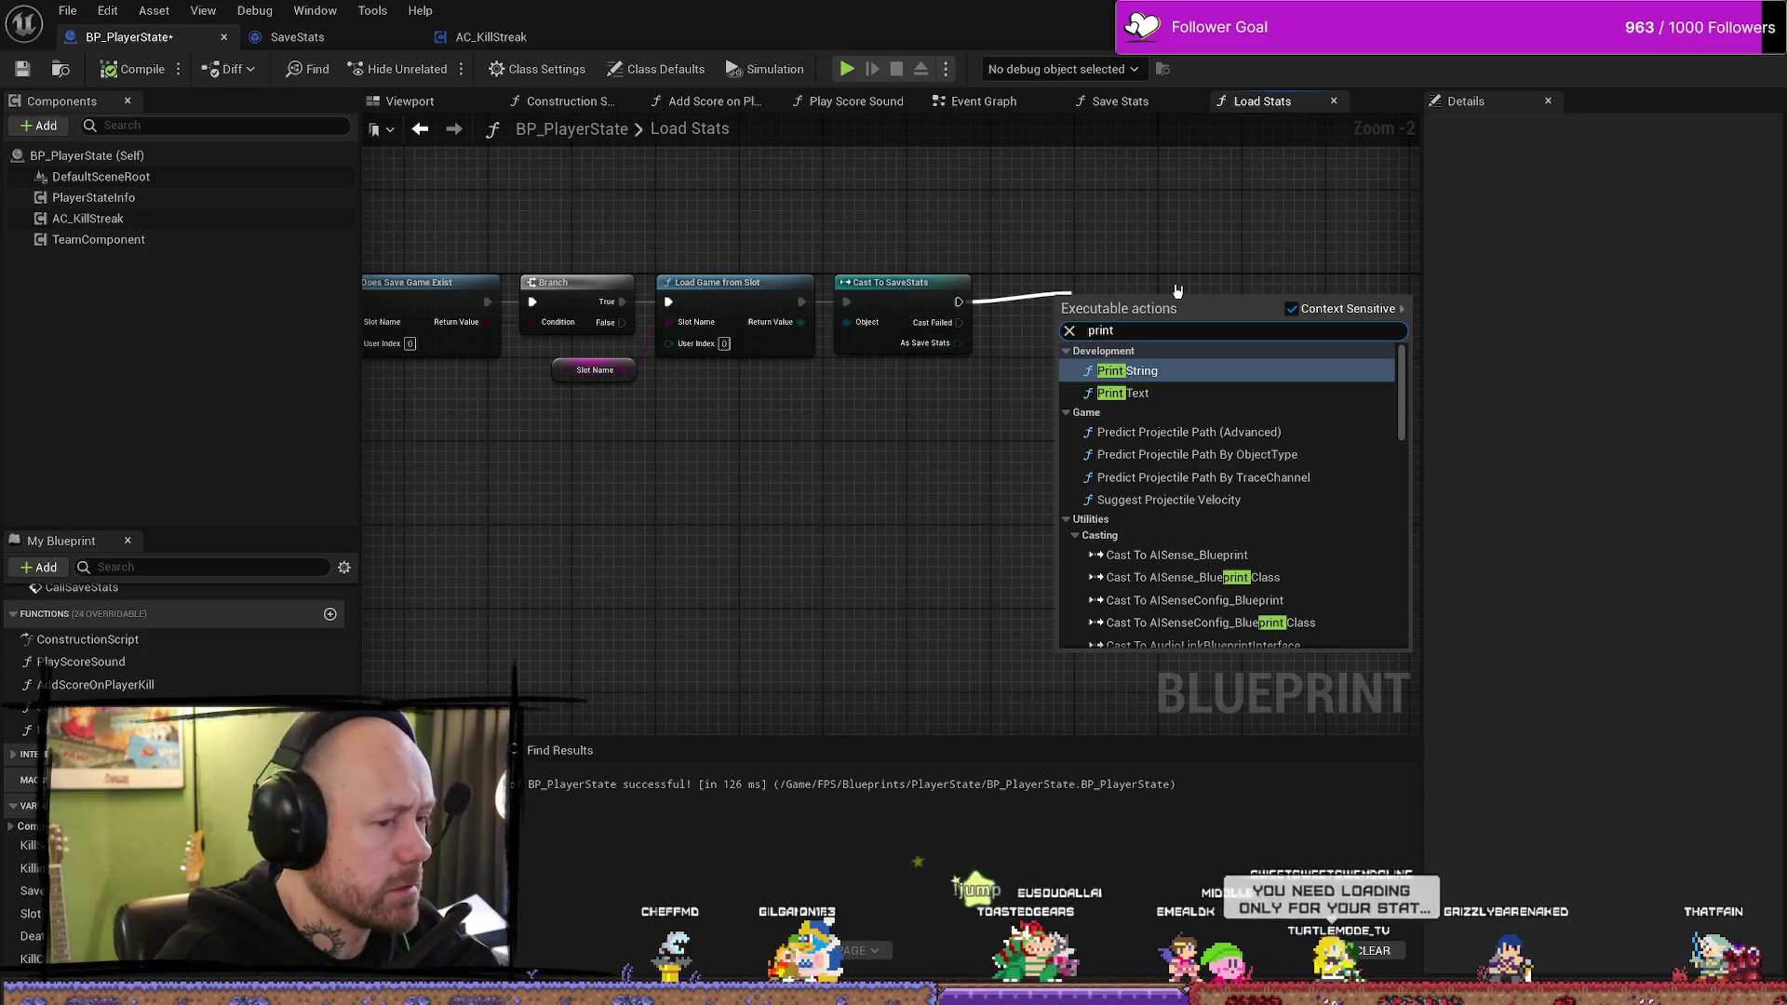
{"action": "key", "text": "Return"}
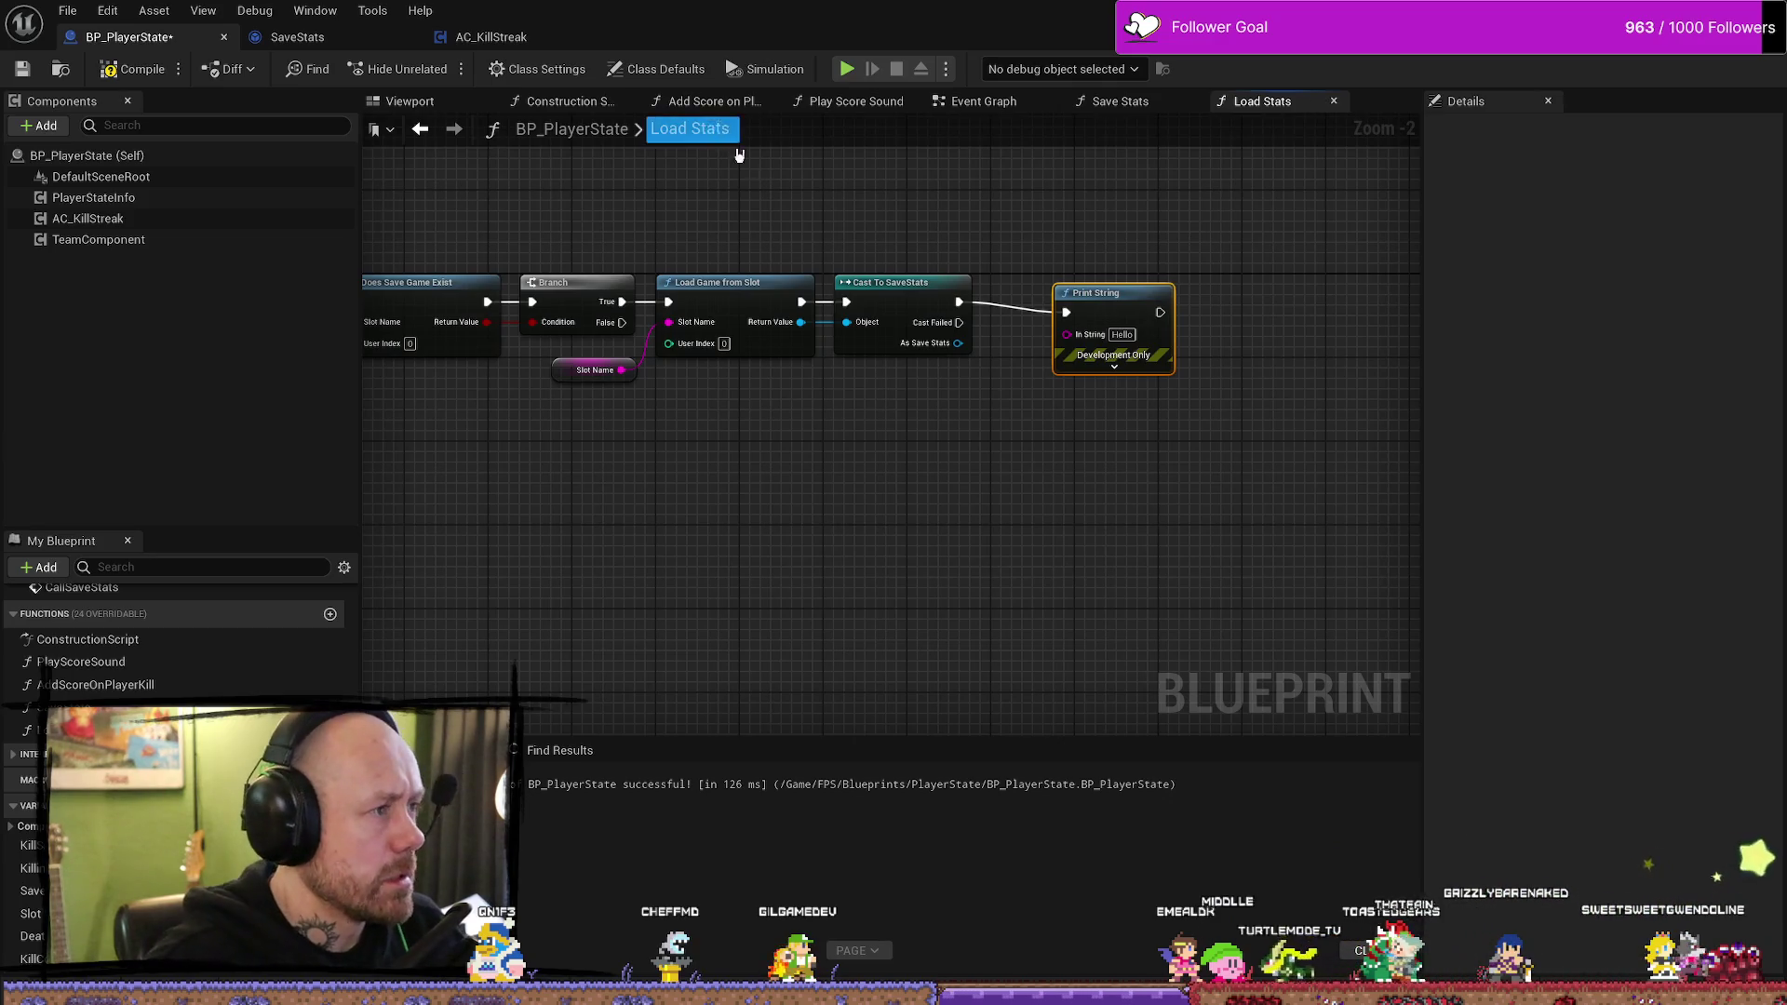
{"action": "mouse_move", "coordinate": [966, 227]}
{"action": "left_mouse_down"}
{"action": "mouse_move", "coordinate": [1074, 183]}
{"action": "mouse_move", "coordinate": [1113, 235]}
{"action": "left_mouse_up"}
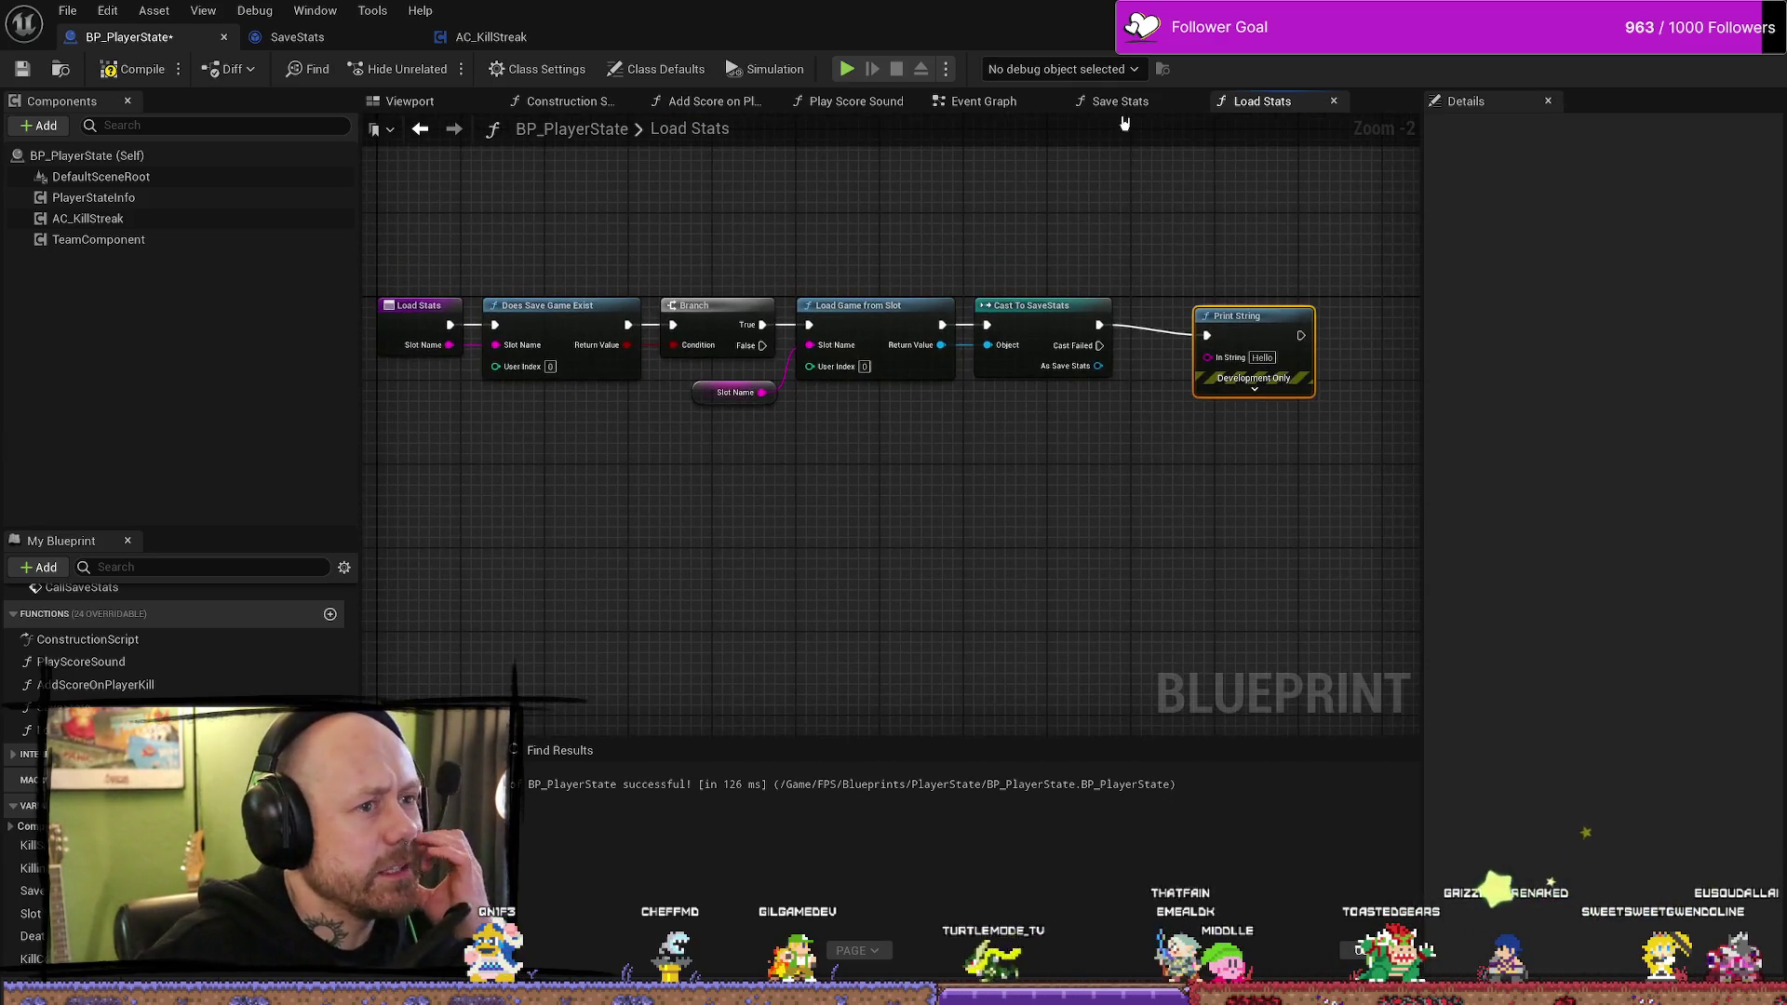
- Look through the Save Stats, Load Stats, Construction Script, Add Score on Player Kill and Play Score Sound graphs
{"action": "left_click", "coordinate": [1119, 101]}
{"action": "left_click_drag", "start_coordinate": [711, 266], "coordinate": [1269, 255]}
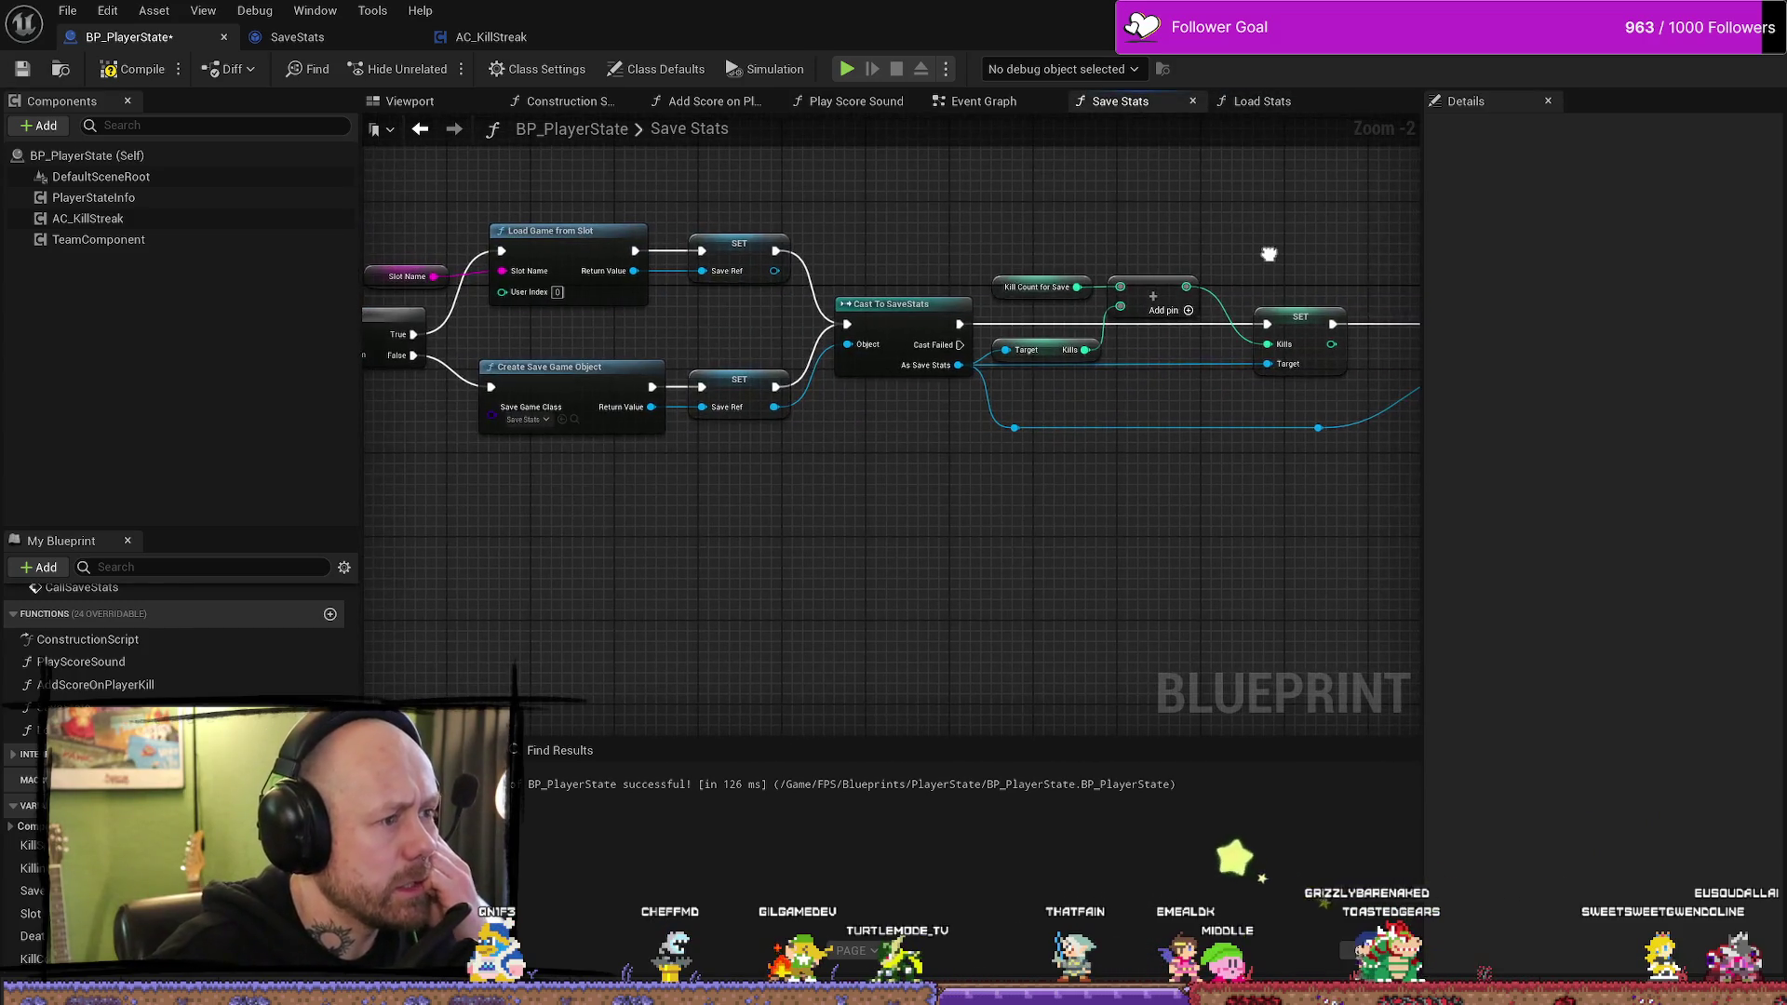
{"action": "left_click", "coordinate": [1258, 104]}
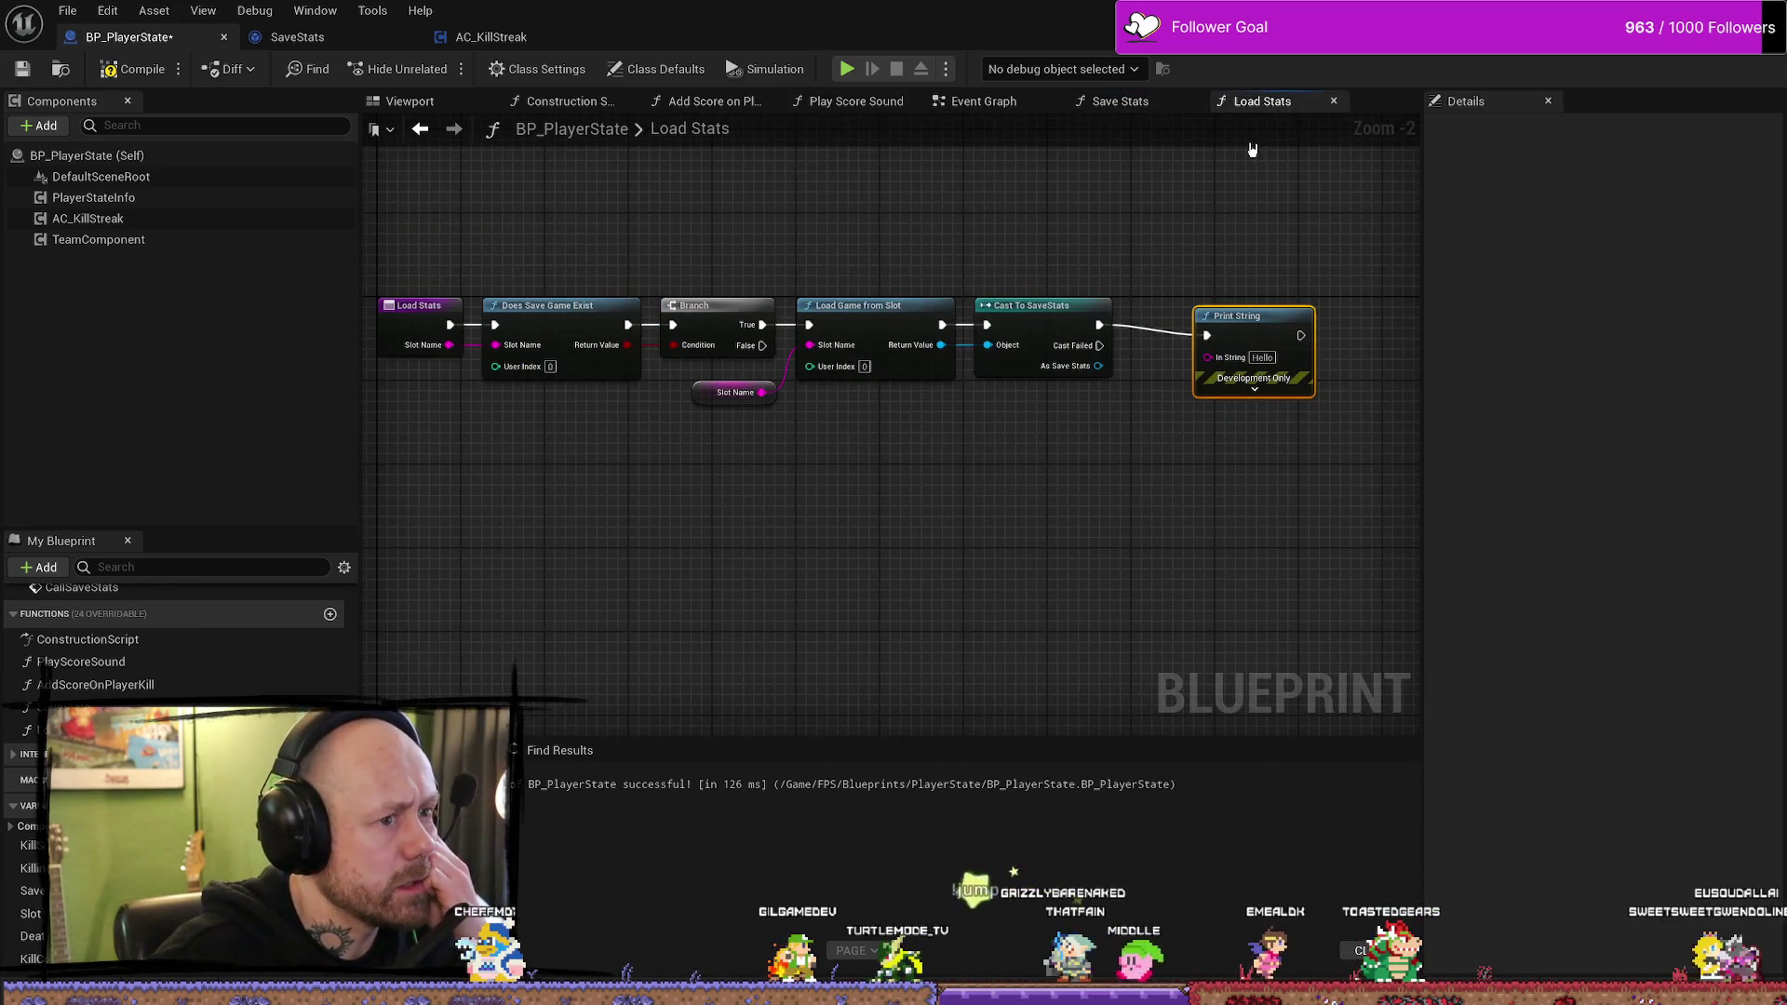
{"action": "left_click", "coordinate": [410, 101]}
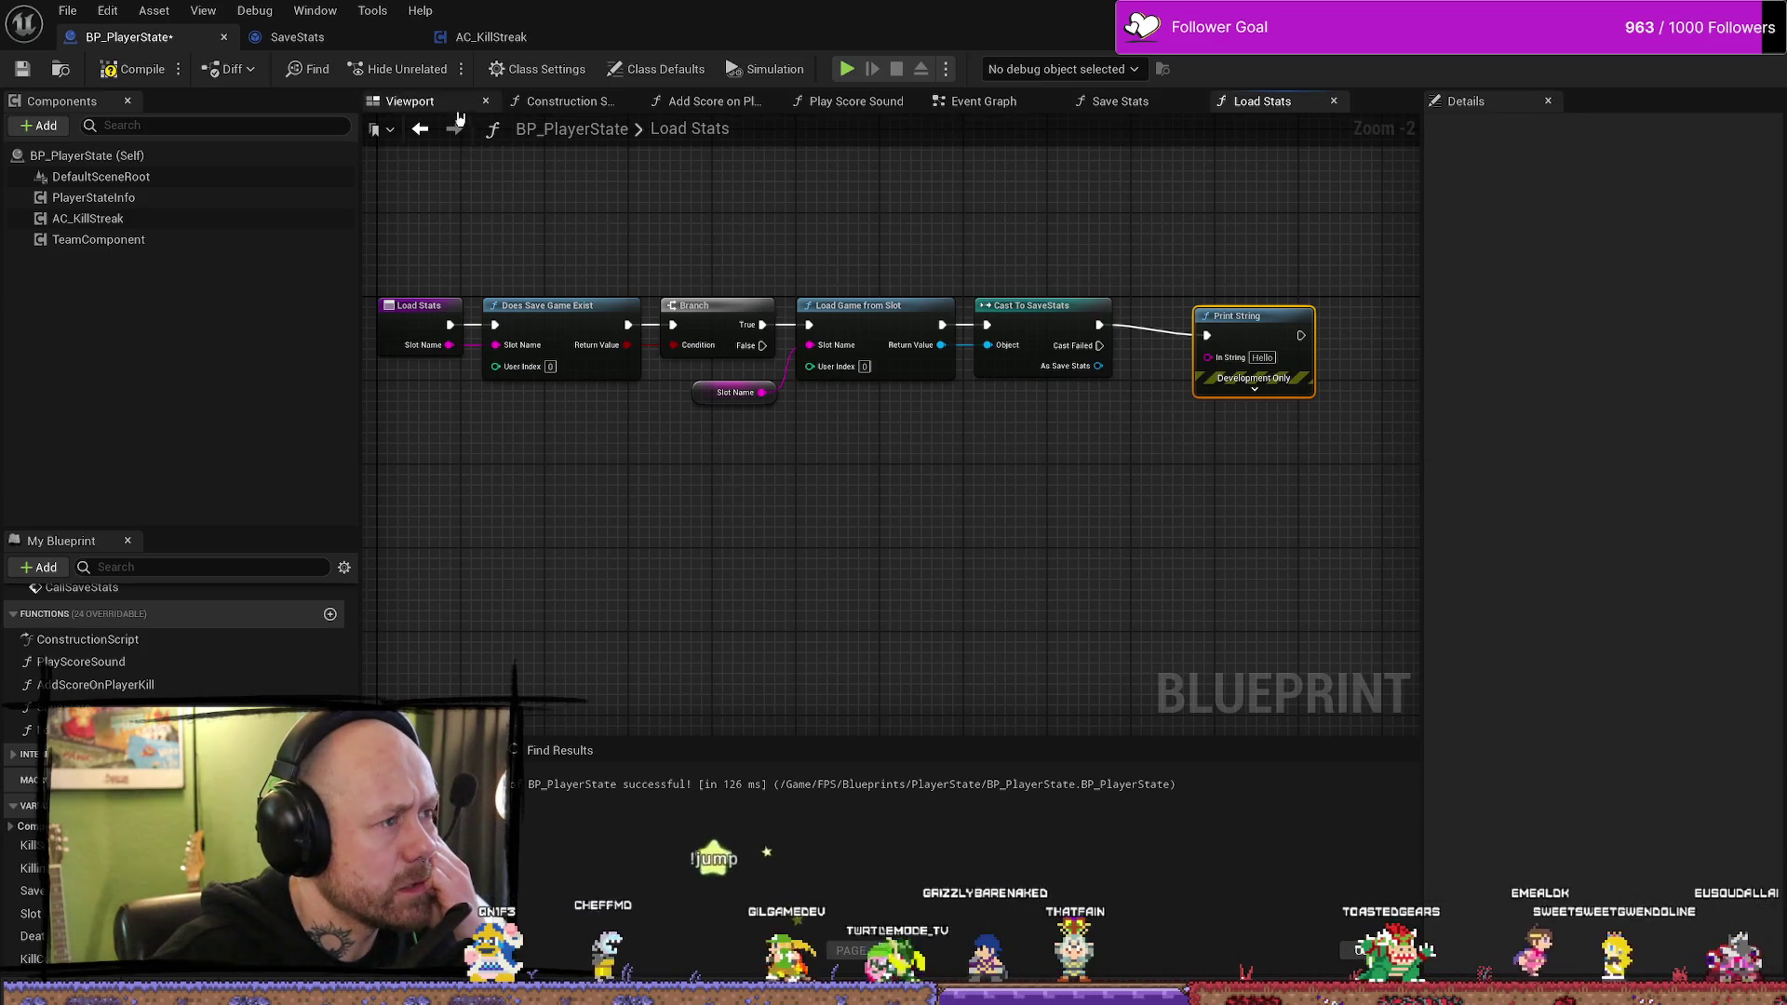
{"action": "left_click", "coordinate": [558, 102]}
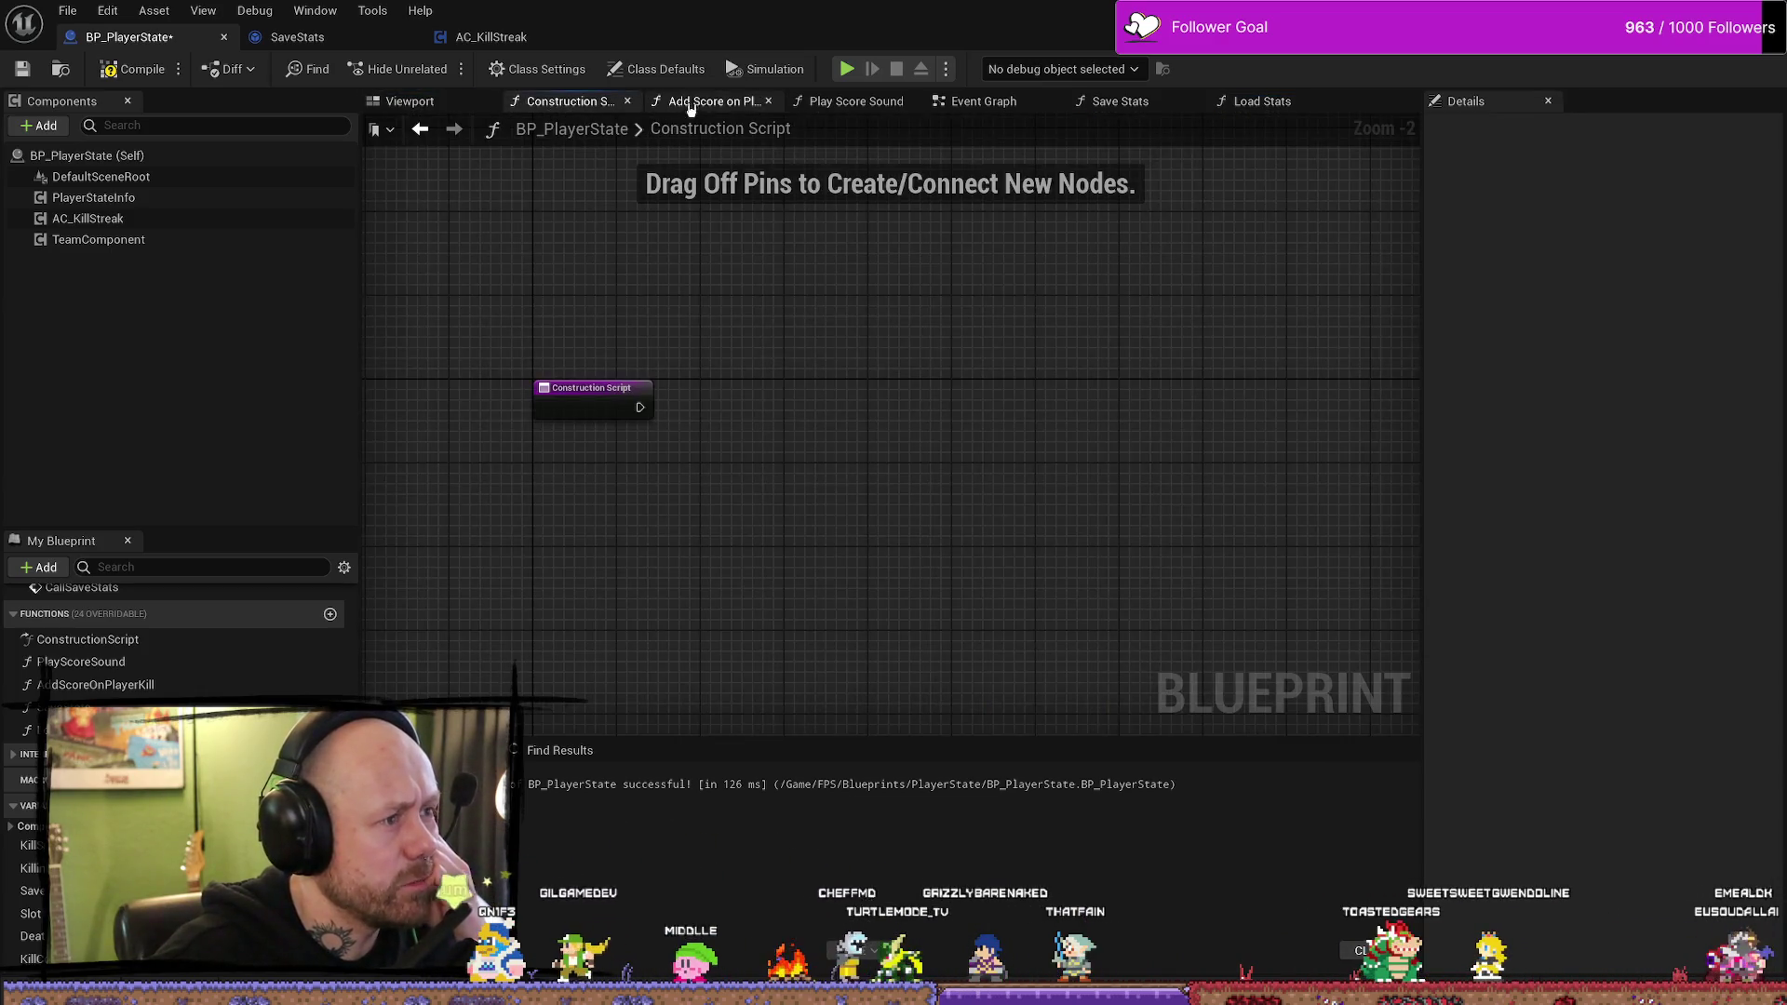
{"action": "left_click", "coordinate": [698, 103]}
{"action": "left_click", "coordinate": [854, 102]}
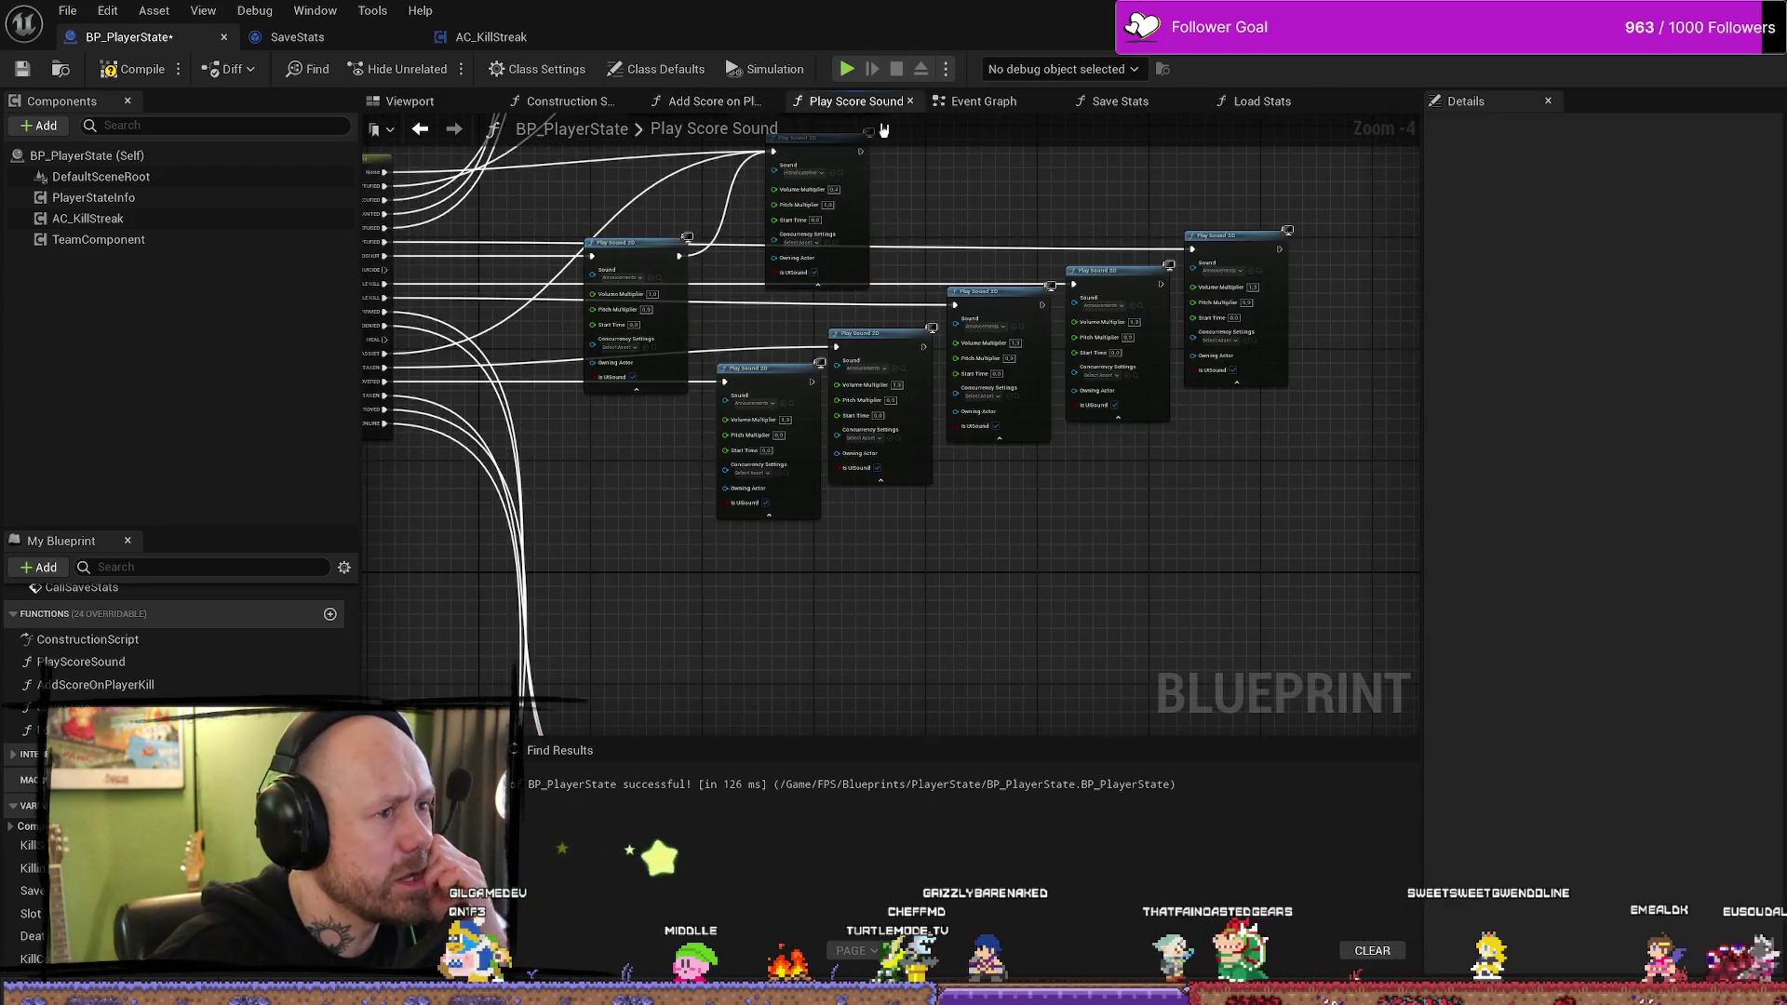
{"action": "left_click", "coordinate": [410, 100]}
{"action": "left_click", "coordinate": [1262, 101]}
- Open the Event Graph and move its tab earlier in the tab order
{"action": "left_click", "coordinate": [977, 101]}
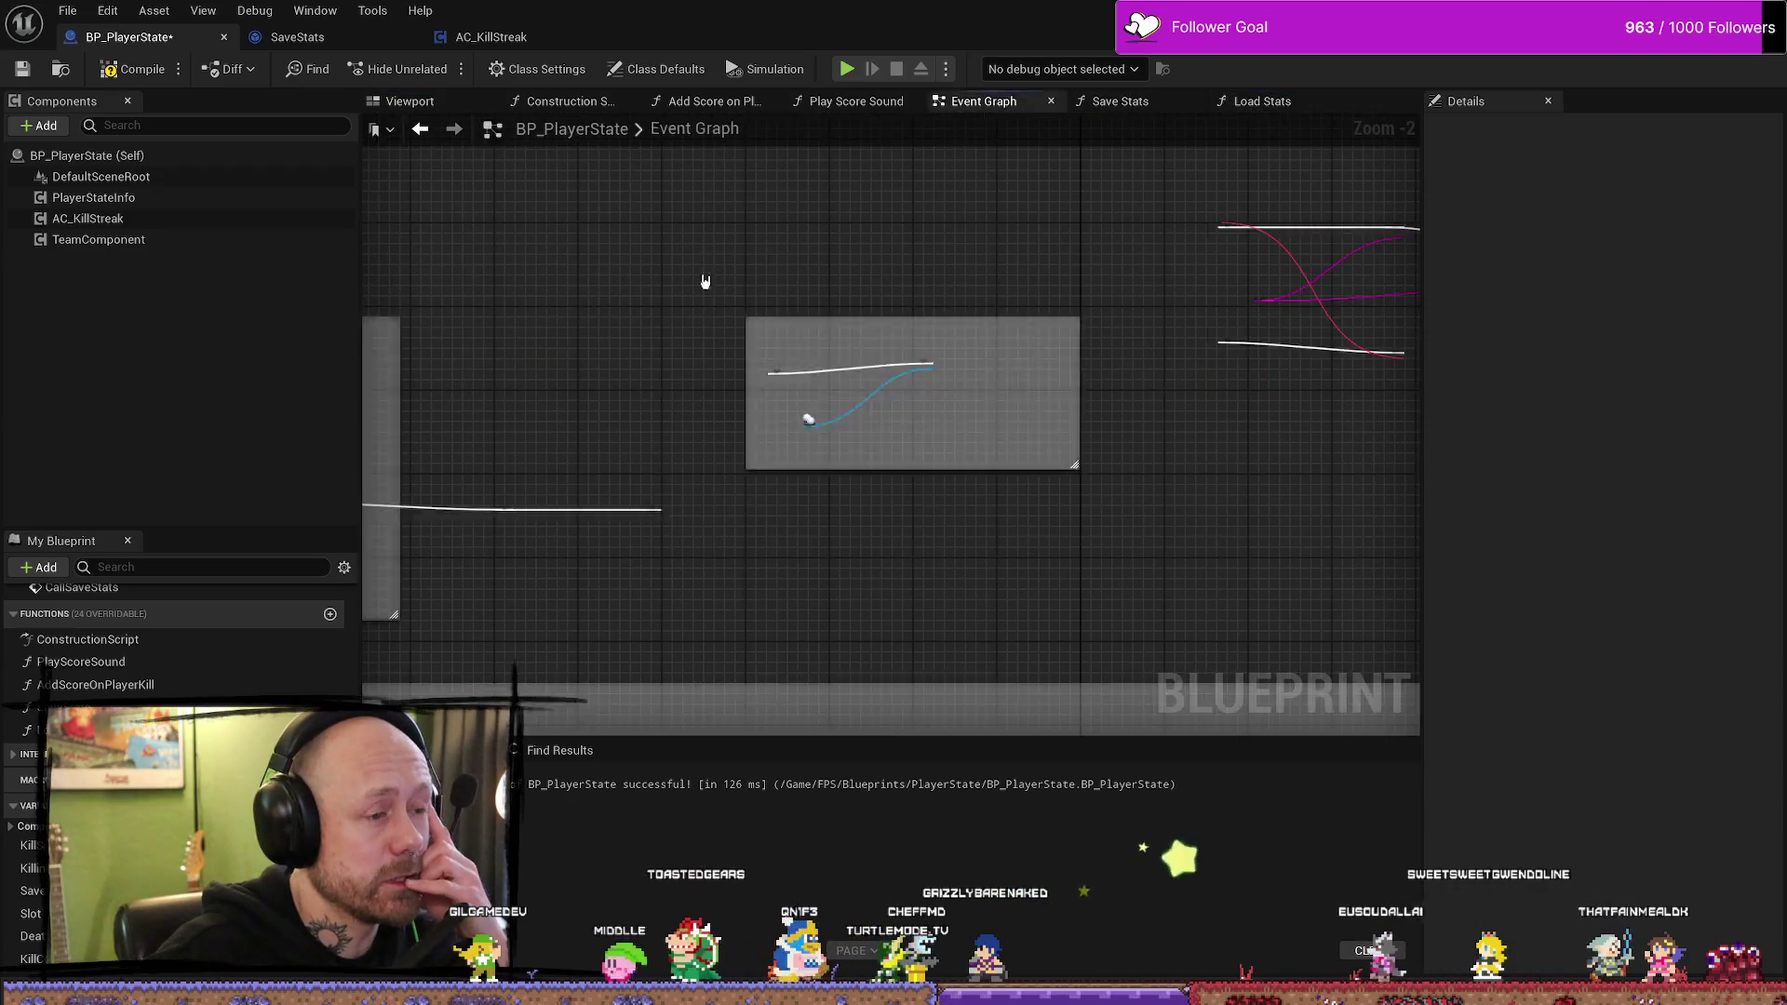
{"action": "left_click_drag", "start_coordinate": [977, 100], "coordinate": [842, 100]}
{"action": "scroll", "coordinate": [1084, 270], "scroll_direction": "down", "scroll_amount": 3}
{"action": "scroll", "coordinate": [678, 335], "scroll_direction": "up", "scroll_amount": 4}
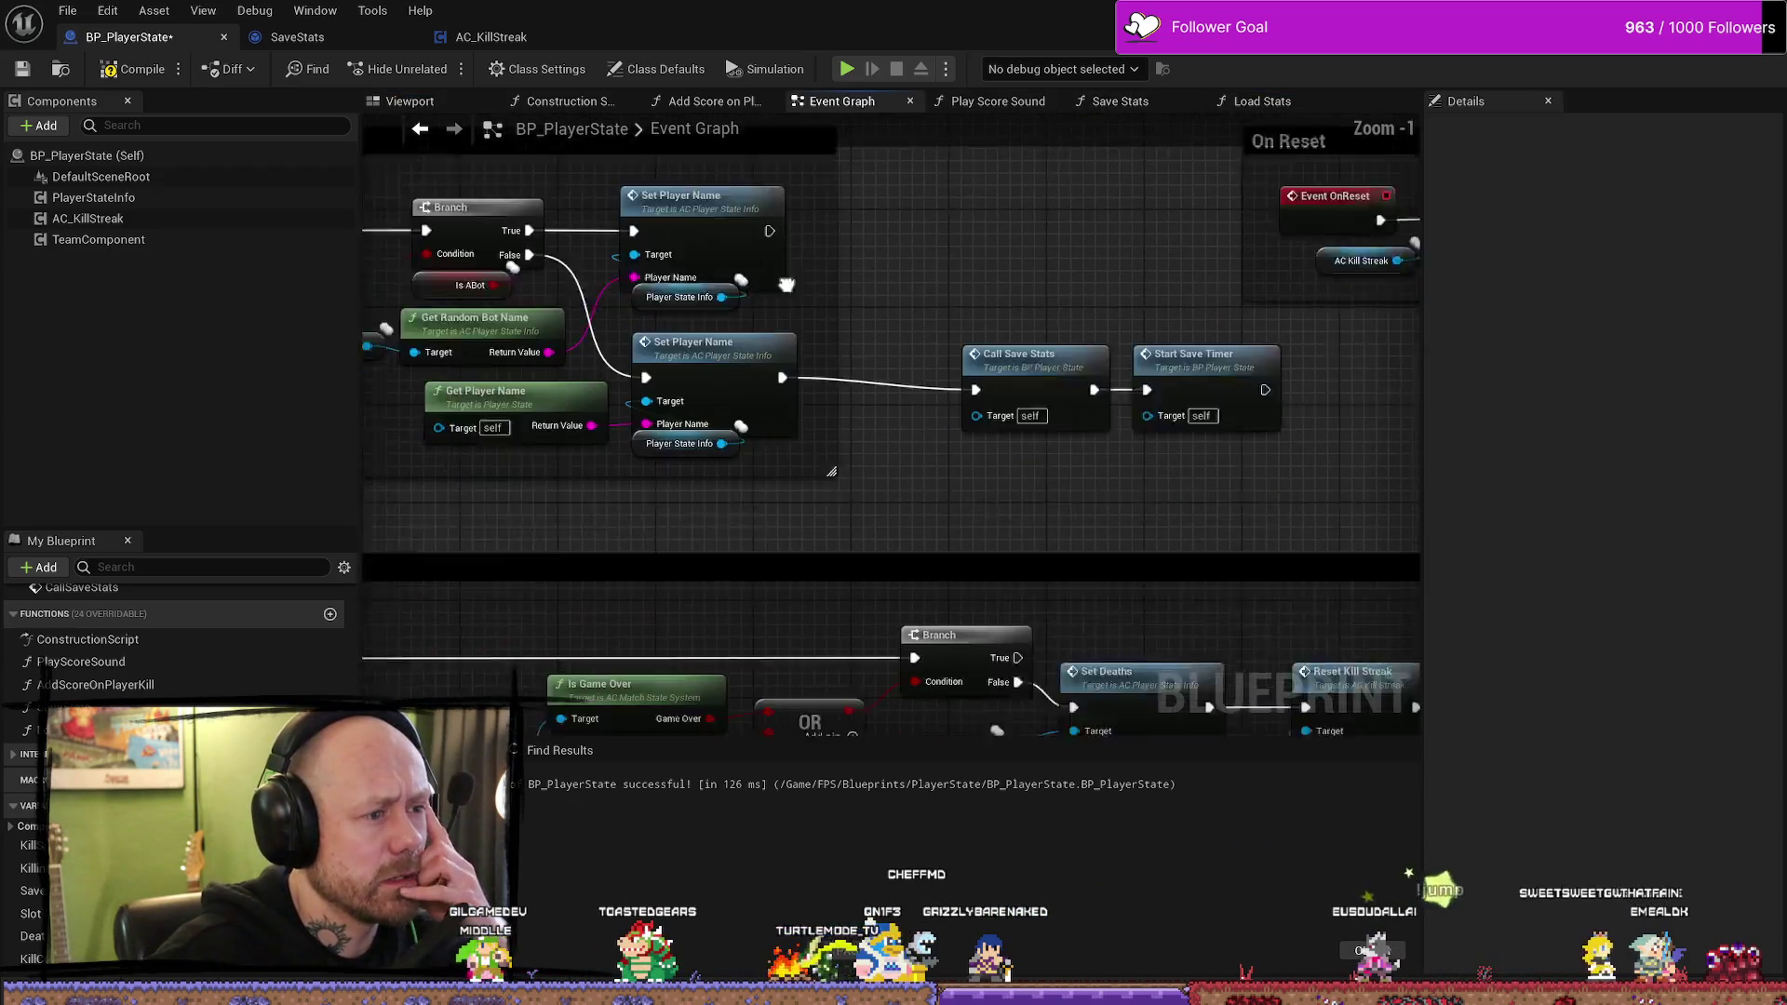
- Move the Call Save Stats and Start Save Timer nodes left, closer to Set Player Name
{"action": "left_click_drag", "start_coordinate": [1089, 391], "coordinate": [791, 261]}
{"action": "left_click_drag", "start_coordinate": [1061, 279], "coordinate": [956, 279]}
{"action": "left_click", "coordinate": [957, 280], "text": "ctrl"}
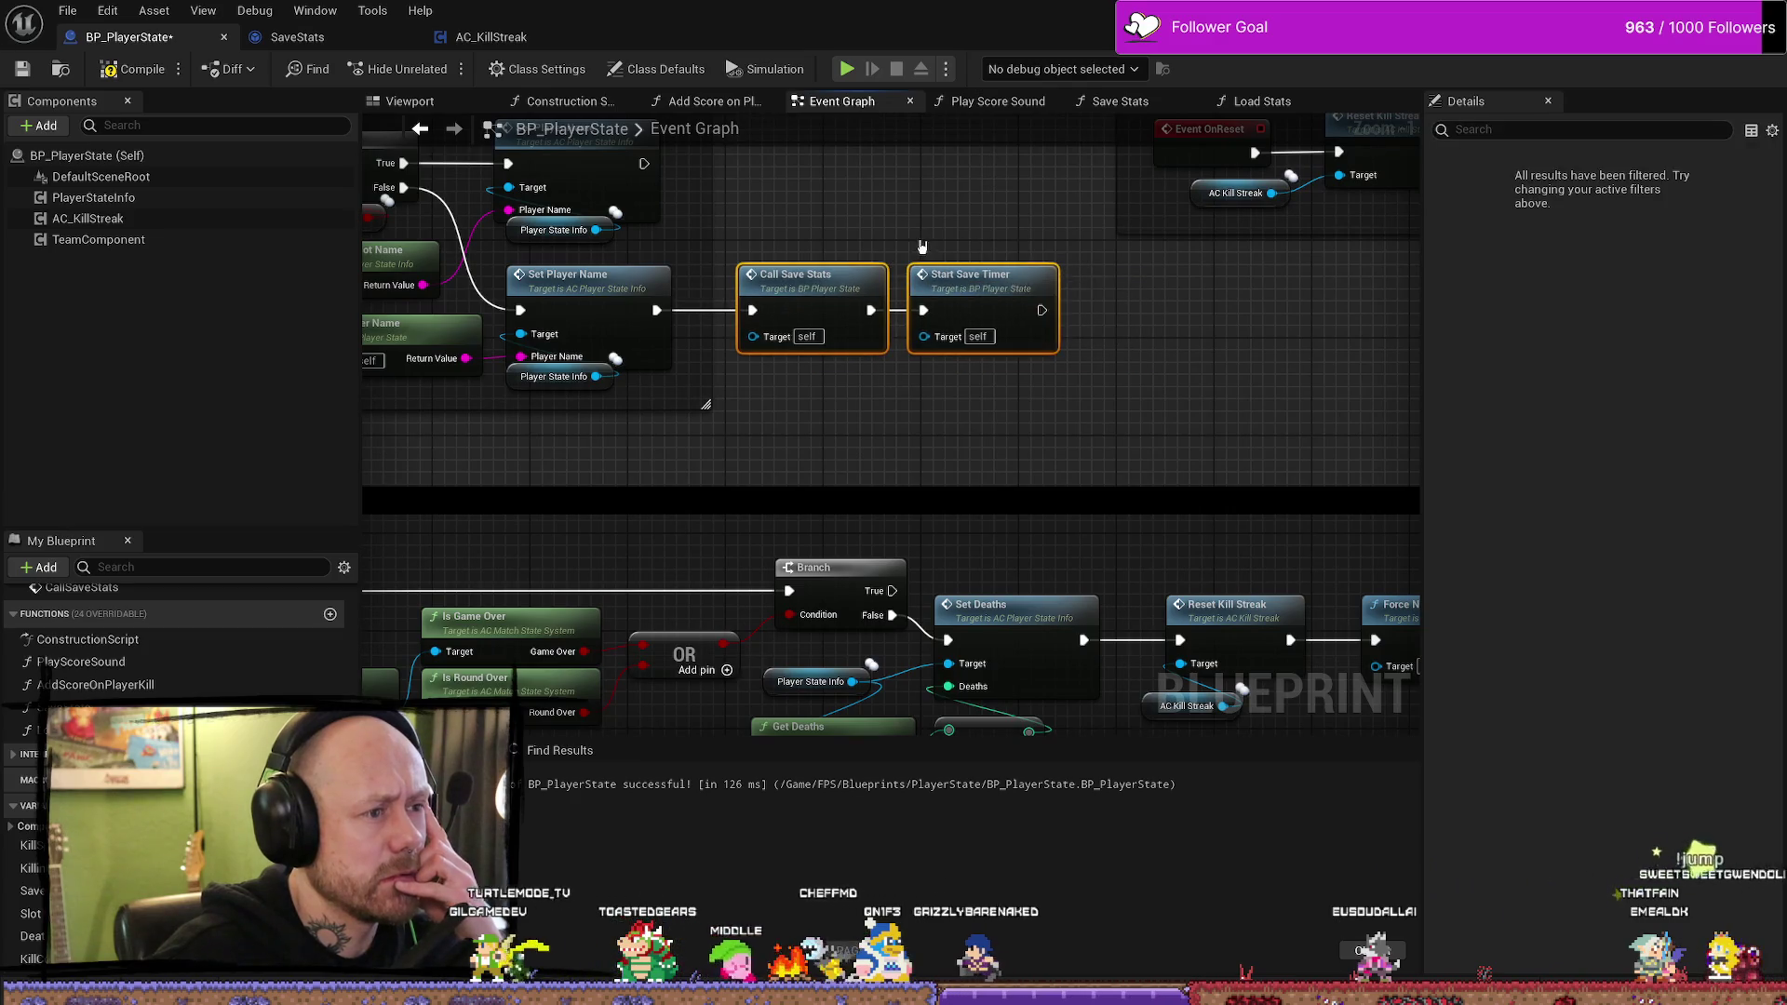
{"action": "scroll", "coordinate": [1252, 377], "scroll_direction": "down", "scroll_amount": 3}
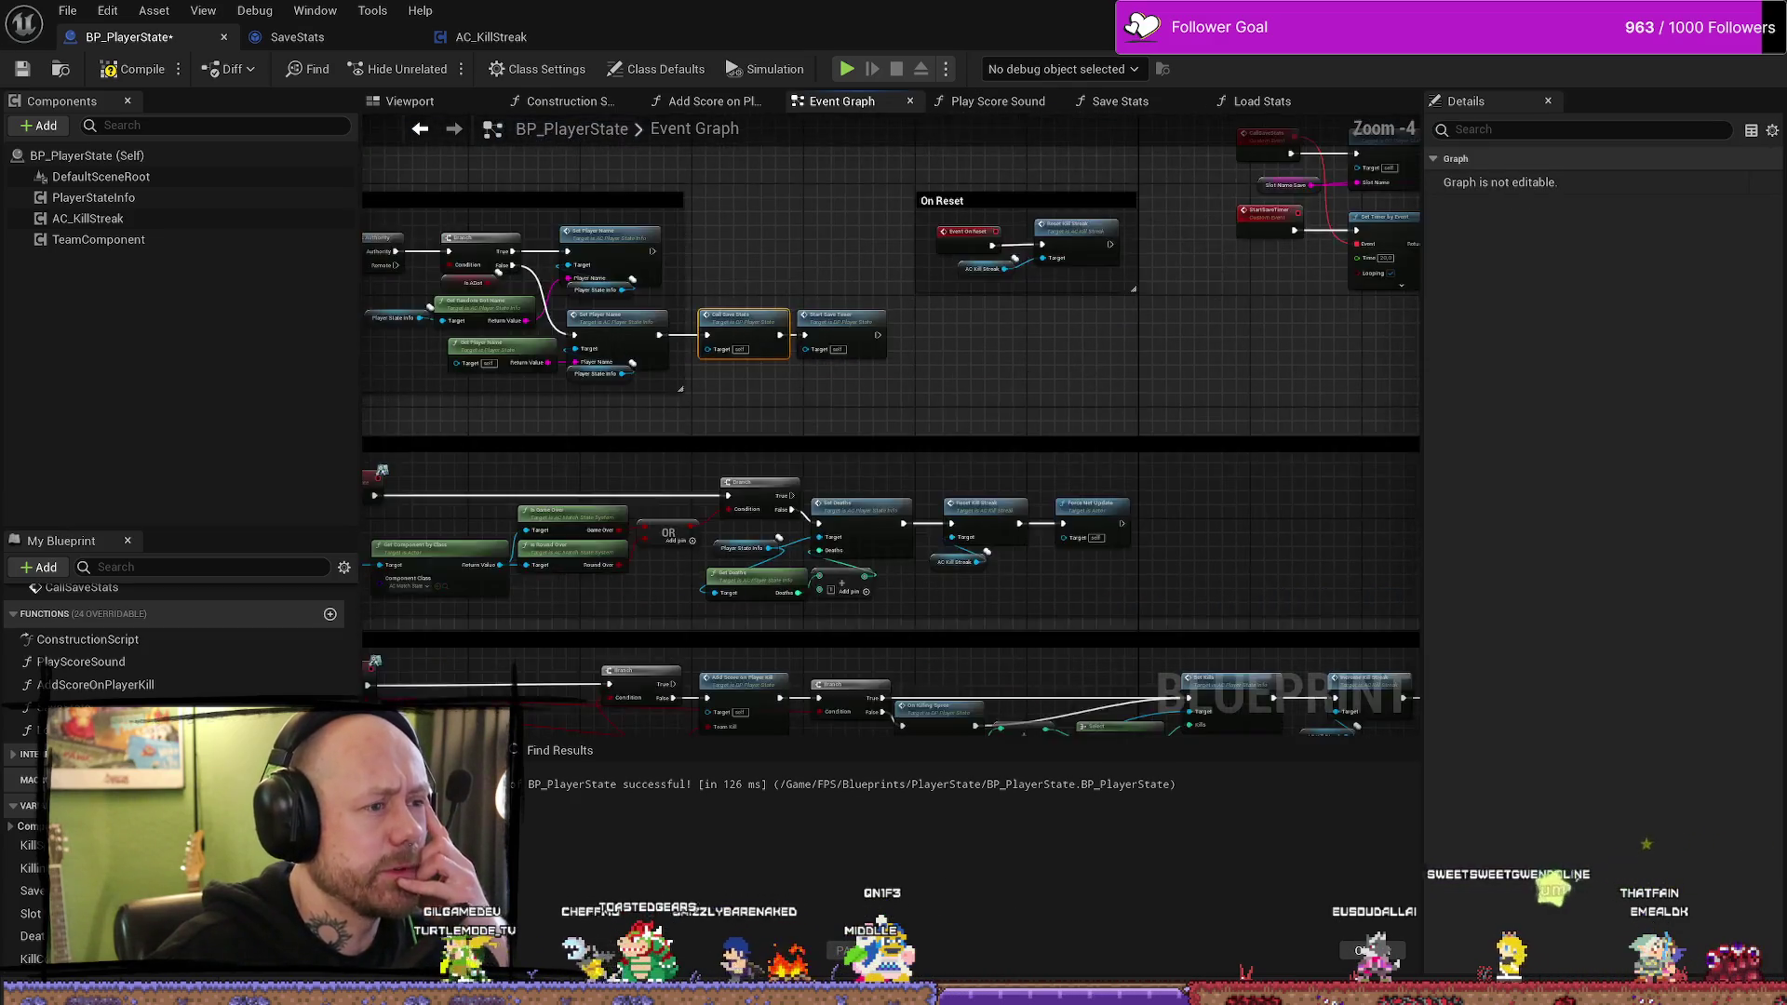
{"action": "scroll", "coordinate": [849, 400], "scroll_direction": "up", "scroll_amount": 3}
{"action": "mouse_move", "coordinate": [1106, 532]}
{"action": "left_mouse_down"}
{"action": "mouse_move", "coordinate": [903, 397]}
{"action": "mouse_move", "coordinate": [943, 424]}
{"action": "left_mouse_up"}
- Open the Save Stats function graph and view its SET, Save Game to Slot and Branch nodes
{"action": "double_click", "coordinate": [781, 309]}
{"action": "mouse_move", "coordinate": [1320, 247]}
{"action": "left_mouse_down"}
{"action": "mouse_move", "coordinate": [575, 264]}
{"action": "mouse_move", "coordinate": [1140, 249]}
{"action": "left_mouse_up"}
{"action": "mouse_move", "coordinate": [741, 563]}
{"action": "left_mouse_down"}
{"action": "mouse_move", "coordinate": [878, 483]}
{"action": "mouse_move", "coordinate": [790, 511]}
{"action": "mouse_move", "coordinate": [818, 514]}
{"action": "left_mouse_up"}
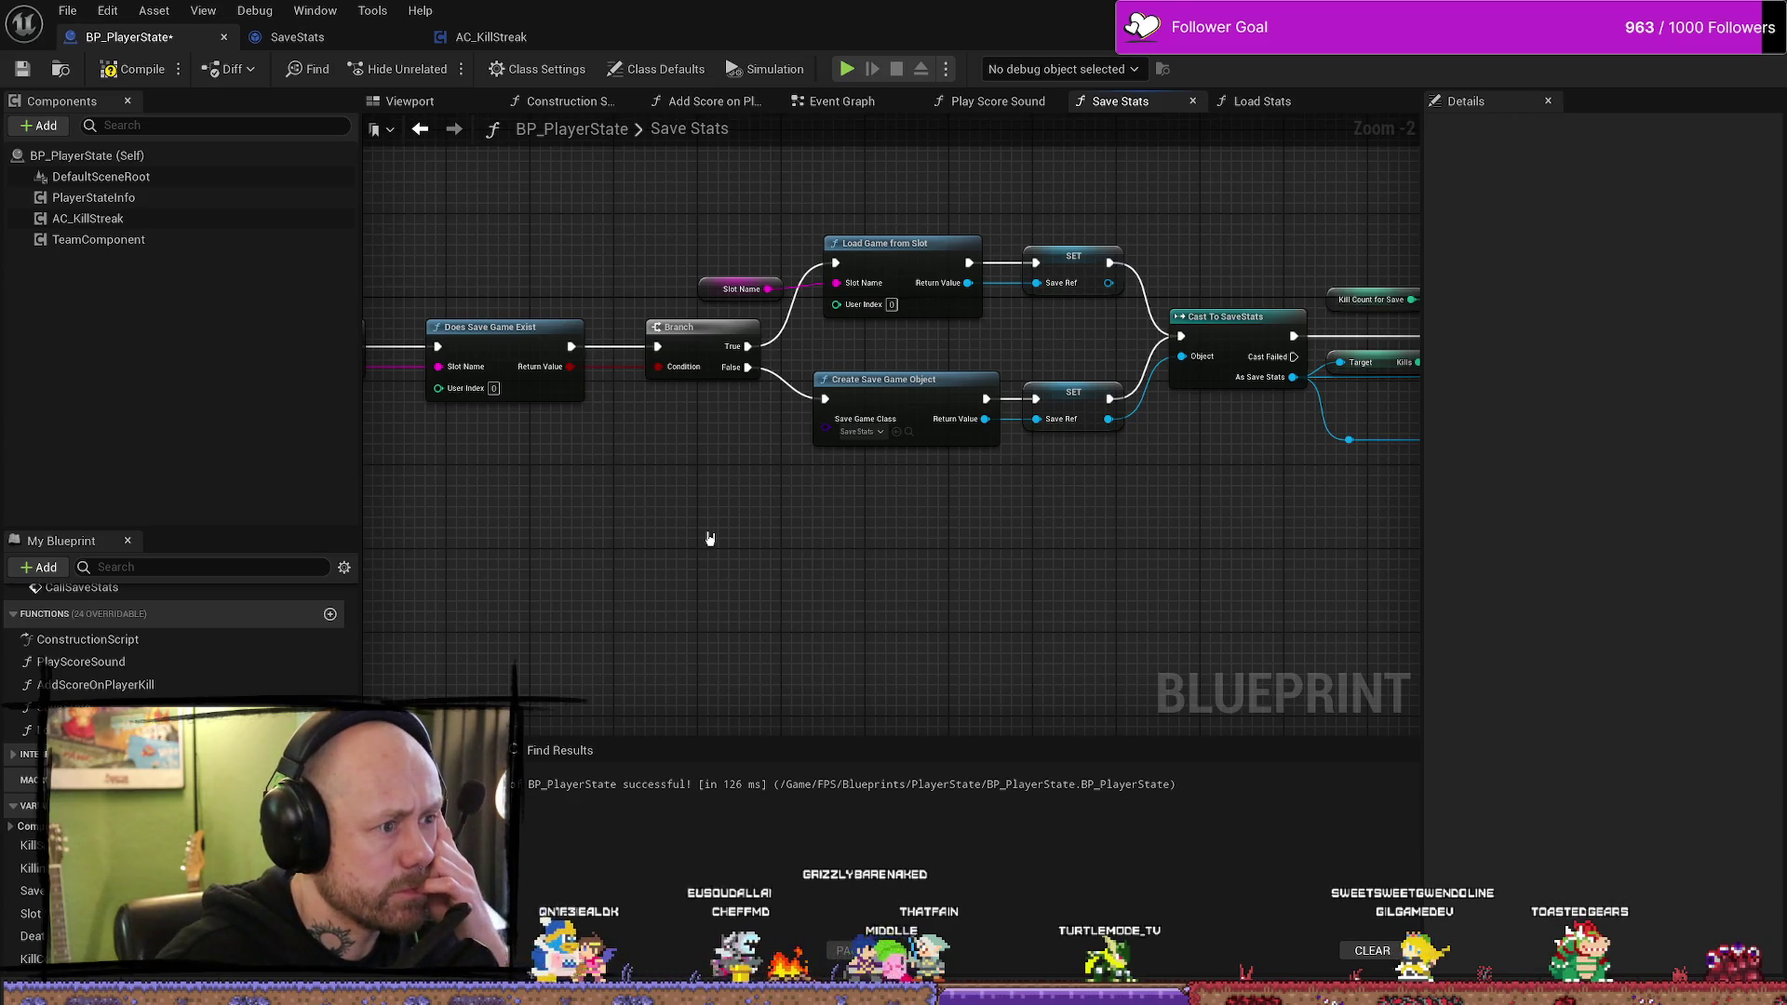
- Review the Save Stats graph from its entry node through Cast To SaveStats, SET Kills and SET Deaths
{"action": "mouse_move", "coordinate": [1043, 559]}
{"action": "left_mouse_down"}
{"action": "mouse_move", "coordinate": [918, 562]}
{"action": "mouse_move", "coordinate": [1161, 531]}
{"action": "left_mouse_up"}
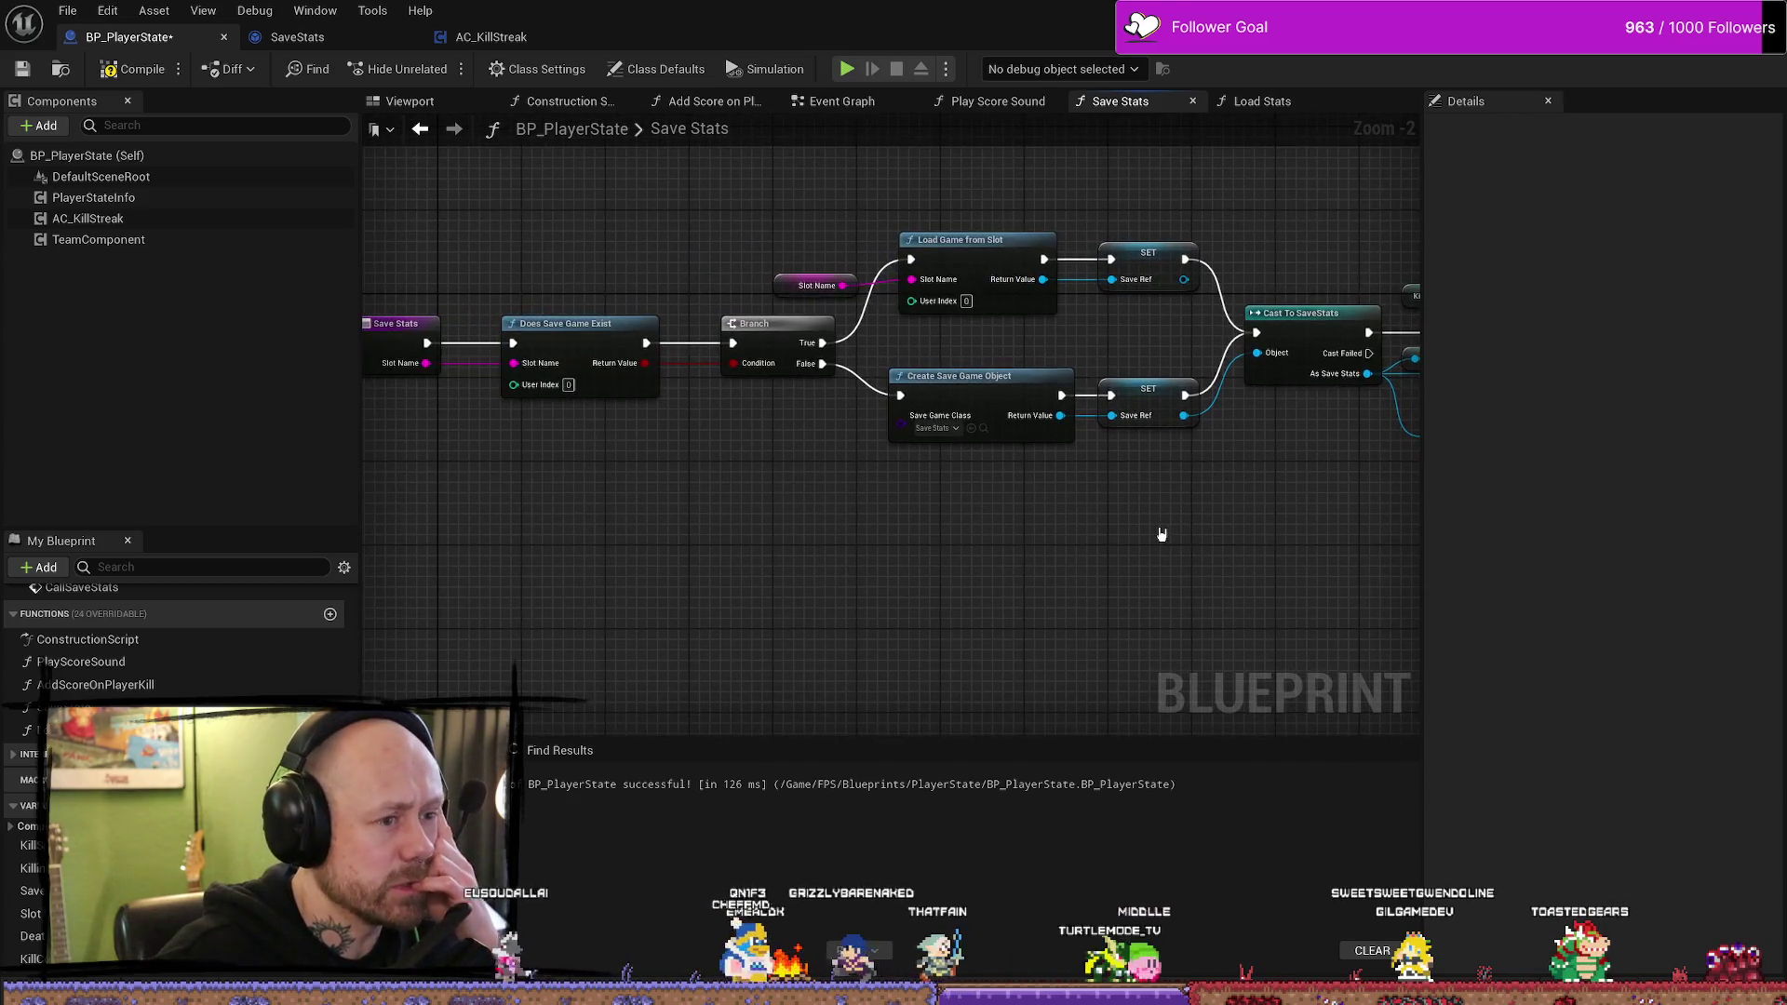
{"action": "mouse_move", "coordinate": [582, 272]}
{"action": "left_mouse_down"}
{"action": "mouse_move", "coordinate": [714, 270]}
{"action": "mouse_move", "coordinate": [941, 400]}
{"action": "left_mouse_up"}
{"action": "left_click", "coordinate": [1229, 531]}
{"action": "left_click_drag", "start_coordinate": [1228, 530], "coordinate": [847, 538]}
{"action": "left_click_drag", "start_coordinate": [1148, 550], "coordinate": [794, 534]}
{"action": "left_click_drag", "start_coordinate": [1183, 516], "coordinate": [933, 506]}
{"action": "left_click_drag", "start_coordinate": [408, 508], "coordinate": [906, 507]}
- Compile BP_PlayerState and check the Event Graph, Add Score on Player Kill, Construction Script and viewport
{"action": "left_click", "coordinate": [135, 69]}
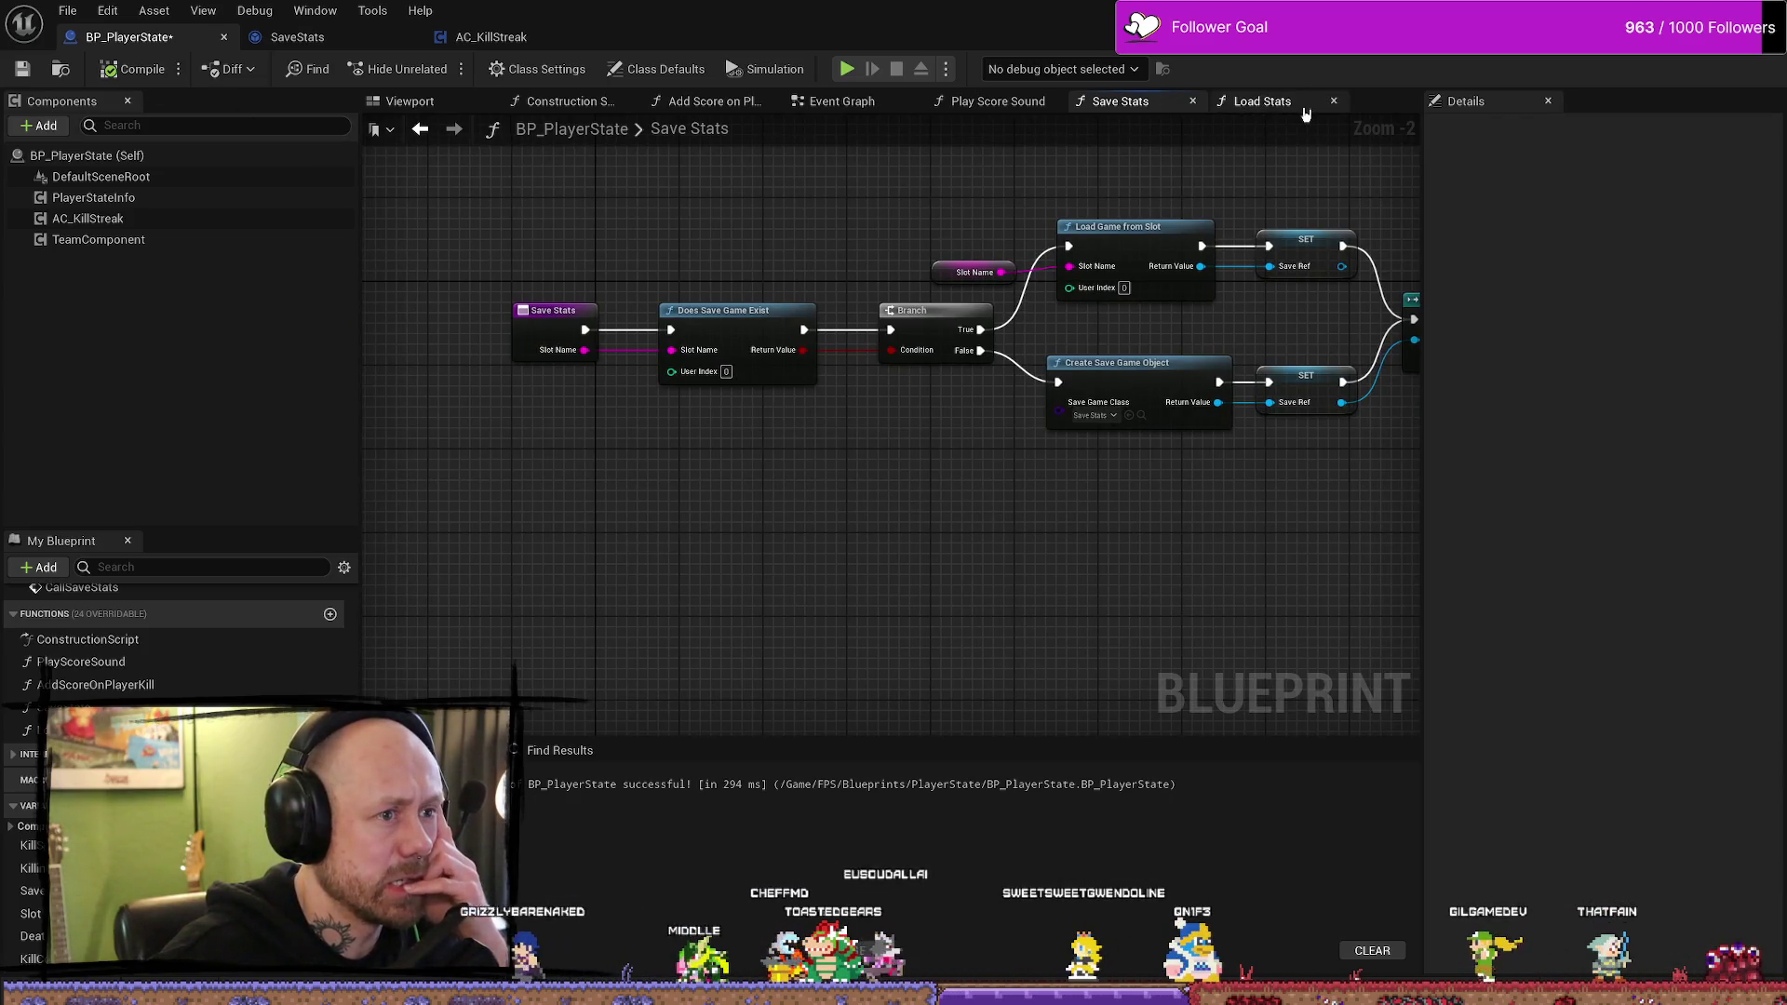
{"action": "left_click", "coordinate": [860, 108]}
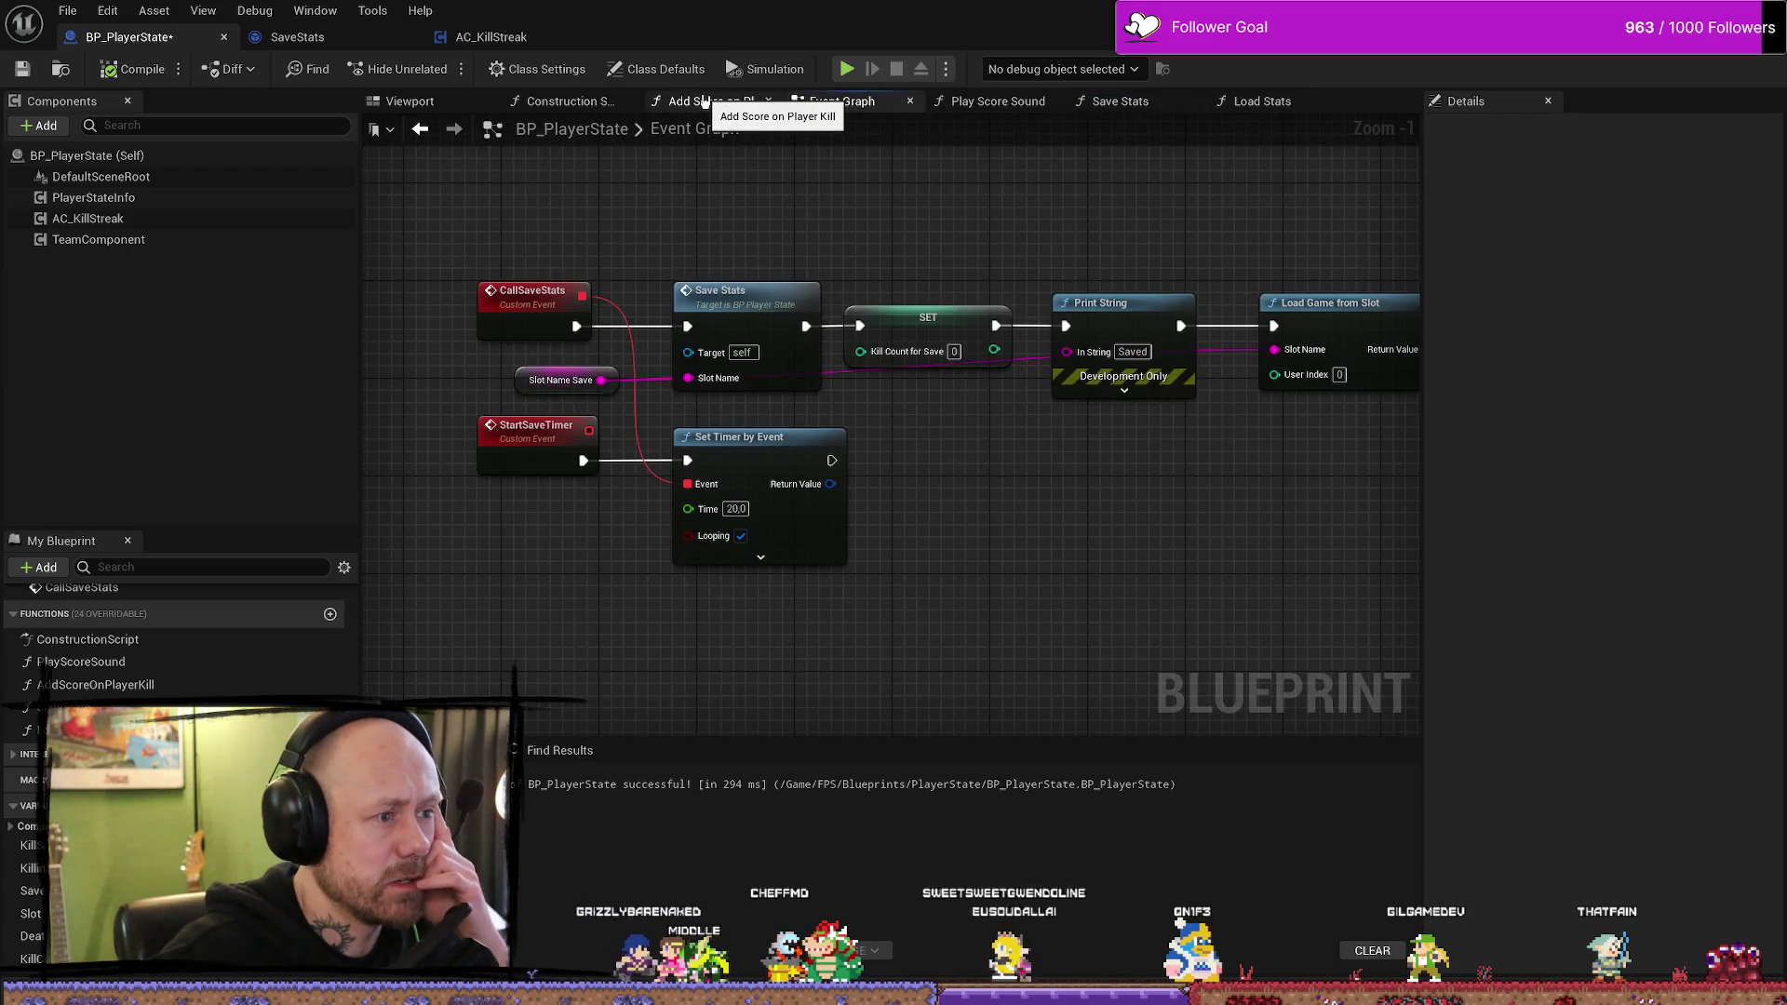
{"action": "left_click", "coordinate": [712, 103]}
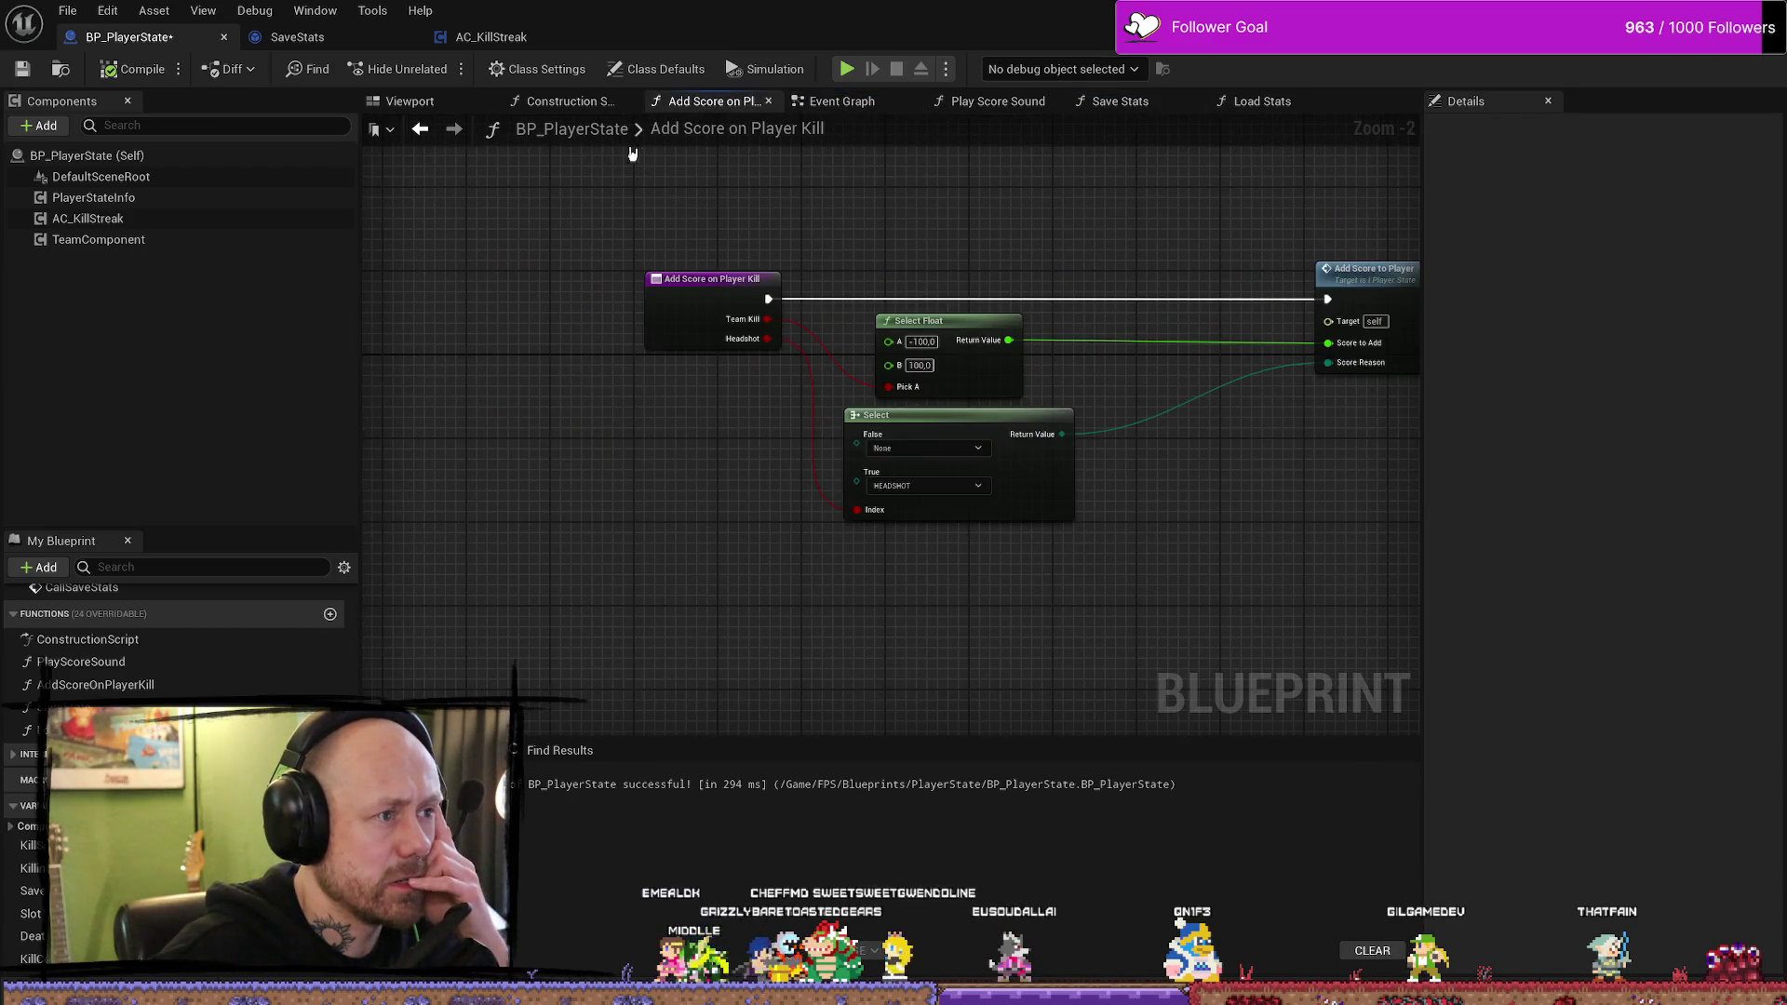
{"action": "left_click", "coordinate": [563, 101]}
{"action": "left_click", "coordinate": [409, 102]}
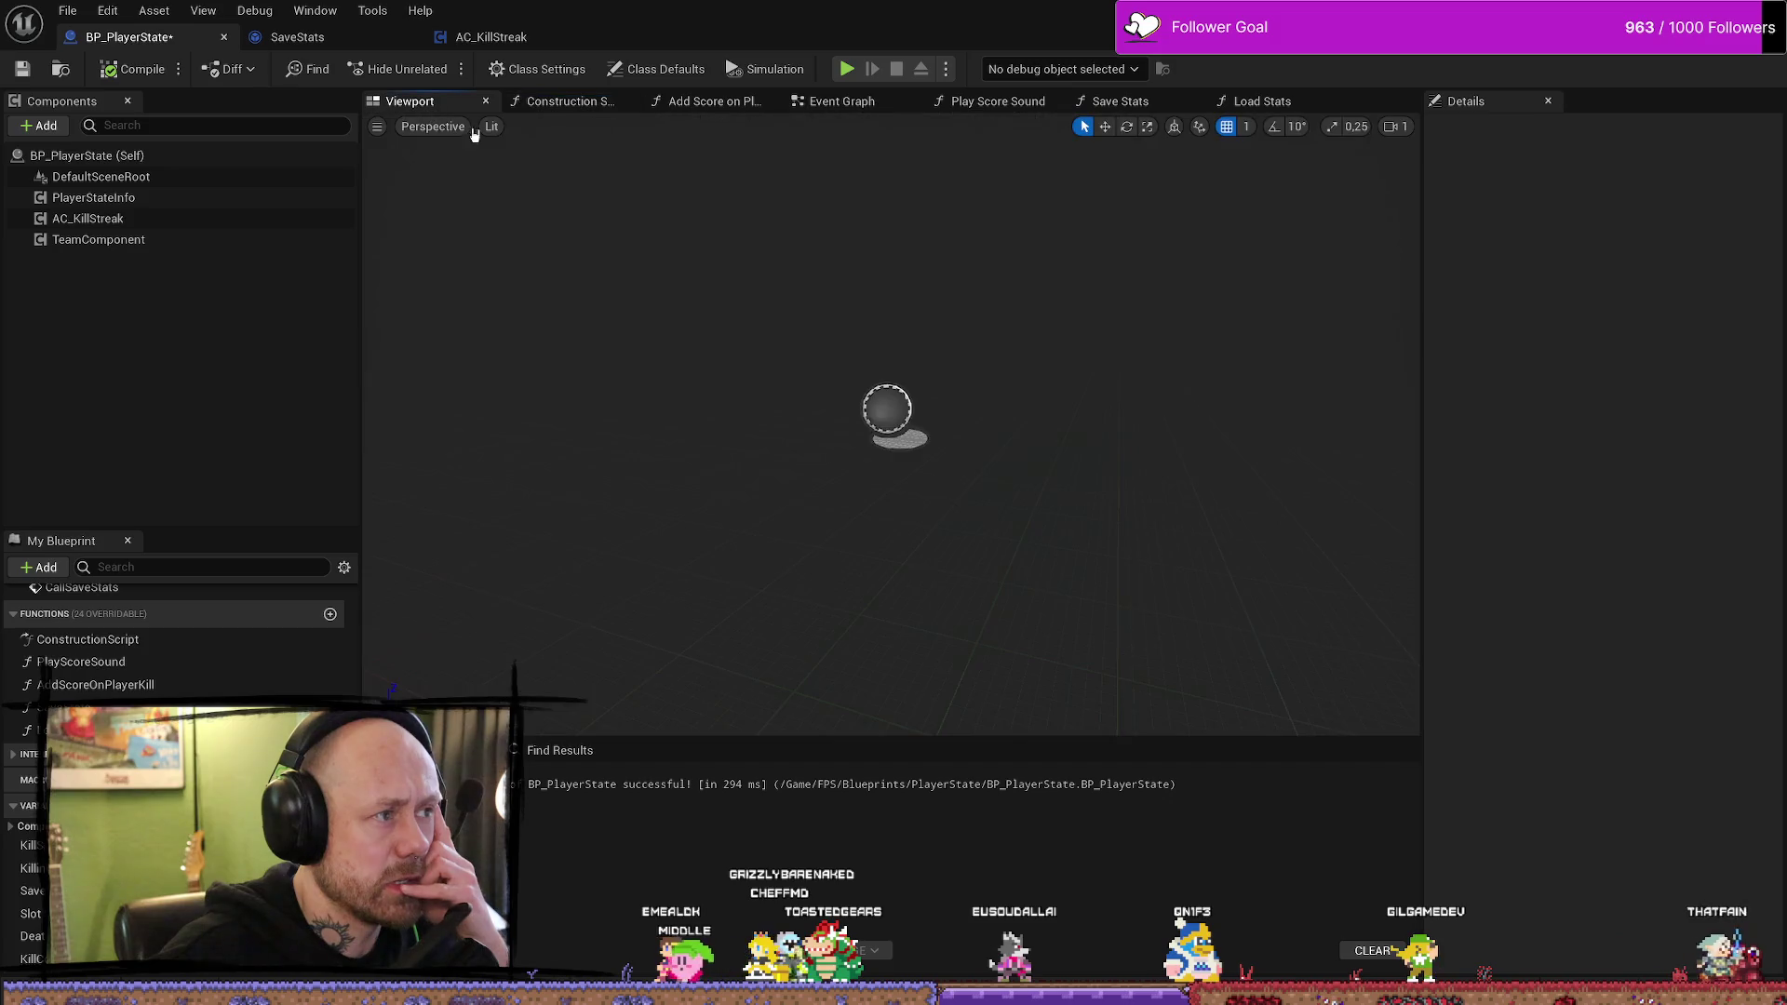
- Inspect the Load Stats chain through to its Print String, briefly checking the SaveStats blueprint
{"action": "left_click", "coordinate": [1263, 103]}
{"action": "left_click", "coordinate": [296, 37]}
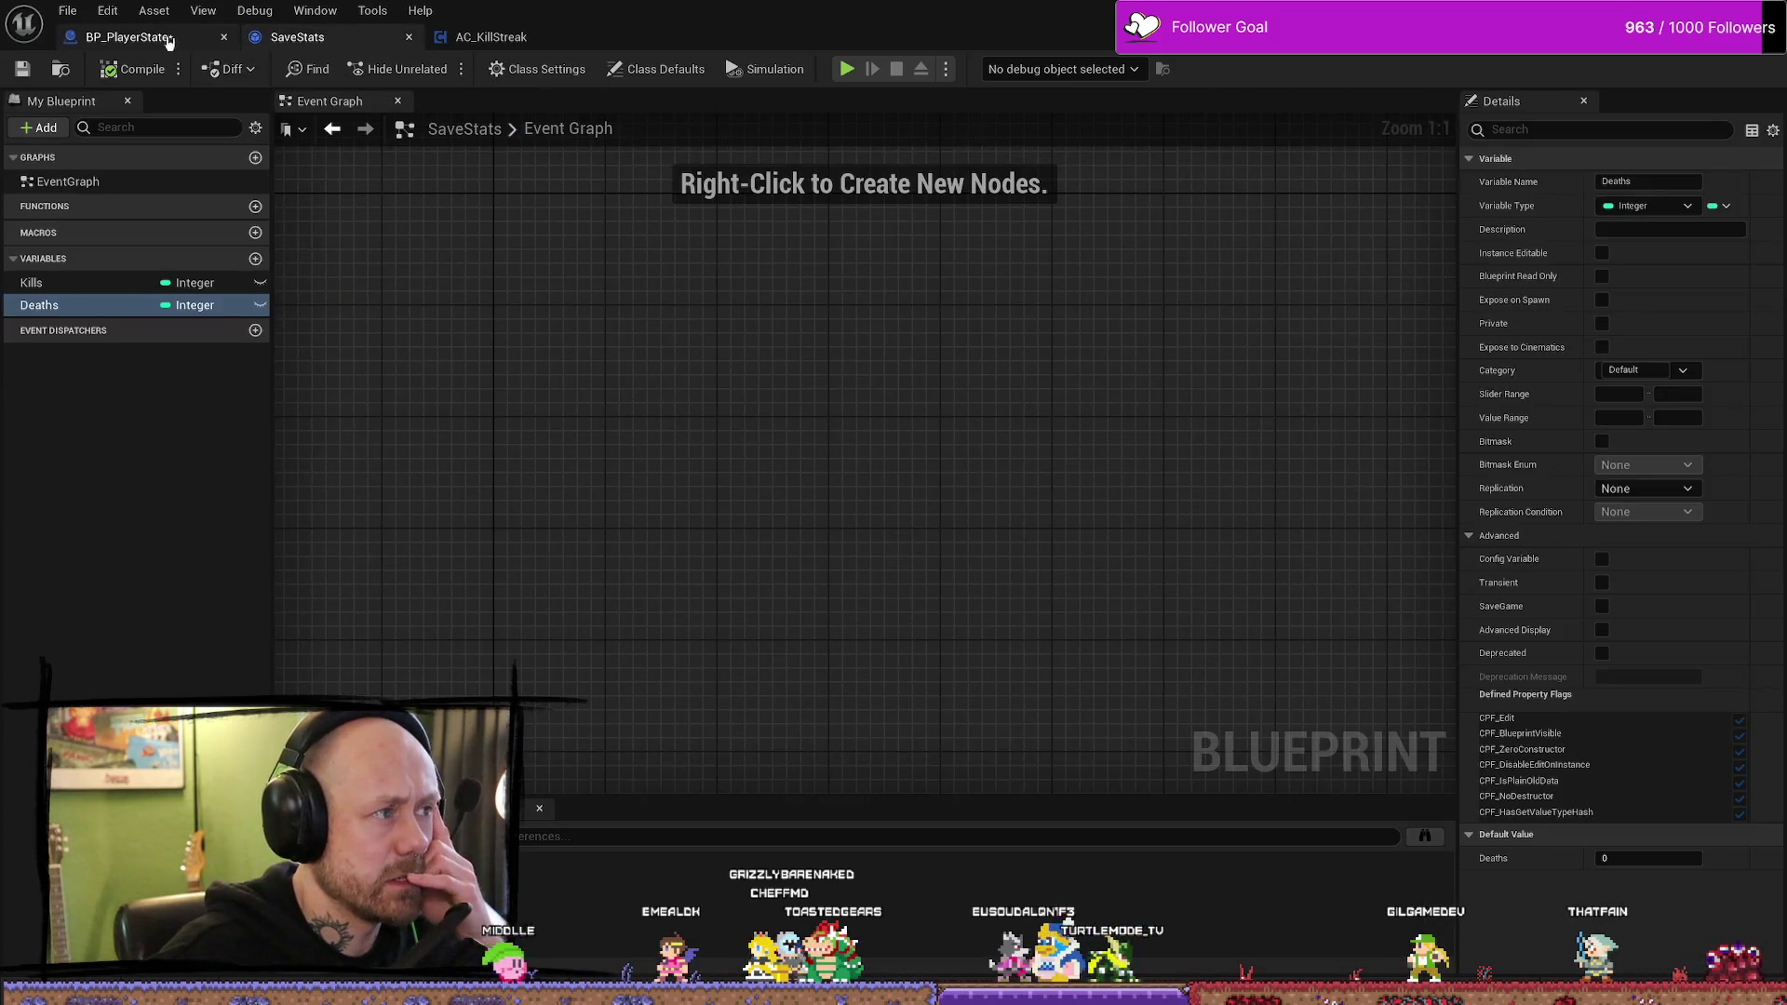
{"action": "left_click", "coordinate": [140, 37]}
{"action": "mouse_move", "coordinate": [1177, 267]}
{"action": "left_mouse_down"}
{"action": "mouse_move", "coordinate": [1228, 240]}
{"action": "mouse_move", "coordinate": [630, 239]}
{"action": "left_mouse_up"}
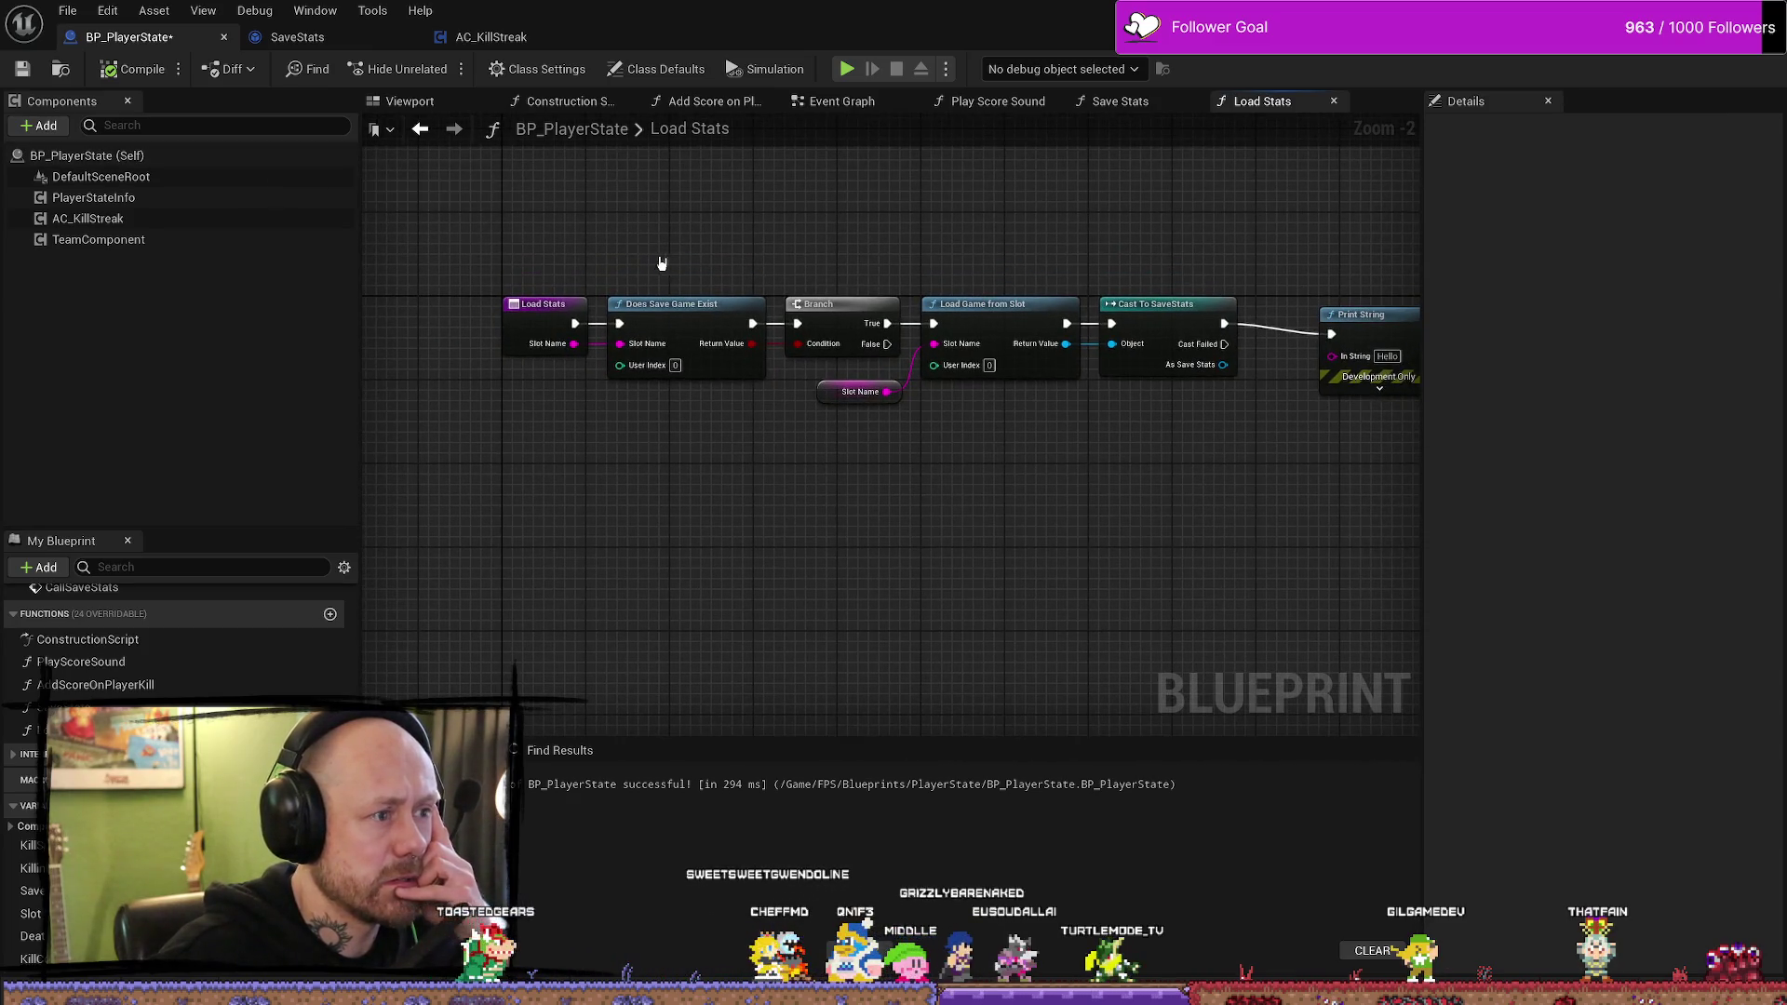
{"action": "mouse_move", "coordinate": [735, 263]}
{"action": "left_mouse_down"}
{"action": "mouse_move", "coordinate": [1147, 257]}
{"action": "mouse_move", "coordinate": [843, 264]}
{"action": "left_mouse_up"}
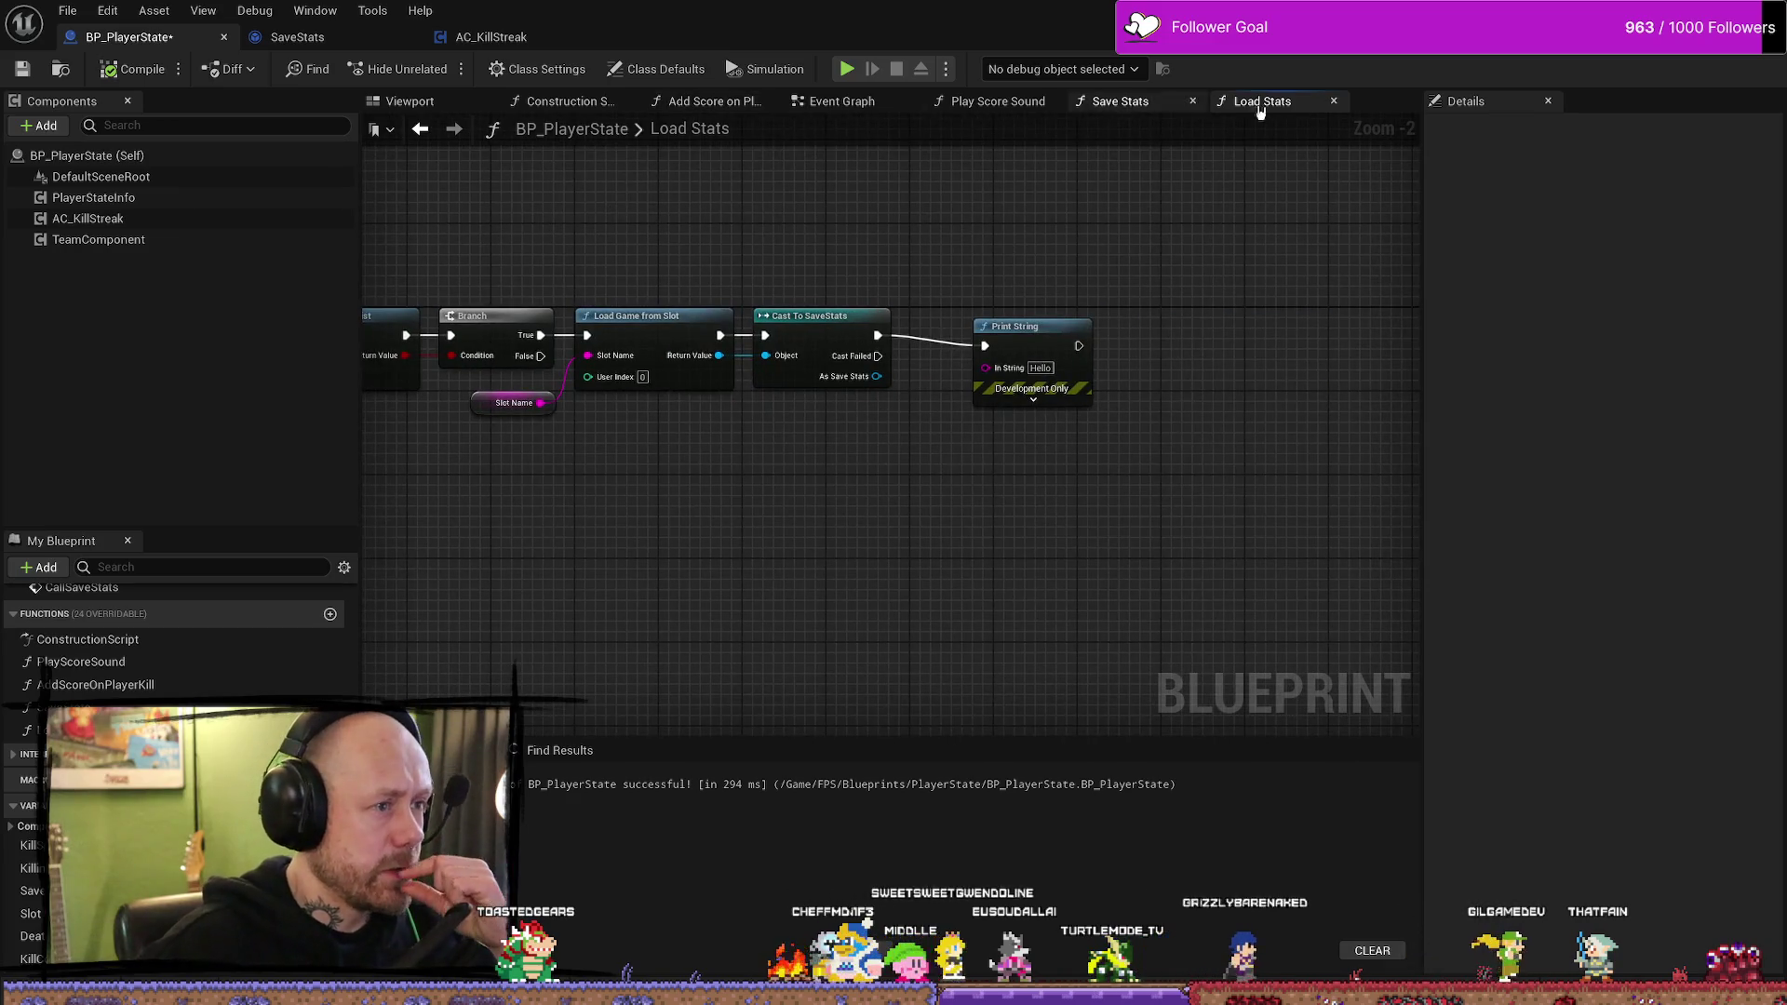
- Glance at Save Stats and Play Score Sound, ending on the Event Graph
{"action": "left_click", "coordinate": [1129, 110]}
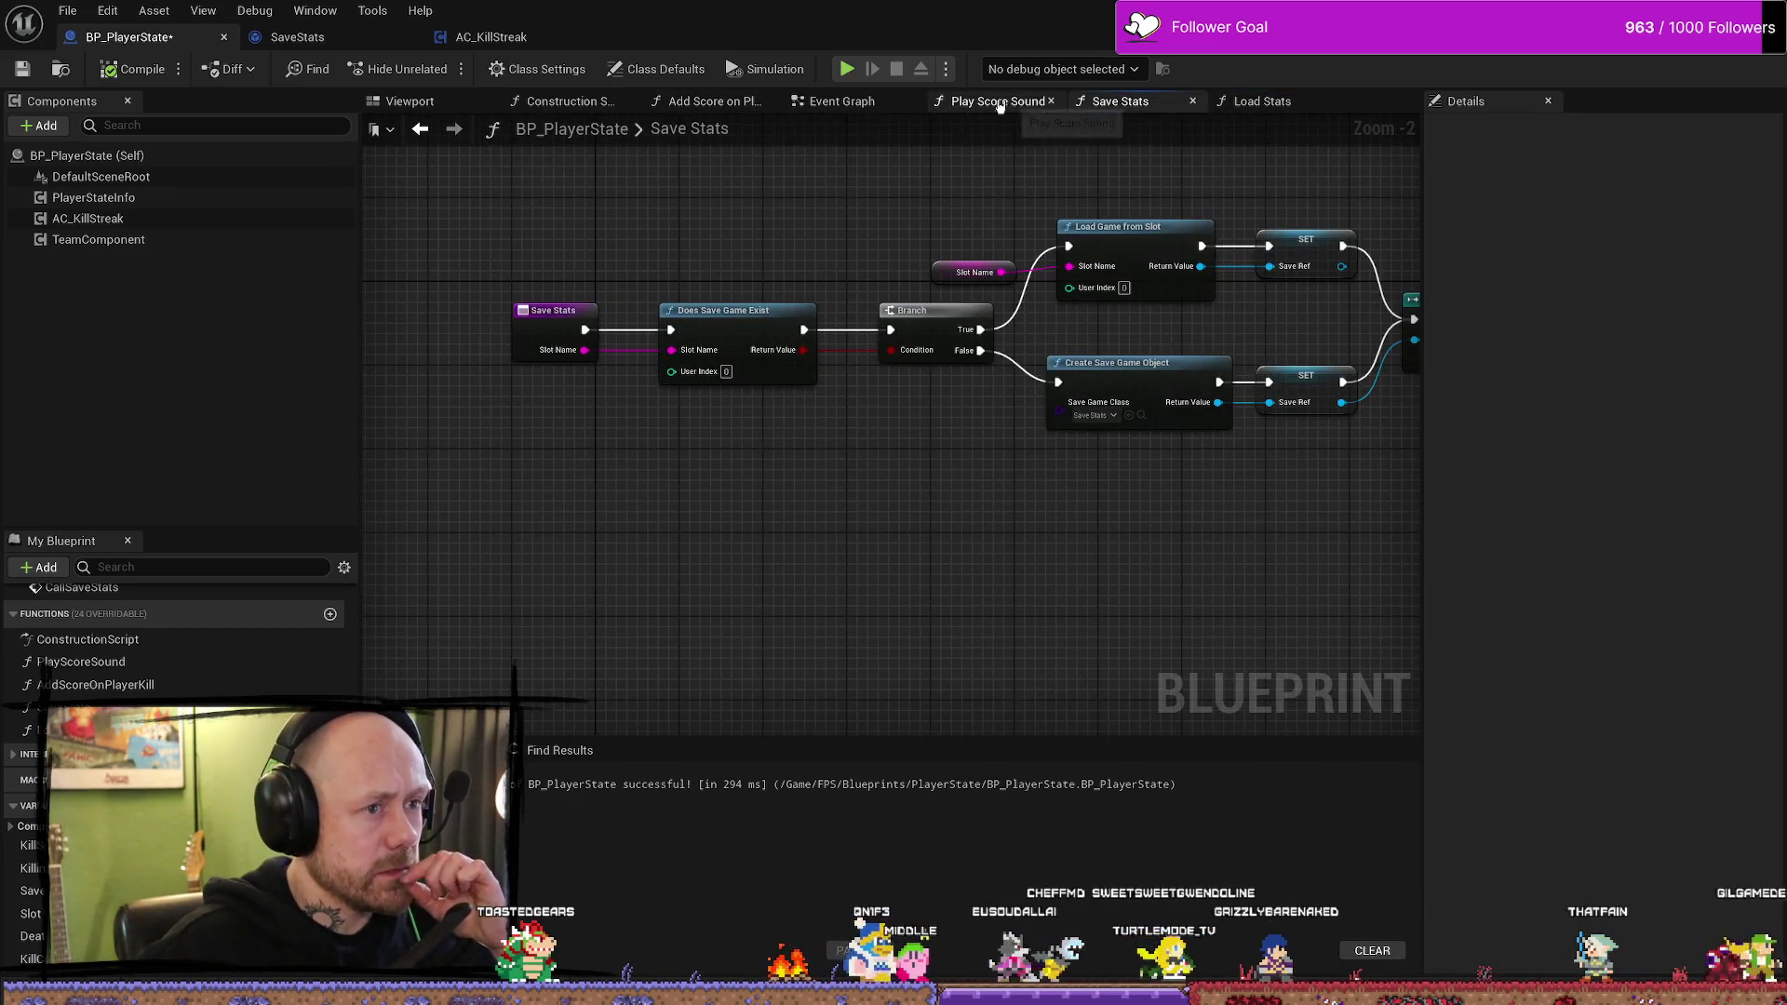
{"action": "left_click", "coordinate": [994, 105]}
{"action": "left_click", "coordinate": [854, 108]}
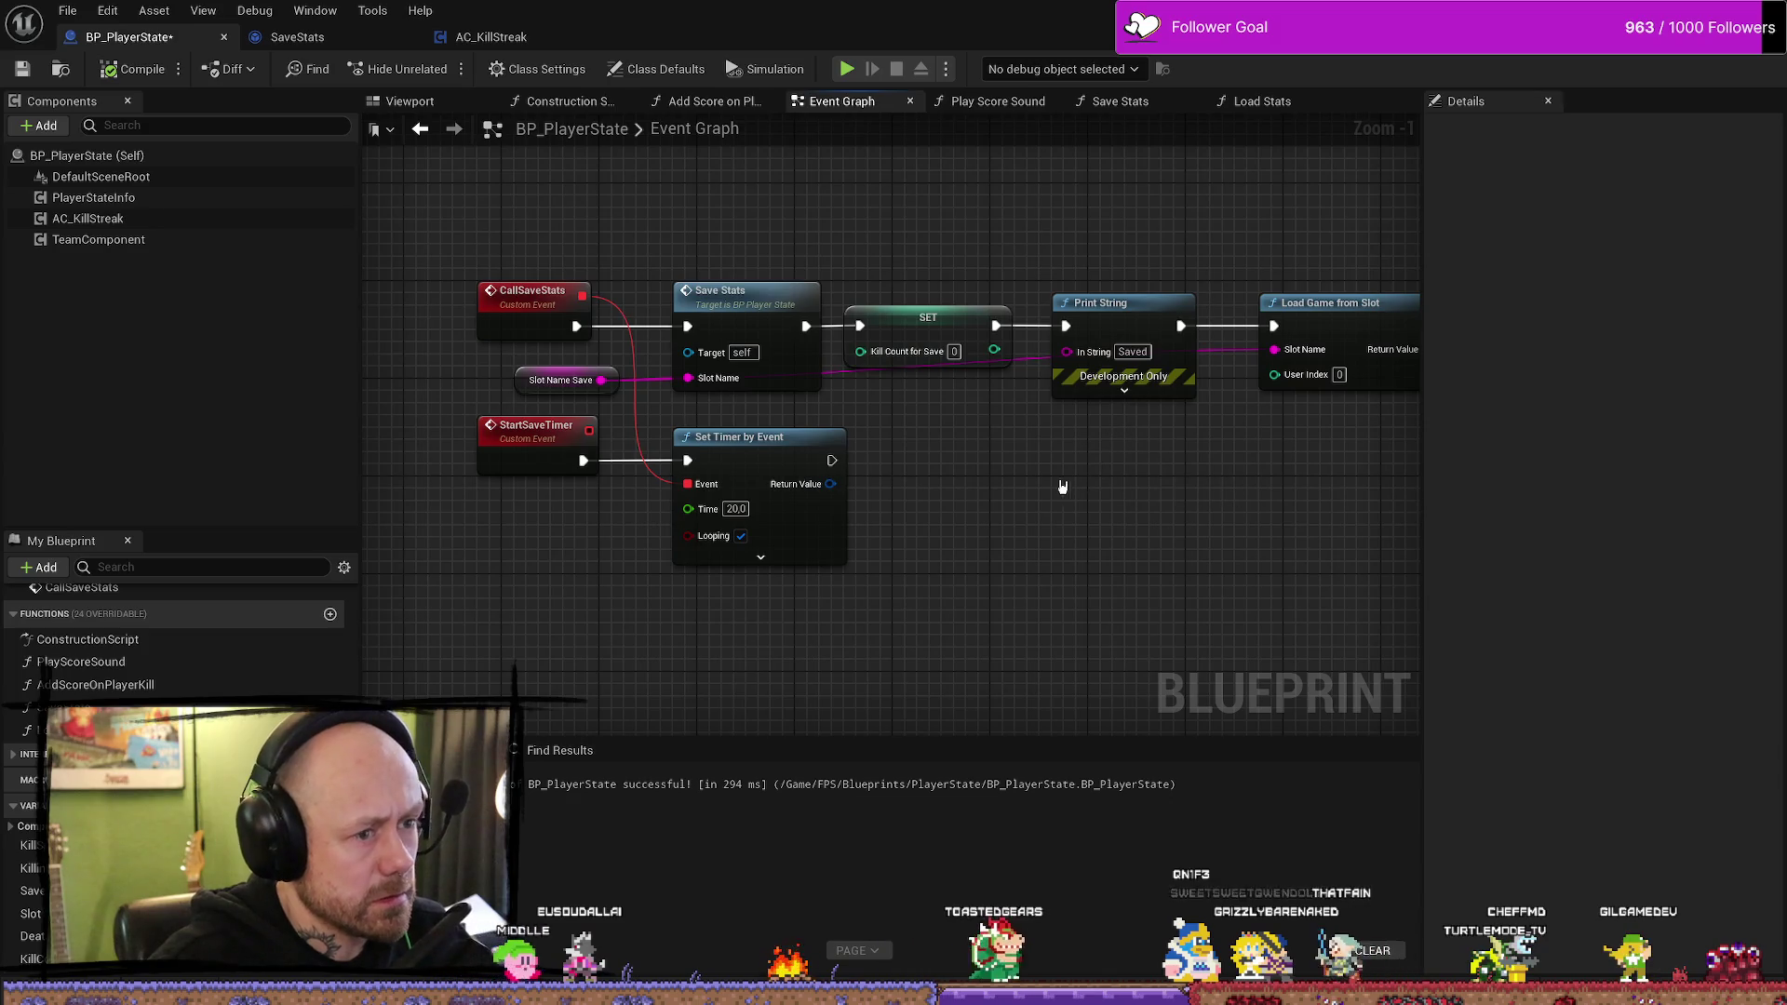
- Delete Call Save Stats from Begin Play and wire Set Player Name directly into Start Save Timer
{"action": "scroll", "coordinate": [1061, 484], "scroll_direction": "down", "scroll_amount": 4}
{"action": "scroll", "coordinate": [621, 379], "scroll_direction": "up", "scroll_amount": 3}
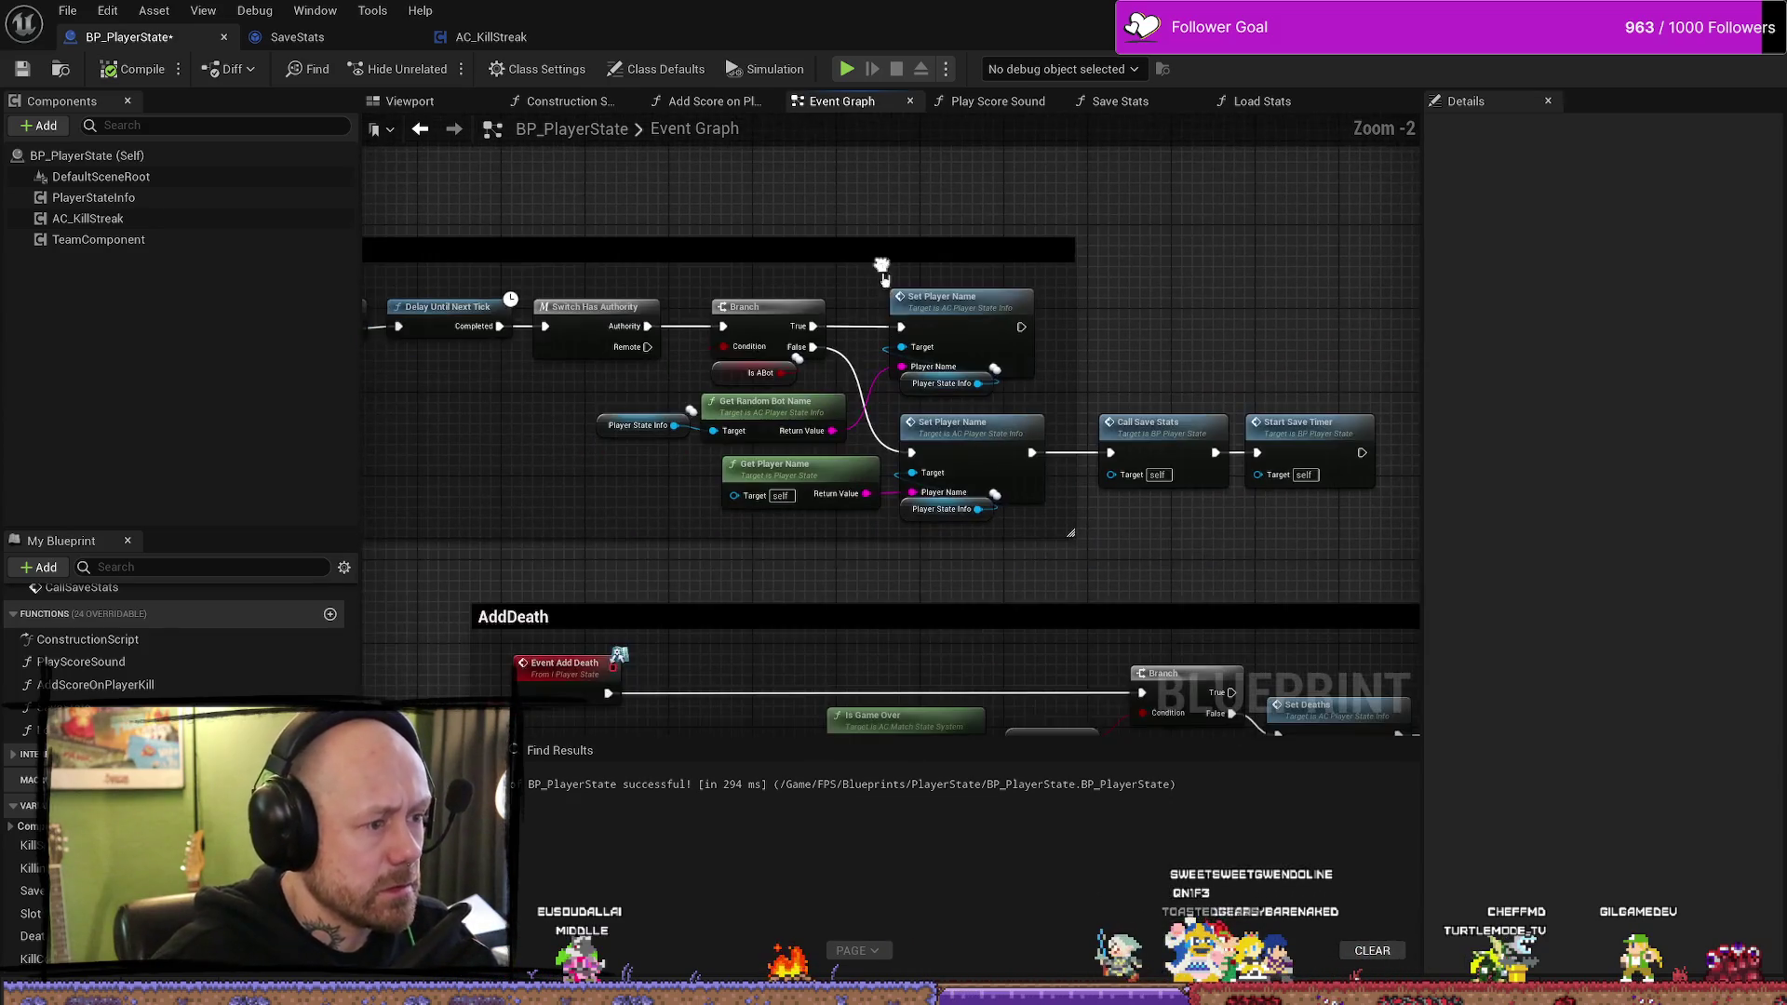
{"action": "left_click", "coordinate": [1155, 470]}
{"action": "key", "text": "Delete"}
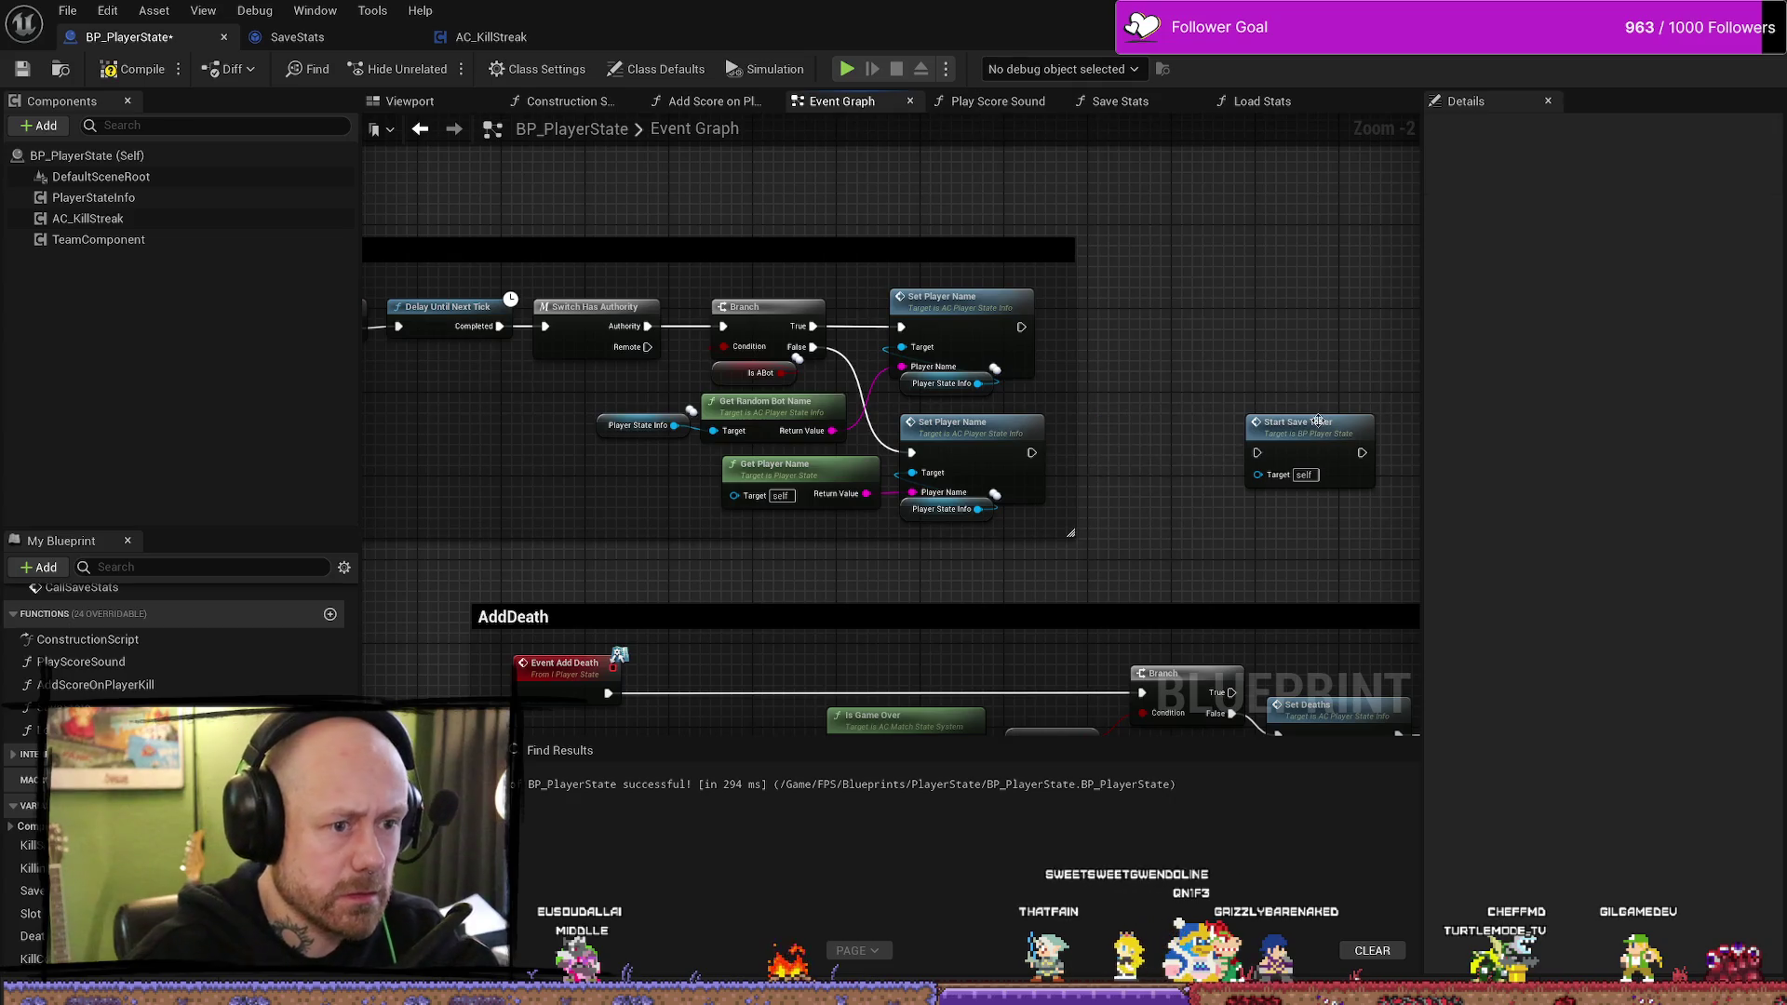
{"action": "left_click_drag", "start_coordinate": [1303, 423], "coordinate": [1219, 424]}
{"action": "mouse_move", "coordinate": [1031, 453]}
{"action": "left_mouse_down"}
{"action": "mouse_move", "coordinate": [1172, 454]}
{"action": "mouse_move", "coordinate": [1138, 426]}
{"action": "left_mouse_up"}
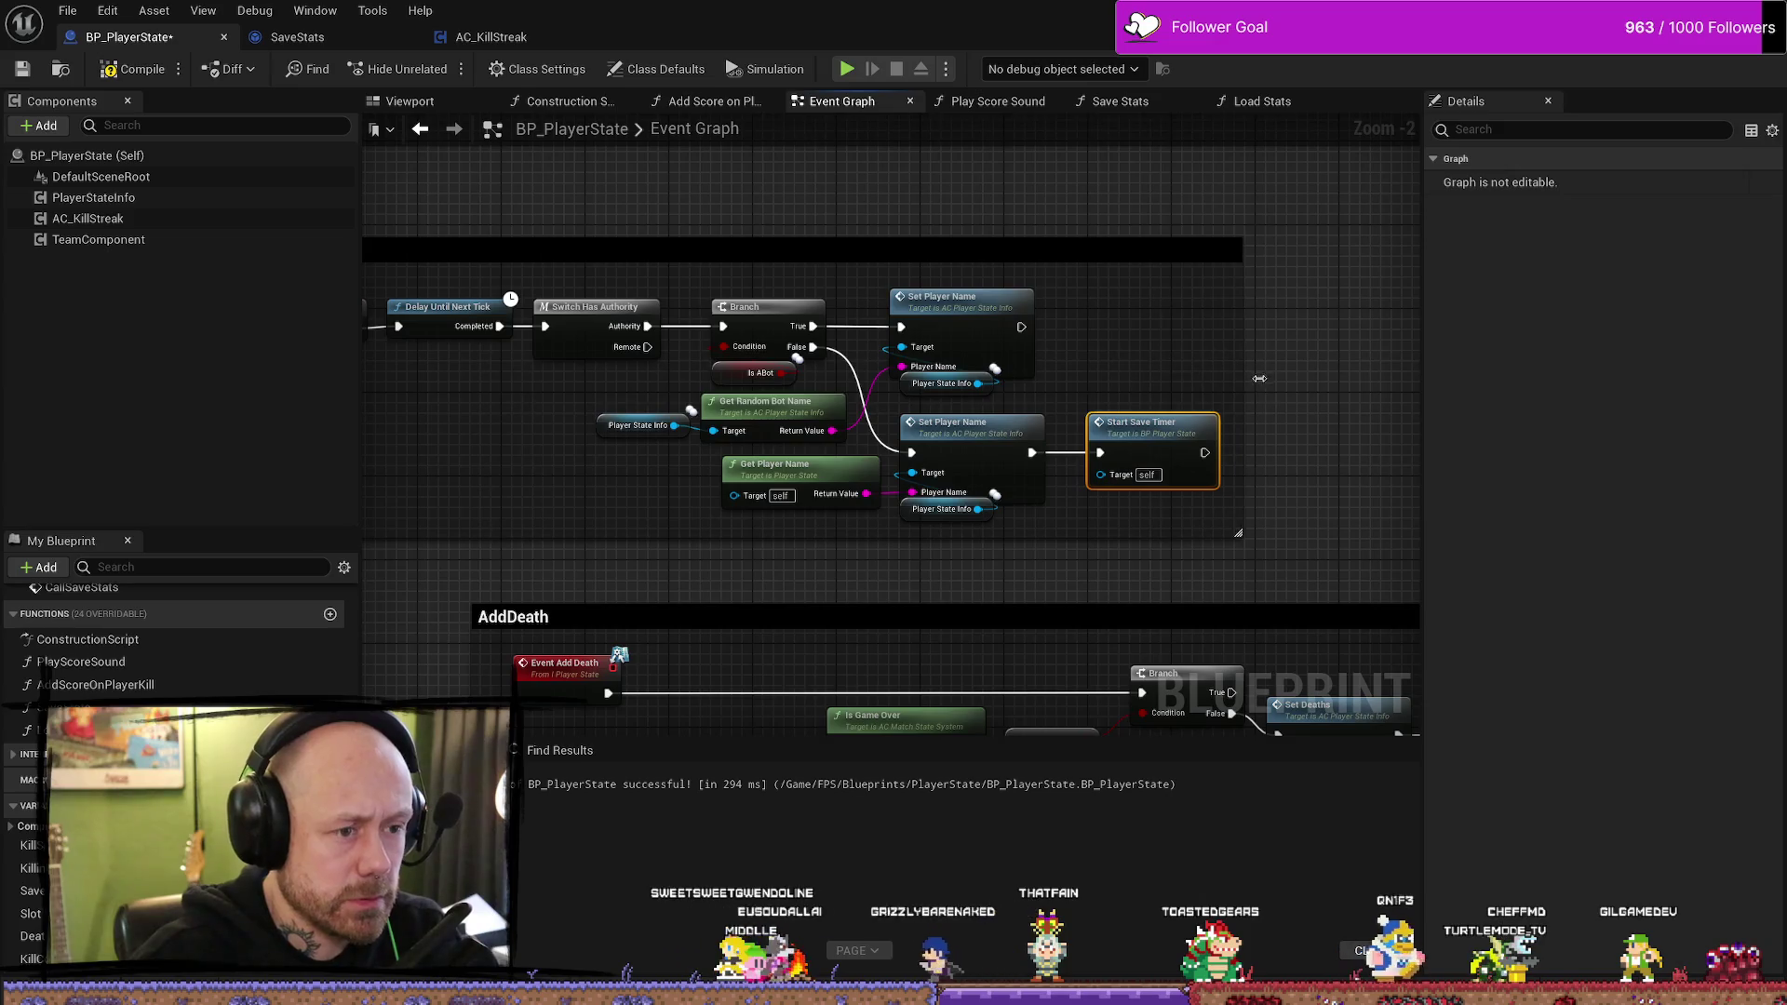
- Compile and save BP_PlayerState, then return to the level editor
{"action": "left_click", "coordinate": [131, 68]}
{"action": "left_click", "coordinate": [23, 68]}
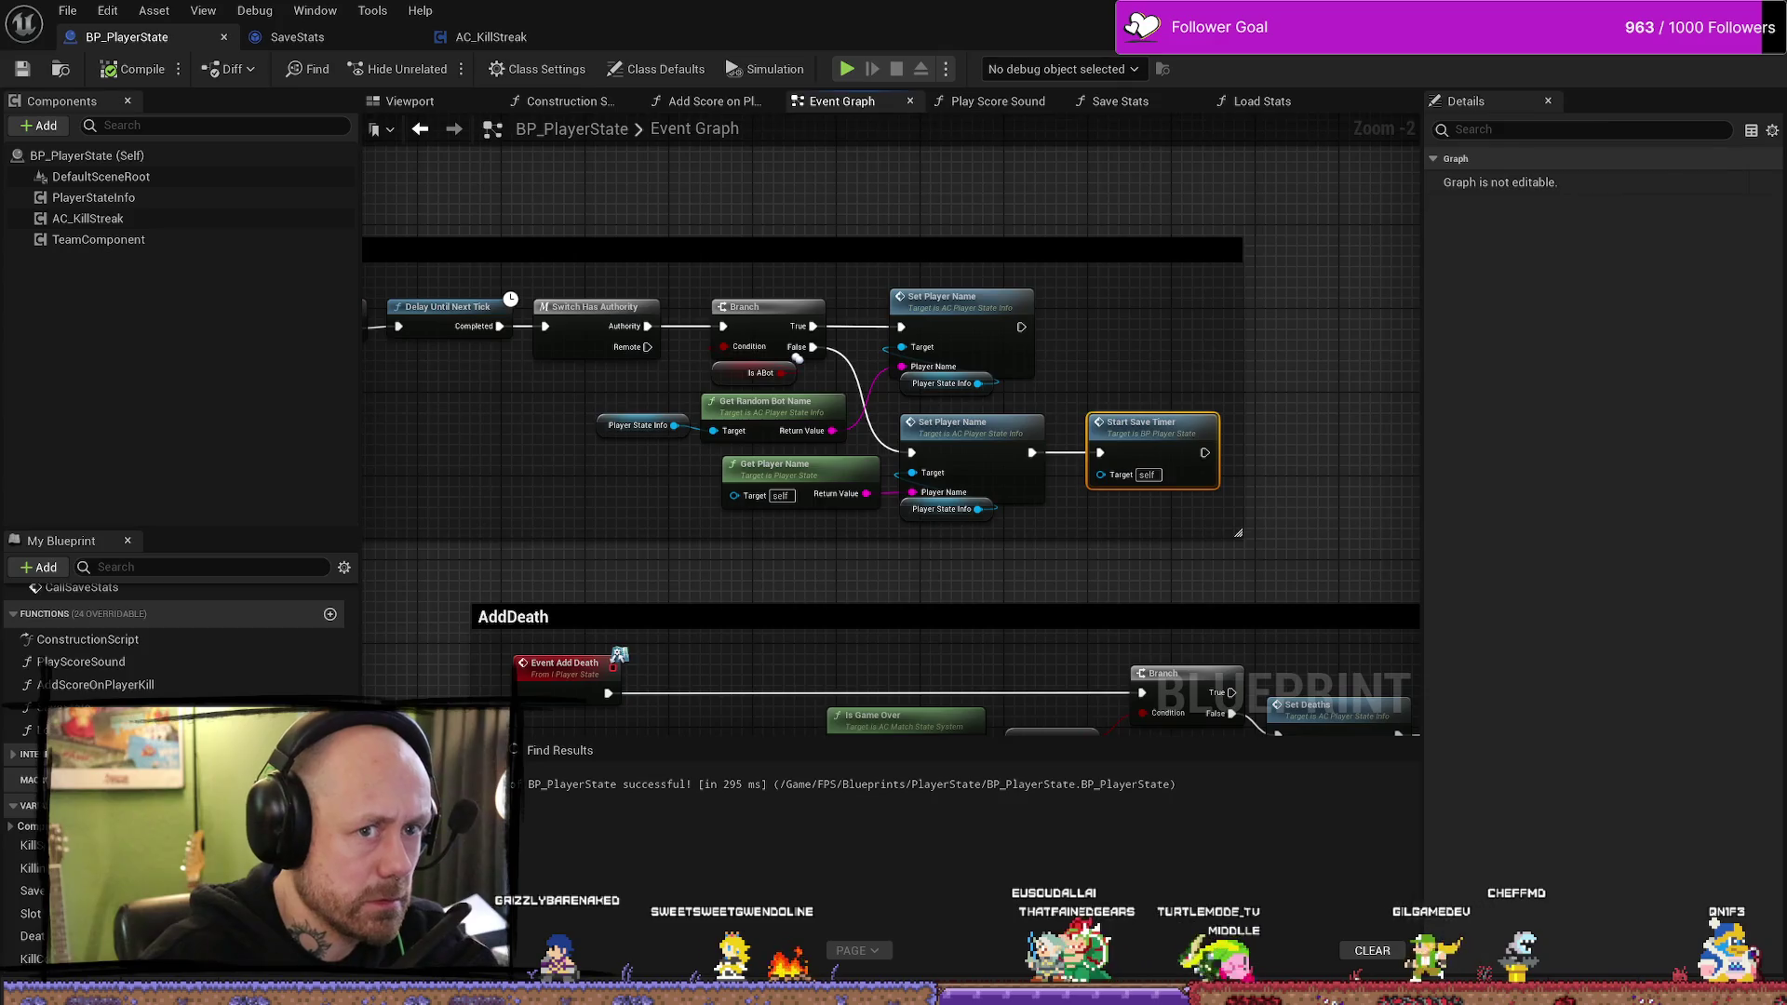
{"action": "key", "text": "alt+Tab"}
{"action": "key", "text": "ctrl+space"}
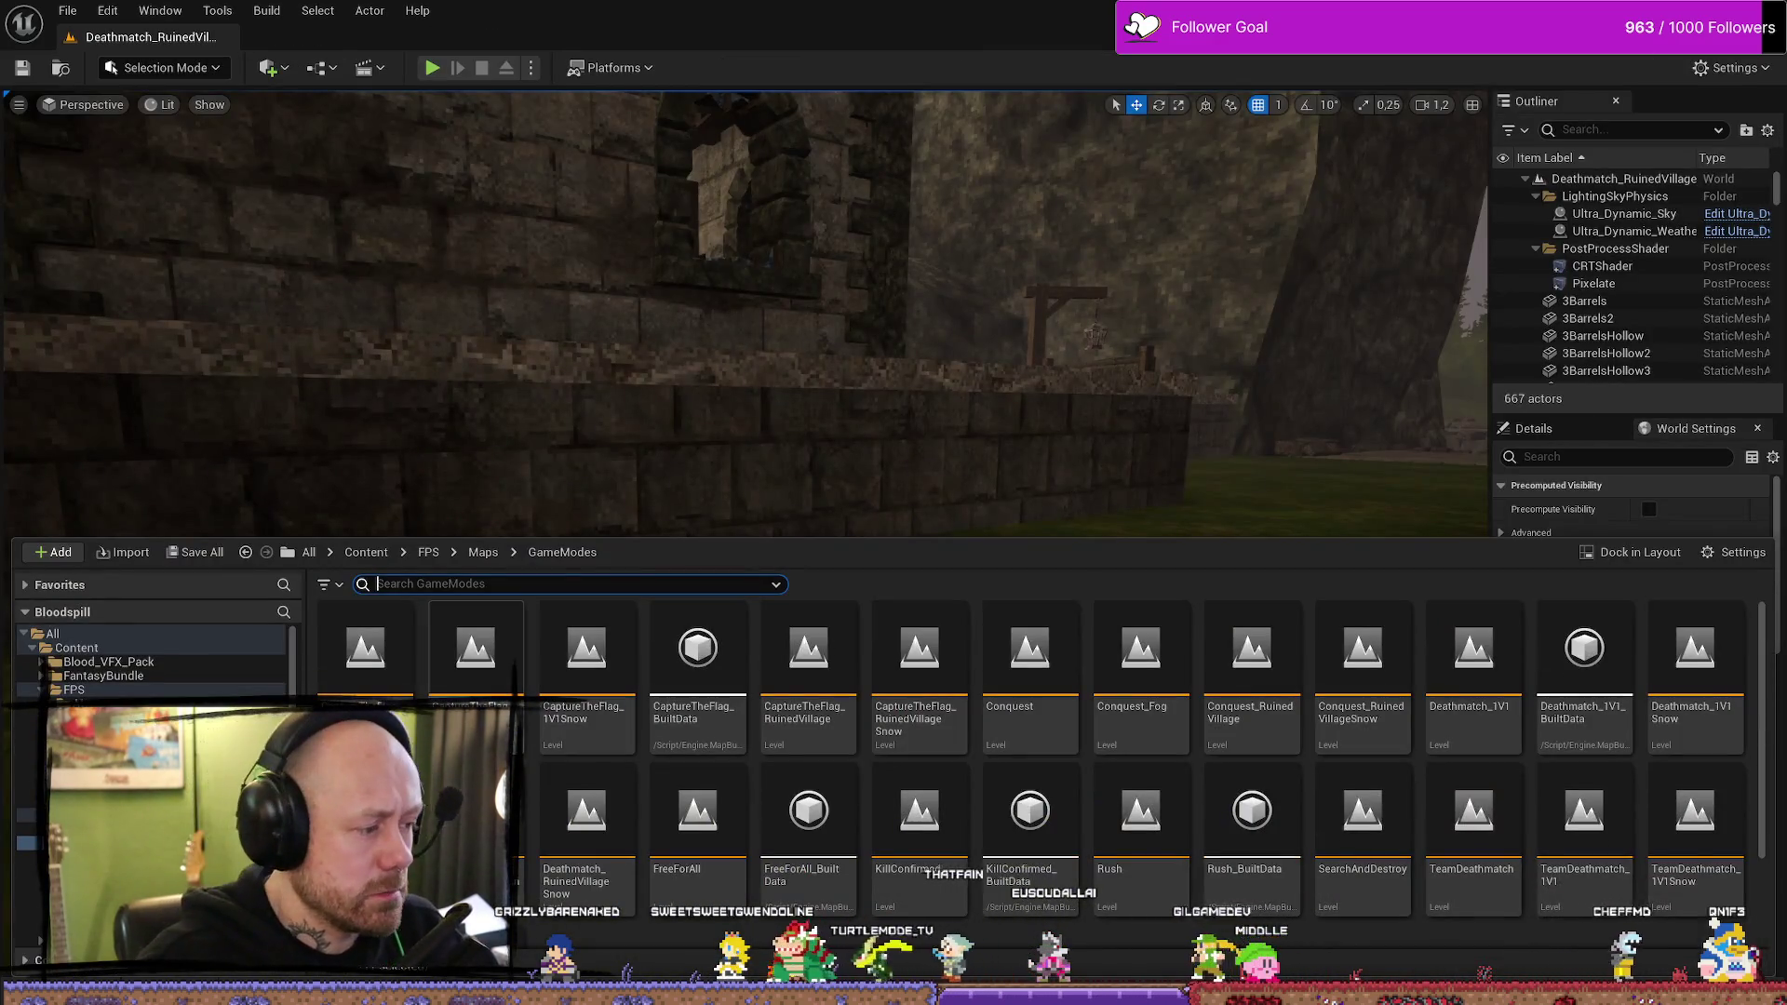
{"action": "left_click", "coordinate": [855, 366]}
{"action": "key", "text": "alt+p"}
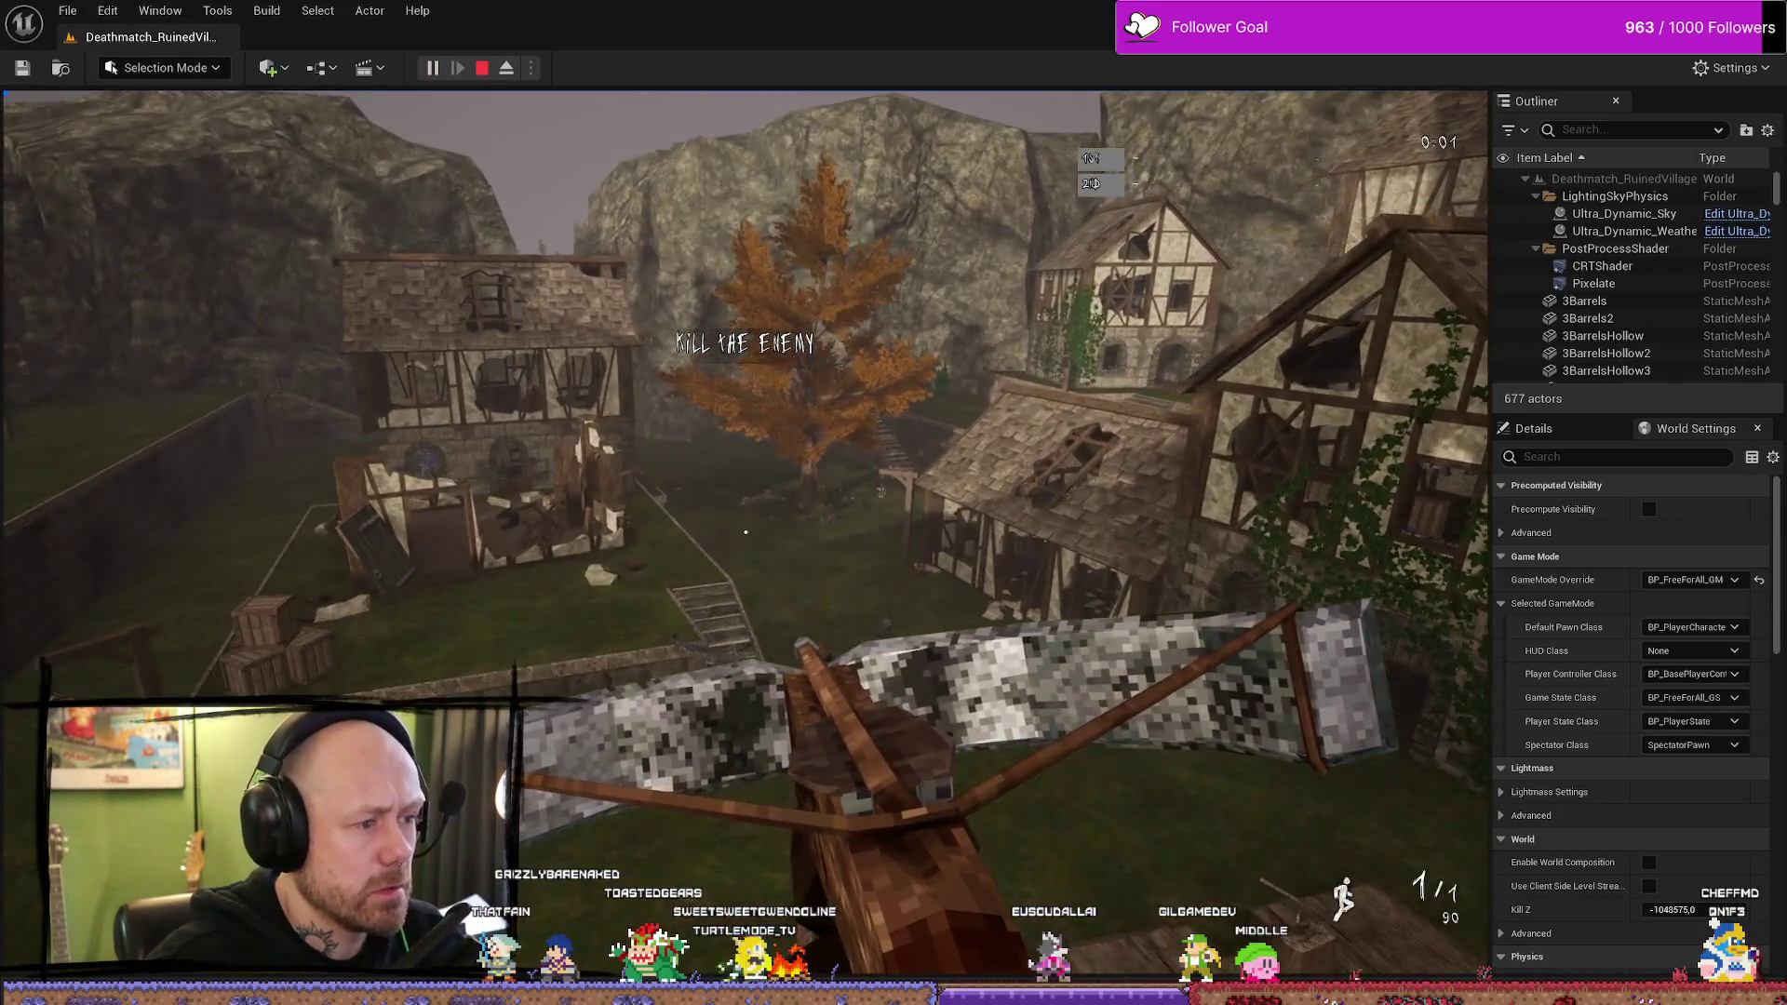
{"action": "key", "text": "Escape"}
{"action": "key", "text": "ctrl+space"}
{"action": "key", "text": "ctrl+space"}
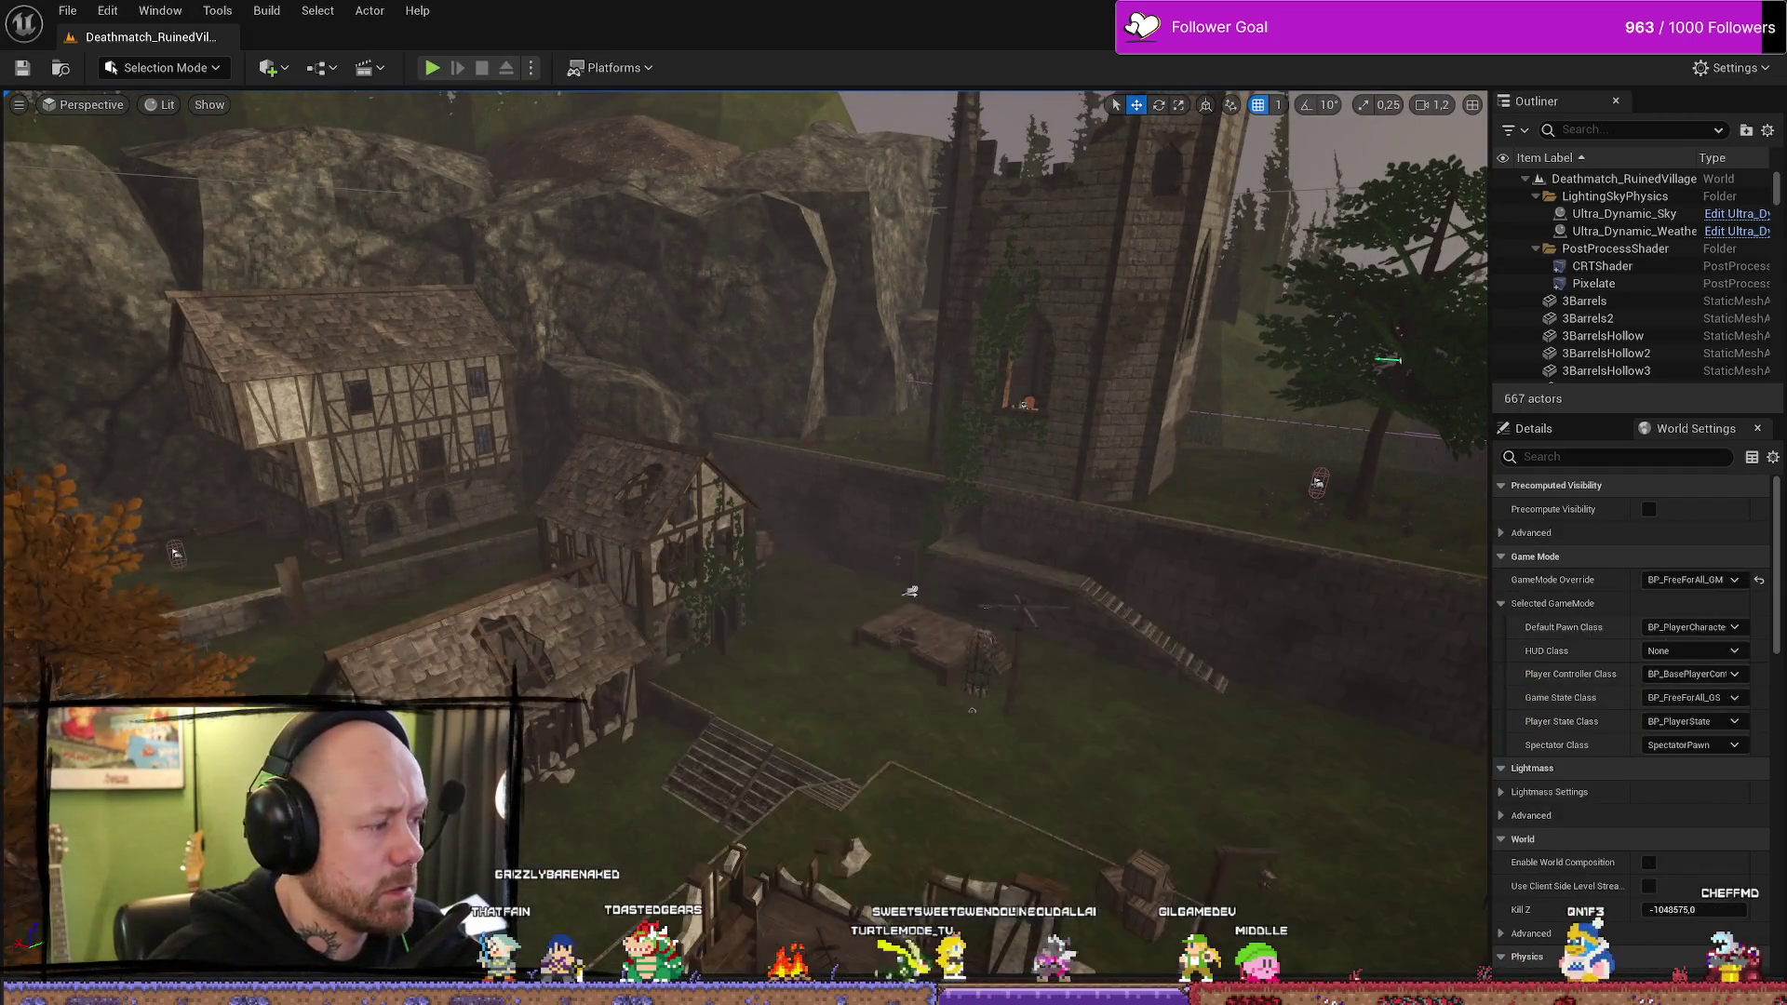
{"action": "key", "text": "alt+Tab"}
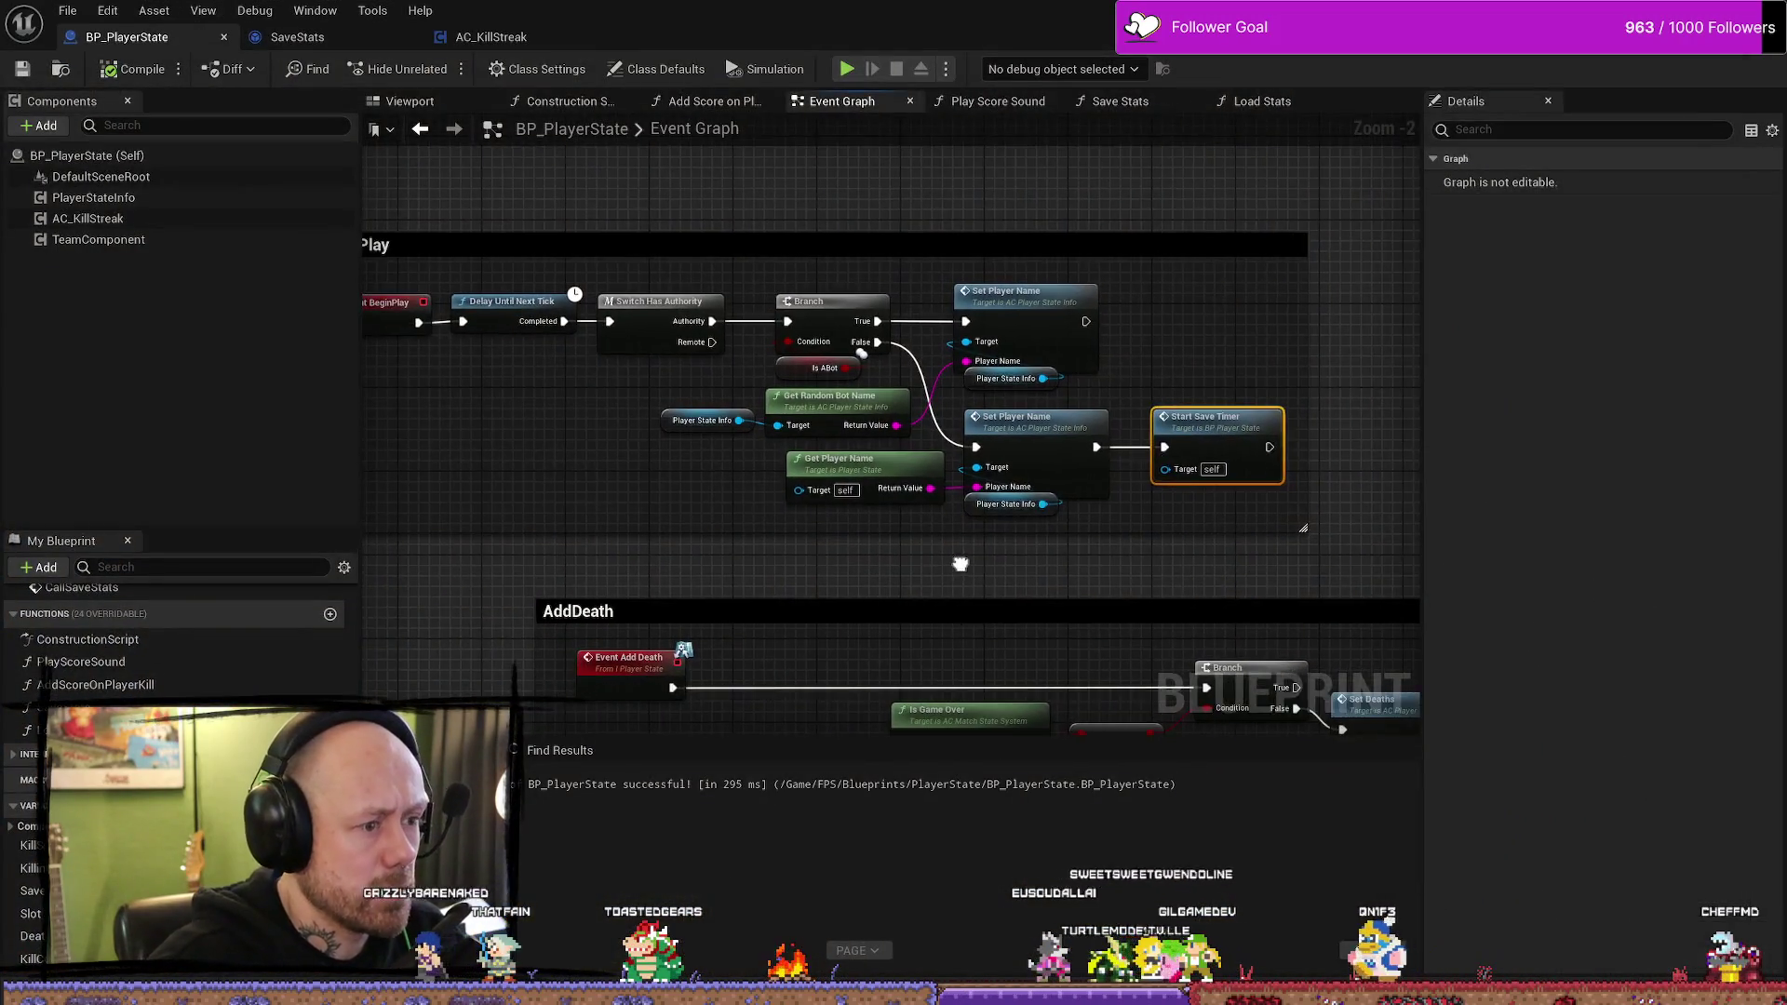
{"action": "left_click_drag", "start_coordinate": [957, 586], "coordinate": [1089, 563]}
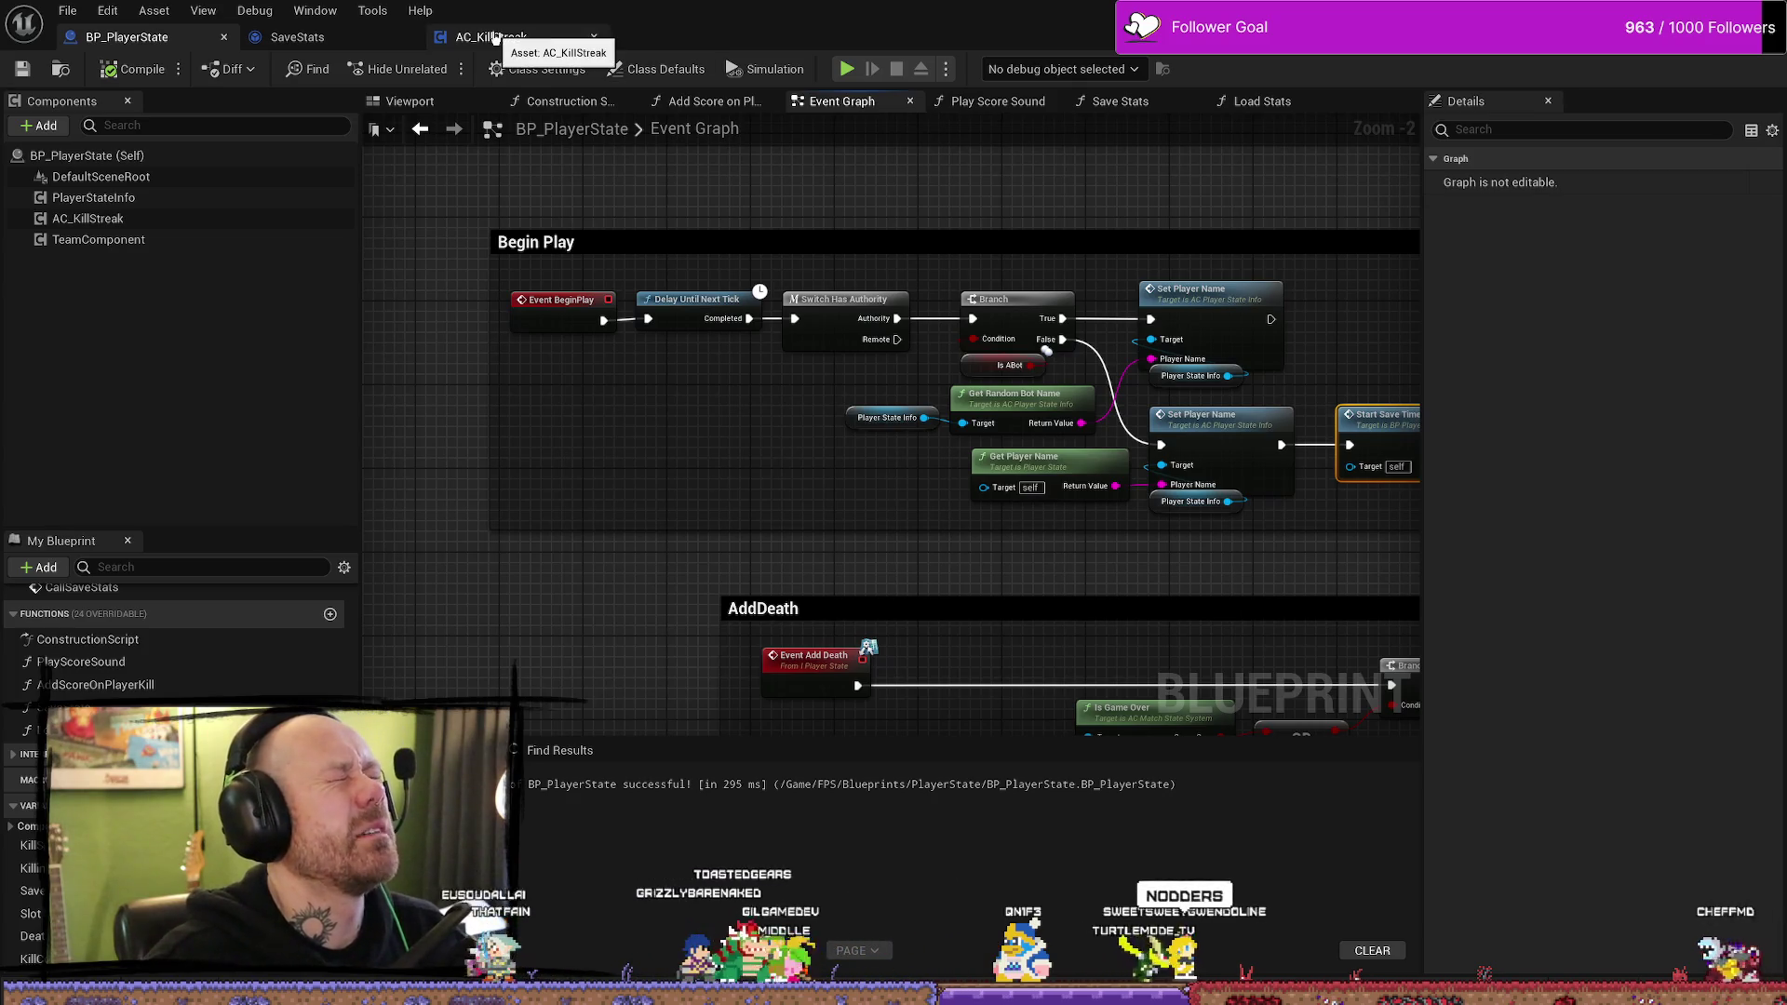
{"action": "key", "text": "alt+Tab"}
{"action": "key", "text": "ctrl+space"}
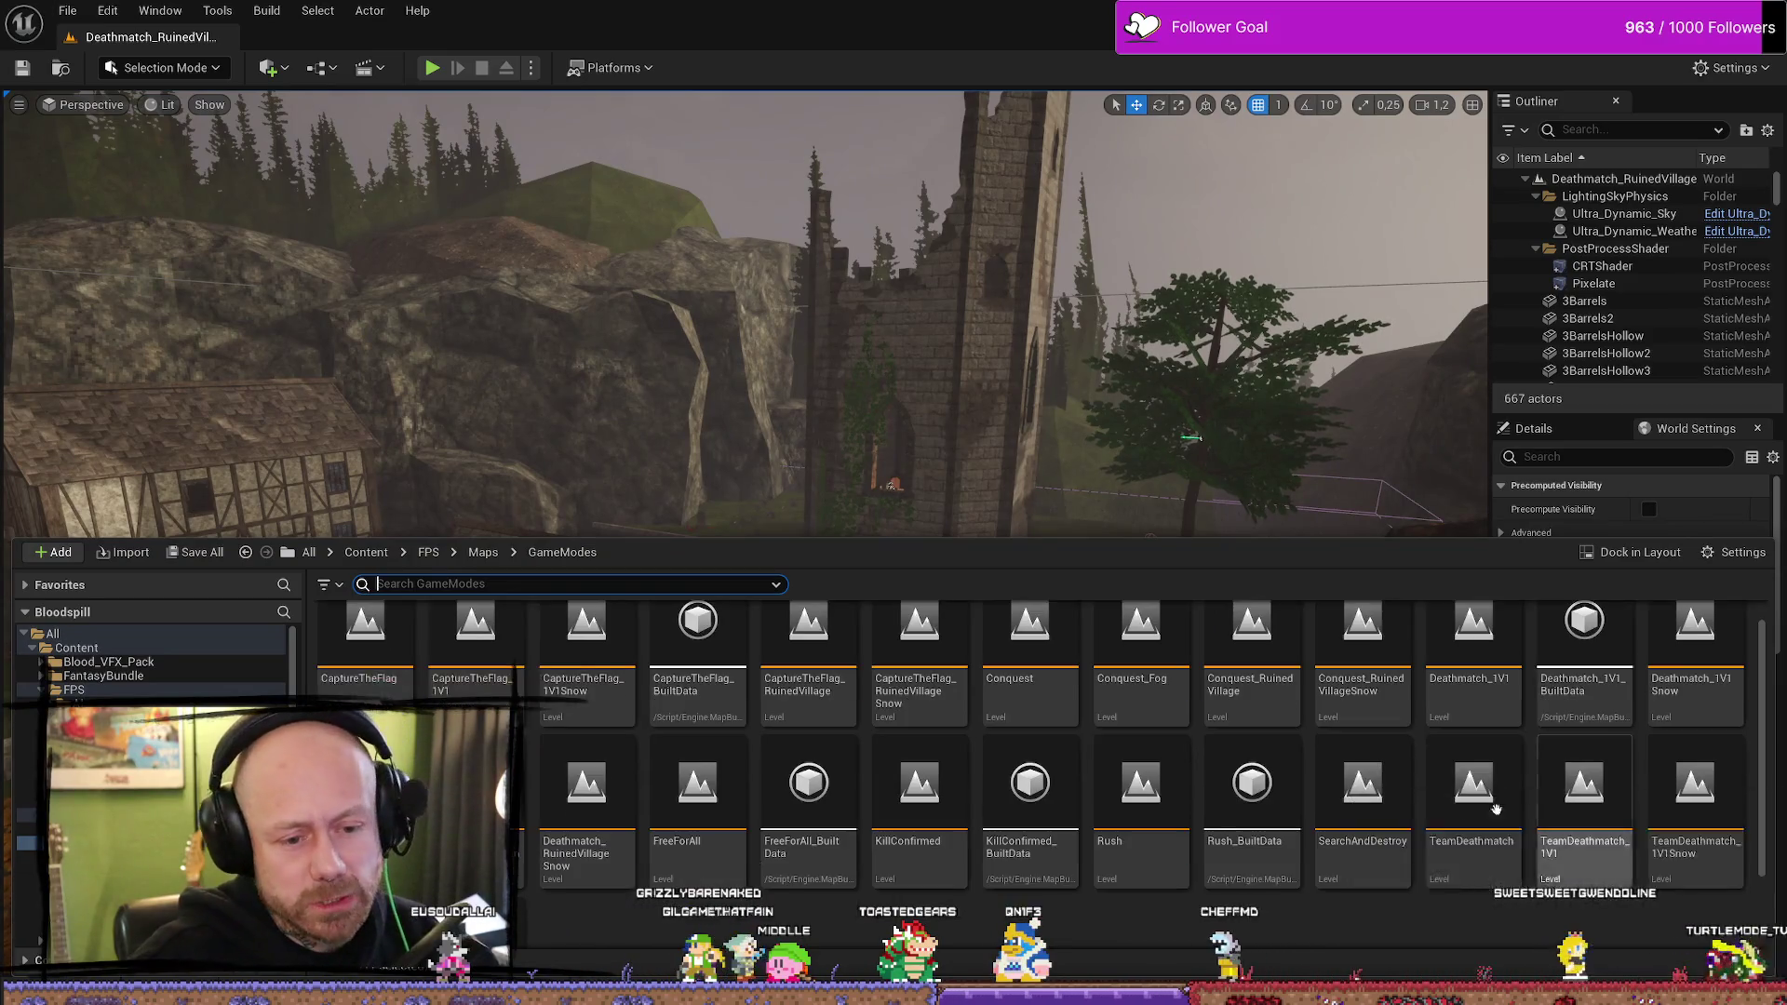
- Open the MainMenu level from Maps > Menus and run a brief play-test of it
{"action": "left_click", "coordinate": [483, 552]}
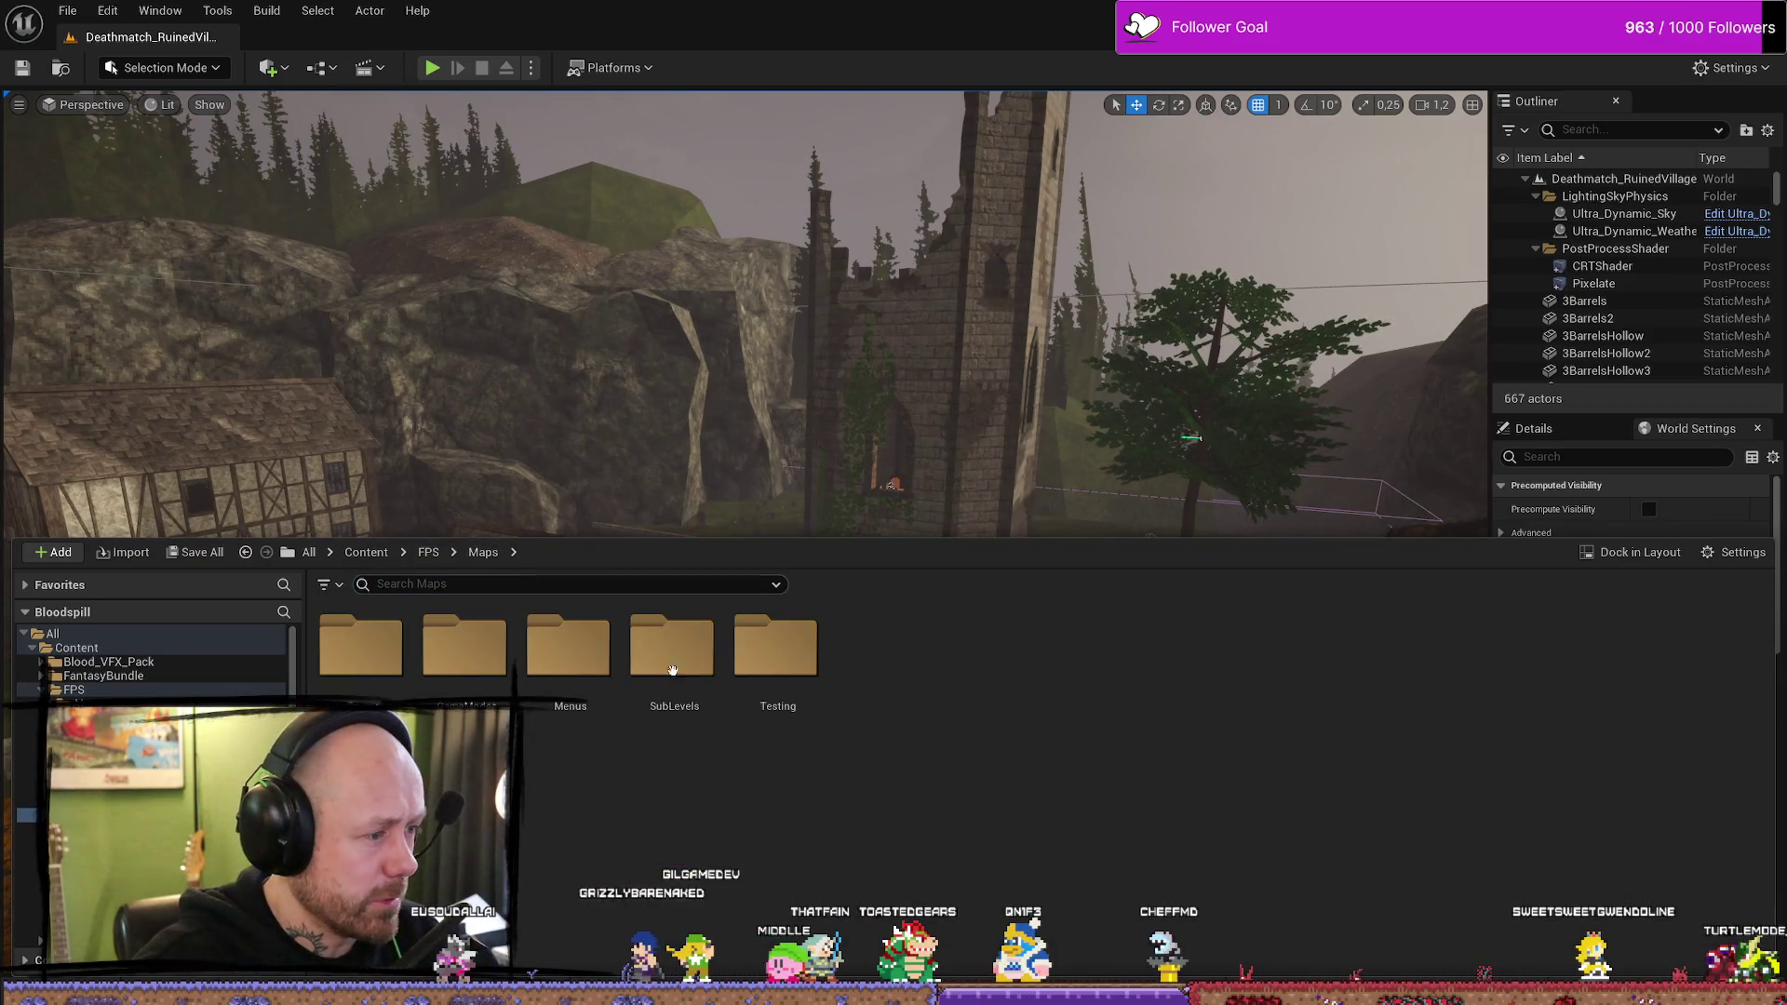
{"action": "double_click", "coordinate": [575, 646]}
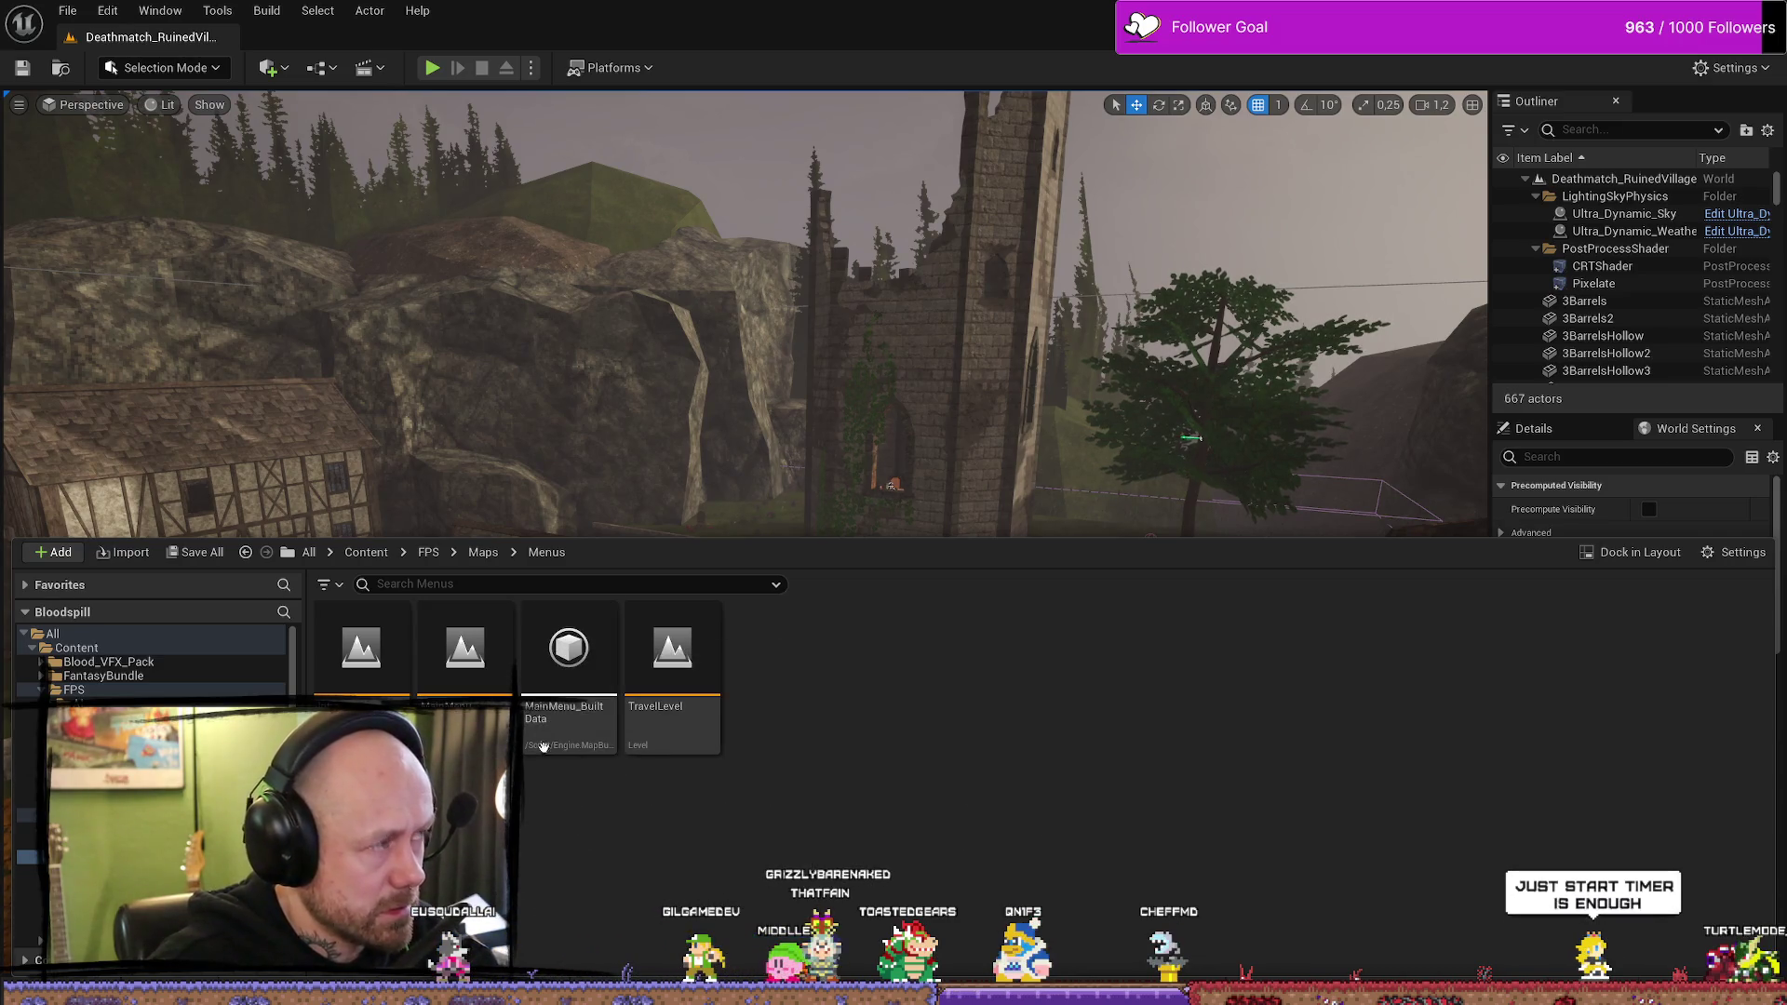
{"action": "double_click", "coordinate": [487, 672]}
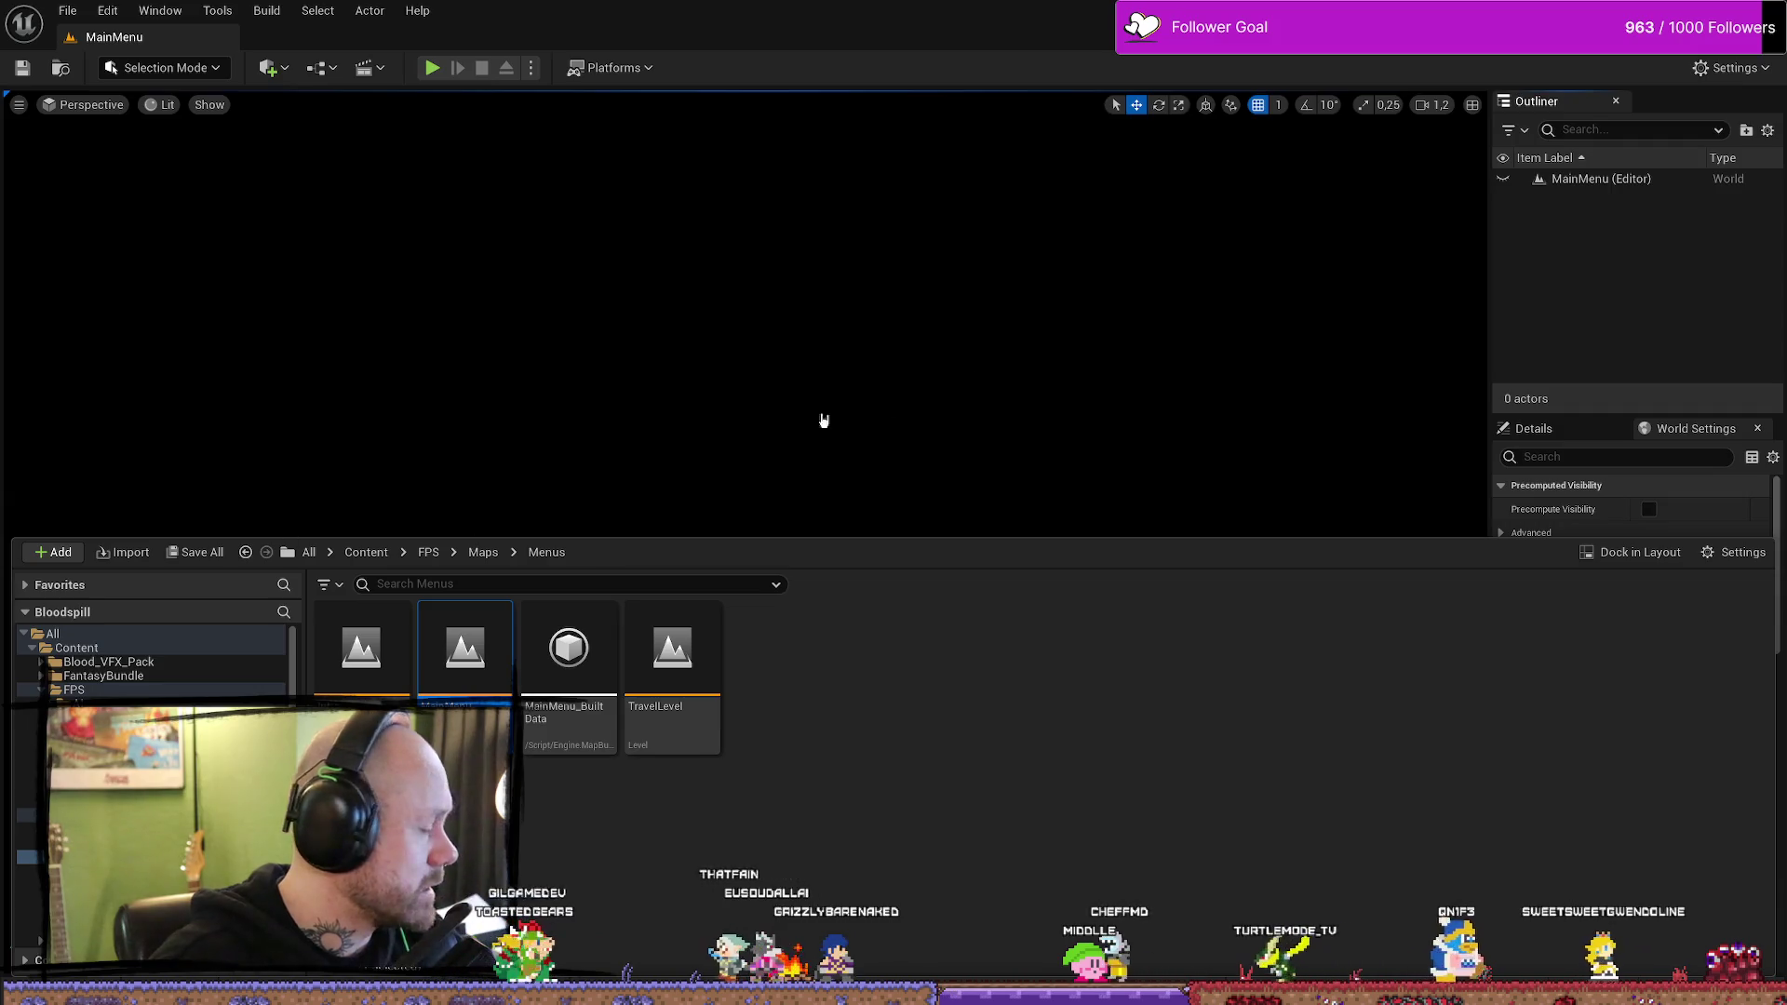
{"action": "left_click", "coordinate": [432, 67]}
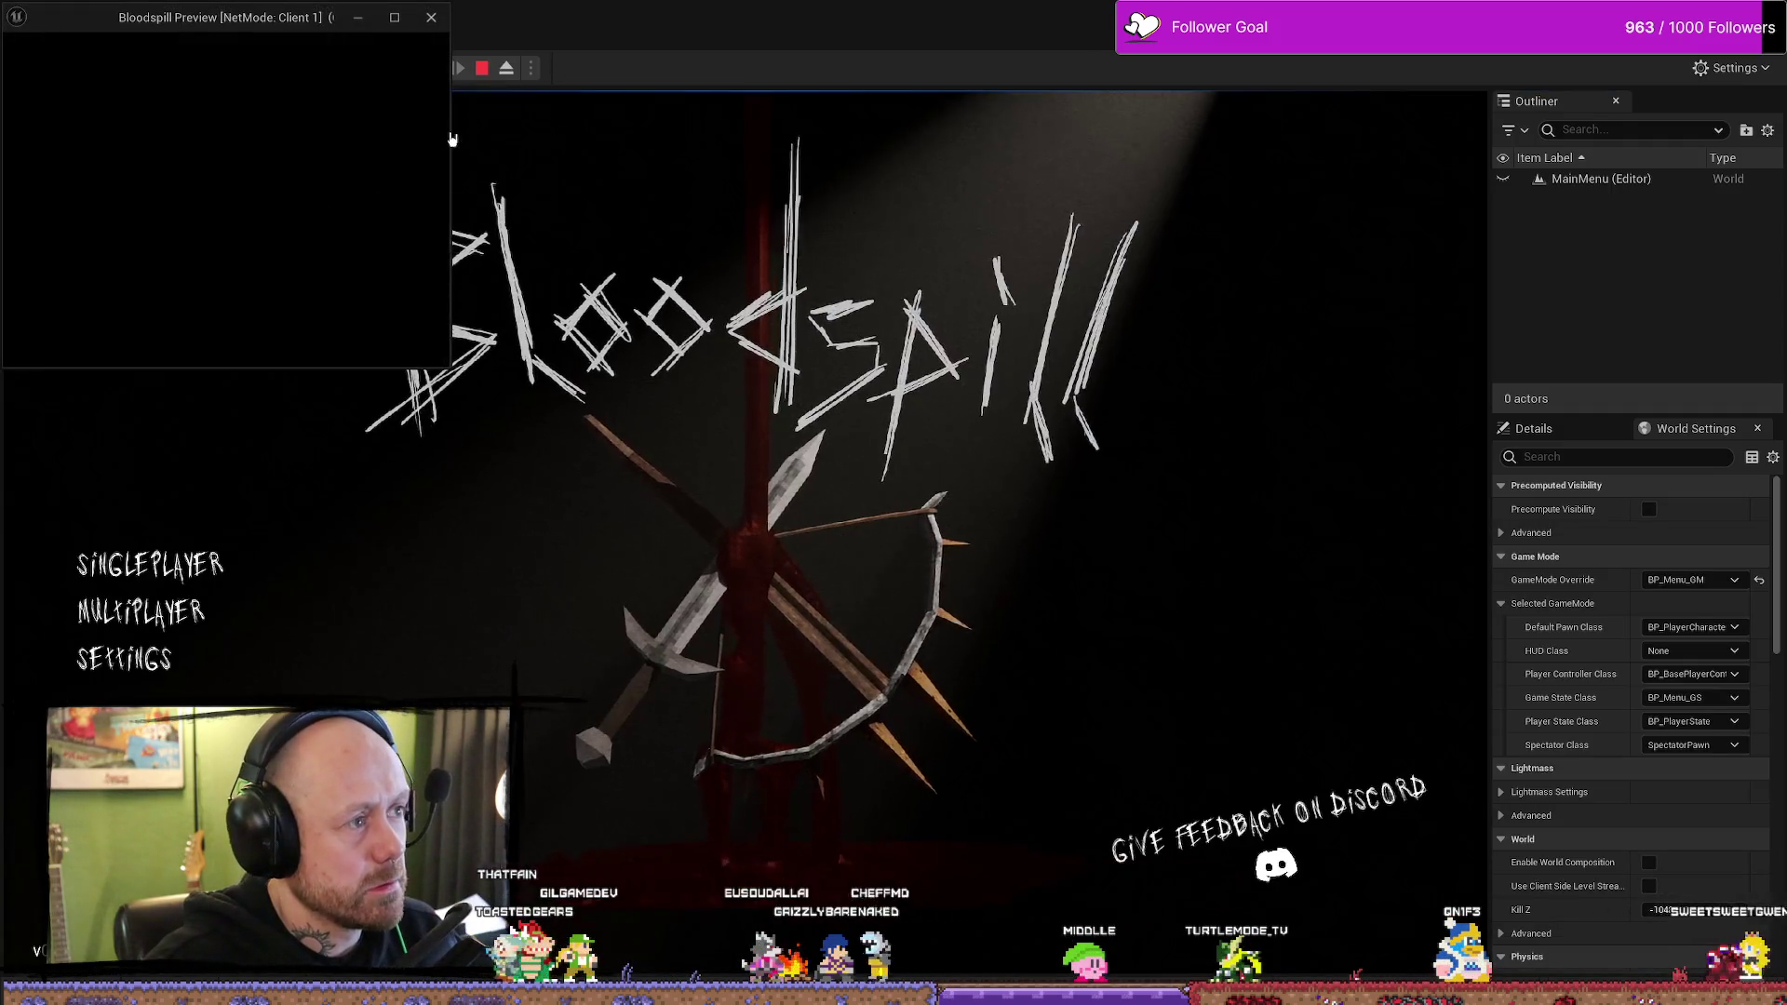
{"action": "left_click", "coordinate": [432, 19]}
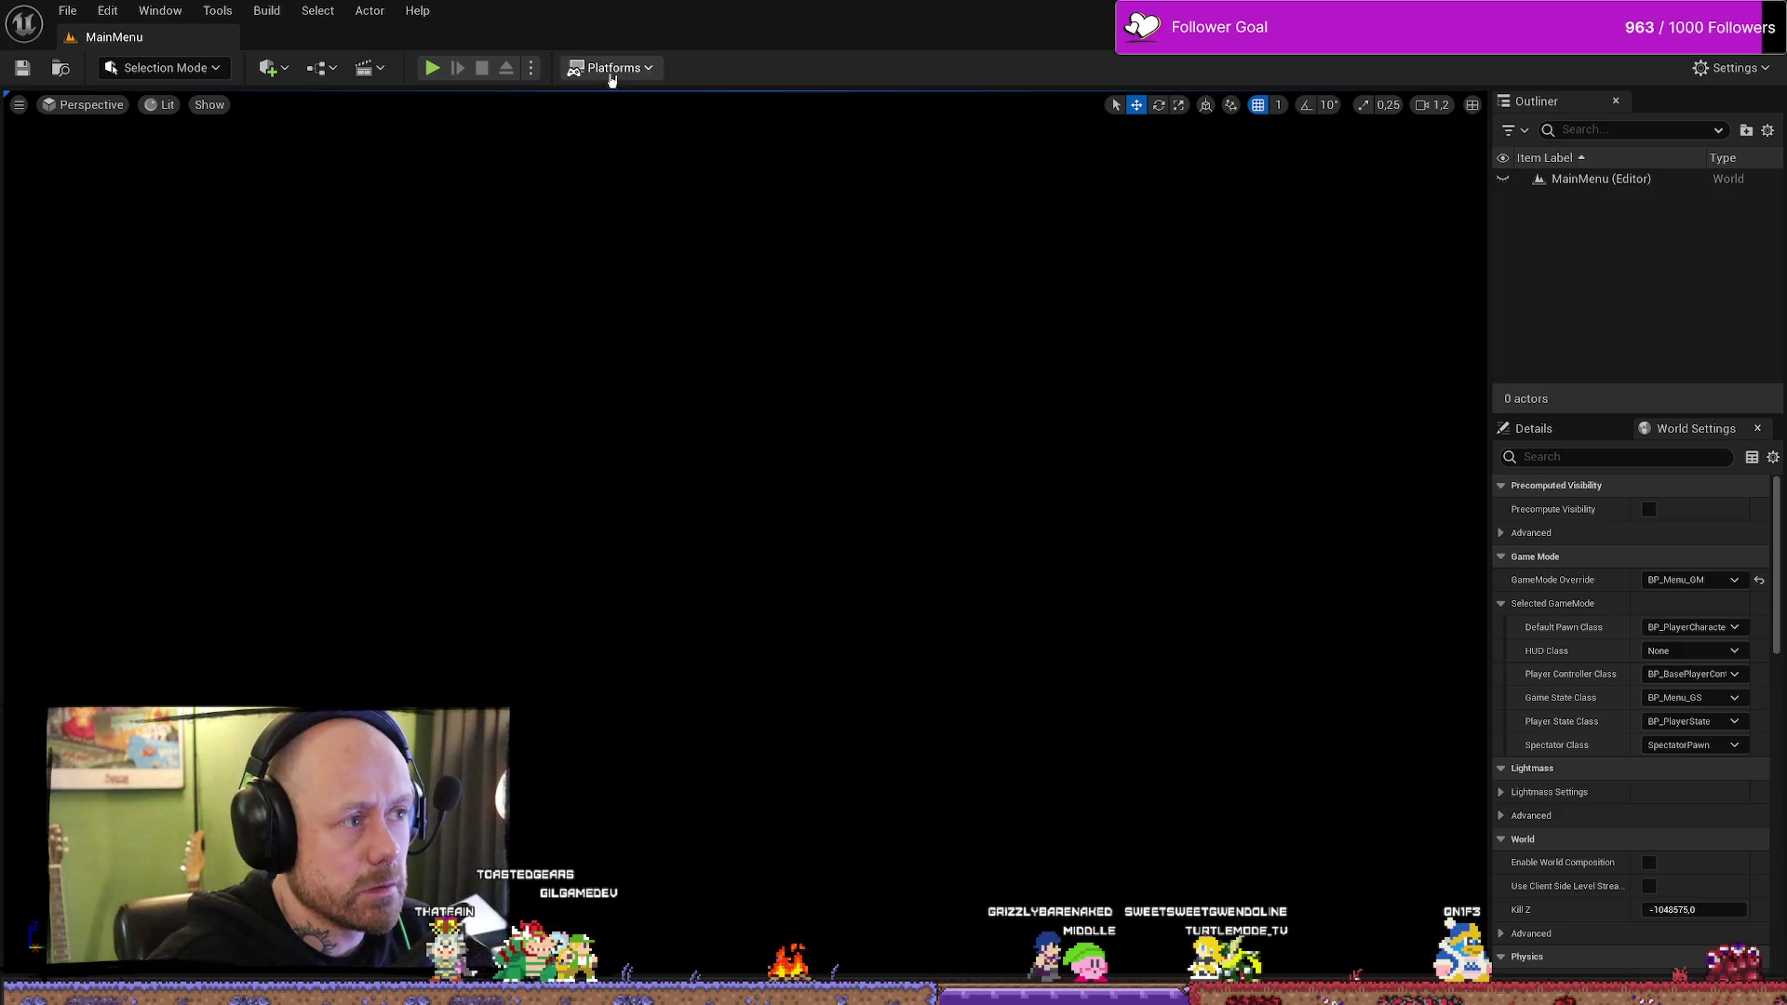
- Start Play-In-Editor and launch a singleplayer Deathmatch on Ruined Village
{"action": "left_click", "coordinate": [530, 68]}
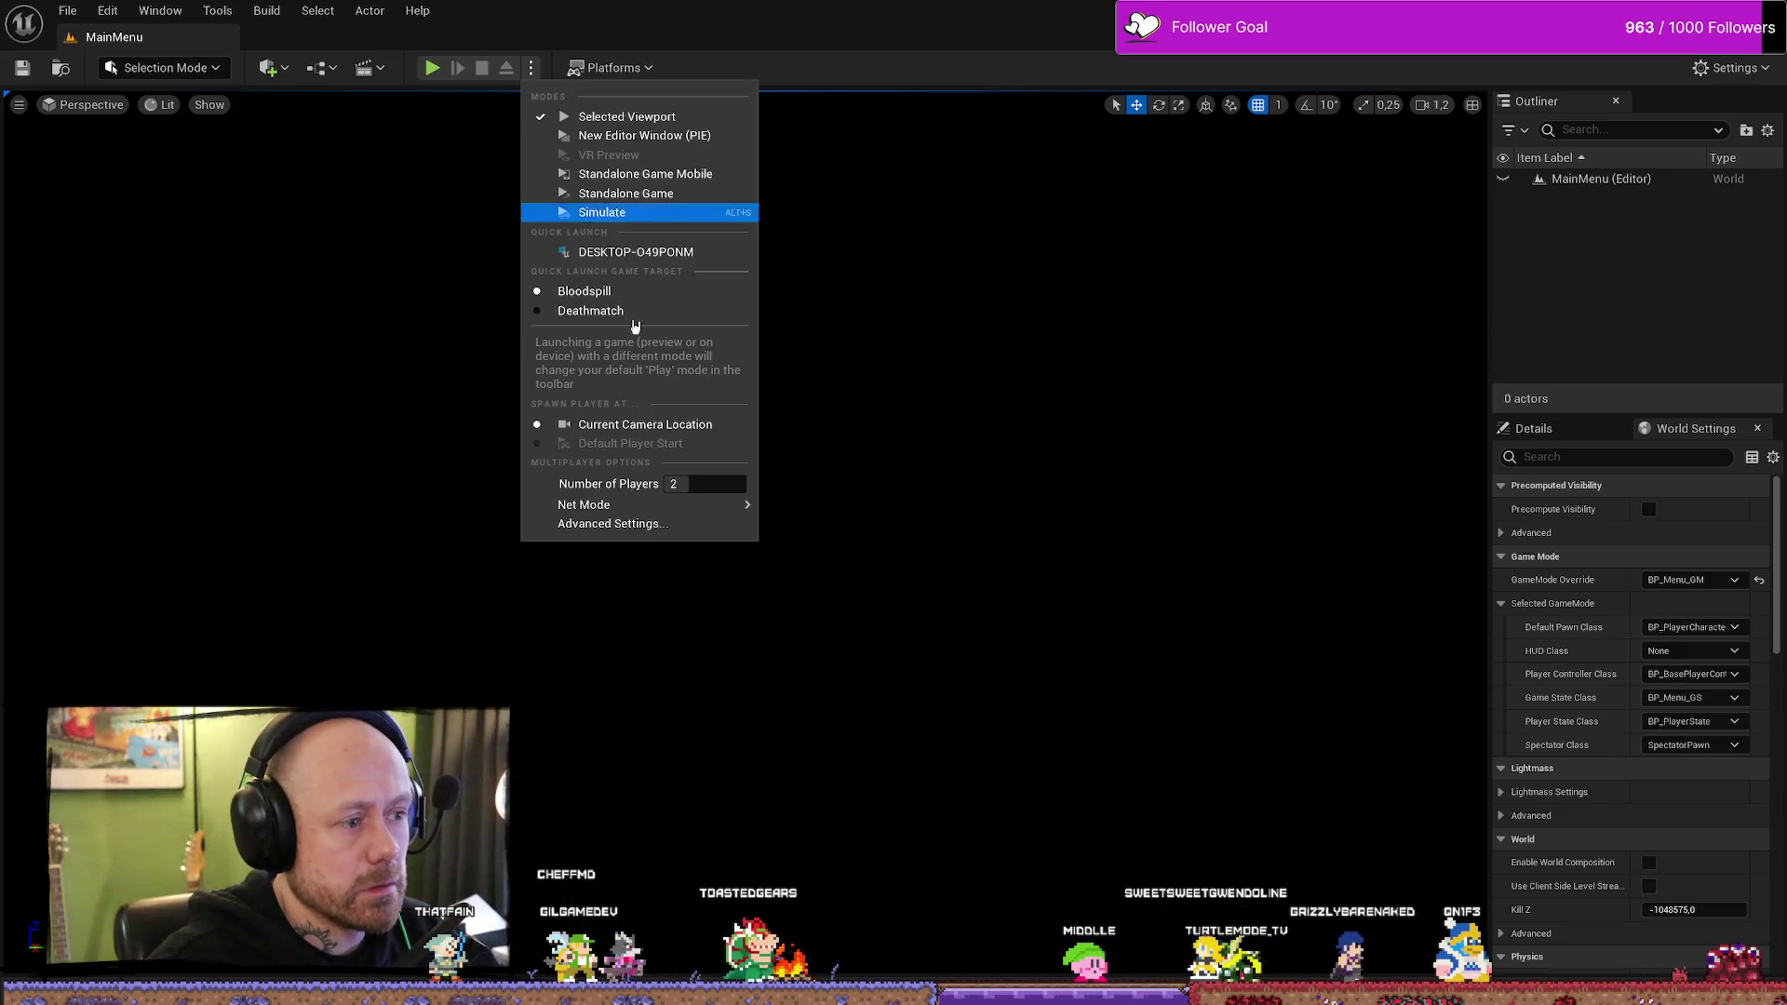
{"action": "left_click", "coordinate": [432, 68]}
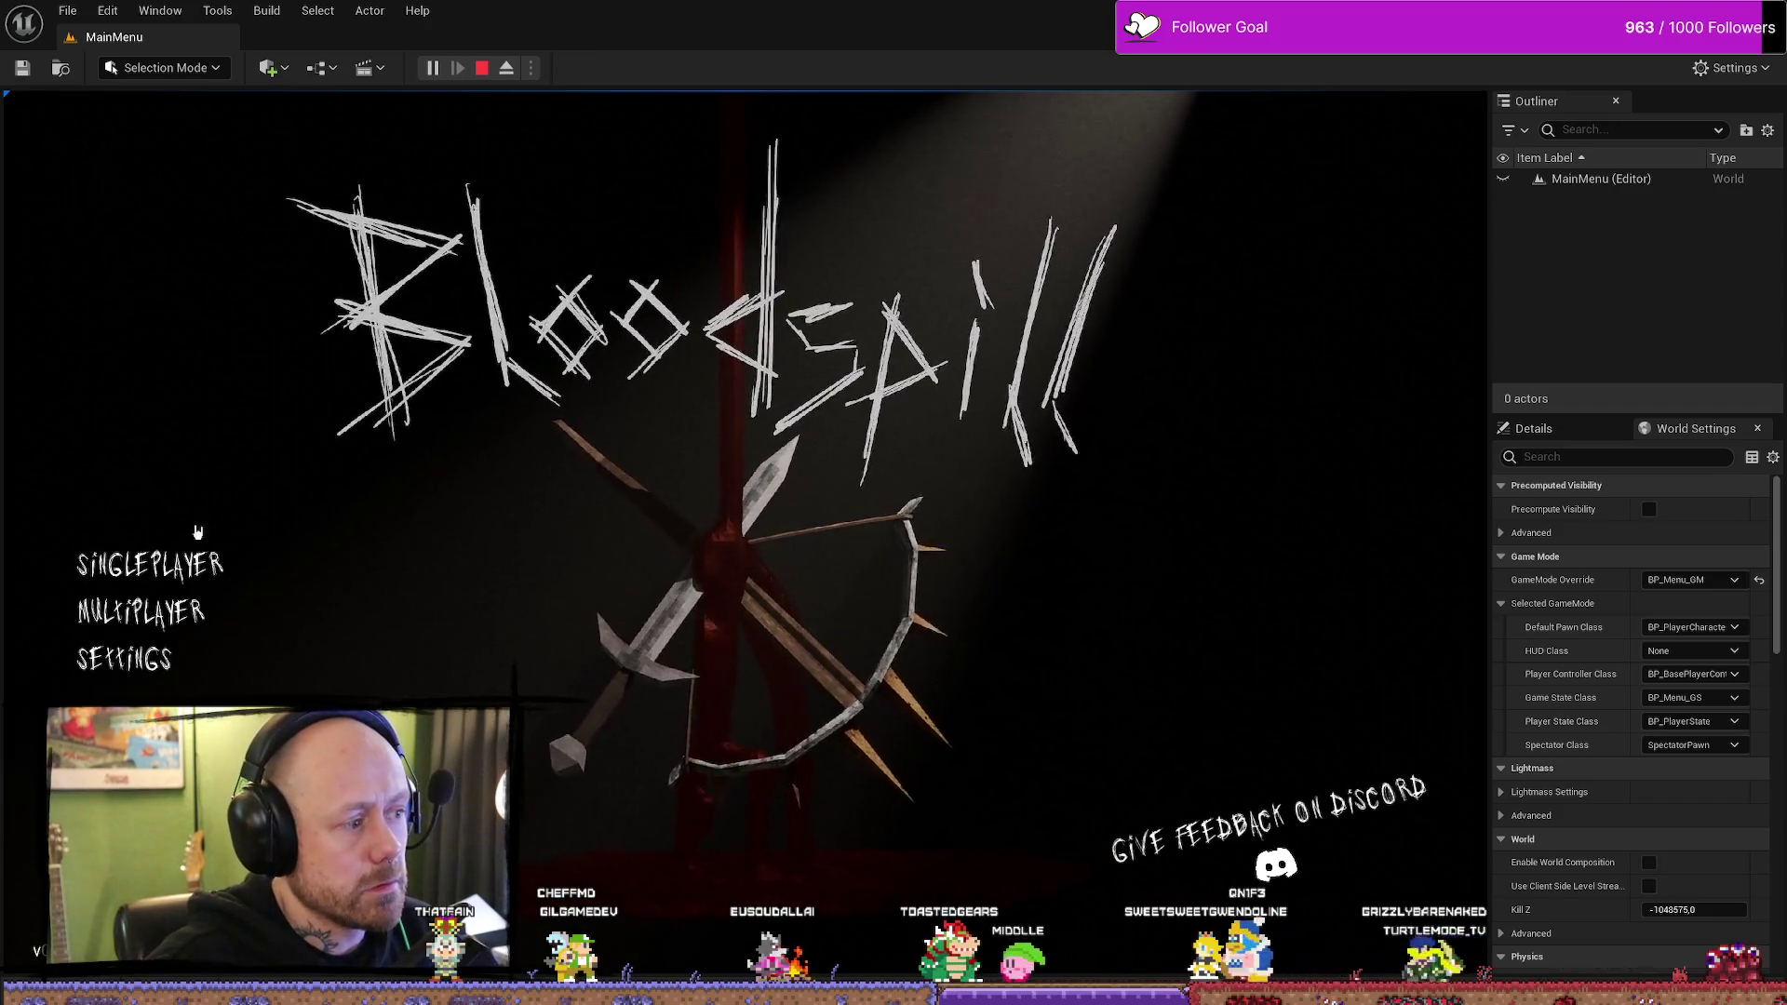
{"action": "left_click", "coordinate": [200, 570]}
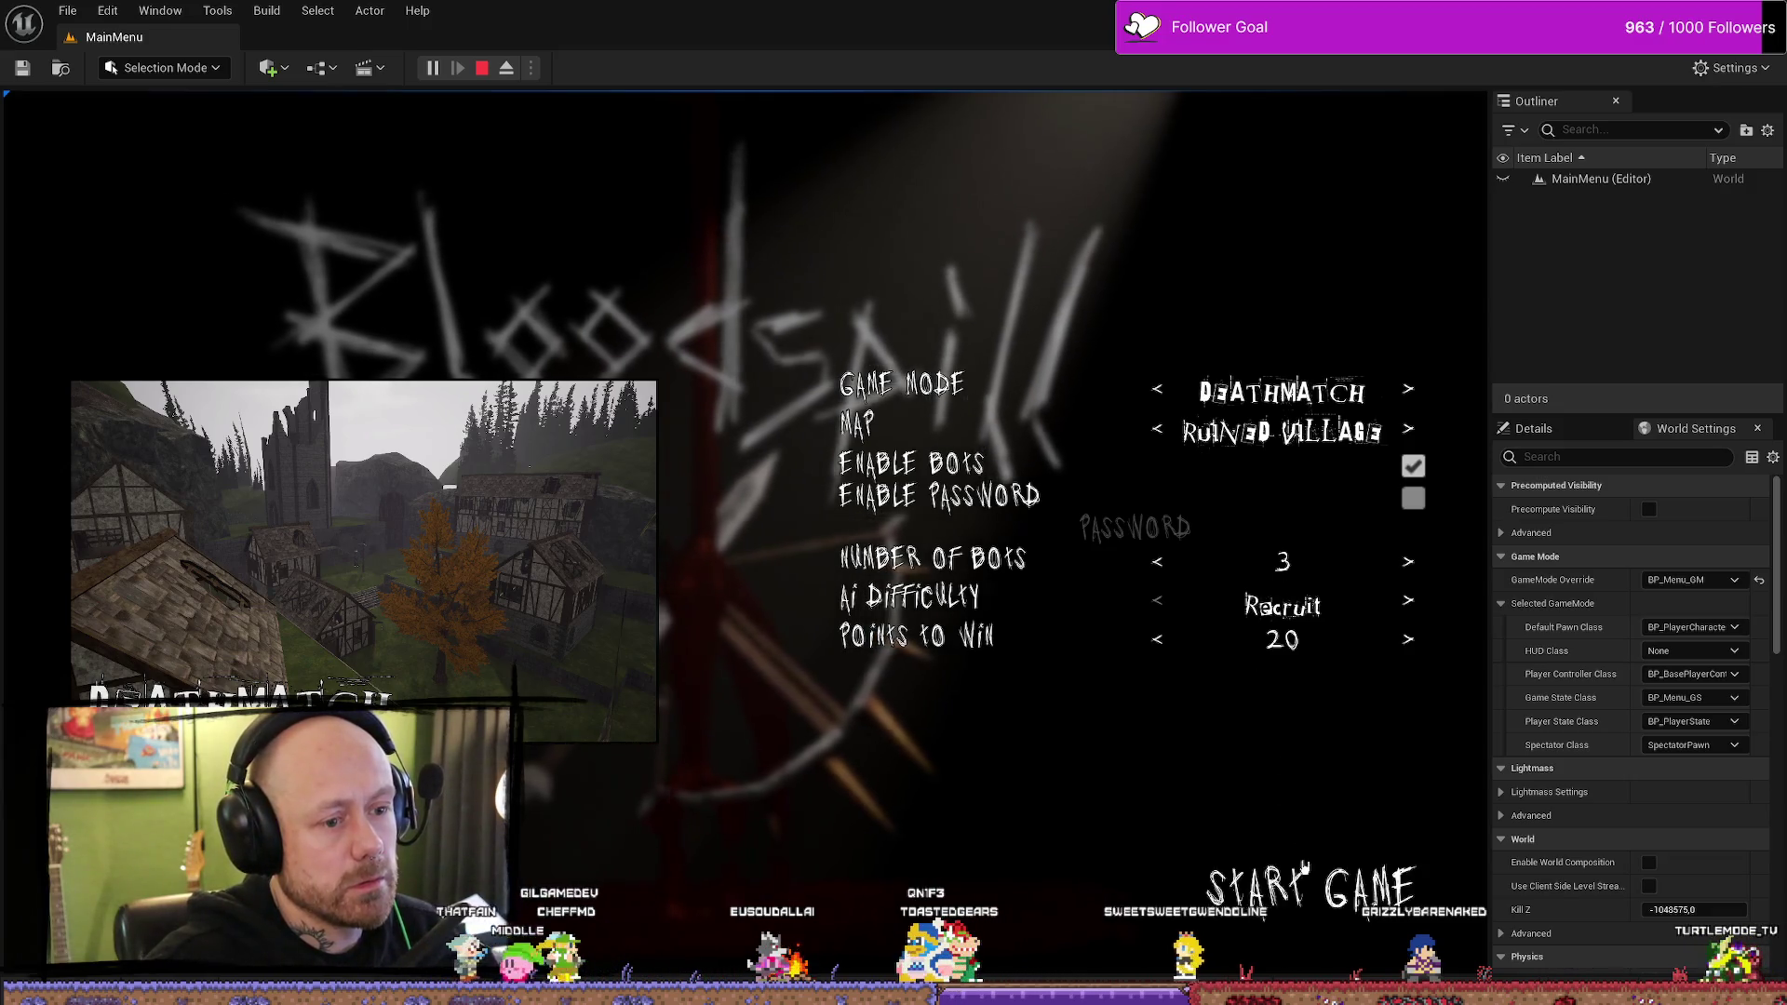
{"action": "left_click", "coordinate": [1315, 893]}
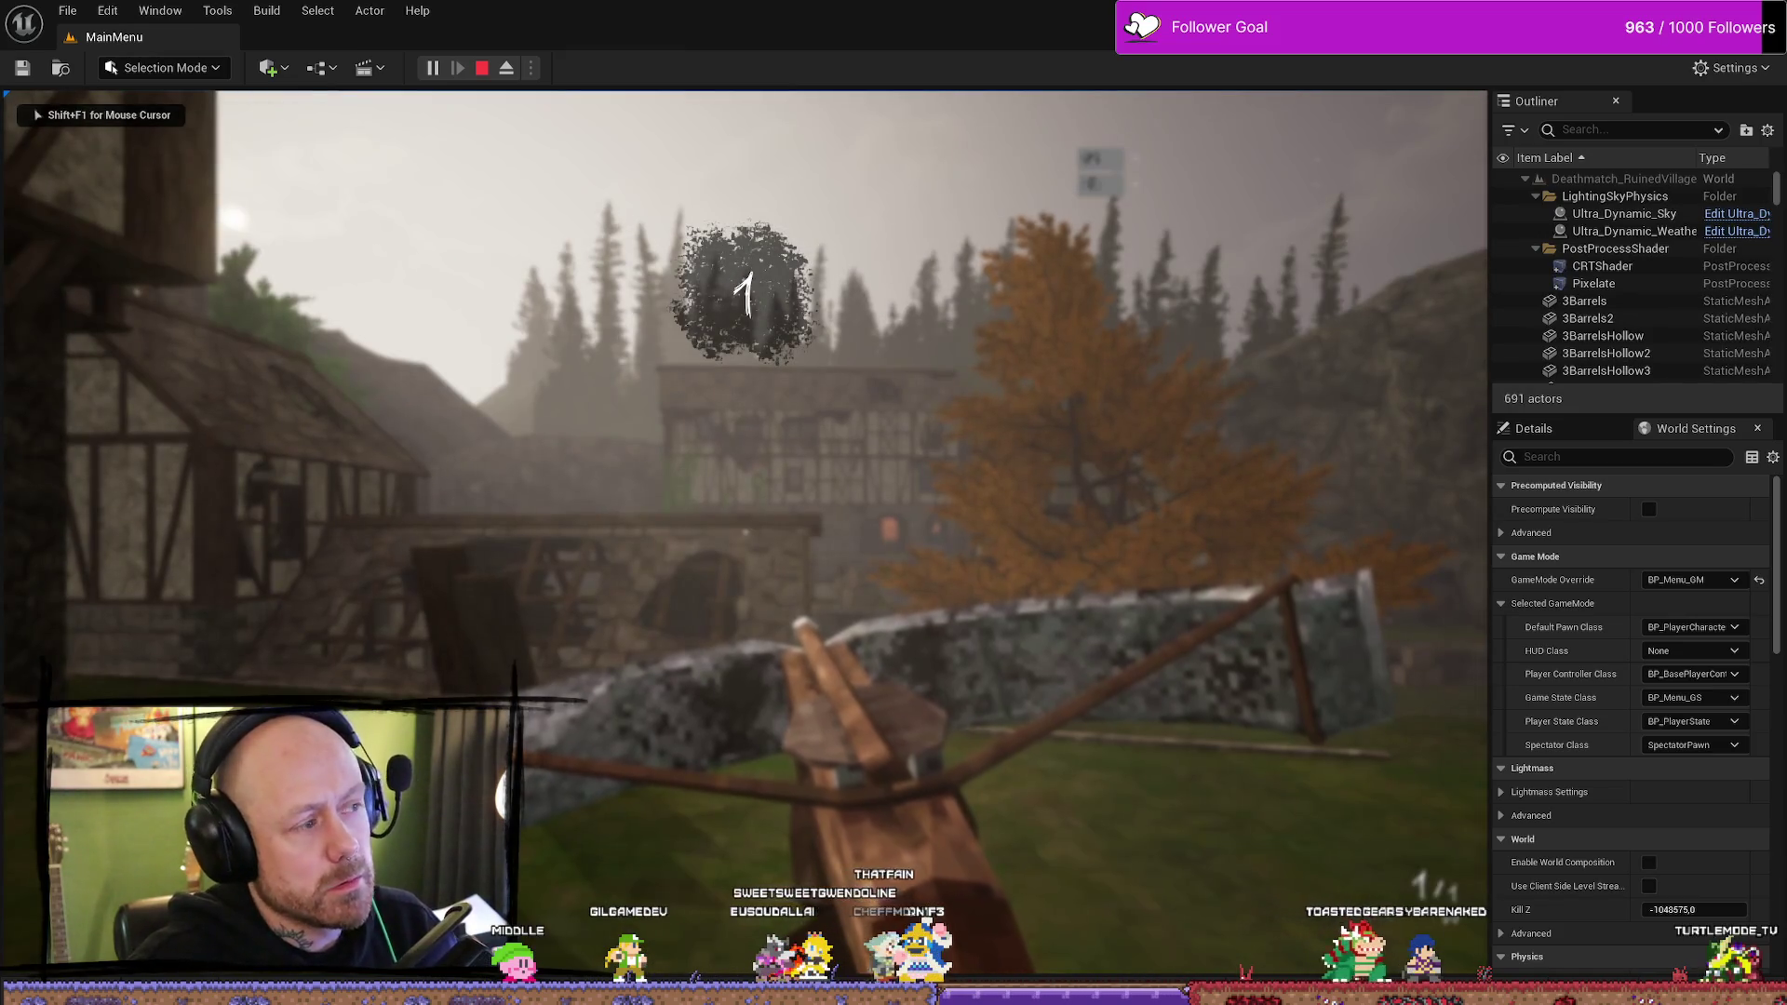
- Walk into the village and shoot an enemy with the crossbow to score a kill
{"action": "scroll", "coordinate": [744, 503], "scroll_direction": "down", "scroll_amount": 1}
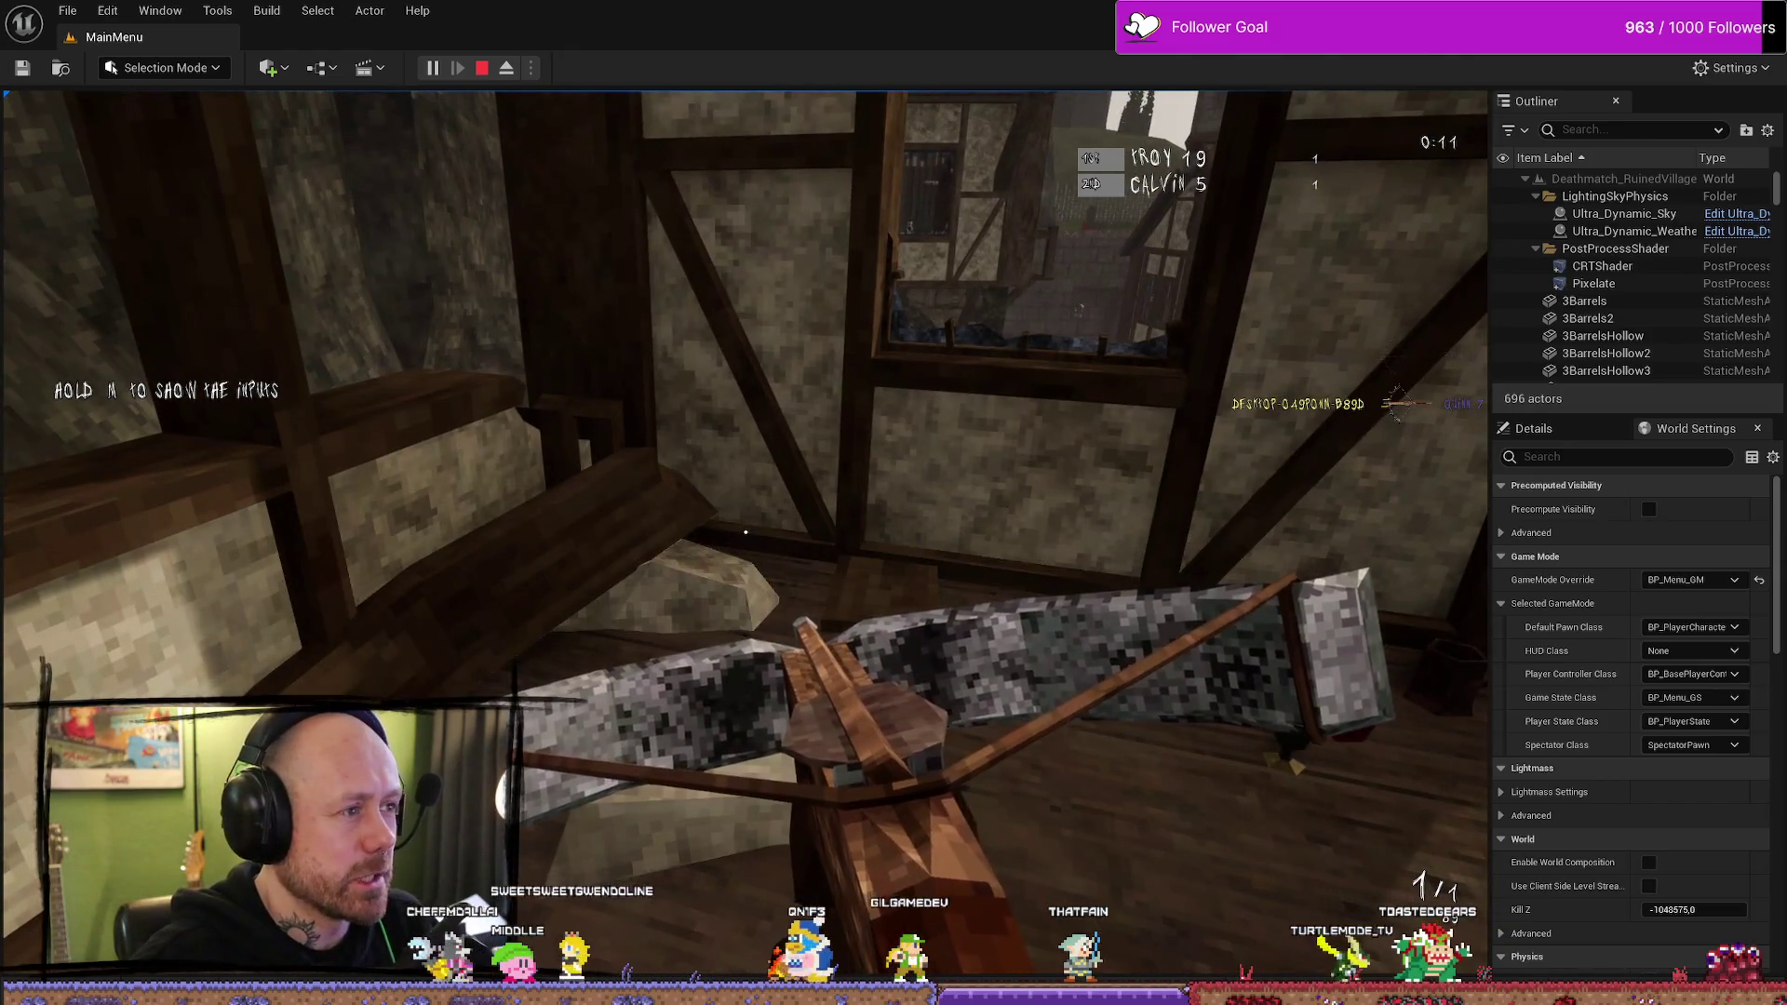
{"action": "key", "text": "w"}
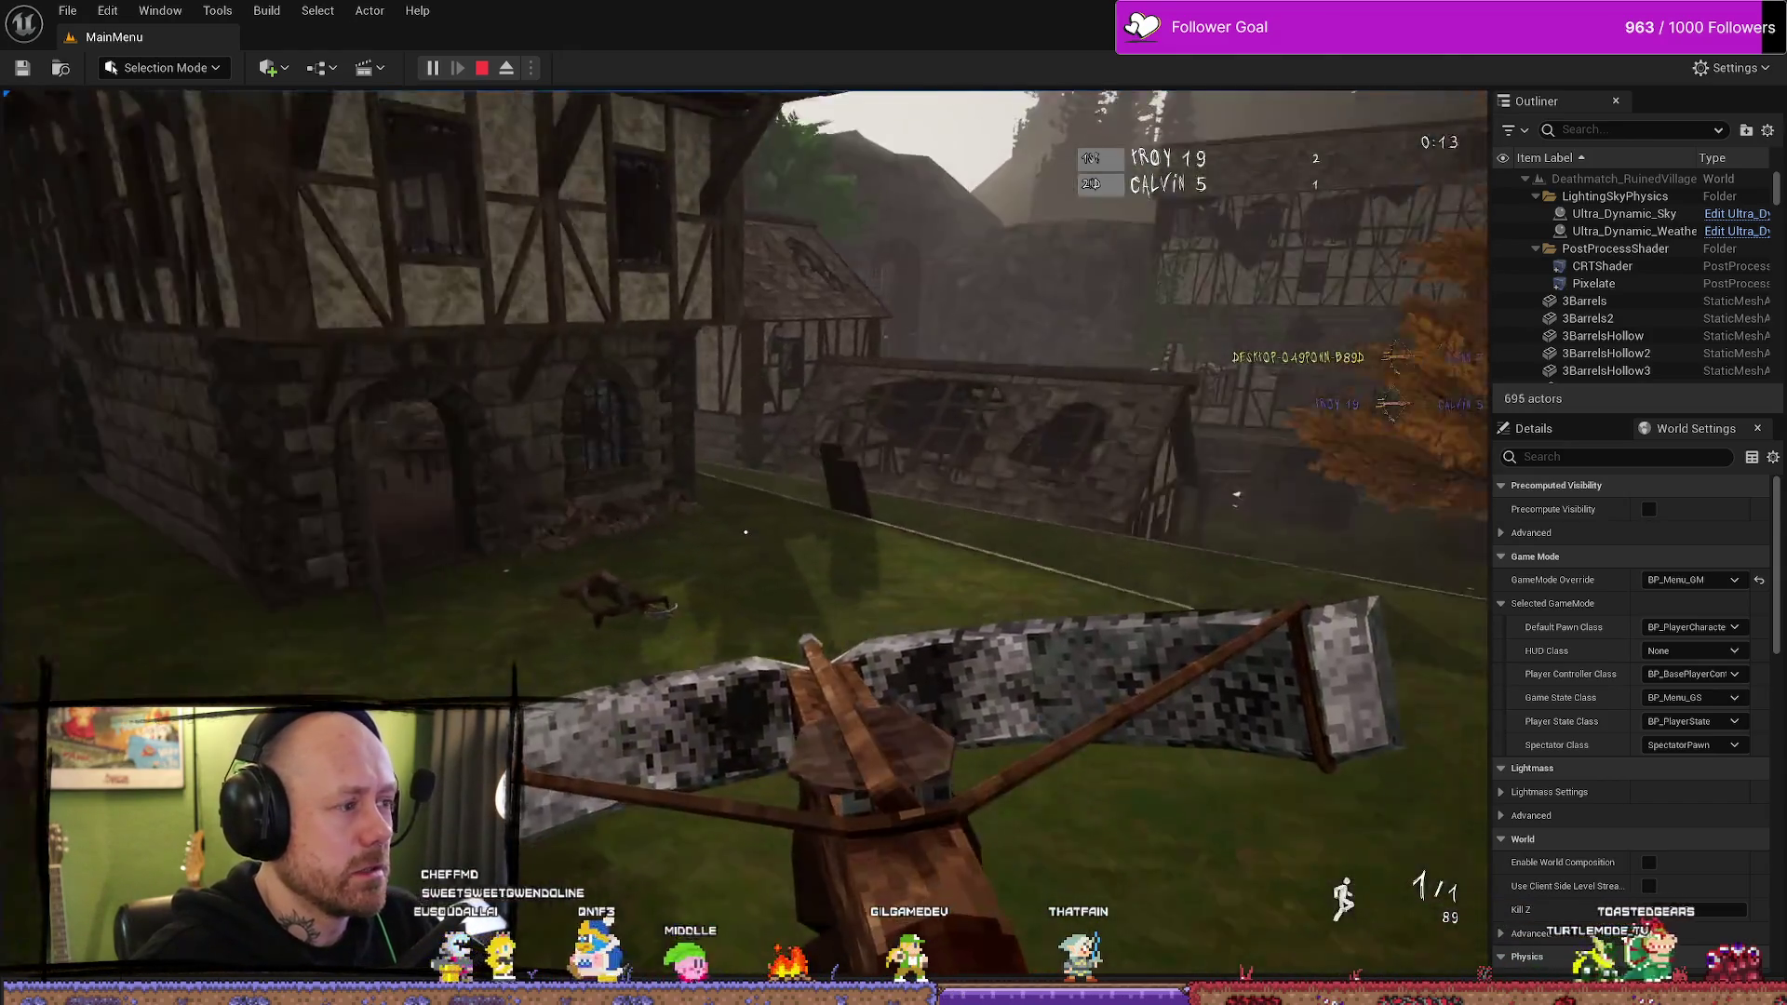
{"action": "key", "text": "w"}
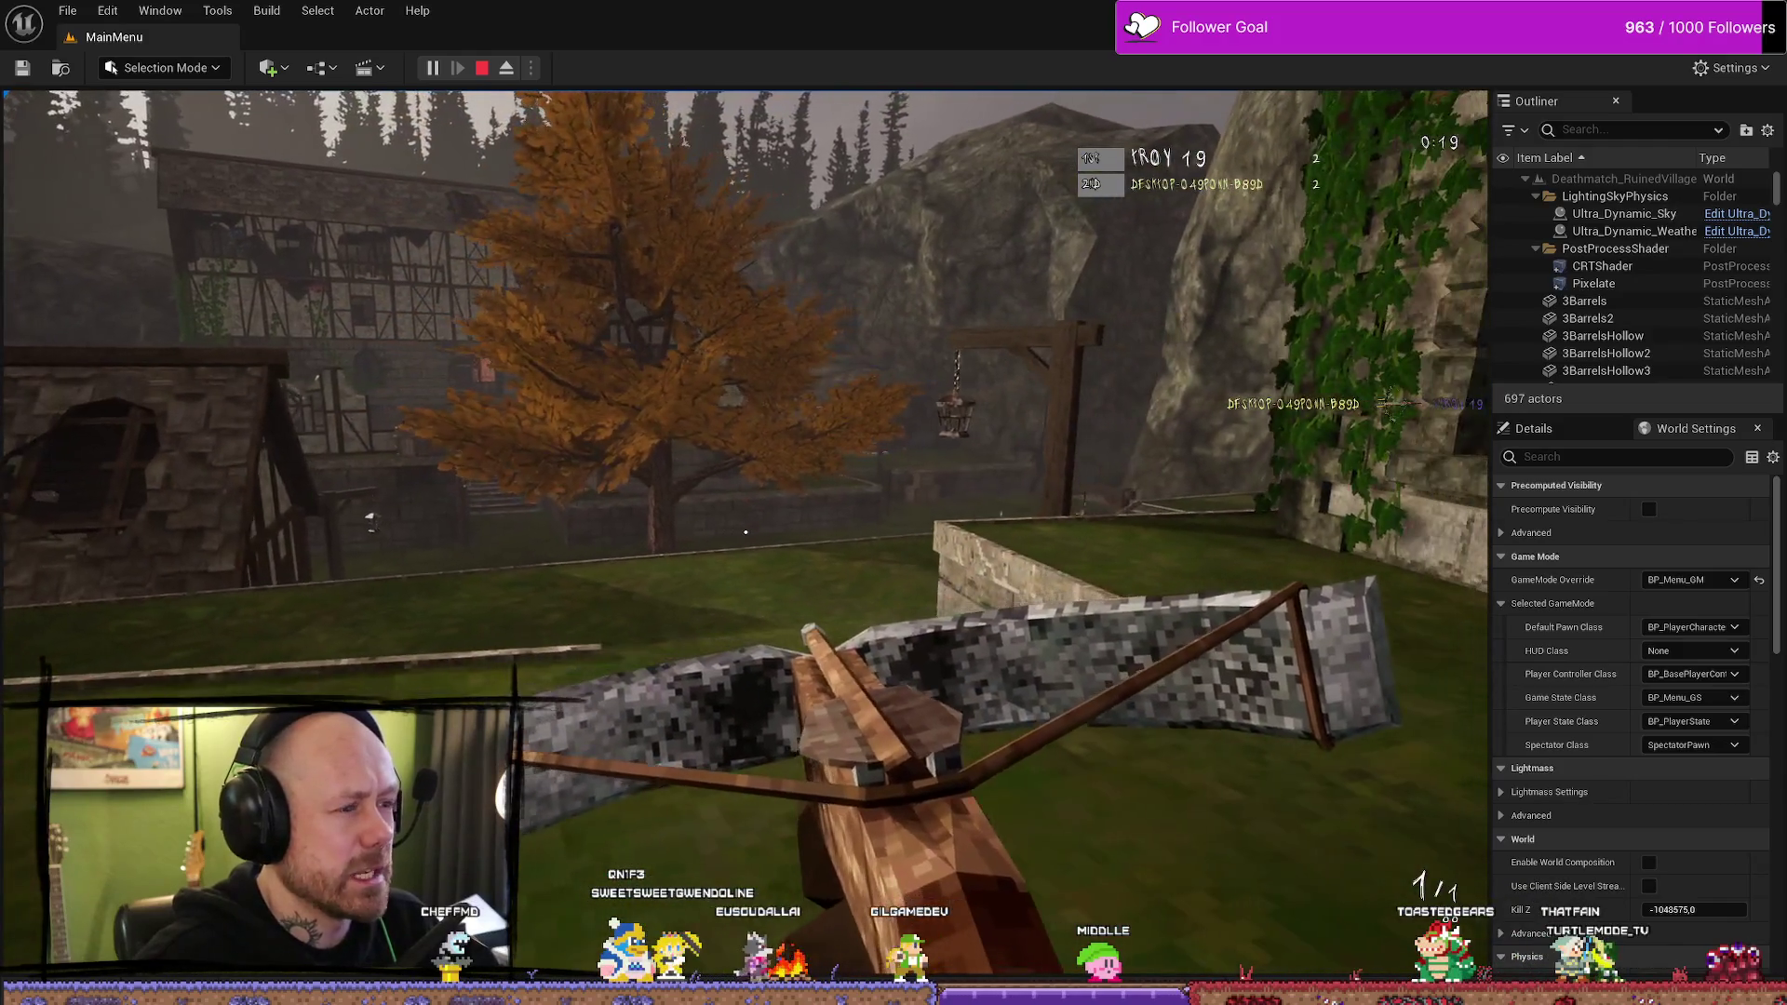
{"action": "key", "text": "Escape"}
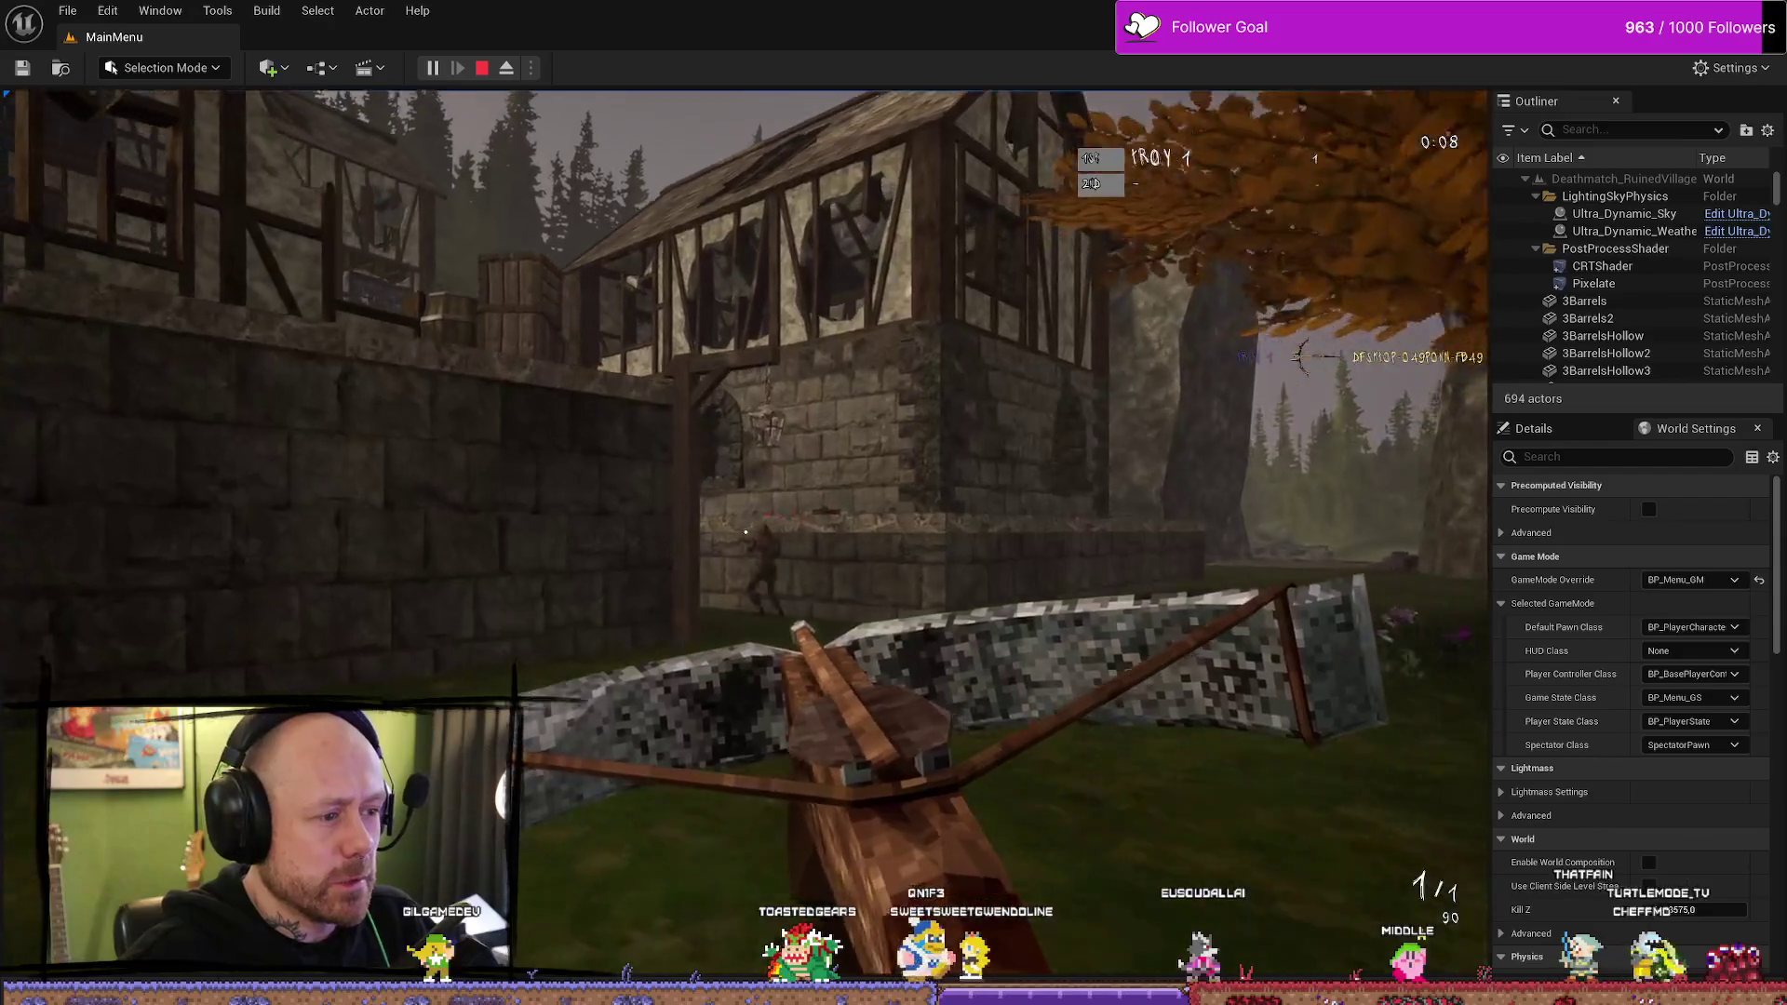
{"action": "left_click", "coordinate": [745, 531]}
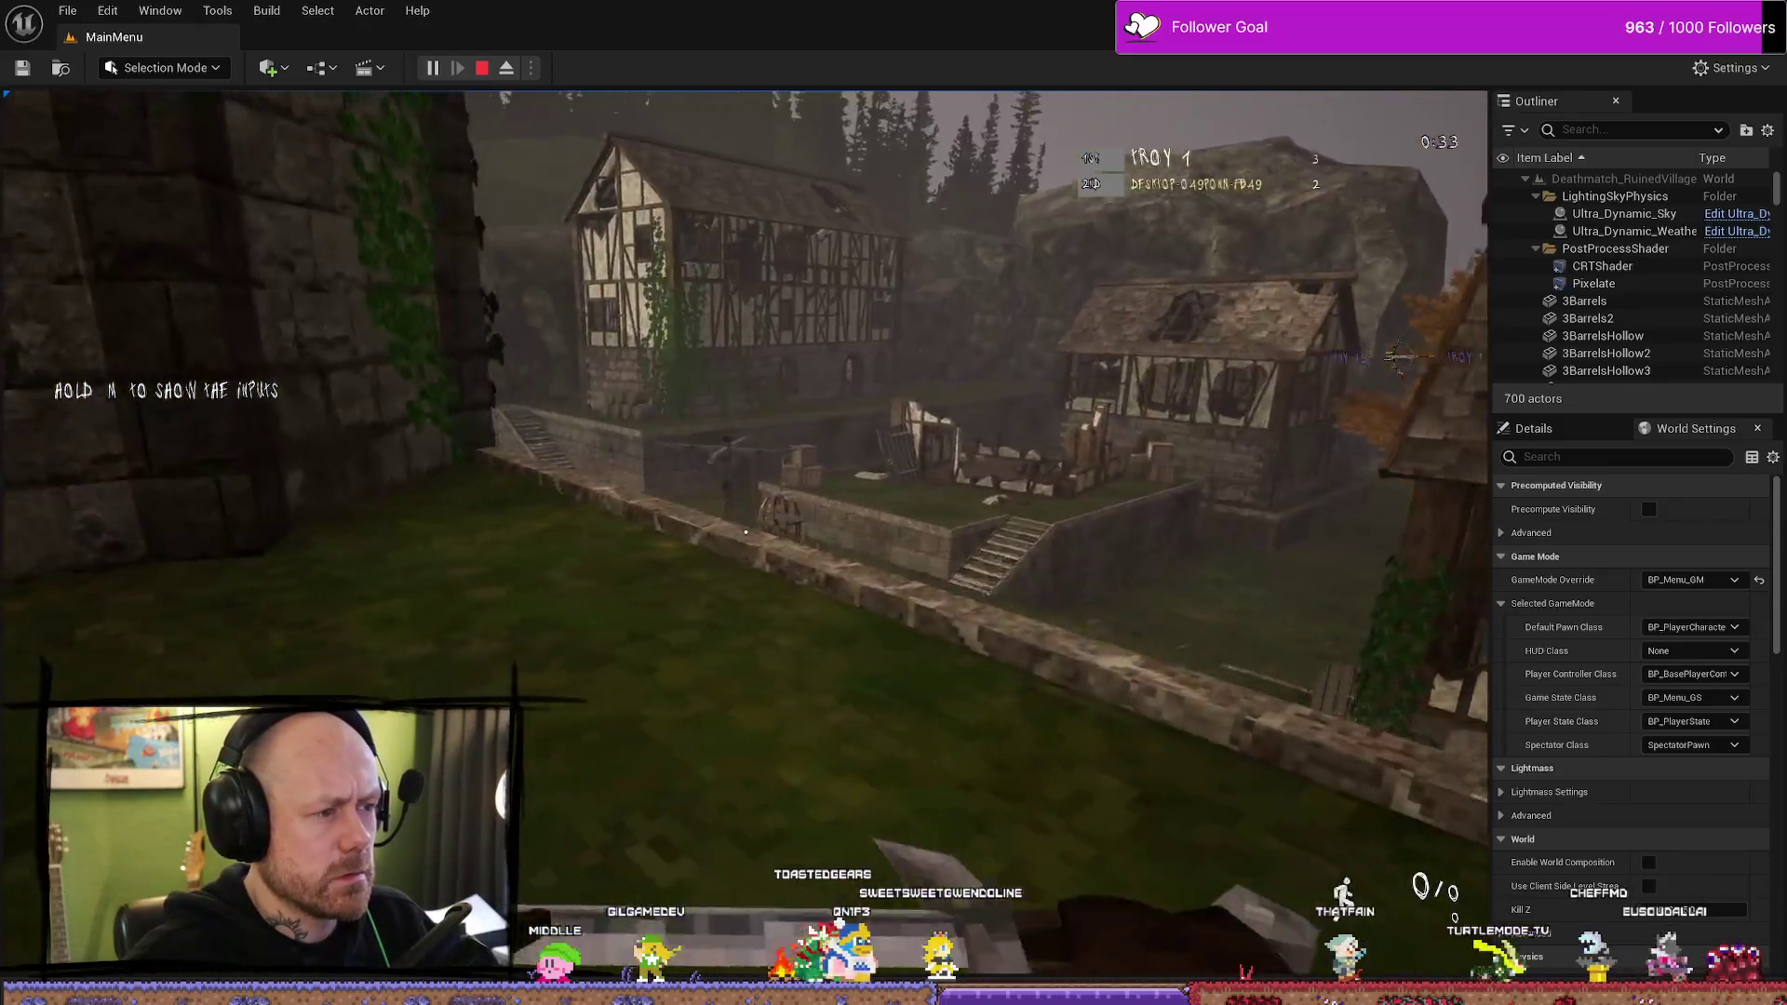
- Walk along the wall toward the stone stairs, then stop play and show the Content Browser
{"action": "key", "text": "w"}
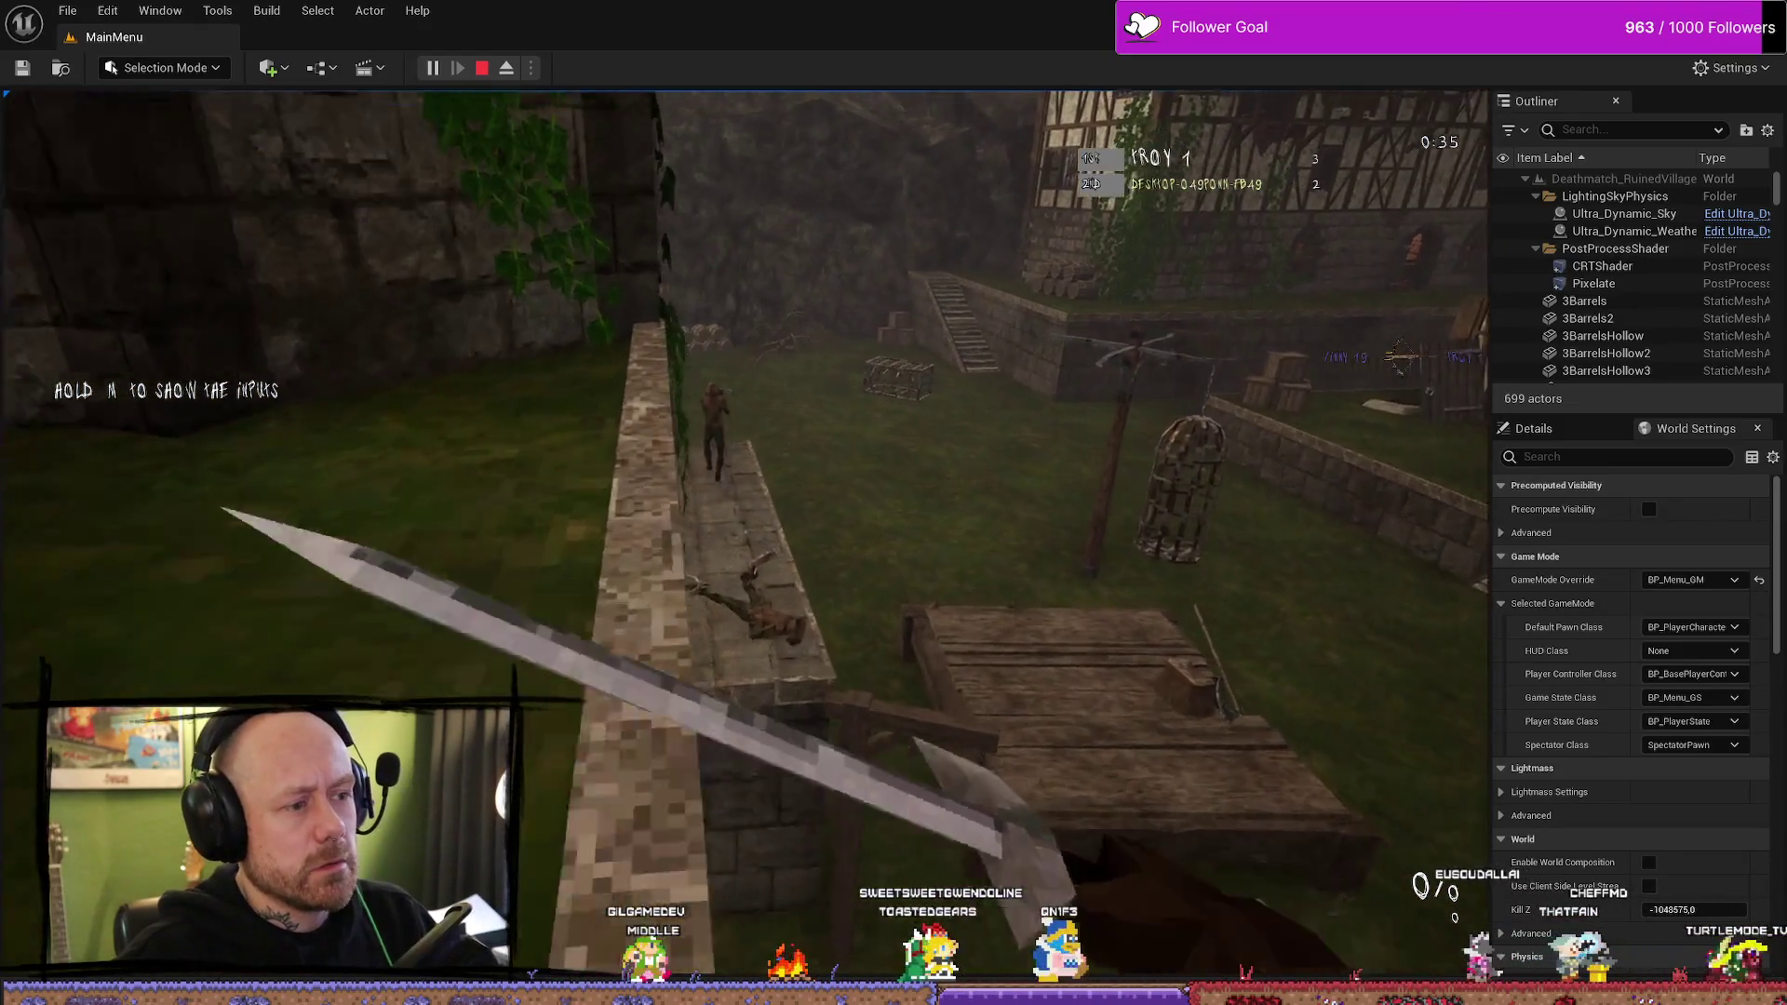
{"action": "key", "text": "w"}
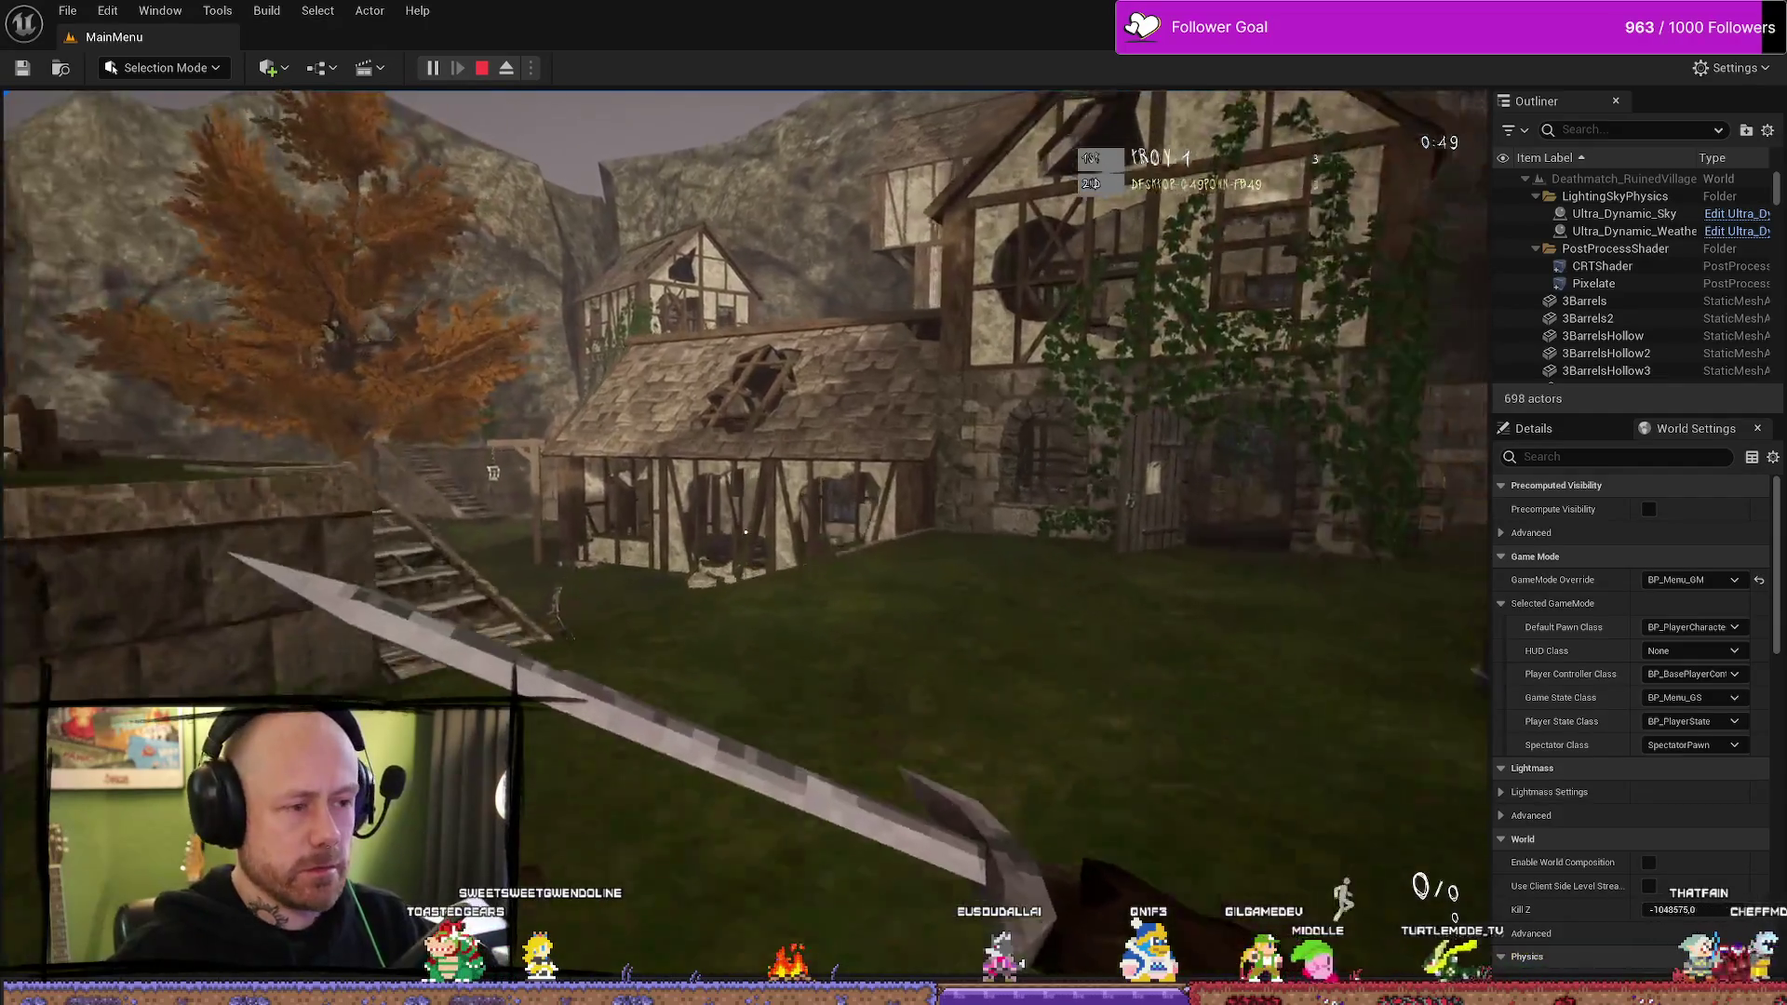
{"action": "key", "text": "w"}
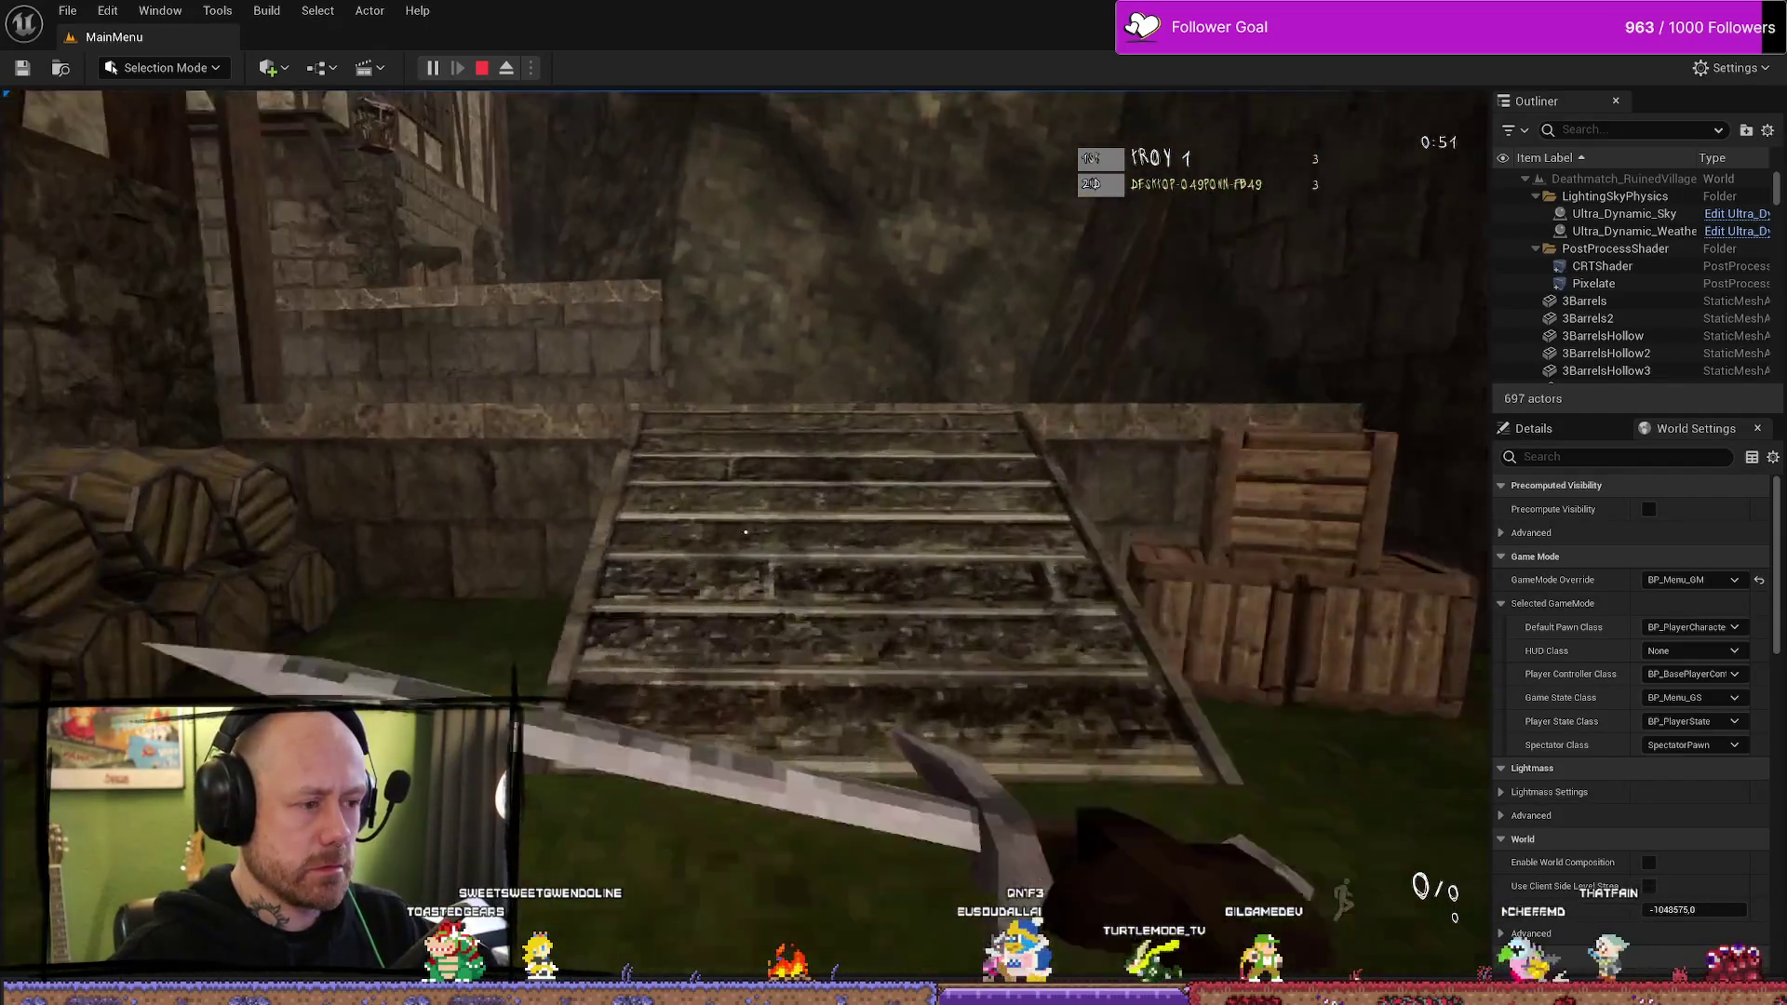
{"action": "key", "text": "w"}
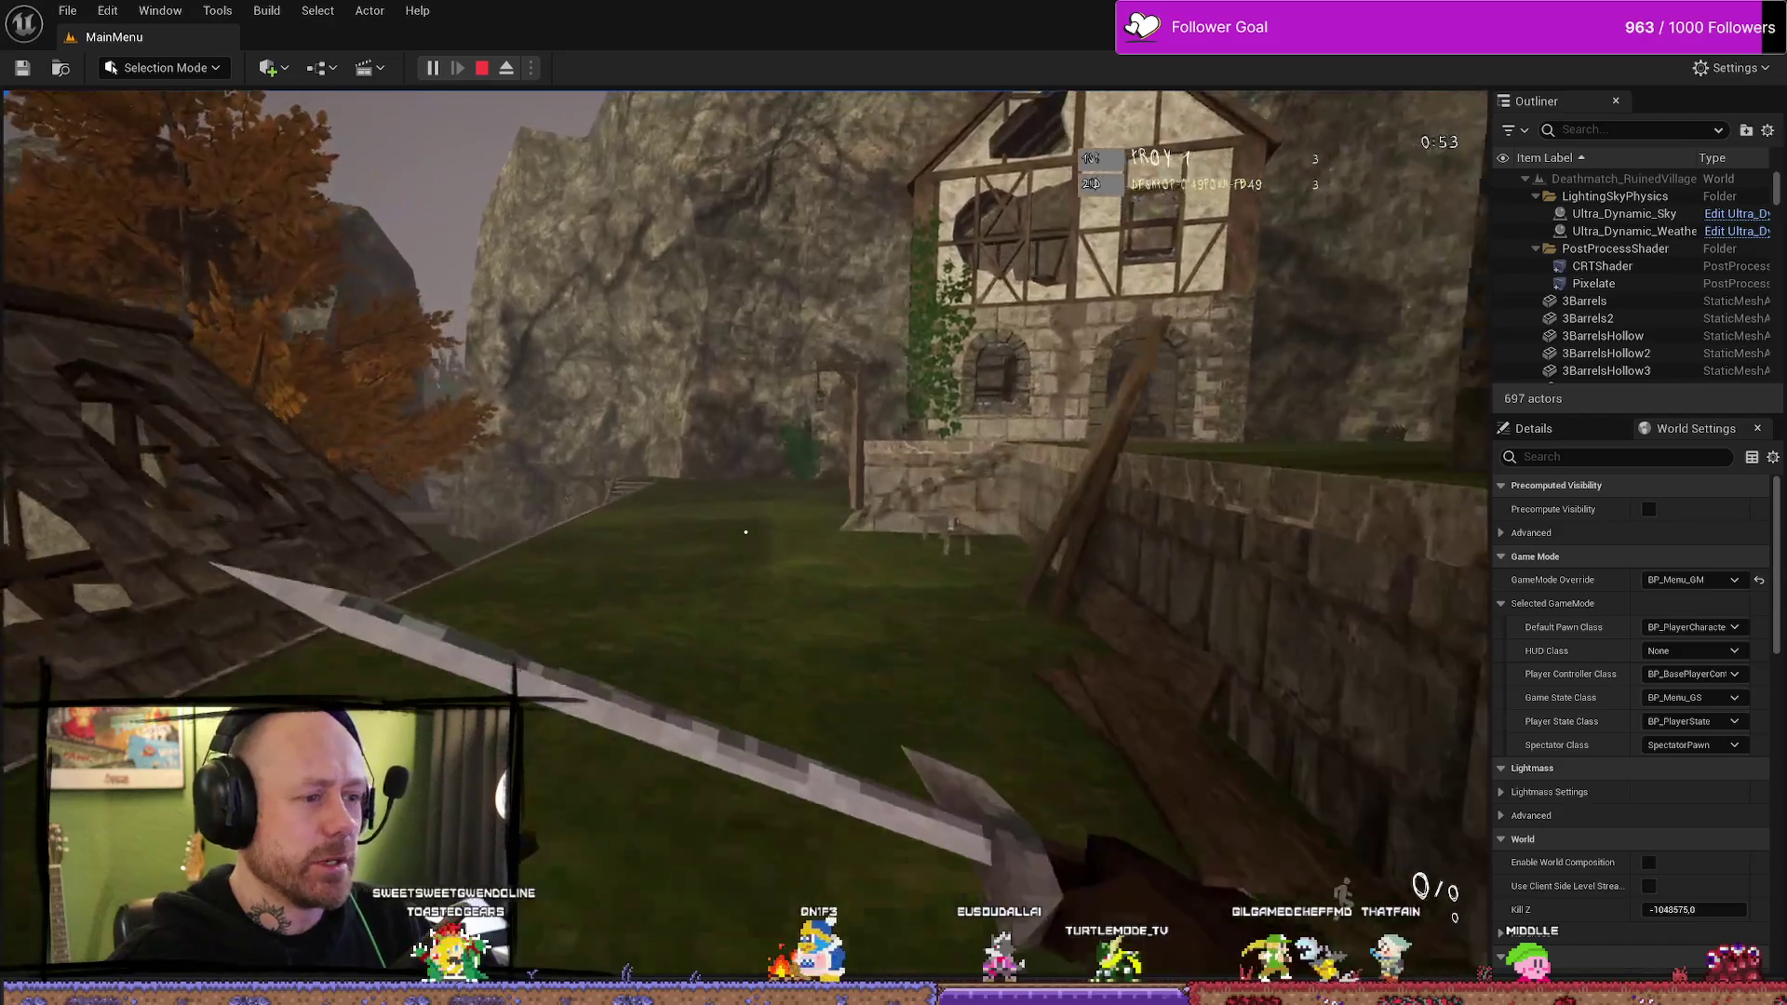
{"action": "key", "text": "w"}
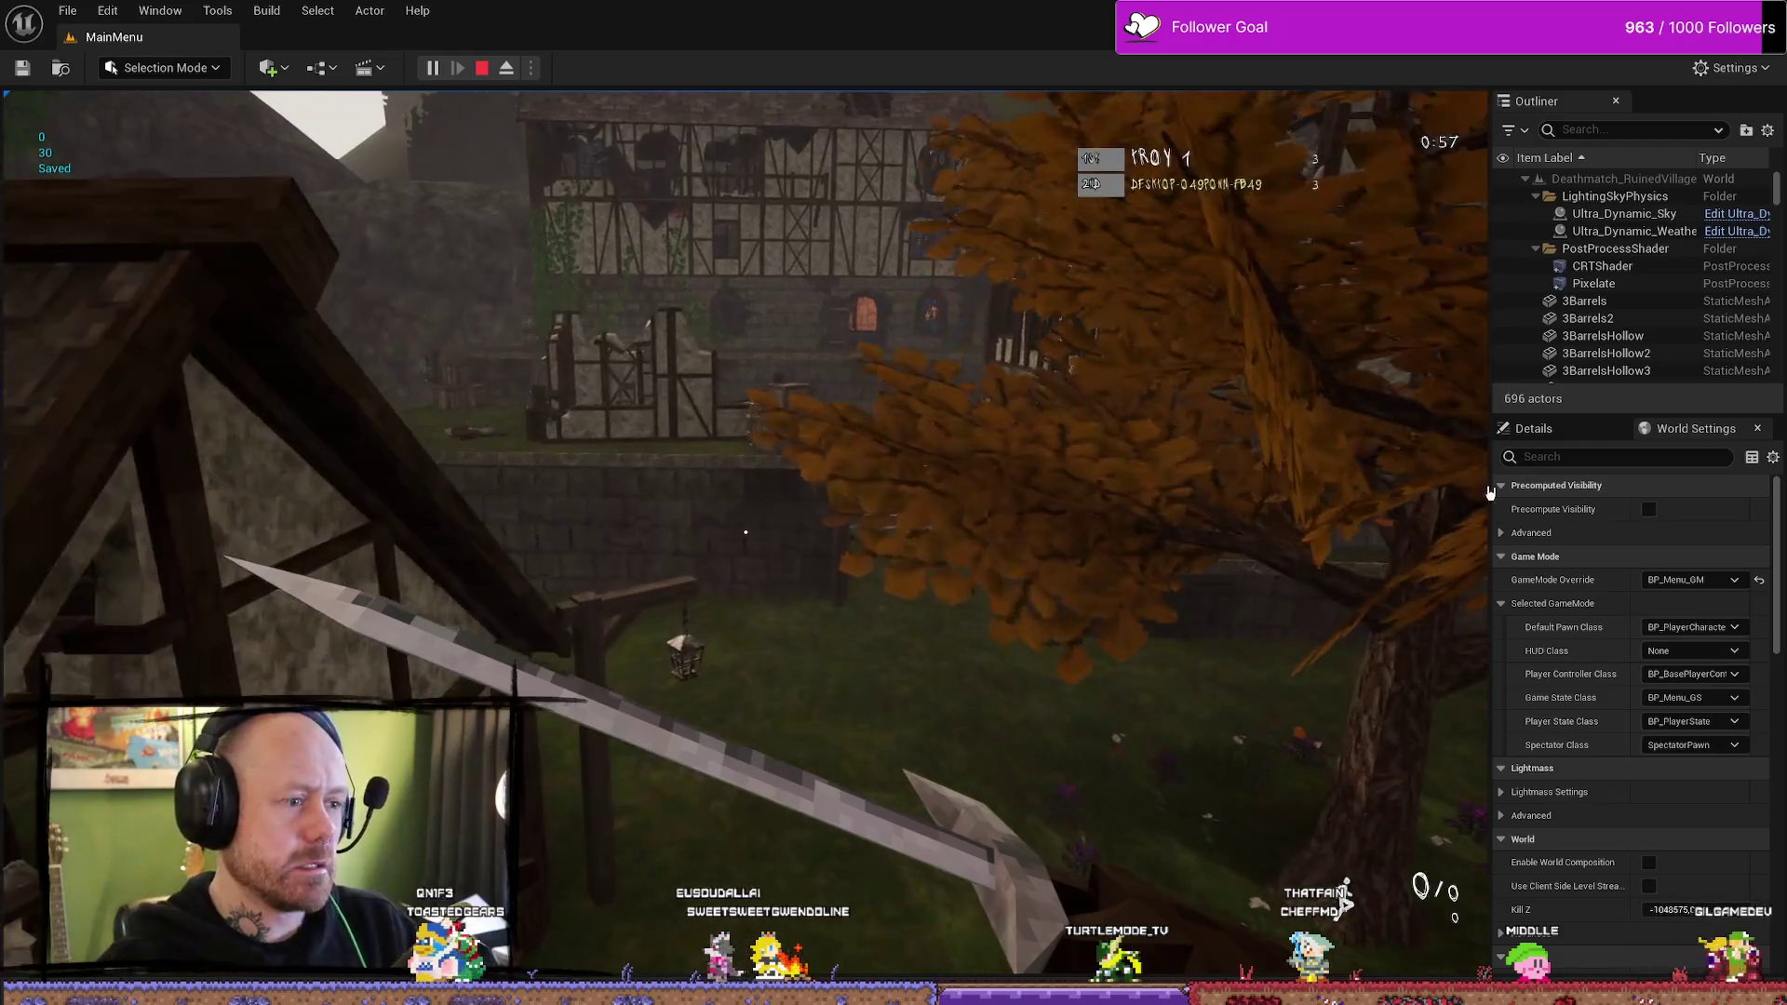
{"action": "key", "text": "Escape"}
{"action": "key", "text": "ctrl+space"}
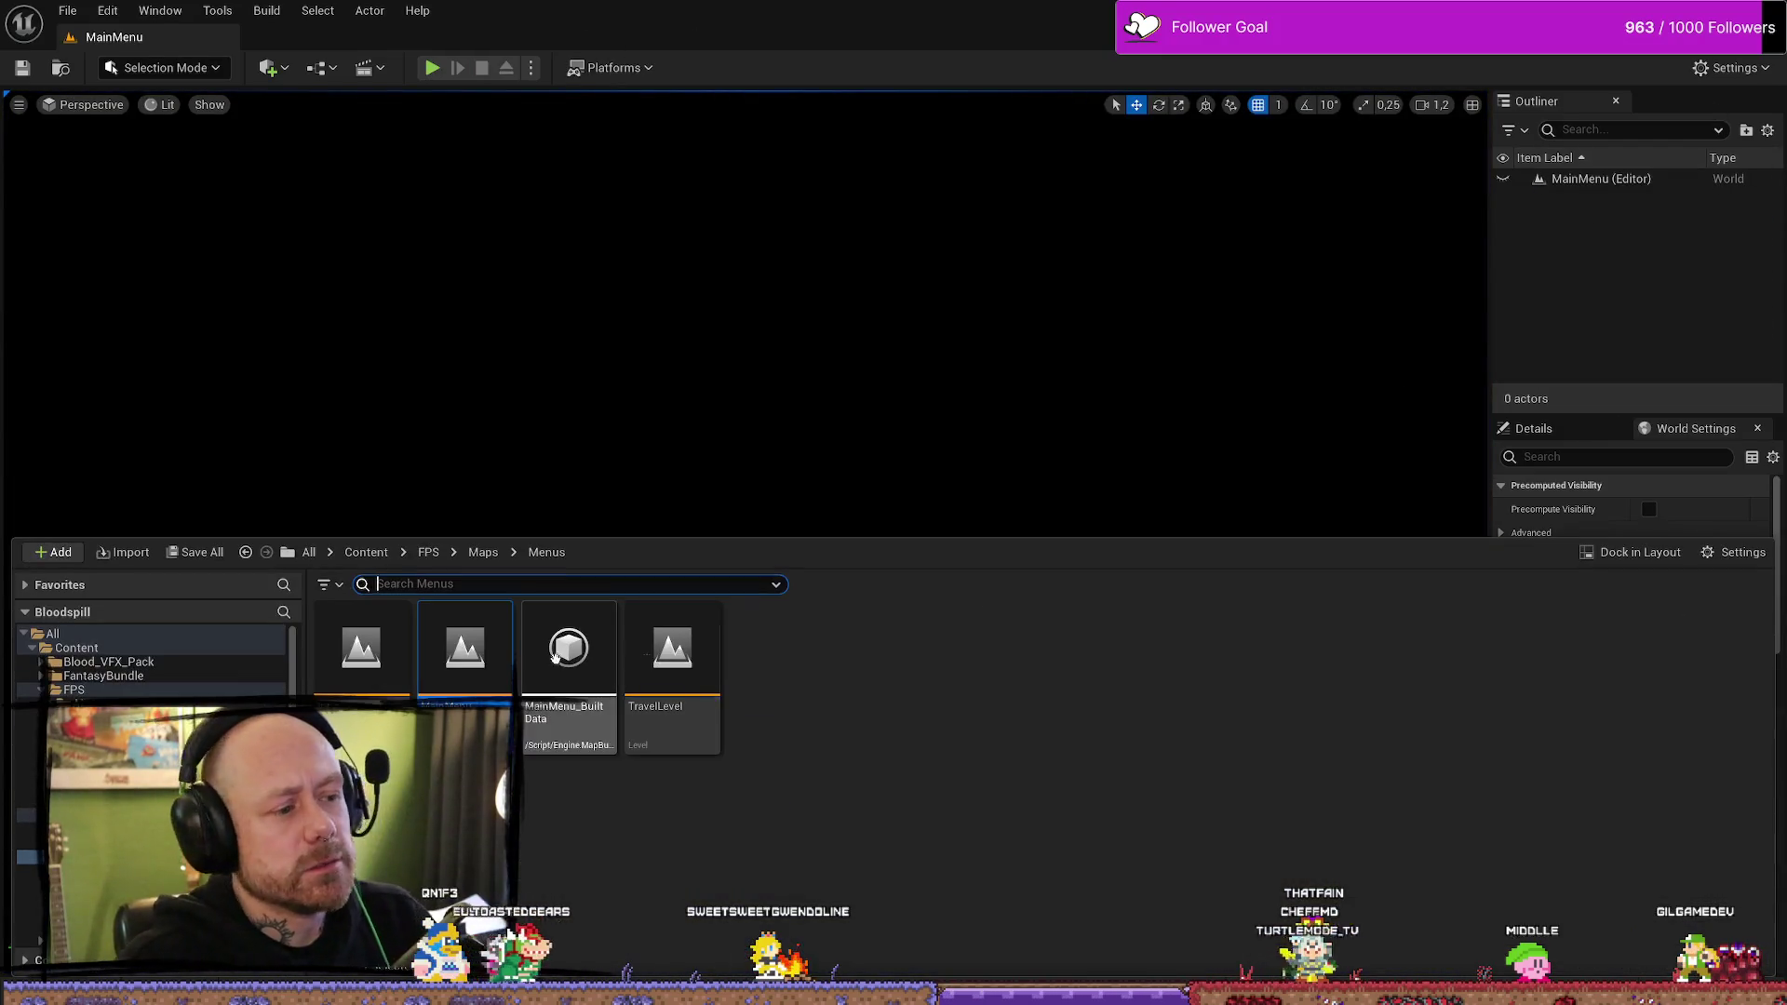
- Return to BP_PlayerState and nudge Start Save Timer within the Begin Play block
{"action": "key", "text": "alt+Tab"}
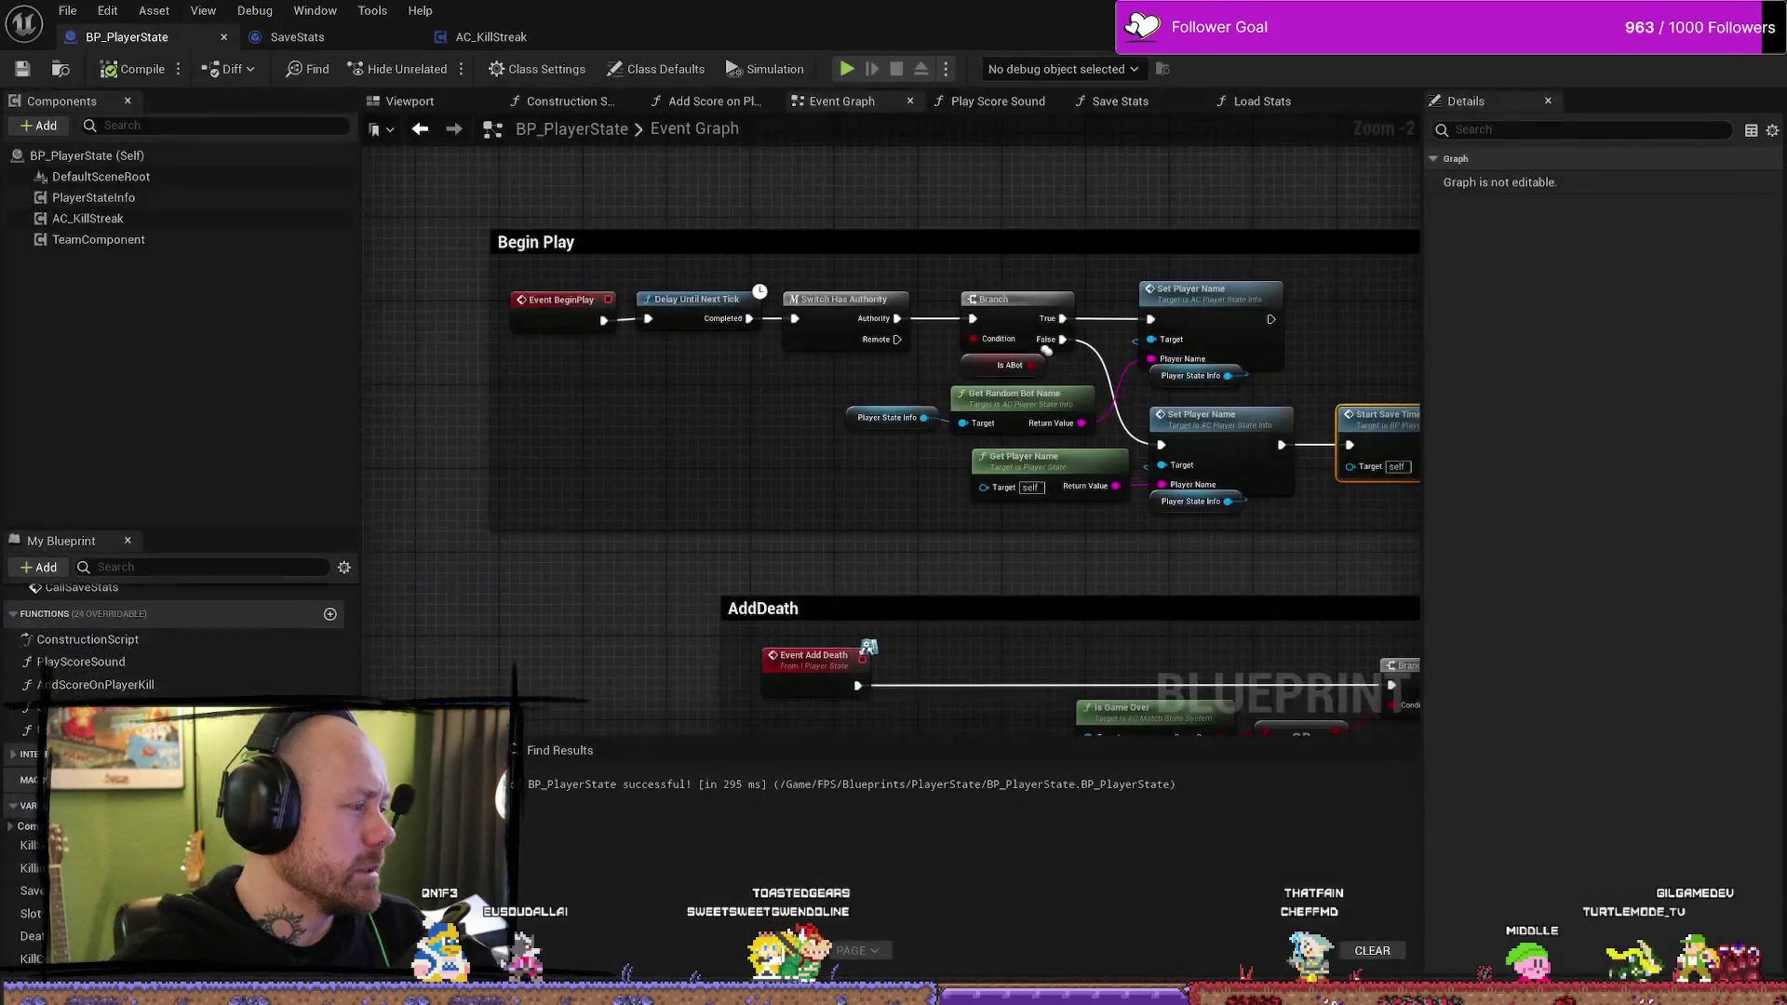
{"action": "scroll", "coordinate": [583, 610], "scroll_direction": "up", "scroll_amount": 3}
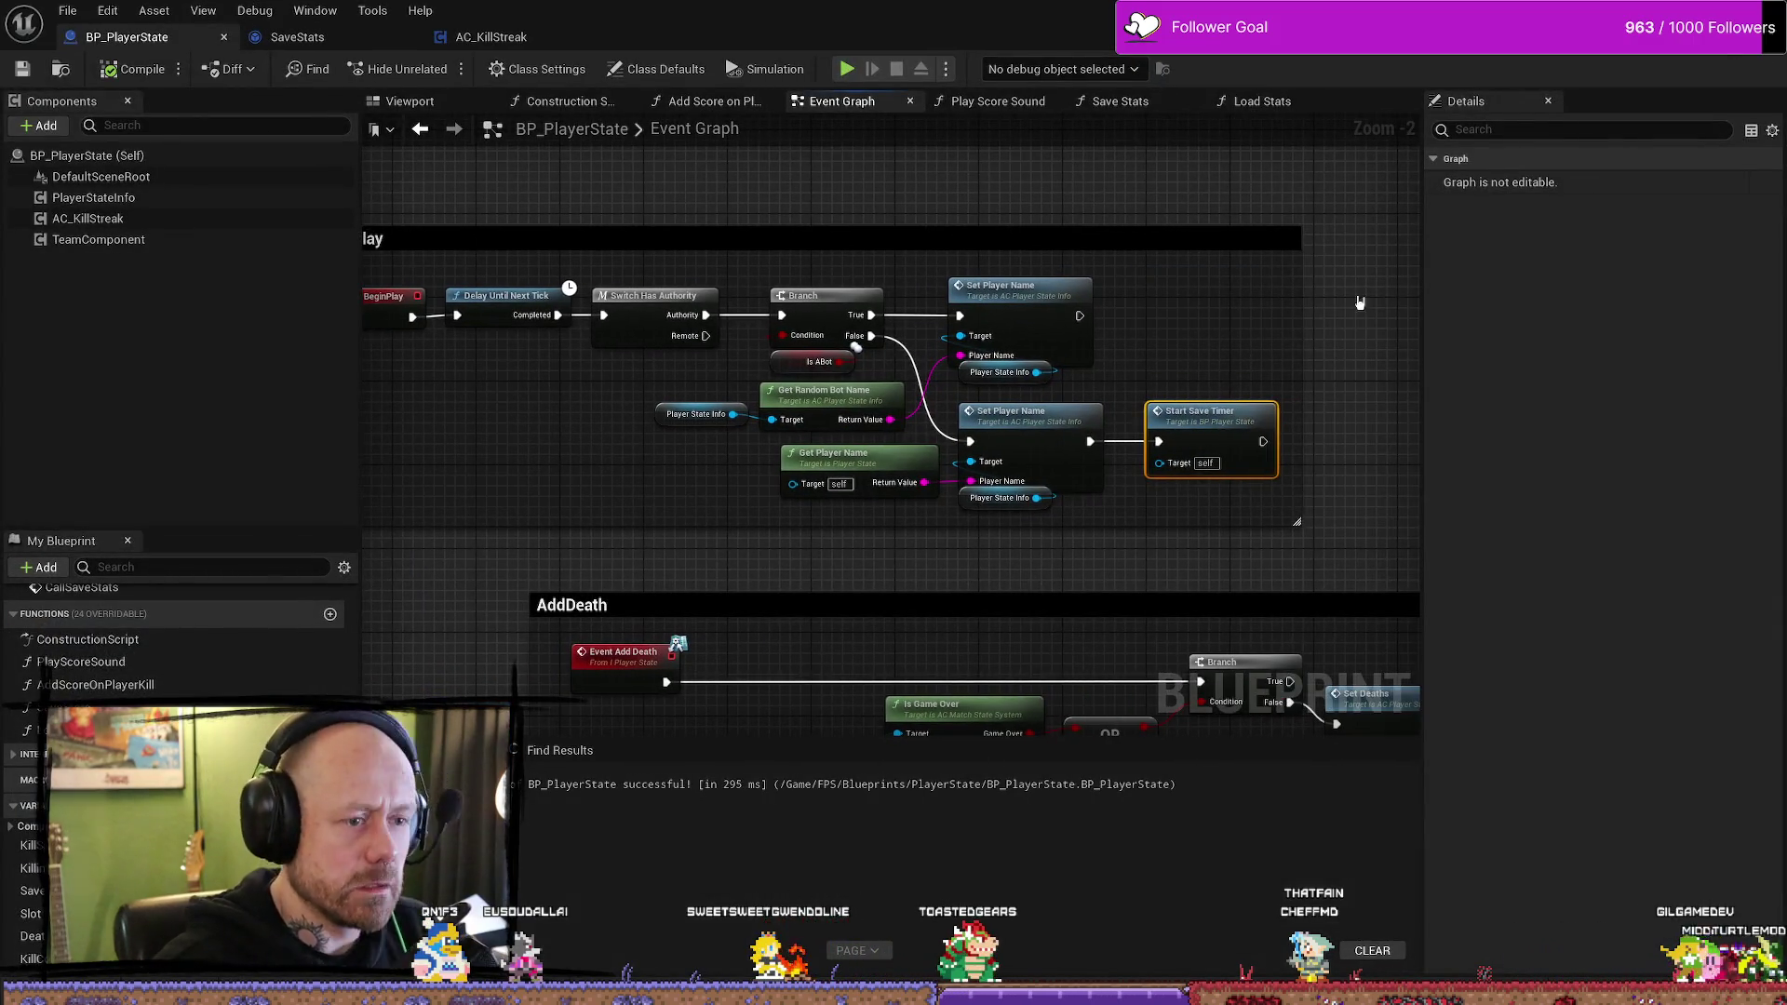
{"action": "left_click_drag", "start_coordinate": [1302, 326], "coordinate": [985, 317]}
{"action": "left_click", "coordinate": [867, 416]}
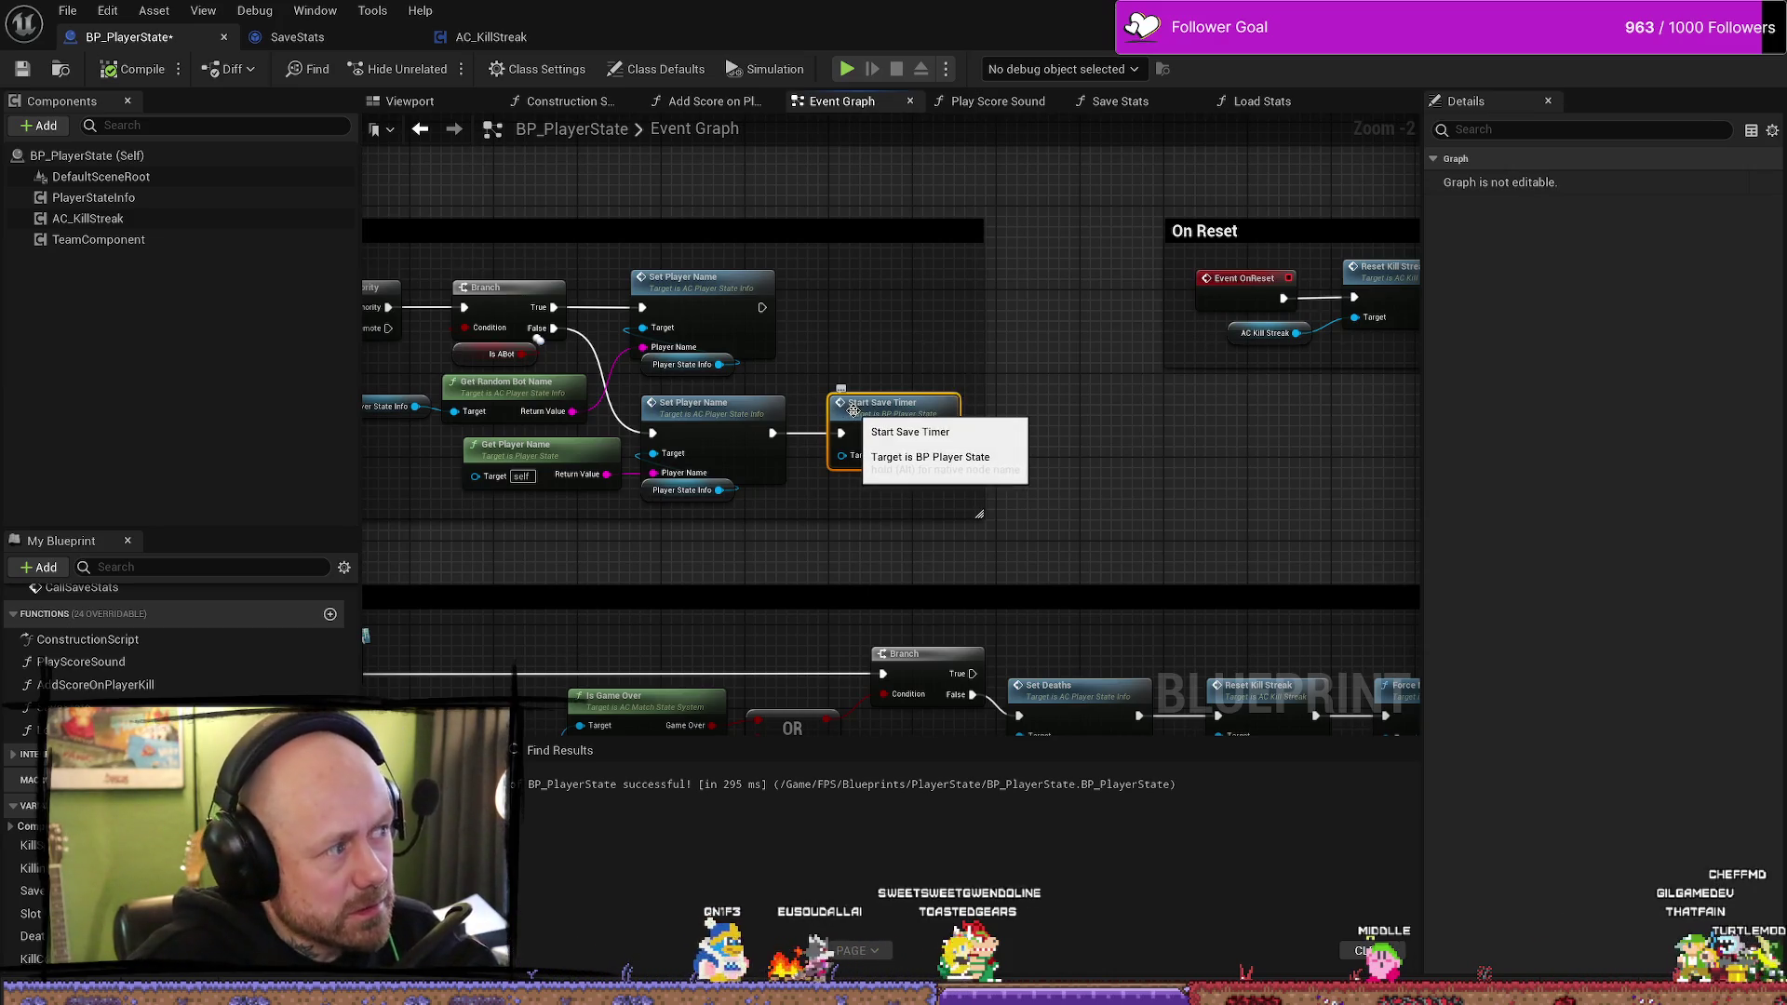
{"action": "left_click_drag", "start_coordinate": [983, 340], "coordinate": [1018, 339]}
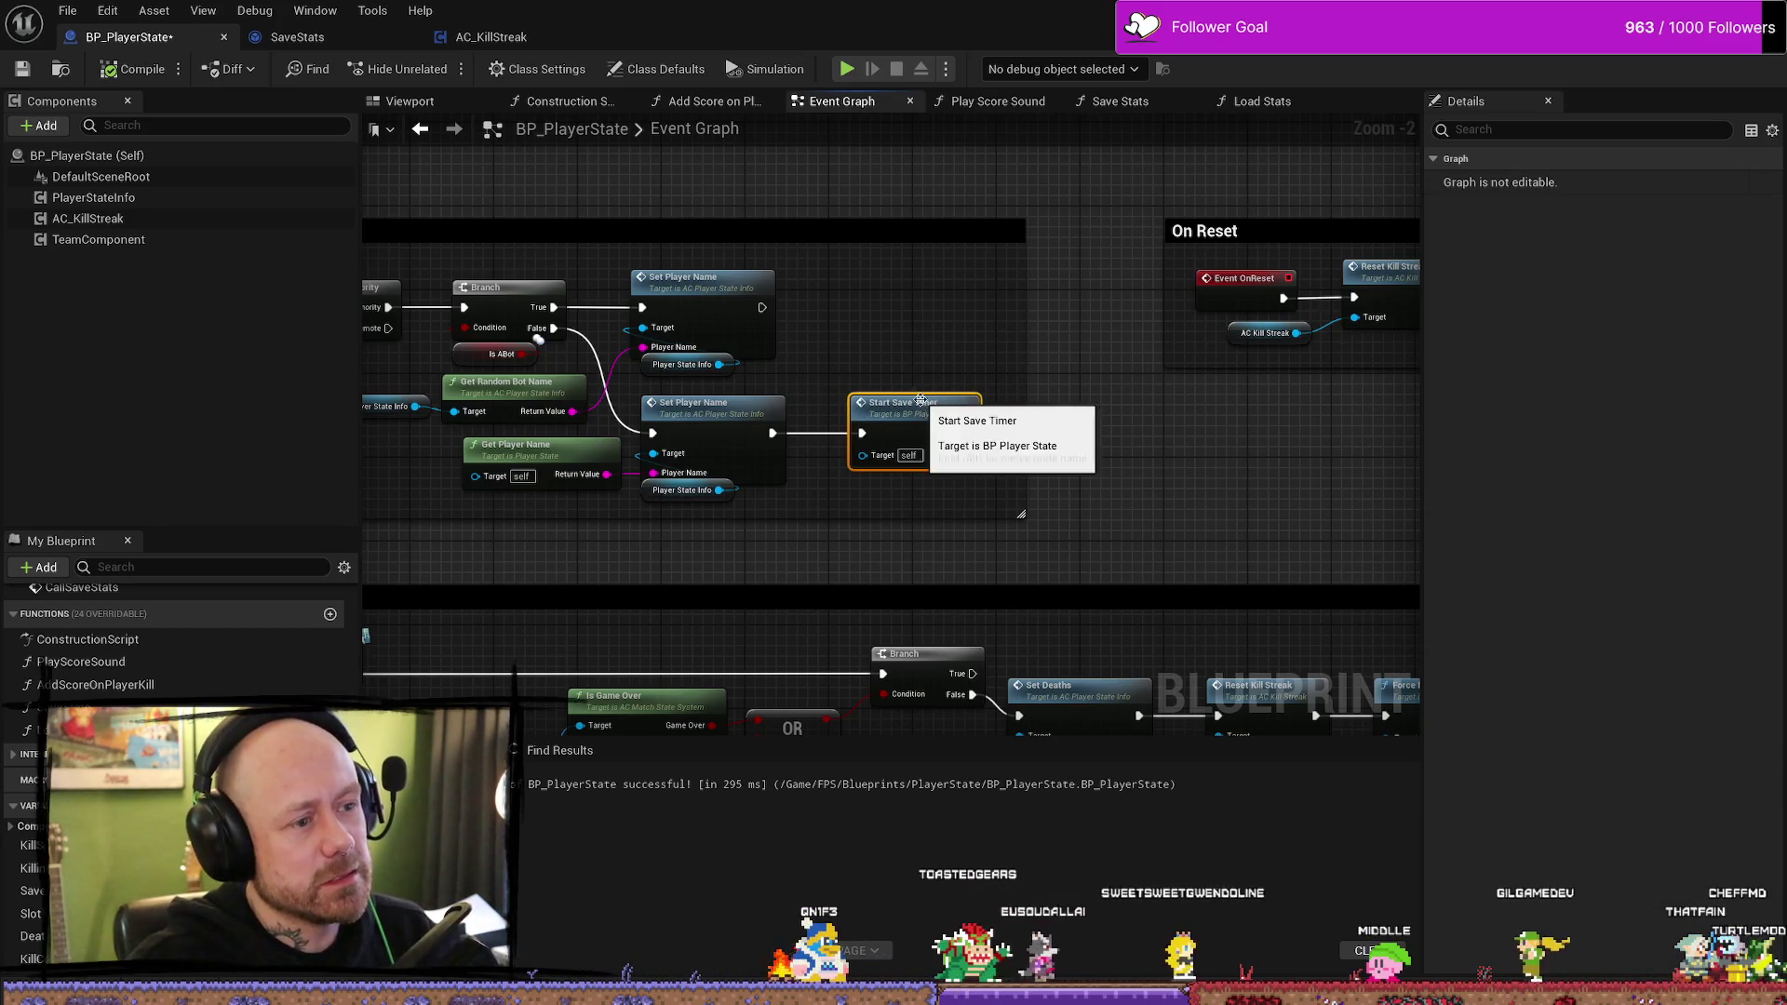
- Pan to the CallSaveStats and StartSaveTimer events and open the Save Stats function graph
{"action": "left_click_drag", "start_coordinate": [910, 400], "coordinate": [495, 402]}
{"action": "left_click_drag", "start_coordinate": [790, 403], "coordinate": [427, 423]}
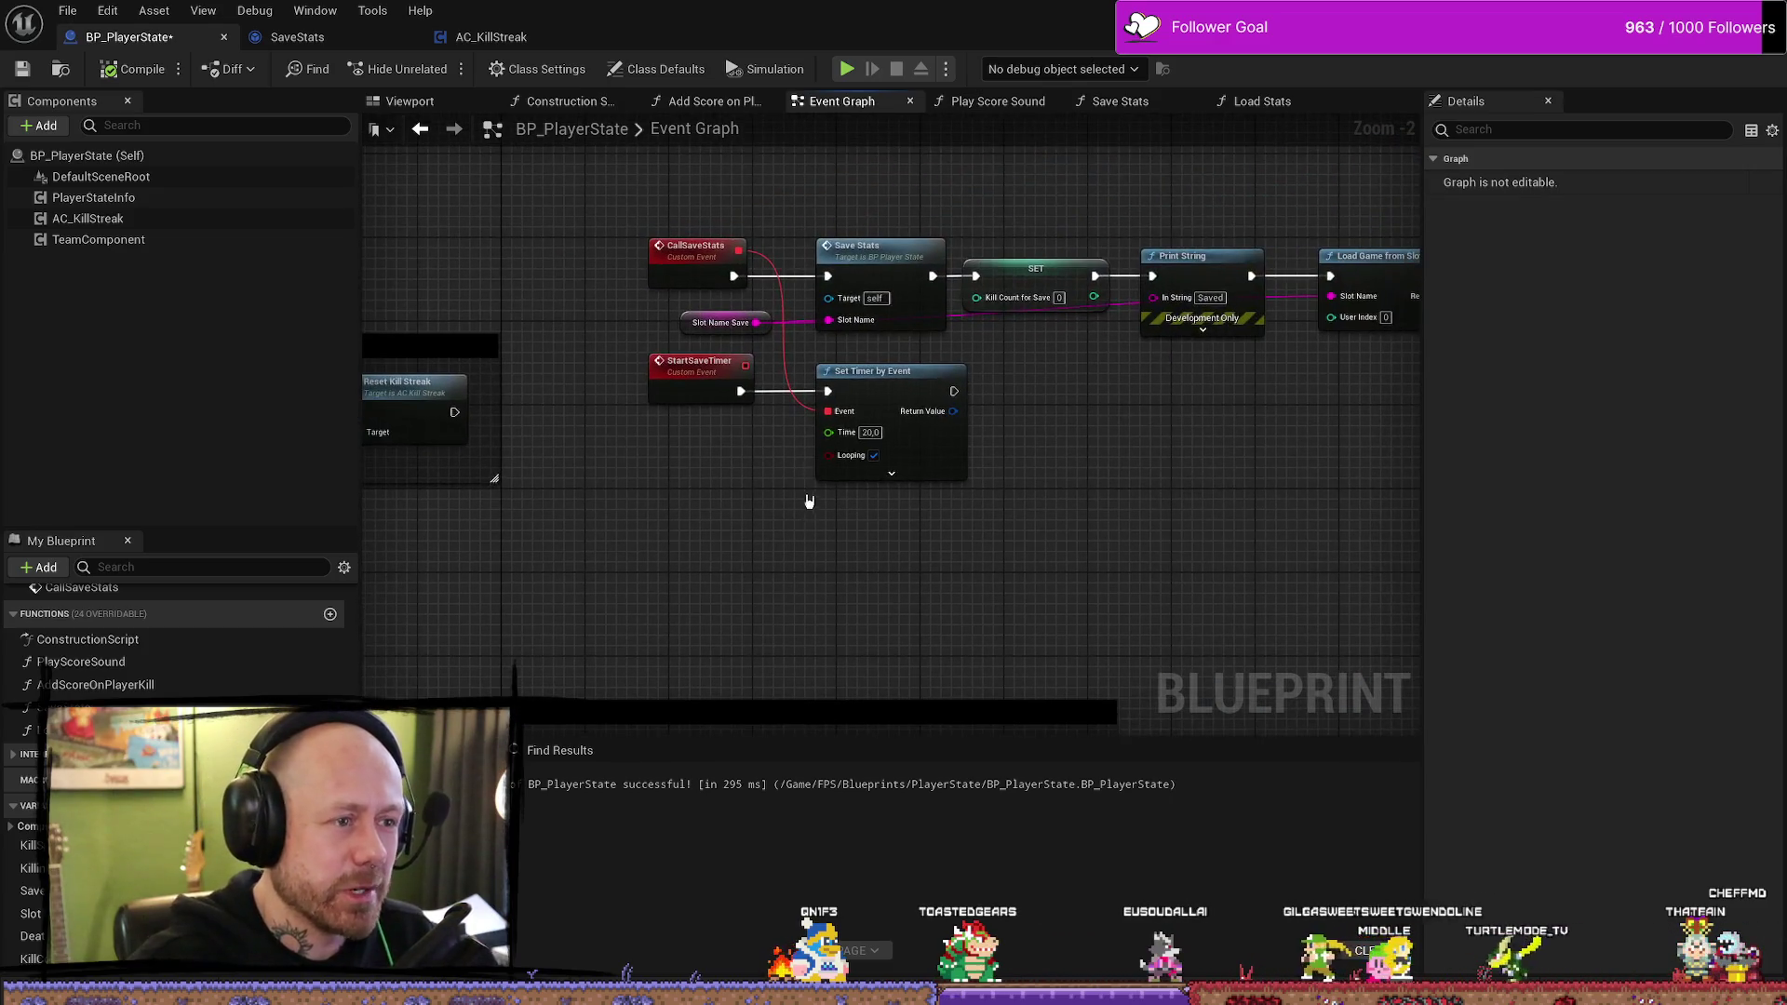
{"action": "double_click", "coordinate": [1079, 154]}
{"action": "mouse_move", "coordinate": [1000, 520]}
{"action": "left_mouse_down"}
{"action": "mouse_move", "coordinate": [734, 511]}
{"action": "mouse_move", "coordinate": [842, 511]}
{"action": "left_mouse_up"}
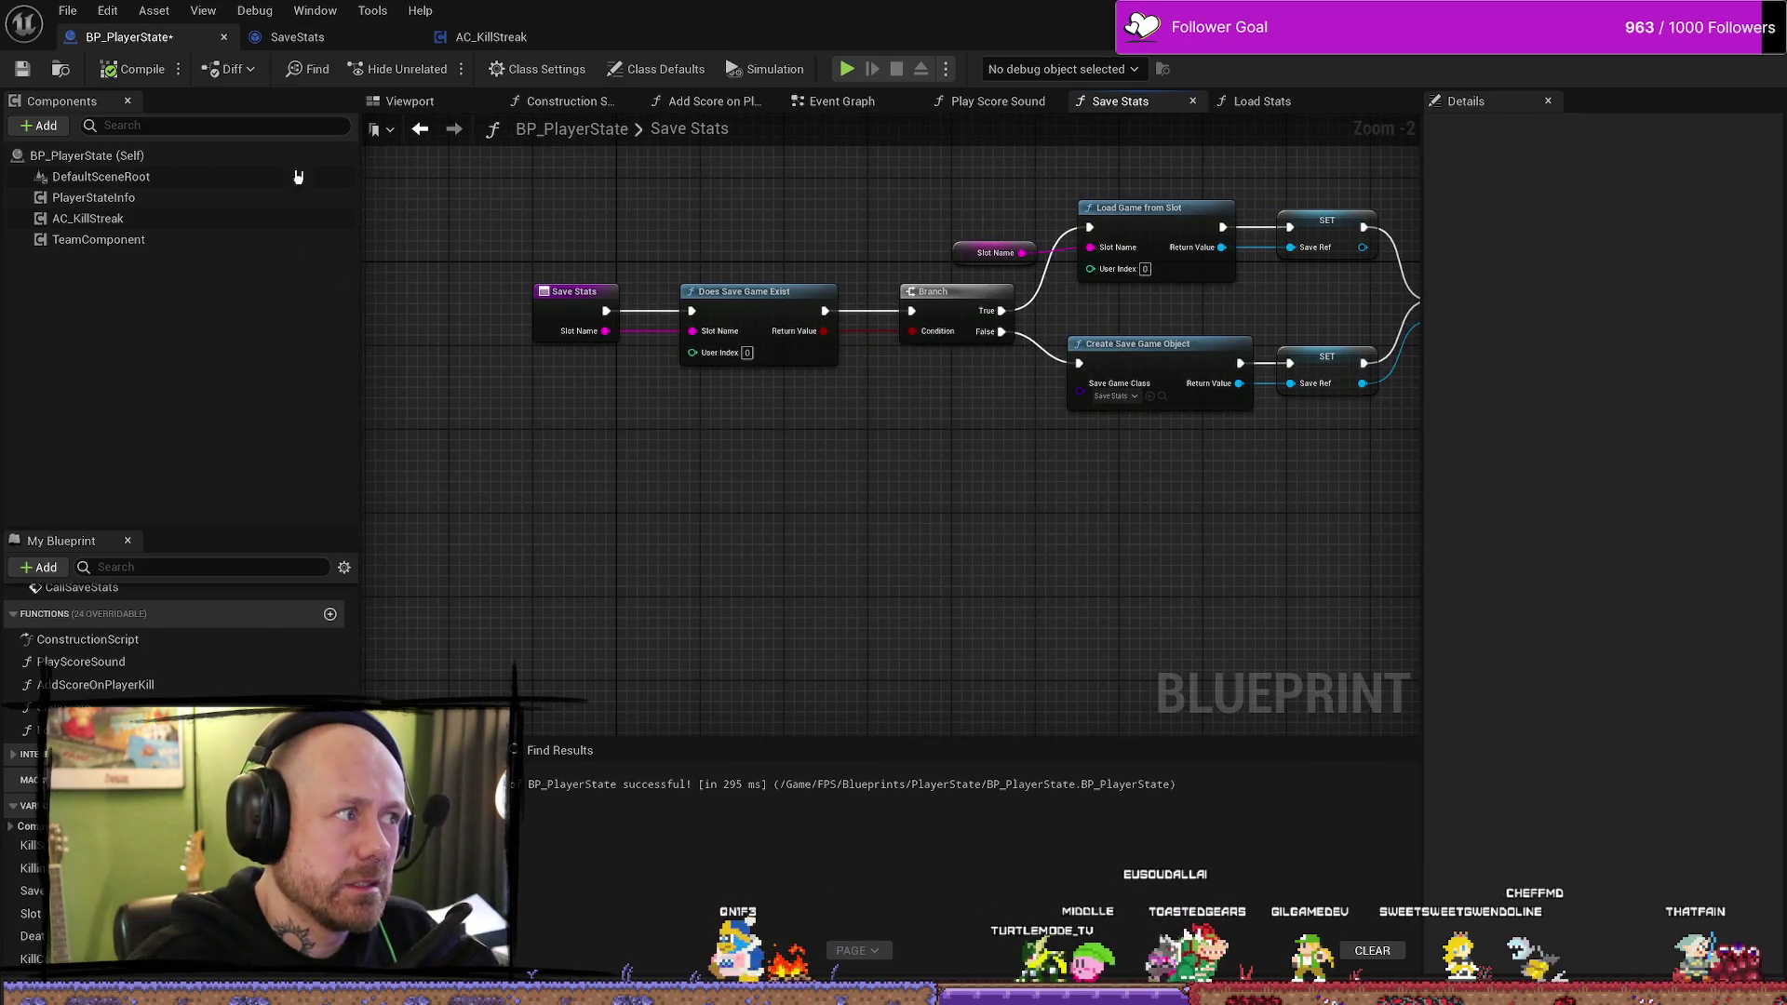
- Save BP_PlayerState, then zoom out and pan across Save Stats back to its entry node
{"action": "left_click", "coordinate": [22, 69]}
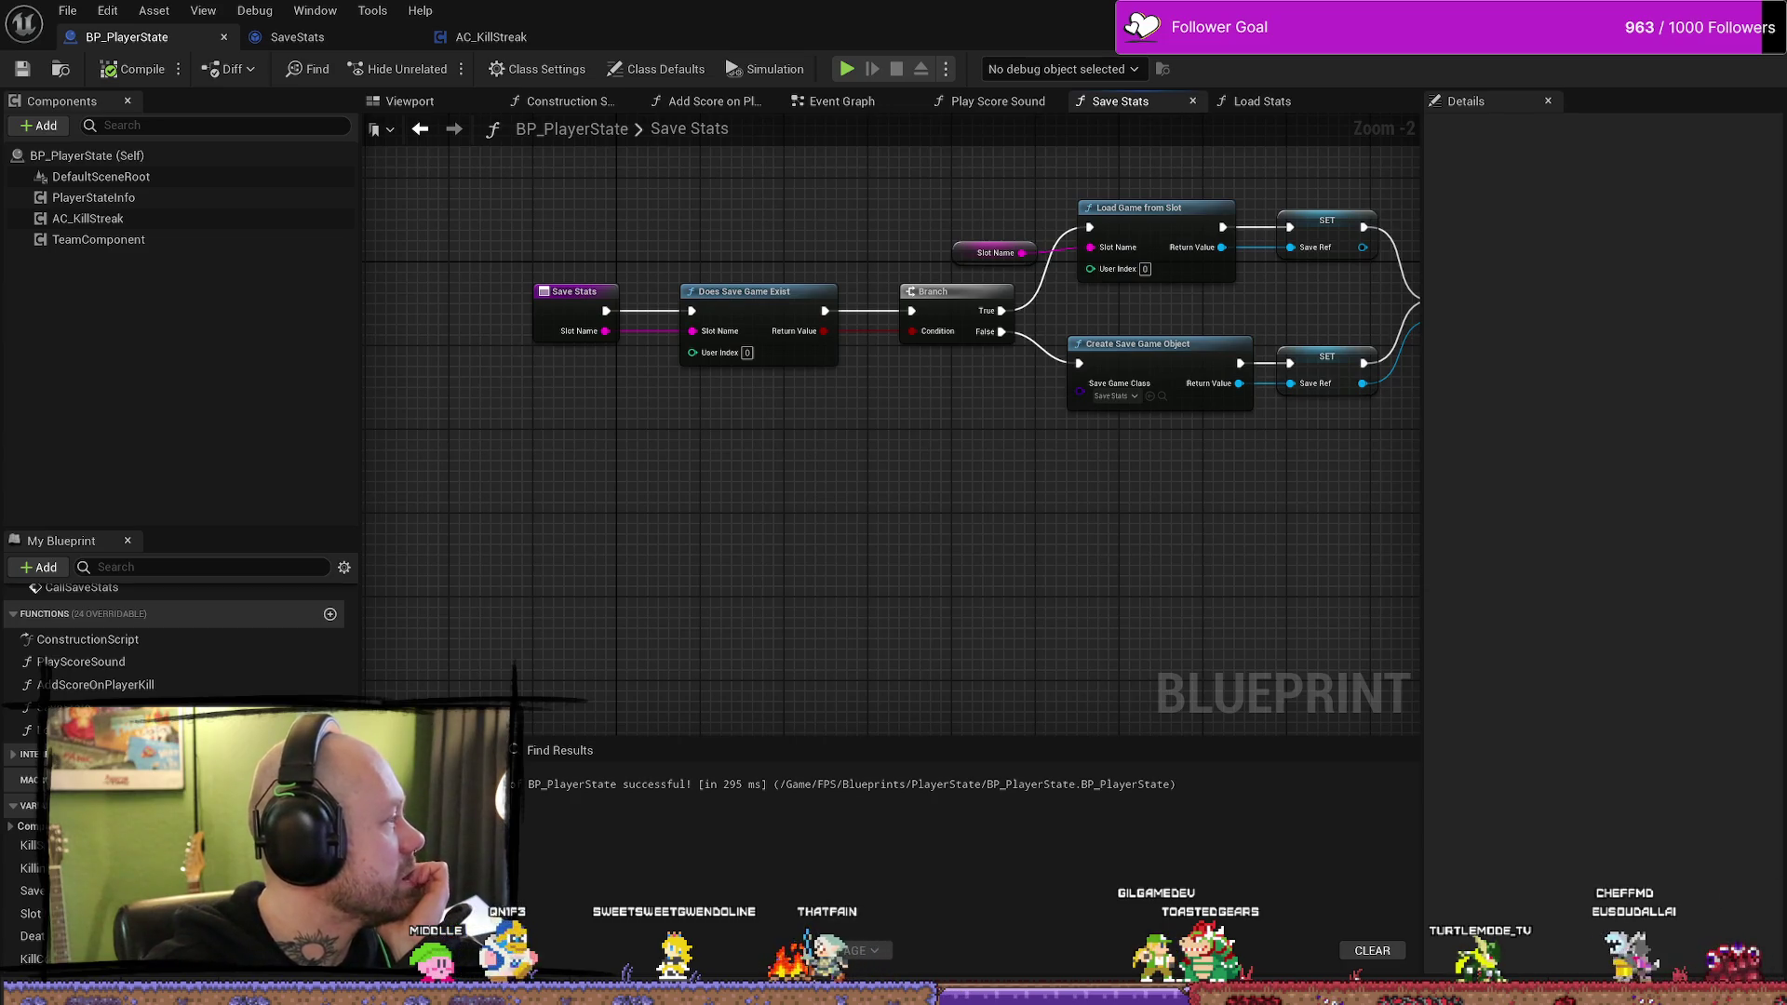
{"action": "scroll", "coordinate": [931, 623], "scroll_direction": "down", "scroll_amount": 5}
{"action": "scroll", "coordinate": [1014, 631], "scroll_direction": "up", "scroll_amount": 1}
{"action": "scroll", "coordinate": [993, 586], "scroll_direction": "up", "scroll_amount": 3}
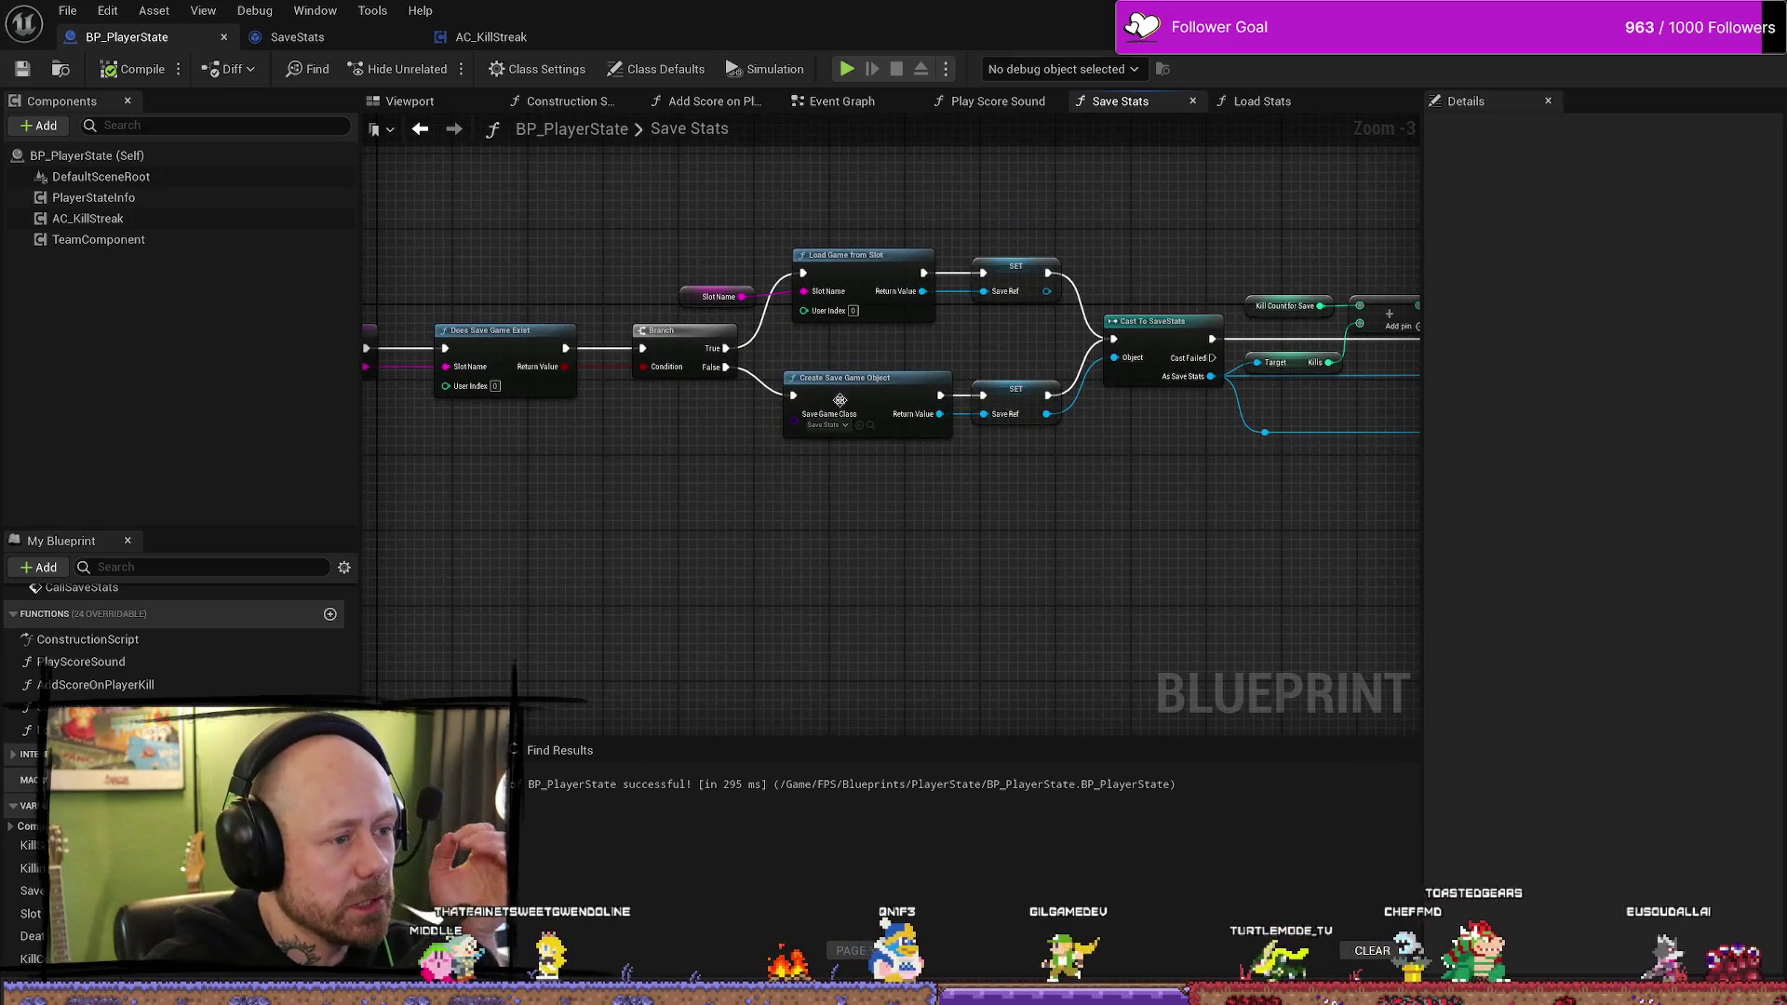
{"action": "left_click_drag", "start_coordinate": [603, 547], "coordinate": [717, 546]}
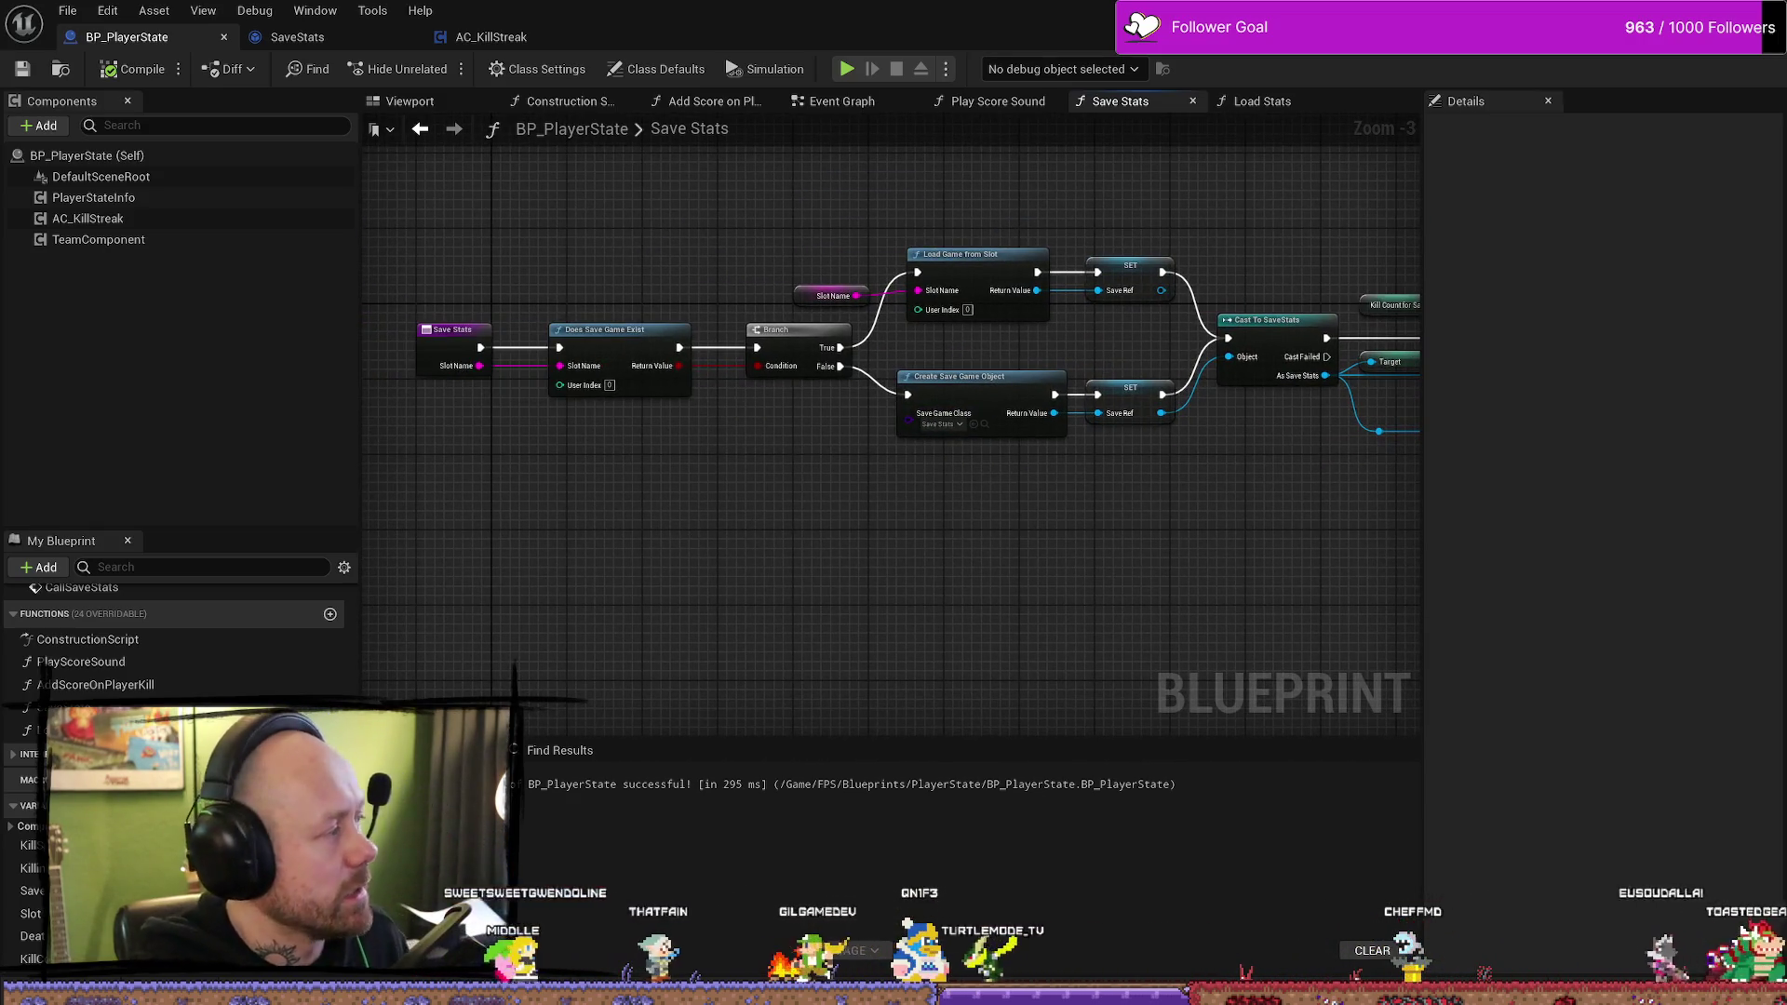
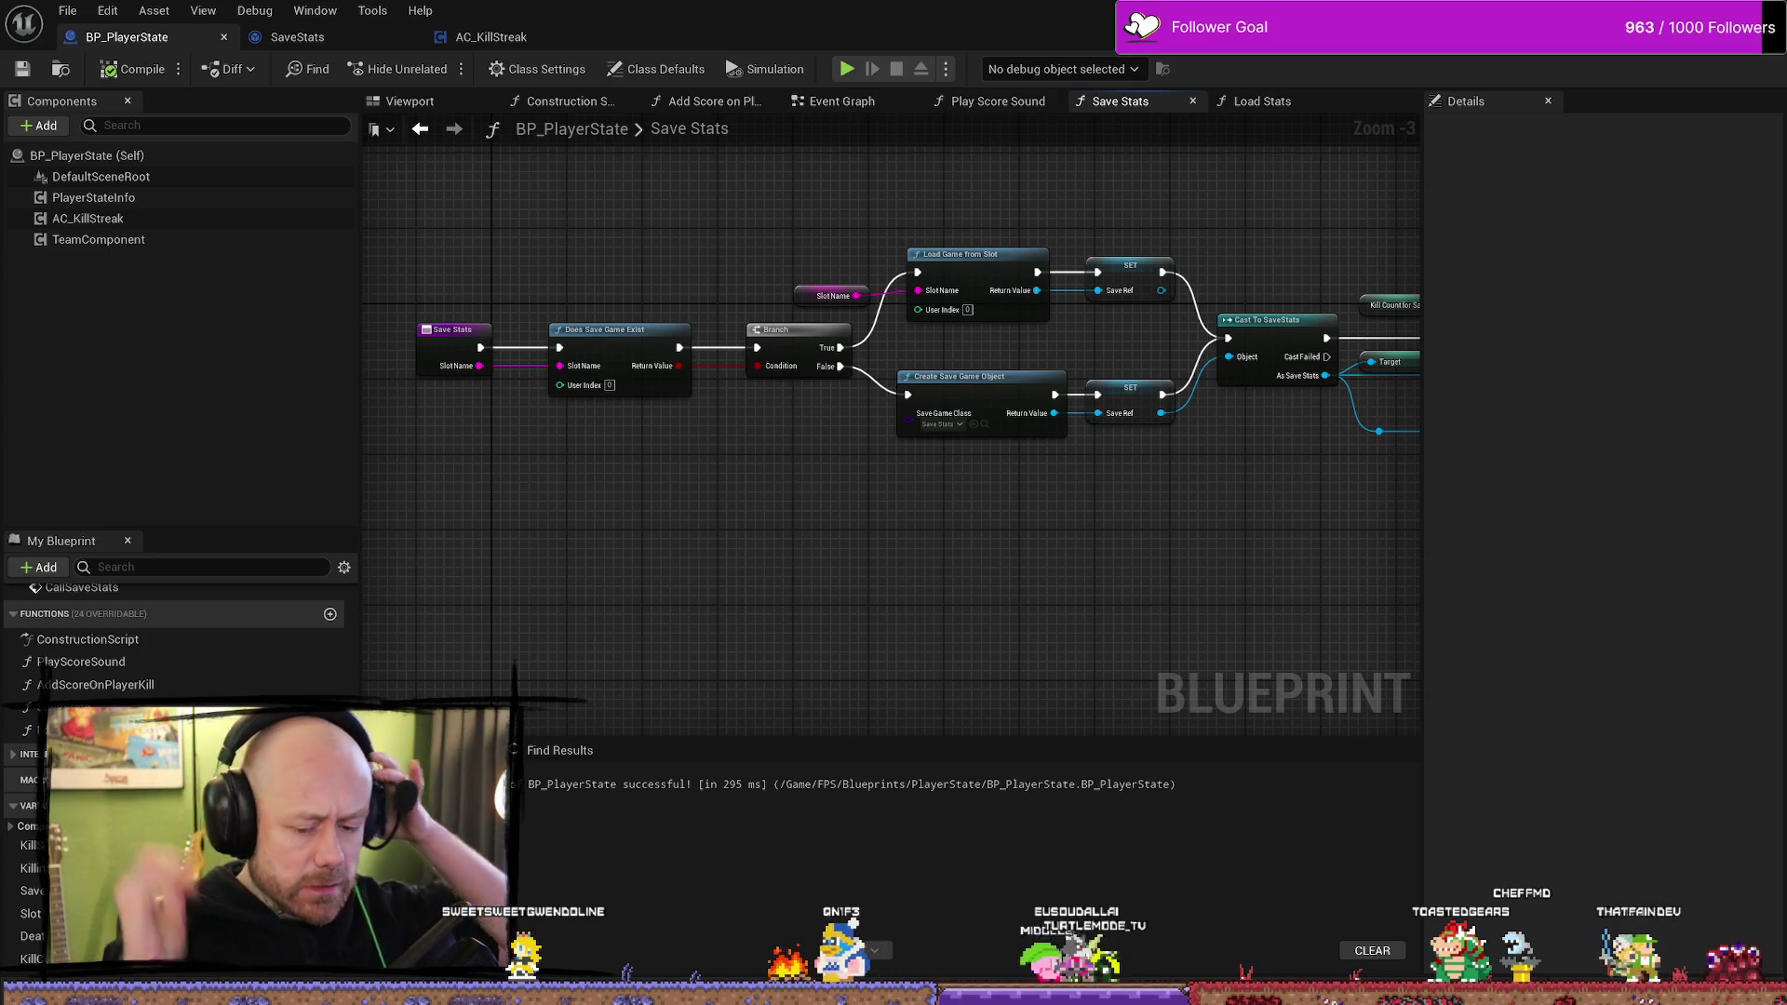
- Narrow the left panel so the Save Stats graph has more room, framing its nodes
{"action": "scroll", "coordinate": [850, 594], "scroll_direction": "up", "scroll_amount": 2}
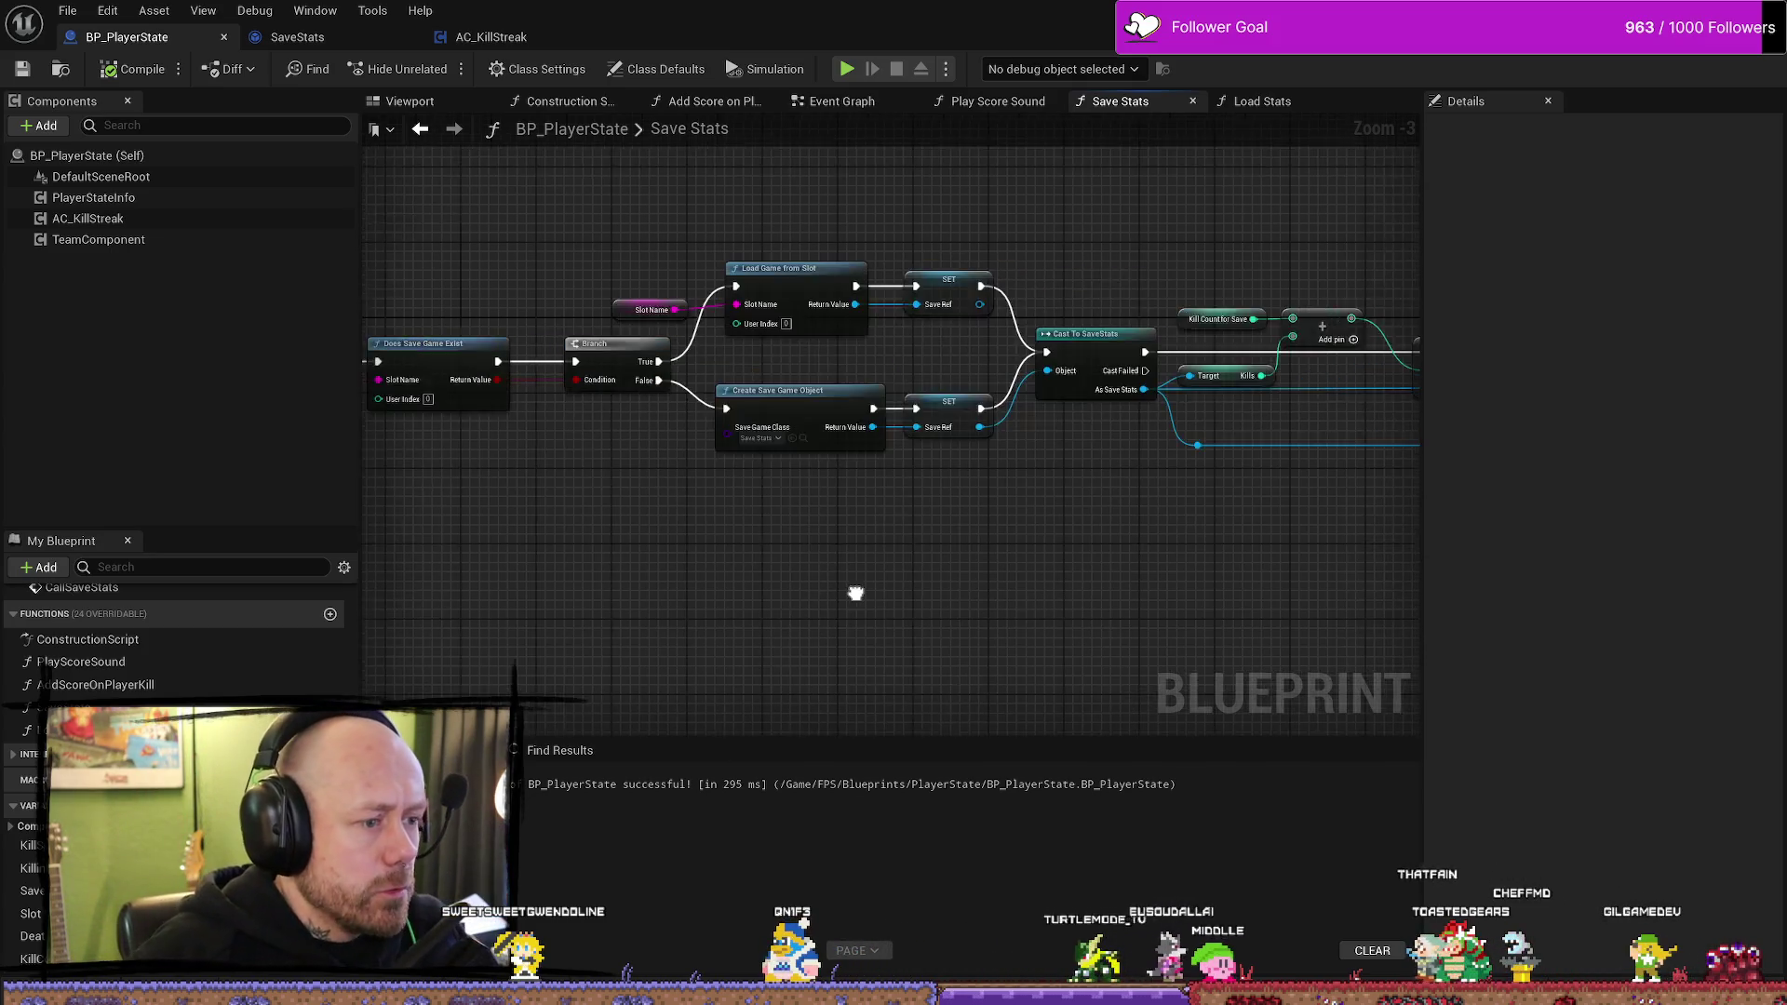
{"action": "scroll", "coordinate": [866, 596], "scroll_direction": "down", "scroll_amount": 4}
{"action": "scroll", "coordinate": [857, 559], "scroll_direction": "up", "scroll_amount": 4}
{"action": "left_click_drag", "start_coordinate": [852, 534], "coordinate": [945, 562]}
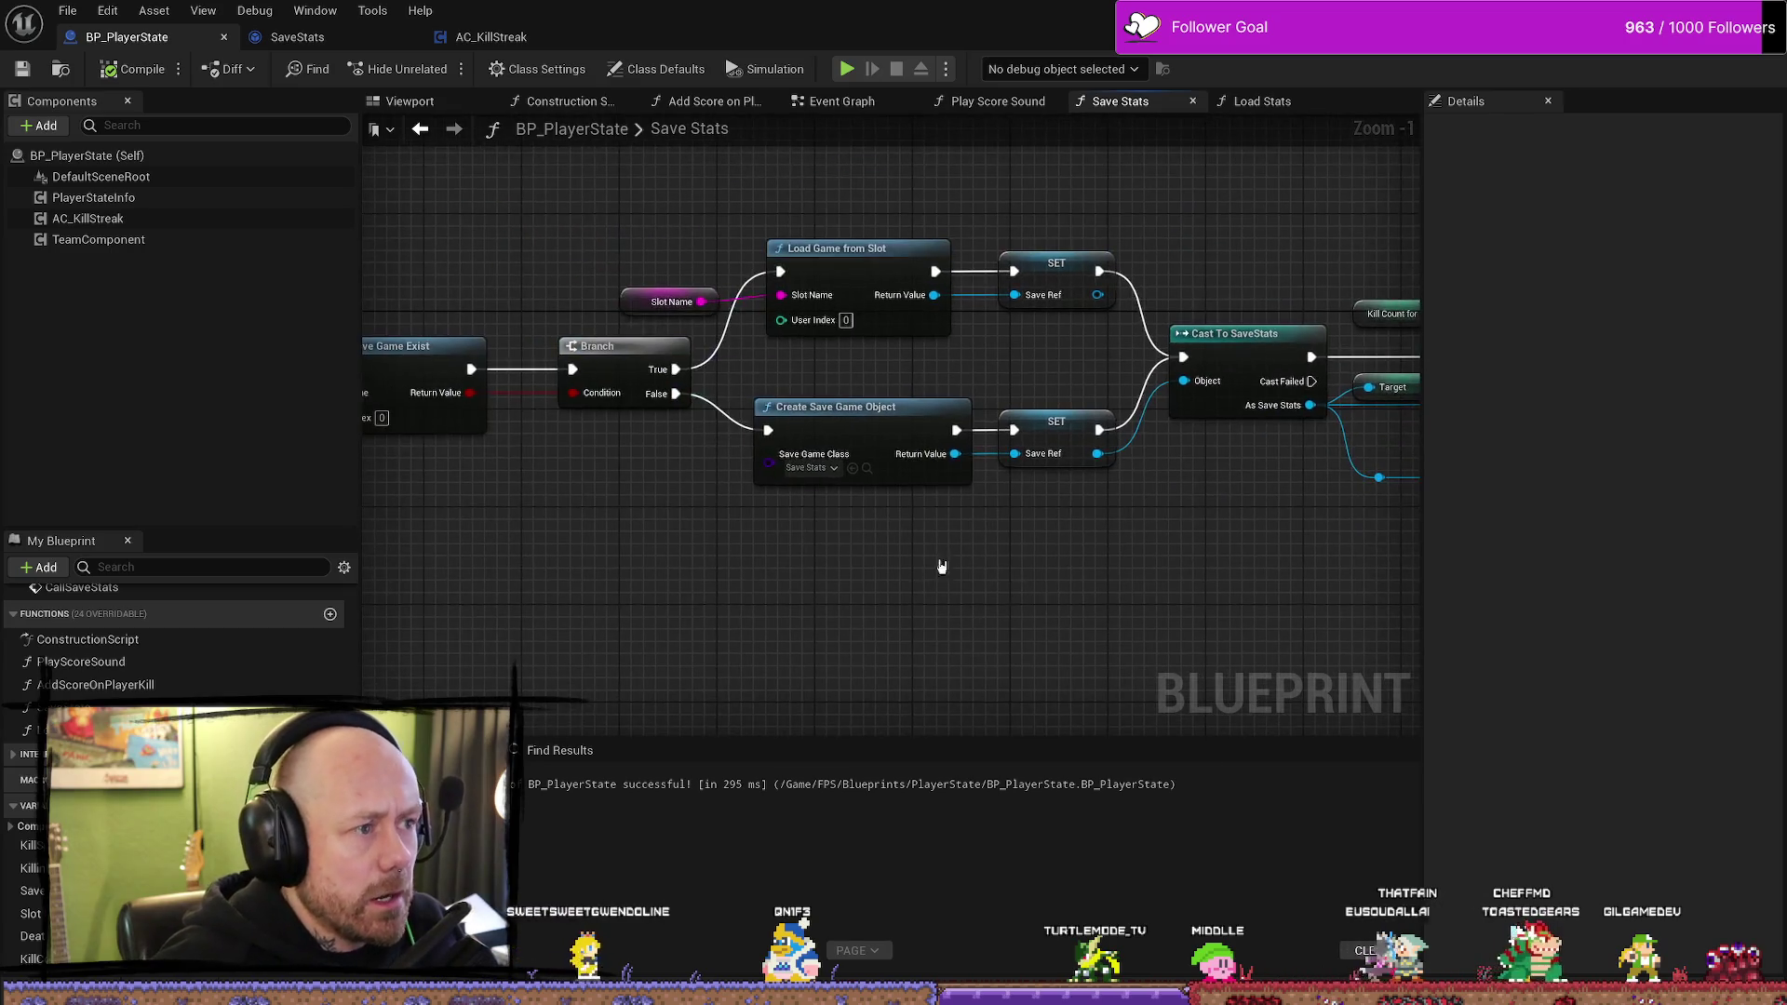
{"action": "scroll", "coordinate": [945, 562], "scroll_direction": "down", "scroll_amount": 1}
{"action": "mouse_move", "coordinate": [690, 494]}
{"action": "left_mouse_down"}
{"action": "mouse_move", "coordinate": [744, 510]}
{"action": "mouse_move", "coordinate": [918, 466]}
{"action": "mouse_move", "coordinate": [862, 482]}
{"action": "left_mouse_up"}
{"action": "scroll", "coordinate": [861, 482], "scroll_direction": "down", "scroll_amount": 1}
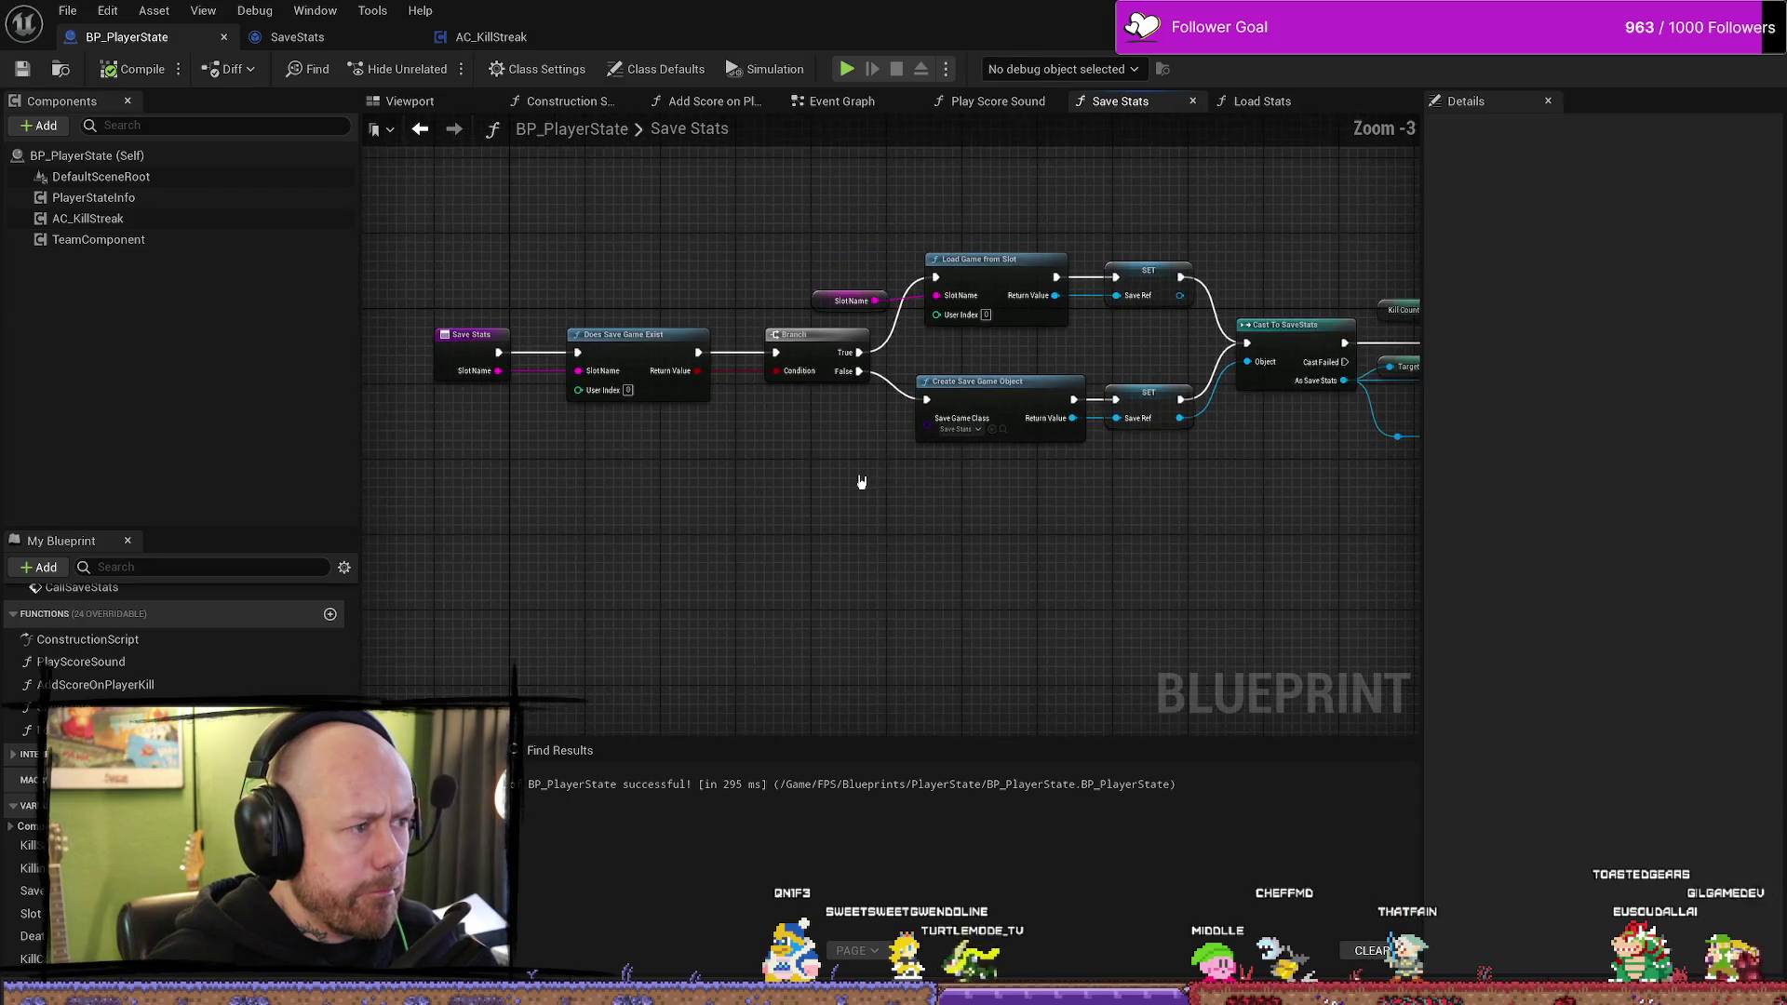
{"action": "left_click_drag", "start_coordinate": [360, 247], "coordinate": [239, 247]}
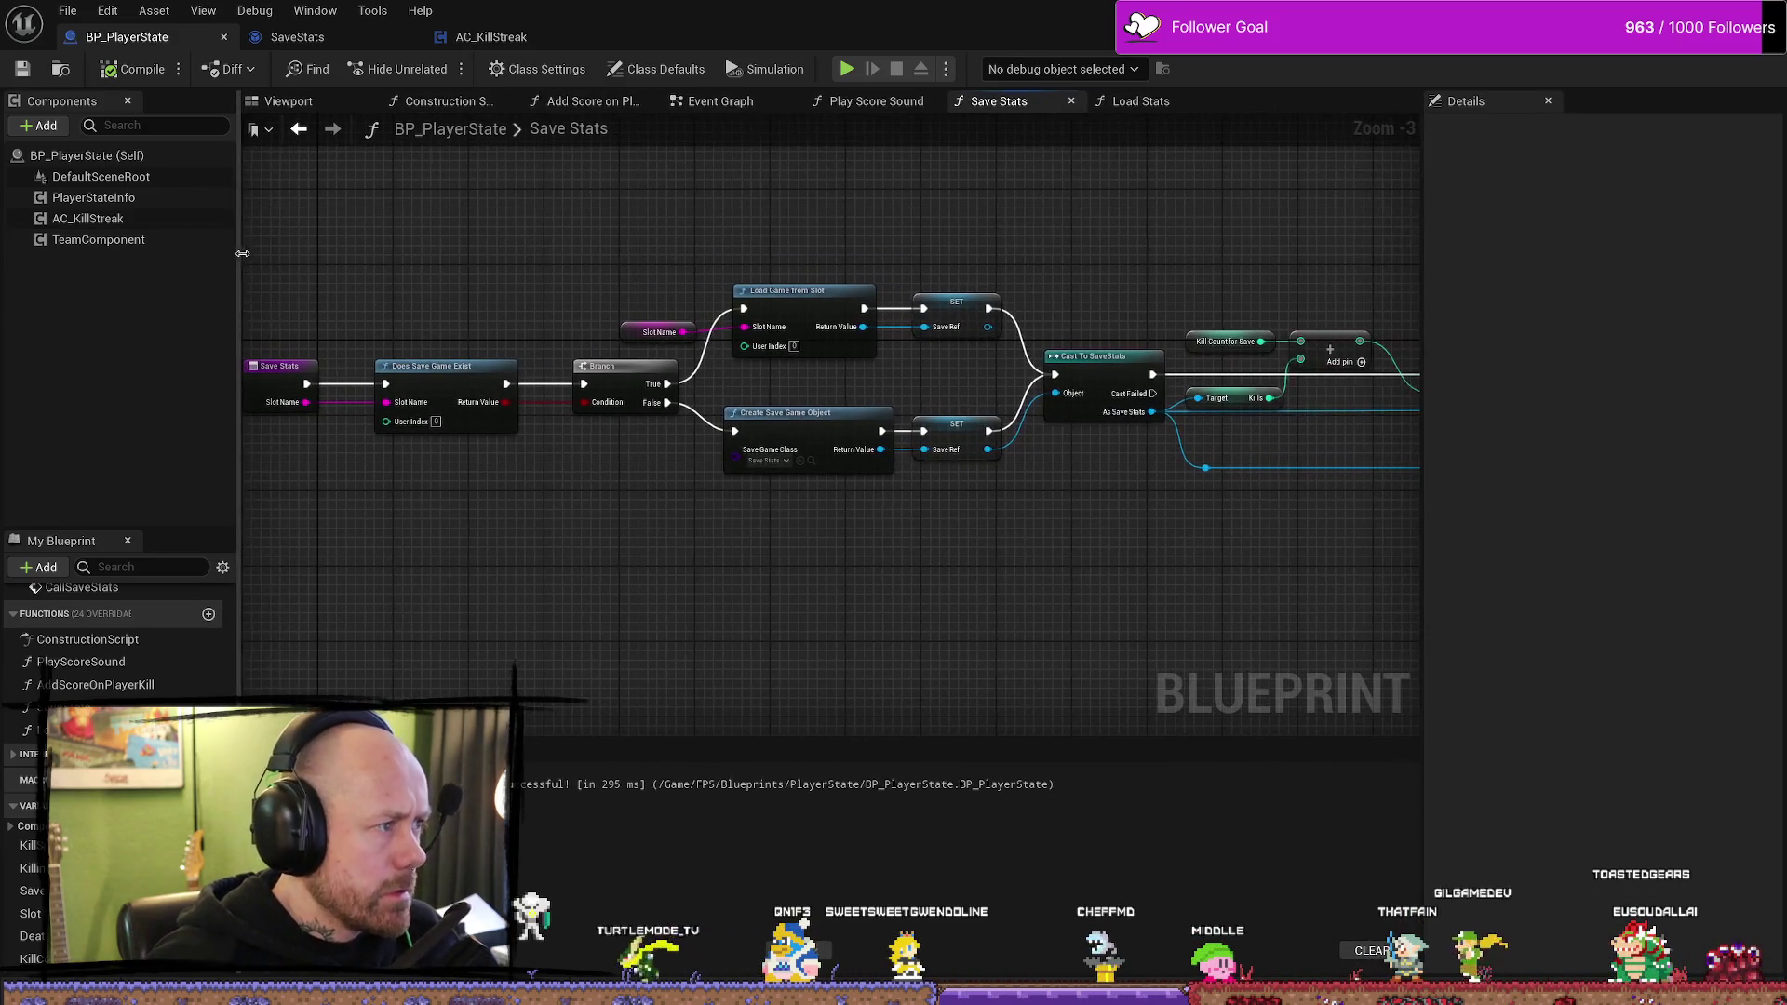
{"action": "scroll", "coordinate": [459, 298], "scroll_direction": "up", "scroll_amount": 3}
{"action": "scroll", "coordinate": [651, 262], "scroll_direction": "down", "scroll_amount": 3}
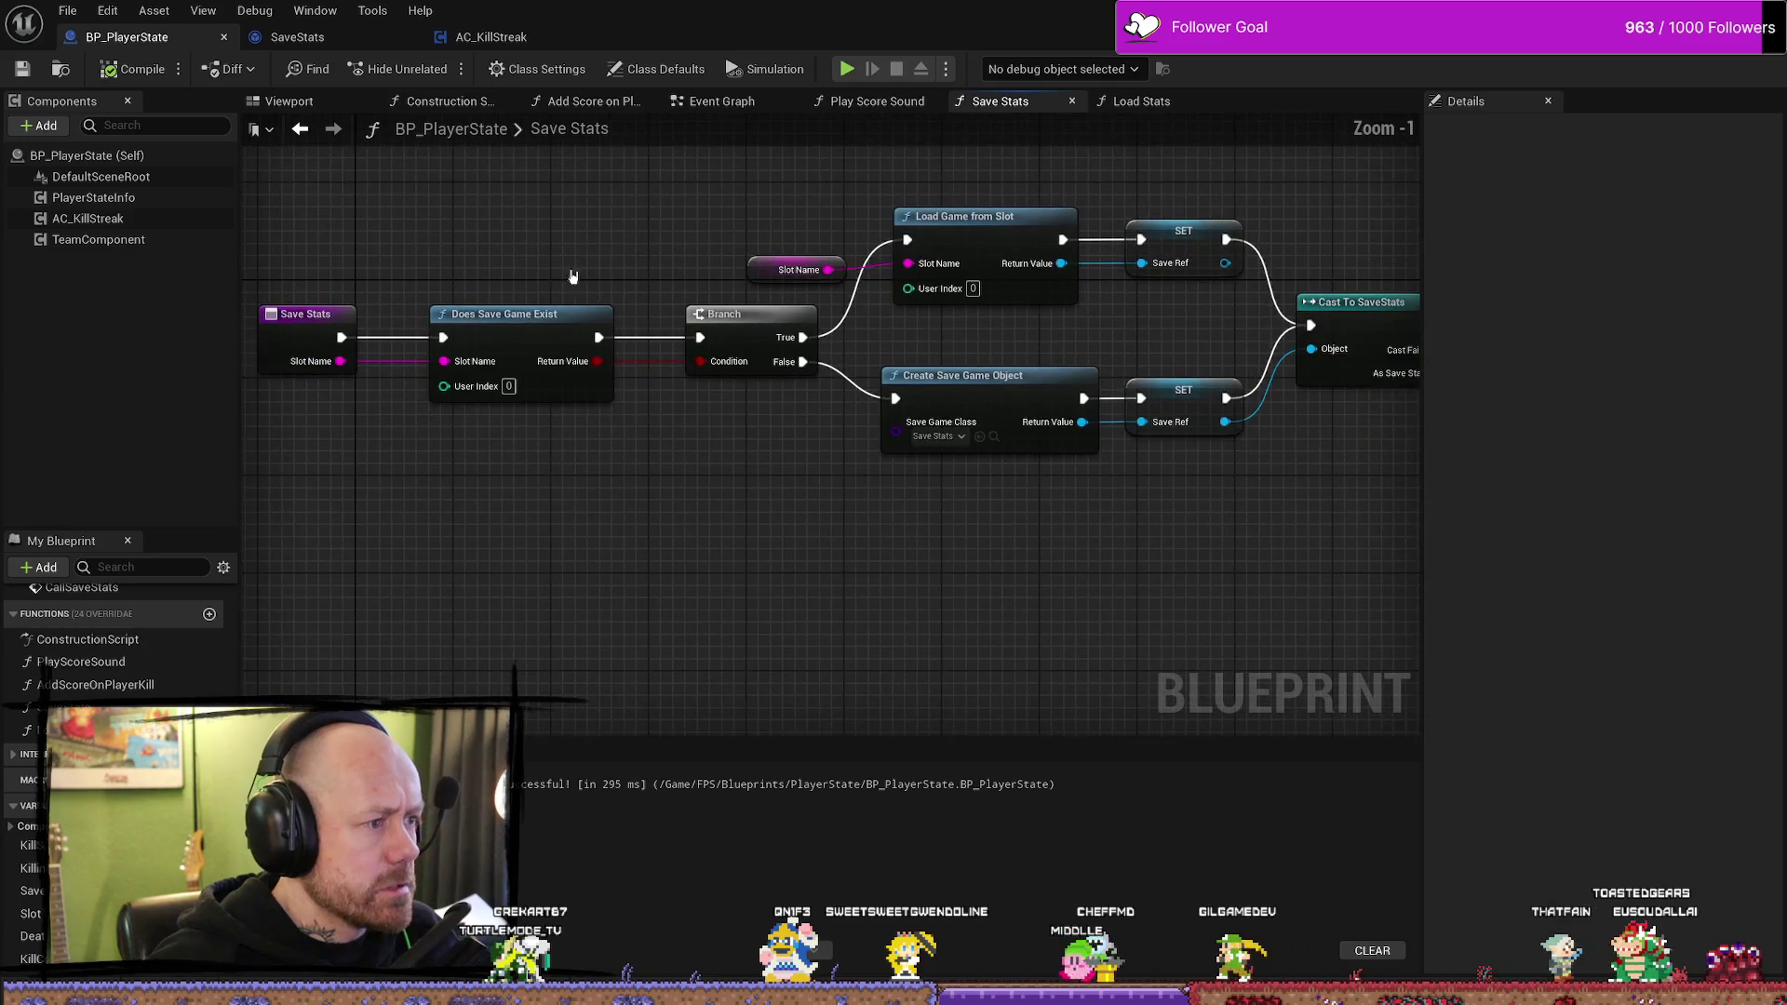
{"action": "scroll", "coordinate": [567, 280], "scroll_direction": "up", "scroll_amount": 1}
{"action": "left_click_drag", "start_coordinate": [696, 496], "coordinate": [681, 521]}
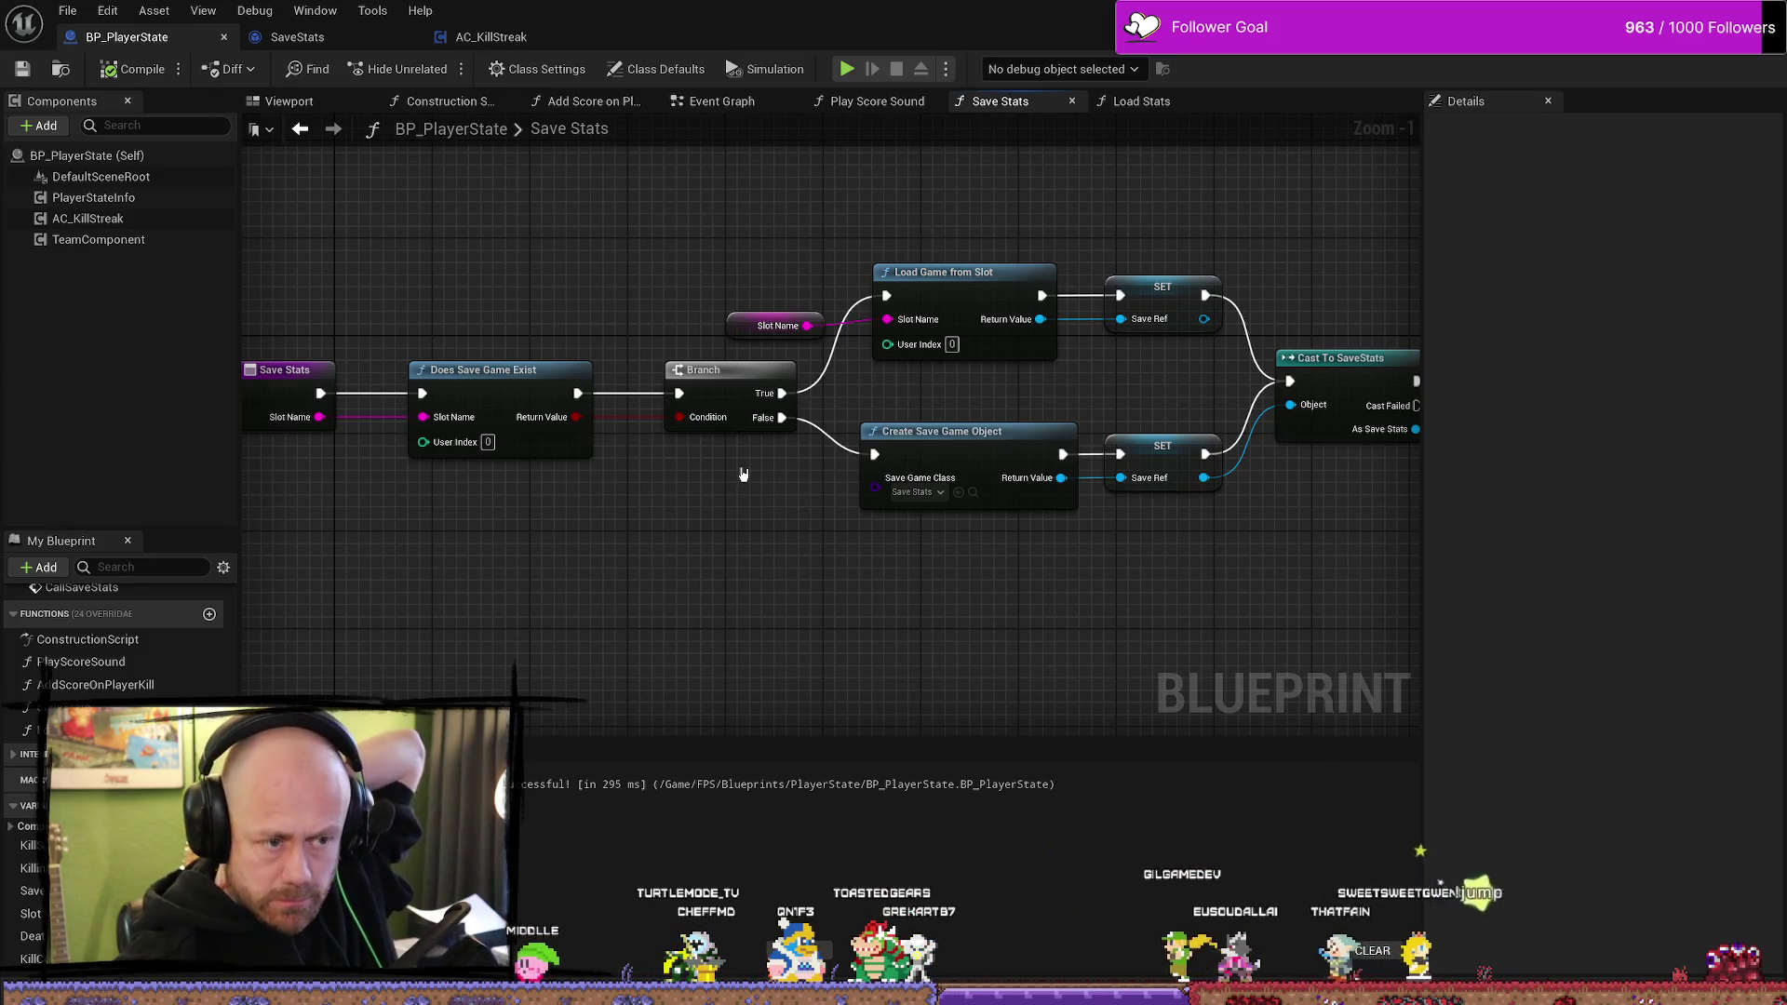
{"action": "scroll", "coordinate": [743, 474], "scroll_direction": "down", "scroll_amount": 1}
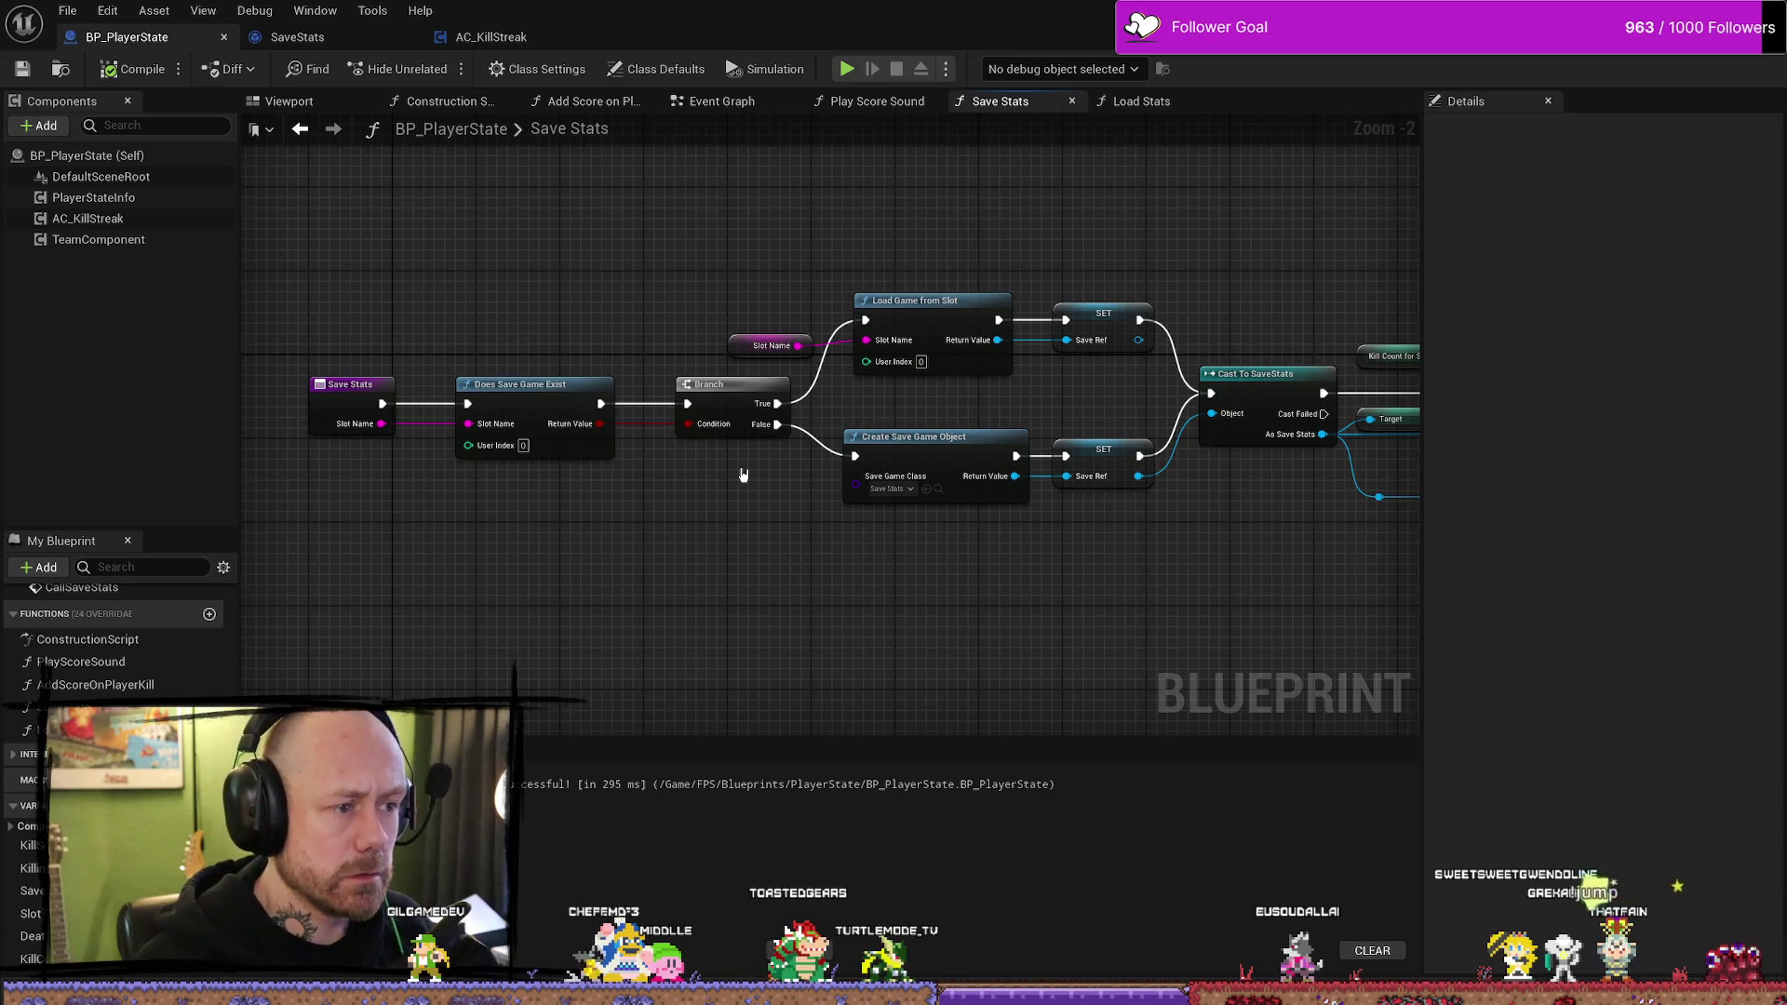
- Box-select the Branch, Load Game from Slot, Create Save Game Object and SET nodes
{"action": "left_click_drag", "start_coordinate": [1131, 257], "coordinate": [719, 628]}
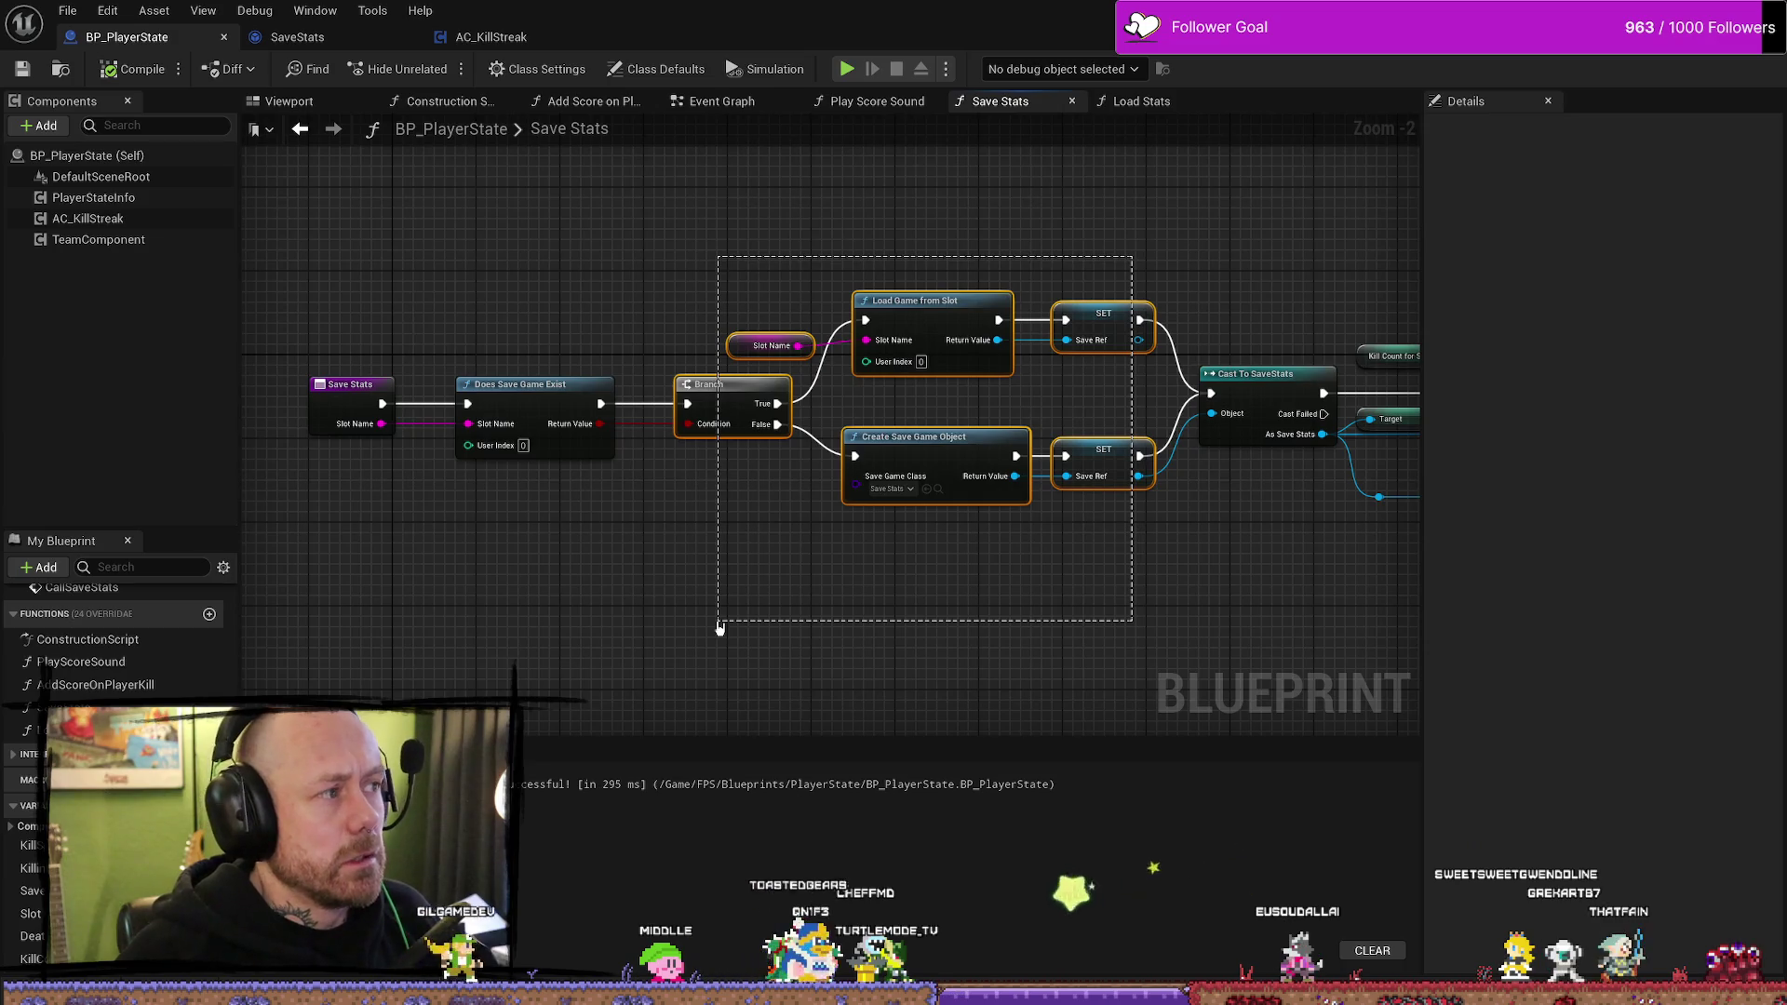
{"action": "left_click_drag", "start_coordinate": [720, 628], "coordinate": [719, 628]}
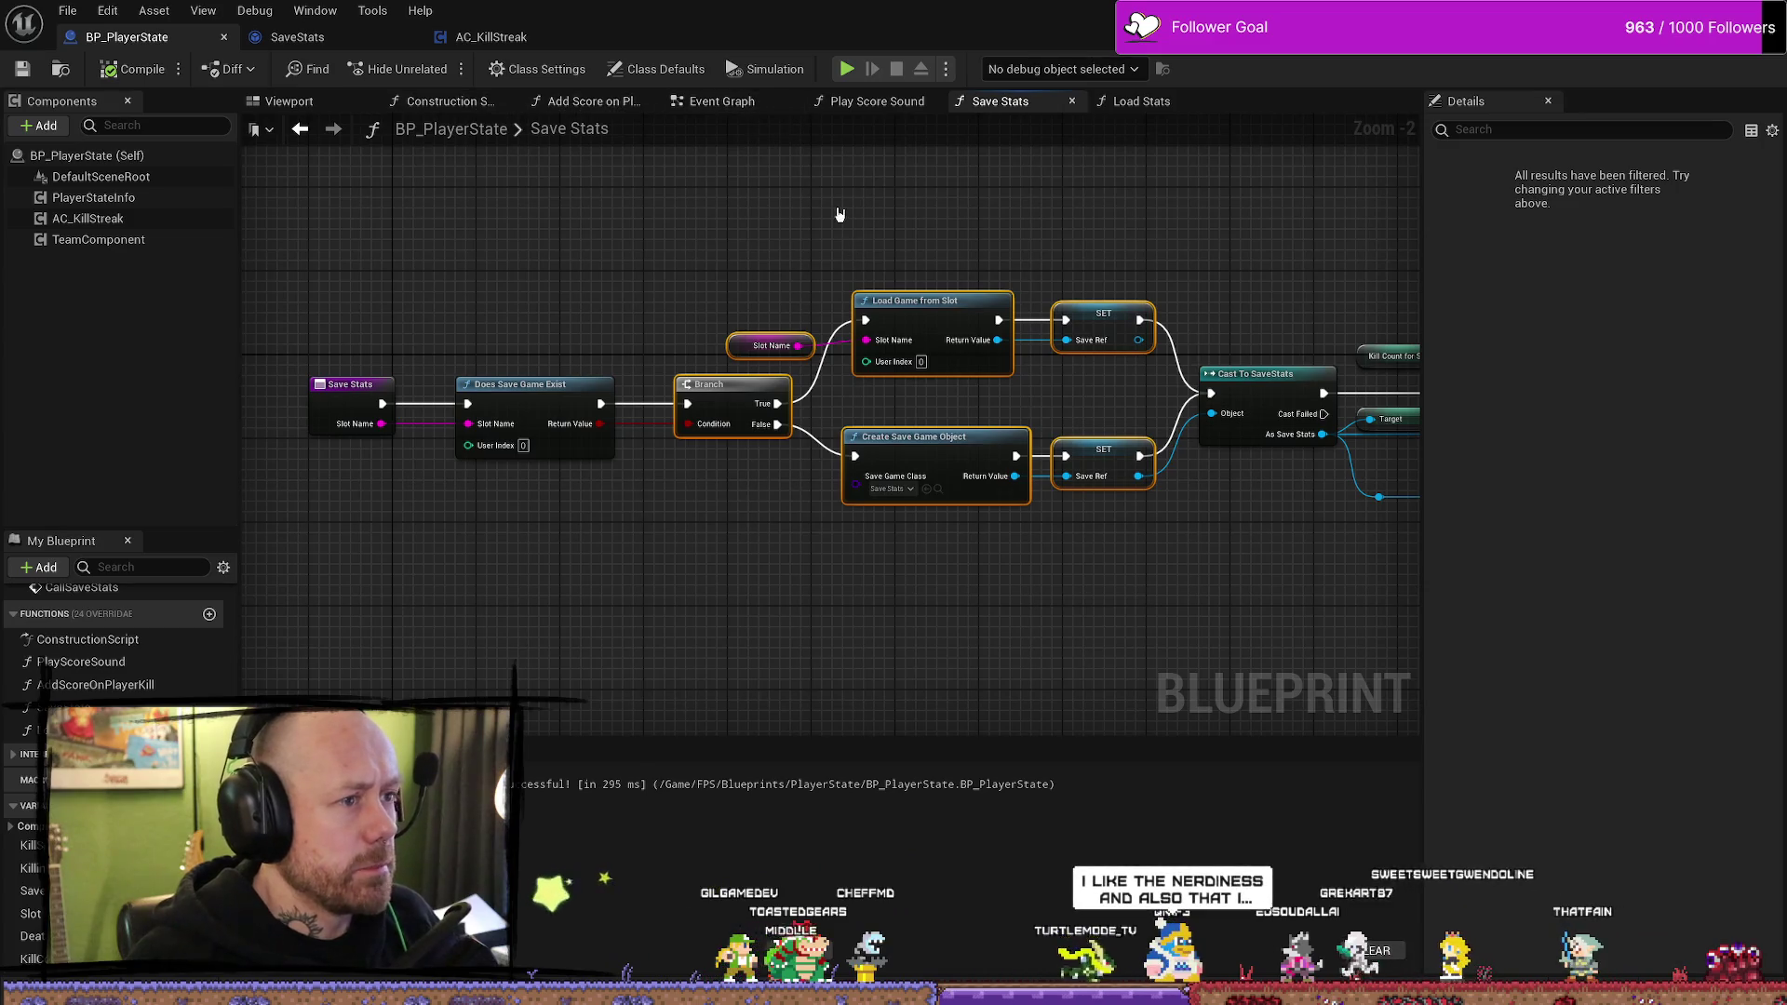
{"action": "left_click_drag", "start_coordinate": [710, 220], "coordinate": [938, 647]}
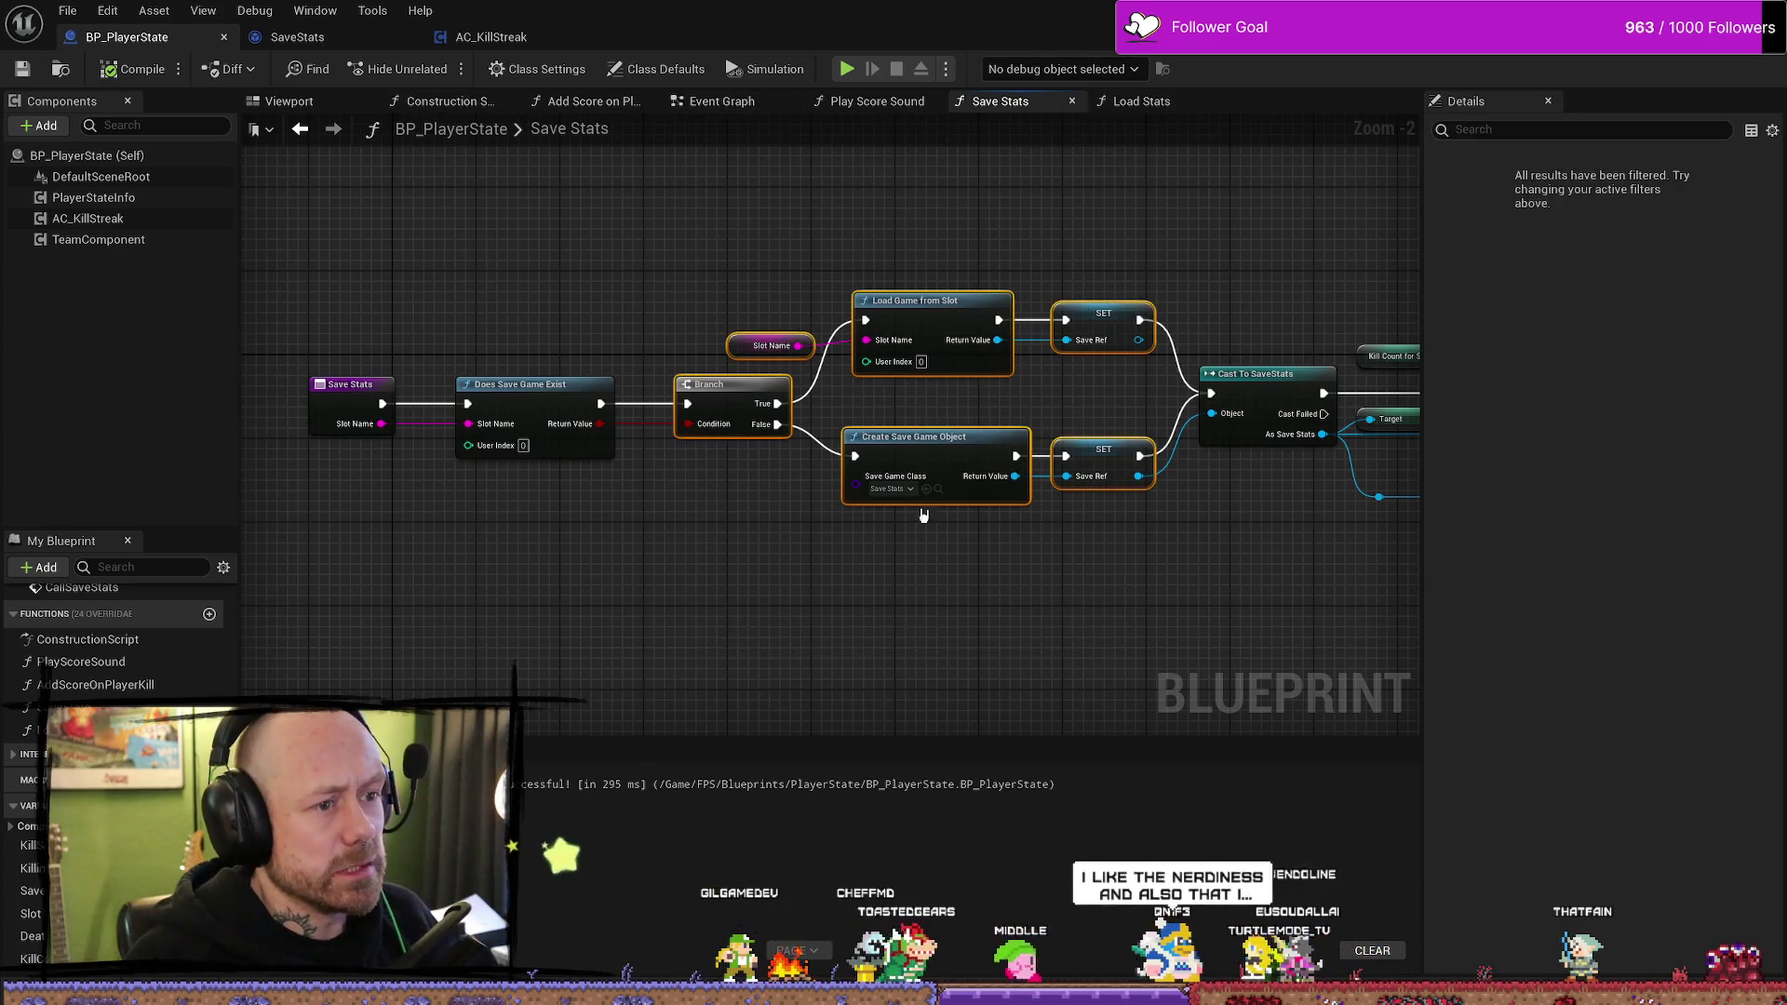
- Check the blueprint's Viewport and Construction Script tabs
{"action": "left_click", "coordinate": [289, 102]}
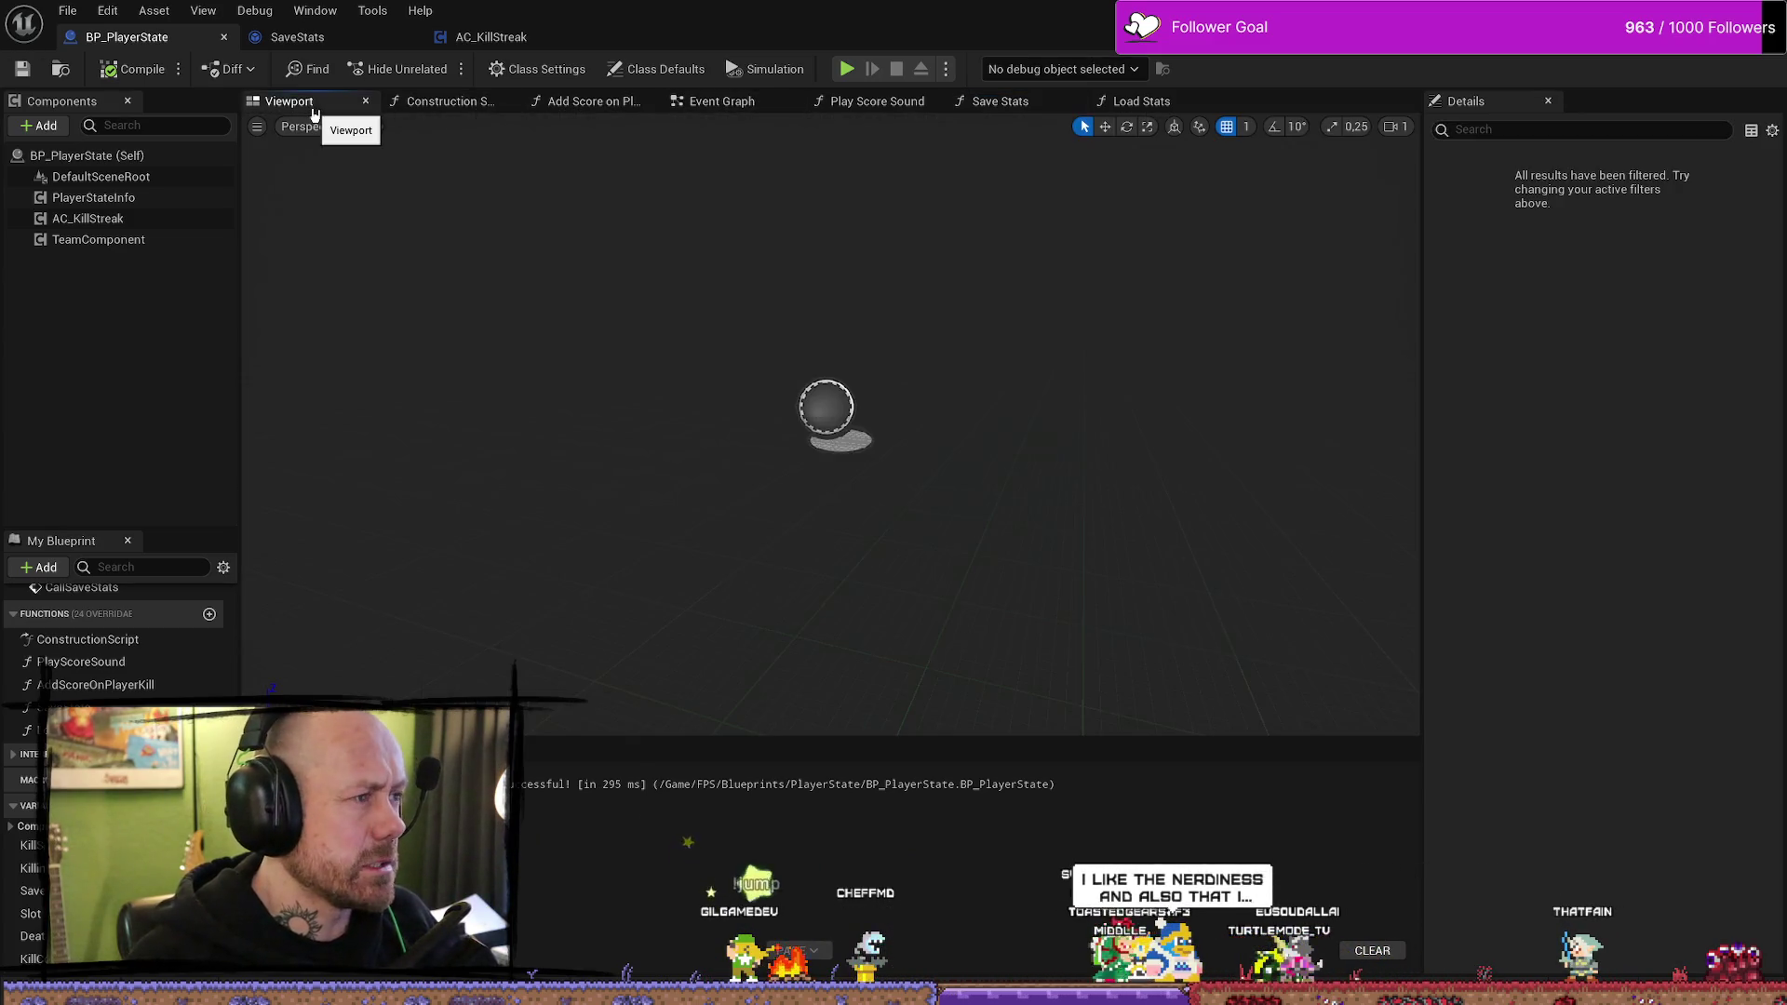
{"action": "left_click", "coordinate": [442, 102]}
{"action": "left_click", "coordinate": [288, 102]}
{"action": "left_click", "coordinate": [447, 101]}
{"action": "left_click", "coordinate": [333, 103]}
{"action": "left_click", "coordinate": [454, 104]}
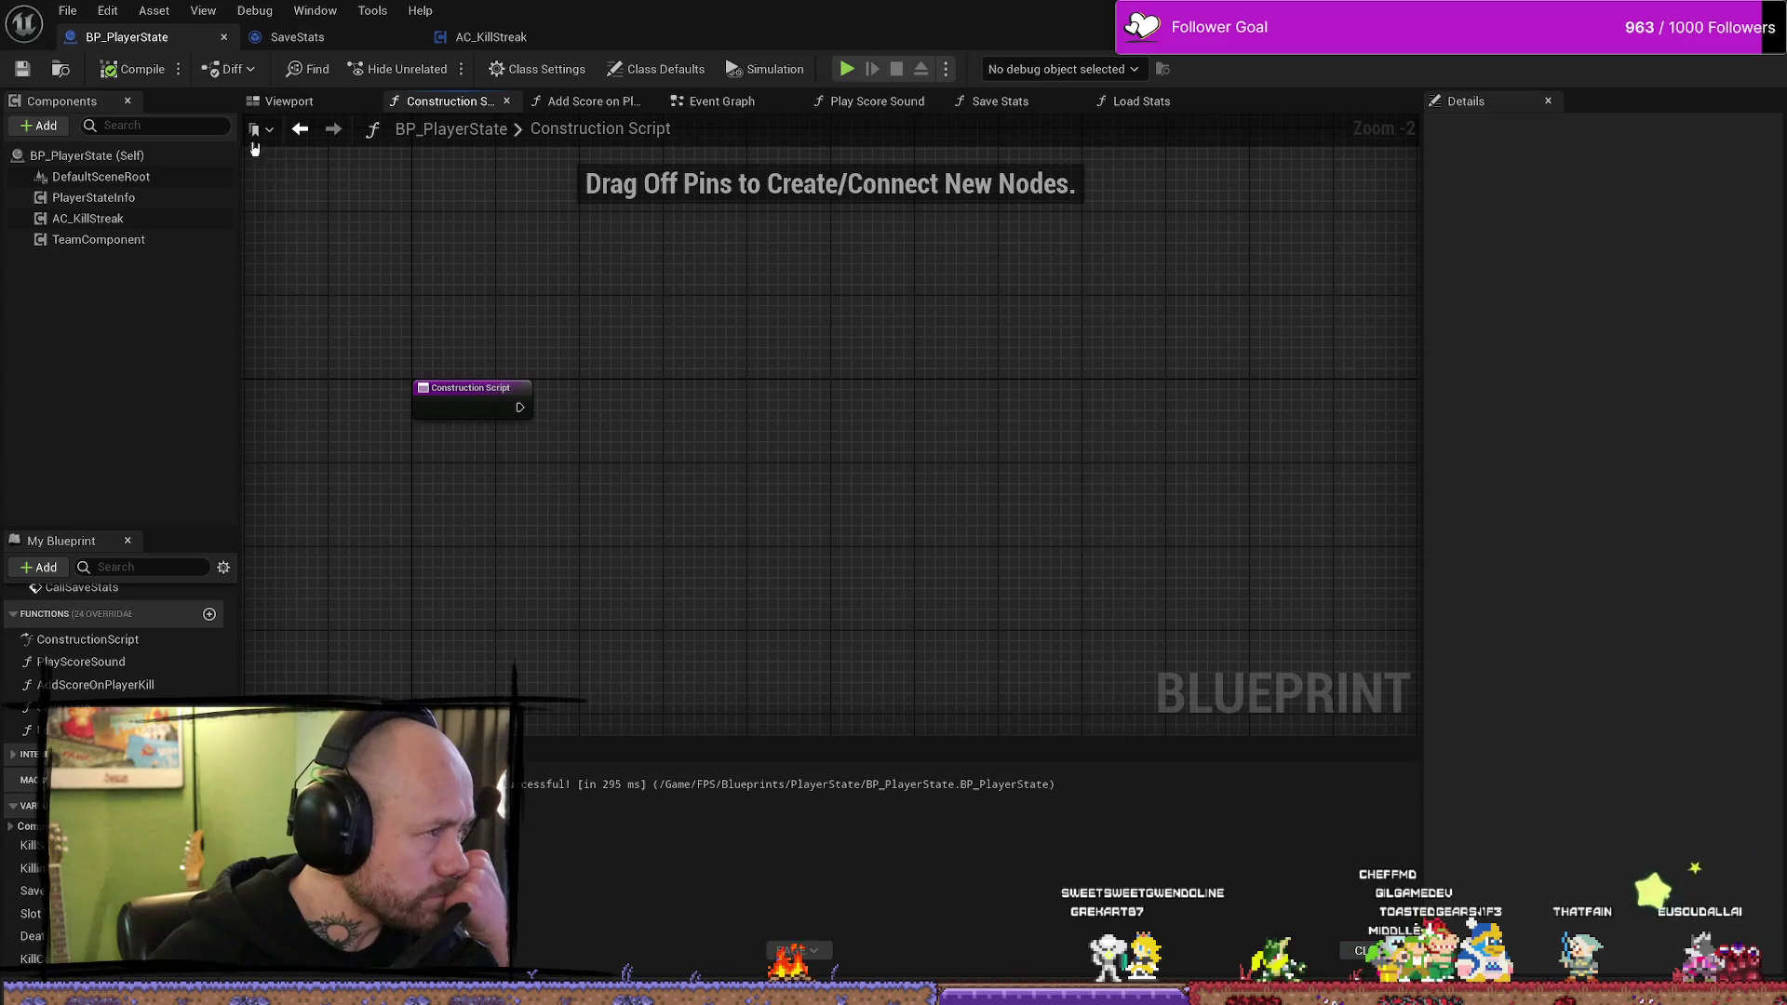
{"action": "left_click", "coordinate": [321, 104]}
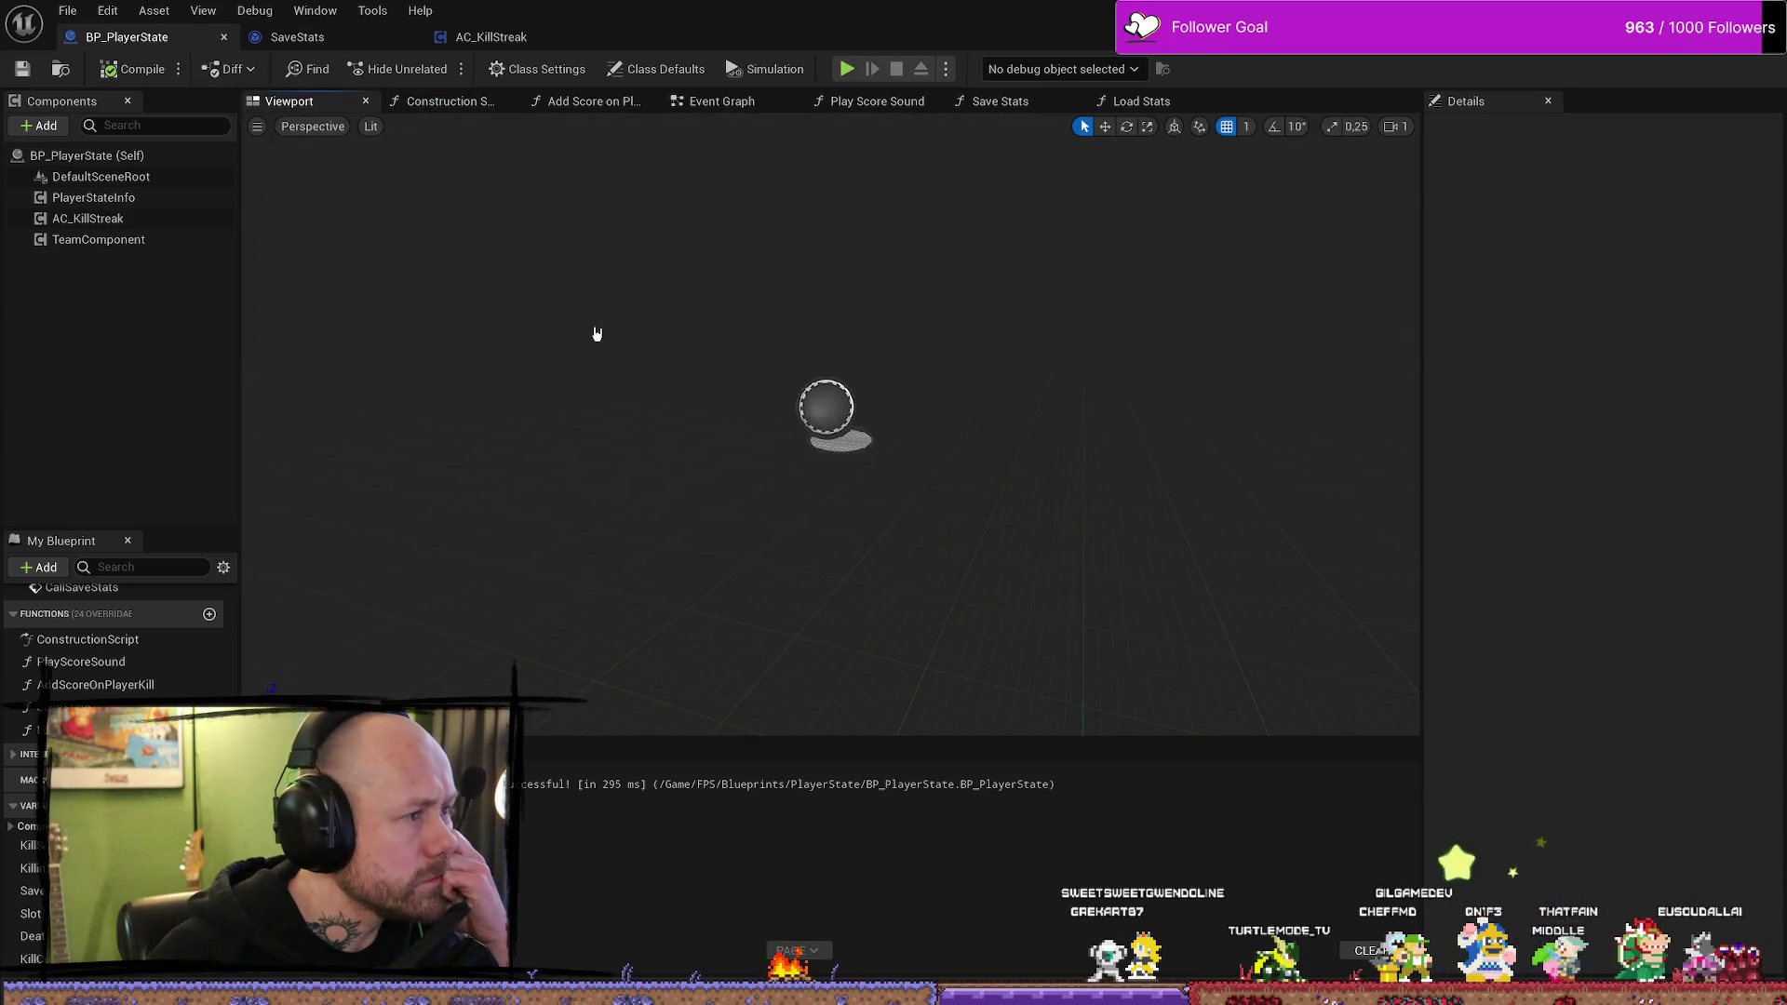
{"action": "left_click", "coordinate": [442, 102]}
{"action": "scroll", "coordinate": [578, 248], "scroll_direction": "down", "scroll_amount": 3}
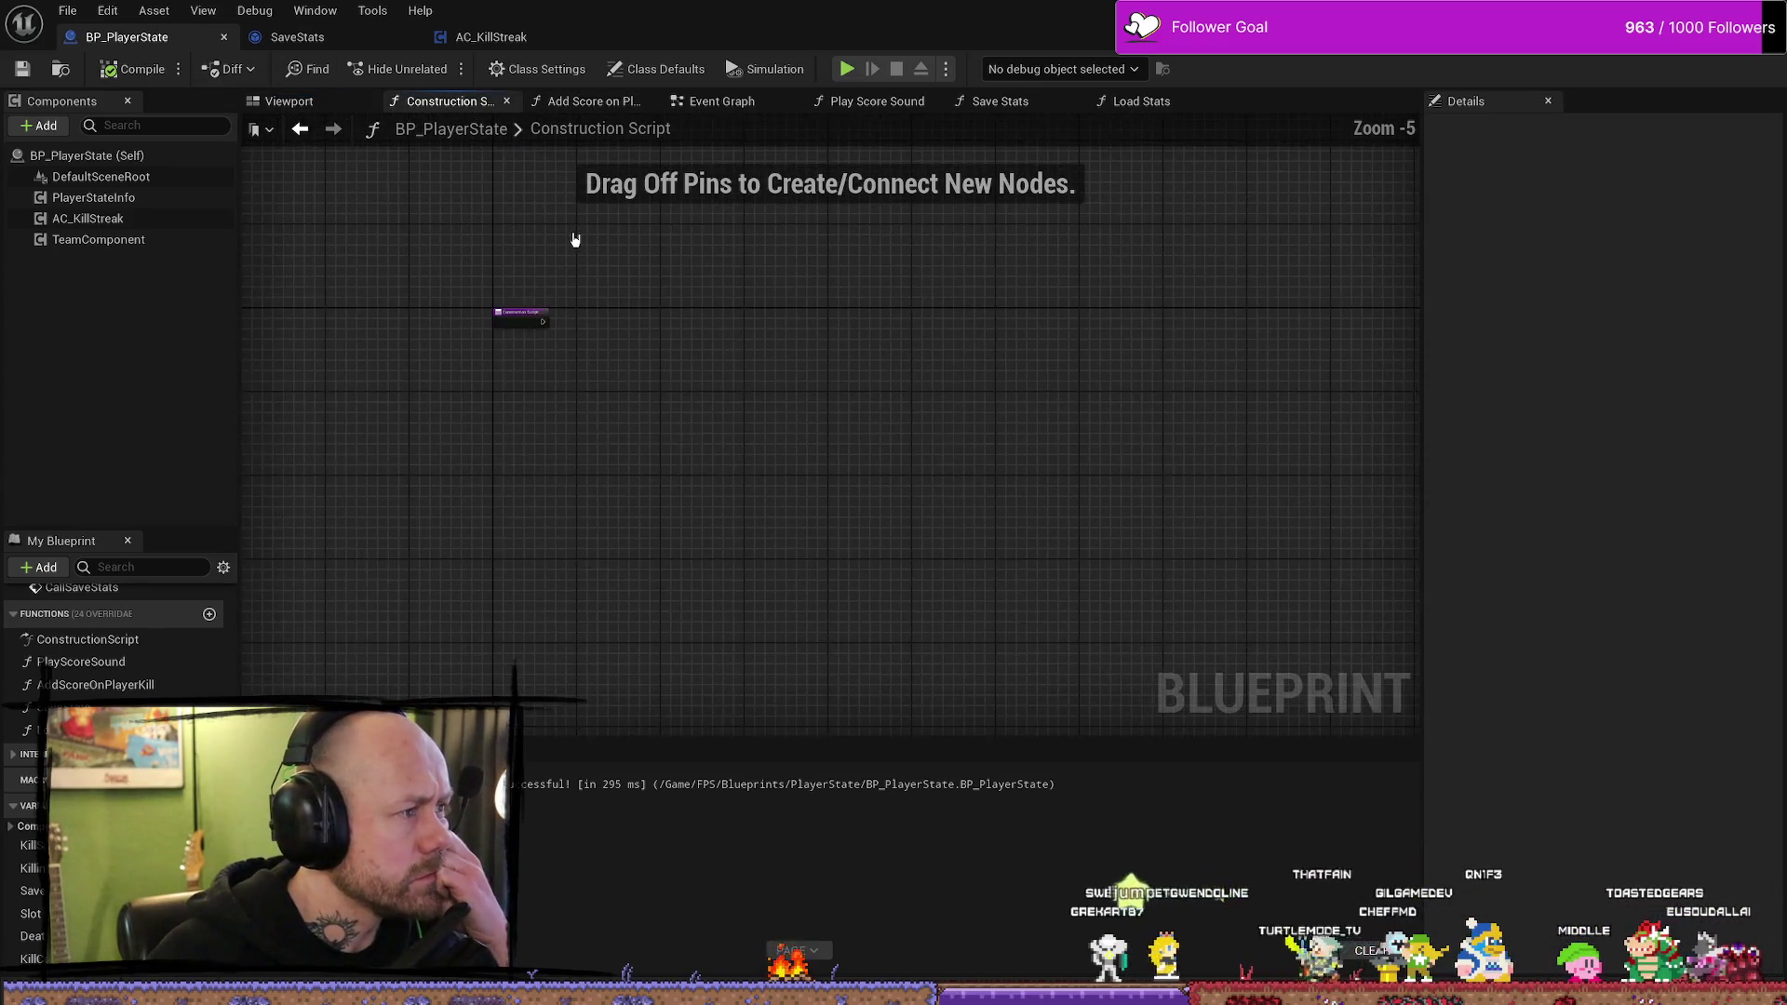
{"action": "scroll", "coordinate": [571, 239], "scroll_direction": "up", "scroll_amount": 3}
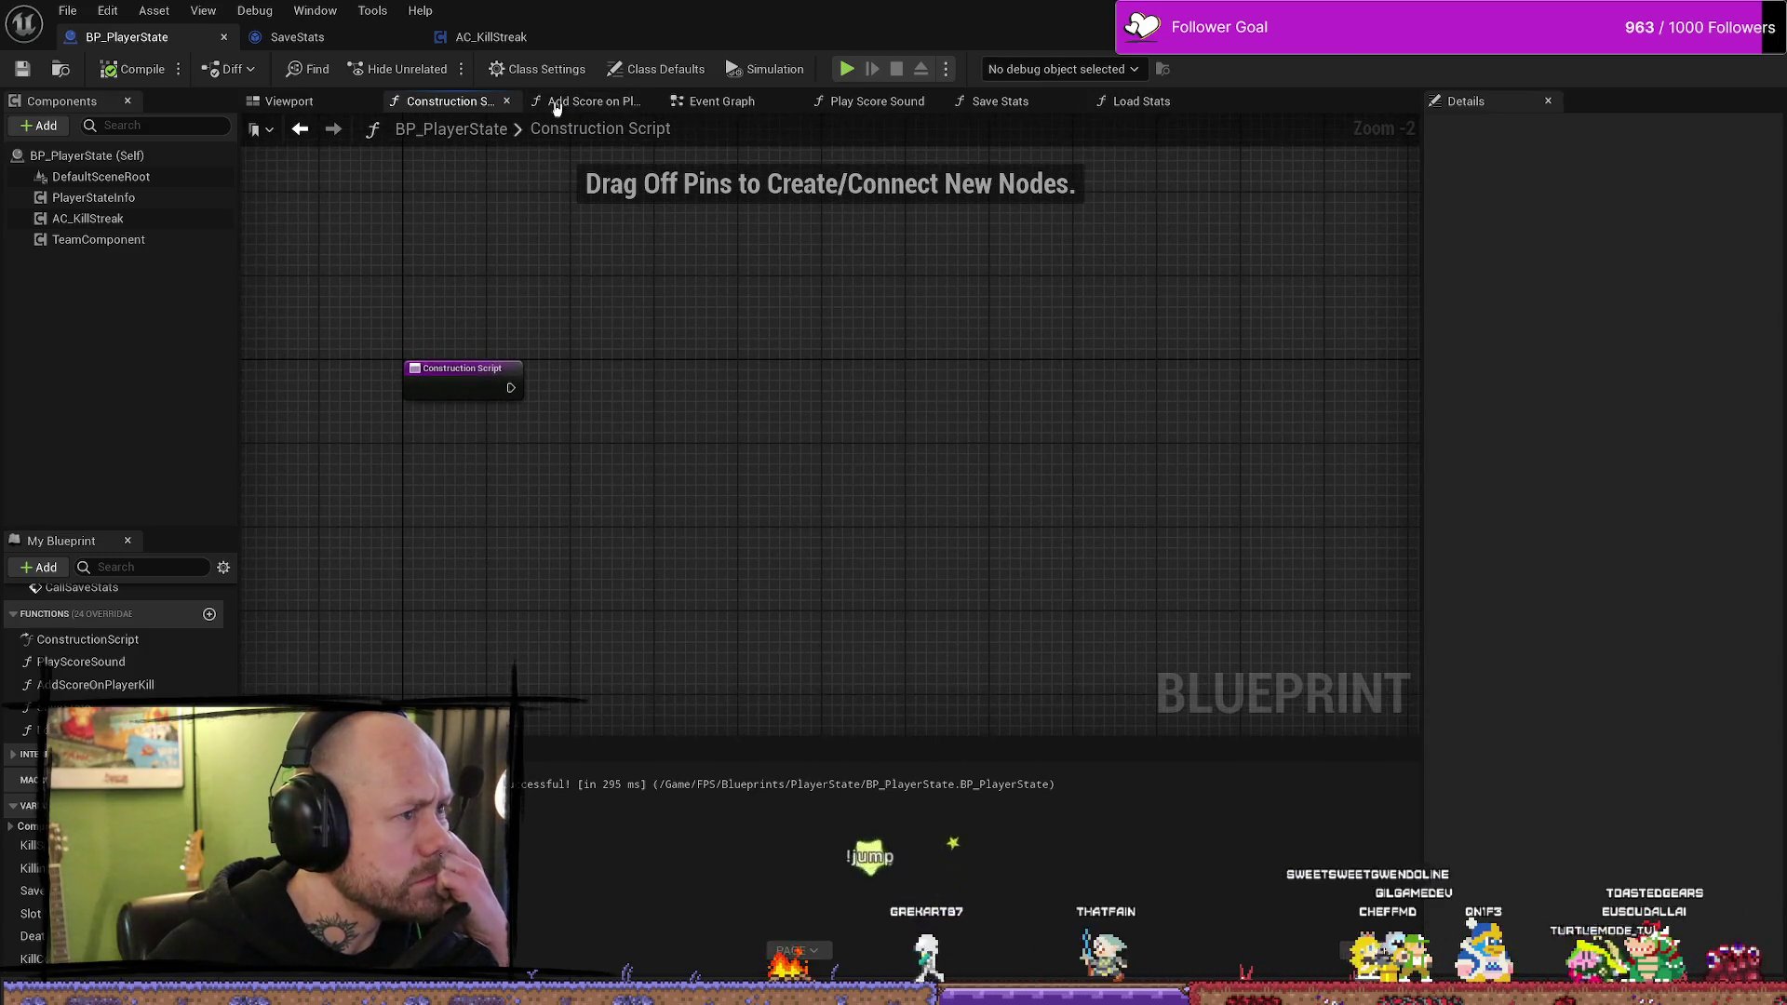
- Switch to the Event Graph, passing through the Add Score on Player Kill graph
{"action": "left_click", "coordinate": [587, 101]}
{"action": "left_click", "coordinate": [722, 102]}
{"action": "scroll", "coordinate": [615, 279], "scroll_direction": "down", "scroll_amount": 5}
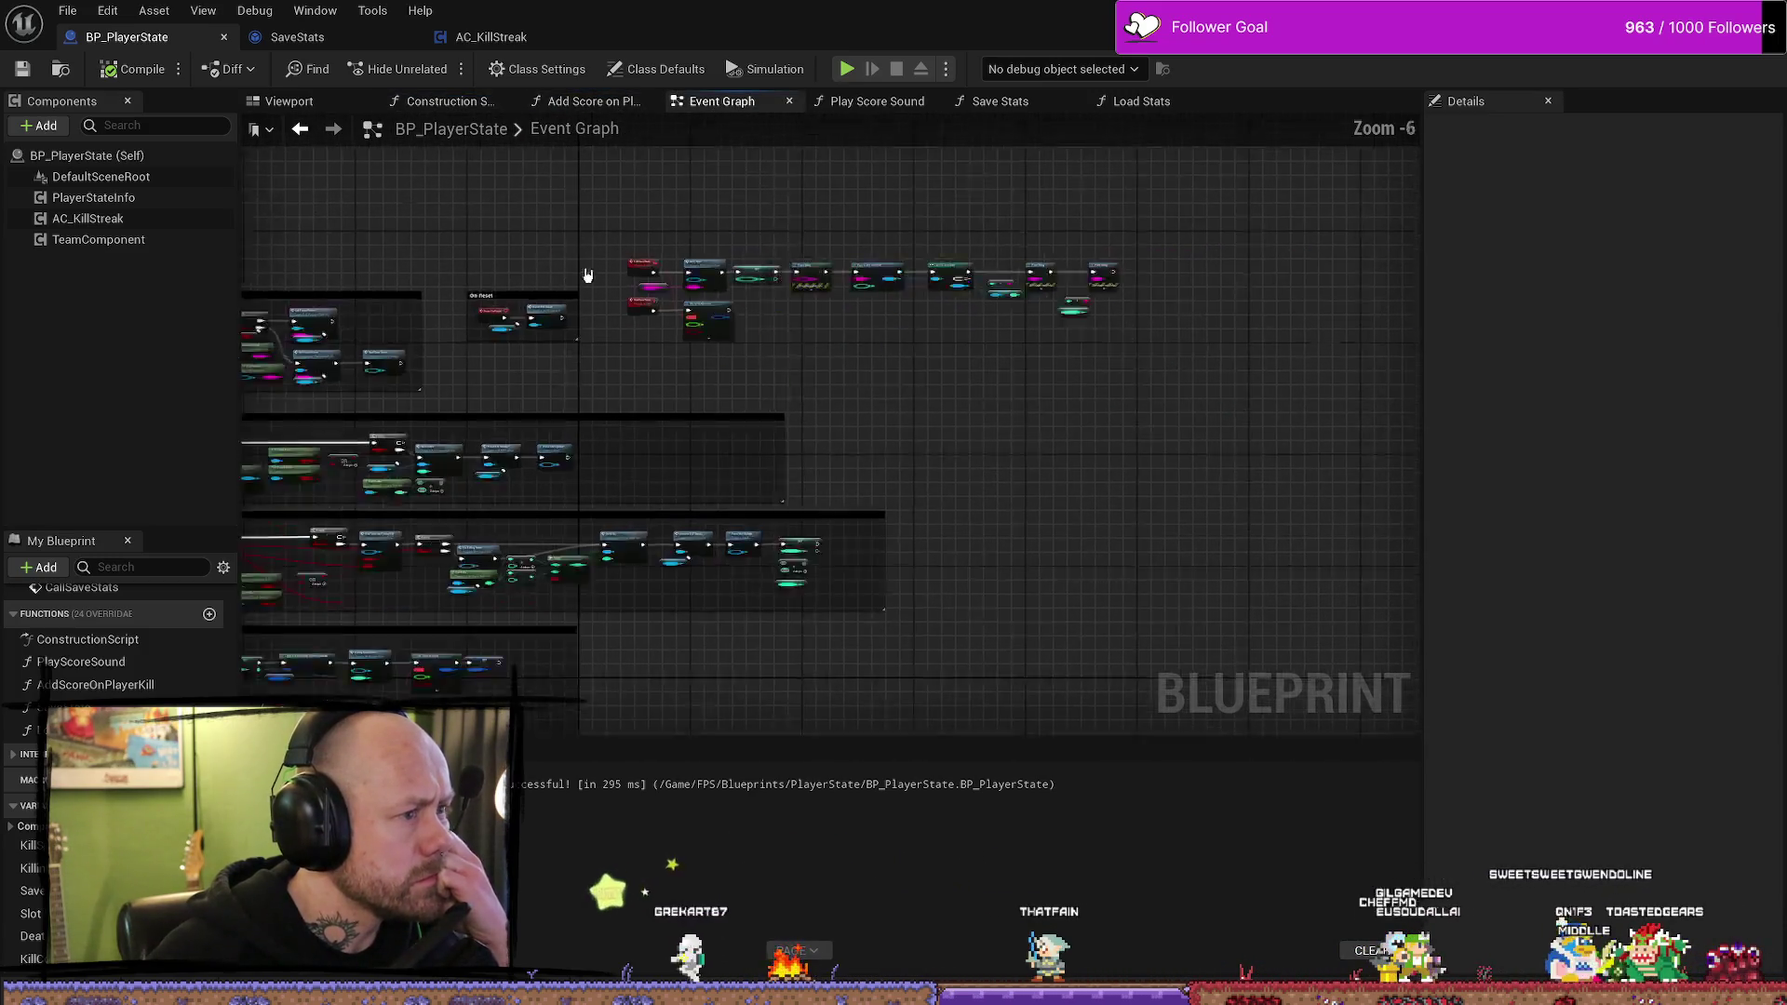
- Select Start Save Timer and nudge the On Reset comment group slightly right
{"action": "scroll", "coordinate": [590, 269], "scroll_direction": "up", "scroll_amount": 3}
{"action": "mouse_move", "coordinate": [692, 267]}
{"action": "left_mouse_down"}
{"action": "mouse_move", "coordinate": [696, 206]}
{"action": "mouse_move", "coordinate": [554, 244]}
{"action": "mouse_move", "coordinate": [629, 265]}
{"action": "left_mouse_up"}
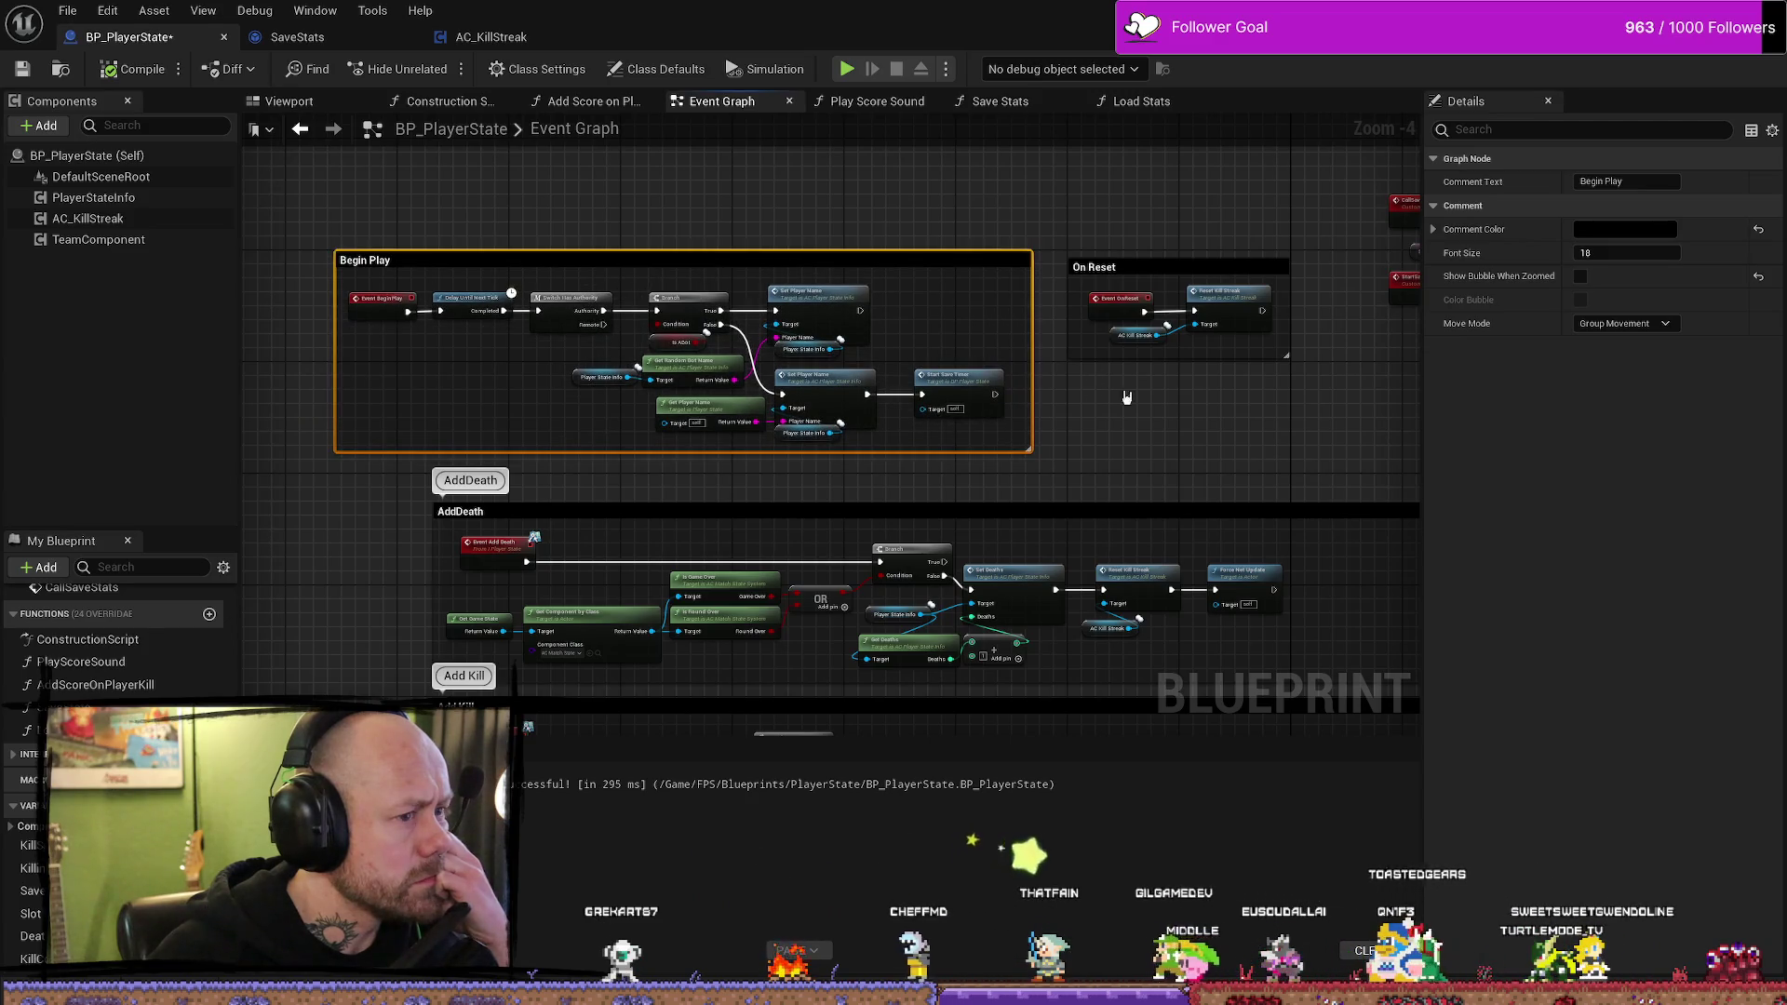
{"action": "scroll", "coordinate": [1127, 397], "scroll_direction": "up", "scroll_amount": 2}
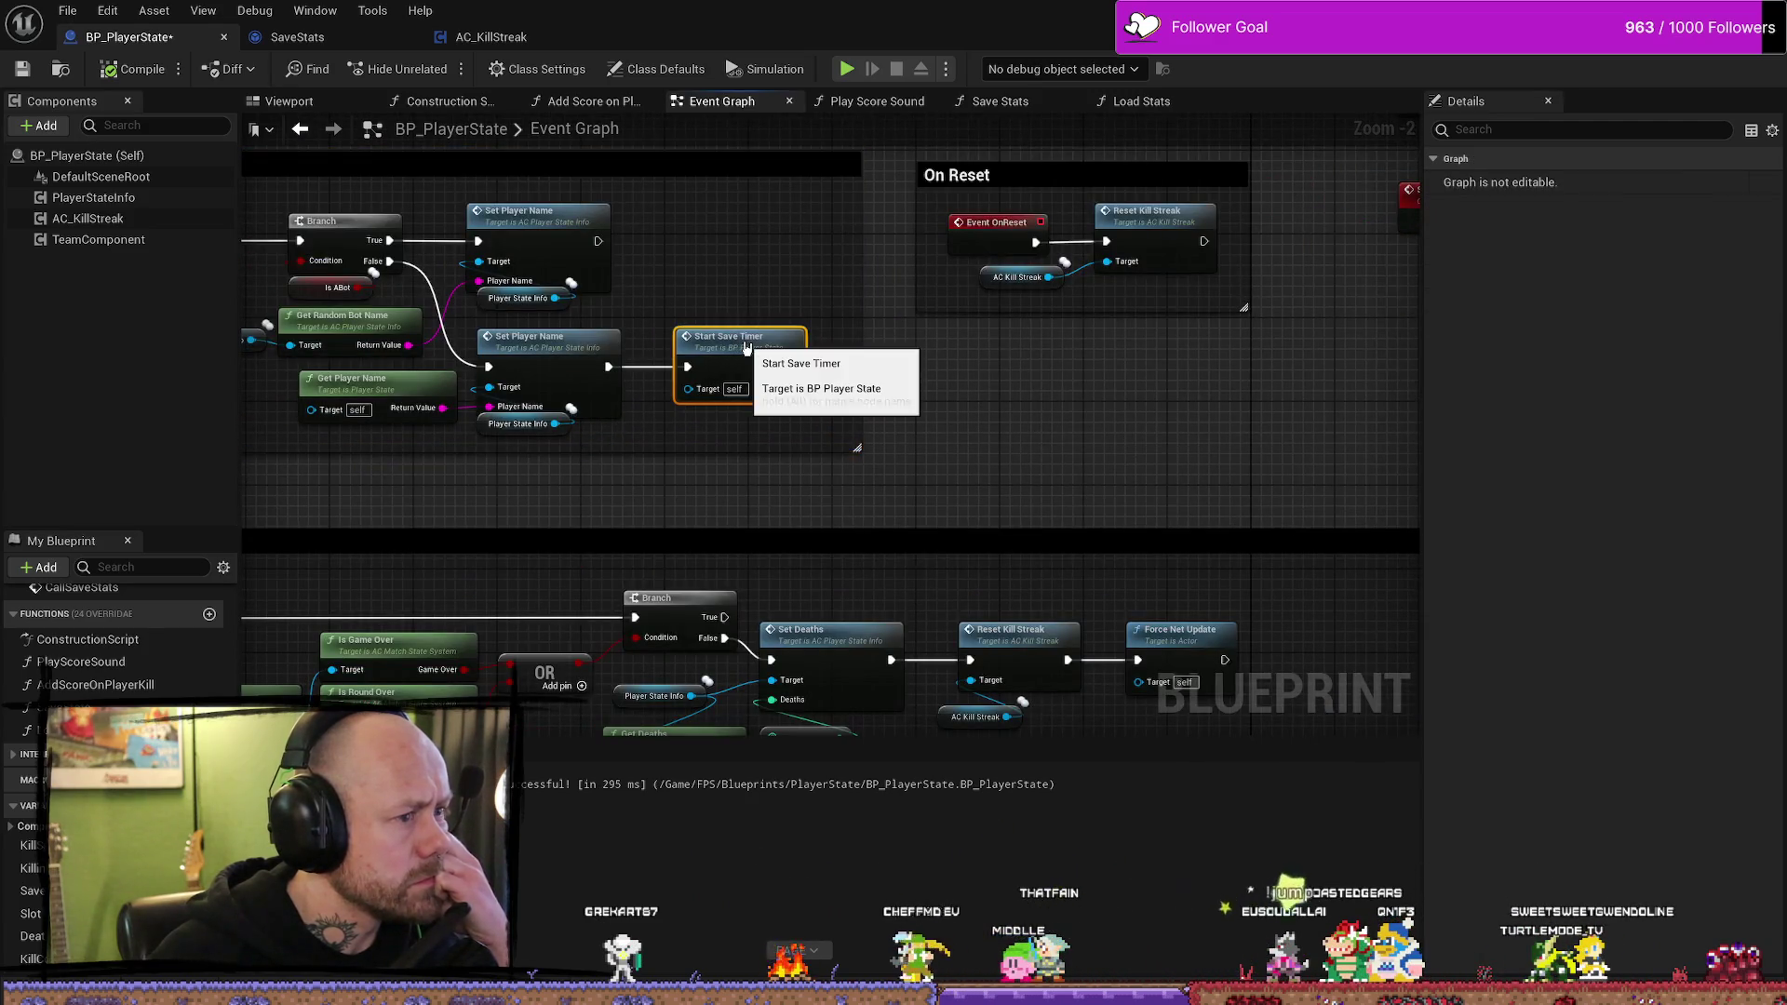
{"action": "left_click", "coordinate": [749, 327]}
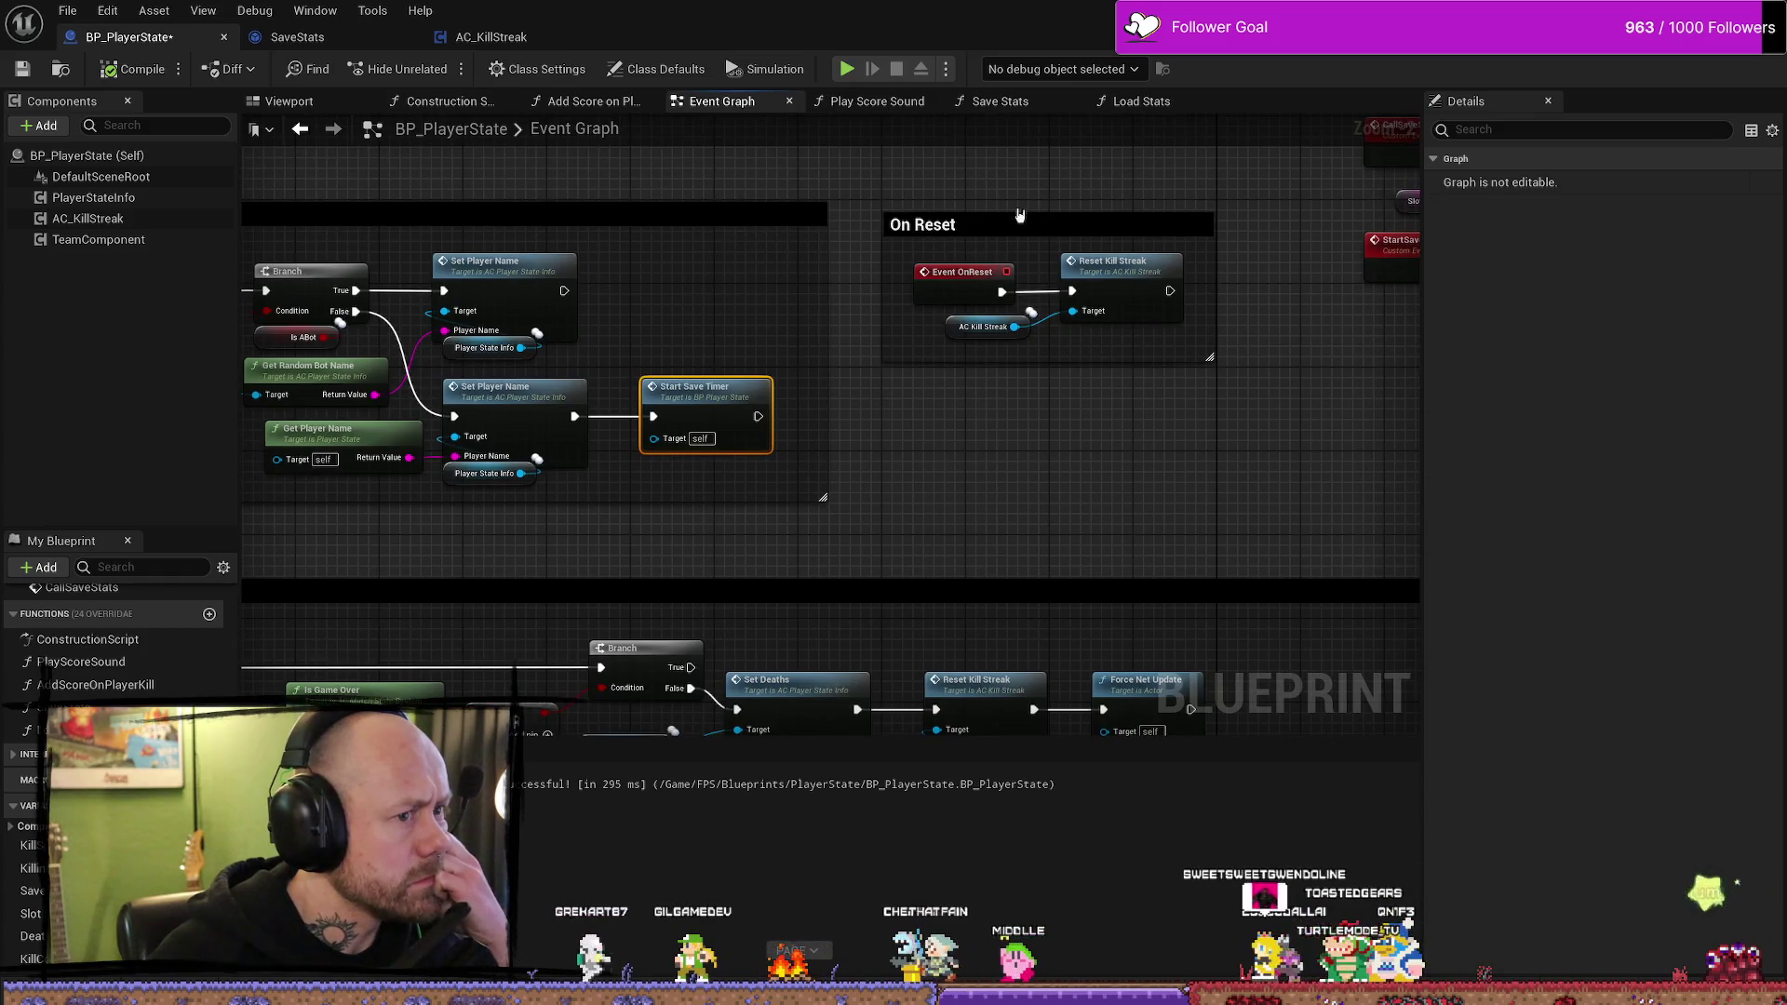
{"action": "left_click_drag", "start_coordinate": [1070, 223], "coordinate": [1090, 223]}
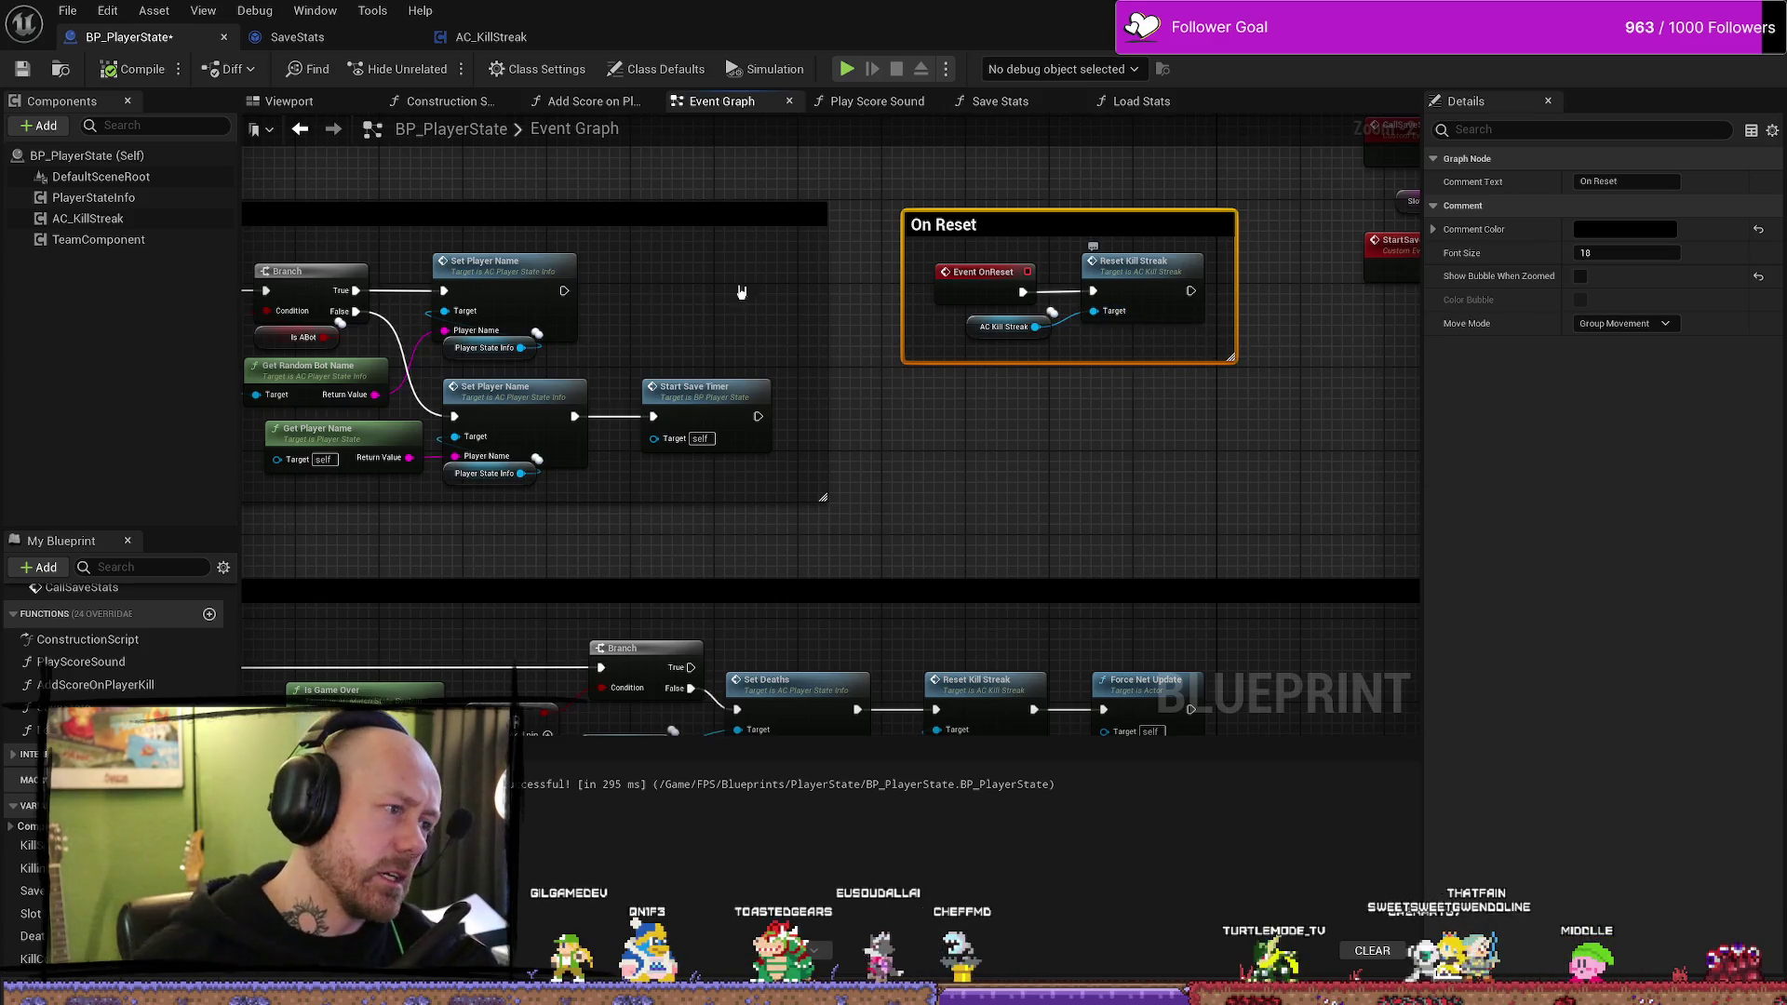
{"action": "left_click", "coordinate": [700, 387]}
{"action": "scroll", "coordinate": [700, 387], "scroll_direction": "down", "scroll_amount": 1}
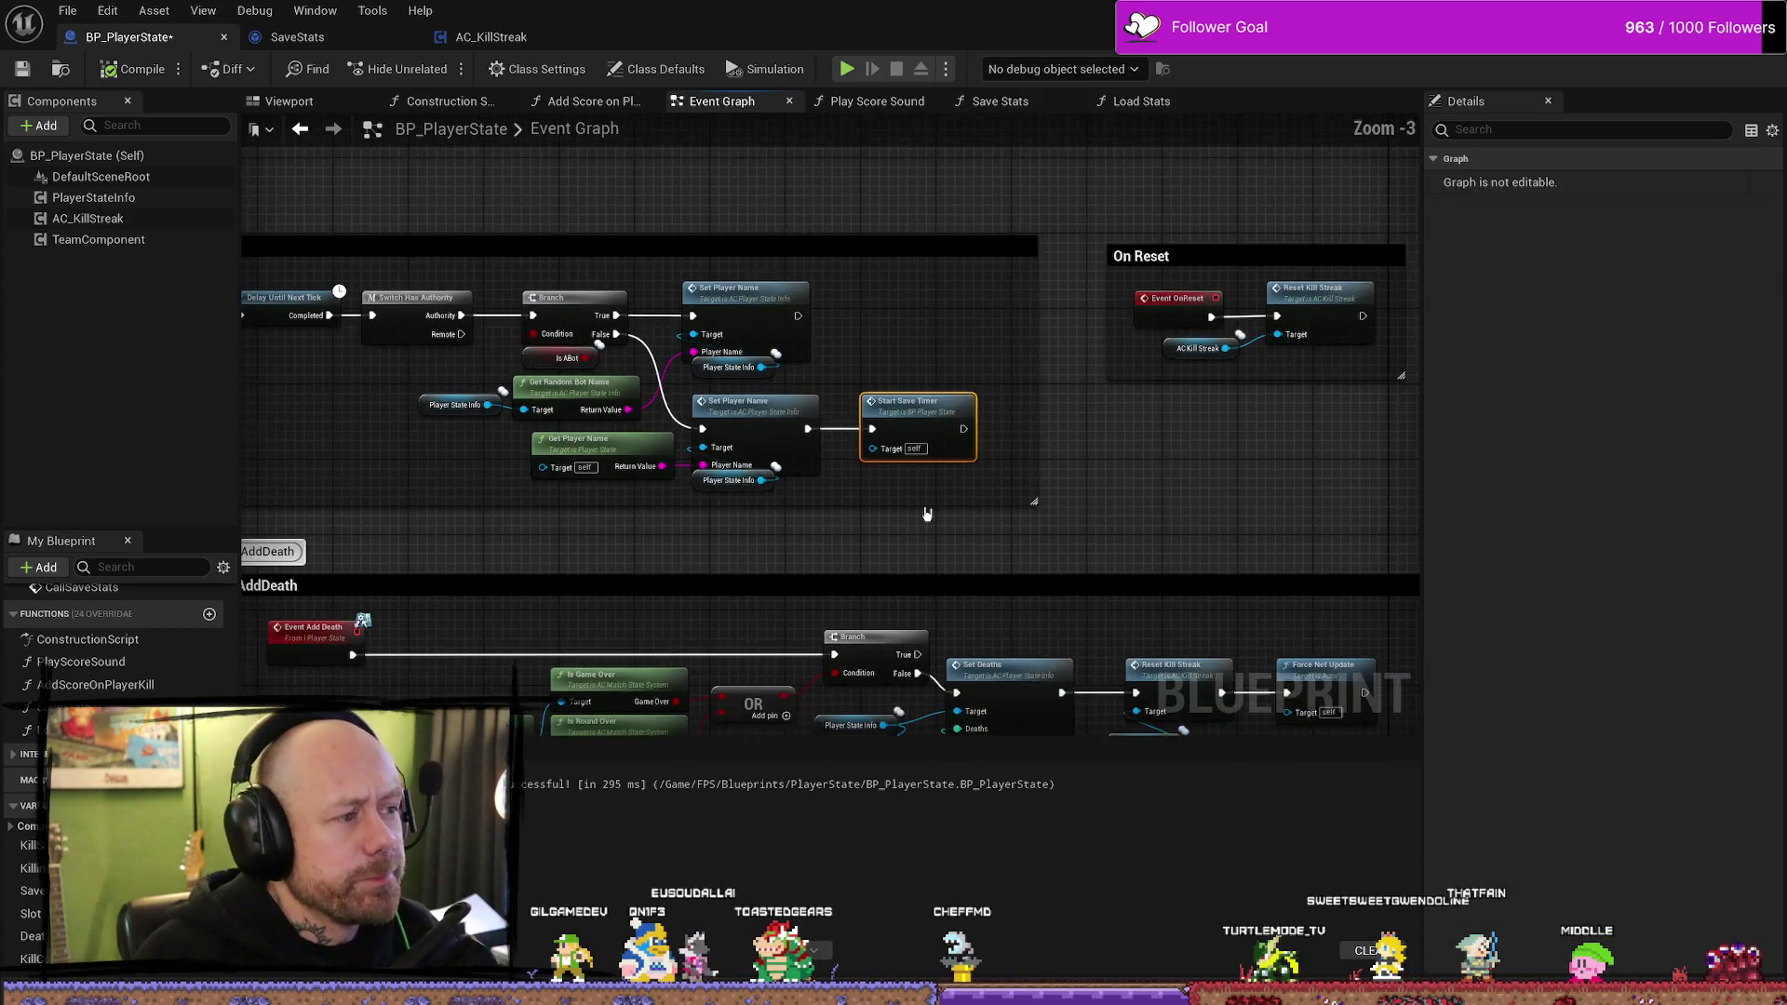
{"action": "scroll", "coordinate": [927, 515], "scroll_direction": "down", "scroll_amount": 1}
{"action": "scroll", "coordinate": [956, 271], "scroll_direction": "up", "scroll_amount": 1}
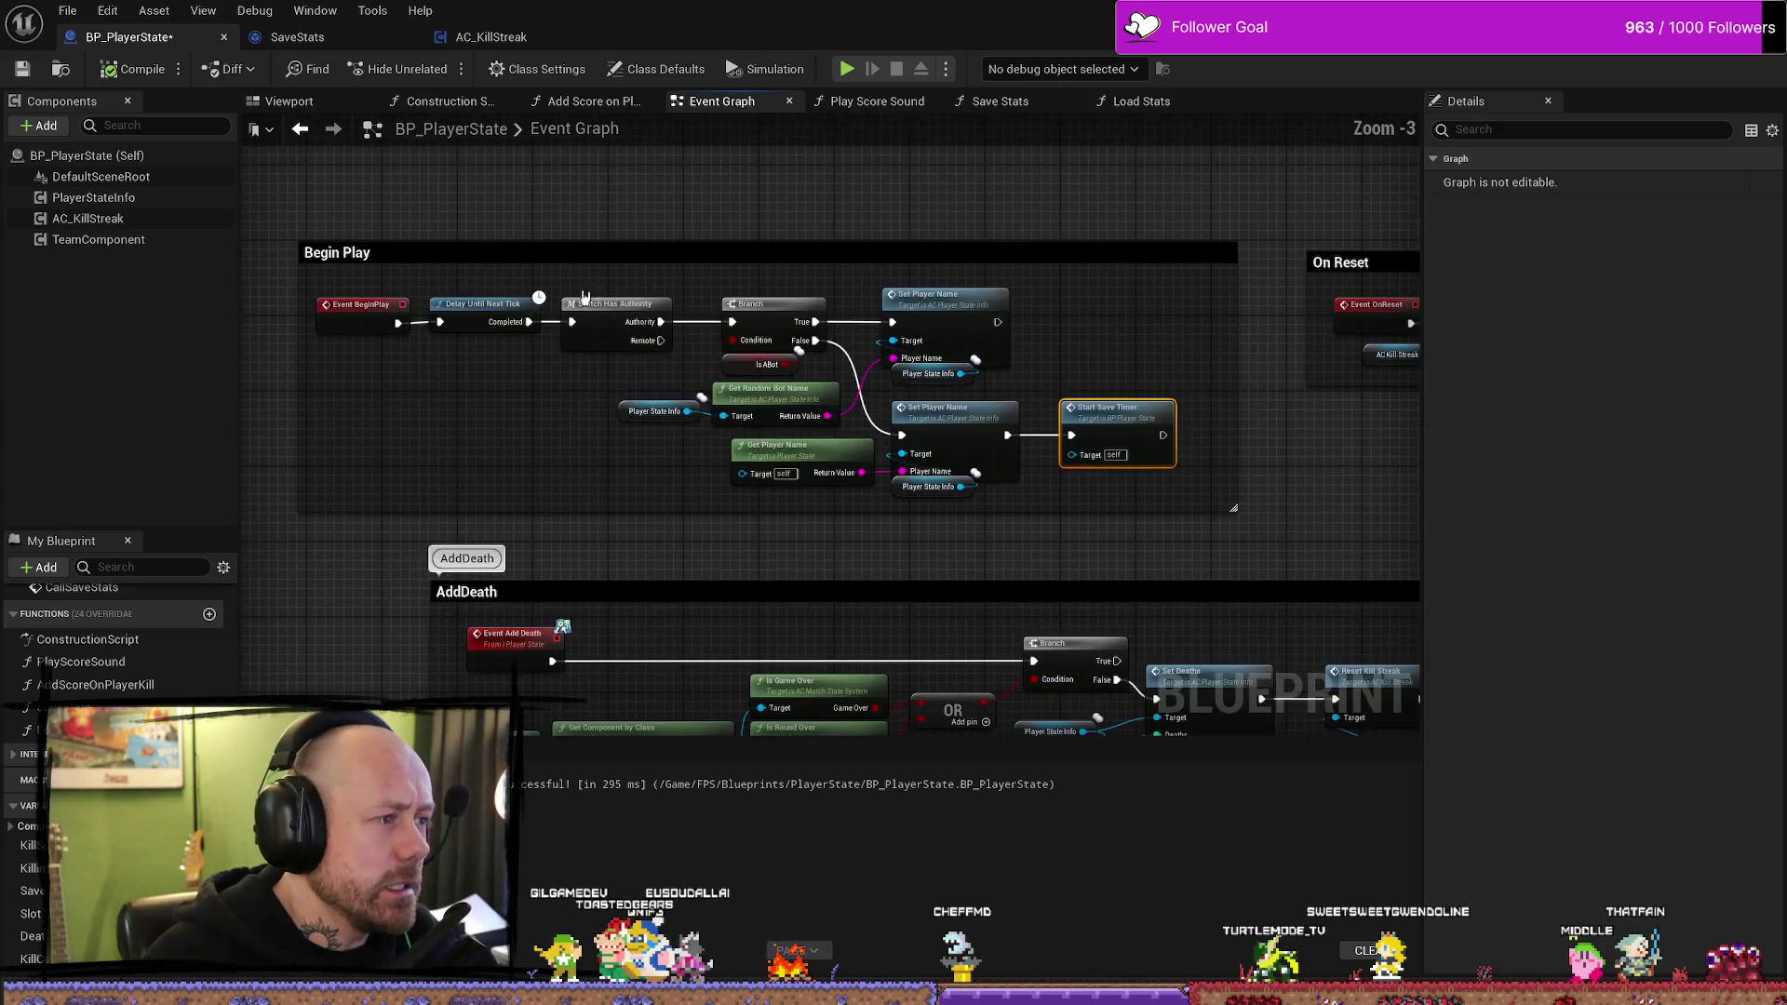
{"action": "scroll", "coordinate": [956, 270], "scroll_direction": "down", "scroll_amount": 1}
{"action": "scroll", "coordinate": [896, 271], "scroll_direction": "up", "scroll_amount": 1}
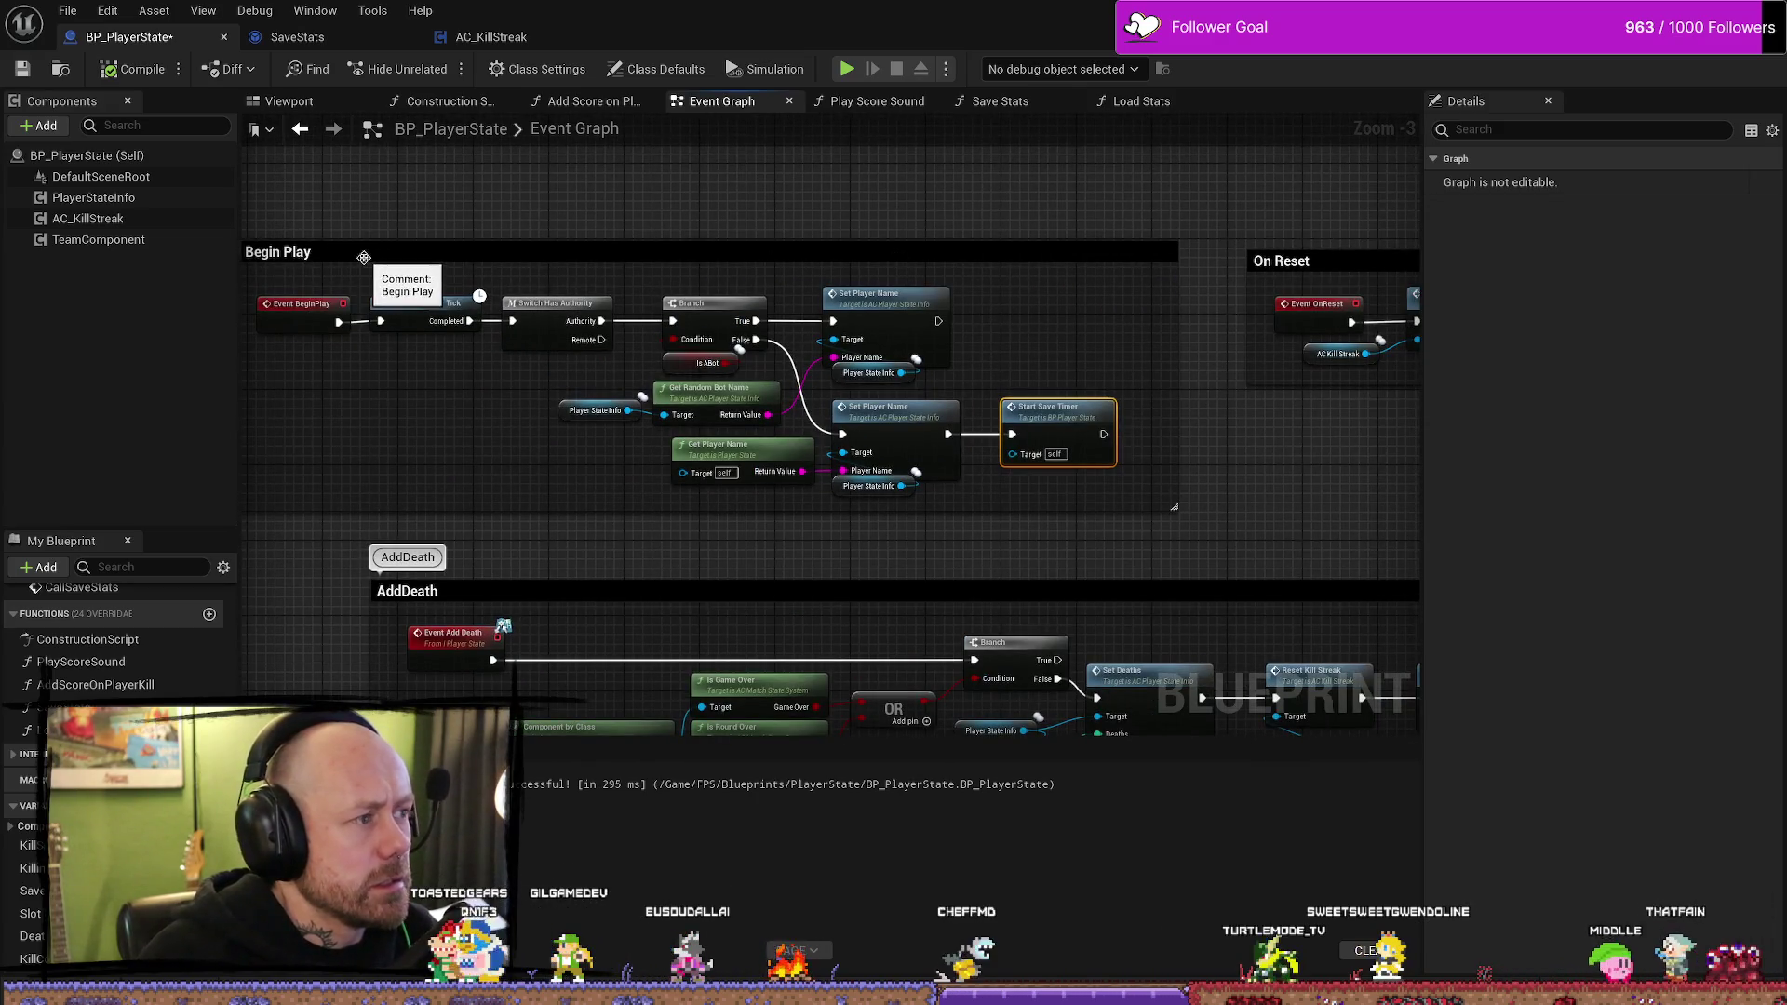
{"action": "scroll", "coordinate": [514, 261], "scroll_direction": "down", "scroll_amount": 1}
{"action": "scroll", "coordinate": [498, 284], "scroll_direction": "up", "scroll_amount": 1}
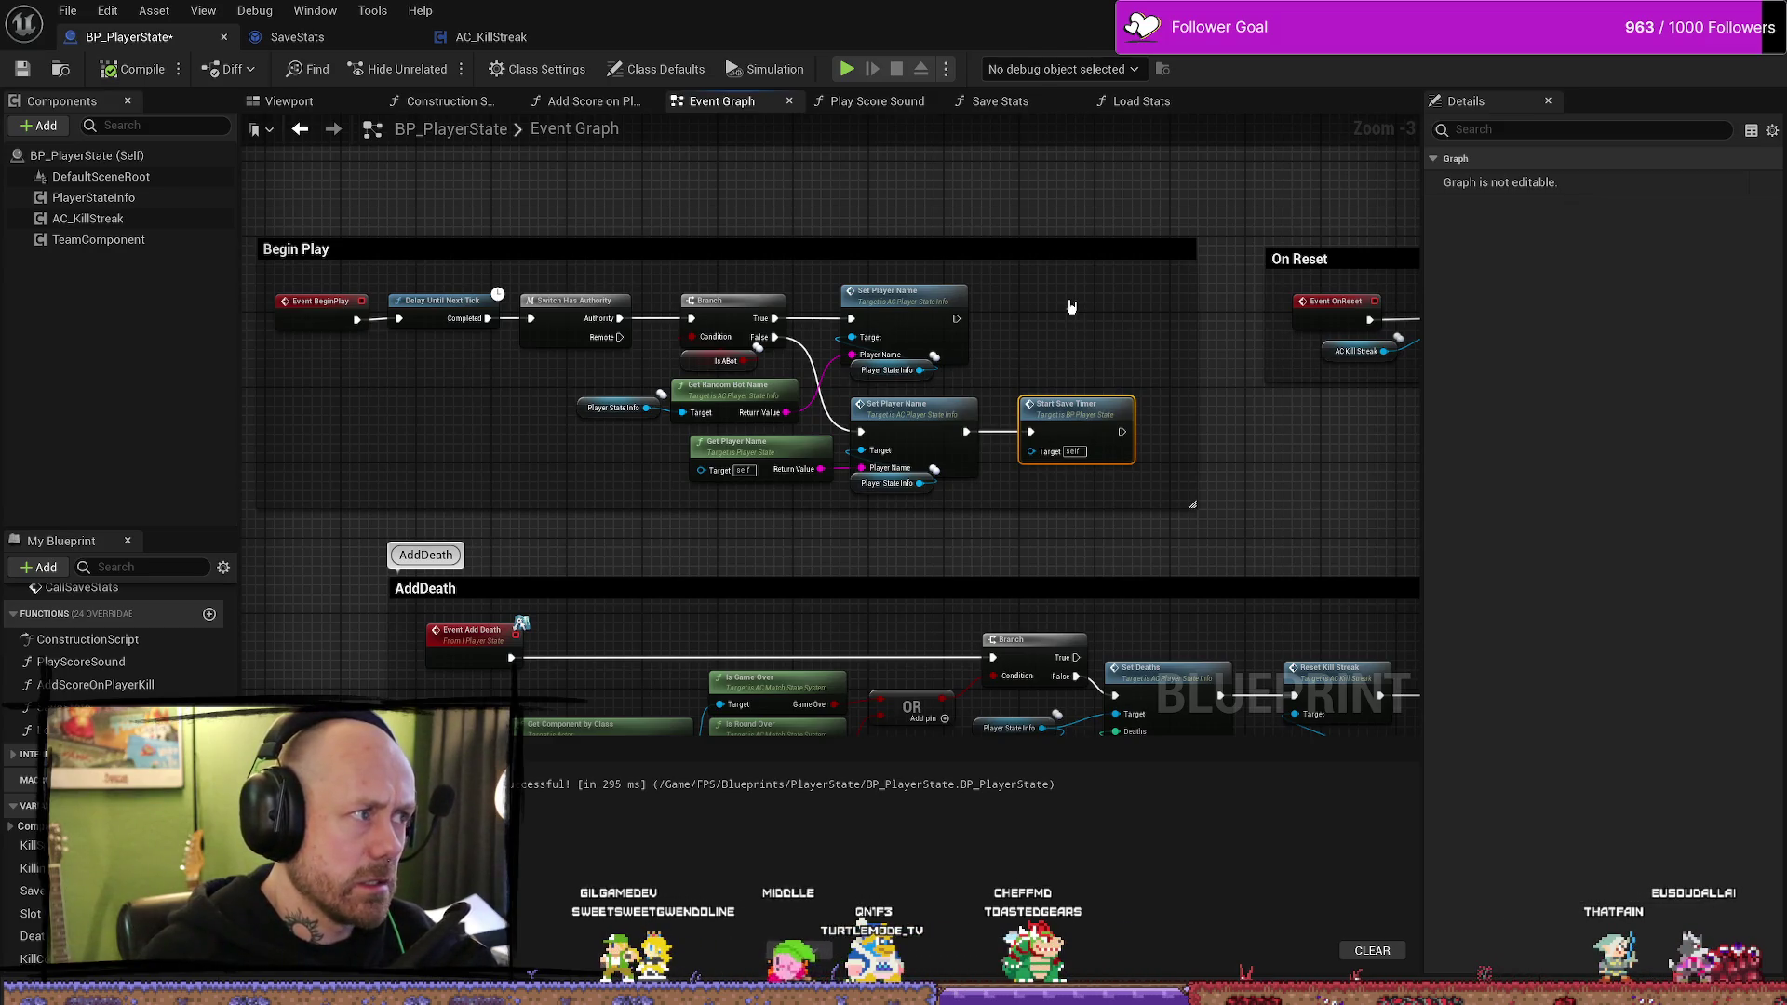
- Move the On Reset comment group further right
{"action": "scroll", "coordinate": [1071, 306], "scroll_direction": "down", "scroll_amount": 2}
{"action": "scroll", "coordinate": [855, 303], "scroll_direction": "up", "scroll_amount": 1}
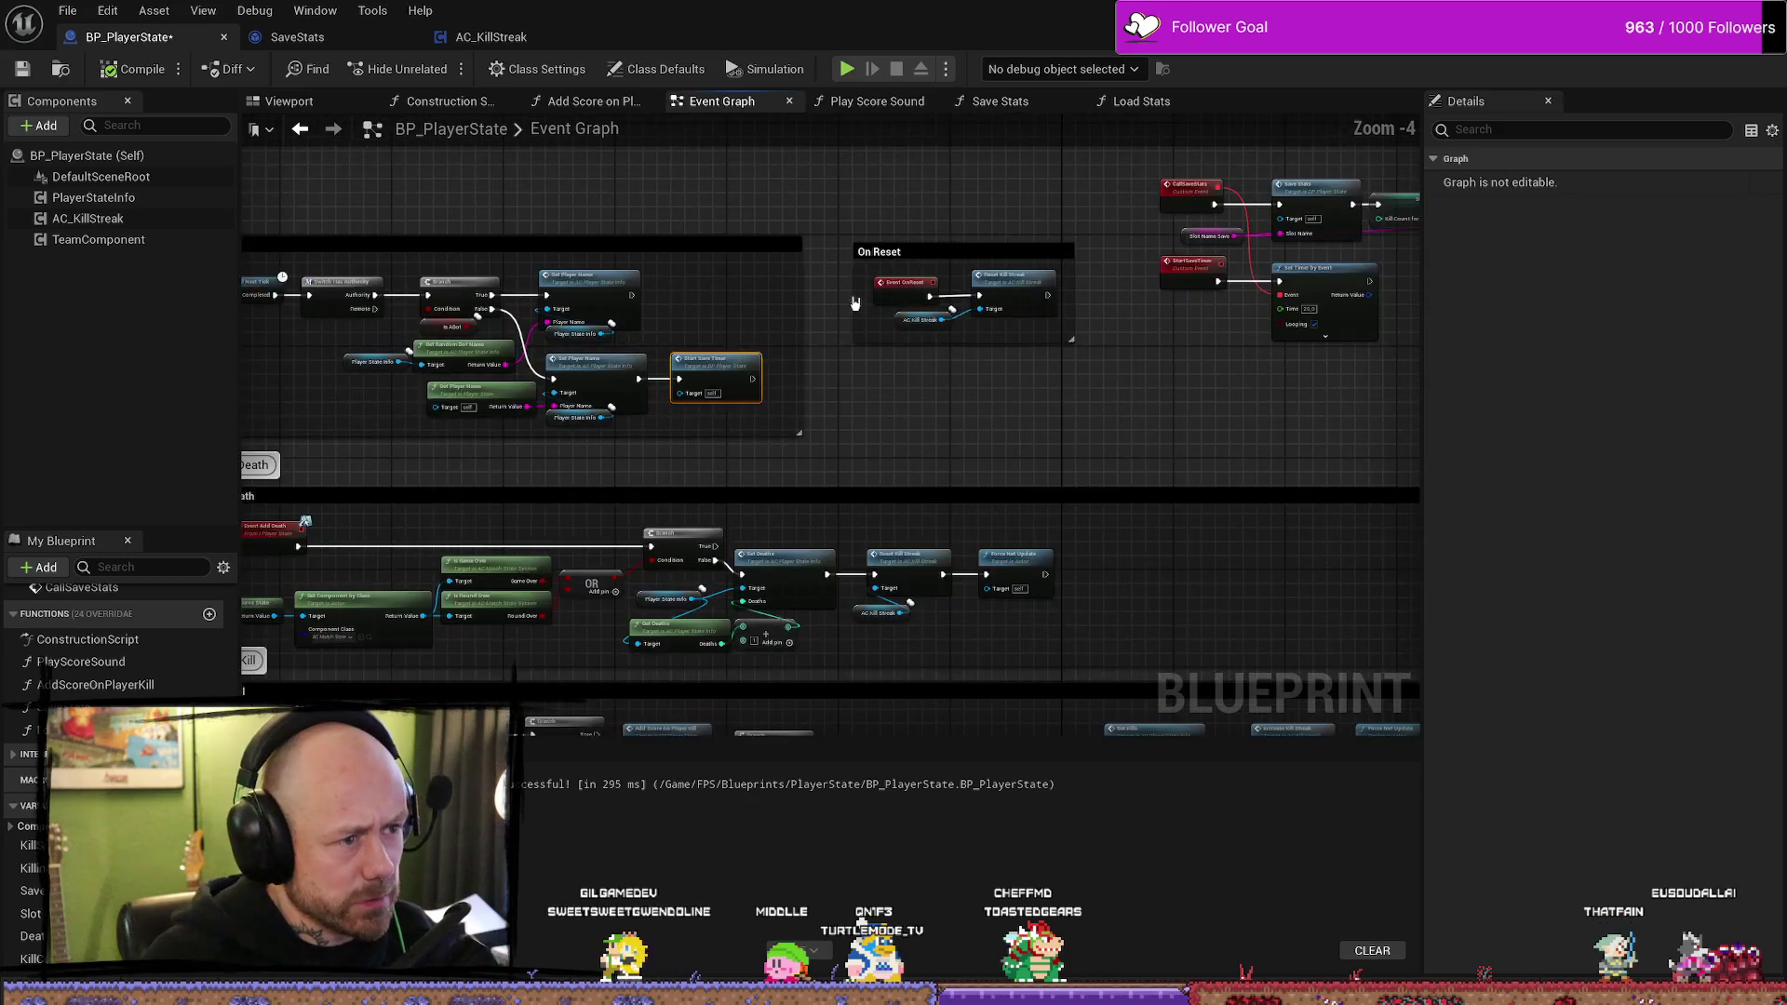
{"action": "mouse_move", "coordinate": [896, 261]}
{"action": "left_mouse_down"}
{"action": "mouse_move", "coordinate": [942, 267]}
{"action": "mouse_move", "coordinate": [742, 248]}
{"action": "mouse_move", "coordinate": [1144, 239]}
{"action": "left_mouse_up"}
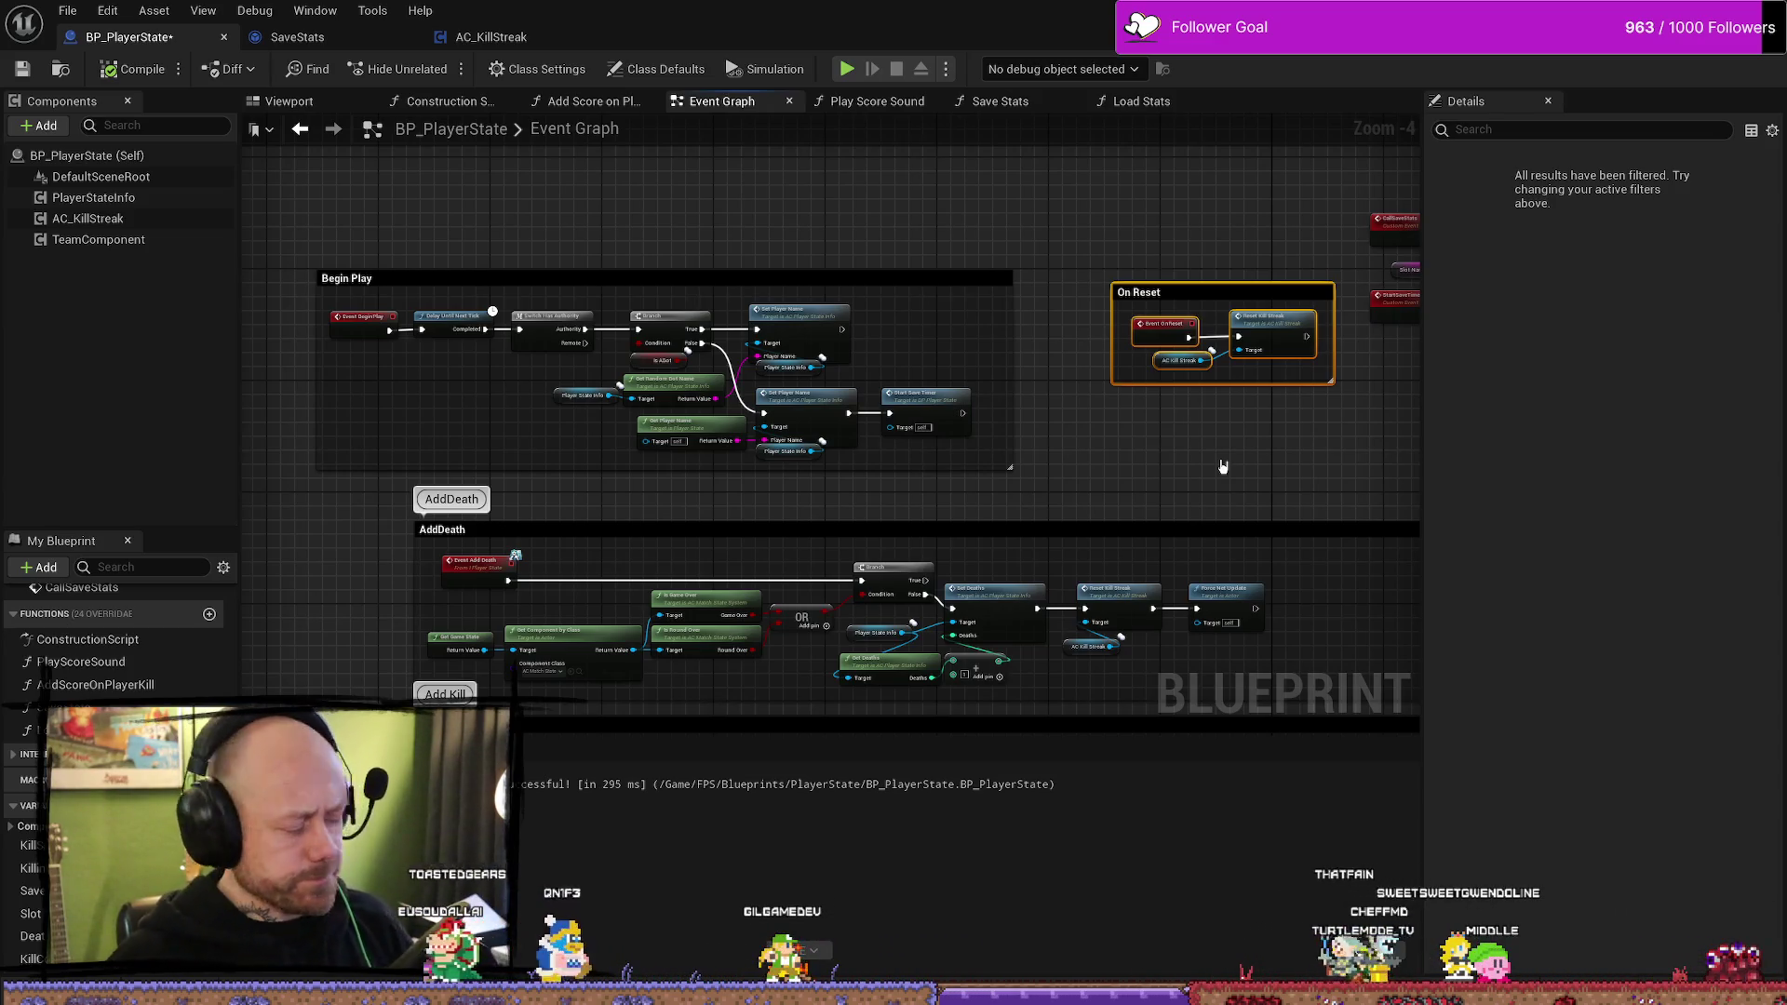
- Widen the Begin Play comment rightward and shift Start Save Timer further right
{"action": "mouse_move", "coordinate": [740, 300]}
{"action": "left_mouse_down"}
{"action": "mouse_move", "coordinate": [969, 239]}
{"action": "mouse_move", "coordinate": [927, 206]}
{"action": "mouse_move", "coordinate": [561, 168]}
{"action": "left_mouse_up"}
{"action": "mouse_move", "coordinate": [851, 293]}
{"action": "left_mouse_down"}
{"action": "mouse_move", "coordinate": [1151, 473]}
{"action": "mouse_move", "coordinate": [1011, 419]}
{"action": "left_mouse_up"}
{"action": "scroll", "coordinate": [1011, 419], "scroll_direction": "down", "scroll_amount": 2}
{"action": "scroll", "coordinate": [969, 447], "scroll_direction": "up", "scroll_amount": 8}
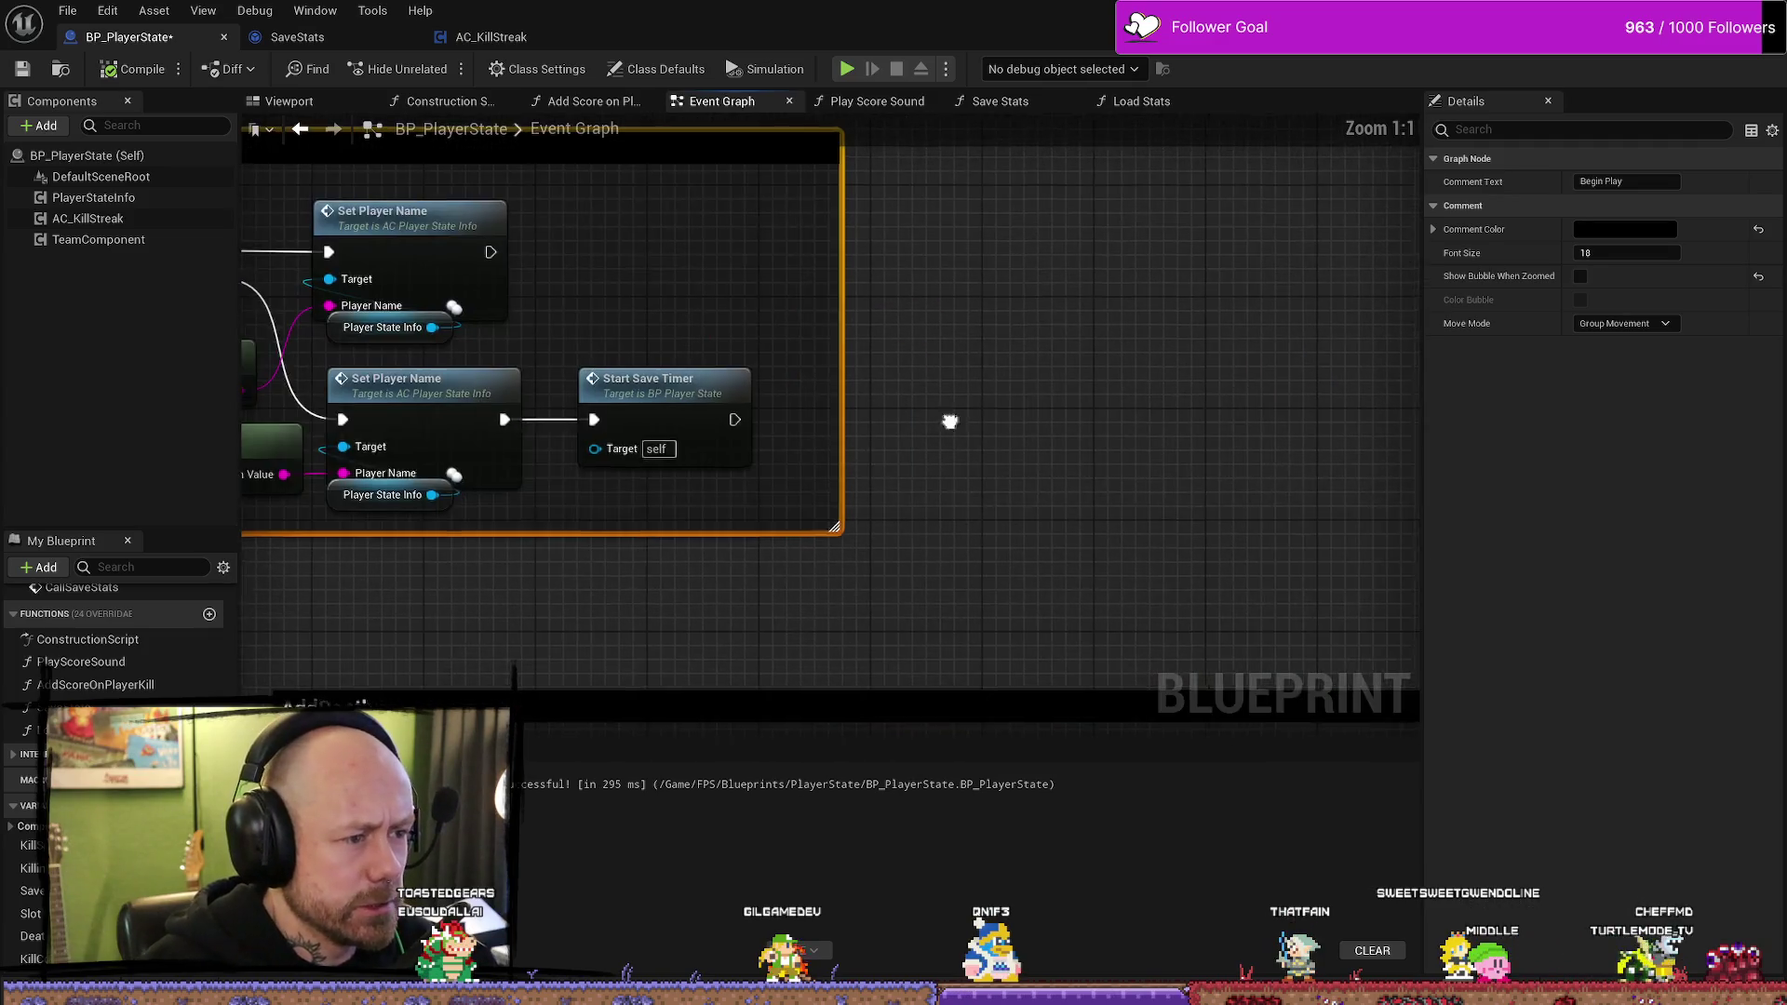
{"action": "left_click_drag", "start_coordinate": [798, 466], "coordinate": [875, 470]}
{"action": "left_click_drag", "start_coordinate": [1252, 437], "coordinate": [991, 420]}
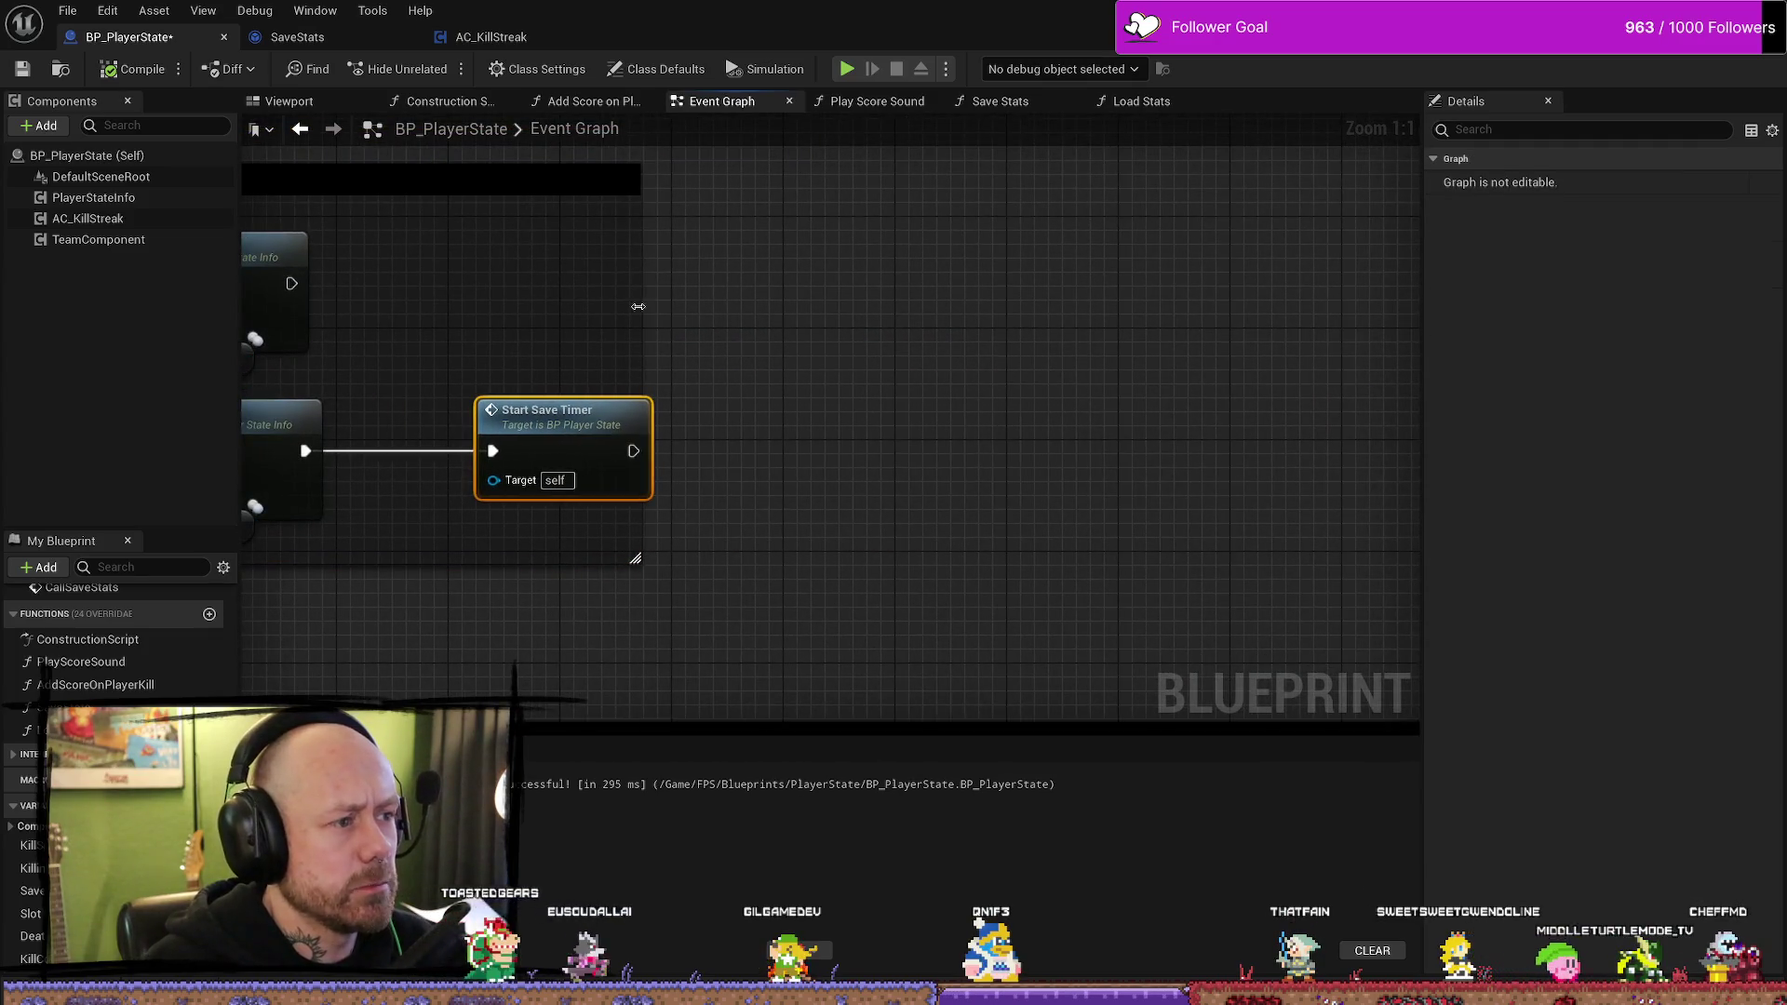
{"action": "left_click_drag", "start_coordinate": [638, 307], "coordinate": [1009, 307]}
{"action": "left_click_drag", "start_coordinate": [549, 410], "coordinate": [898, 409]}
- Open the Save Stats function graph
{"action": "scroll", "coordinate": [931, 414], "scroll_direction": "down", "scroll_amount": 3}
{"action": "left_click_drag", "start_coordinate": [1089, 410], "coordinate": [351, 402]}
{"action": "double_click", "coordinate": [967, 236]}
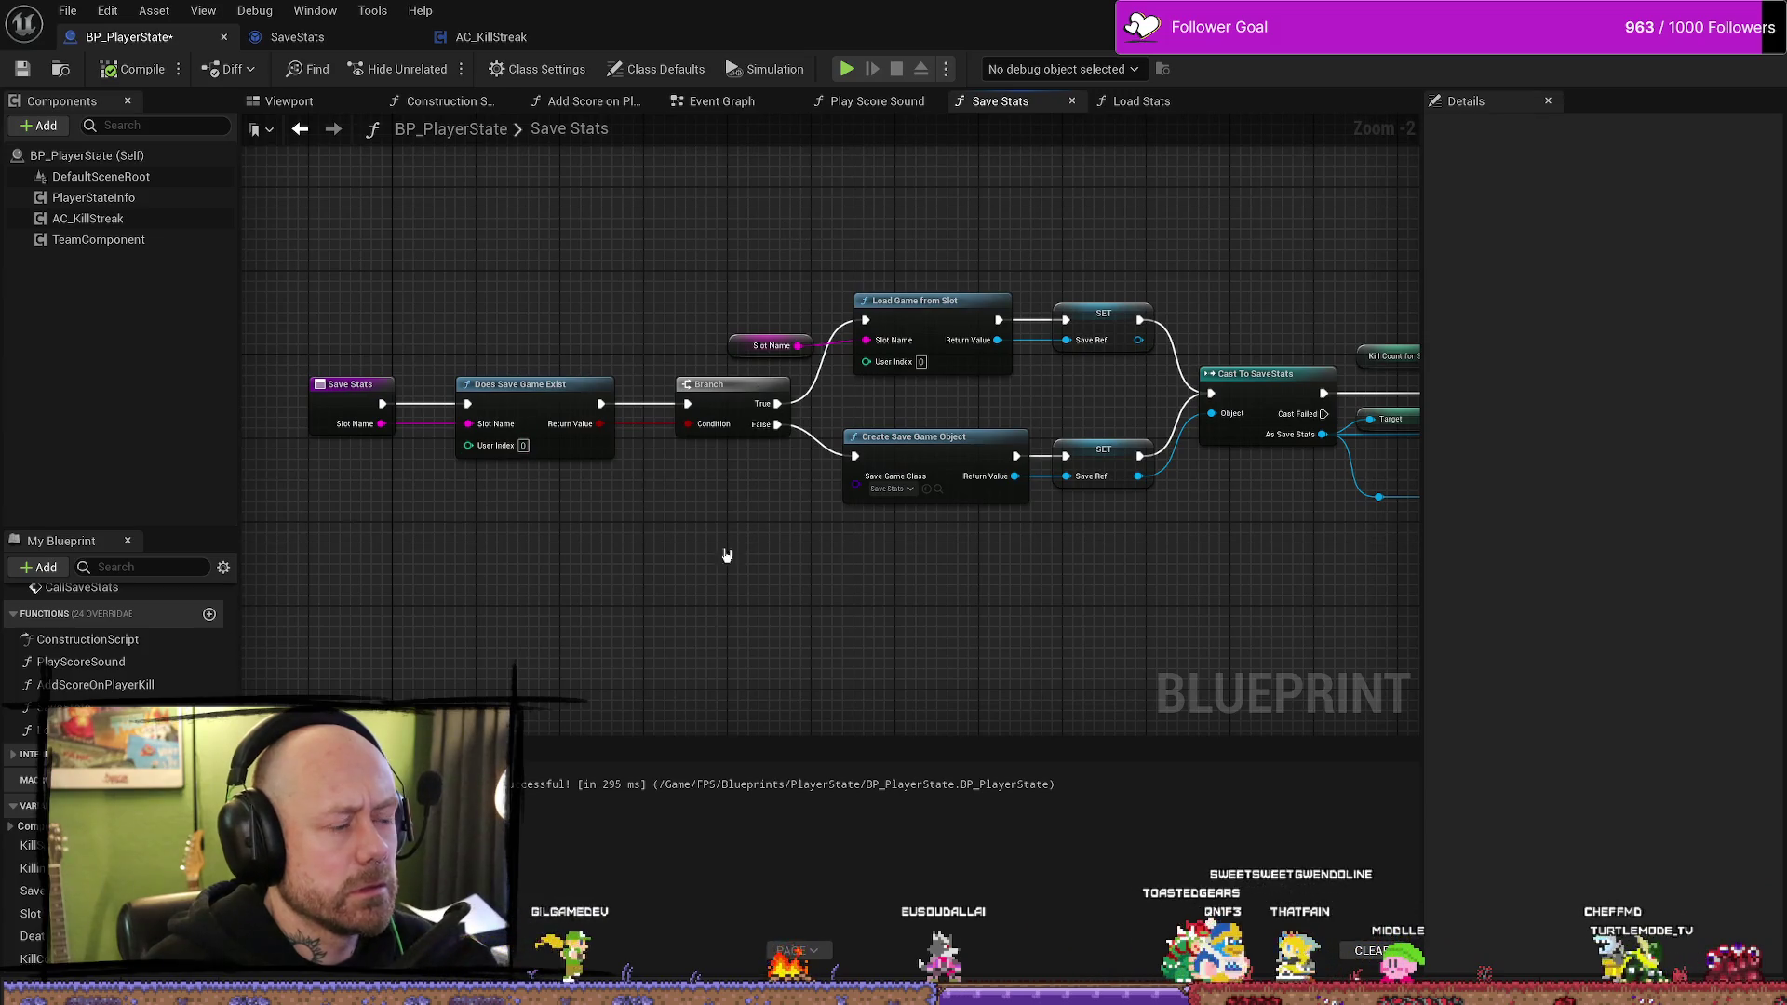
- Move the Slot Name getter below Load Game from Slot
{"action": "left_click_drag", "start_coordinate": [773, 370], "coordinate": [900, 423]}
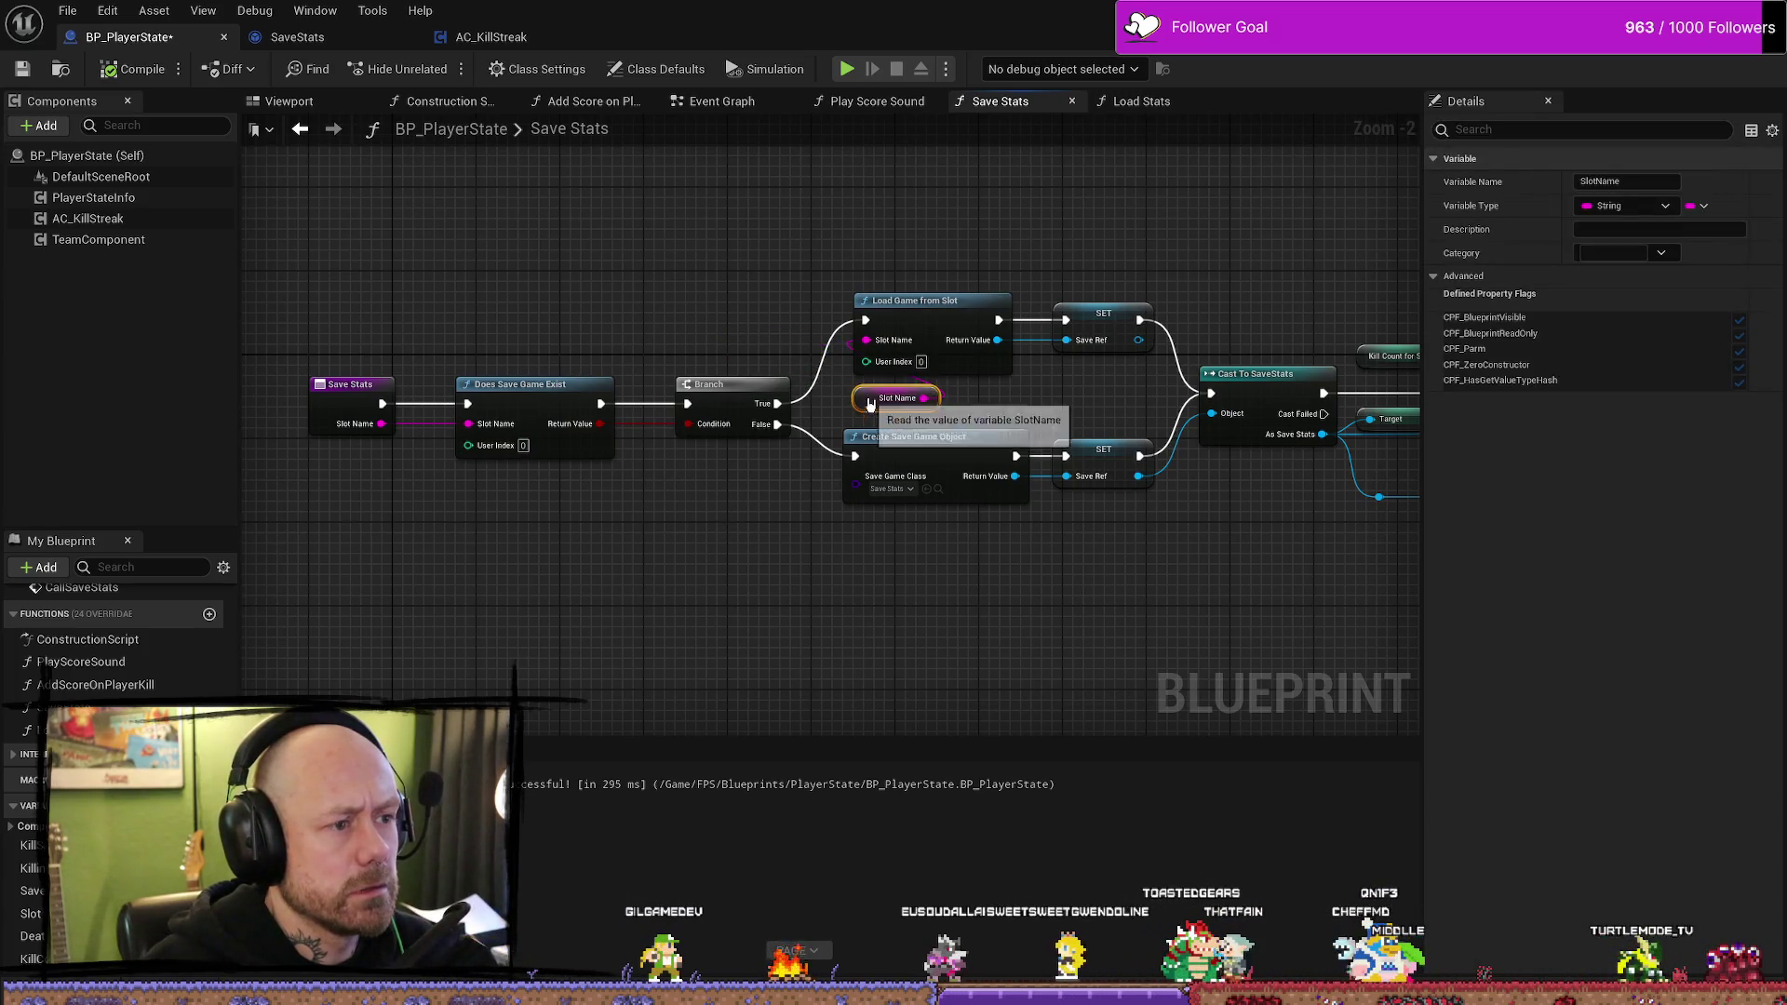
{"action": "left_click", "coordinate": [762, 550]}
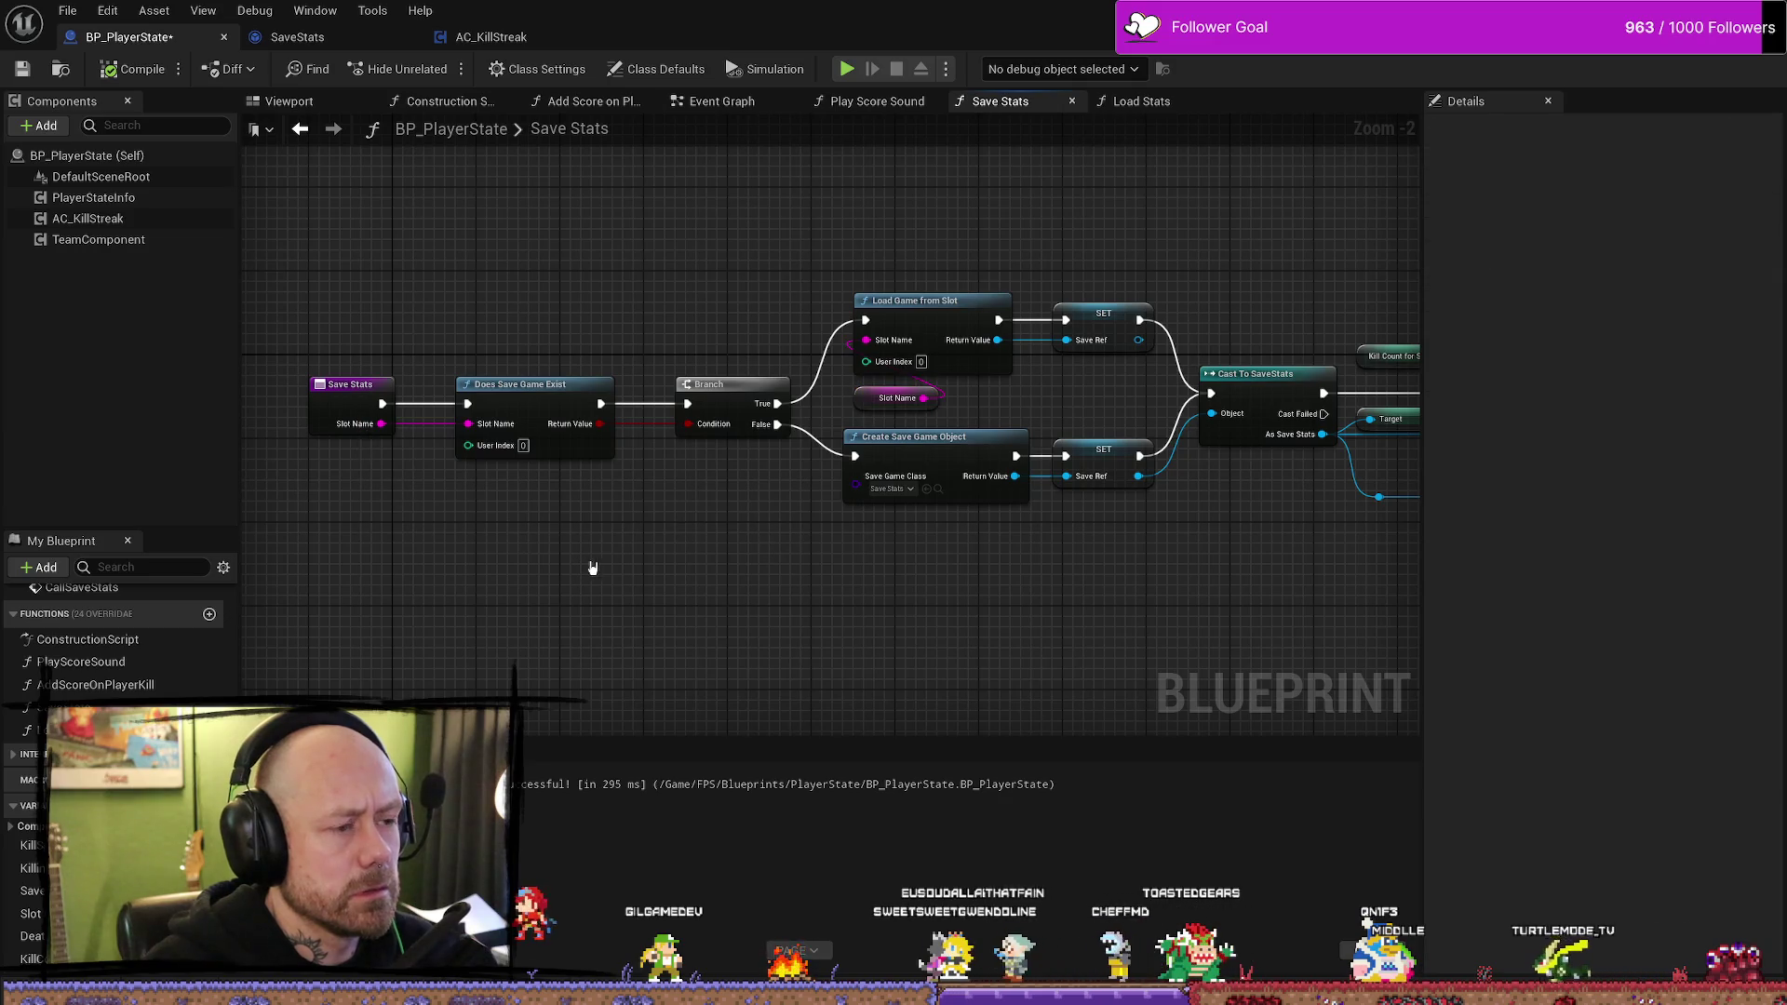
{"action": "left_click_drag", "start_coordinate": [741, 607], "coordinate": [834, 611]}
{"action": "left_click_drag", "start_coordinate": [988, 405], "coordinate": [800, 397]}
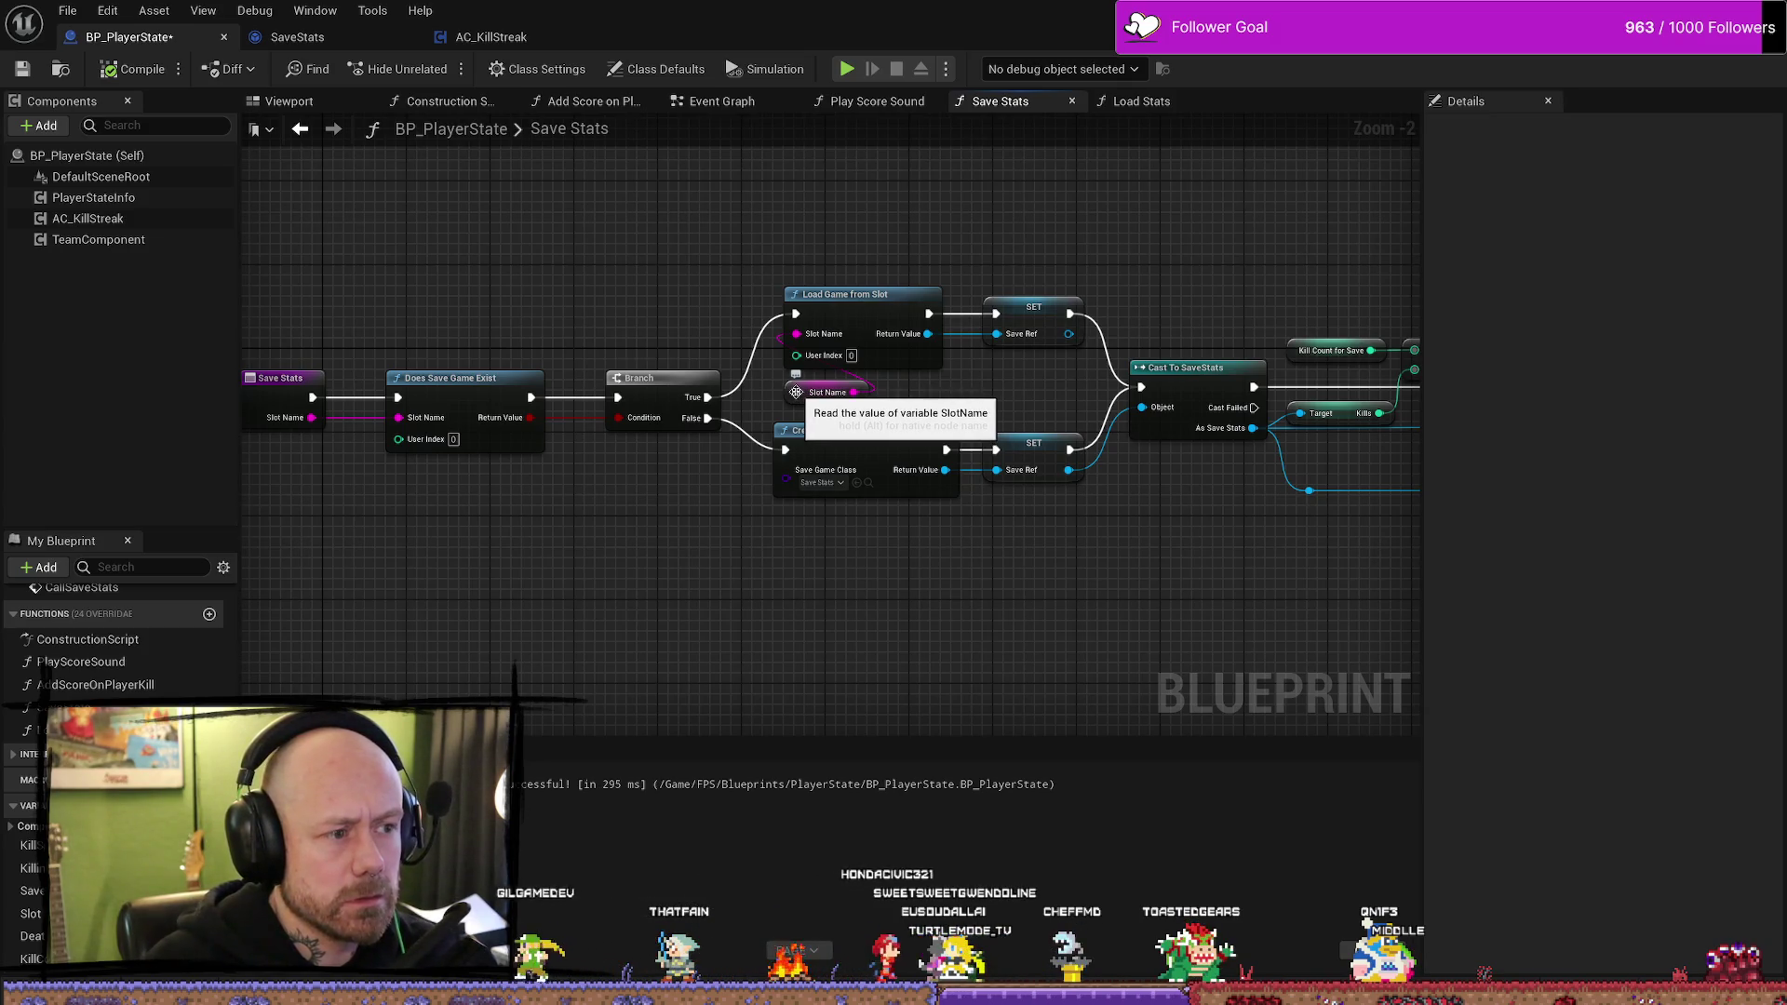
- Select Does Save Game Exist through the SET nodes and cut them from the graph
{"action": "left_click_drag", "start_coordinate": [801, 244], "coordinate": [1028, 560]}
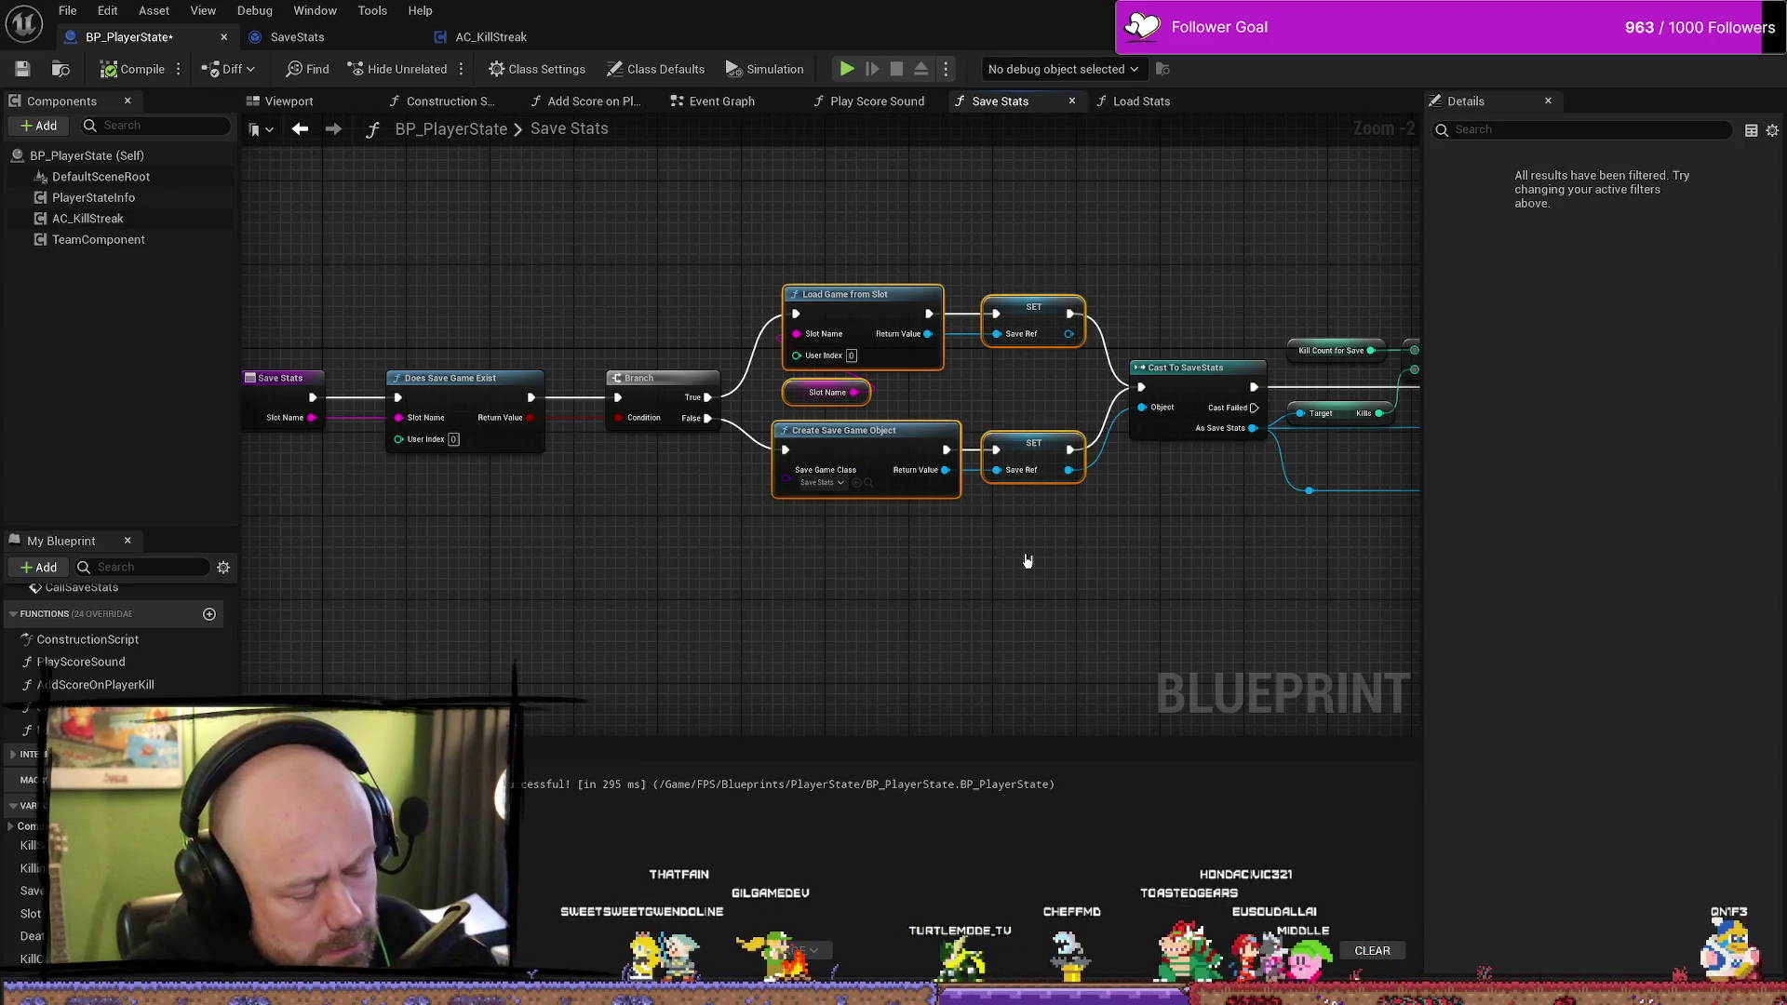
{"action": "left_click", "coordinate": [1014, 574]}
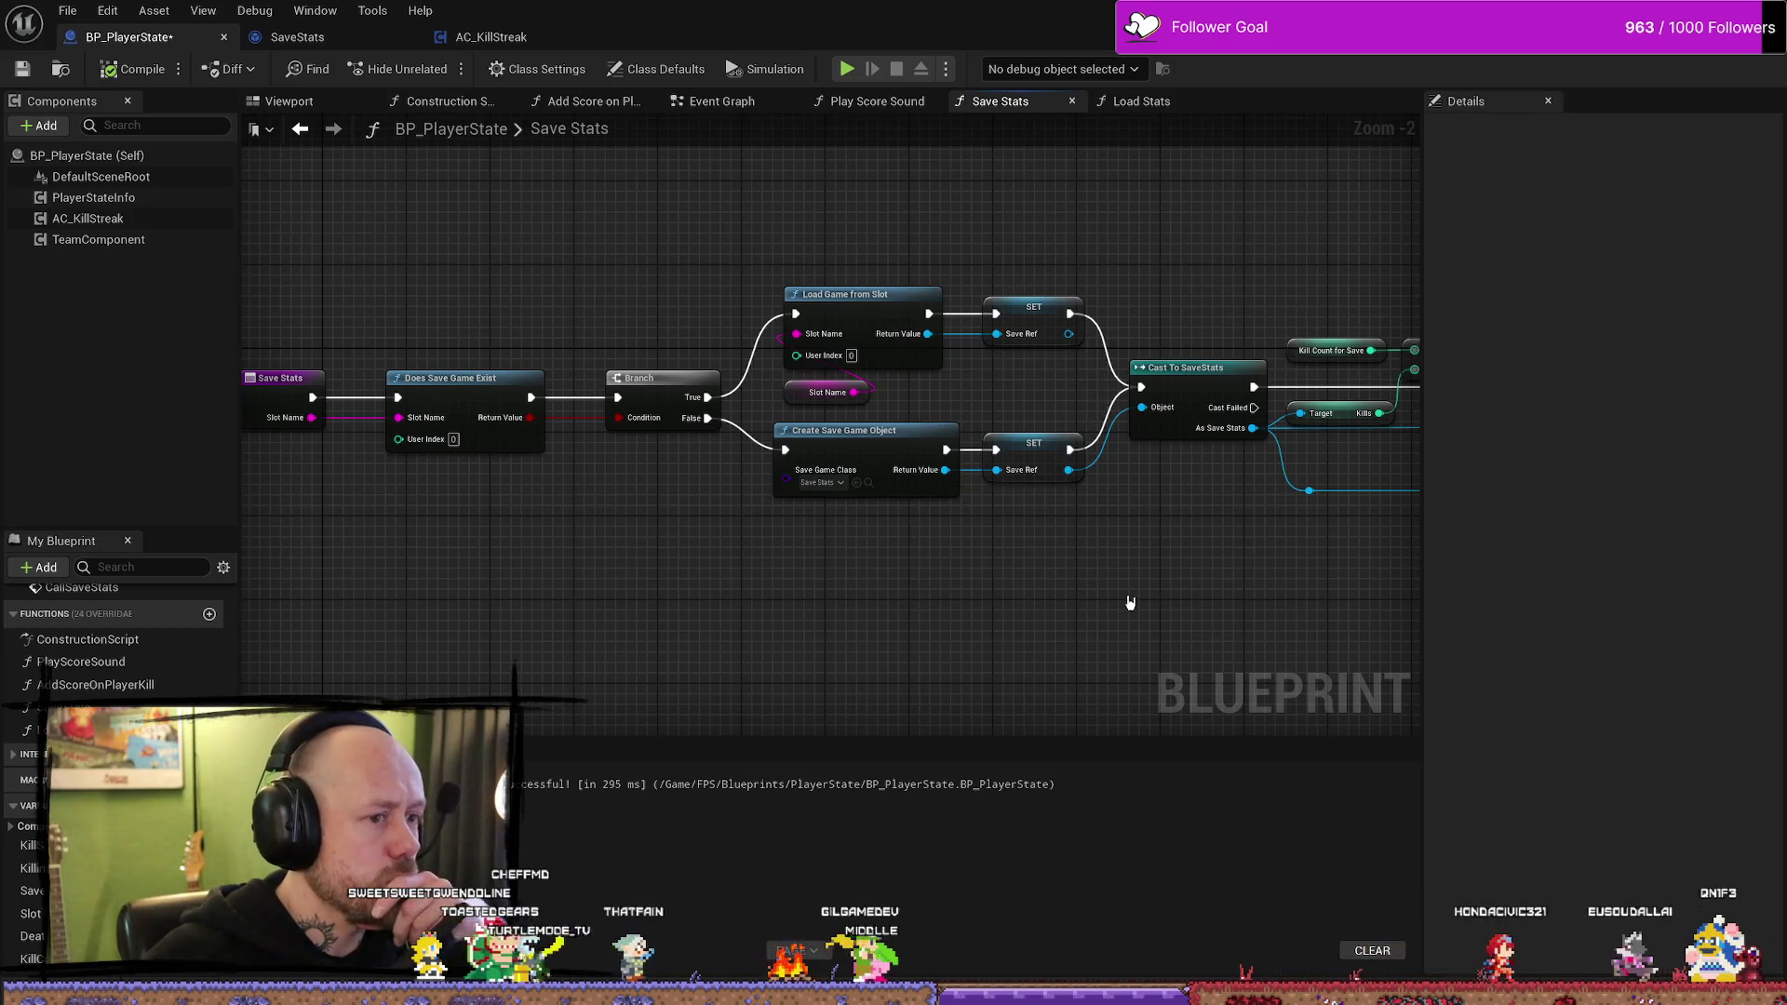
{"action": "left_click_drag", "start_coordinate": [1126, 606], "coordinate": [1022, 605]}
{"action": "mouse_move", "coordinate": [845, 592]}
{"action": "left_mouse_down"}
{"action": "mouse_move", "coordinate": [974, 570]}
{"action": "mouse_move", "coordinate": [790, 566]}
{"action": "mouse_move", "coordinate": [722, 543]}
{"action": "left_mouse_up"}
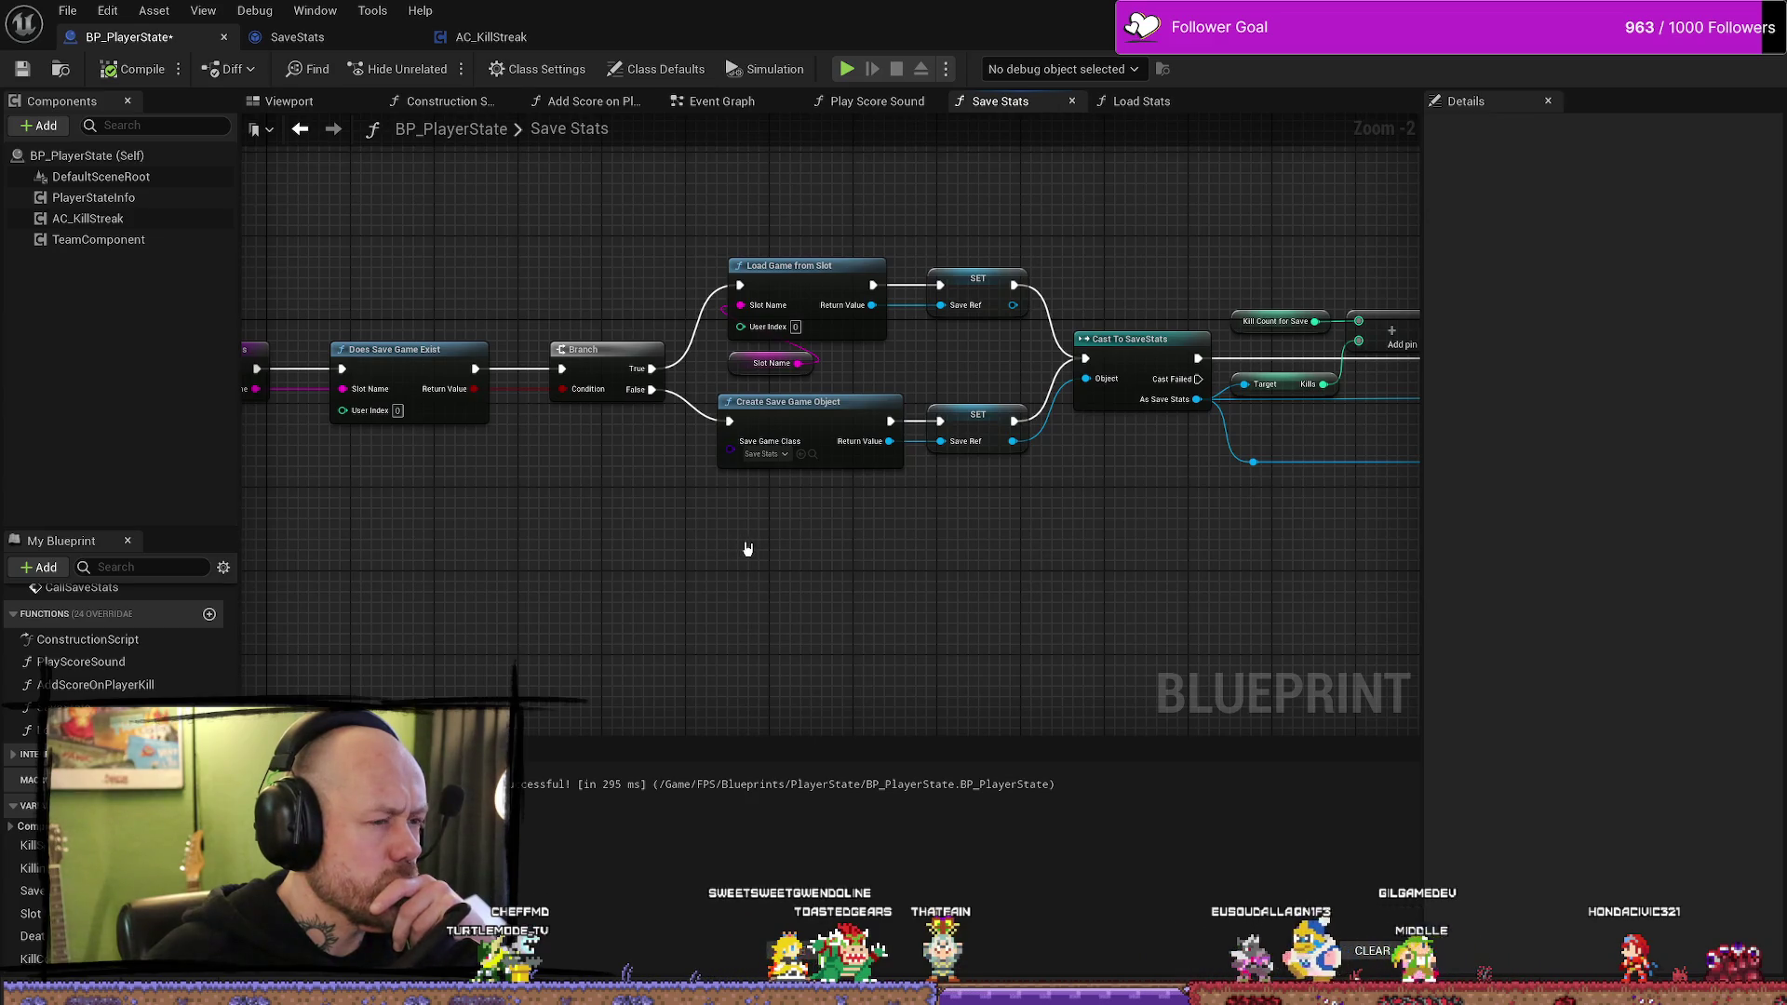
{"action": "left_click_drag", "start_coordinate": [778, 565], "coordinate": [1023, 567]}
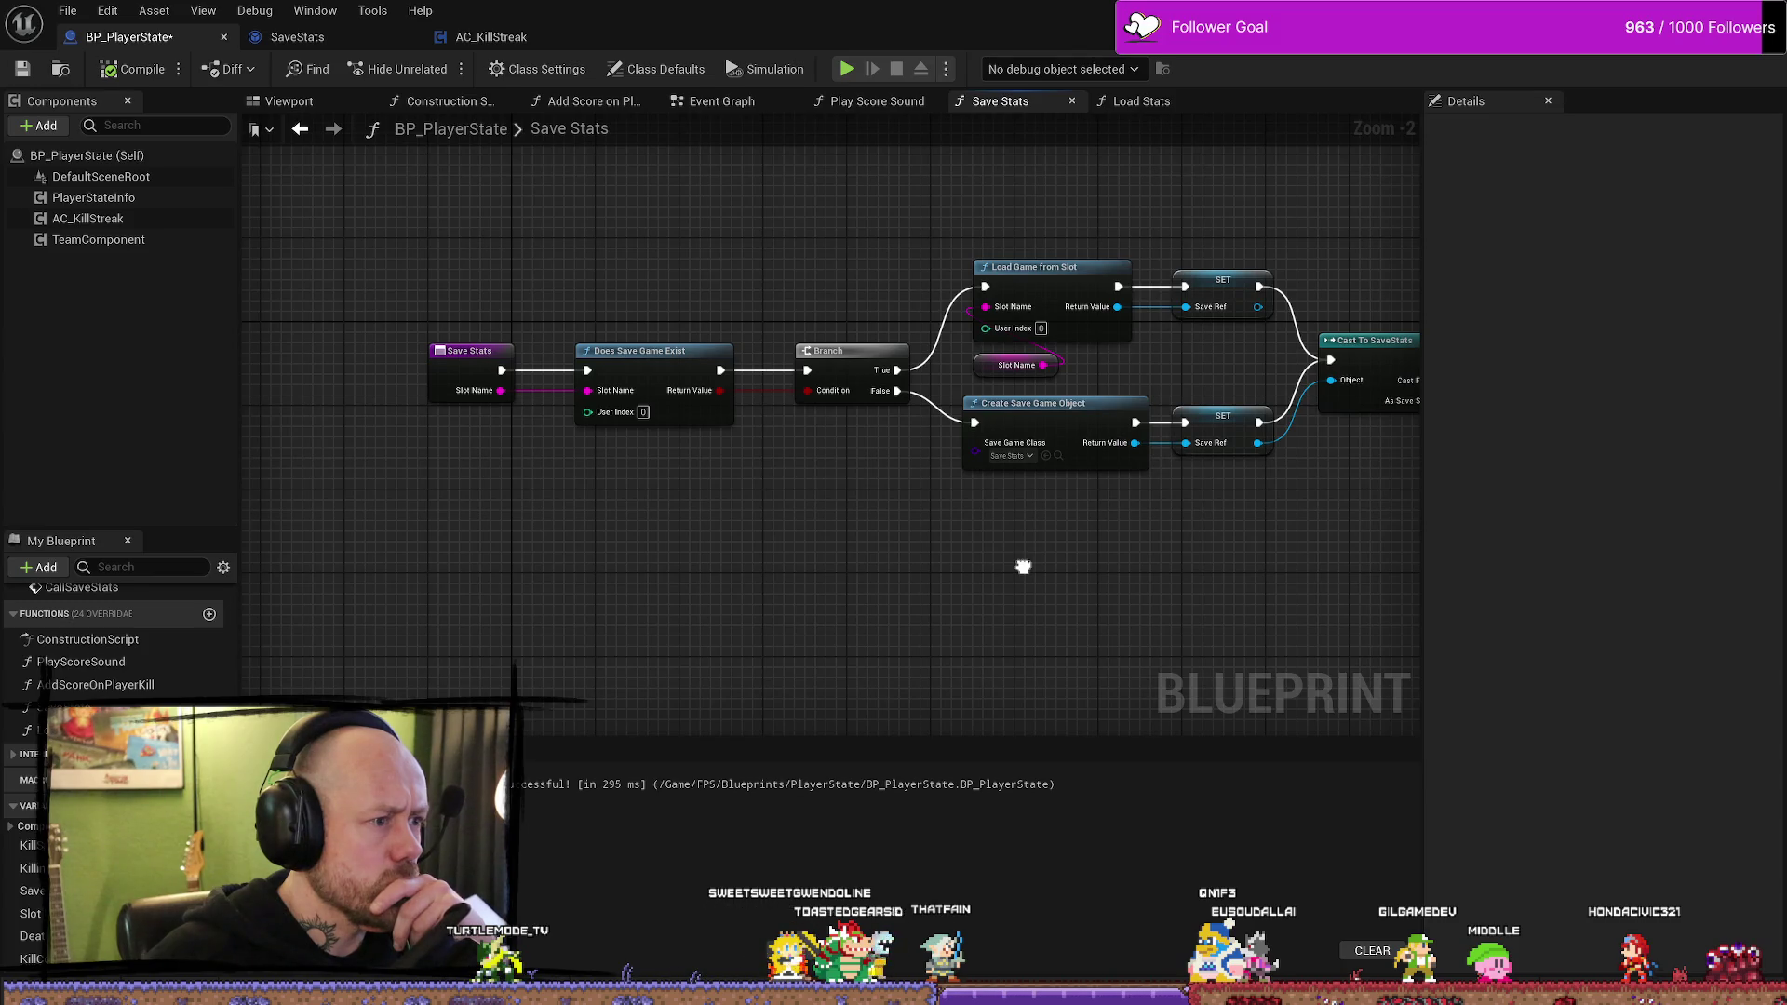
{"action": "left_click_drag", "start_coordinate": [1022, 567], "coordinate": [934, 571]}
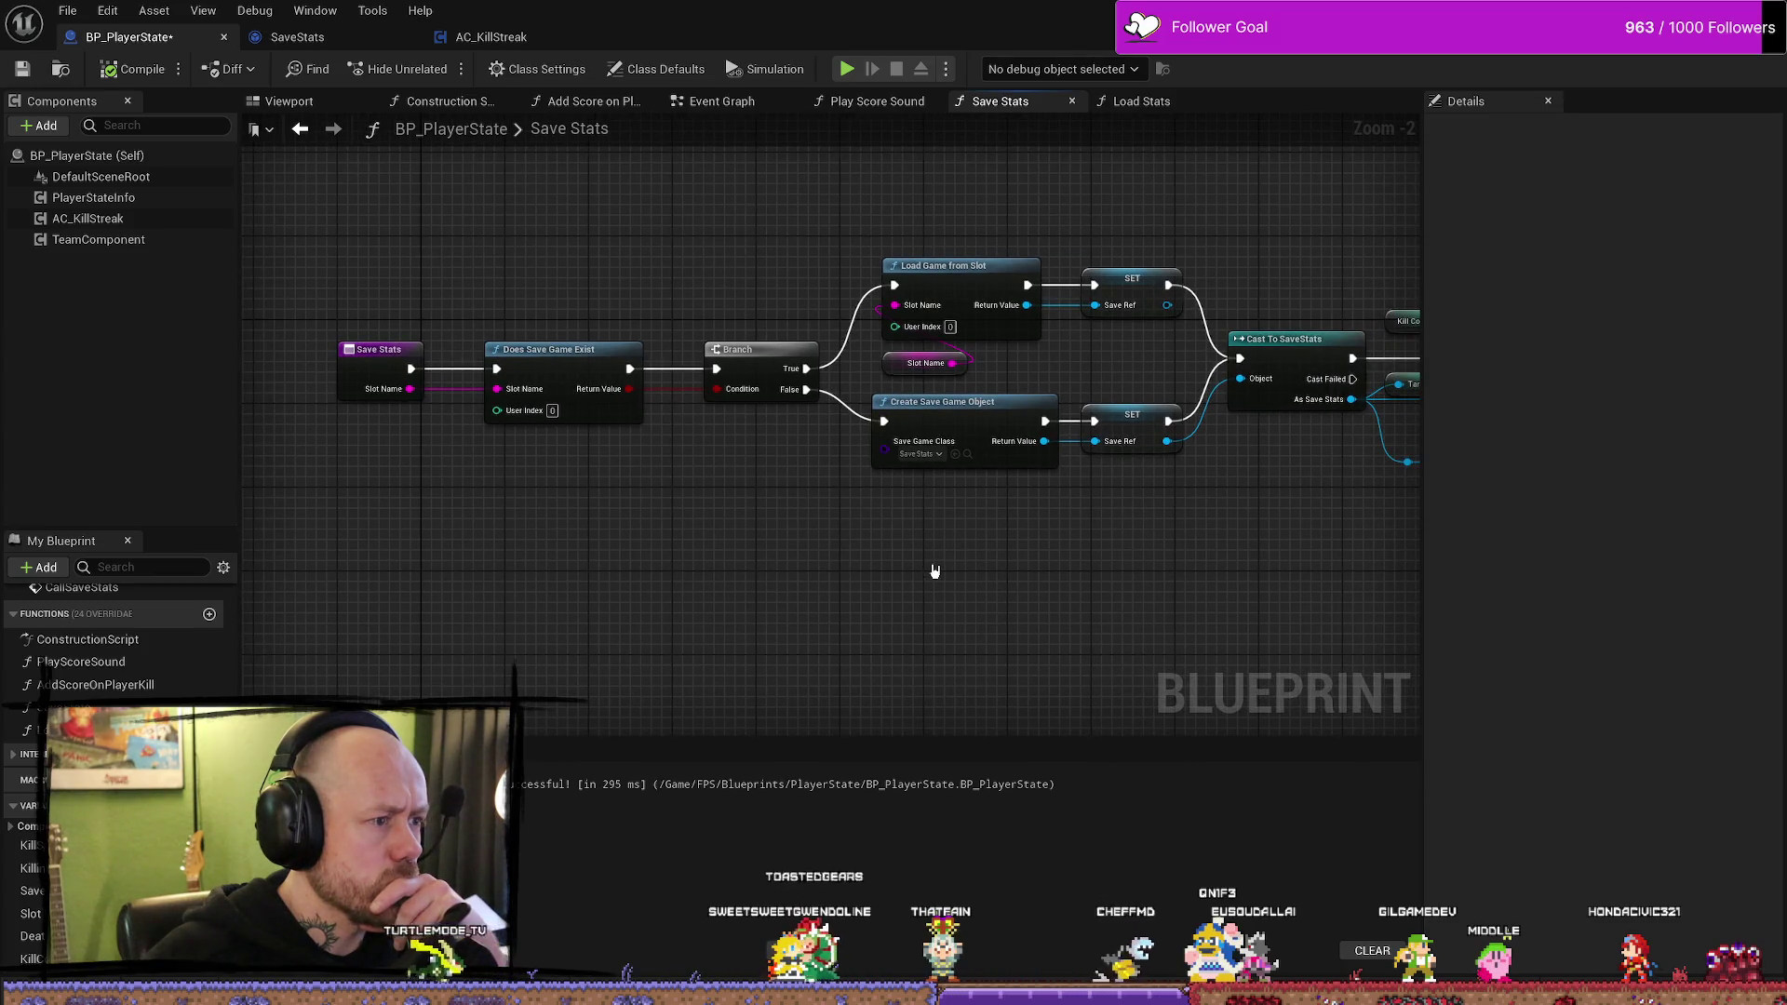
{"action": "mouse_move", "coordinate": [512, 228]}
{"action": "left_mouse_down"}
{"action": "mouse_move", "coordinate": [862, 590]}
{"action": "mouse_move", "coordinate": [1189, 590]}
{"action": "mouse_move", "coordinate": [1150, 586]}
{"action": "left_mouse_up"}
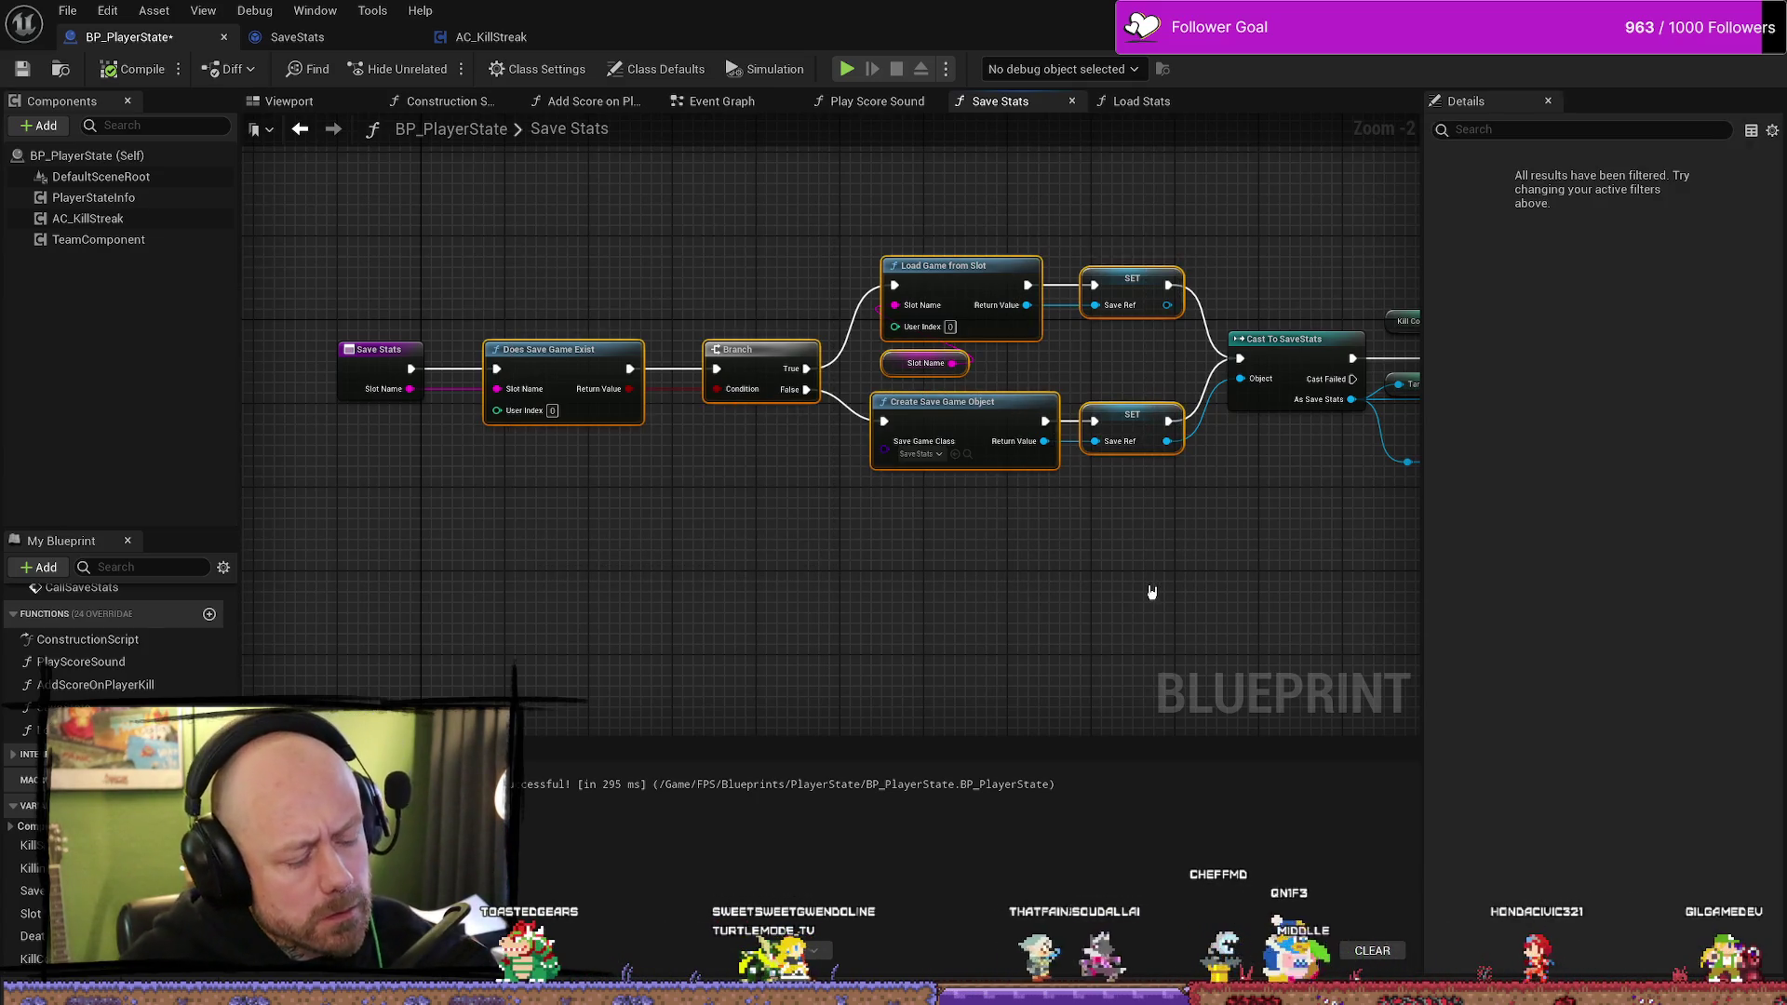
{"action": "key", "text": "Delete"}
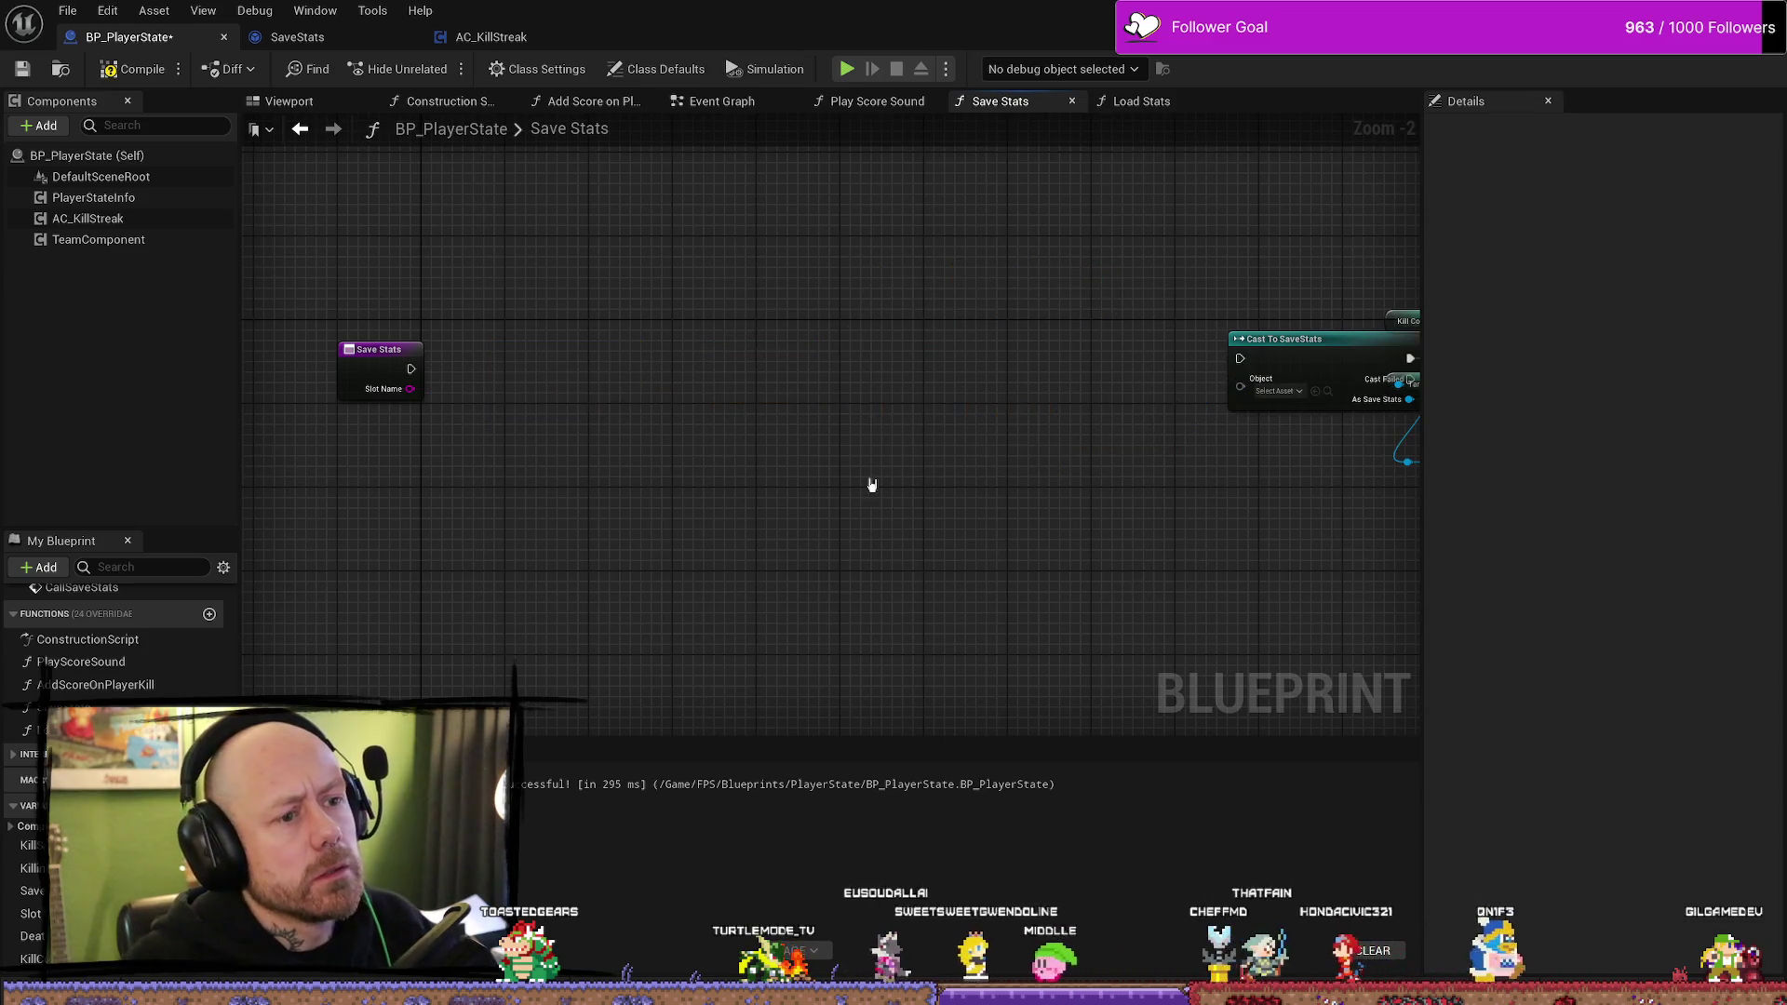
- Remove the SlotName input from the Save Stats function
{"action": "left_click_drag", "start_coordinate": [906, 444], "coordinate": [840, 440]}
{"action": "left_click", "coordinate": [316, 380]}
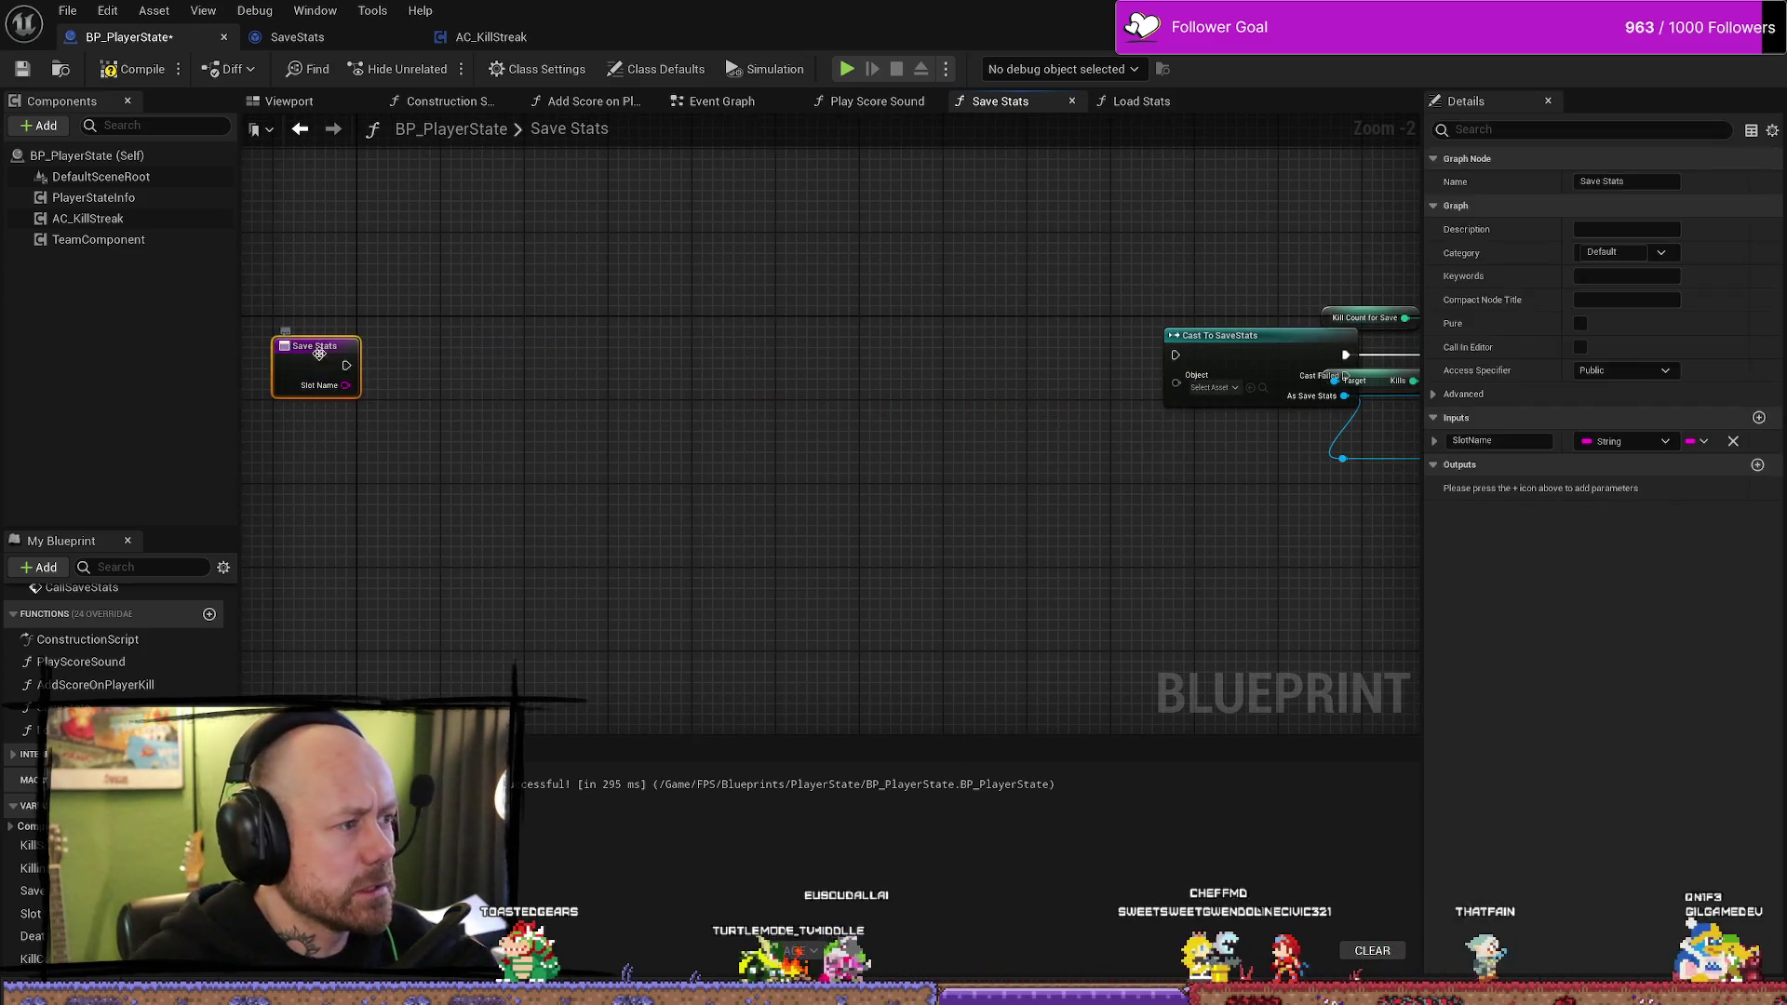
{"action": "left_click", "coordinate": [1733, 441]}
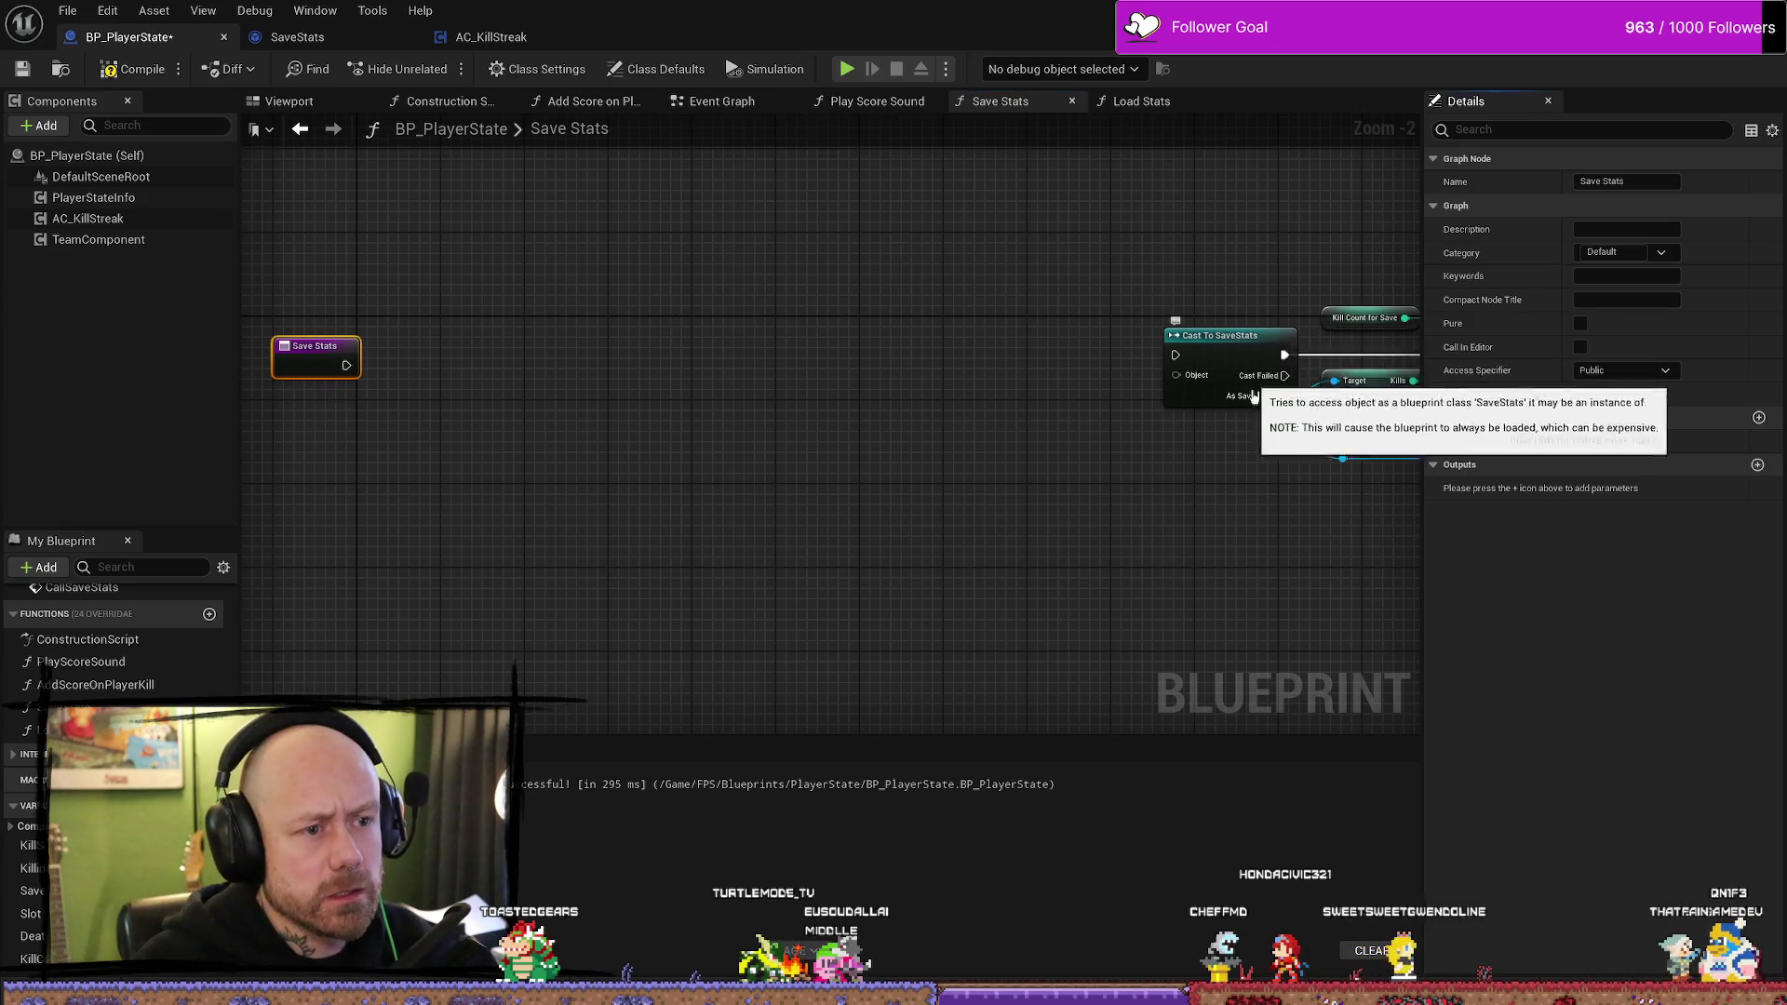
{"action": "scroll", "coordinate": [915, 522], "scroll_direction": "down", "scroll_amount": 2}
{"action": "scroll", "coordinate": [1136, 511], "scroll_direction": "up", "scroll_amount": 1}
- Delete the SlotName getter feeding Save Game to Slot
{"action": "left_click_drag", "start_coordinate": [1136, 511], "coordinate": [874, 506]}
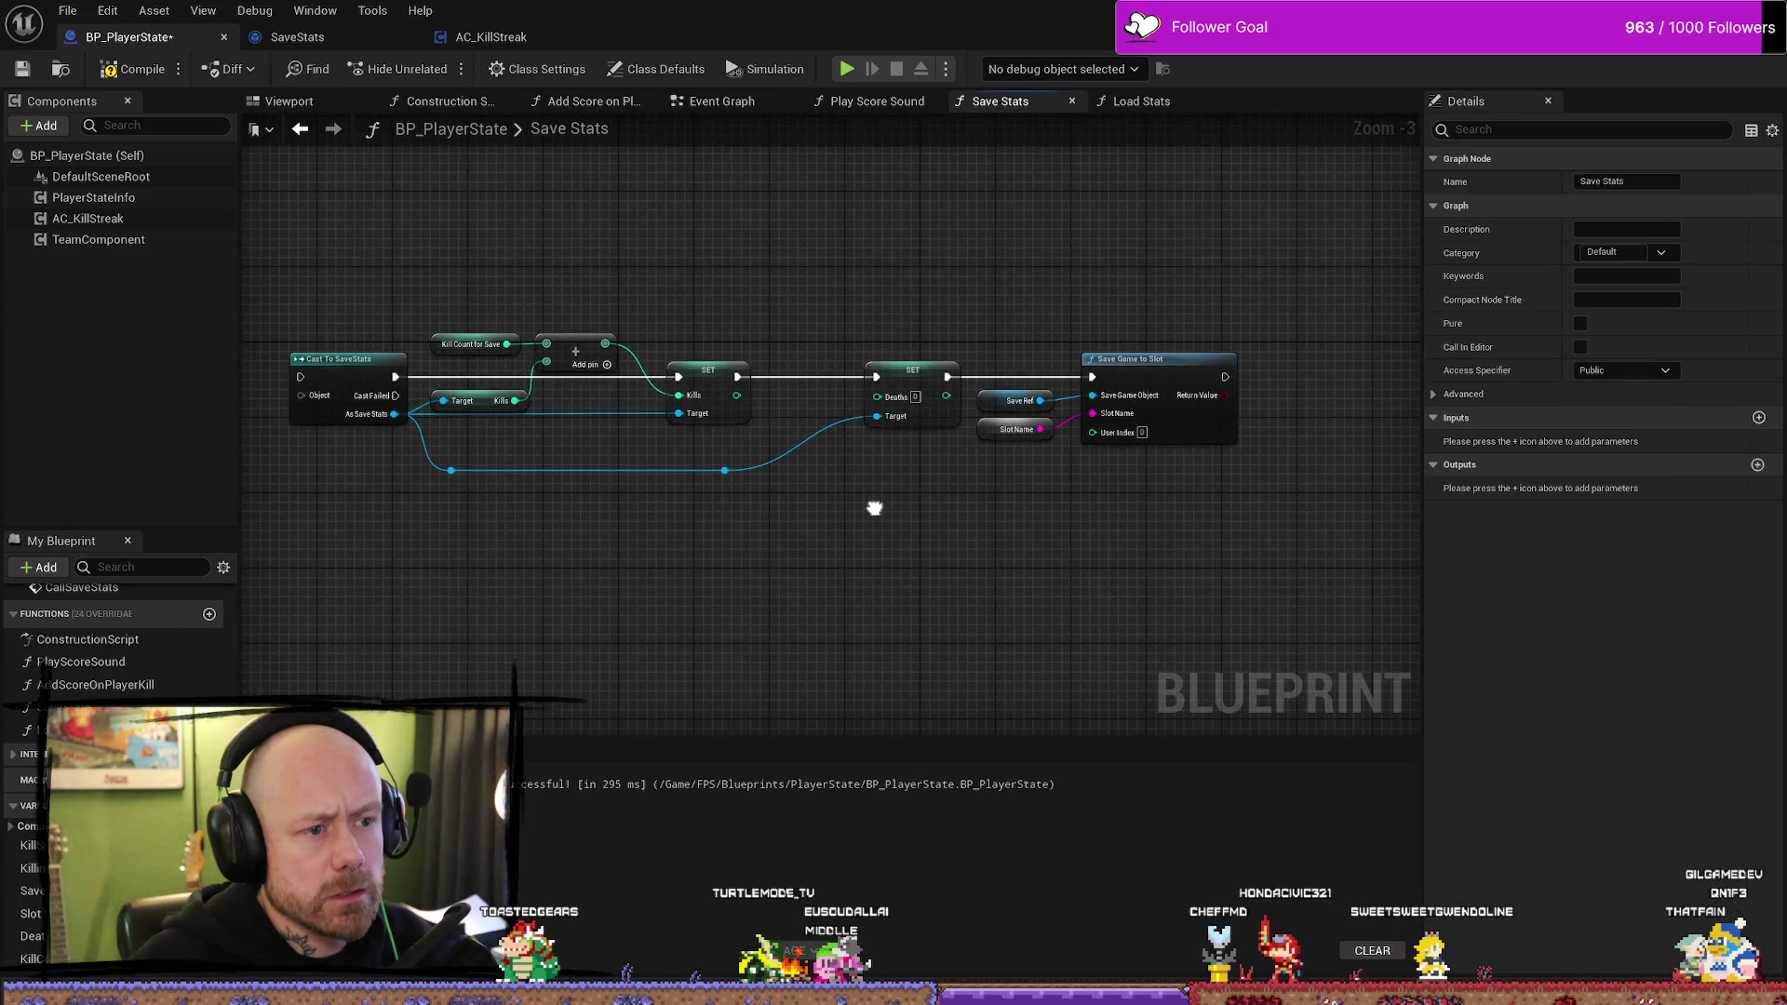
{"action": "left_click", "coordinate": [1011, 511]}
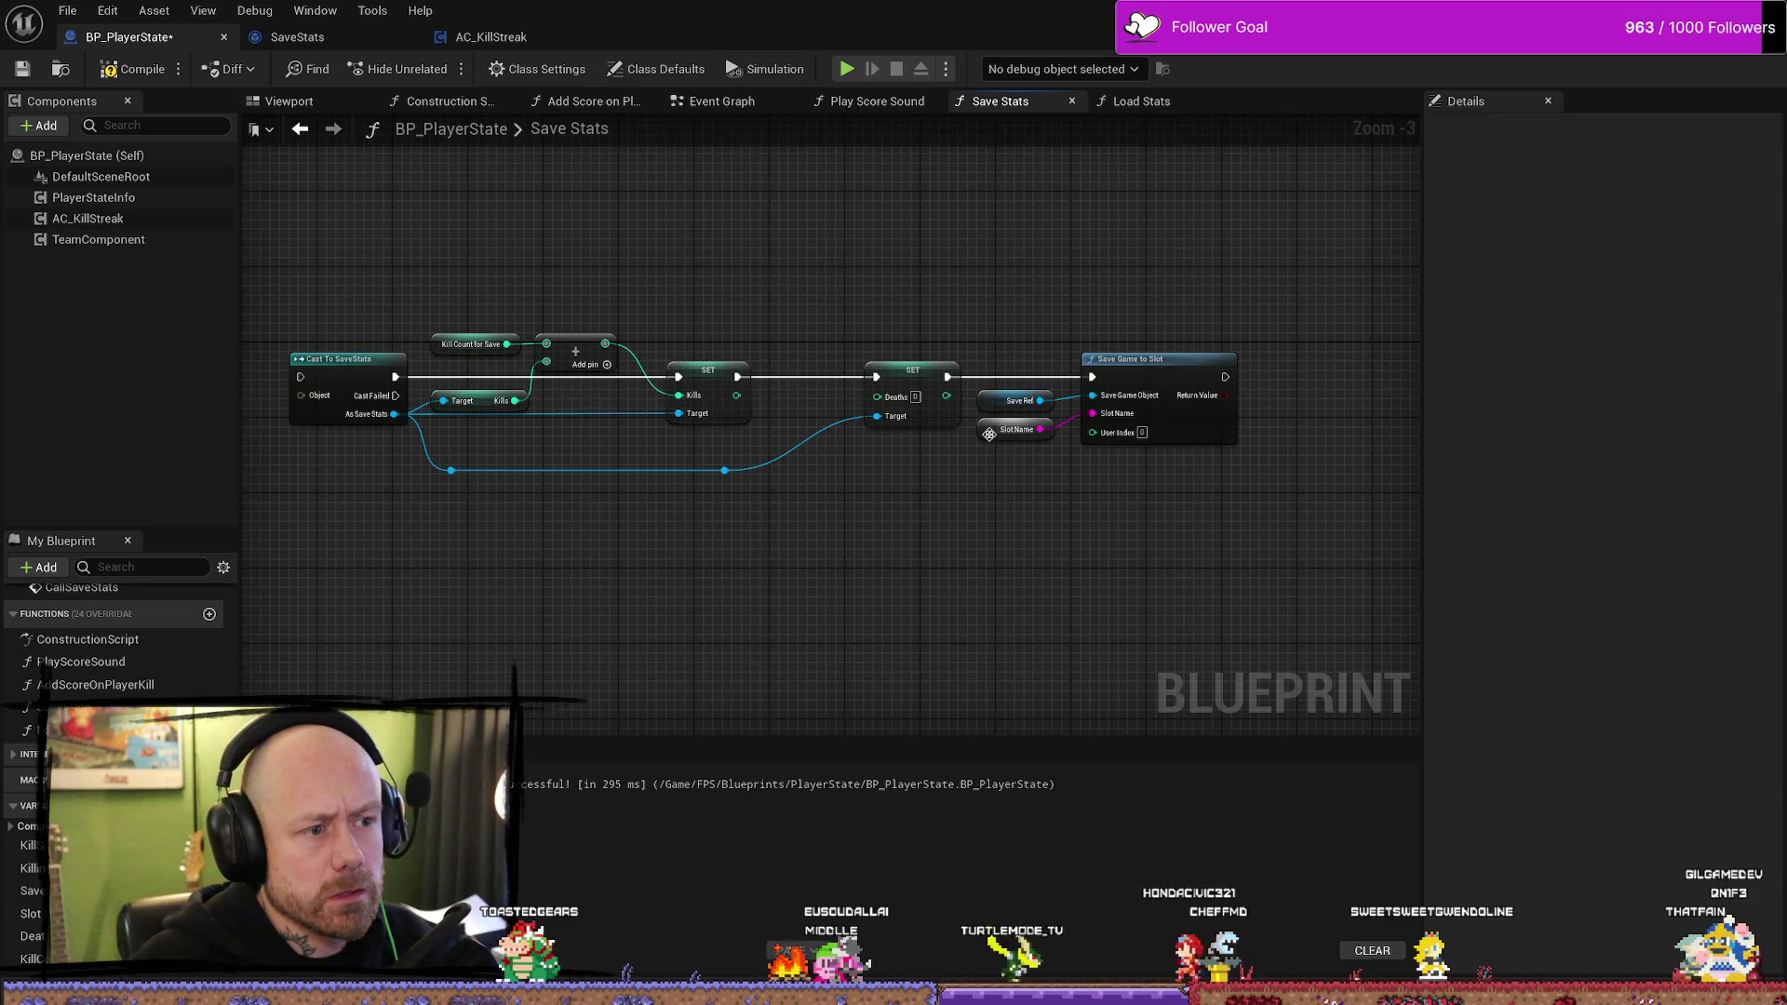
{"action": "left_click", "coordinate": [1016, 429]}
{"action": "key", "text": "Delete"}
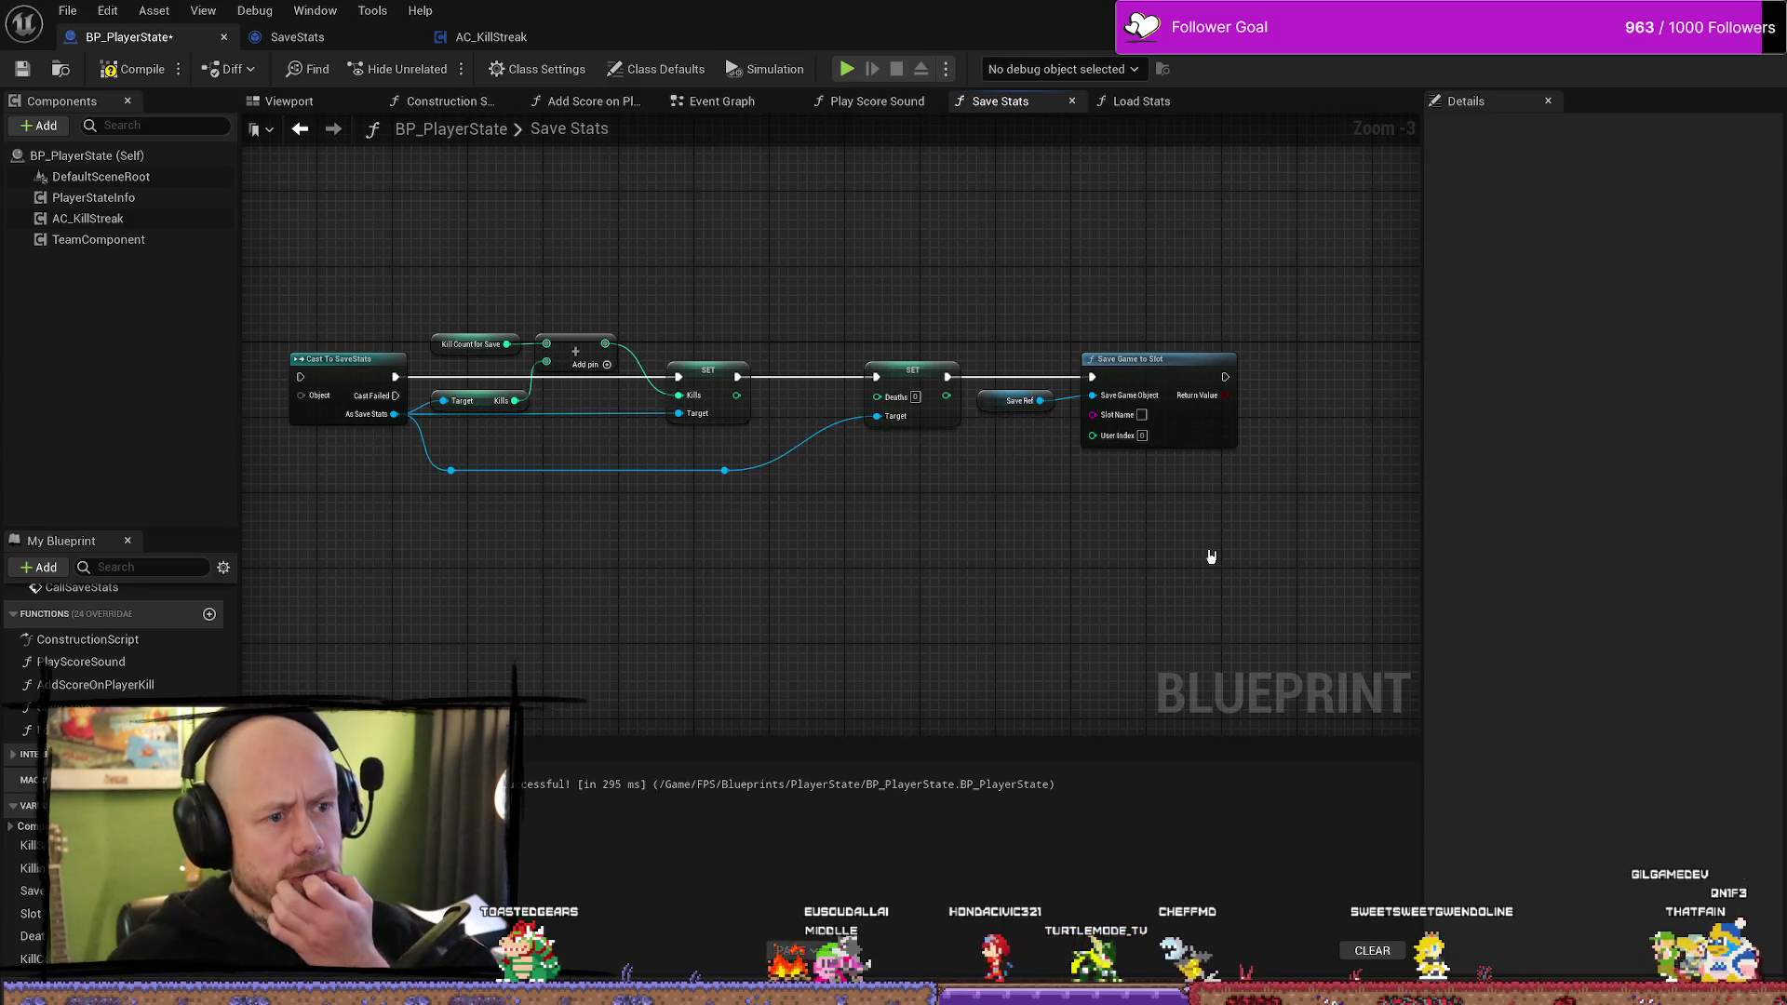
- Wire the Save Stats entry exec pin directly into Cast To SaveStats
{"action": "left_click_drag", "start_coordinate": [901, 502], "coordinate": [1347, 522]}
{"action": "left_click_drag", "start_coordinate": [539, 550], "coordinate": [1075, 516]}
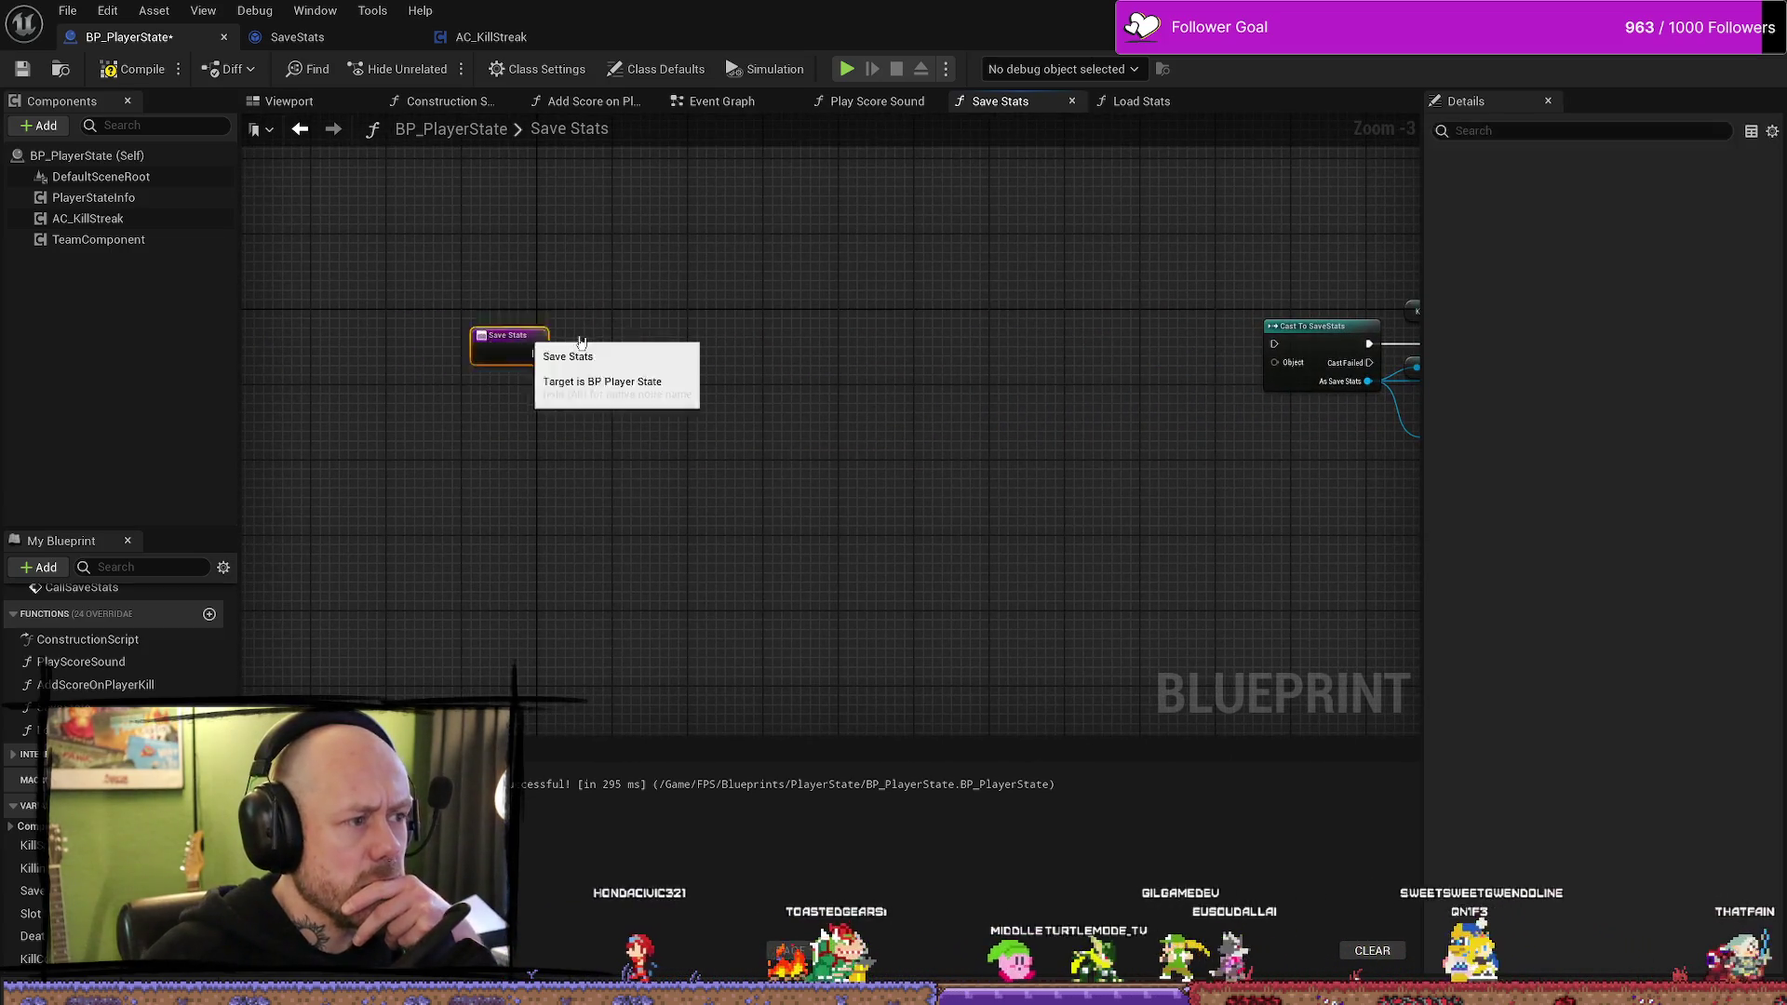
{"action": "left_click_drag", "start_coordinate": [494, 336], "coordinate": [672, 334]}
{"action": "left_click_drag", "start_coordinate": [1096, 351], "coordinate": [833, 344]}
{"action": "left_click_drag", "start_coordinate": [429, 347], "coordinate": [1002, 346]}
{"action": "mouse_move", "coordinate": [998, 358]}
{"action": "left_mouse_down"}
{"action": "mouse_move", "coordinate": [399, 353]}
{"action": "mouse_move", "coordinate": [602, 329]}
{"action": "mouse_move", "coordinate": [898, 330]}
{"action": "mouse_move", "coordinate": [478, 319]}
{"action": "left_mouse_up"}
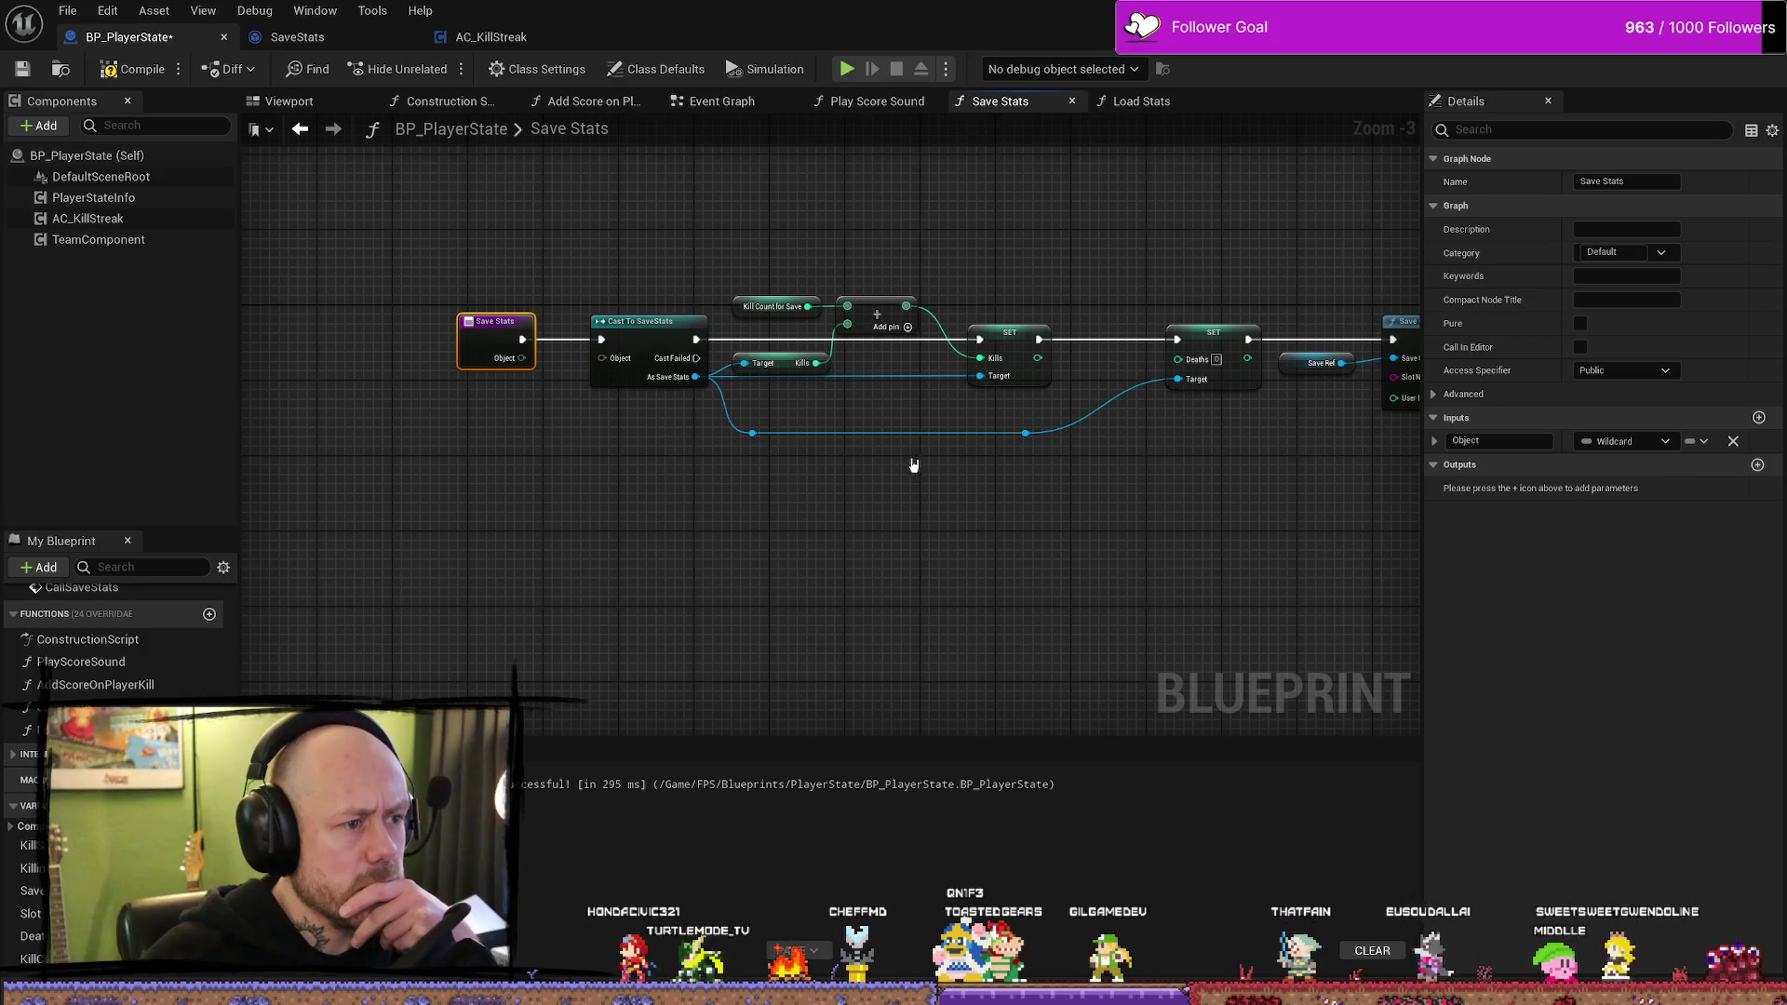
- Delete the Save Ref getter feeding Save Game to Slot
{"action": "scroll", "coordinate": [780, 446], "scroll_direction": "up", "scroll_amount": 1}
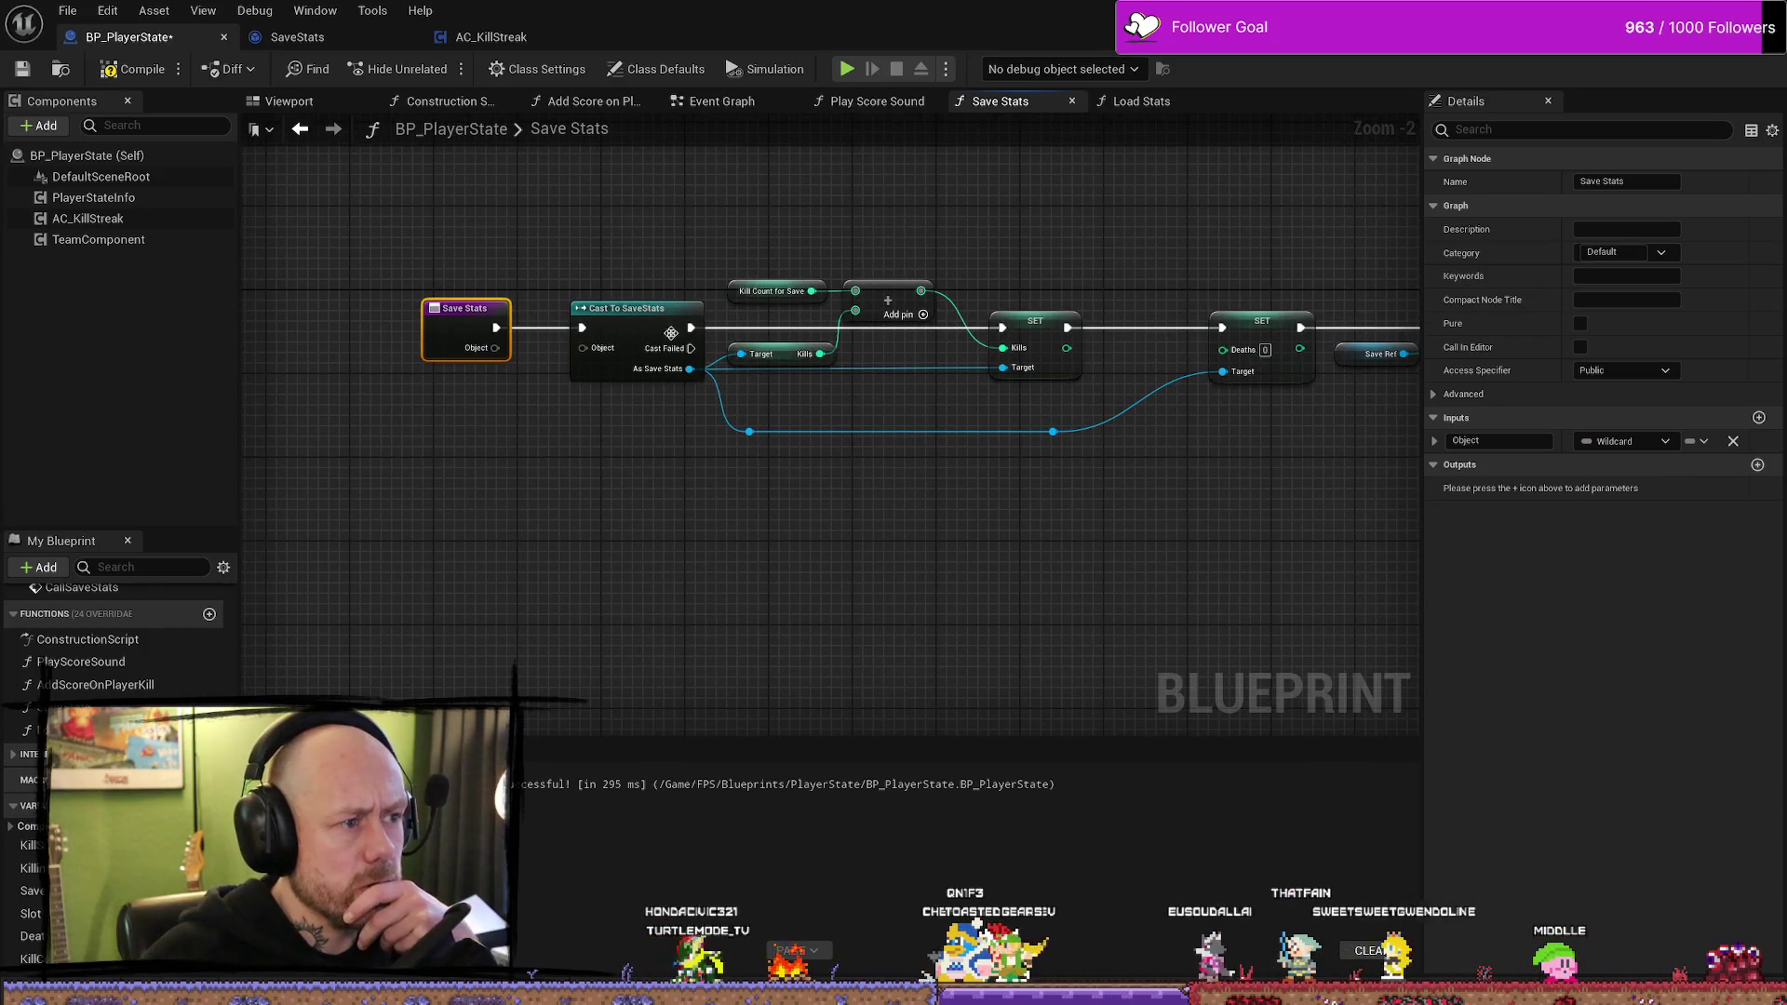
{"action": "left_click_drag", "start_coordinate": [1039, 426], "coordinate": [730, 412]}
{"action": "left_click_drag", "start_coordinate": [1092, 416], "coordinate": [1013, 388]}
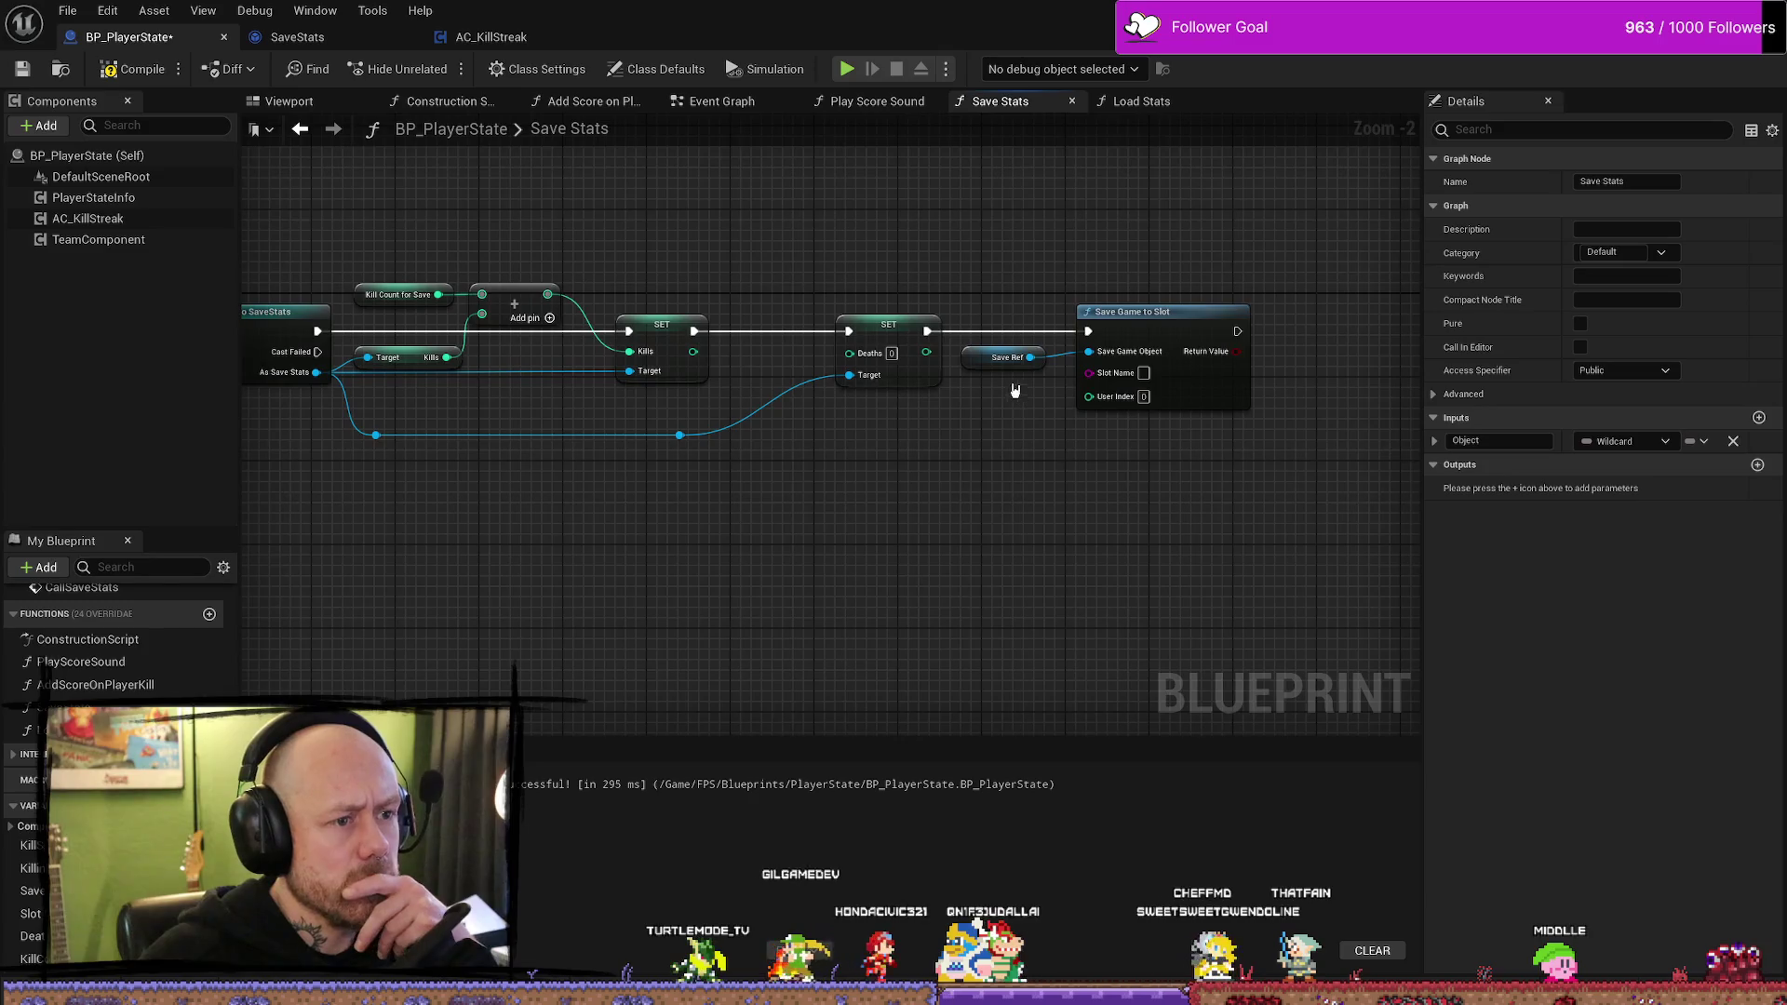
{"action": "mouse_move", "coordinate": [945, 474]}
{"action": "left_mouse_down"}
{"action": "mouse_move", "coordinate": [1253, 466]}
{"action": "mouse_move", "coordinate": [941, 450]}
{"action": "left_mouse_up"}
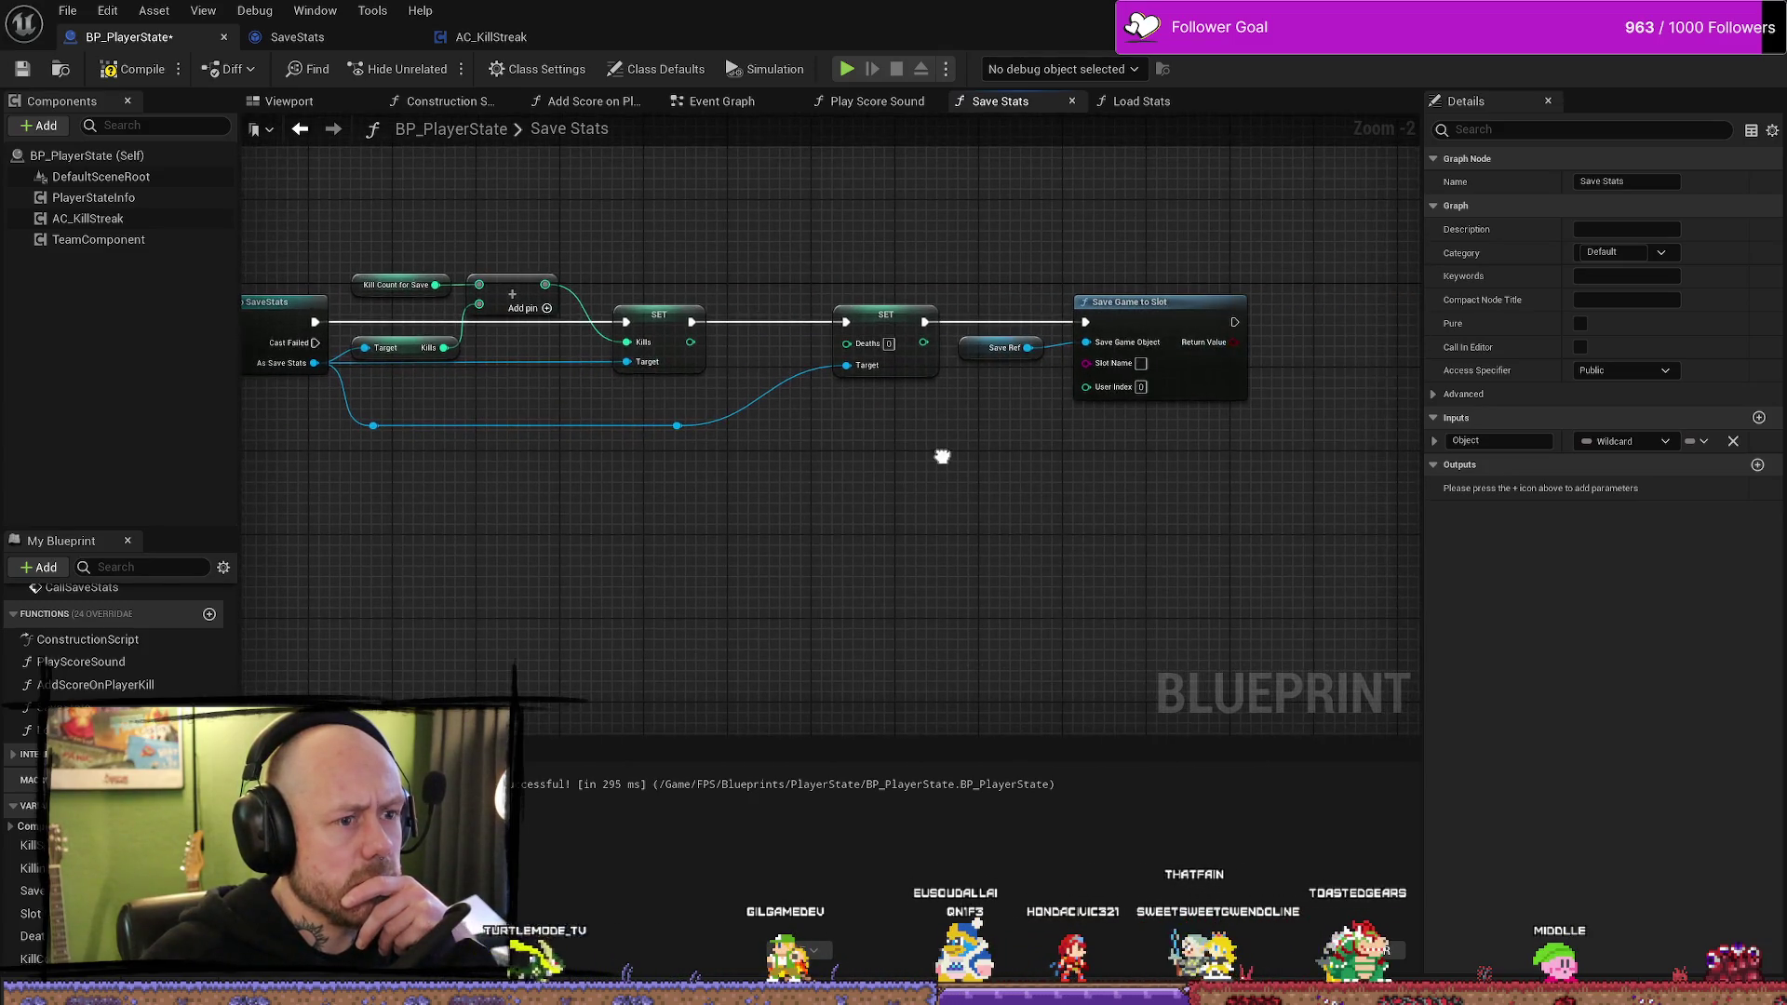
{"action": "left_click", "coordinate": [1001, 348]}
{"action": "key", "text": "Delete"}
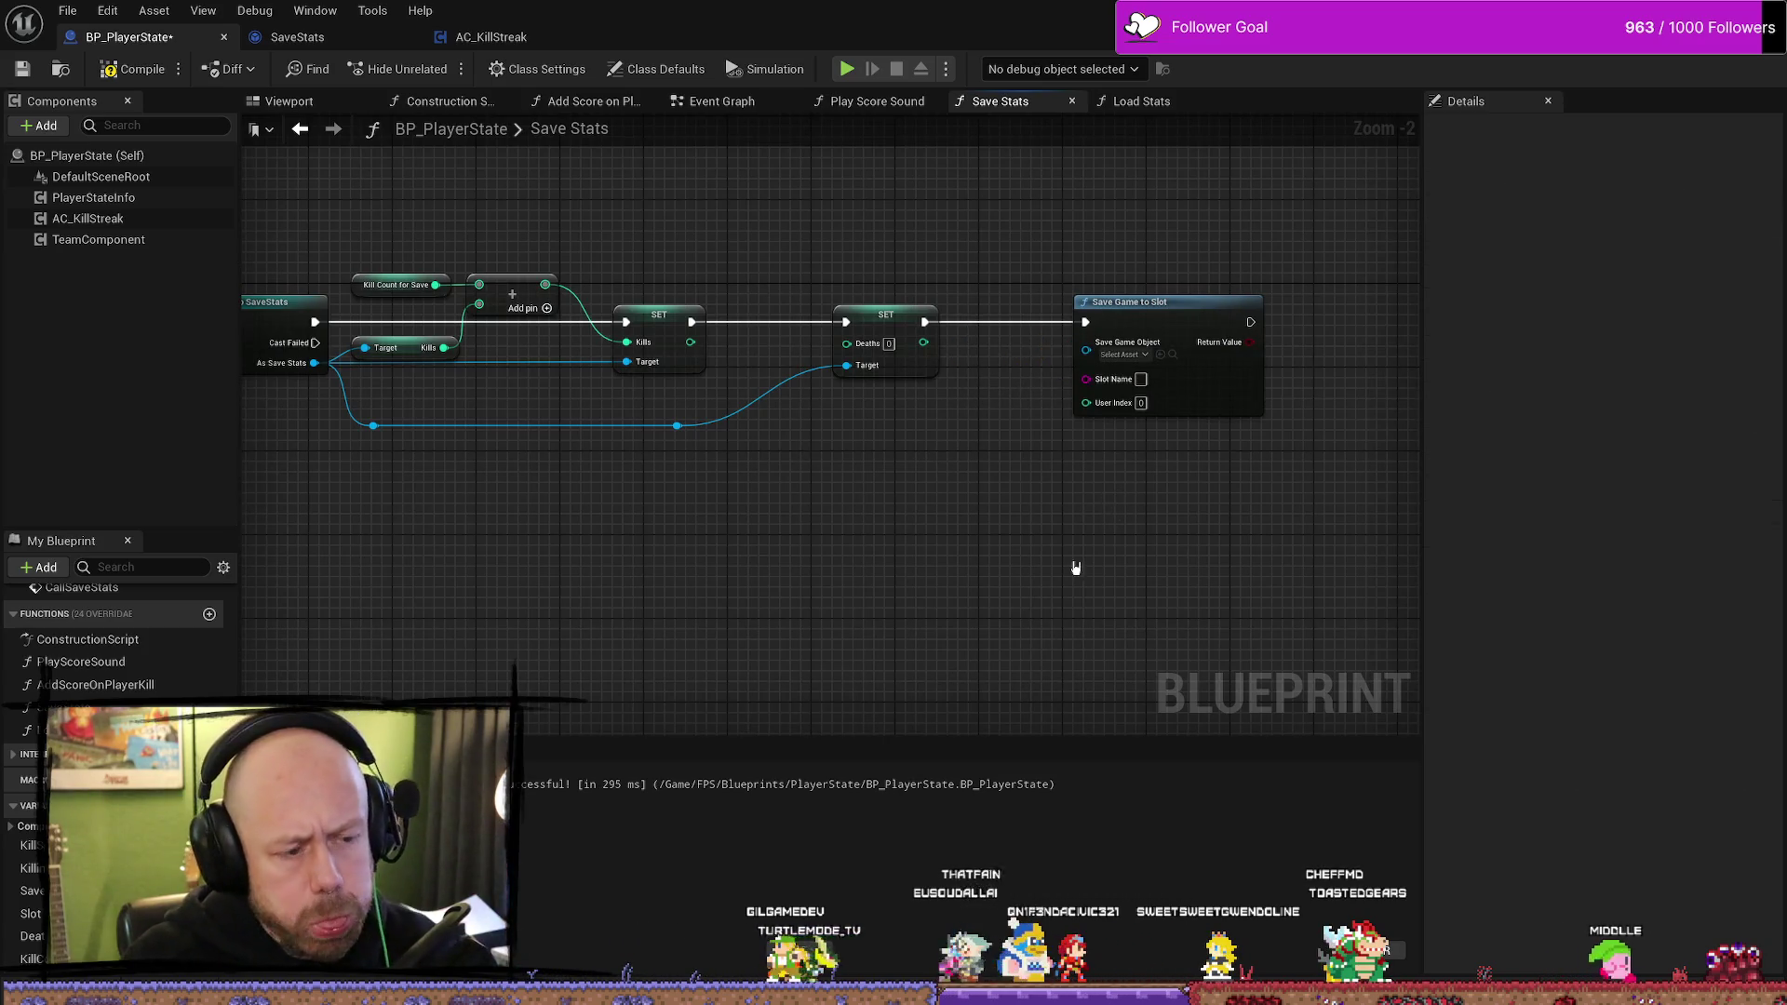
- Dismiss the popped-up asset browser and flip between the Play Score Sound and Save Stats graphs
{"action": "left_click_drag", "start_coordinate": [1073, 566], "coordinate": [1156, 550]}
{"action": "key", "text": "ctrl+space"}
{"action": "left_click", "coordinate": [966, 459]}
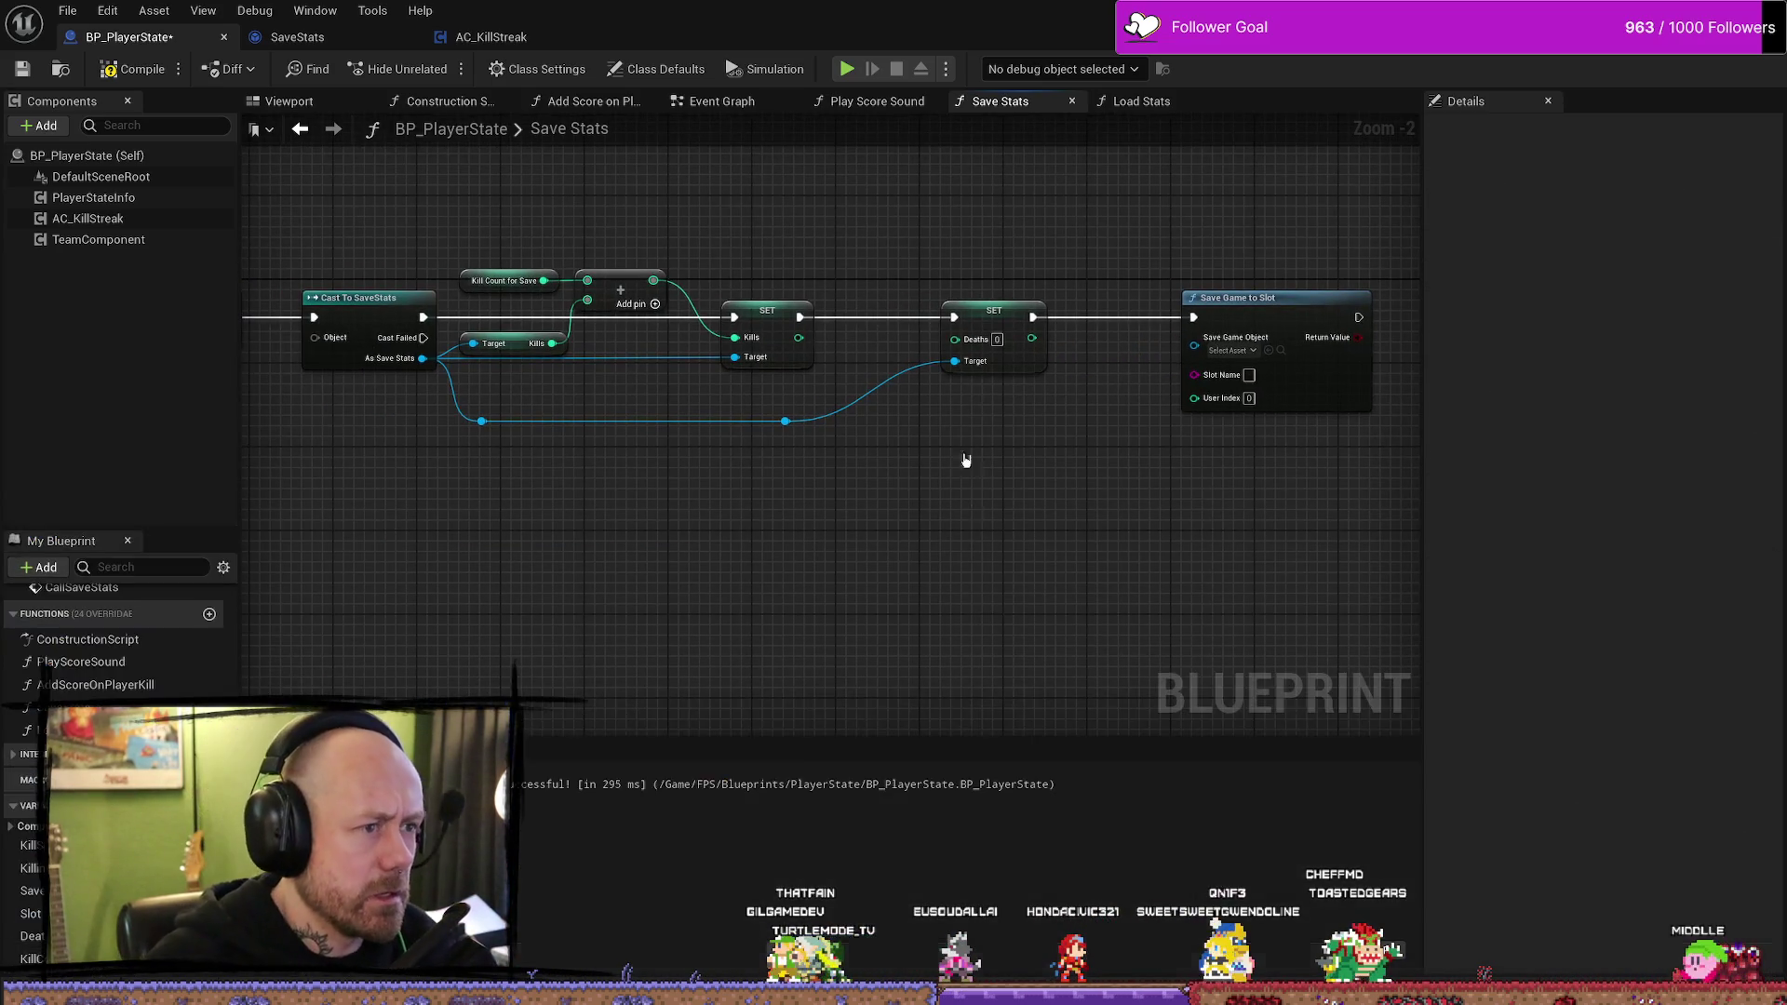
{"action": "left_click", "coordinate": [884, 103]}
{"action": "left_click", "coordinate": [1001, 103]}
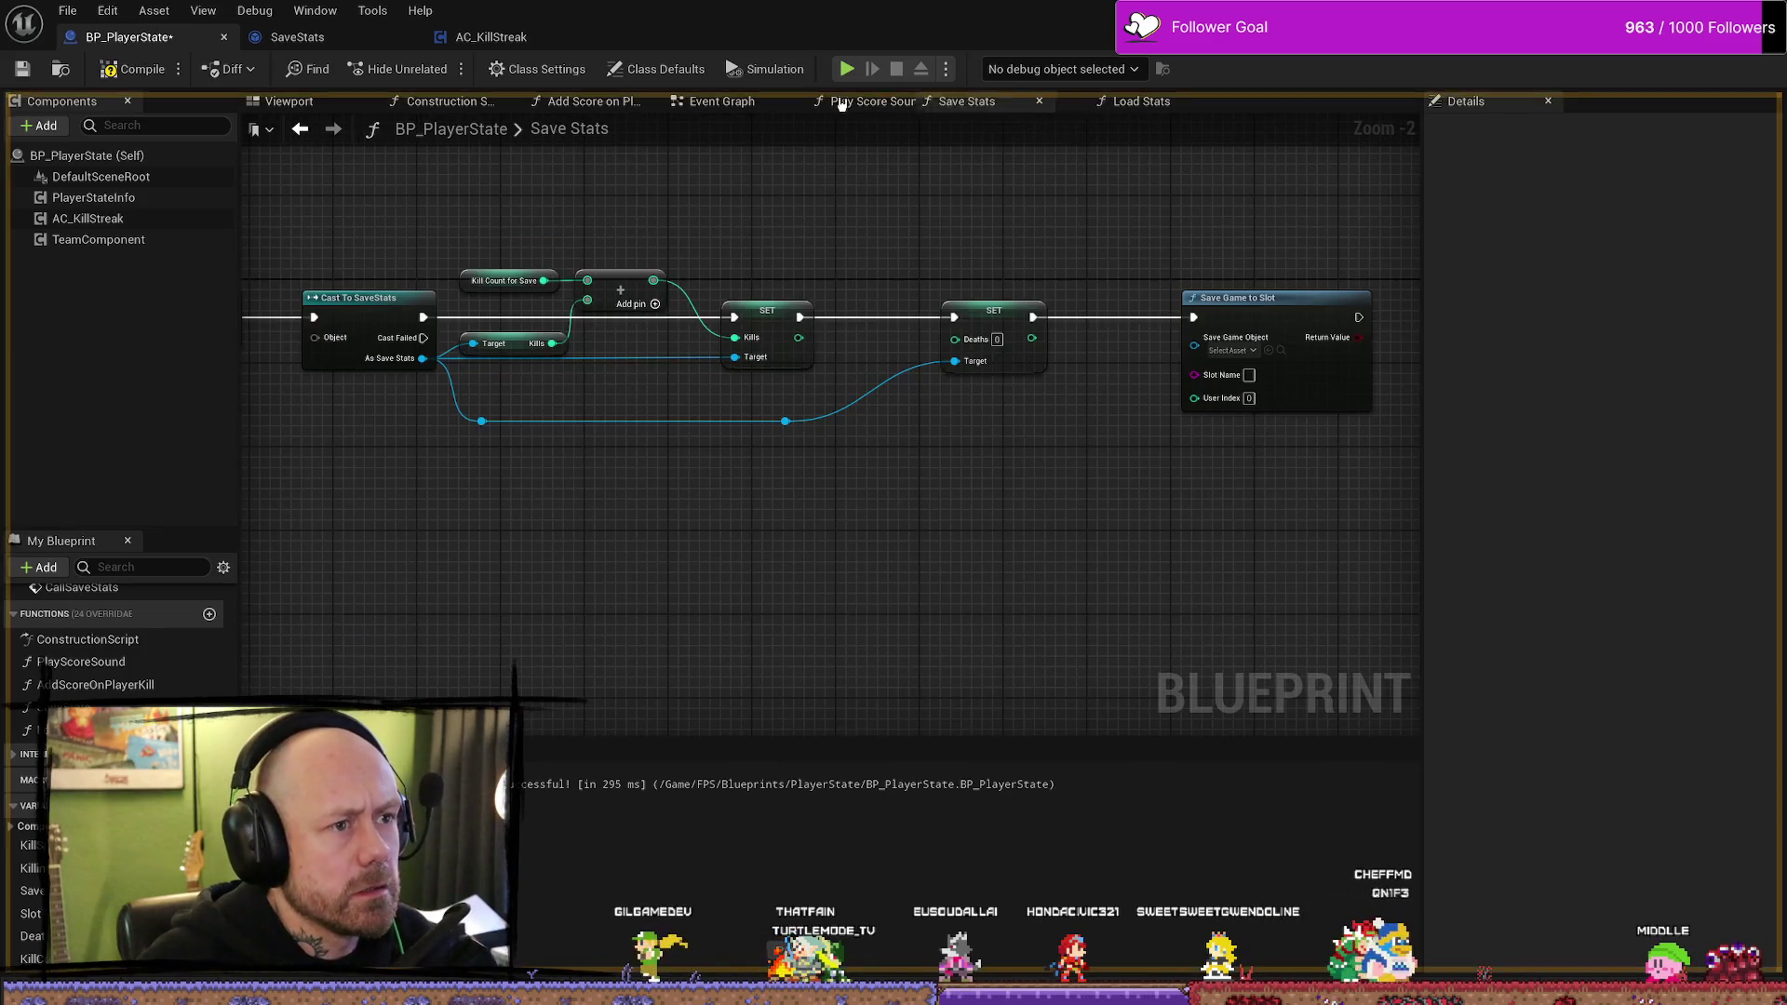
{"action": "left_click", "coordinate": [1072, 101]}
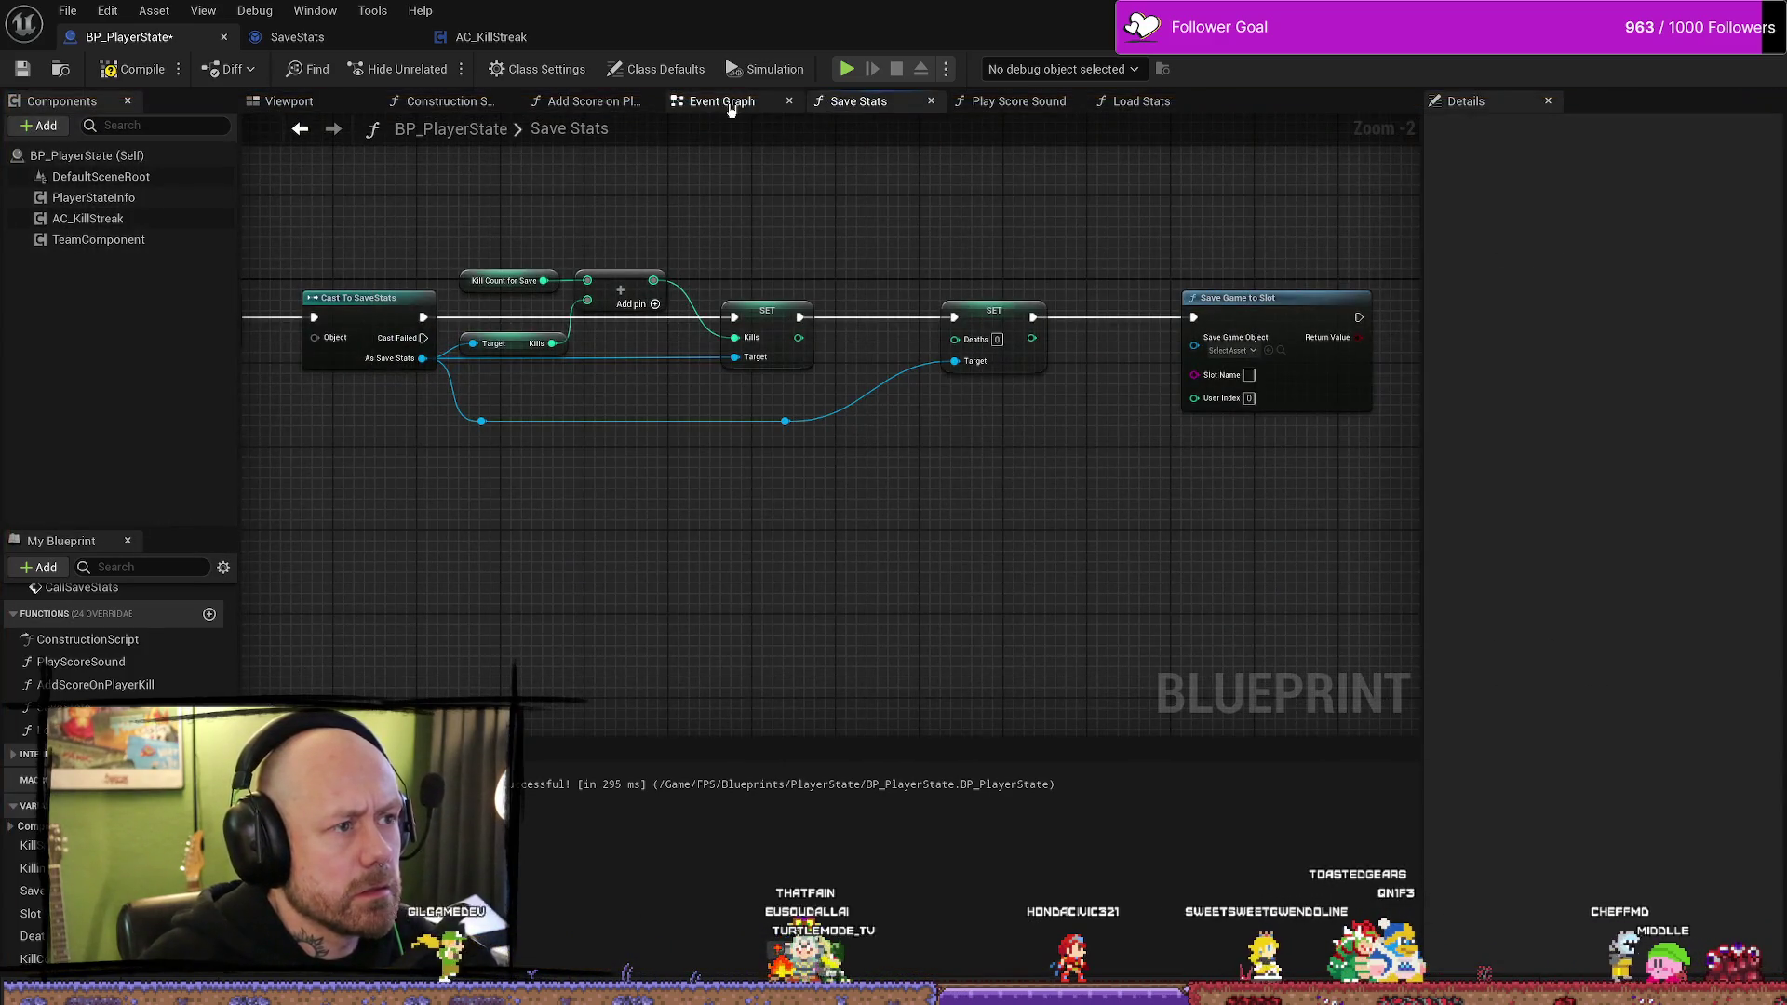
- Paste the cut save-game nodes into the Event Graph above Begin Play
{"action": "left_click", "coordinate": [722, 102]}
{"action": "mouse_move", "coordinate": [270, 461]}
{"action": "left_mouse_down"}
{"action": "mouse_move", "coordinate": [530, 478]}
{"action": "mouse_move", "coordinate": [934, 403]}
{"action": "mouse_move", "coordinate": [934, 562]}
{"action": "left_mouse_up"}
{"action": "scroll", "coordinate": [642, 338], "scroll_direction": "down", "scroll_amount": 2}
{"action": "left_click_drag", "start_coordinate": [521, 284], "coordinate": [691, 320]}
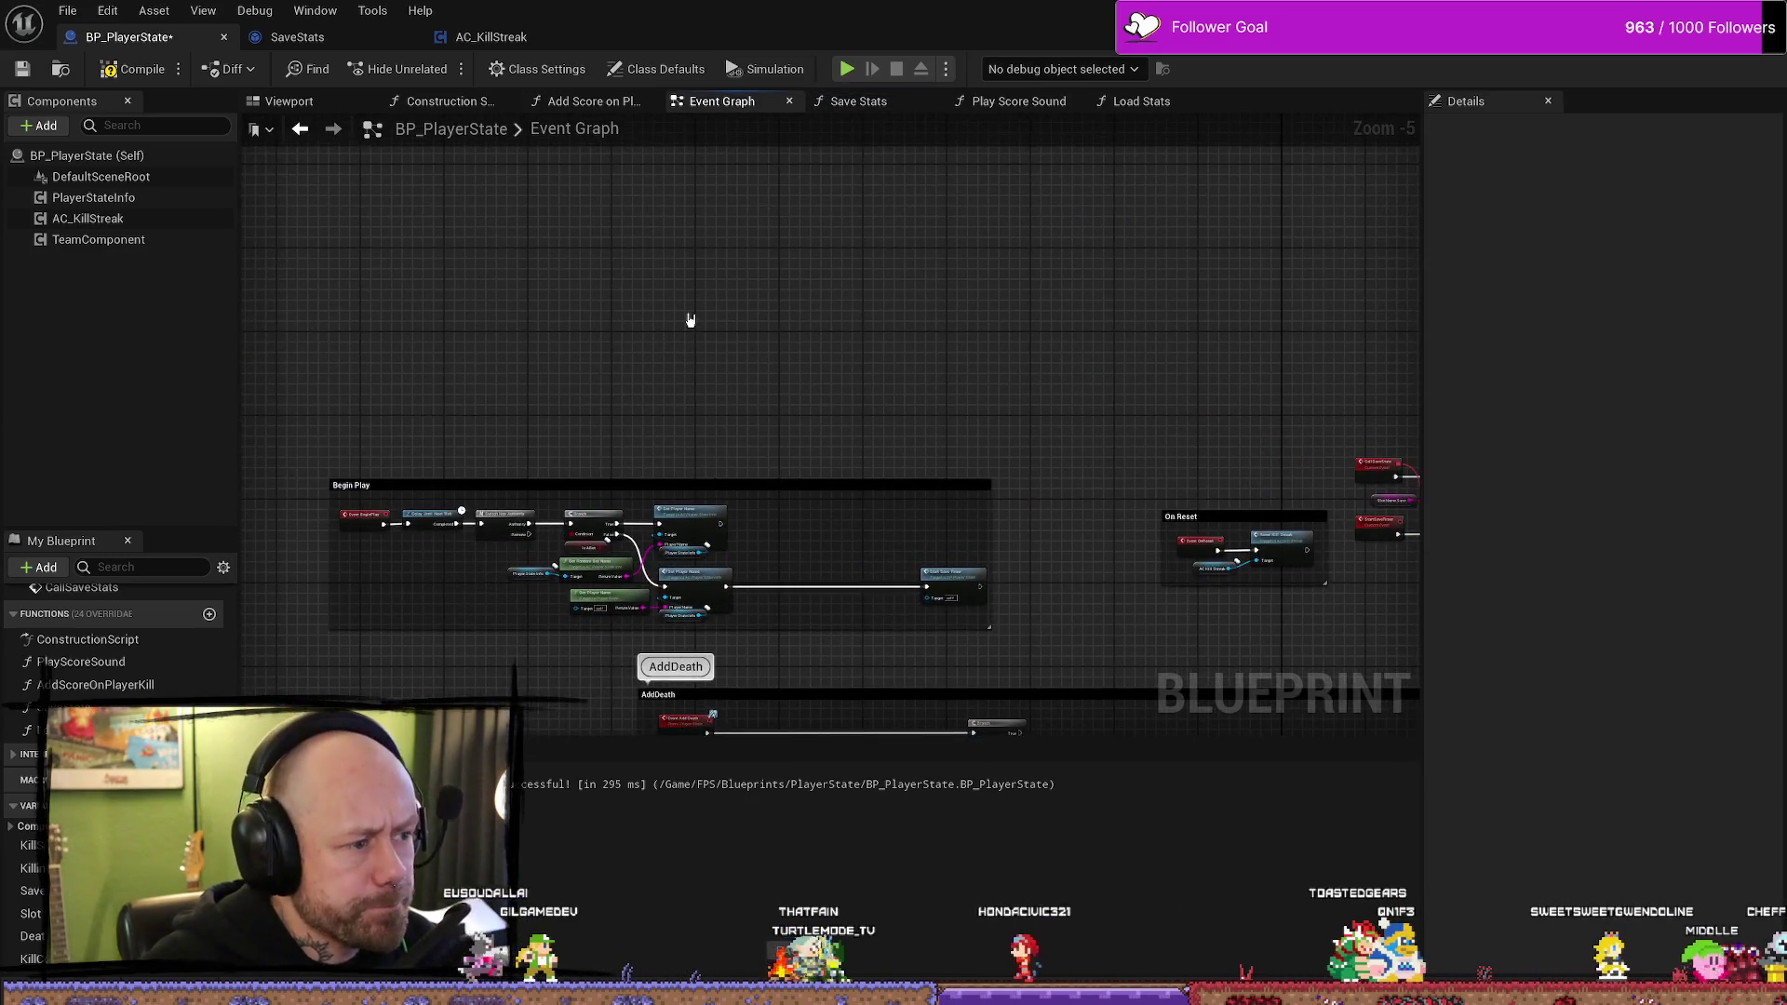
{"action": "key", "text": "ctrl+v"}
{"action": "scroll", "coordinate": [722, 328], "scroll_direction": "up", "scroll_amount": 2}
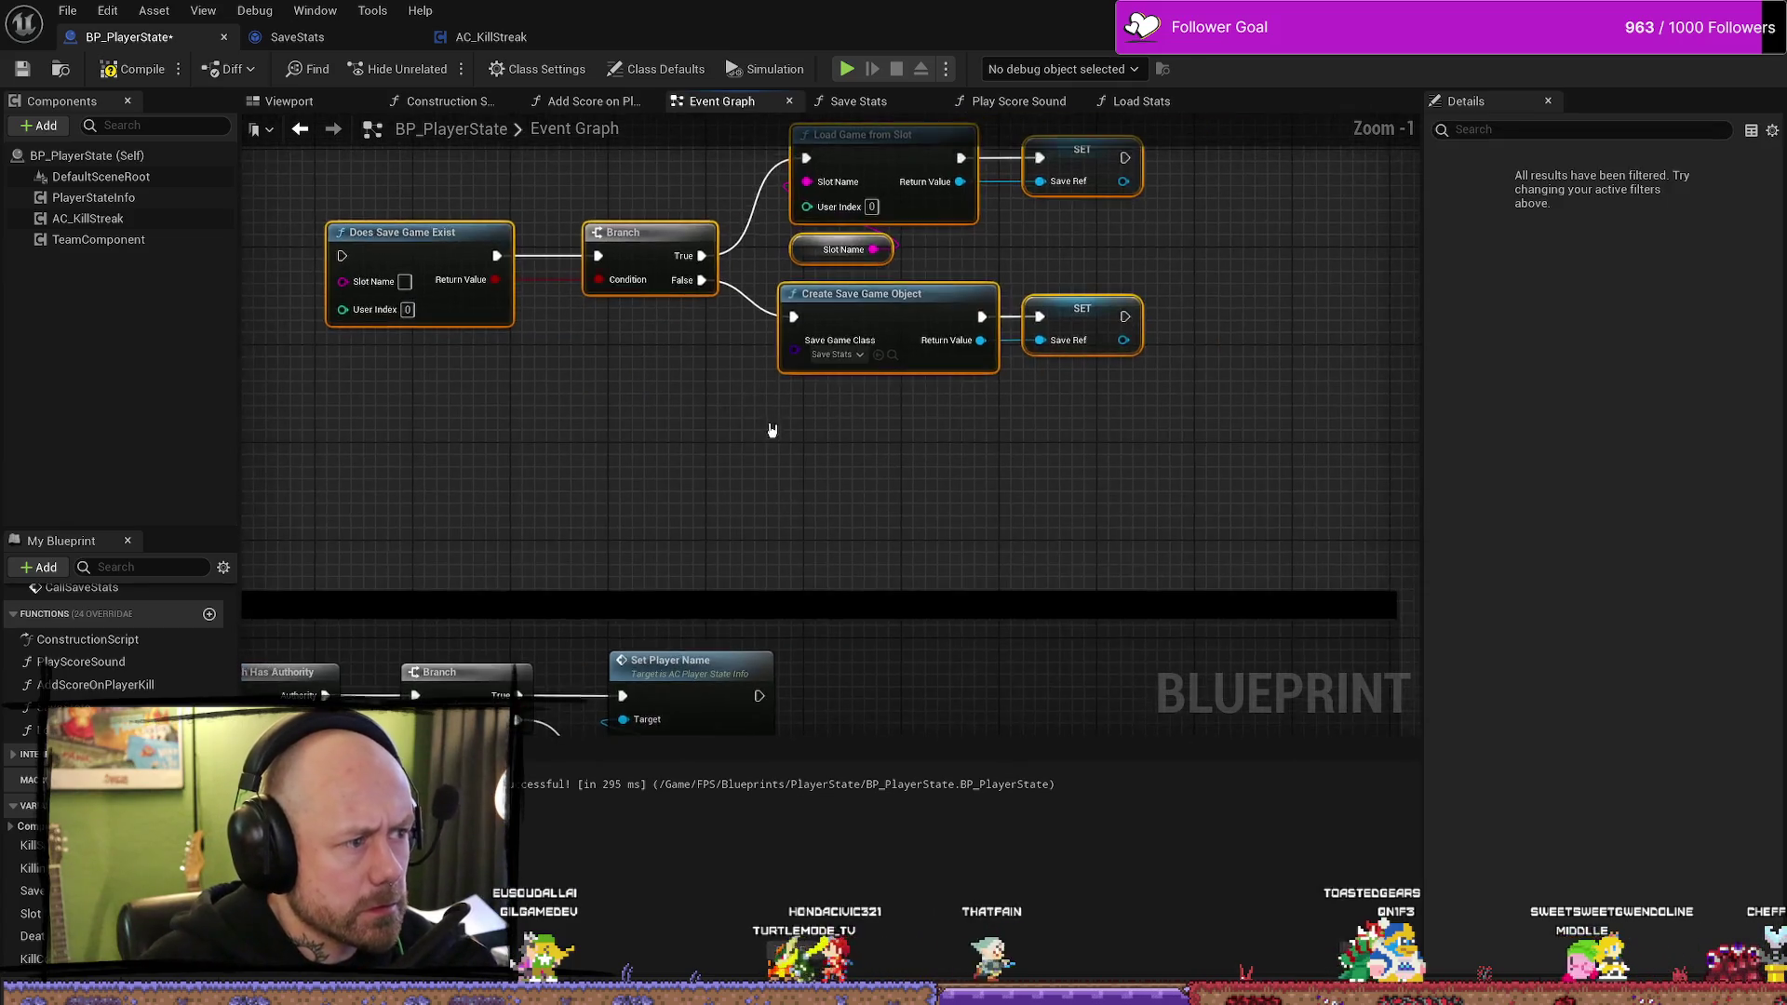
{"action": "left_click_drag", "start_coordinate": [502, 307], "coordinate": [703, 352]}
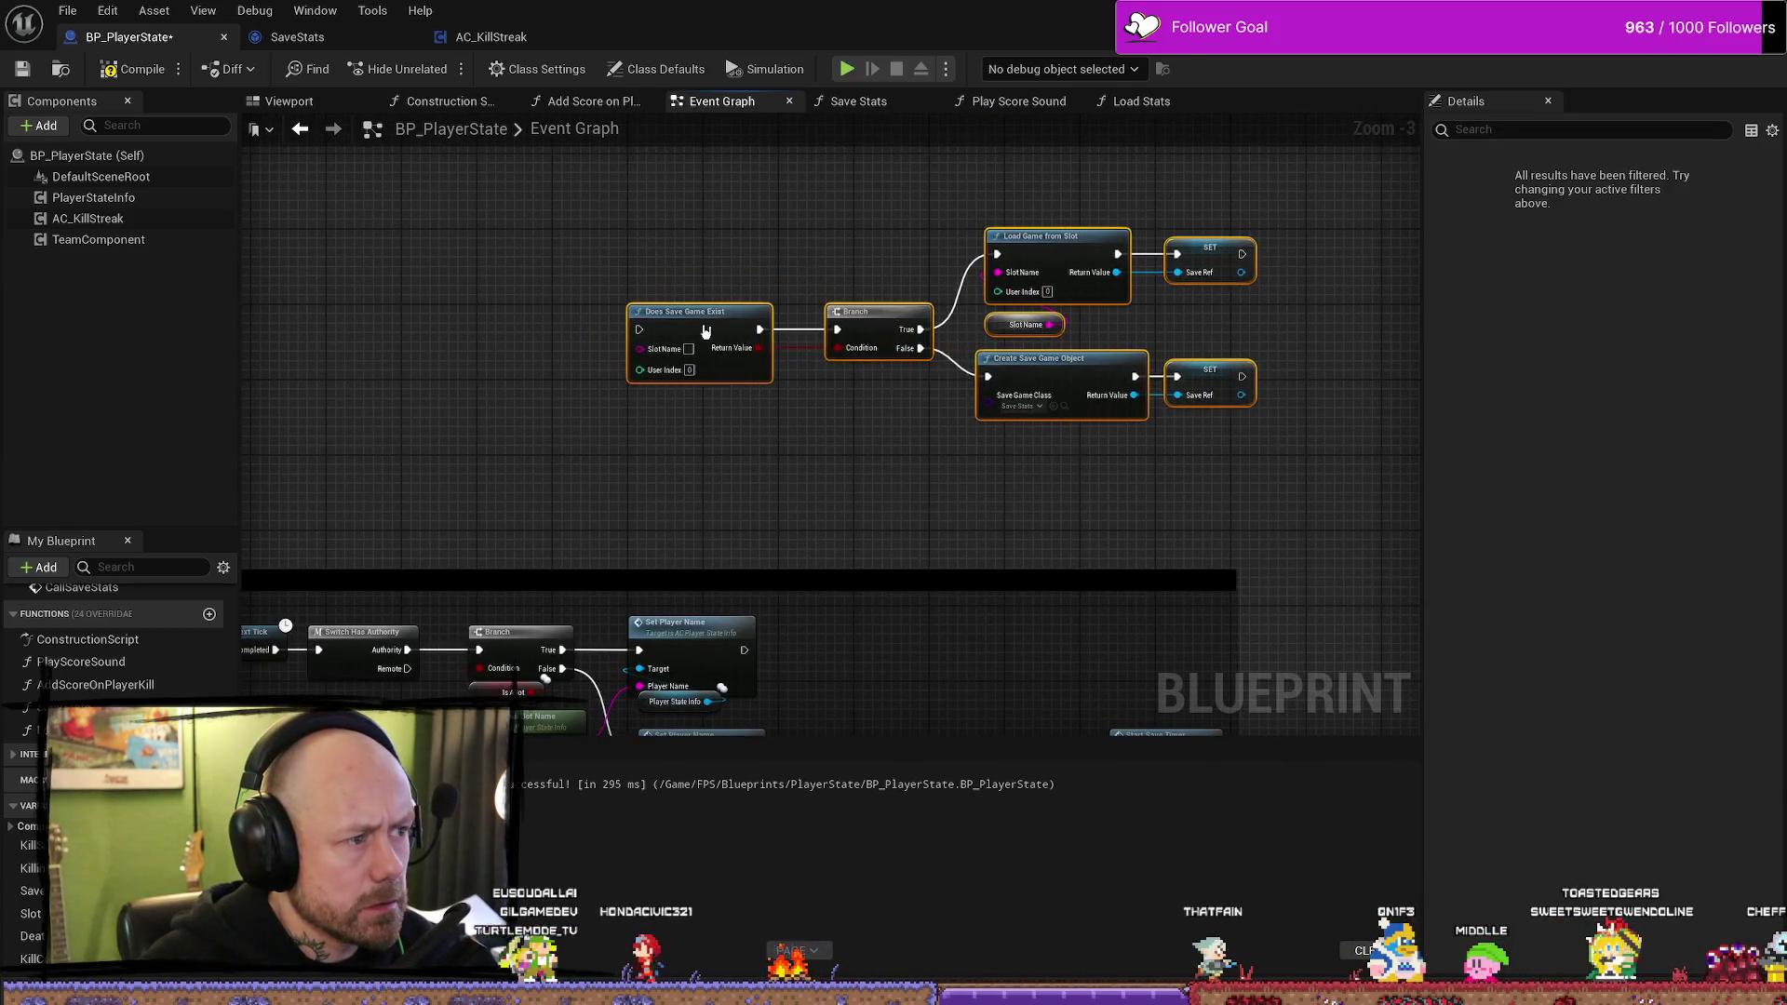
{"action": "mouse_move", "coordinate": [1006, 667]}
{"action": "left_mouse_down"}
{"action": "mouse_move", "coordinate": [818, 439]}
{"action": "mouse_move", "coordinate": [742, 312]}
{"action": "left_mouse_up"}
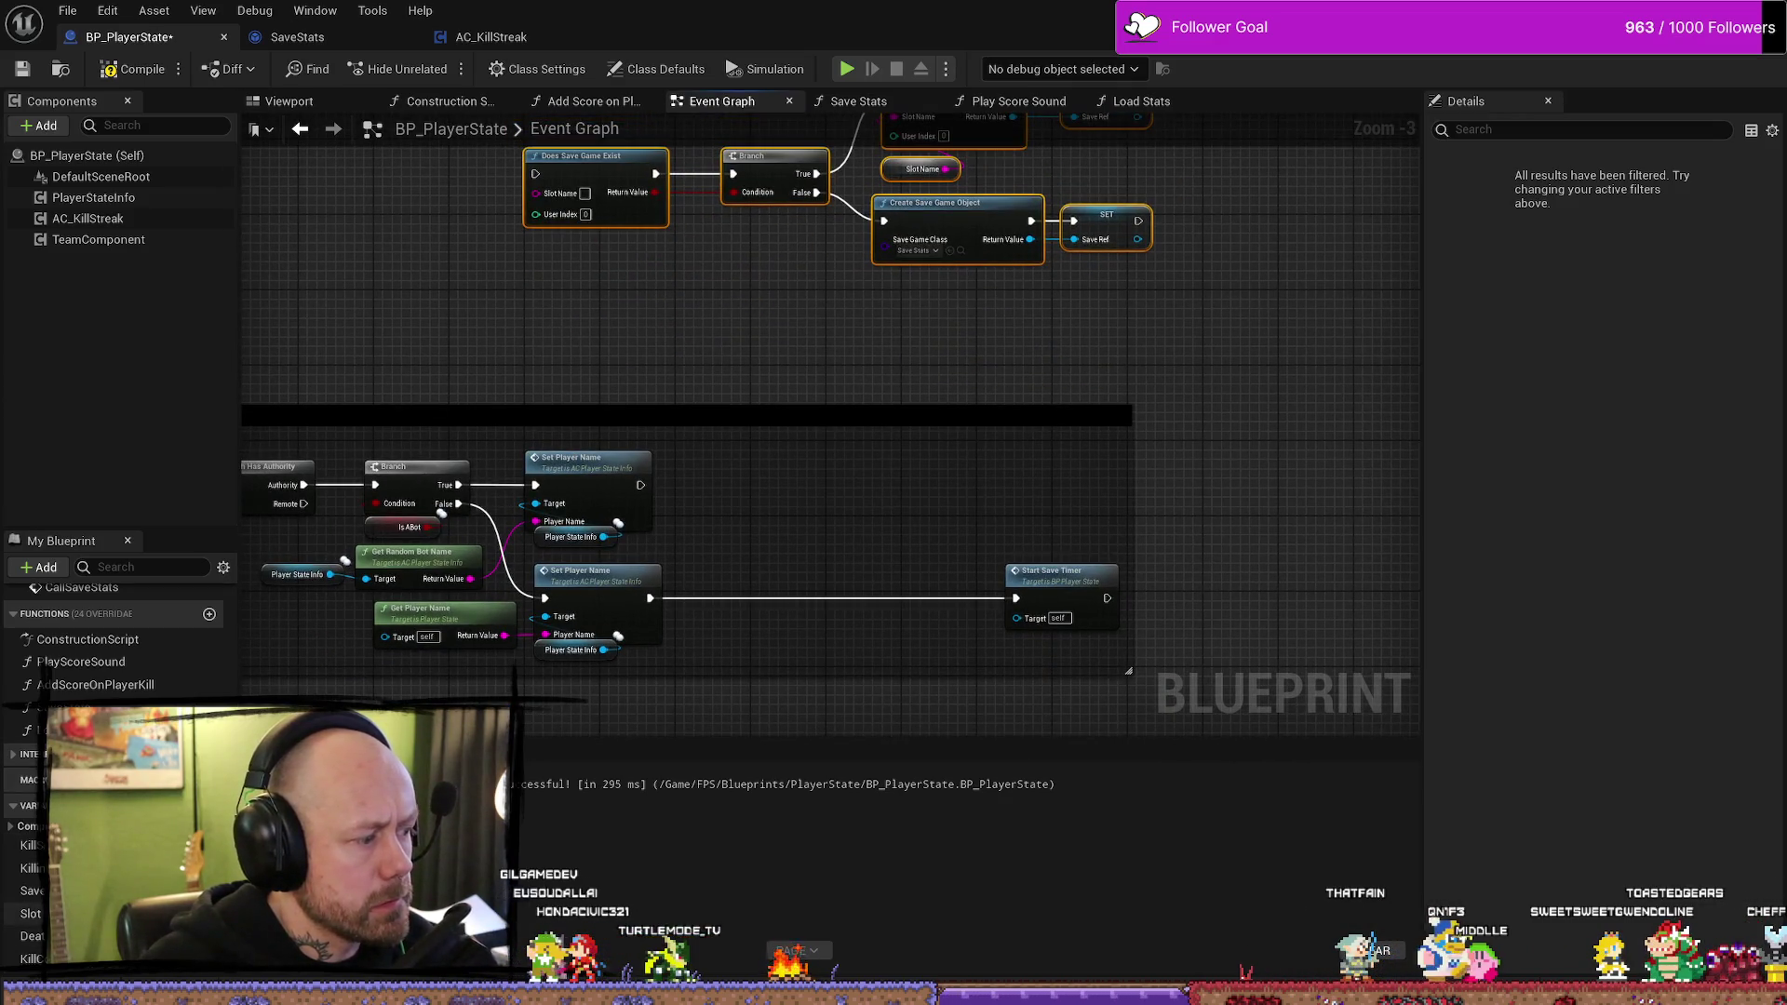
- Drop a Slot Name Save getter next to the pasted nodes
{"action": "left_click", "coordinate": [30, 913]}
{"action": "mouse_move", "coordinate": [31, 913]}
{"action": "left_mouse_down"}
{"action": "mouse_move", "coordinate": [431, 367]}
{"action": "mouse_move", "coordinate": [518, 316]}
{"action": "mouse_move", "coordinate": [689, 438]}
{"action": "mouse_move", "coordinate": [618, 317]}
{"action": "left_mouse_up"}
{"action": "left_click", "coordinate": [567, 335]}
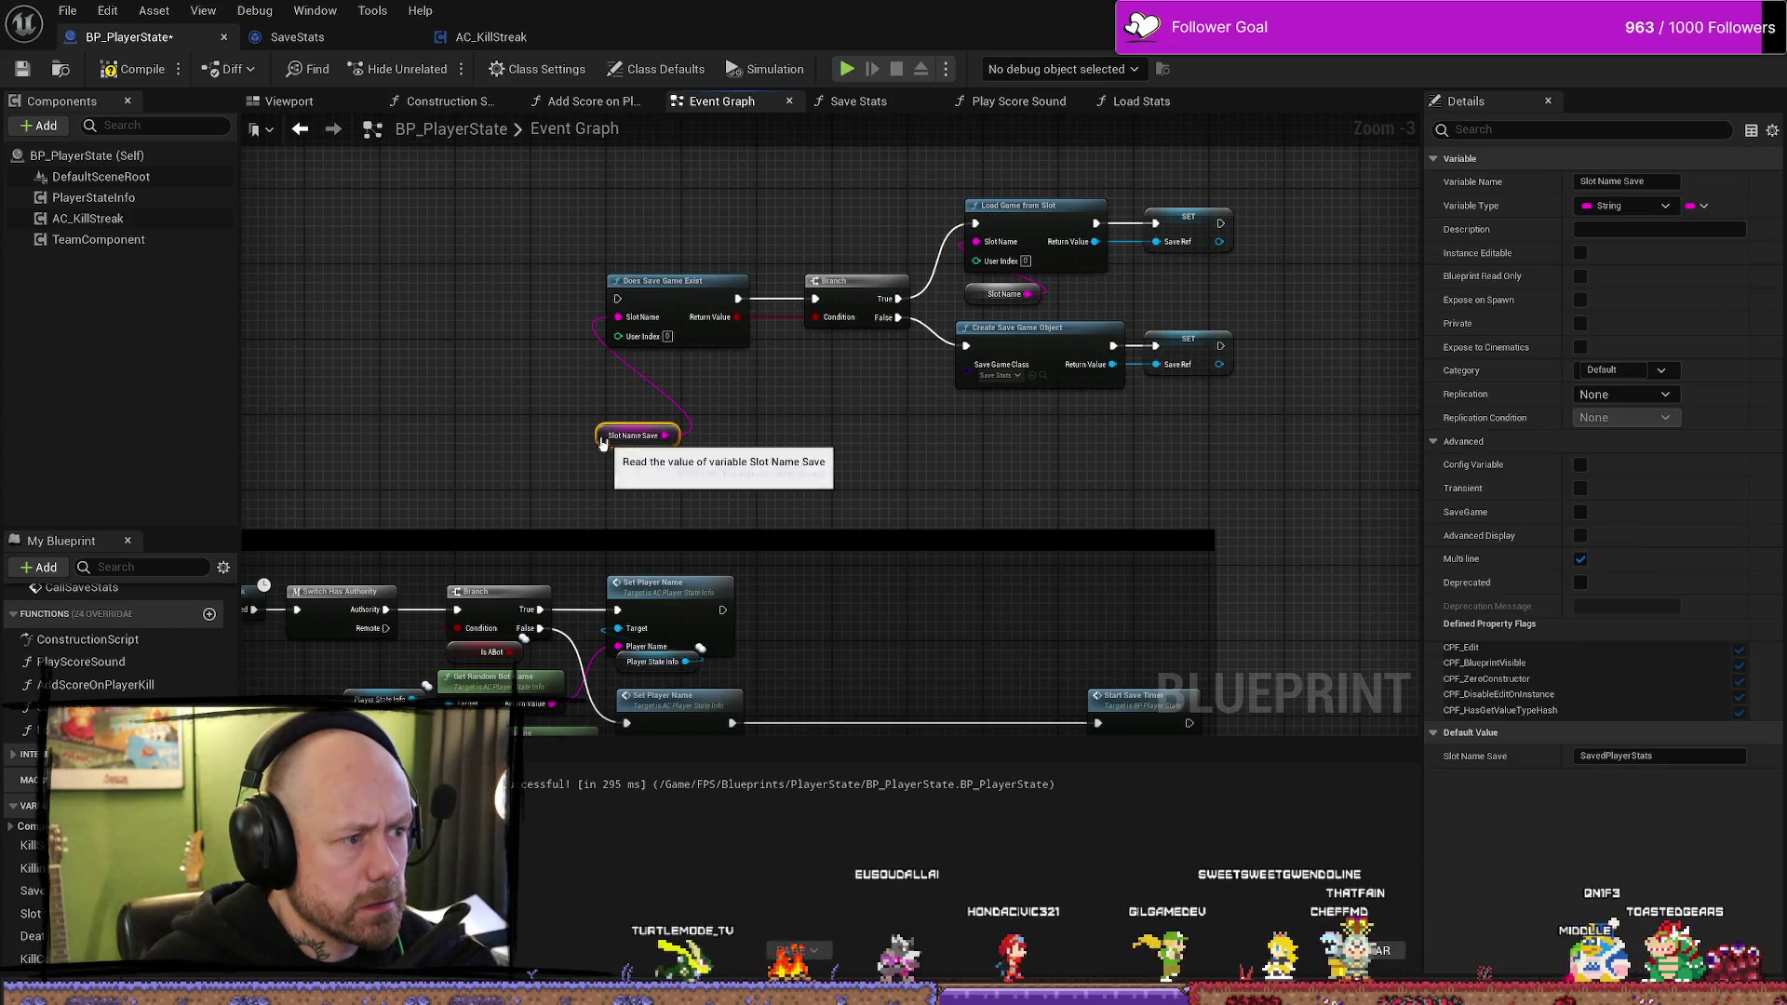
{"action": "mouse_move", "coordinate": [601, 443]}
{"action": "left_mouse_down"}
{"action": "mouse_move", "coordinate": [790, 348]}
{"action": "mouse_move", "coordinate": [802, 403]}
{"action": "mouse_move", "coordinate": [607, 419]}
{"action": "mouse_move", "coordinate": [704, 484]}
{"action": "mouse_move", "coordinate": [849, 497]}
{"action": "left_mouse_up"}
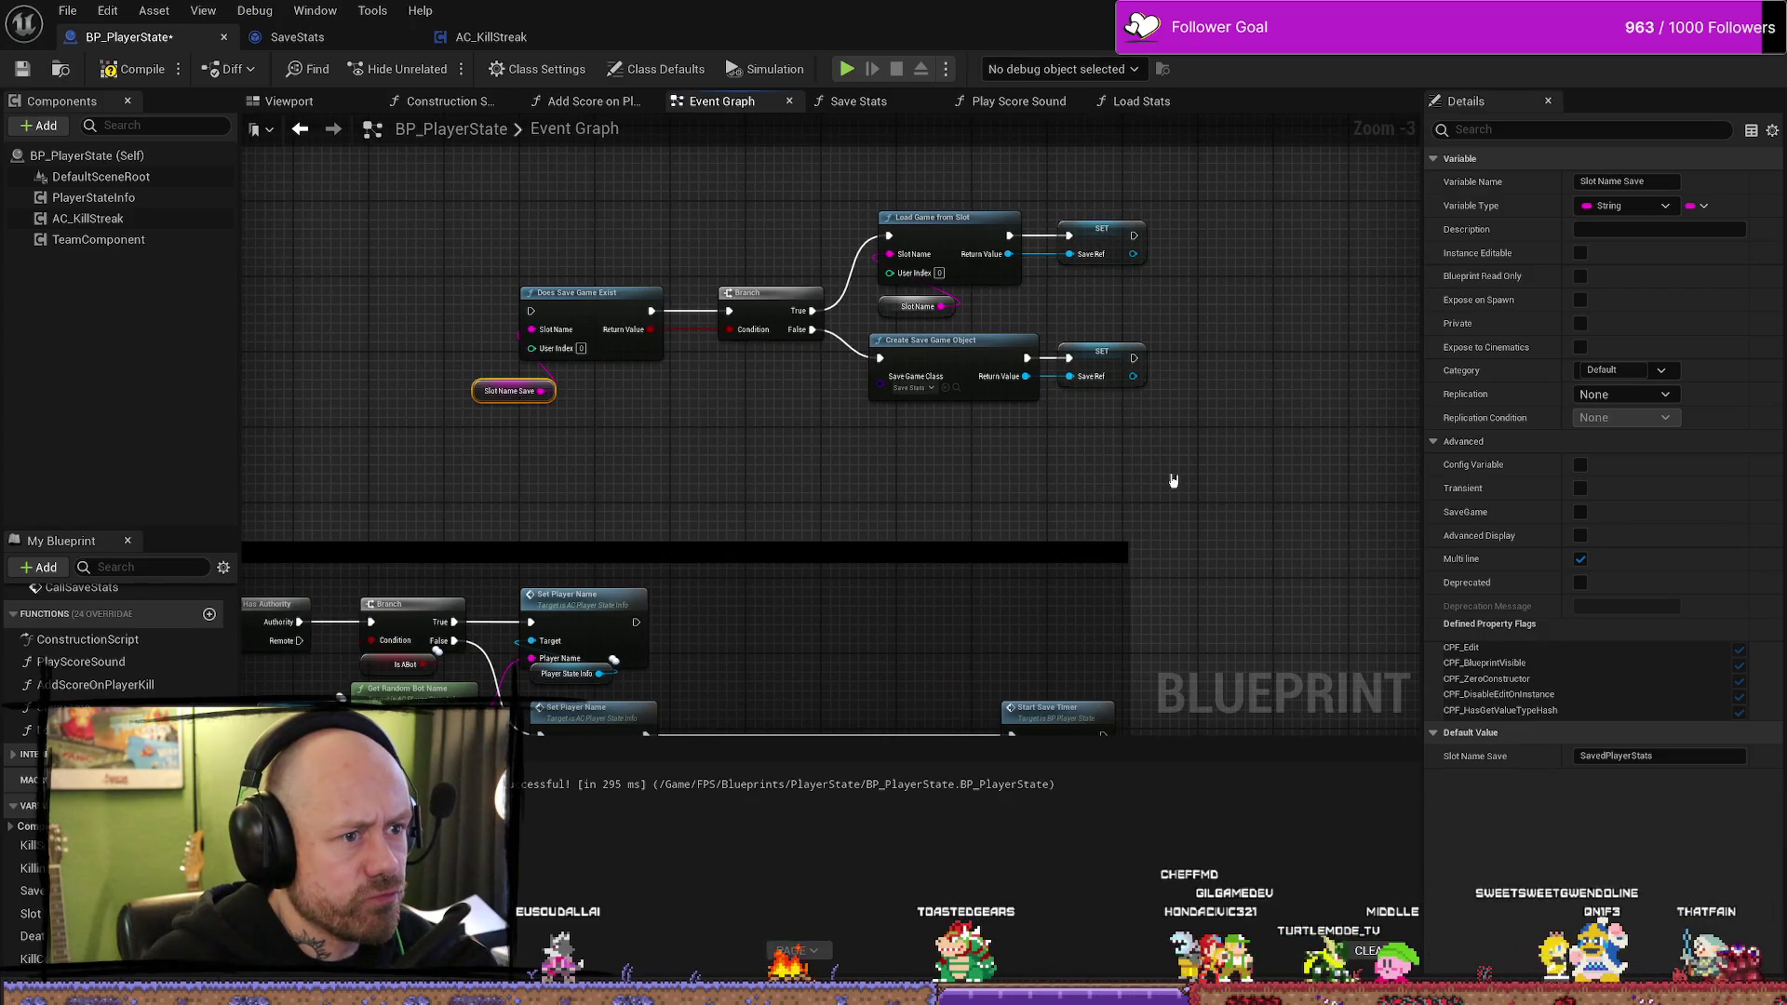
{"action": "mouse_move", "coordinate": [1154, 500]}
{"action": "left_mouse_down"}
{"action": "mouse_move", "coordinate": [1120, 471]}
{"action": "mouse_move", "coordinate": [1069, 339]}
{"action": "mouse_move", "coordinate": [1052, 447]}
{"action": "mouse_move", "coordinate": [1005, 363]}
{"action": "mouse_move", "coordinate": [953, 341]}
{"action": "left_mouse_up"}
- Delete the Slot Name Save getter wired into the Save Stats call
{"action": "left_click", "coordinate": [875, 561]}
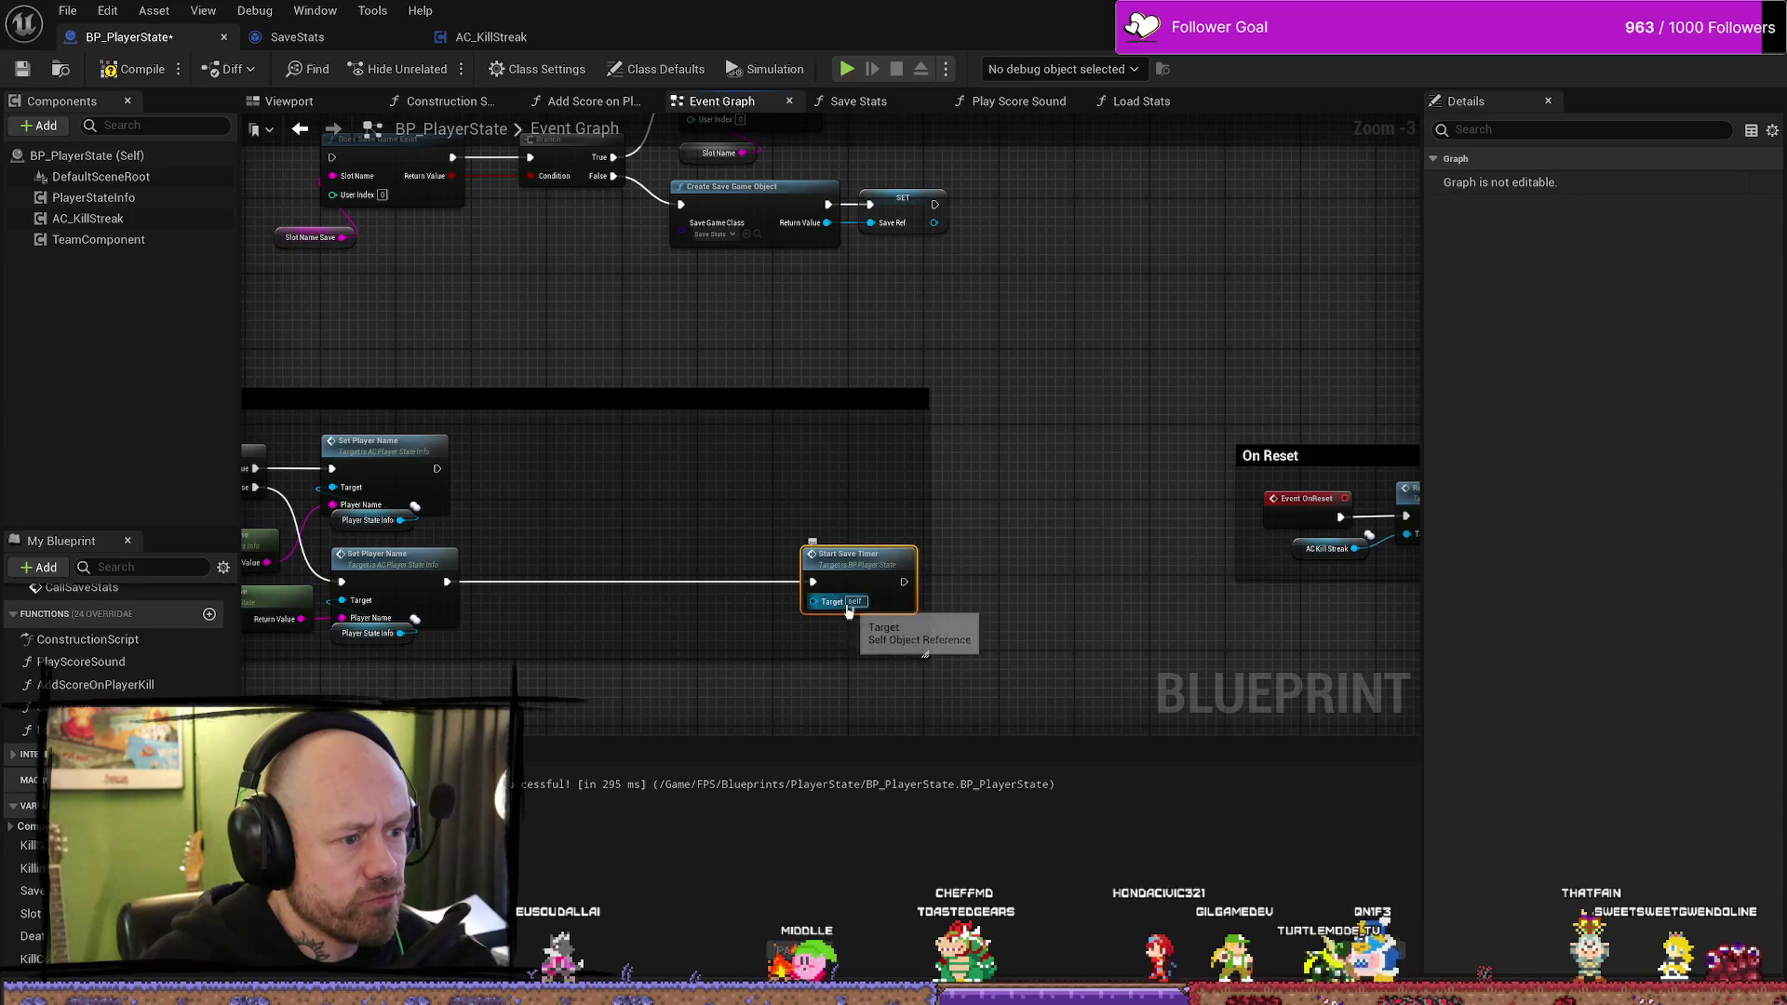
{"action": "mouse_move", "coordinate": [1065, 515]}
{"action": "left_mouse_down"}
{"action": "mouse_move", "coordinate": [500, 501]}
{"action": "mouse_move", "coordinate": [364, 455]}
{"action": "left_mouse_up"}
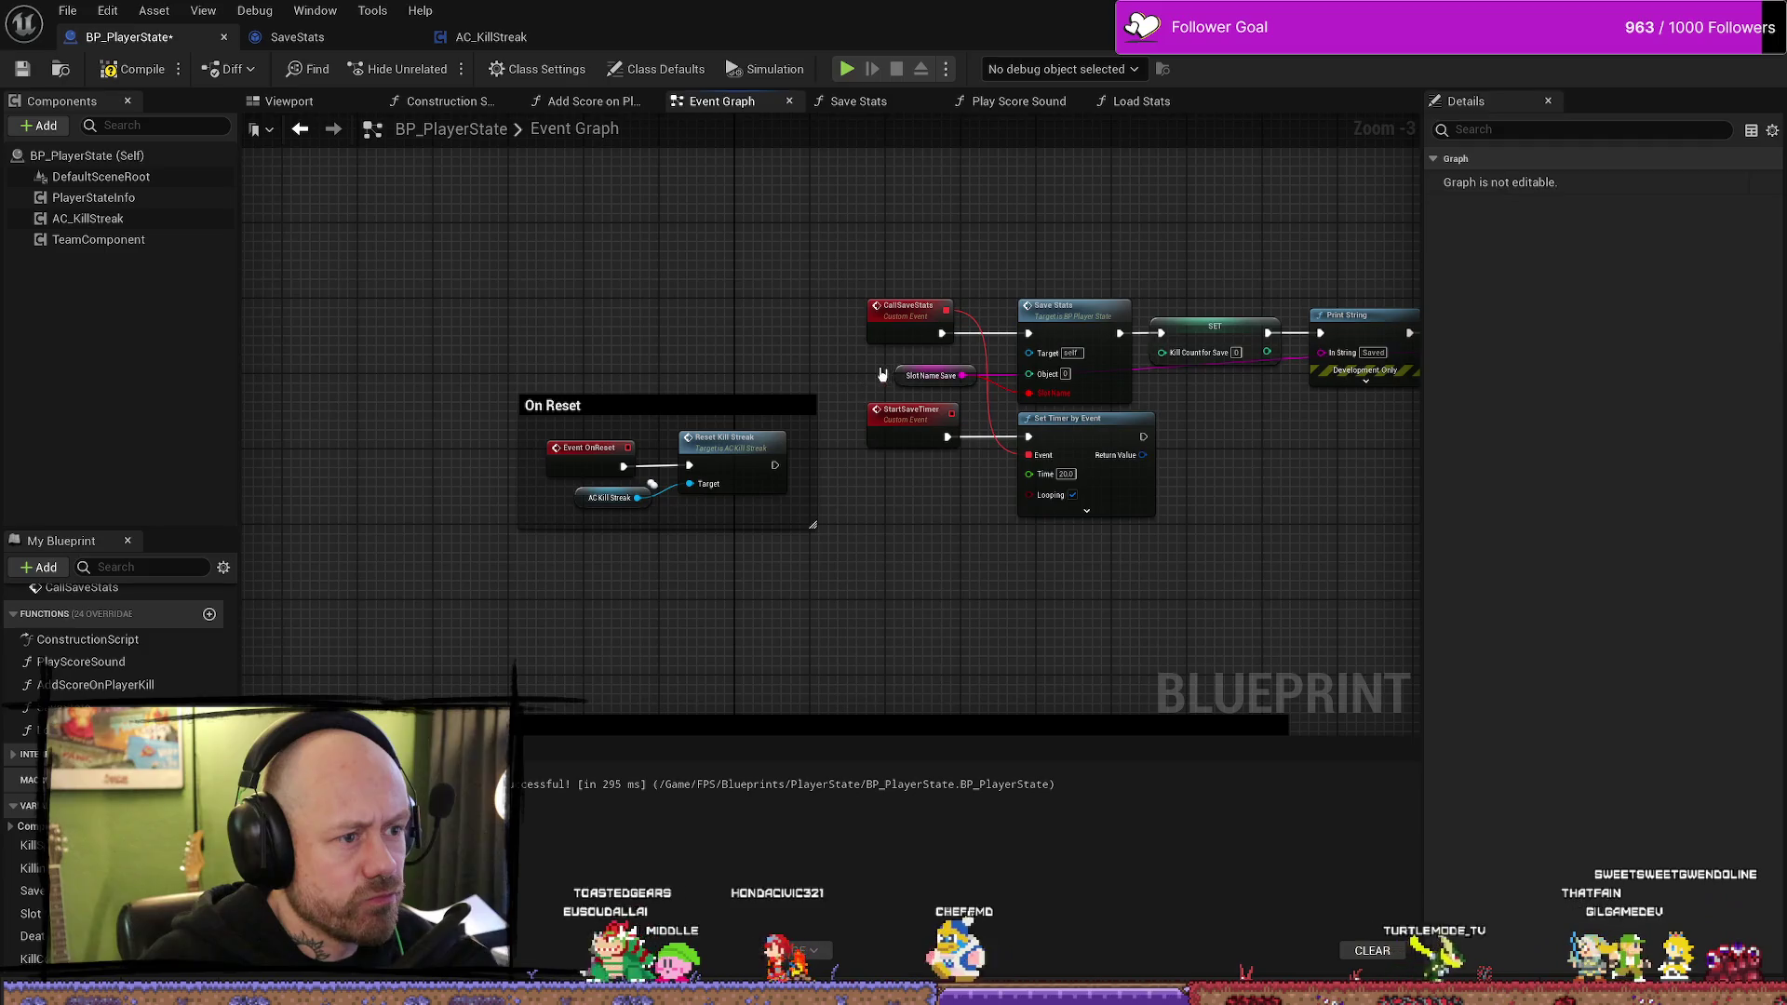
{"action": "left_click", "coordinate": [910, 377]}
{"action": "key", "text": "Delete"}
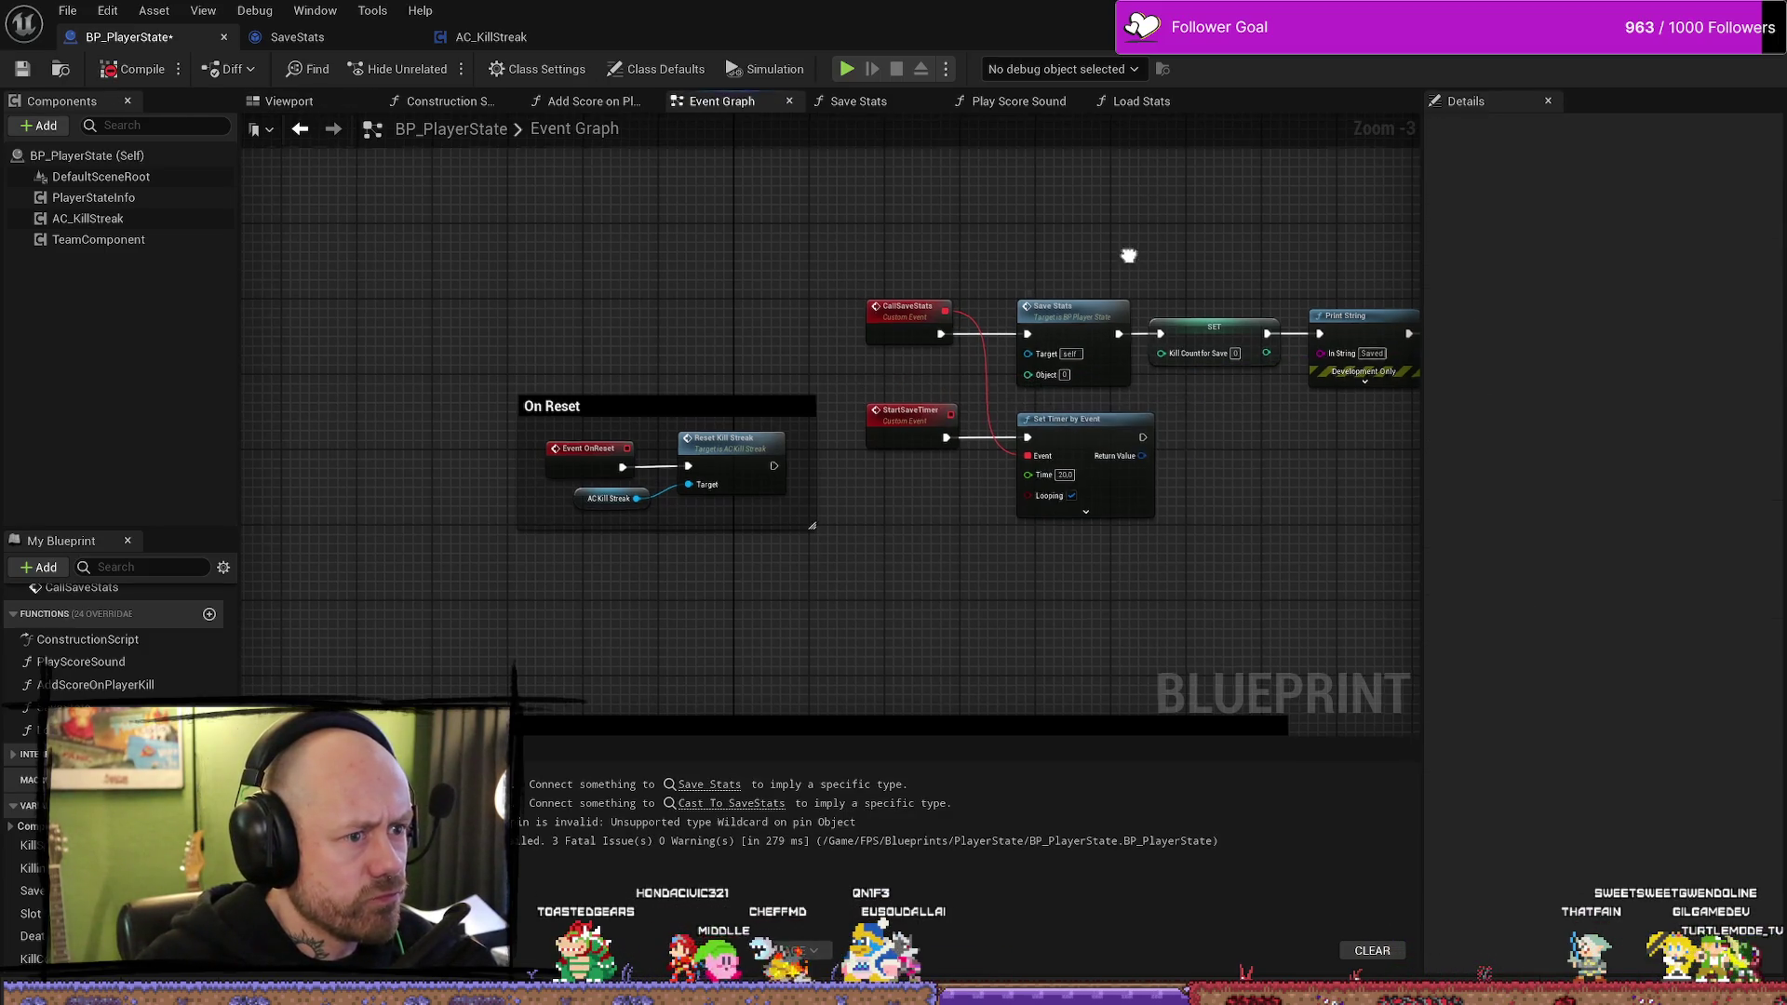
- Inspect the Load Game from Slot section and select the Save Ref SET node
{"action": "left_click_drag", "start_coordinate": [1129, 251], "coordinate": [954, 262]}
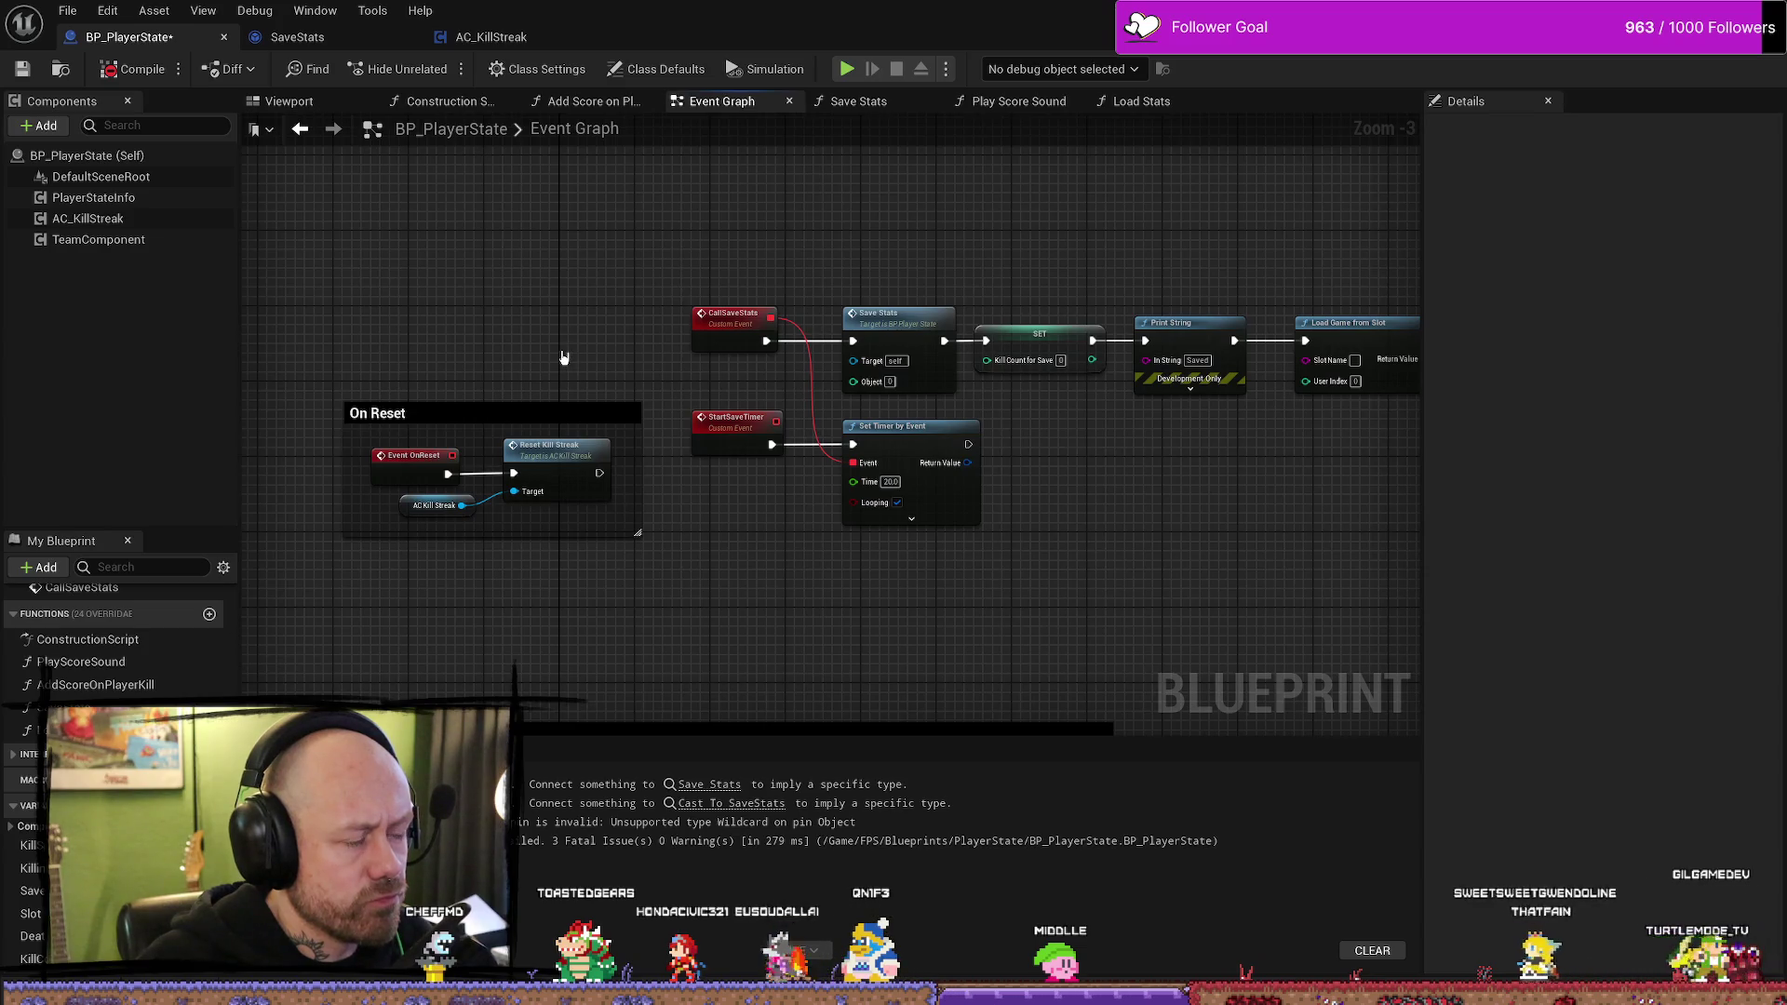
{"action": "left_click_drag", "start_coordinate": [563, 358], "coordinate": [1232, 320]}
{"action": "scroll", "coordinate": [1223, 314], "scroll_direction": "down", "scroll_amount": 1}
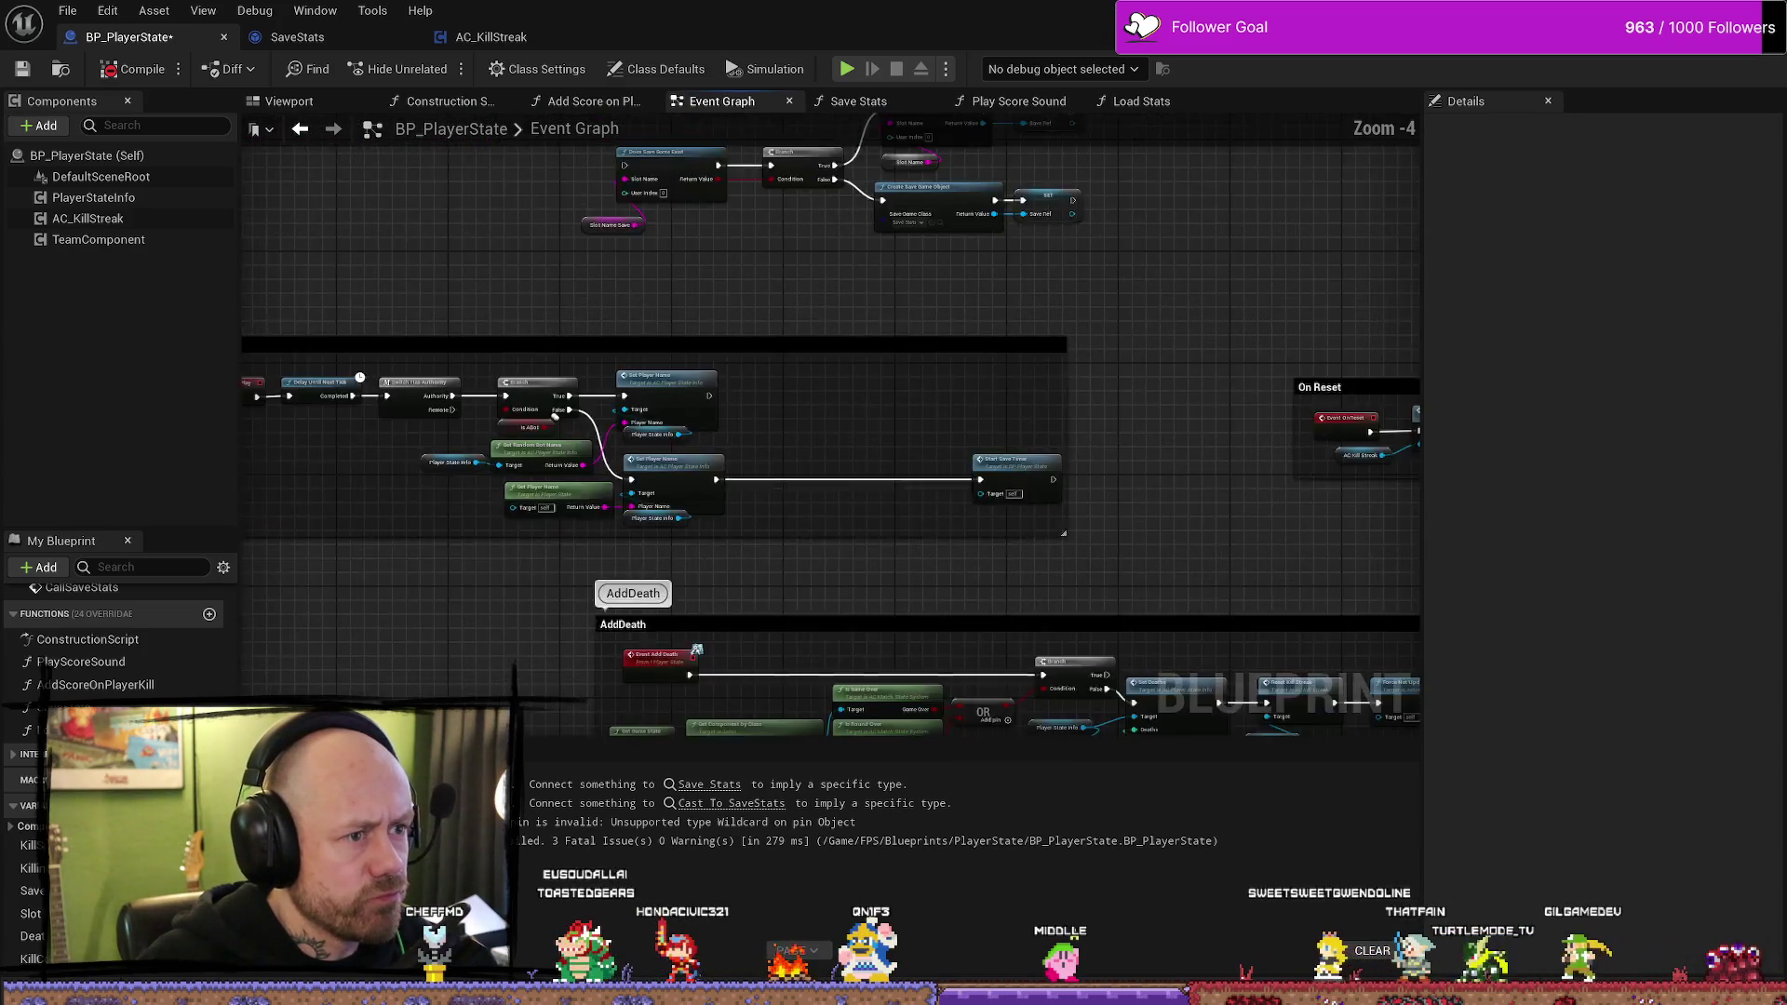
{"action": "left_click_drag", "start_coordinate": [1047, 251], "coordinate": [1018, 406]}
{"action": "left_click", "coordinate": [1035, 347]}
{"action": "mouse_move", "coordinate": [1228, 363]}
{"action": "left_mouse_down"}
{"action": "mouse_move", "coordinate": [649, 323]}
{"action": "mouse_move", "coordinate": [974, 349]}
{"action": "left_mouse_up"}
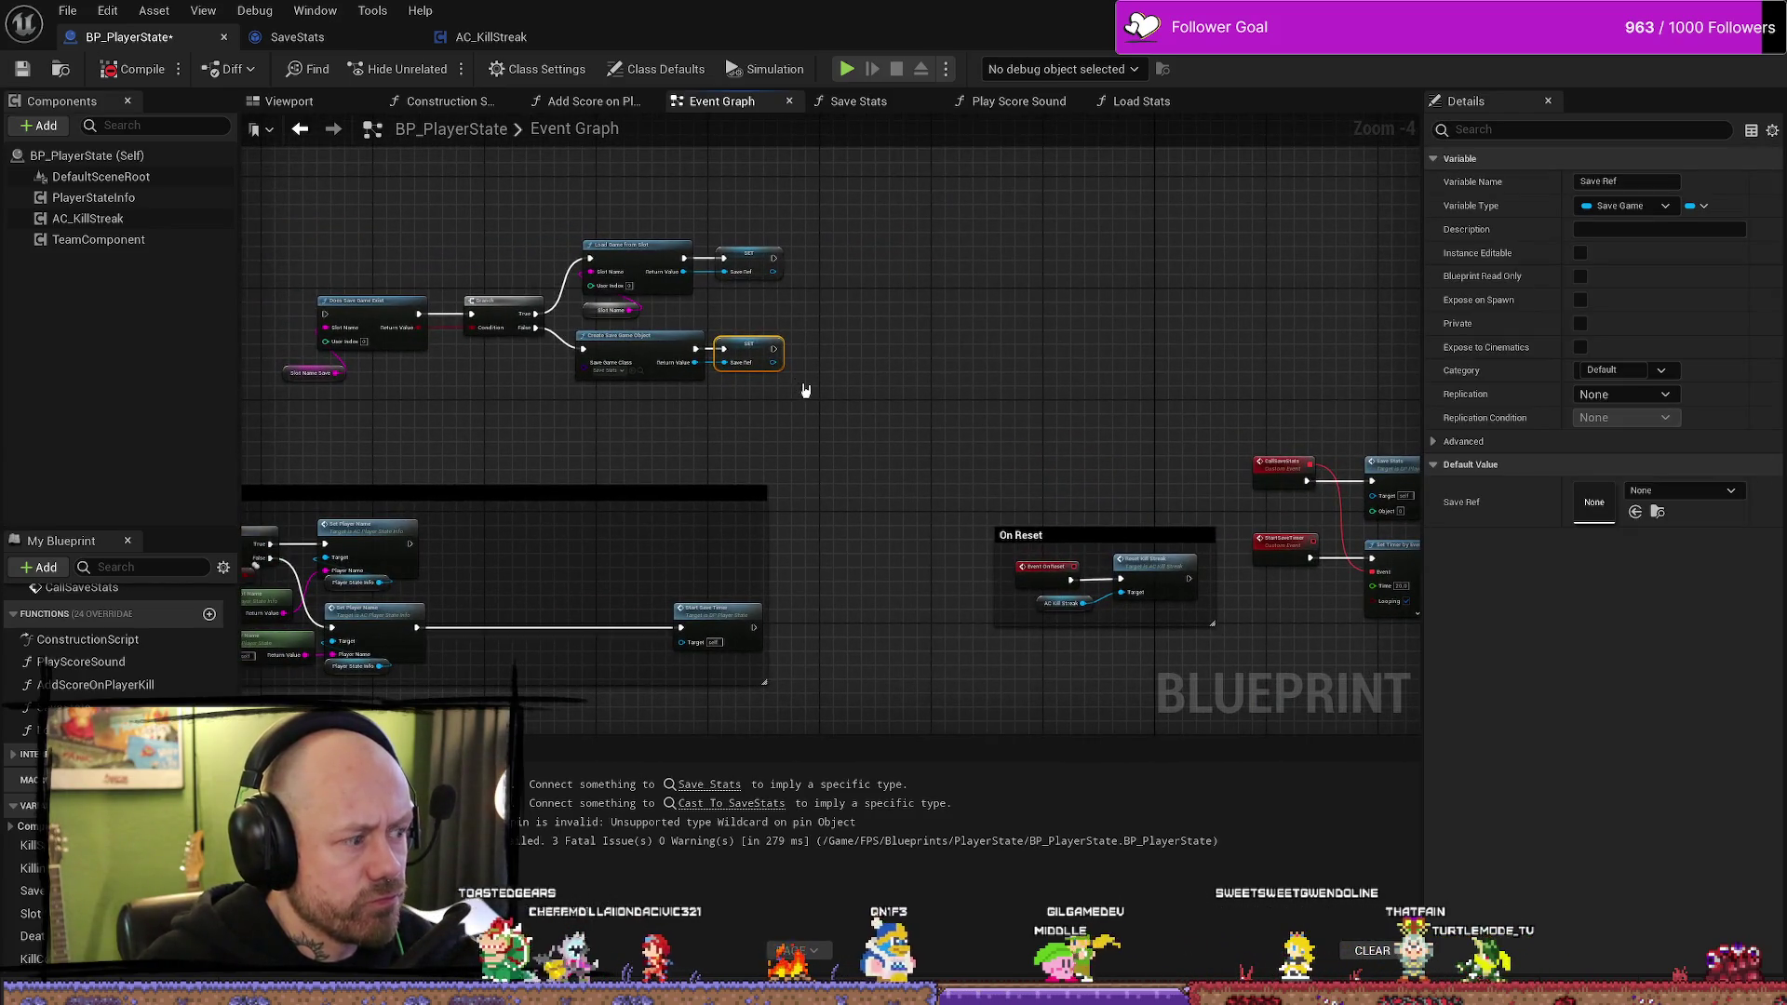
{"action": "scroll", "coordinate": [606, 450], "scroll_direction": "up", "scroll_amount": 2}
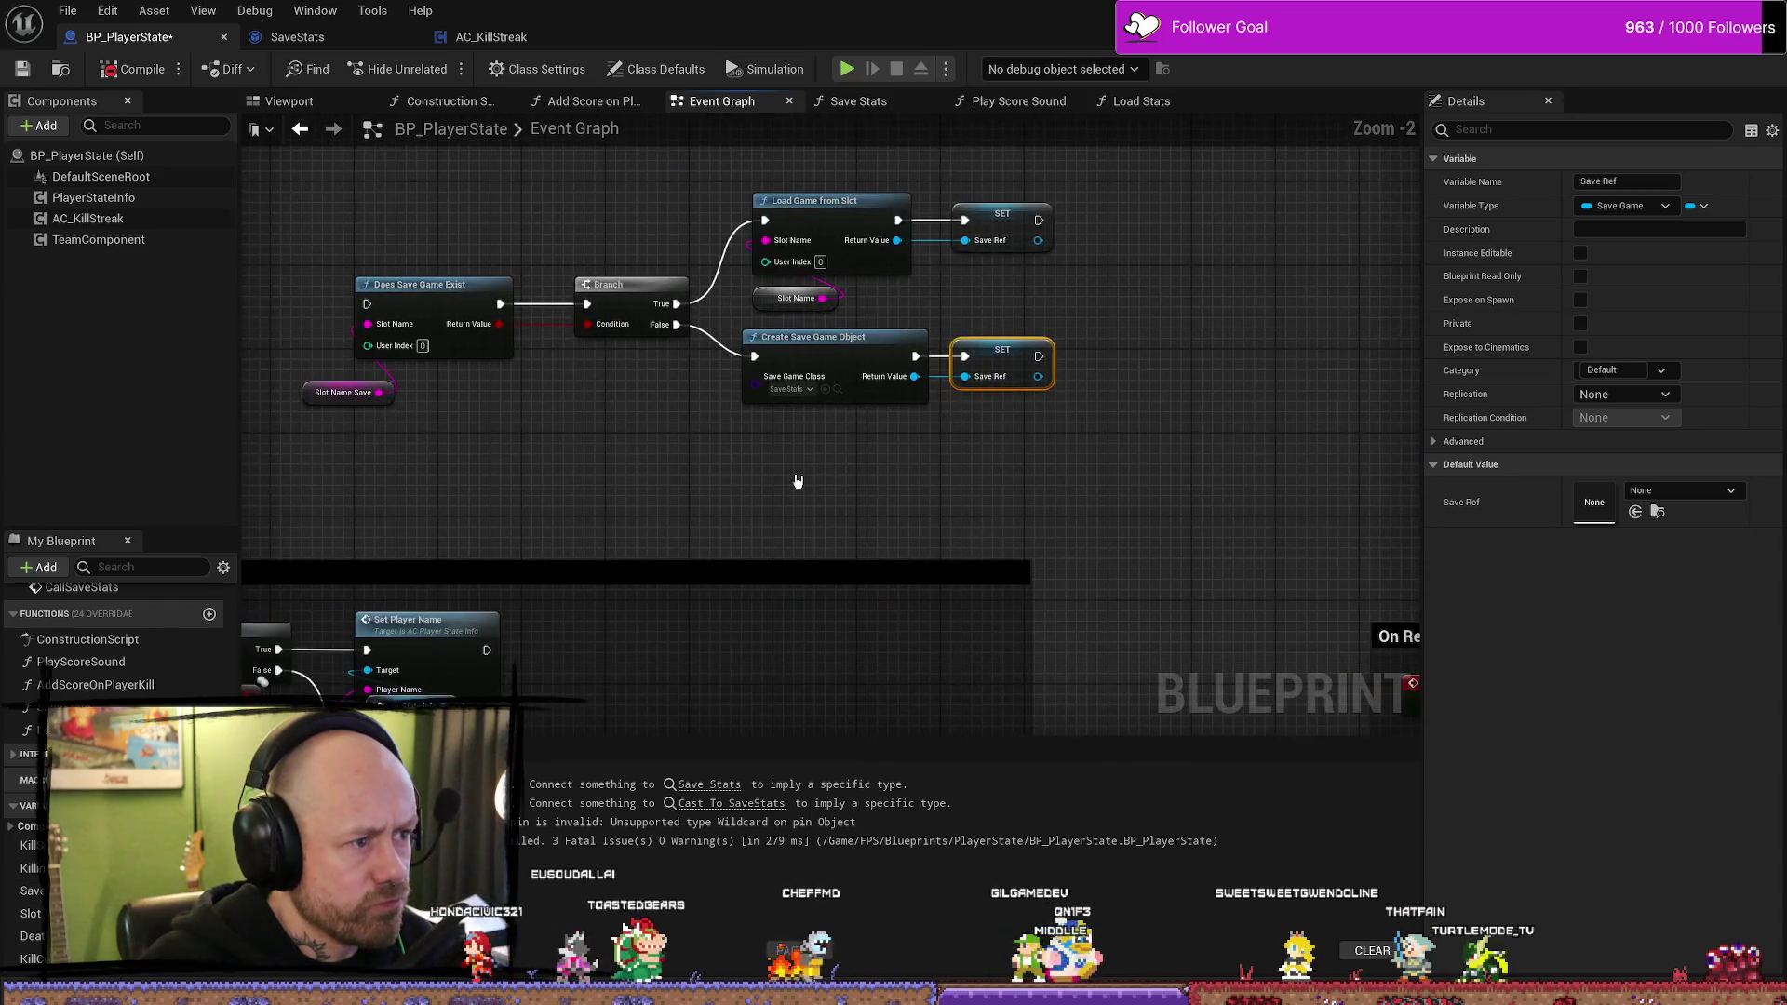
- Select the Slot Name Save getter and frame the branch nodes with Set Player Name and Start Save Timer
{"action": "left_click", "coordinate": [347, 392]}
{"action": "mouse_move", "coordinate": [506, 518]}
{"action": "left_mouse_down"}
{"action": "mouse_move", "coordinate": [742, 310]}
{"action": "mouse_move", "coordinate": [728, 305]}
{"action": "left_mouse_up"}
{"action": "mouse_move", "coordinate": [828, 403]}
{"action": "left_mouse_down"}
{"action": "mouse_move", "coordinate": [885, 415]}
{"action": "mouse_move", "coordinate": [889, 401]}
{"action": "left_mouse_up"}
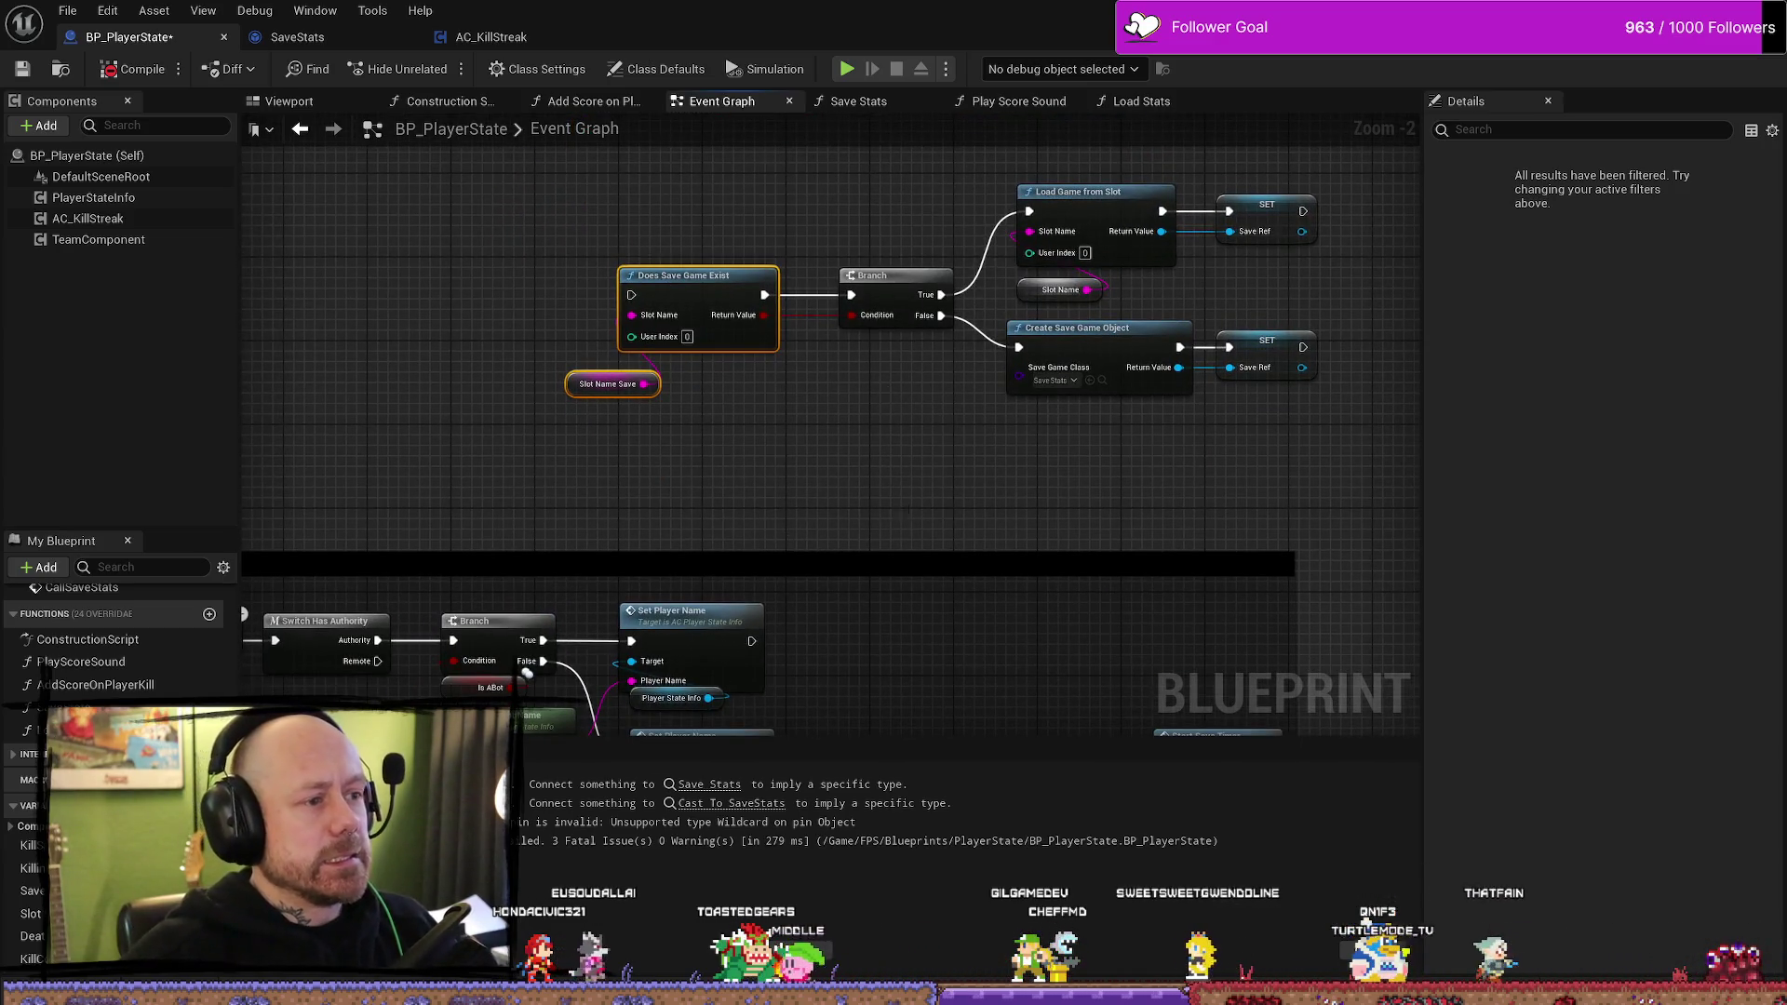
{"action": "left_click_drag", "start_coordinate": [901, 508], "coordinate": [818, 387]}
{"action": "scroll", "coordinate": [904, 419], "scroll_direction": "down", "scroll_amount": 3}
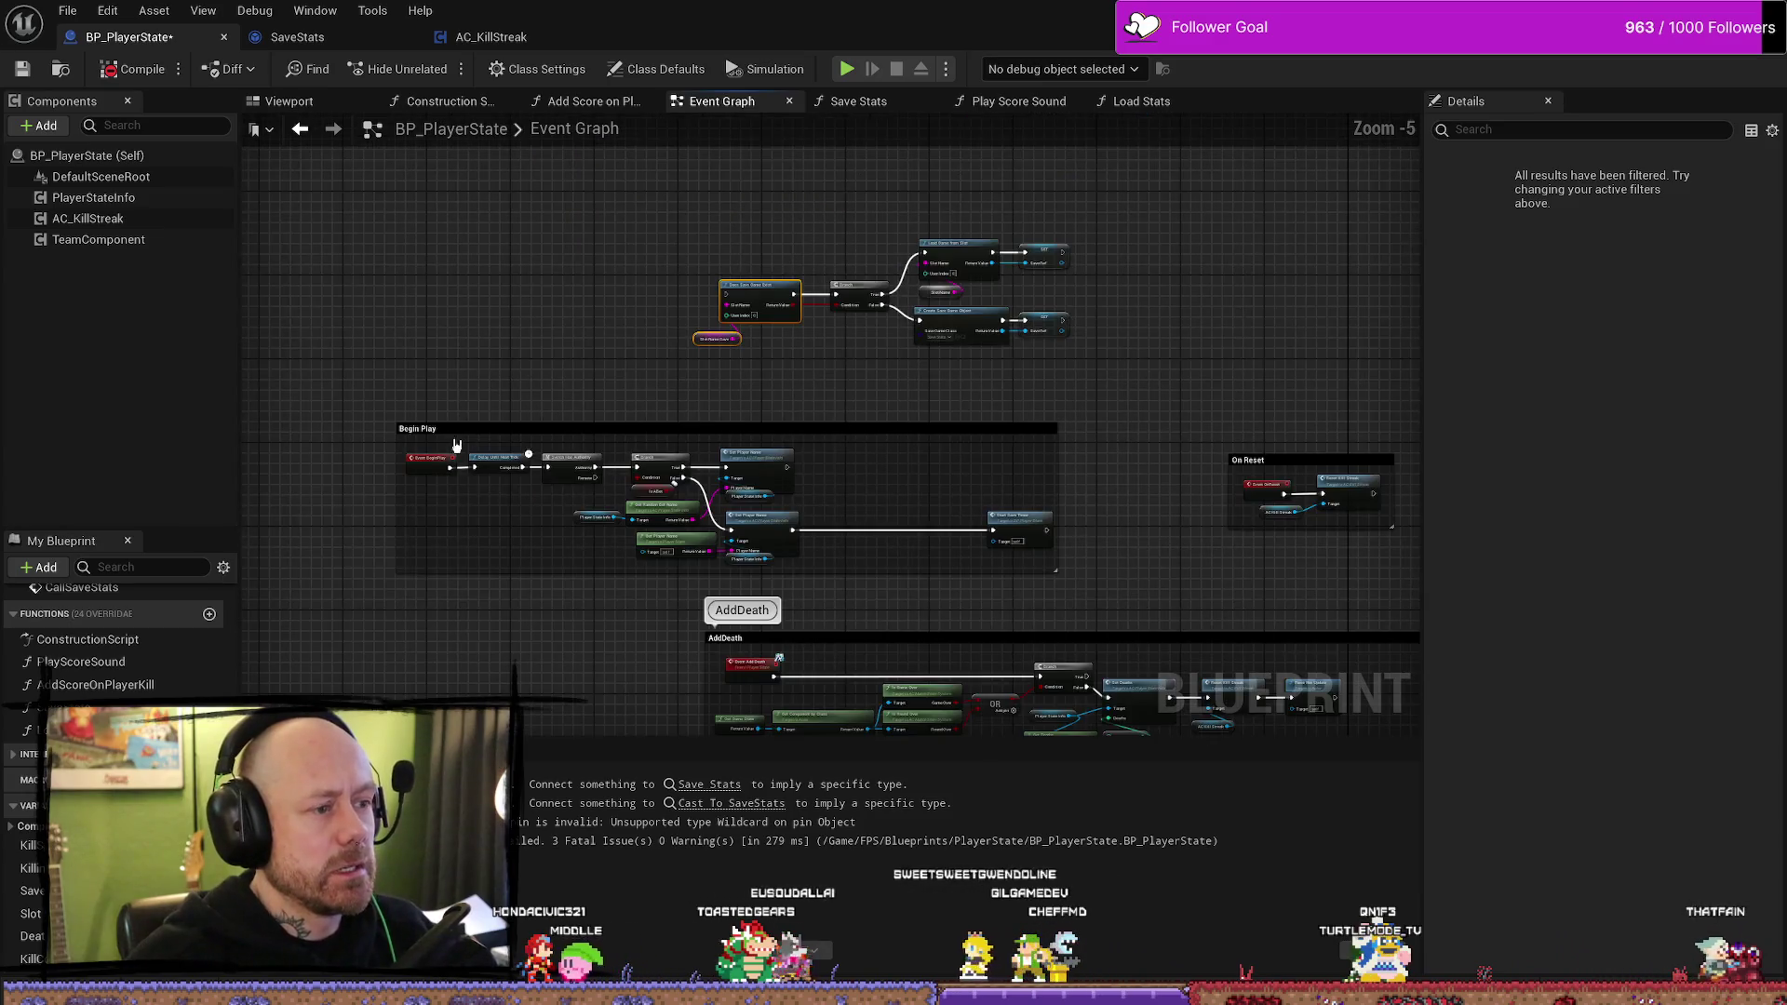
{"action": "scroll", "coordinate": [456, 444], "scroll_direction": "up", "scroll_amount": 2}
- Drag a wire from Set Player Name, search 'get local', then cancel without adding a node
{"action": "left_click_drag", "start_coordinate": [459, 410], "coordinate": [577, 308]}
{"action": "left_click_drag", "start_coordinate": [783, 470], "coordinate": [922, 435]}
{"action": "type", "text": "get "}
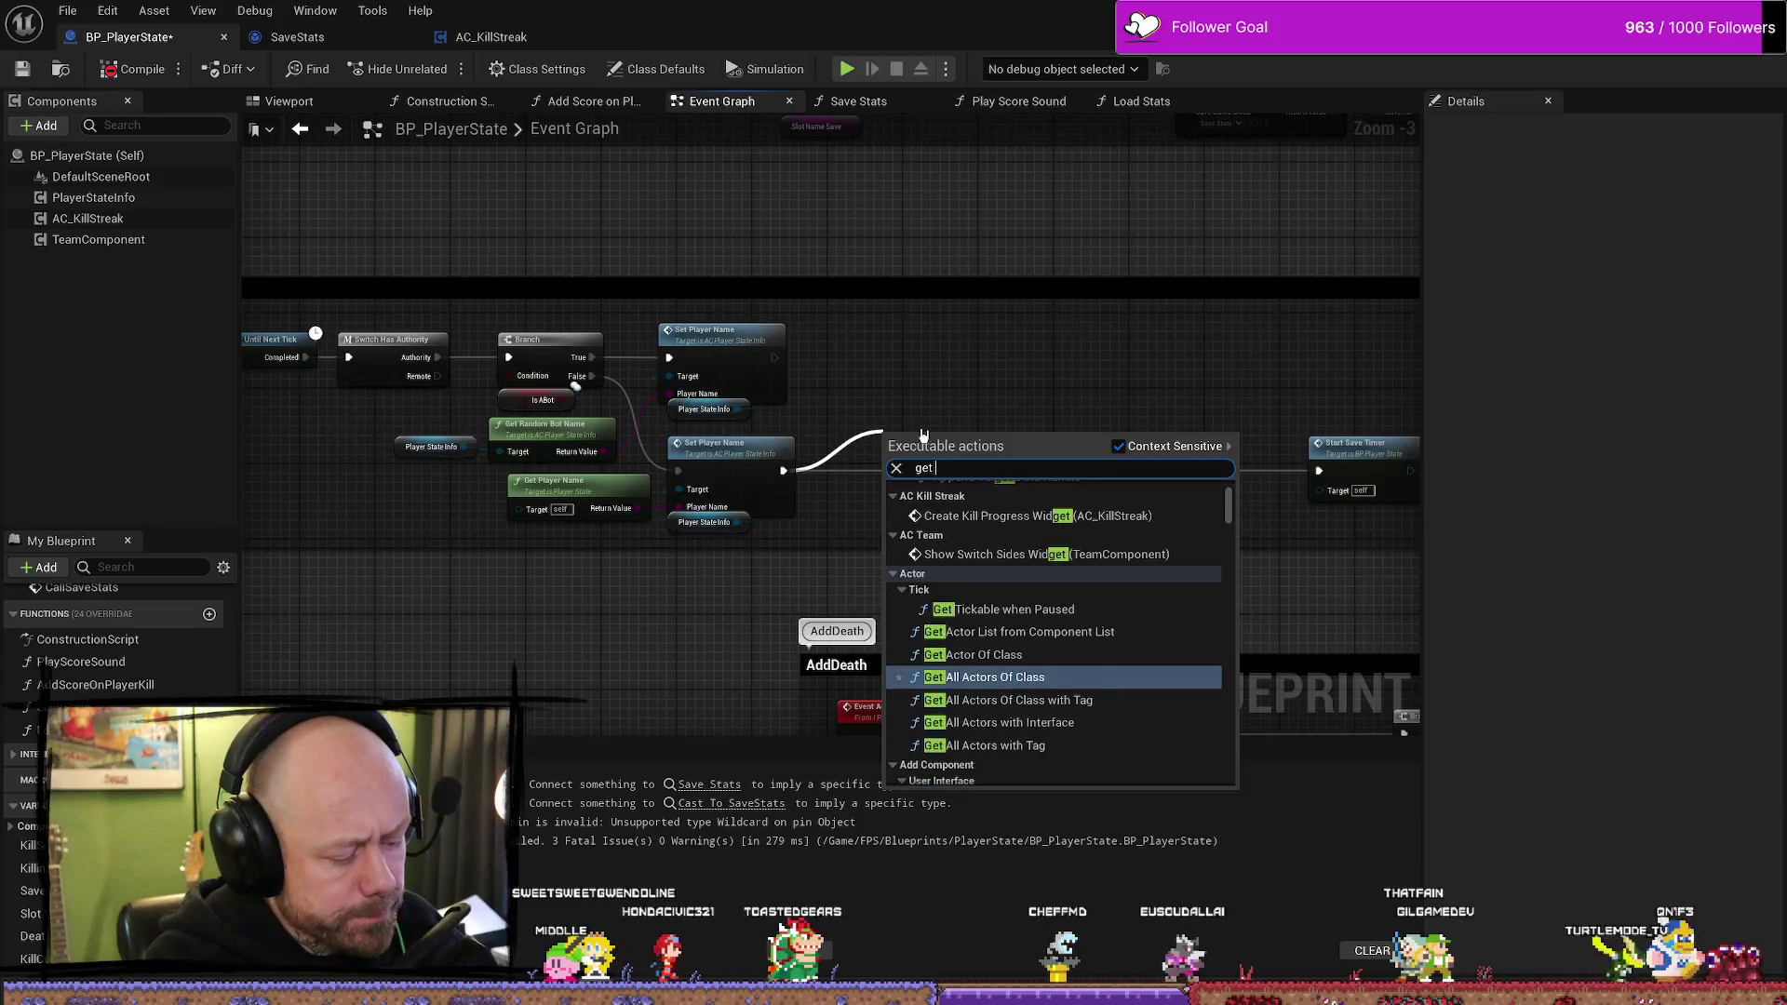
{"action": "type", "text": "local"}
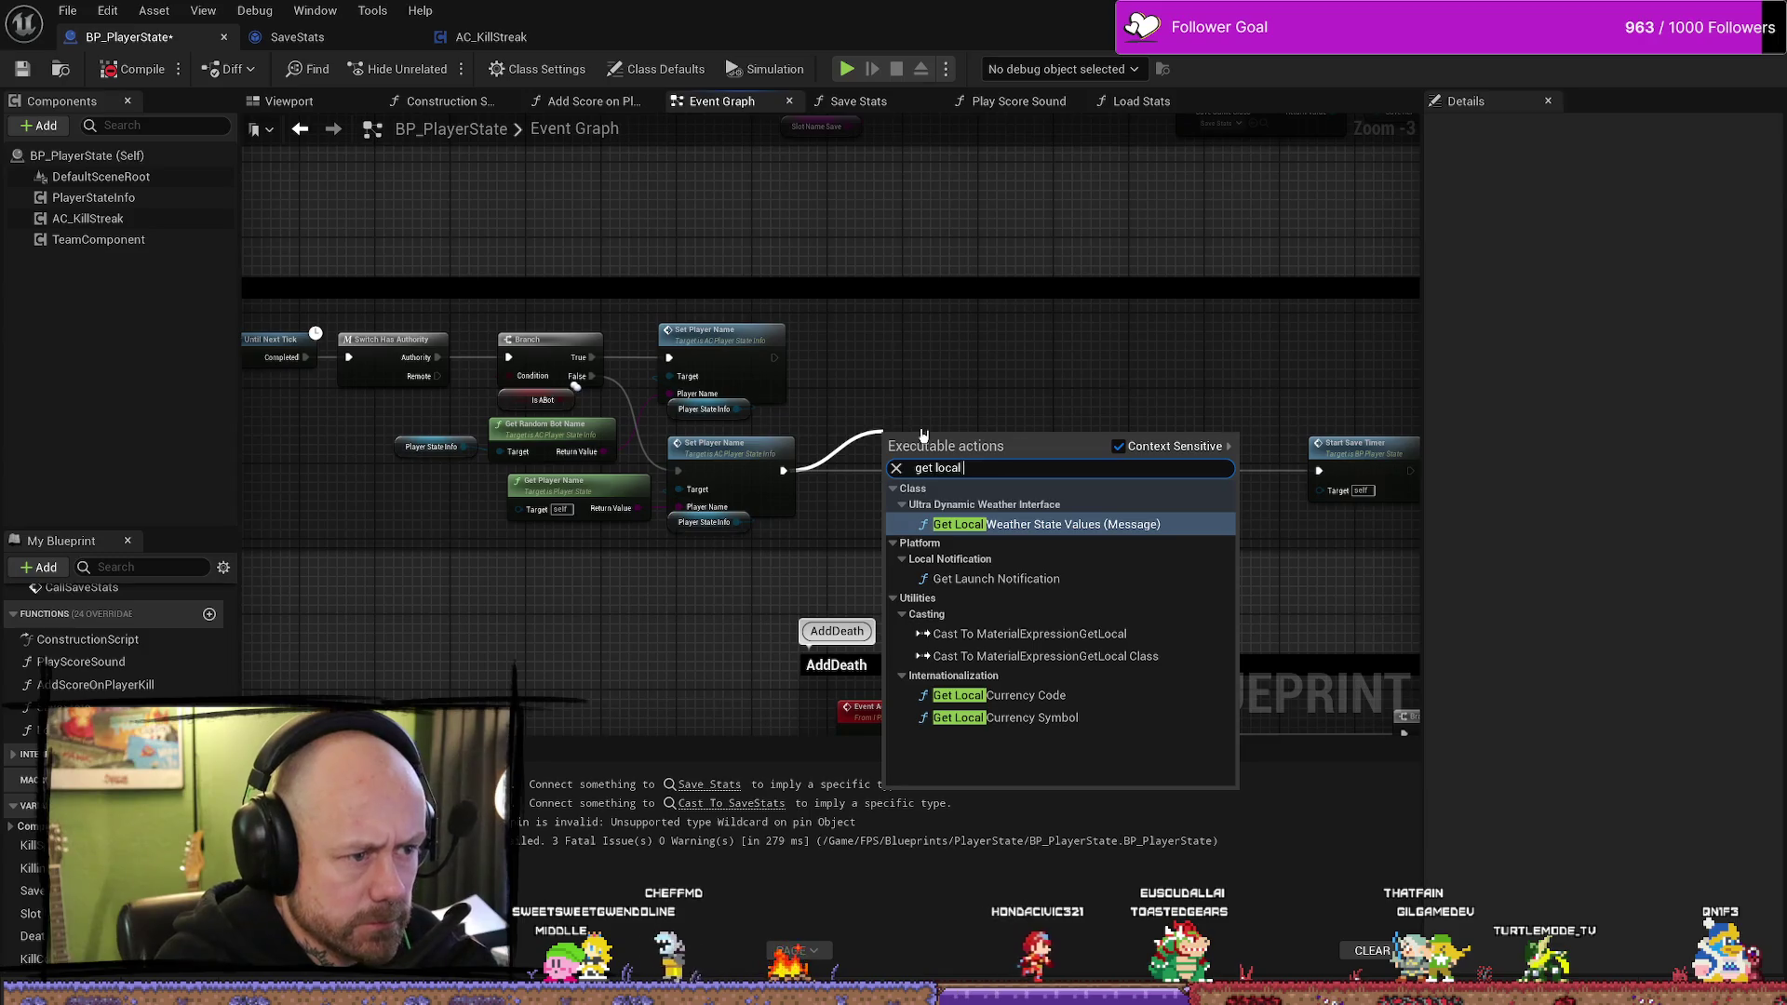
{"action": "key", "text": "BackSpace"}
{"action": "key", "text": "BackSpace"}
{"action": "key", "text": "BackSpace"}
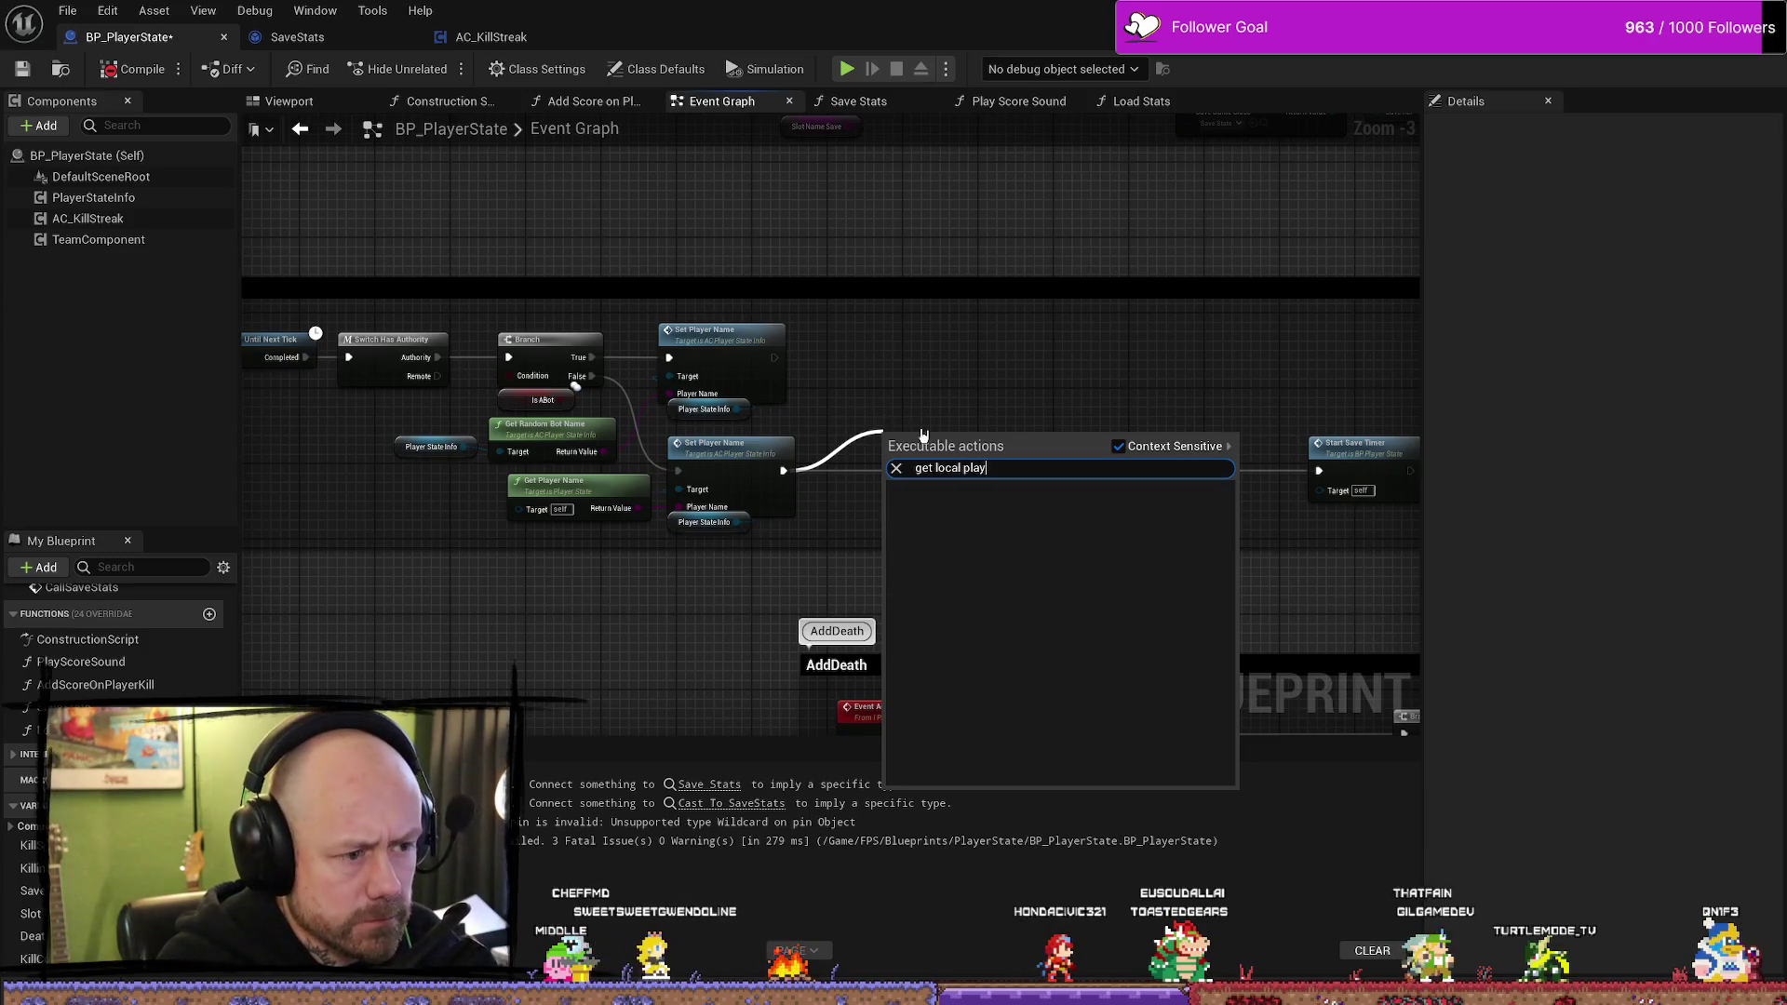
{"action": "key", "text": "BackSpace"}
{"action": "key", "text": "BackSpace"}
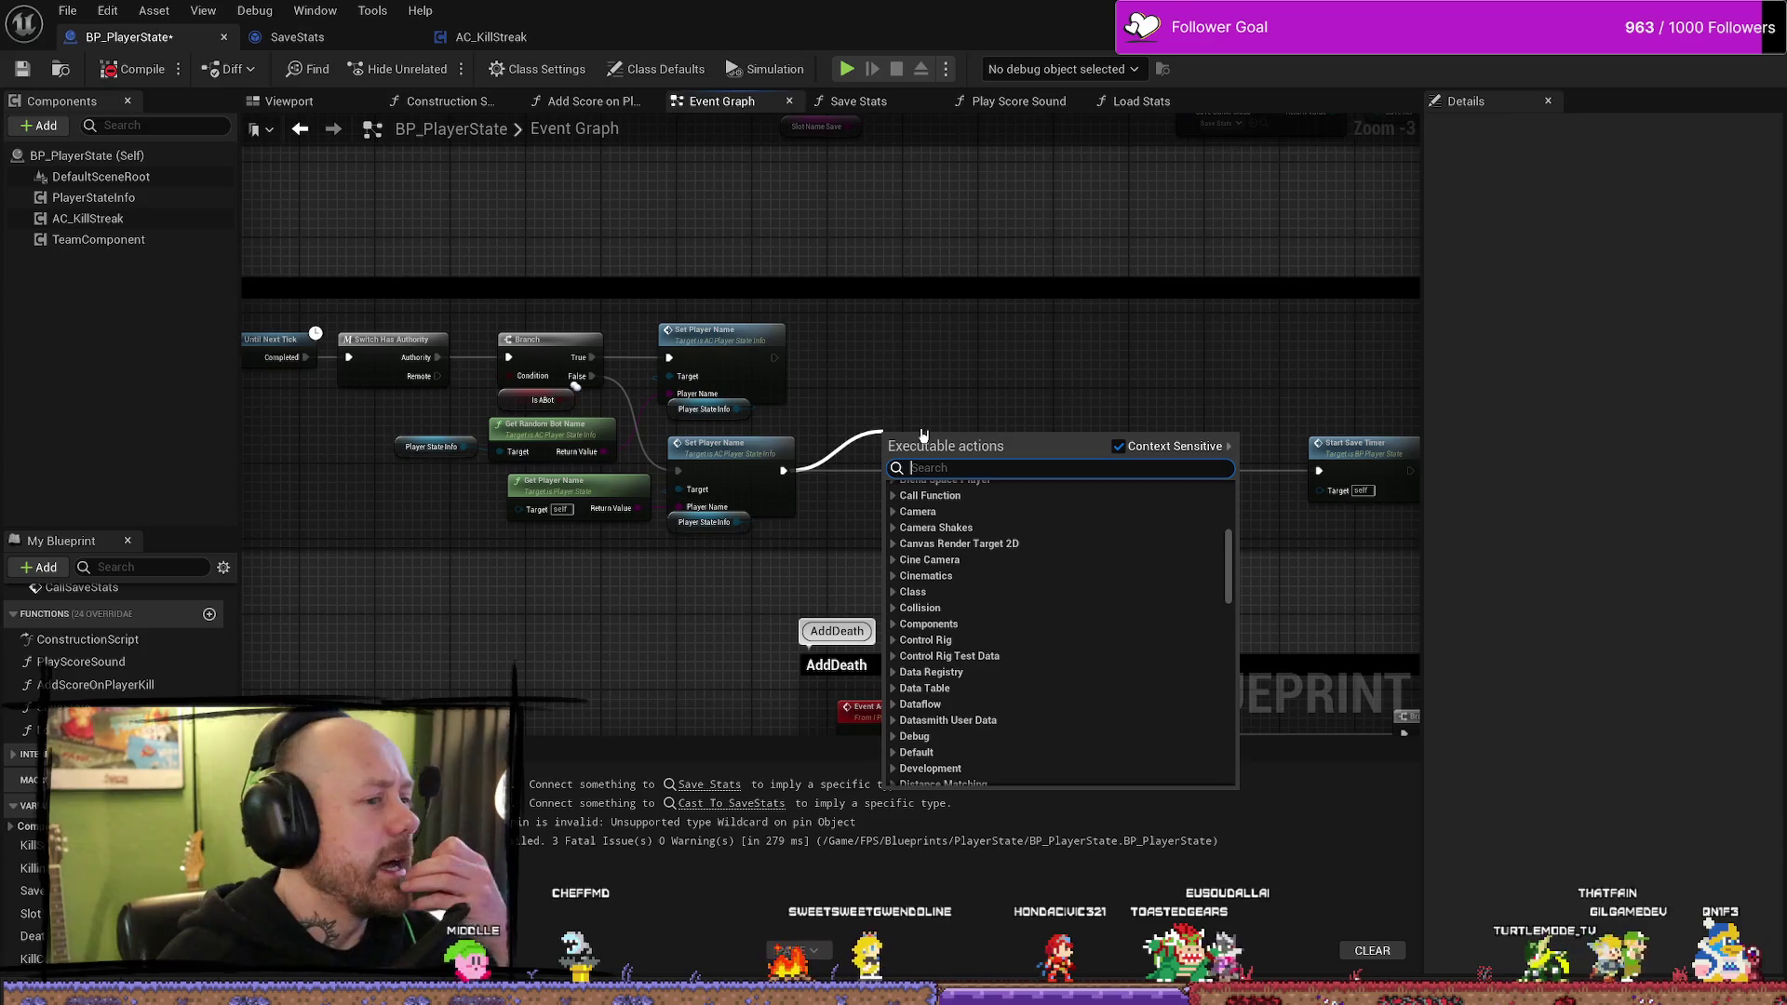
{"action": "left_click", "coordinate": [1052, 320]}
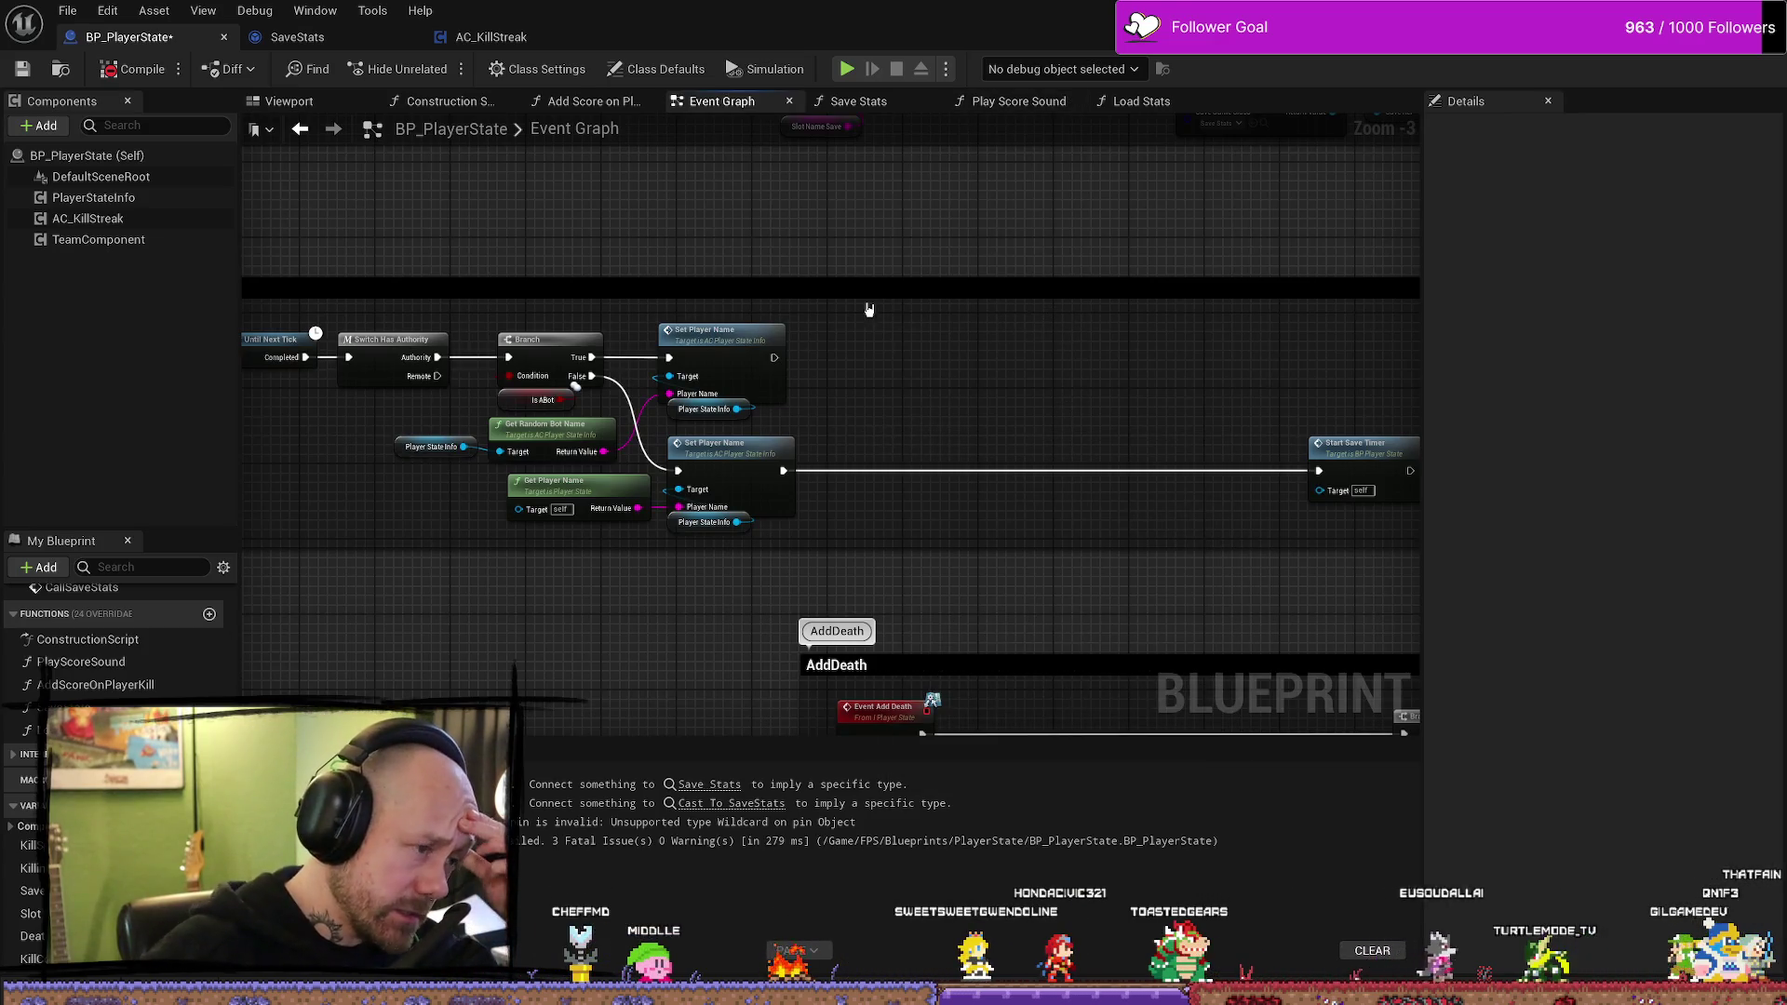
- Look over the save-game nodes and the Begin Play chain, then select Start Save Timer
{"action": "mouse_move", "coordinate": [395, 506]}
{"action": "left_mouse_down"}
{"action": "mouse_move", "coordinate": [621, 517]}
{"action": "mouse_move", "coordinate": [531, 483]}
{"action": "left_mouse_up"}
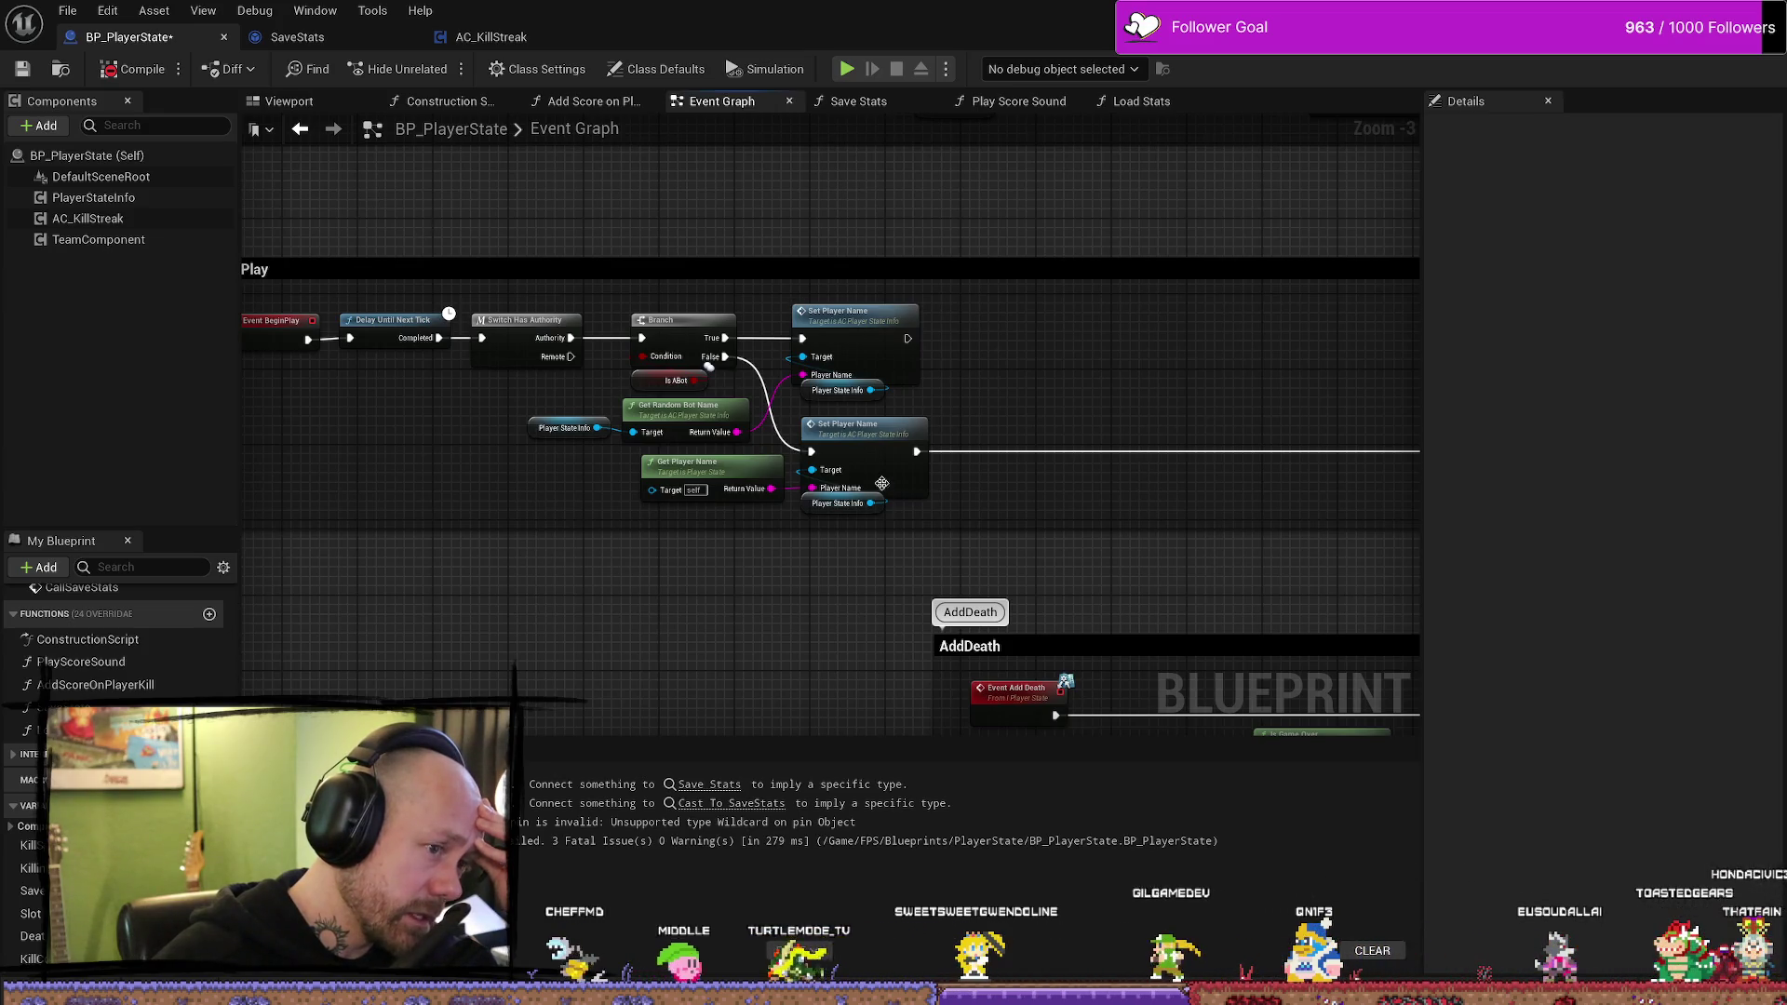
{"action": "left_click_drag", "start_coordinate": [1177, 371], "coordinate": [885, 347]}
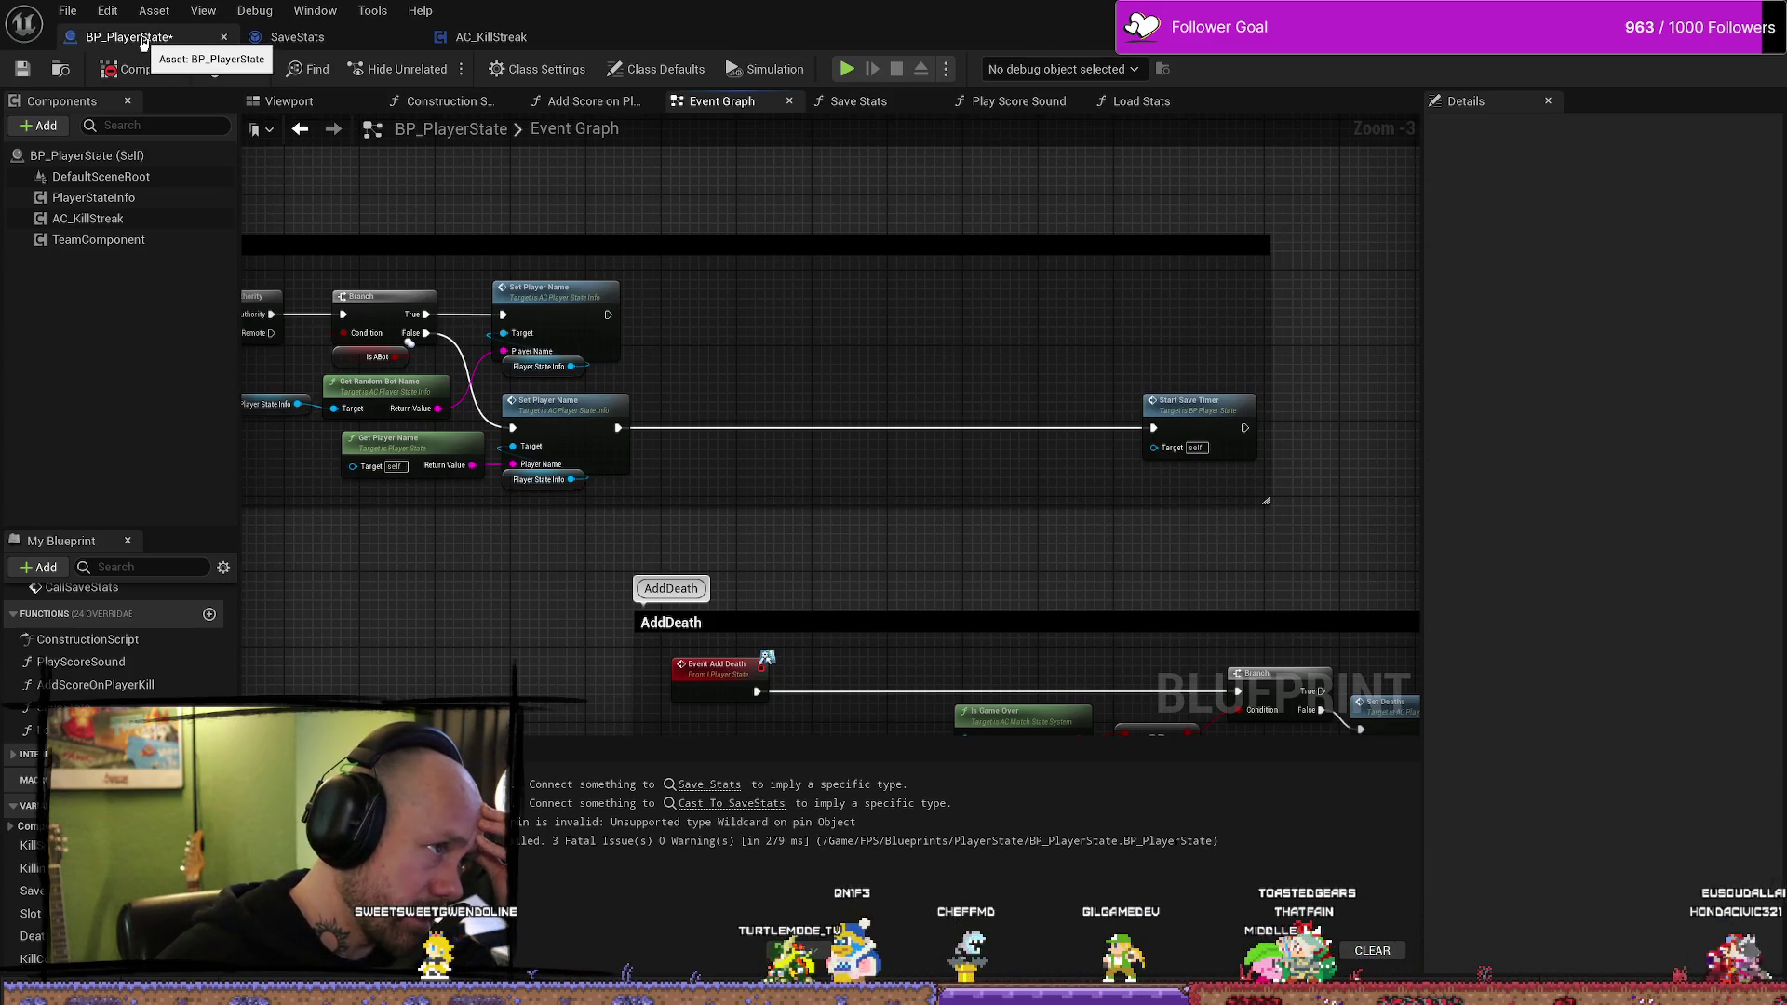
{"action": "mouse_move", "coordinate": [760, 287]}
{"action": "left_mouse_down"}
{"action": "mouse_move", "coordinate": [834, 323]}
{"action": "mouse_move", "coordinate": [859, 360]}
{"action": "left_mouse_up"}
{"action": "mouse_move", "coordinate": [693, 291]}
{"action": "left_mouse_down"}
{"action": "mouse_move", "coordinate": [777, 507]}
{"action": "mouse_move", "coordinate": [619, 326]}
{"action": "mouse_move", "coordinate": [754, 336]}
{"action": "mouse_move", "coordinate": [597, 309]}
{"action": "left_mouse_up"}
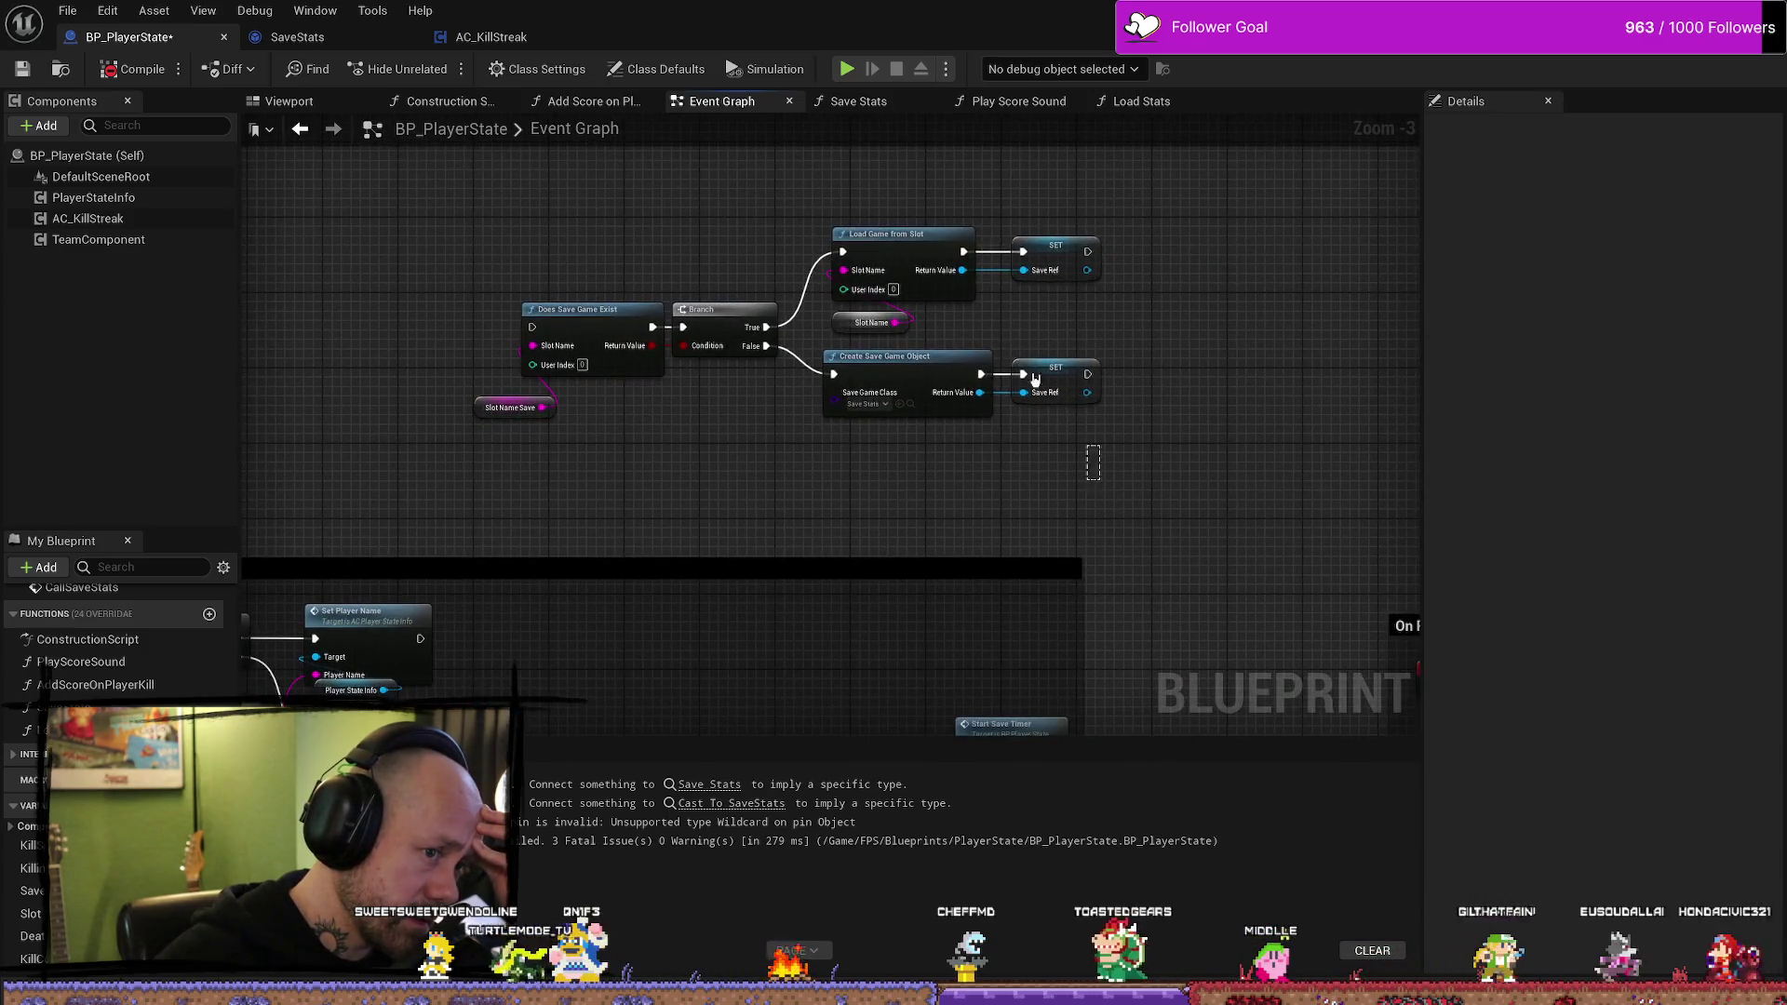
{"action": "left_click_drag", "start_coordinate": [885, 233], "coordinate": [856, 234]}
{"action": "left_click_drag", "start_coordinate": [646, 355], "coordinate": [740, 149]}
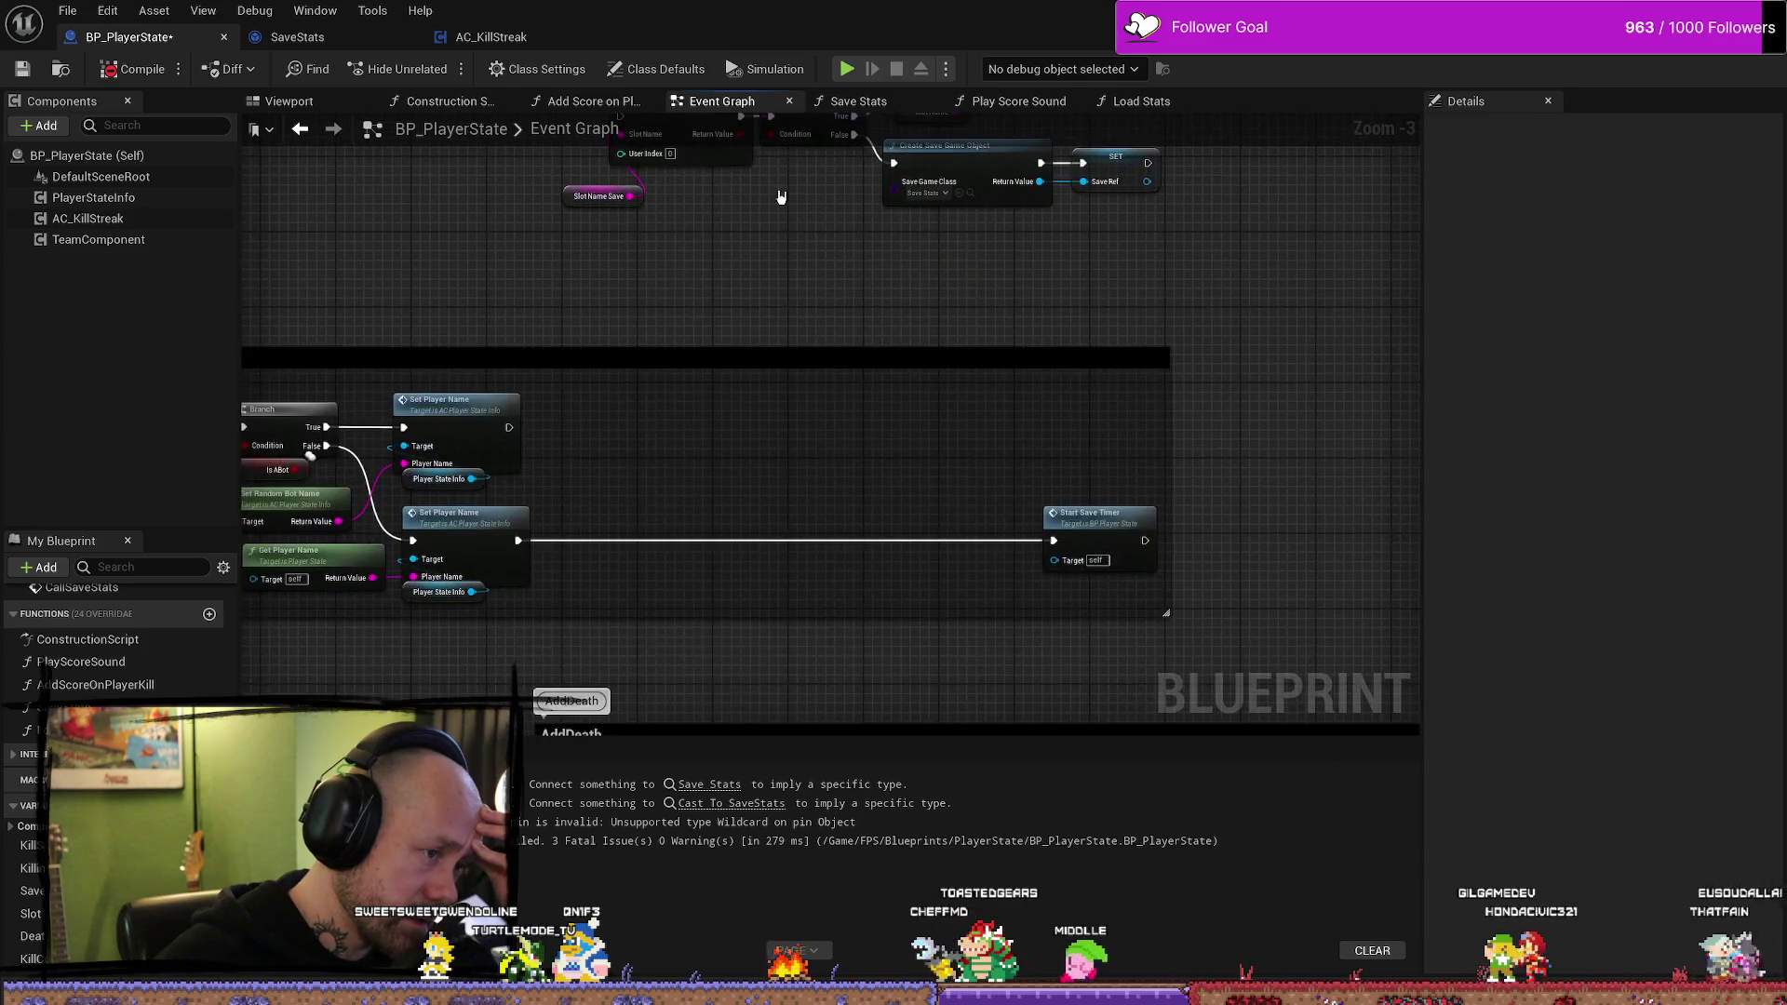
{"action": "left_click_drag", "start_coordinate": [747, 379], "coordinate": [754, 494]}
{"action": "mouse_move", "coordinate": [799, 398]}
{"action": "left_mouse_down"}
{"action": "mouse_move", "coordinate": [782, 351]}
{"action": "mouse_move", "coordinate": [782, 411]}
{"action": "mouse_move", "coordinate": [779, 368]}
{"action": "left_mouse_up"}
{"action": "right_click", "coordinate": [1123, 636]}
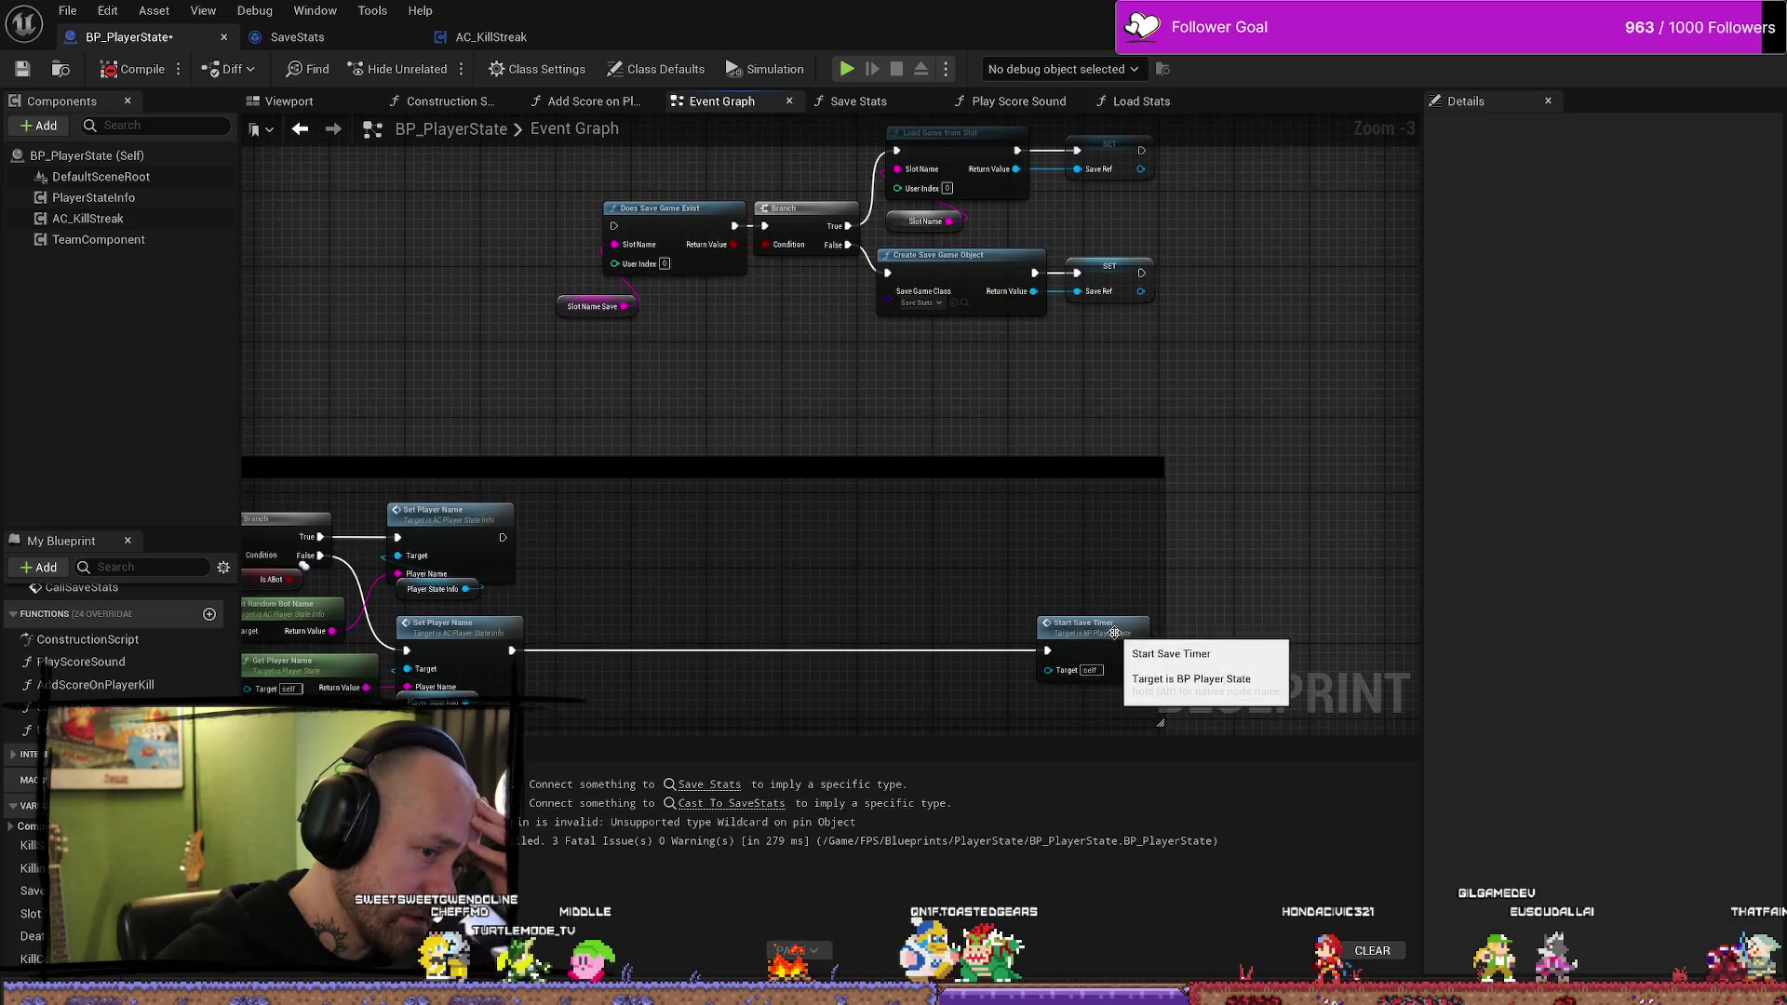
{"action": "left_click", "coordinate": [1085, 670]}
- Widen the Begin Play comment box and move Start Save Timer further right
{"action": "left_click_drag", "start_coordinate": [833, 514], "coordinate": [941, 478]}
{"action": "scroll", "coordinate": [898, 379], "scroll_direction": "down", "scroll_amount": 2}
{"action": "mouse_move", "coordinate": [897, 379]}
{"action": "left_mouse_down"}
{"action": "mouse_move", "coordinate": [349, 501]}
{"action": "mouse_move", "coordinate": [782, 387]}
{"action": "mouse_move", "coordinate": [1027, 391]}
{"action": "left_mouse_up"}
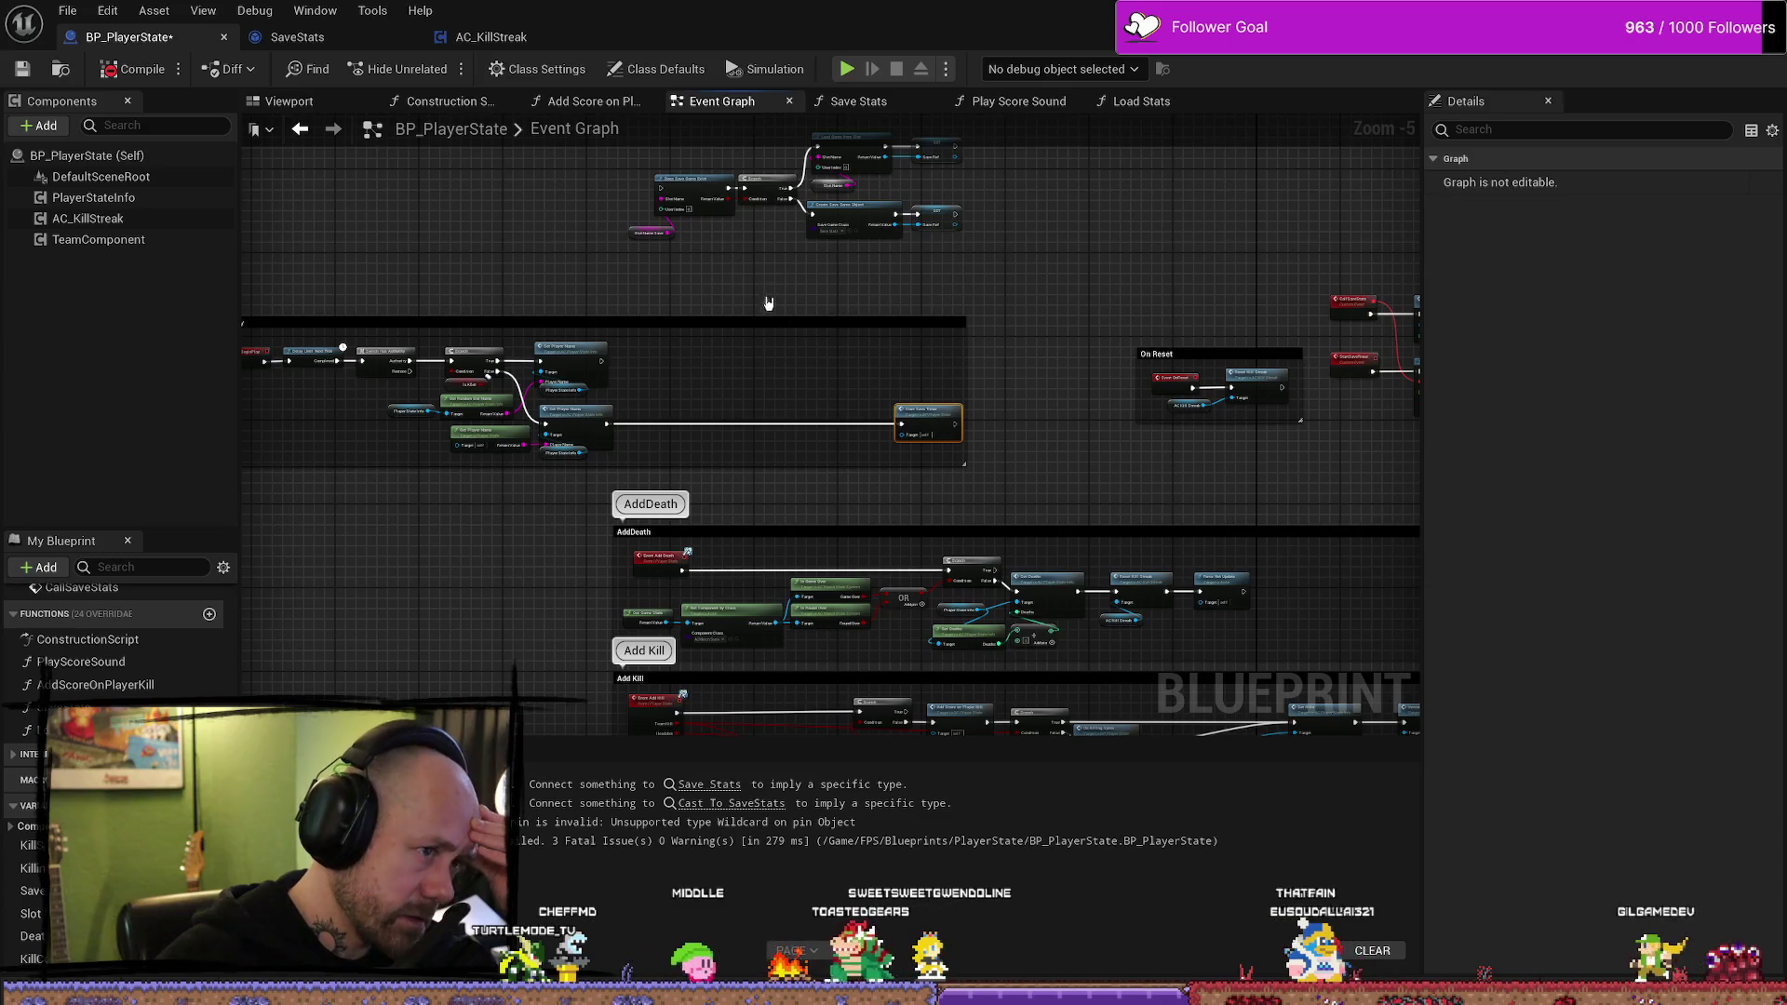
{"action": "left_click_drag", "start_coordinate": [753, 329], "coordinate": [753, 431]}
{"action": "scroll", "coordinate": [693, 405], "scroll_direction": "up", "scroll_amount": 2}
{"action": "mouse_move", "coordinate": [1178, 552]}
{"action": "left_mouse_down"}
{"action": "mouse_move", "coordinate": [1150, 548]}
{"action": "mouse_move", "coordinate": [1031, 385]}
{"action": "mouse_move", "coordinate": [1182, 386]}
{"action": "left_mouse_up"}
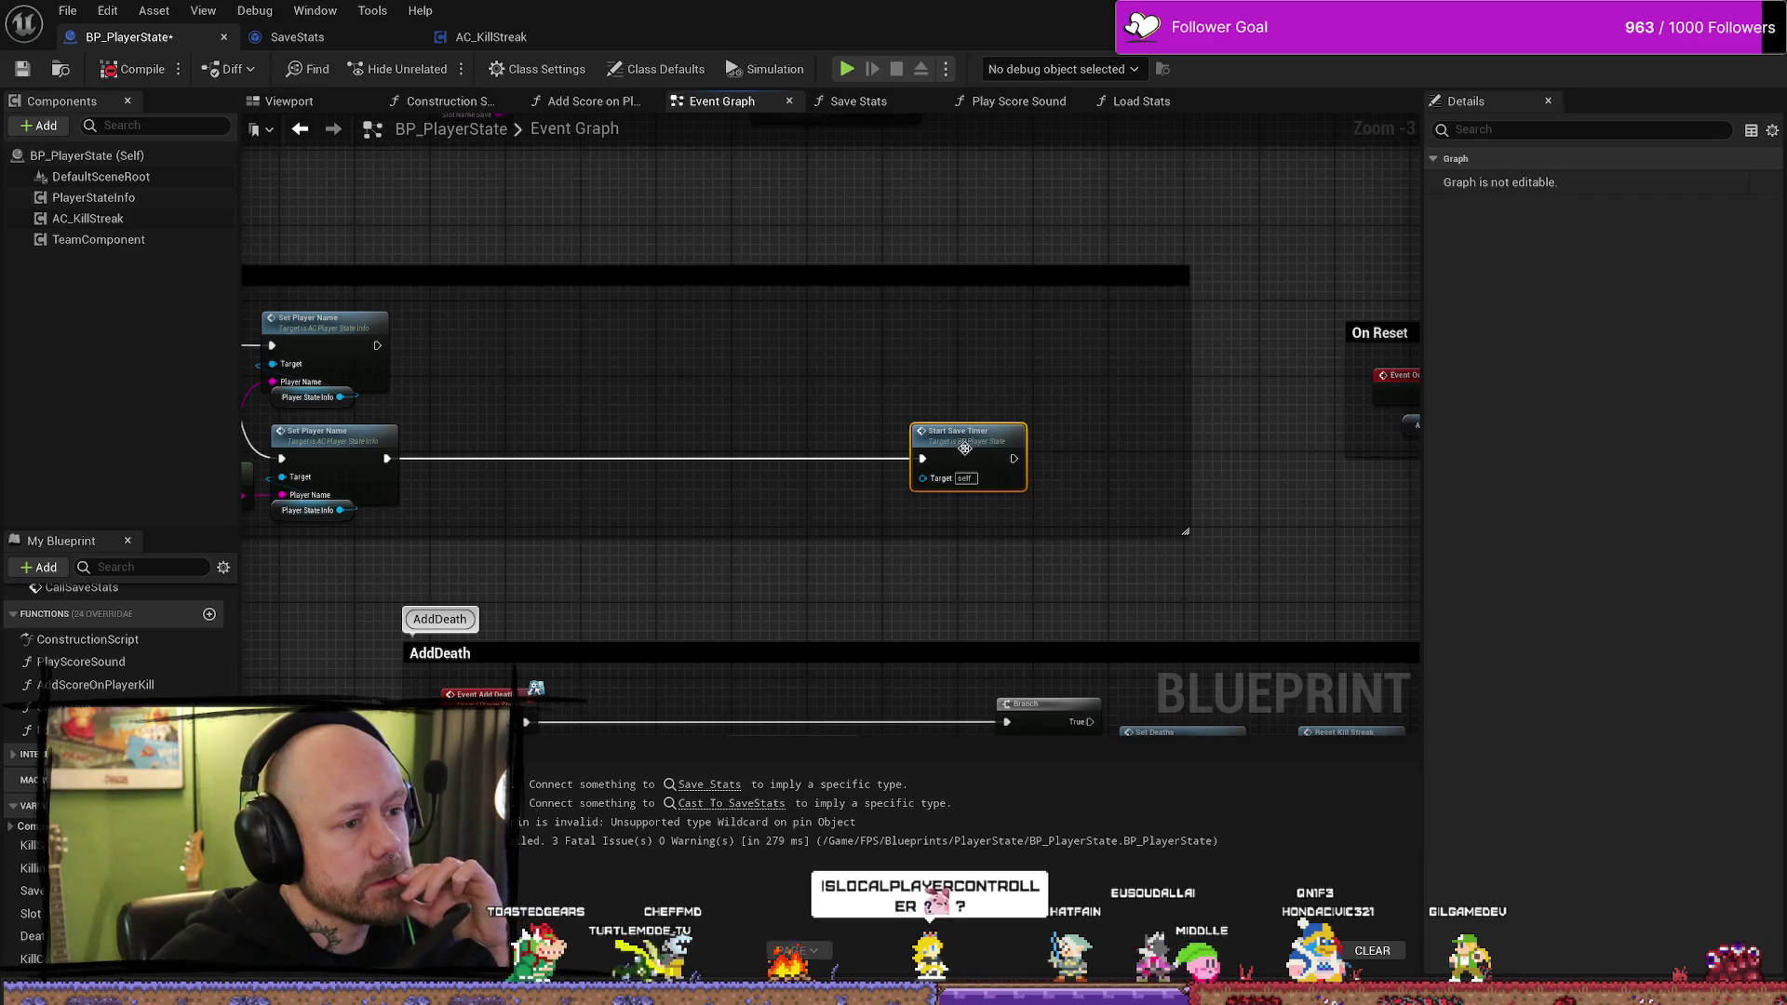
{"action": "left_click_drag", "start_coordinate": [958, 430], "coordinate": [1054, 431]}
{"action": "left_click_drag", "start_coordinate": [879, 219], "coordinate": [1036, 397]}
- Move the selected save-game branch nodes down into Begin Play beside Set Player Name
{"action": "left_click_drag", "start_coordinate": [1180, 363], "coordinate": [615, 186]}
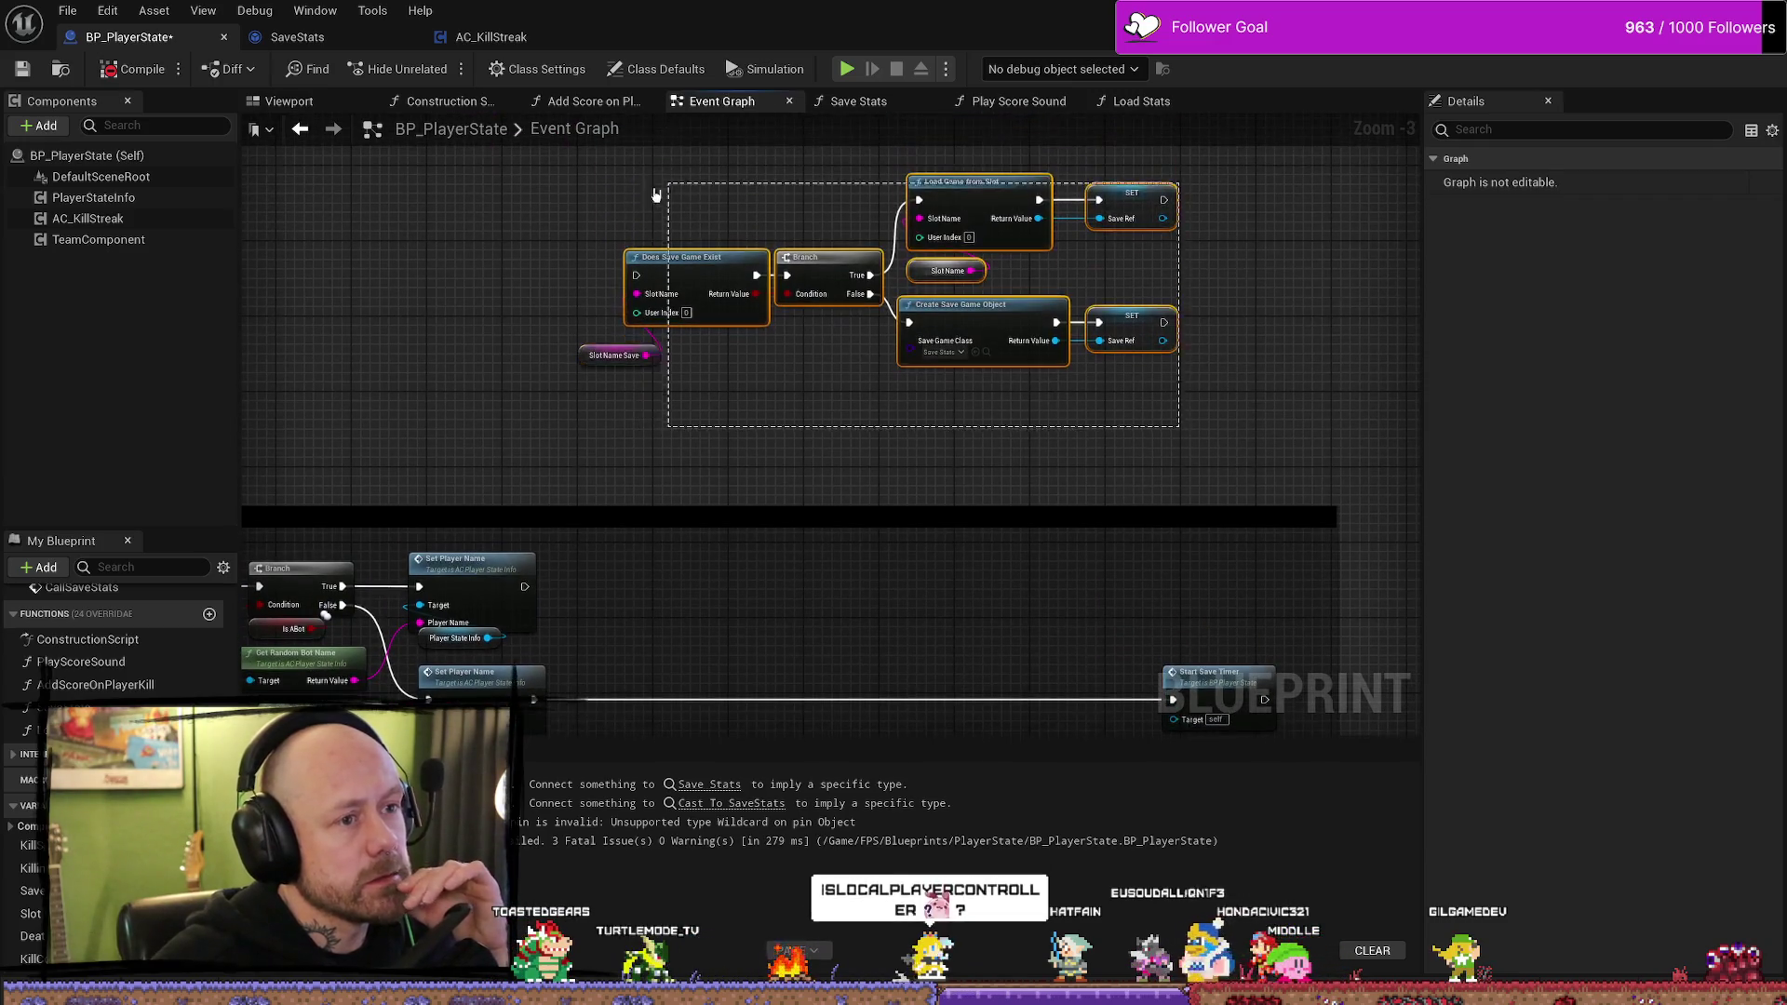
{"action": "left_click_drag", "start_coordinate": [958, 304], "coordinate": [958, 447]}
{"action": "left_click_drag", "start_coordinate": [665, 705], "coordinate": [664, 474]}
- Wire Set Player Name into Does Save Game Exist and the upper SET into Start Save Timer
{"action": "left_click_drag", "start_coordinate": [521, 464], "coordinate": [634, 190]}
{"action": "mouse_move", "coordinate": [1163, 239]}
{"action": "left_mouse_down"}
{"action": "mouse_move", "coordinate": [1024, 301]}
{"action": "mouse_move", "coordinate": [992, 339]}
{"action": "left_mouse_up"}
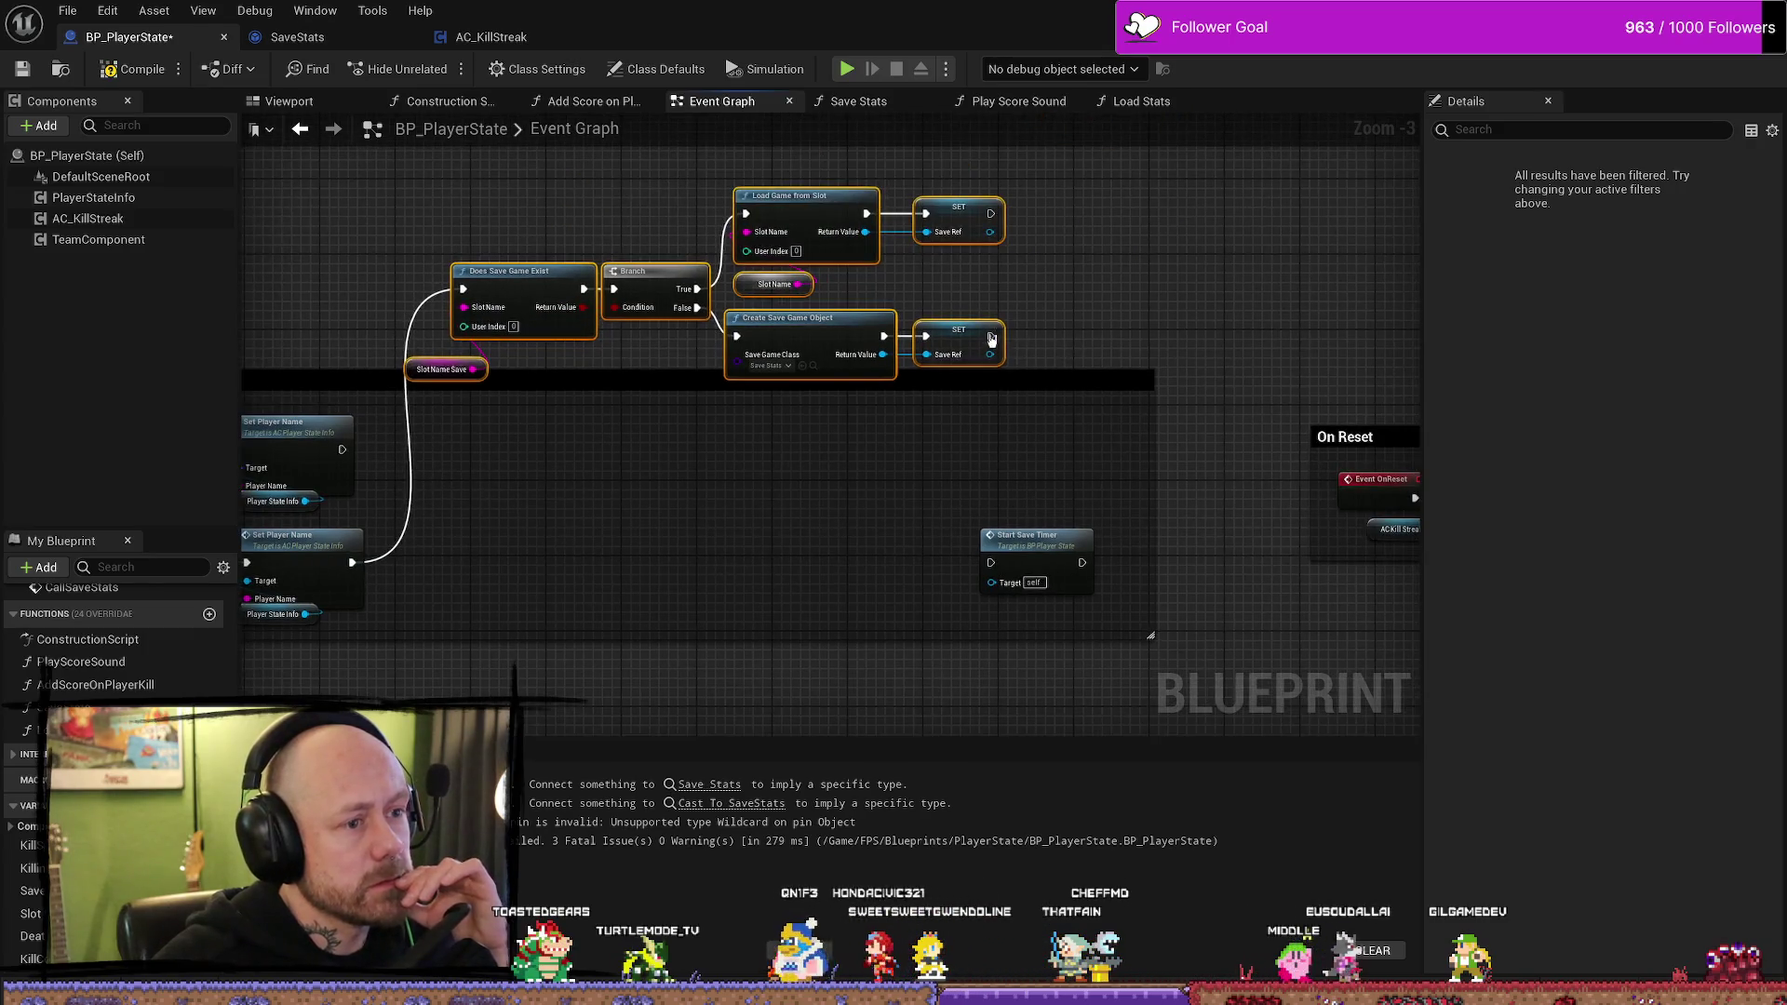
{"action": "mouse_move", "coordinate": [989, 217]}
{"action": "left_mouse_down"}
{"action": "mouse_move", "coordinate": [985, 572]}
{"action": "mouse_move", "coordinate": [1147, 540]}
{"action": "mouse_move", "coordinate": [1238, 489]}
{"action": "left_mouse_up"}
- Realign the save nodes inside the widened comment and recompile with F7
{"action": "left_click_drag", "start_coordinate": [1136, 539], "coordinate": [1180, 530]}
{"action": "mouse_move", "coordinate": [1000, 167]}
{"action": "left_mouse_down"}
{"action": "mouse_move", "coordinate": [400, 470]}
{"action": "mouse_move", "coordinate": [492, 316]}
{"action": "mouse_move", "coordinate": [799, 361]}
{"action": "left_mouse_up"}
{"action": "left_click", "coordinate": [535, 354]}
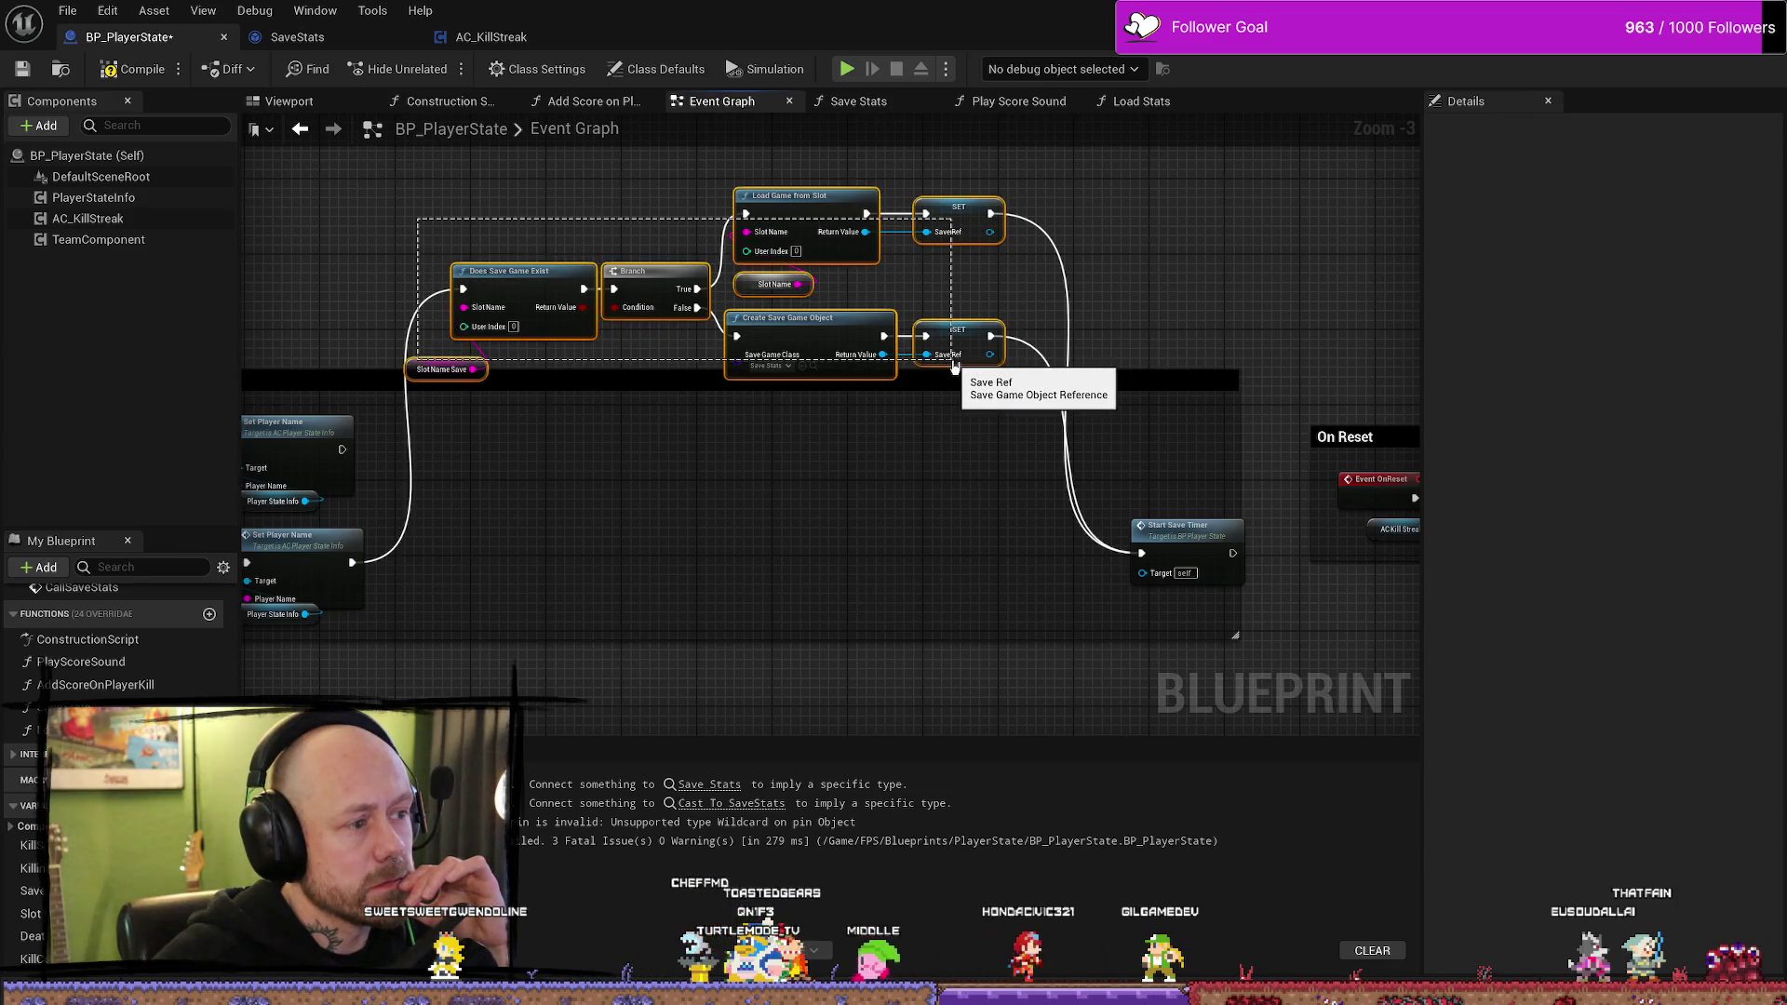
{"action": "left_click_drag", "start_coordinate": [953, 366], "coordinate": [969, 373]}
{"action": "left_click_drag", "start_coordinate": [799, 222], "coordinate": [809, 438]}
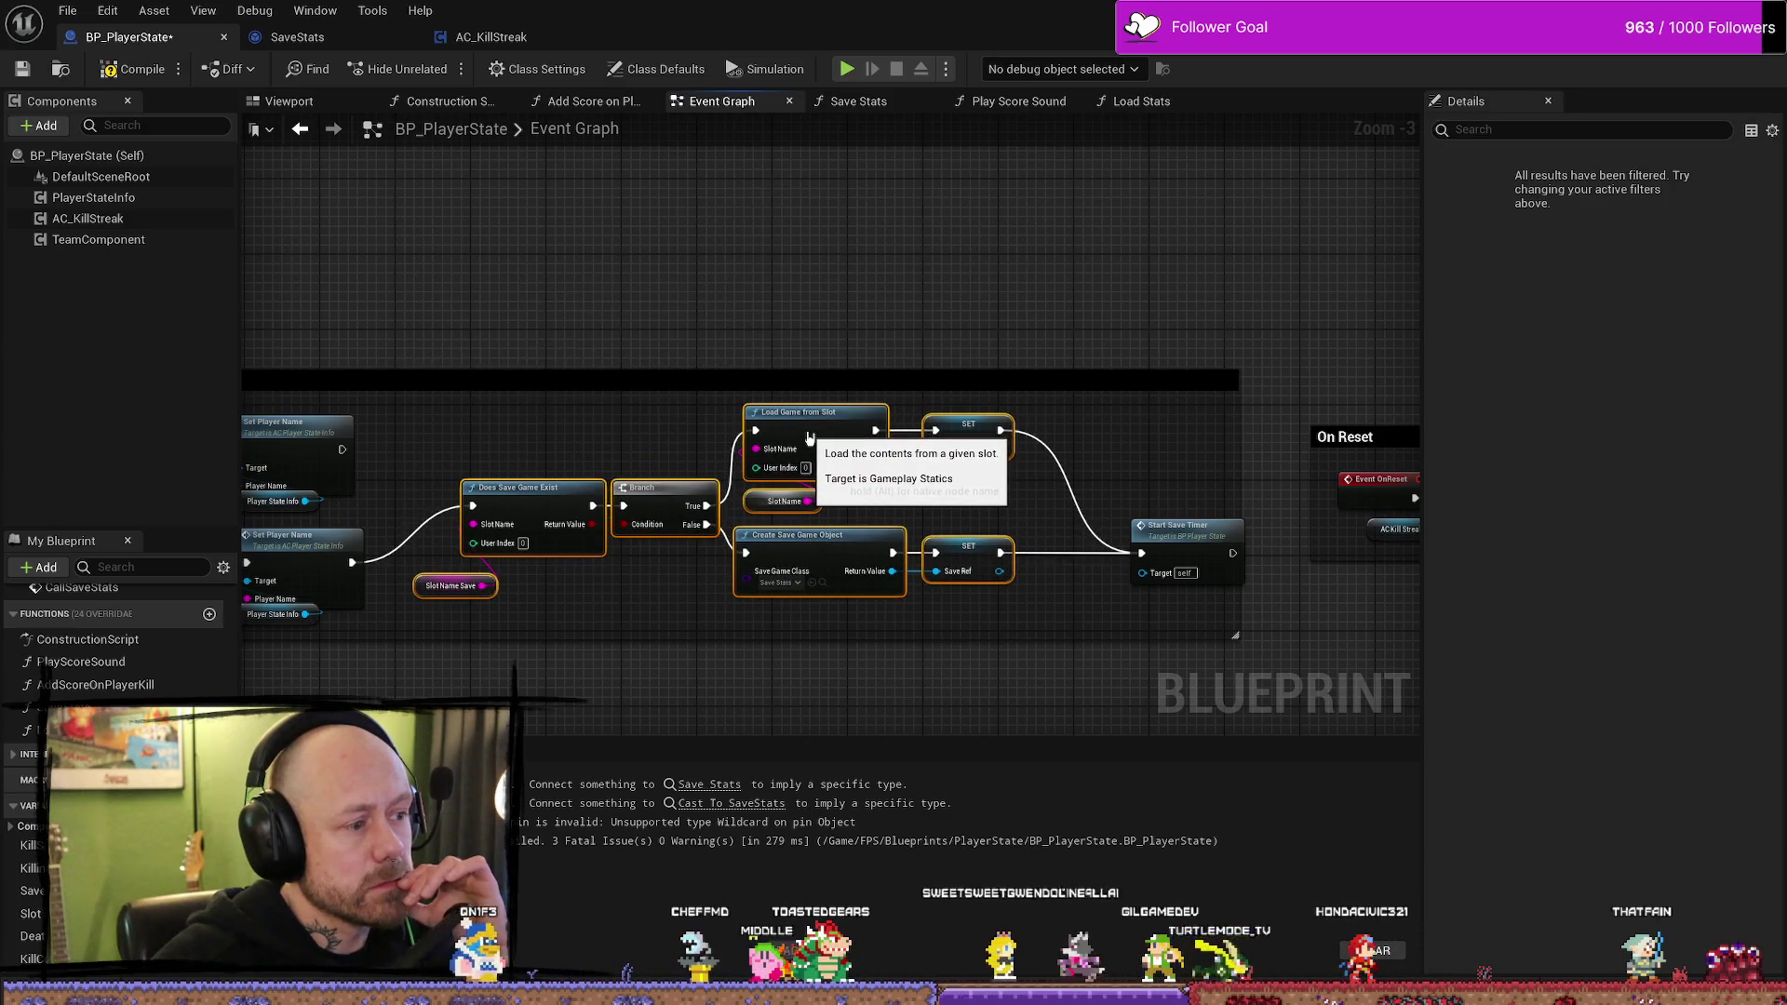
{"action": "left_click", "coordinate": [657, 680]}
{"action": "scroll", "coordinate": [751, 570], "scroll_direction": "up", "scroll_amount": 2}
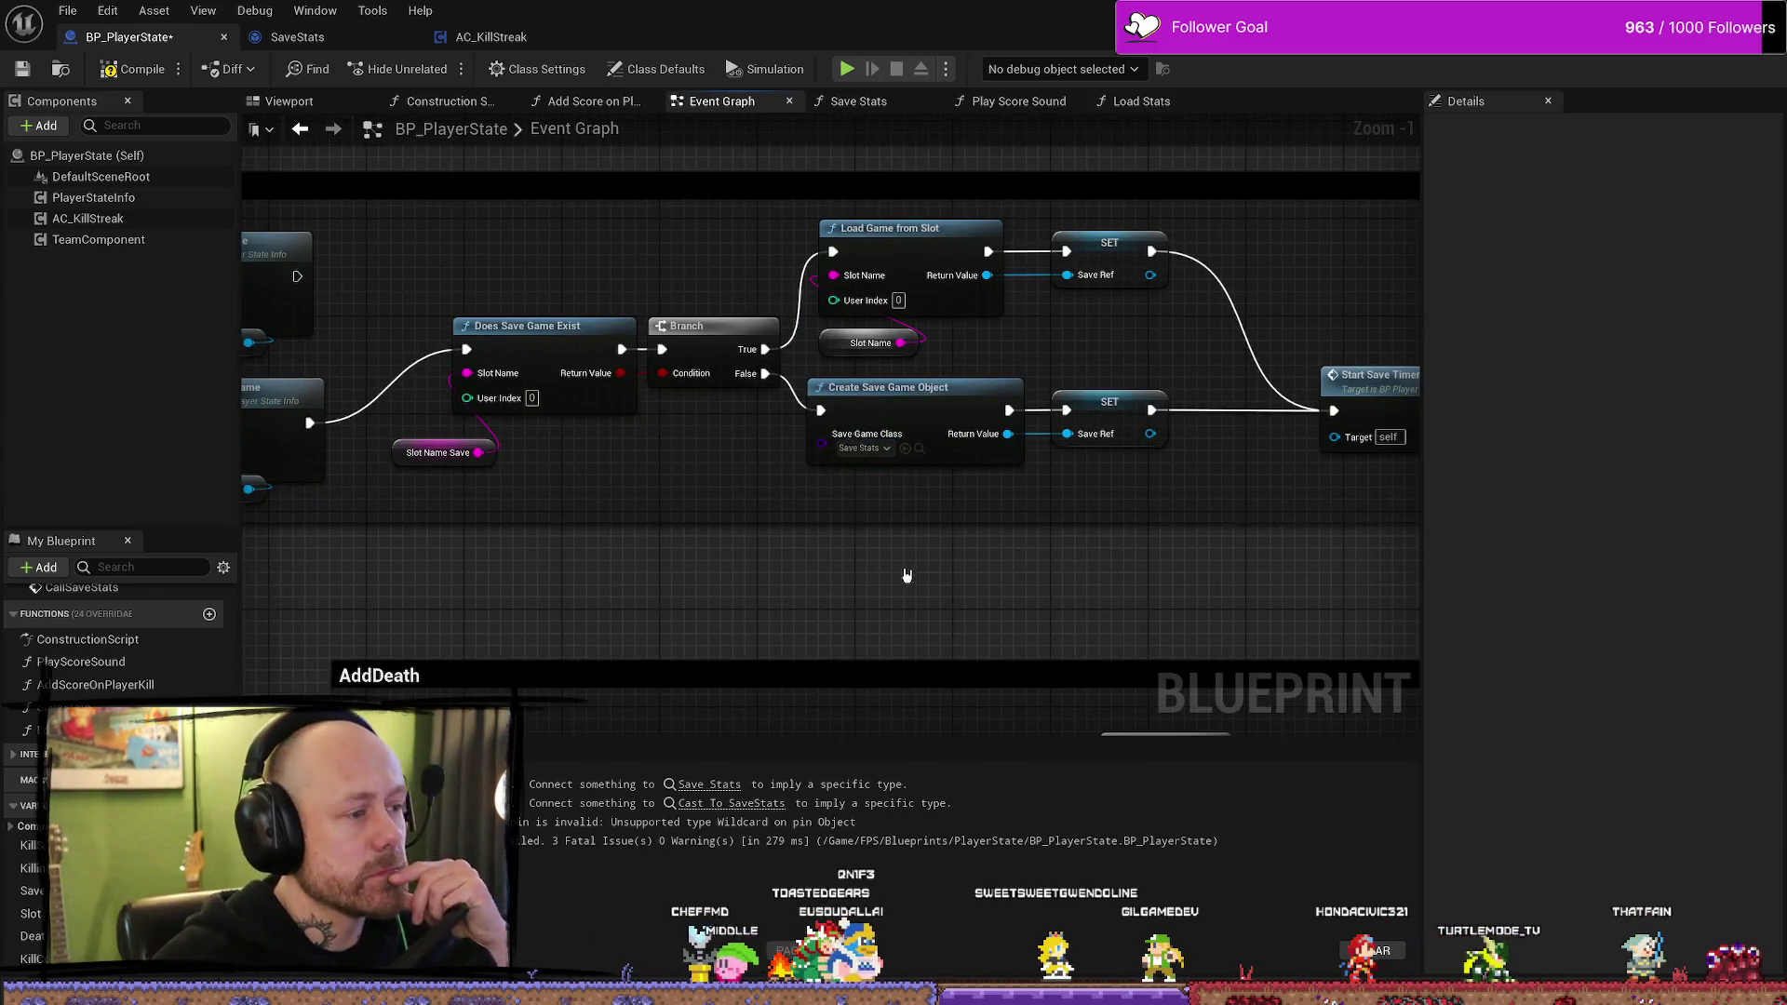
{"action": "key", "text": "F7"}
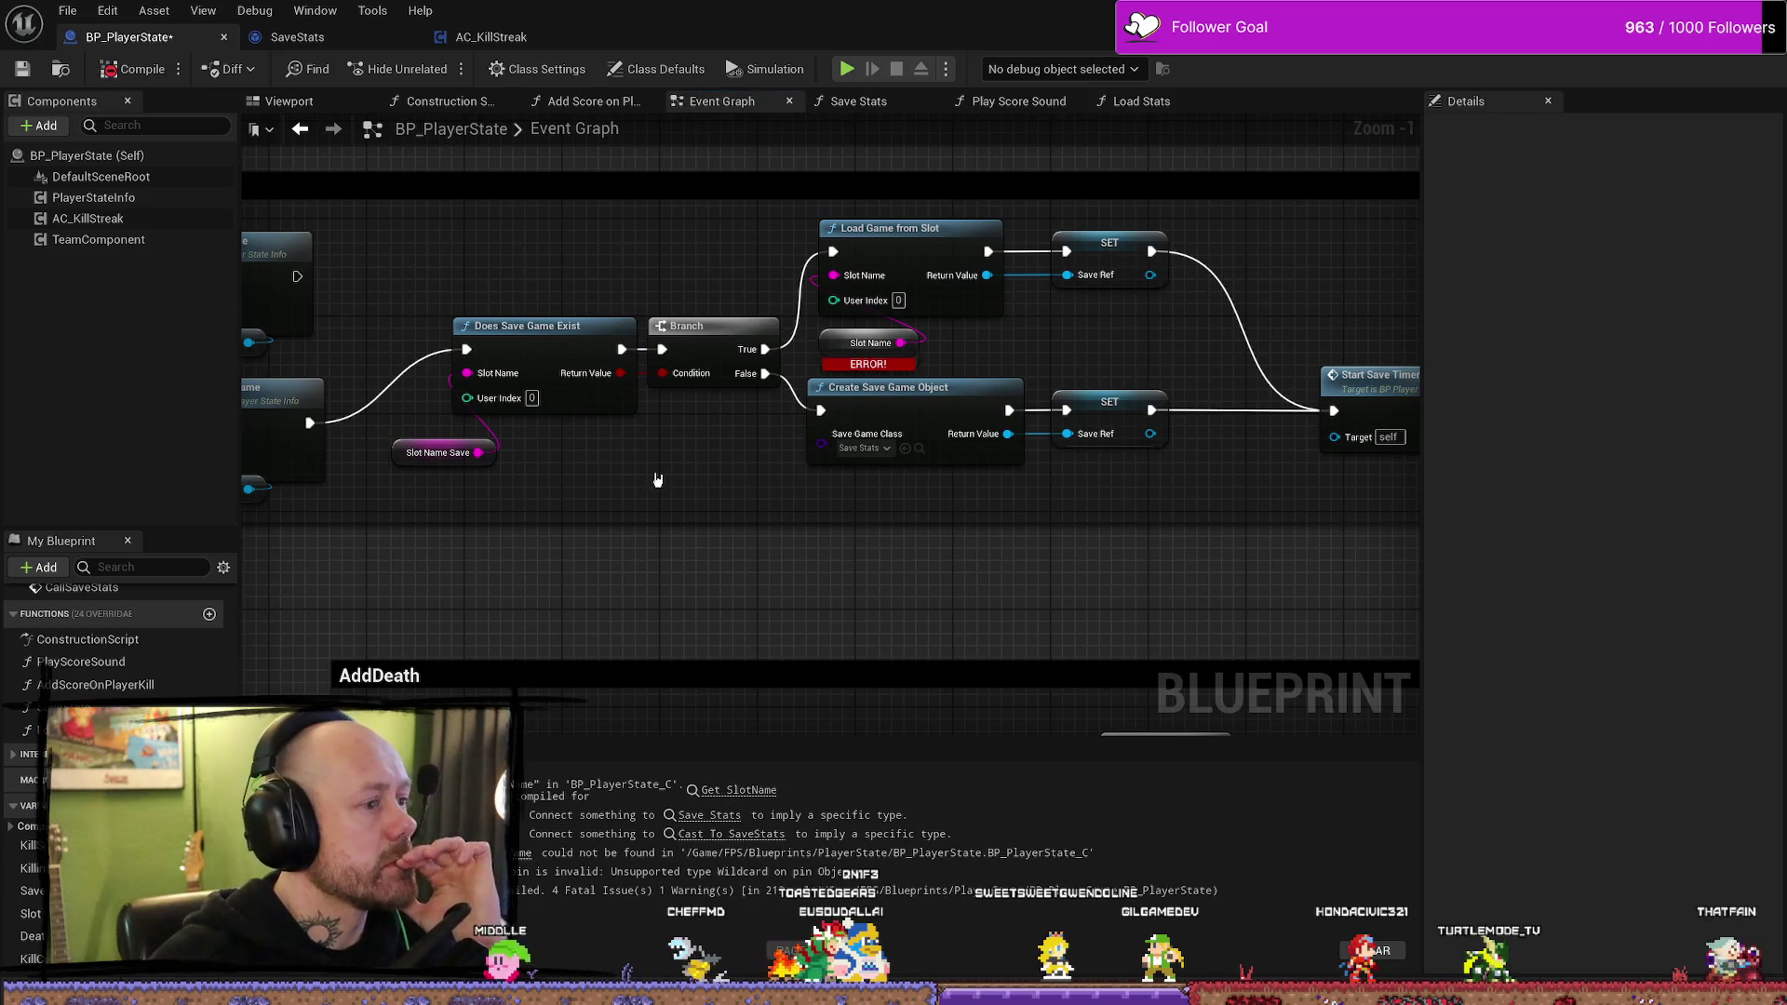
- Delete the broken slot name node and wire a Slot Name Save getter into Load Game's Slot Name
{"action": "left_click", "coordinate": [871, 365]}
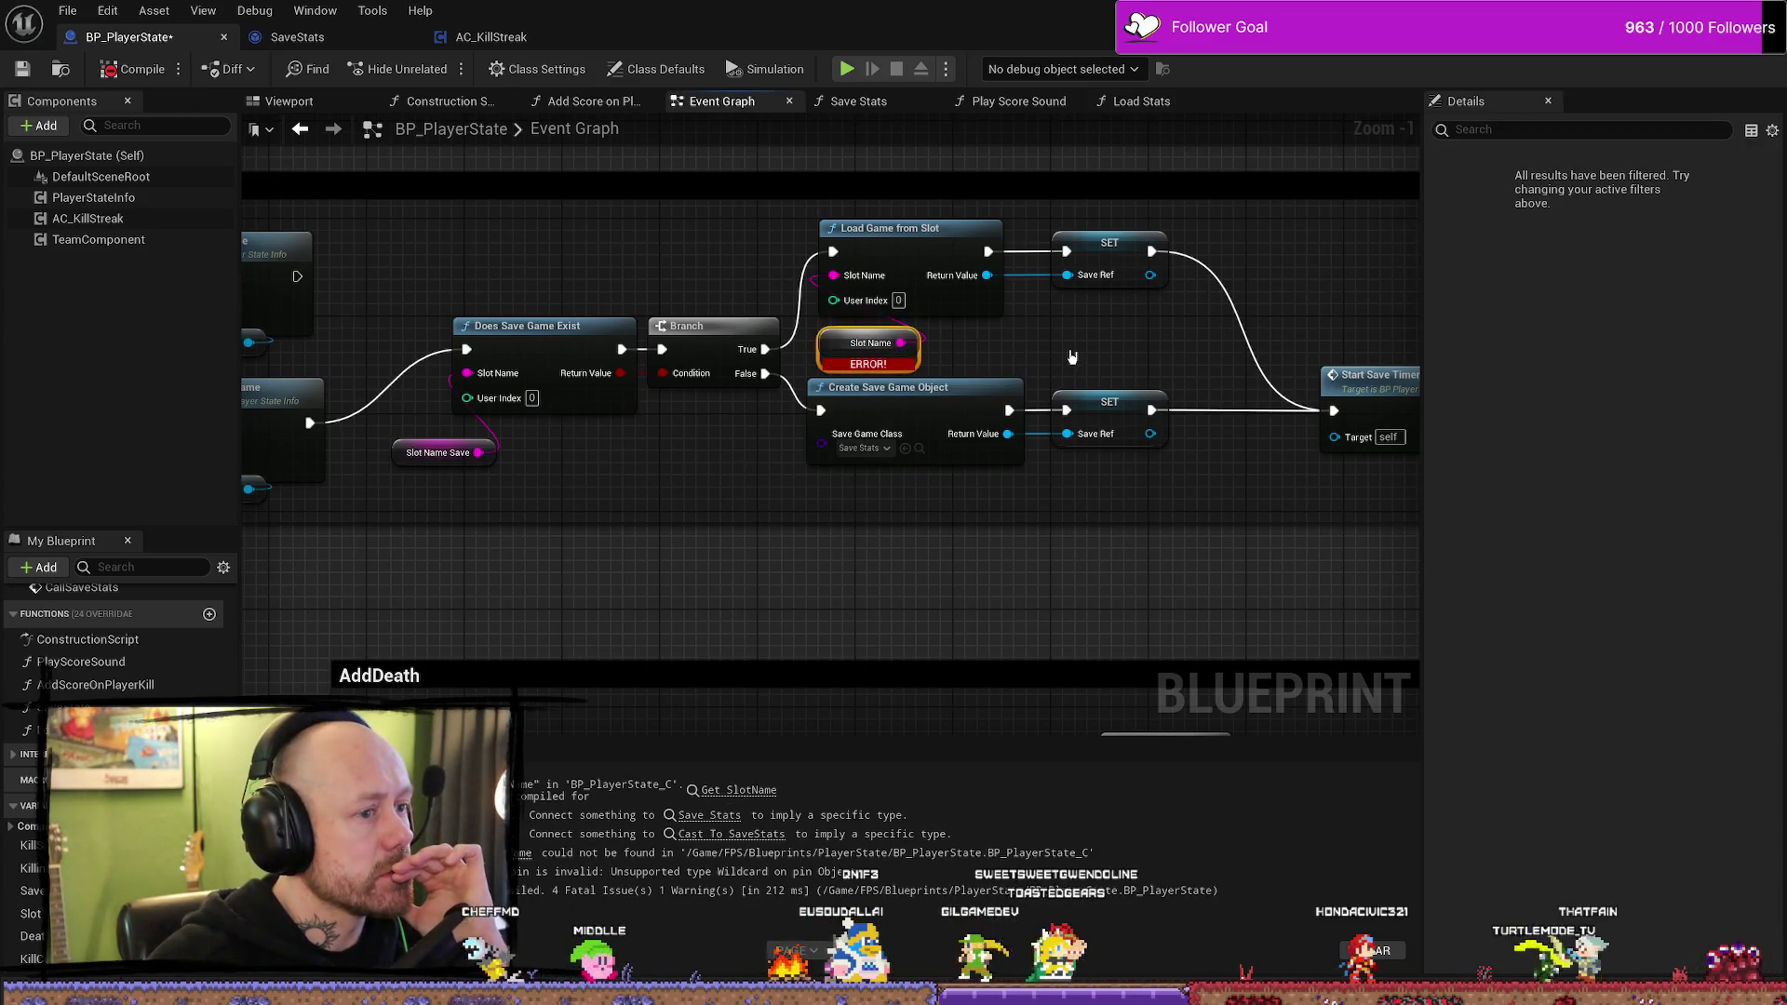
{"action": "key", "text": "Delete"}
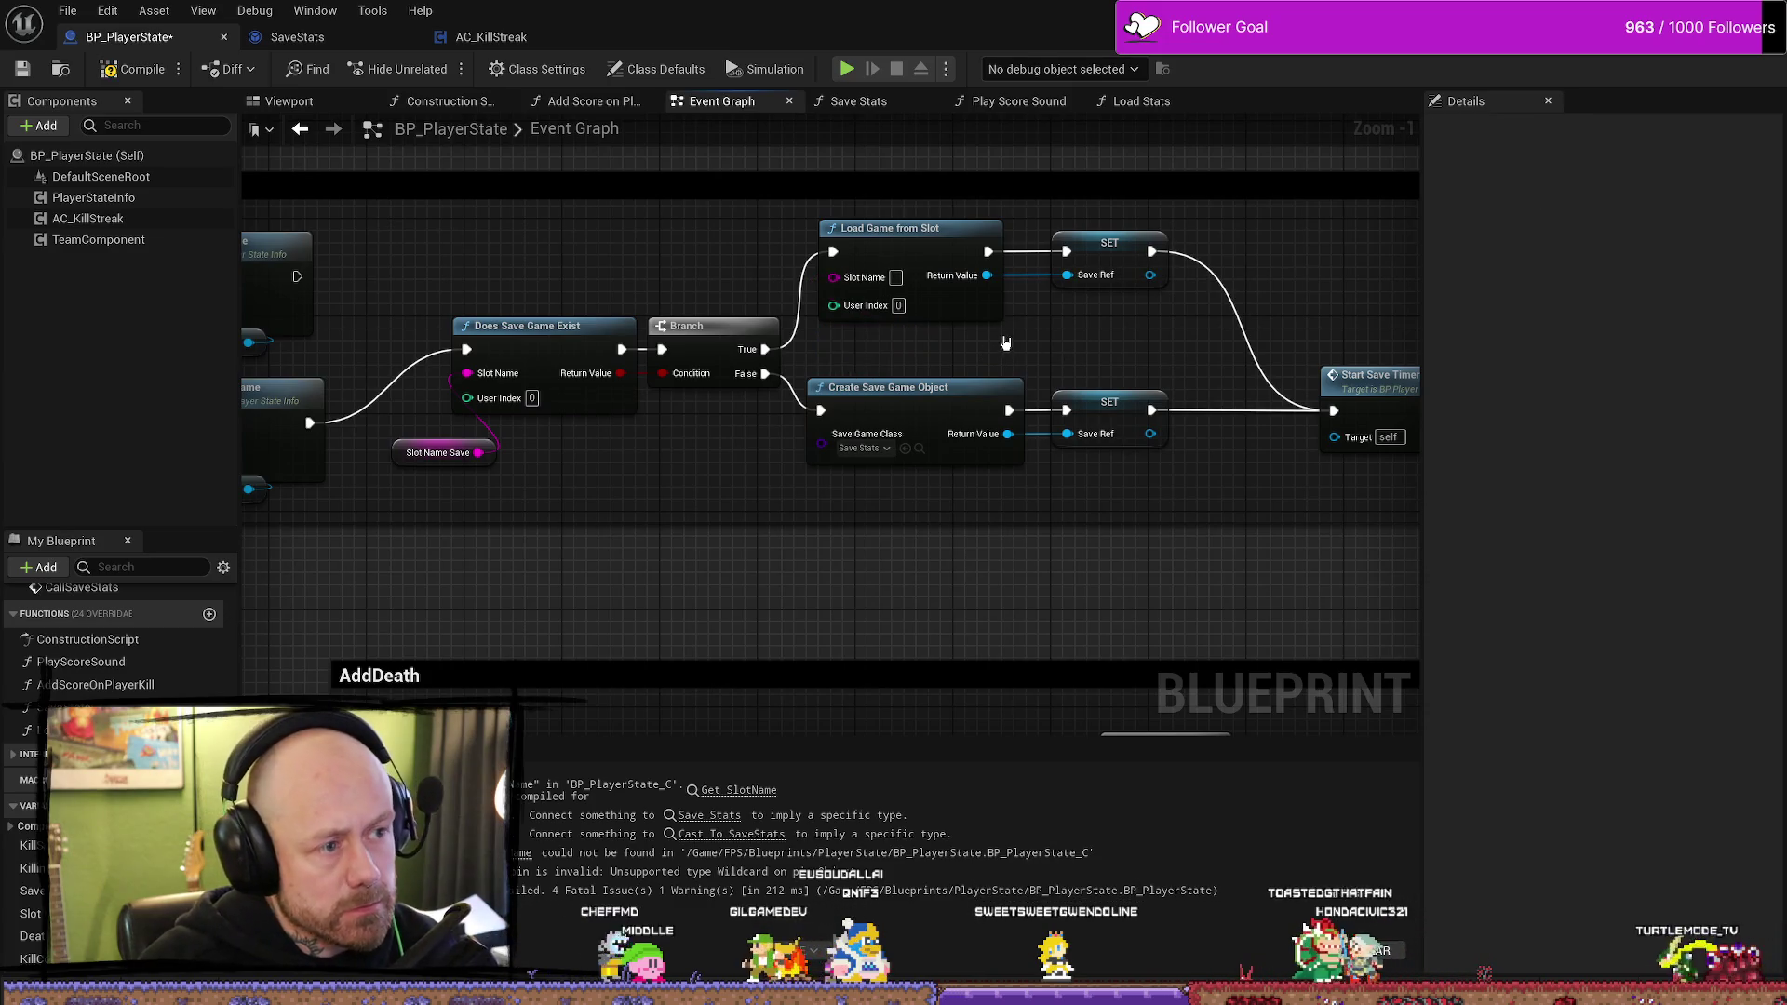
{"action": "left_click_drag", "start_coordinate": [833, 277], "coordinate": [818, 349]}
{"action": "type", "text": "slot"}
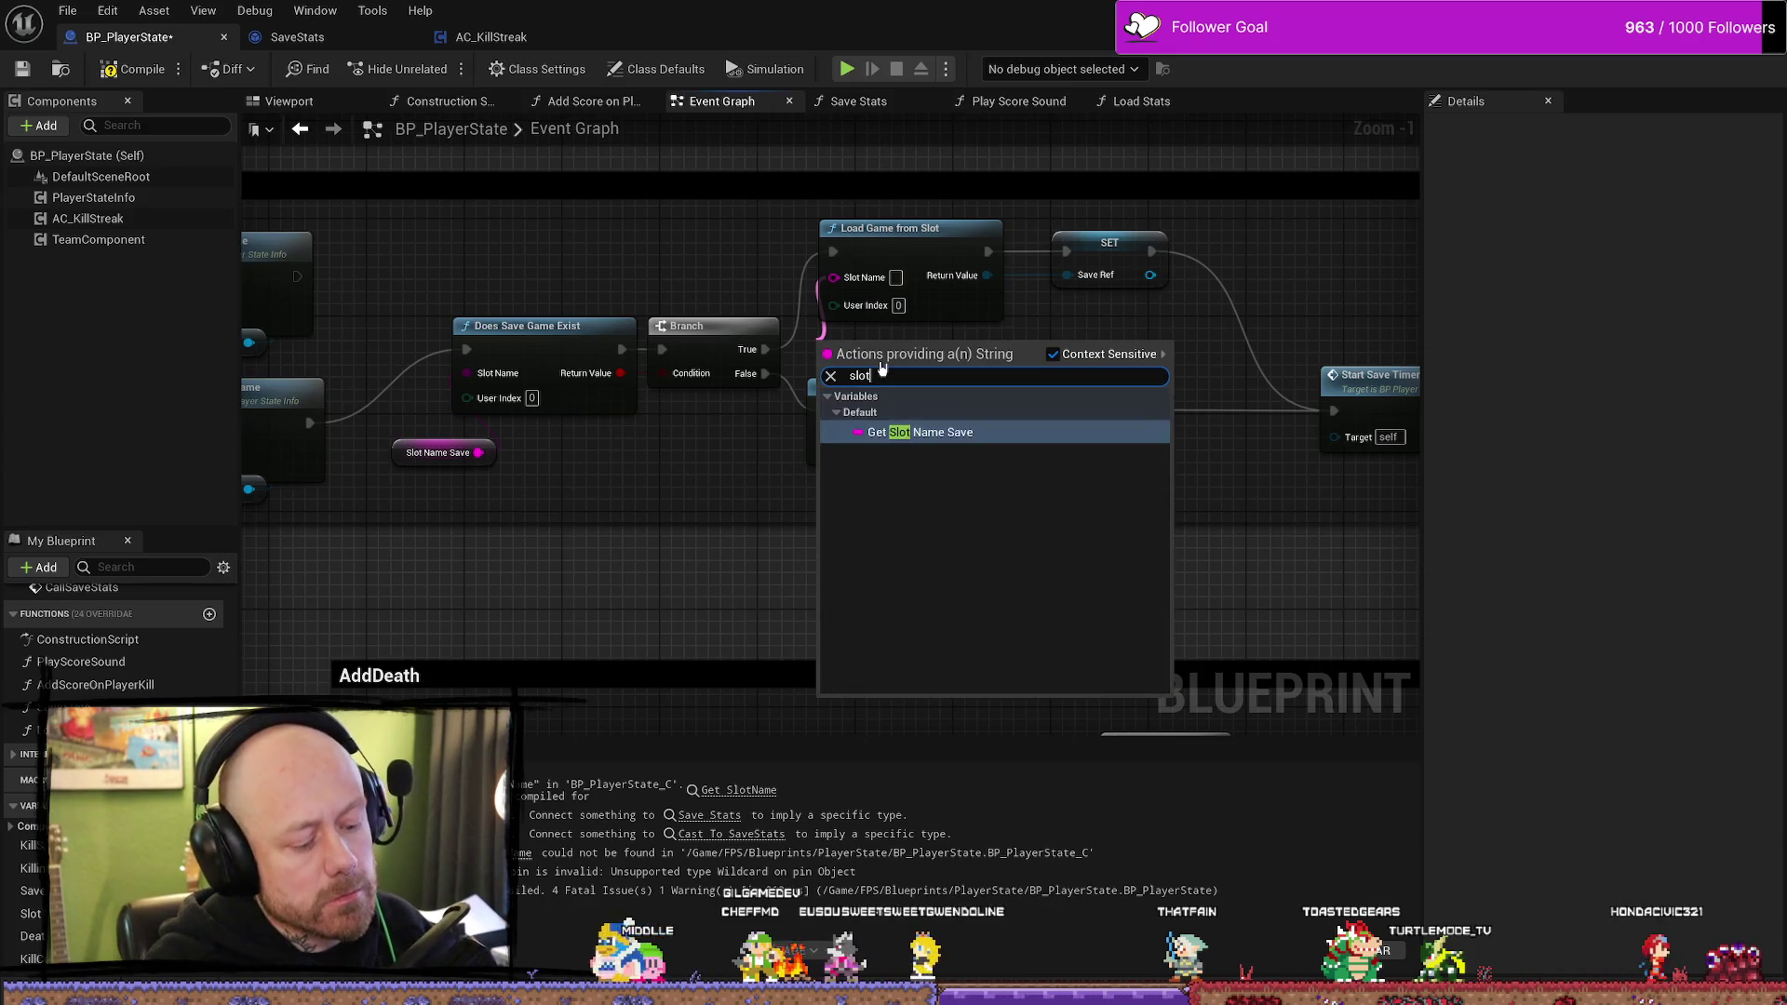
{"action": "key", "text": "Return"}
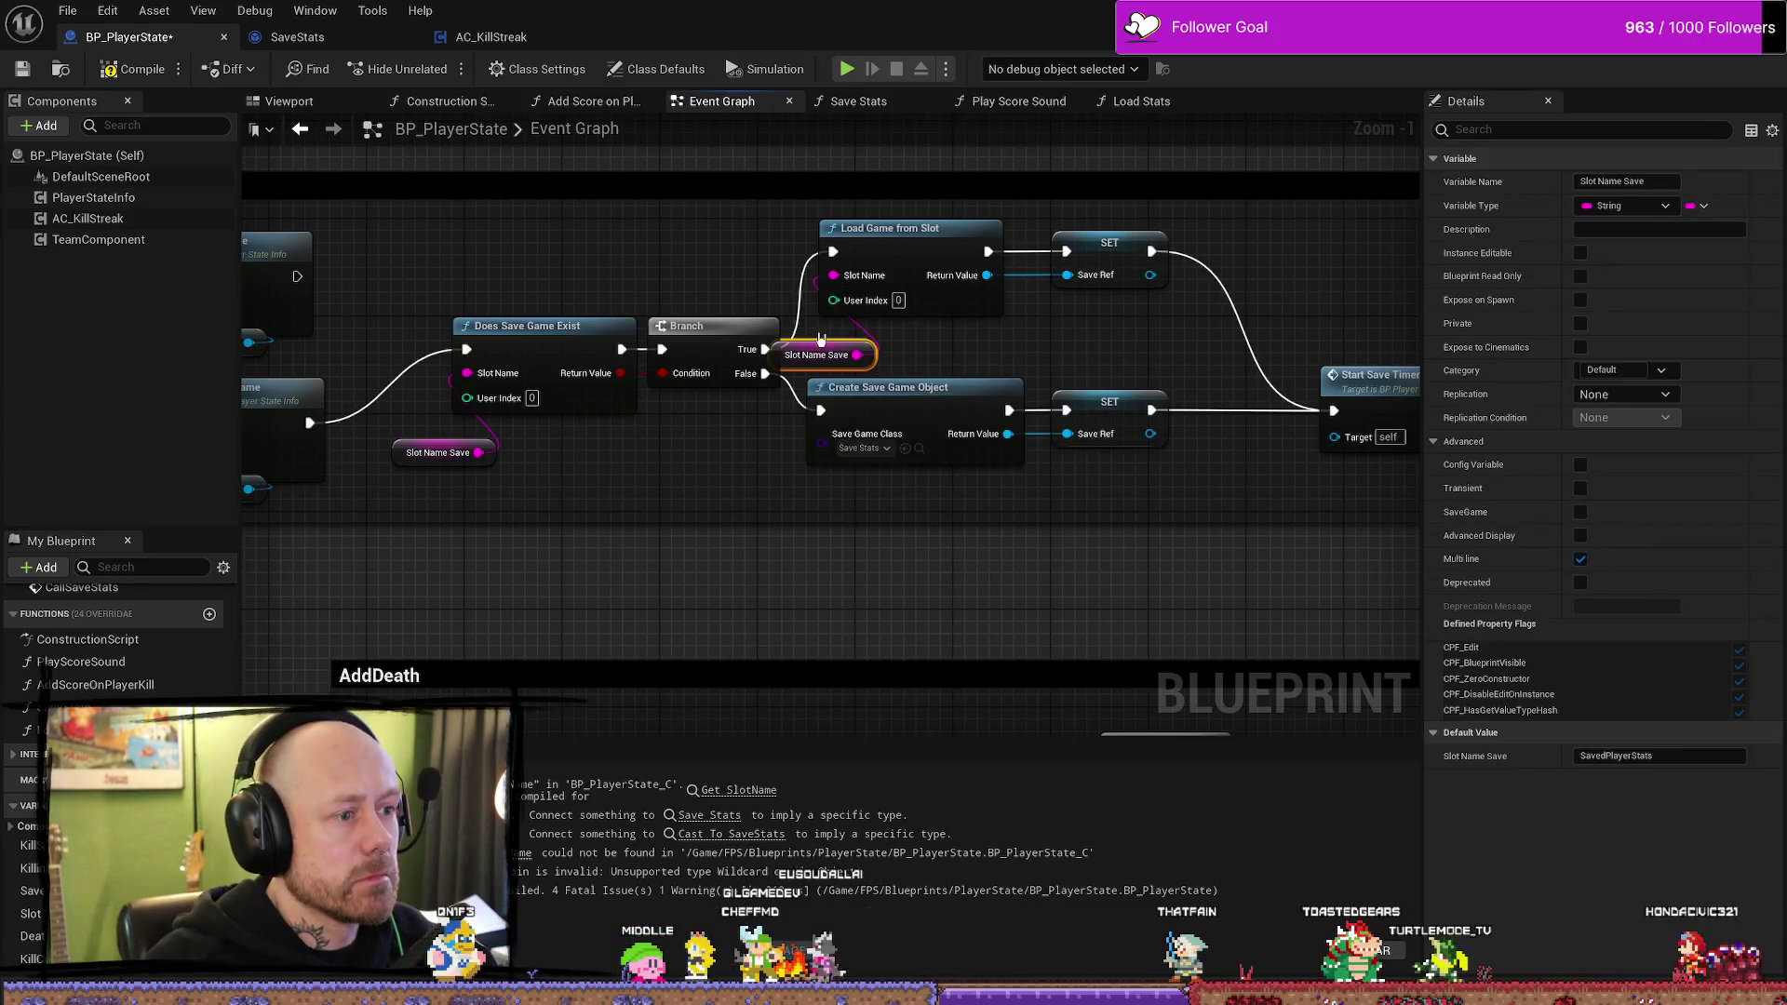
{"action": "left_click_drag", "start_coordinate": [819, 354], "coordinate": [887, 342]}
- Recompile the Blueprint and bring Start Save Timer back into view
{"action": "left_click", "coordinate": [142, 71]}
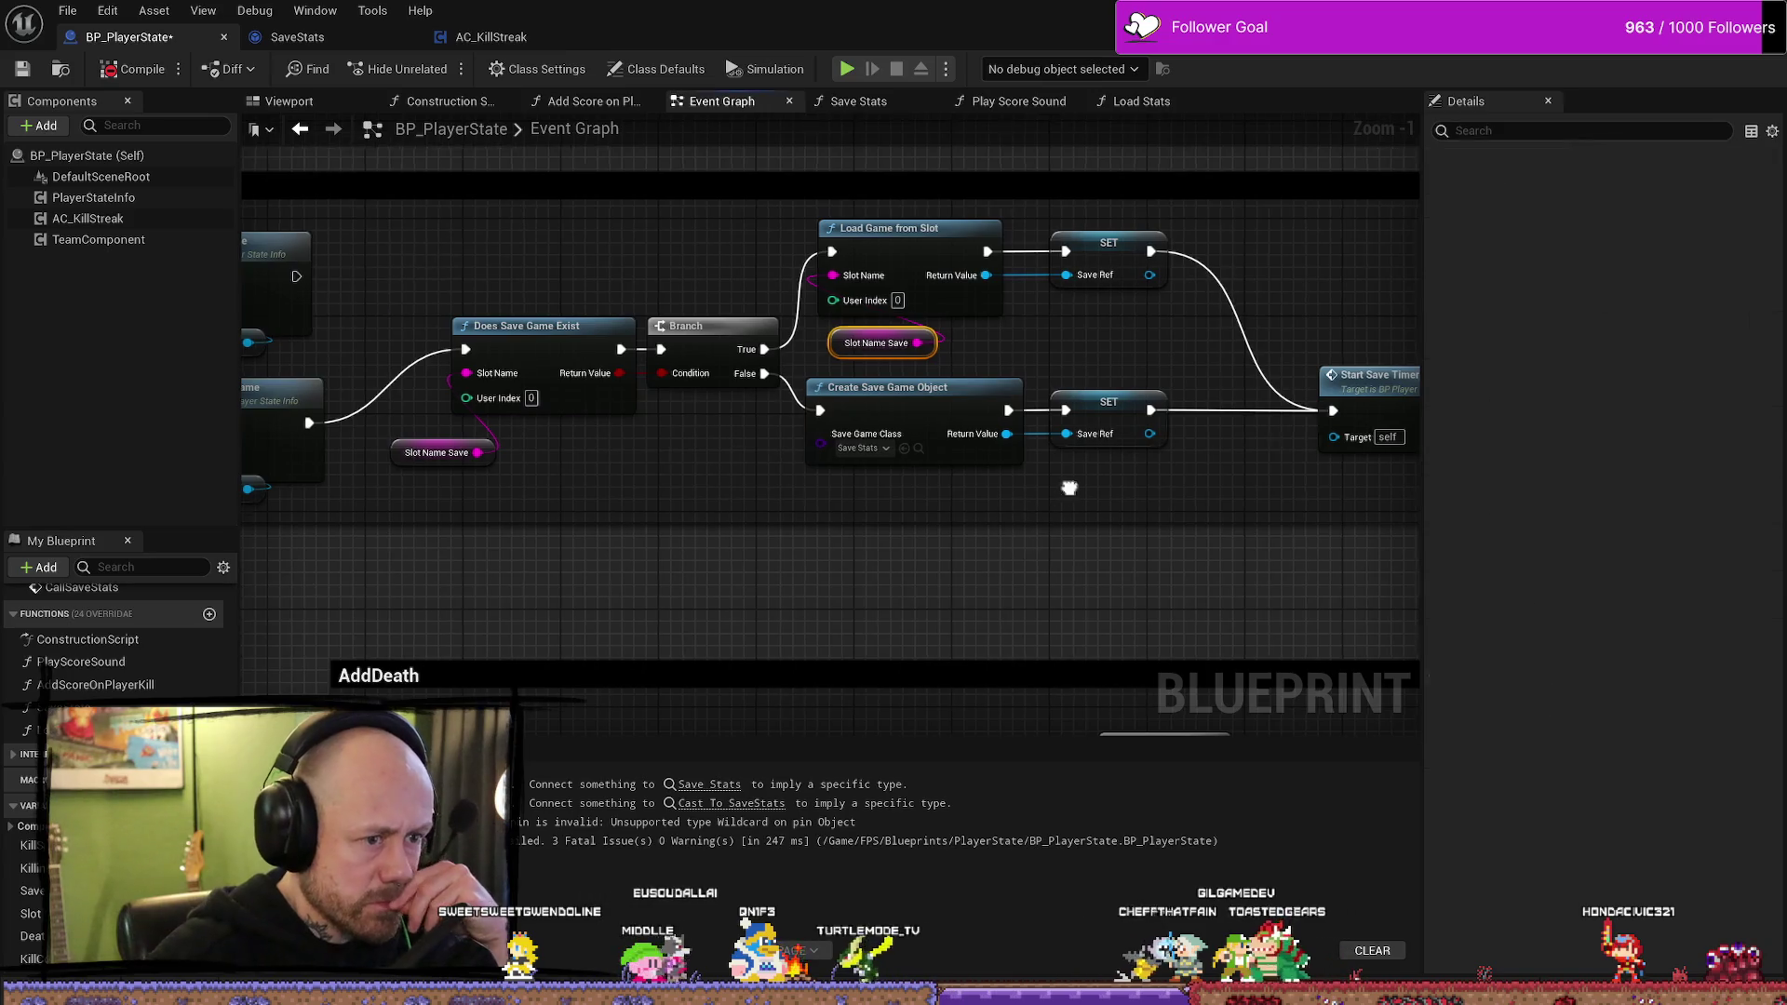
{"action": "left_click_drag", "start_coordinate": [1070, 487], "coordinate": [858, 491]}
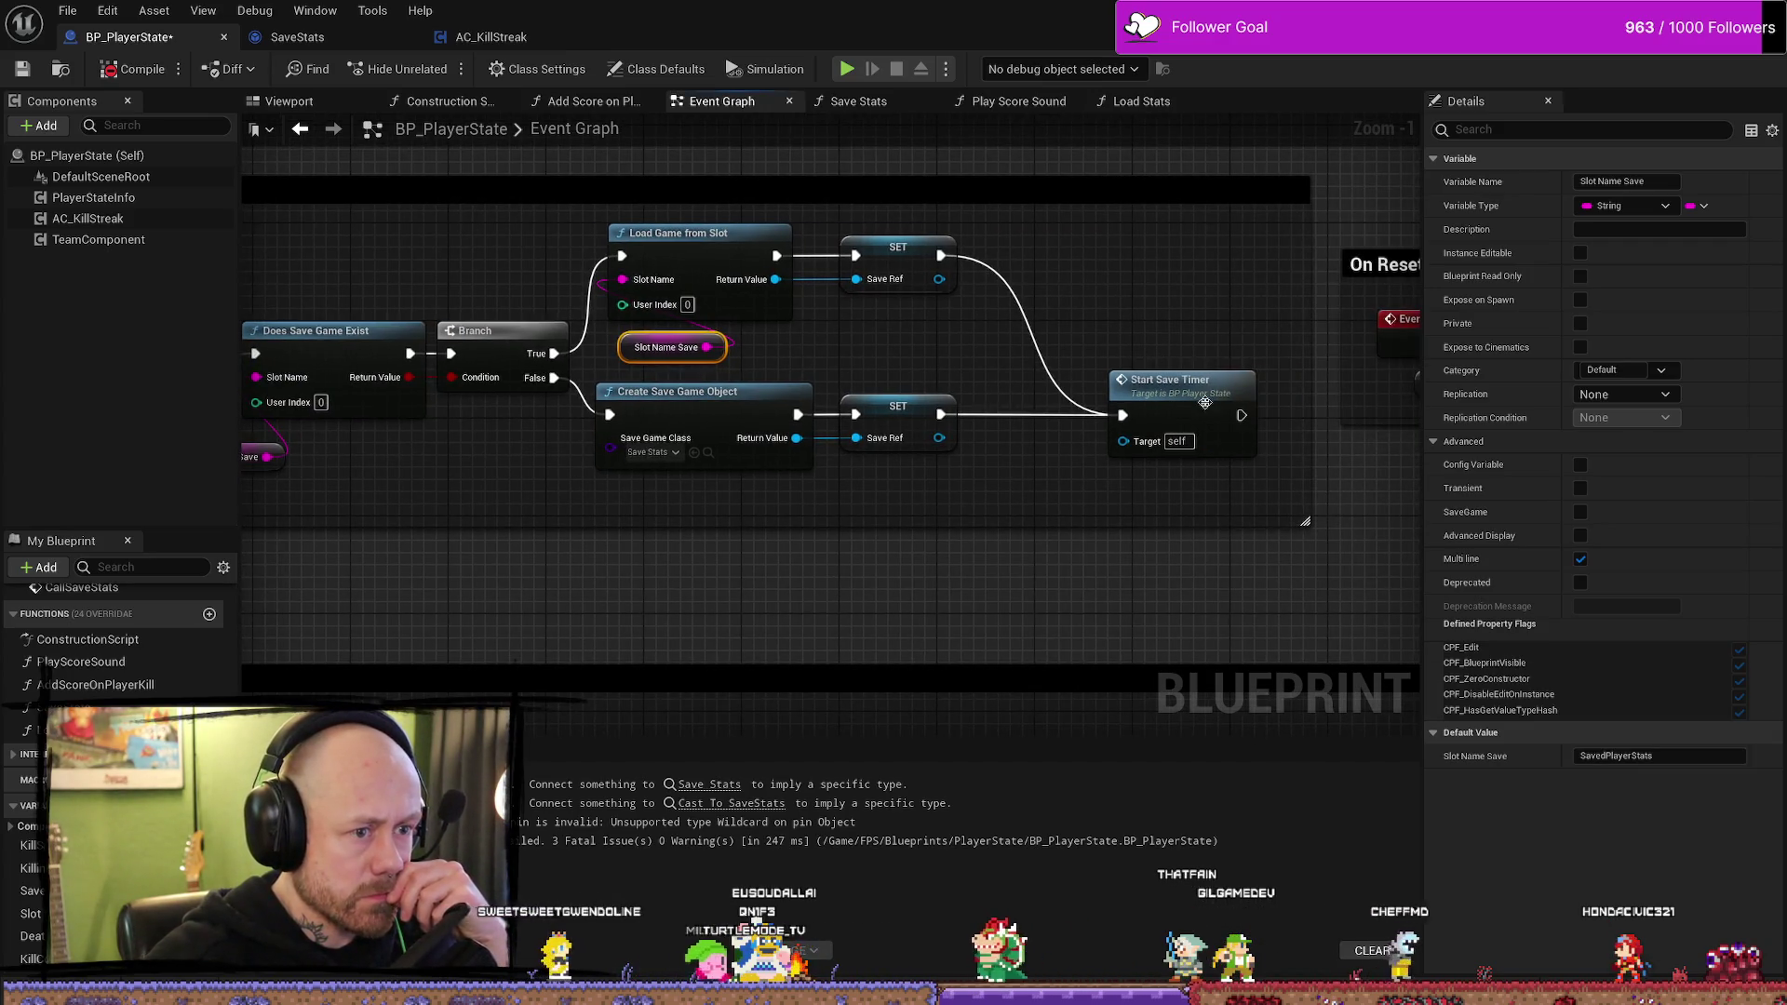
{"action": "left_click_drag", "start_coordinate": [1164, 383], "coordinate": [1111, 384]}
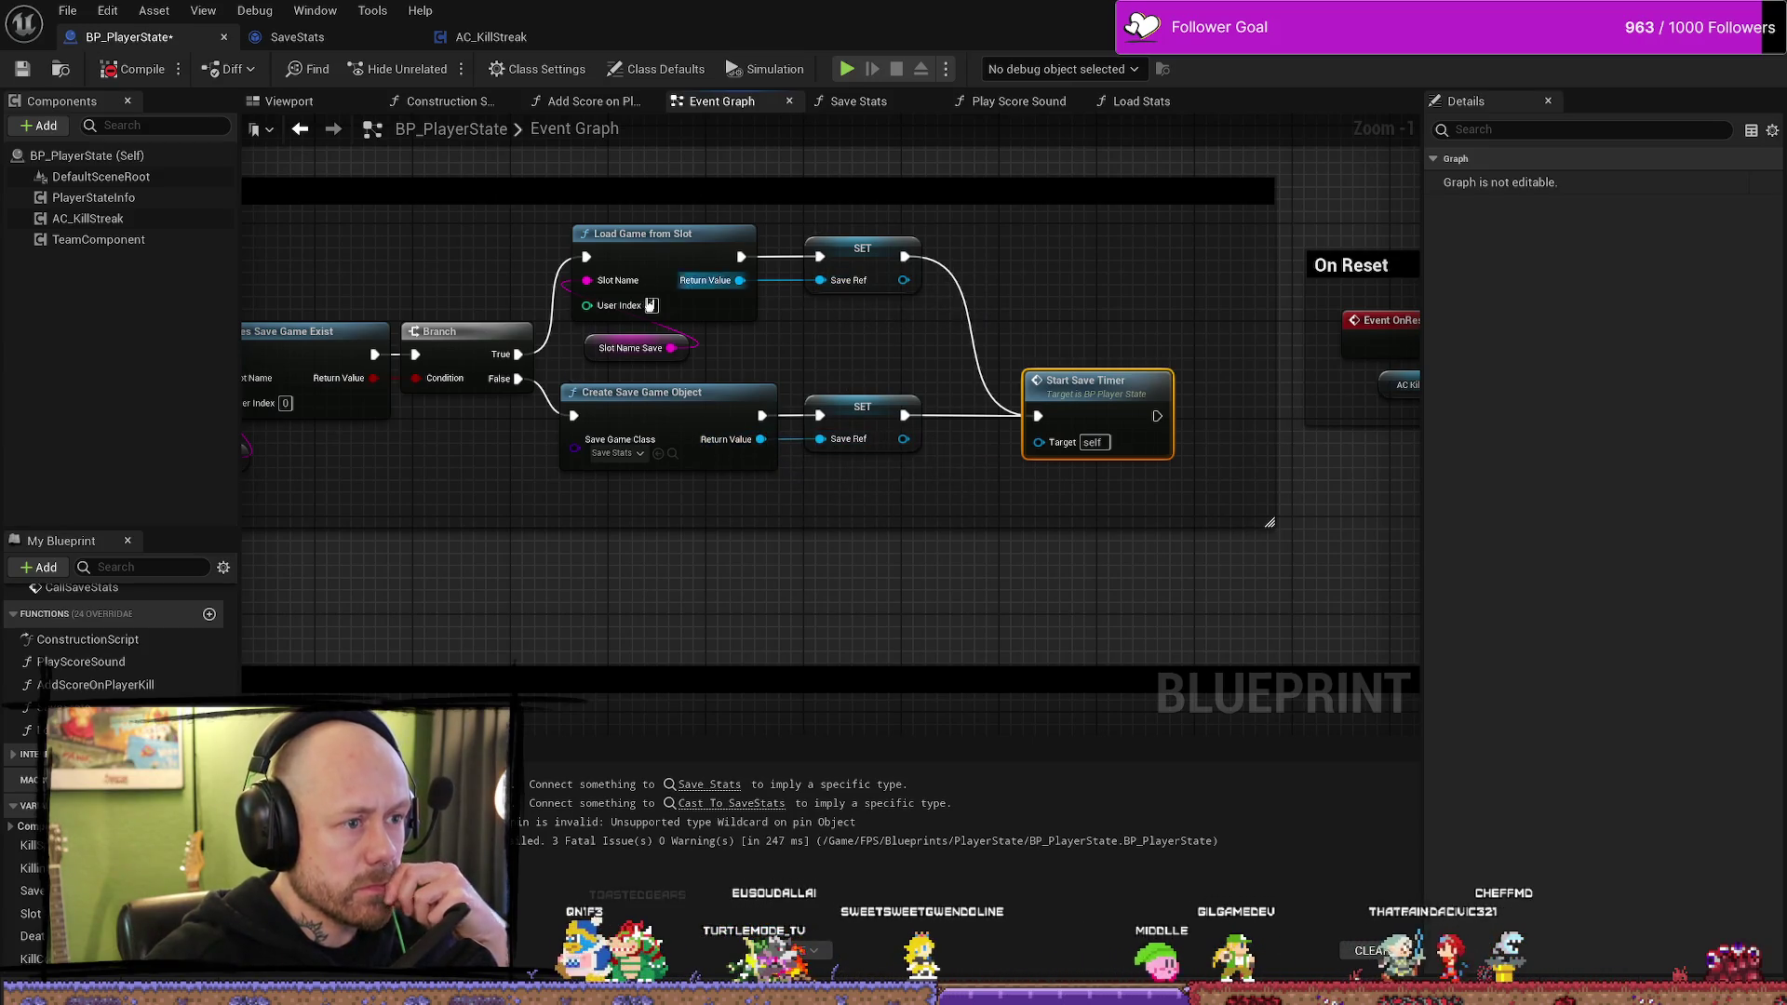
{"action": "scroll", "coordinate": [840, 351], "scroll_direction": "down", "scroll_amount": 3}
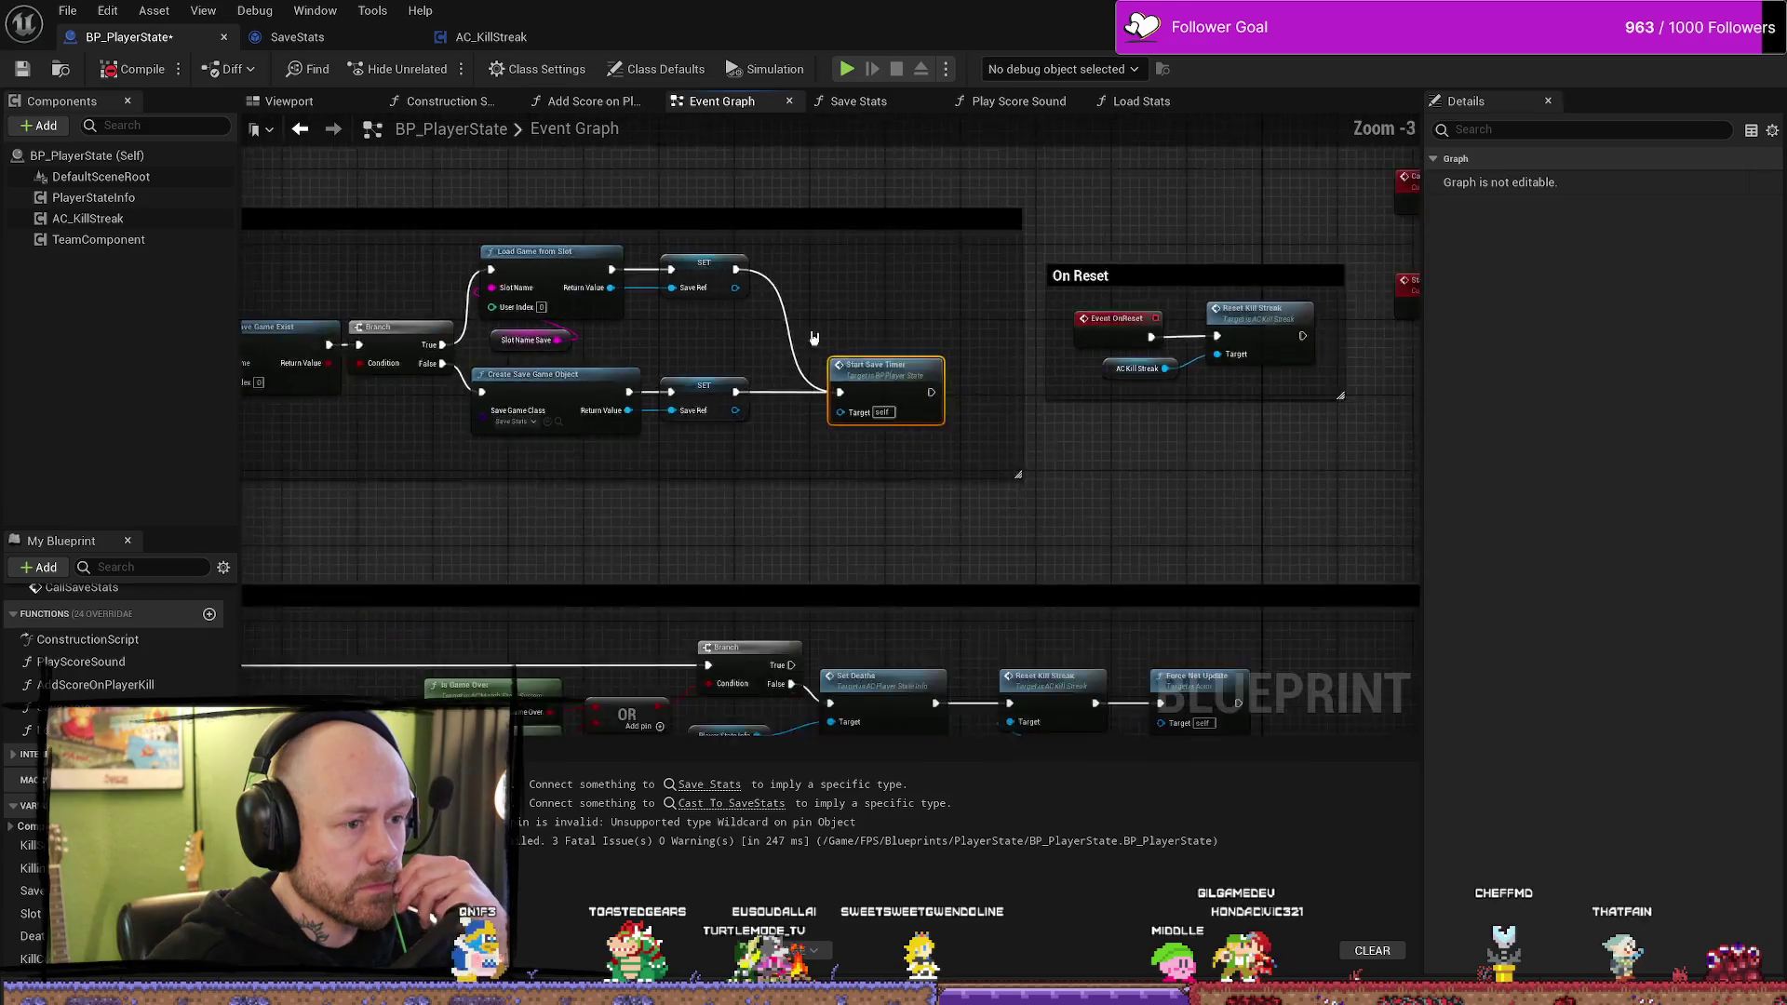
- Place a Save Ref Get node on the graph near CallSaveStats
{"action": "scroll", "coordinate": [819, 326], "scroll_direction": "up", "scroll_amount": 3}
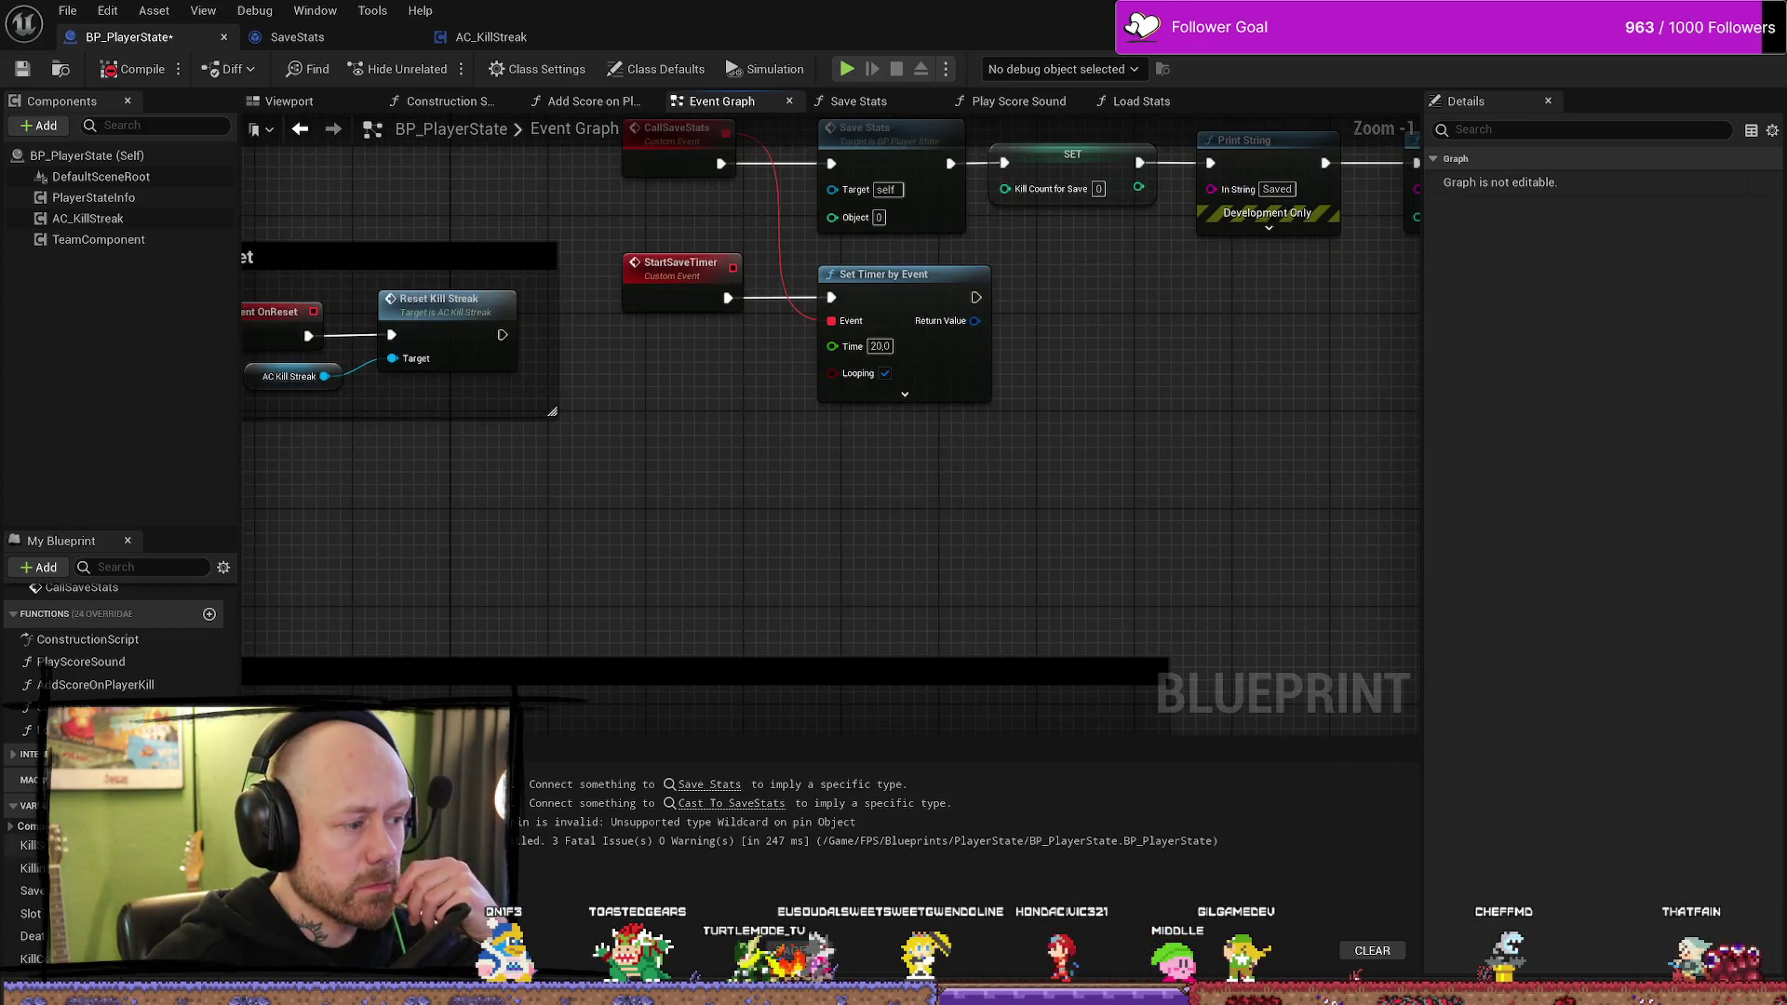
{"action": "mouse_move", "coordinate": [32, 891]}
{"action": "left_mouse_down"}
{"action": "mouse_move", "coordinate": [577, 194]}
{"action": "mouse_move", "coordinate": [552, 203]}
{"action": "left_mouse_up"}
{"action": "left_click", "coordinate": [594, 270]}
{"action": "mouse_move", "coordinate": [32, 890]}
{"action": "left_mouse_down"}
{"action": "mouse_move", "coordinate": [521, 819]}
{"action": "mouse_move", "coordinate": [481, 258]}
{"action": "mouse_move", "coordinate": [839, 299]}
{"action": "left_mouse_up"}
{"action": "left_click_drag", "start_coordinate": [480, 258], "coordinate": [678, 288]}
- Try connecting Save Ref to Save Stats' target, then open the Save Stats function graph
{"action": "left_click_drag", "start_coordinate": [422, 267], "coordinate": [1283, 241]}
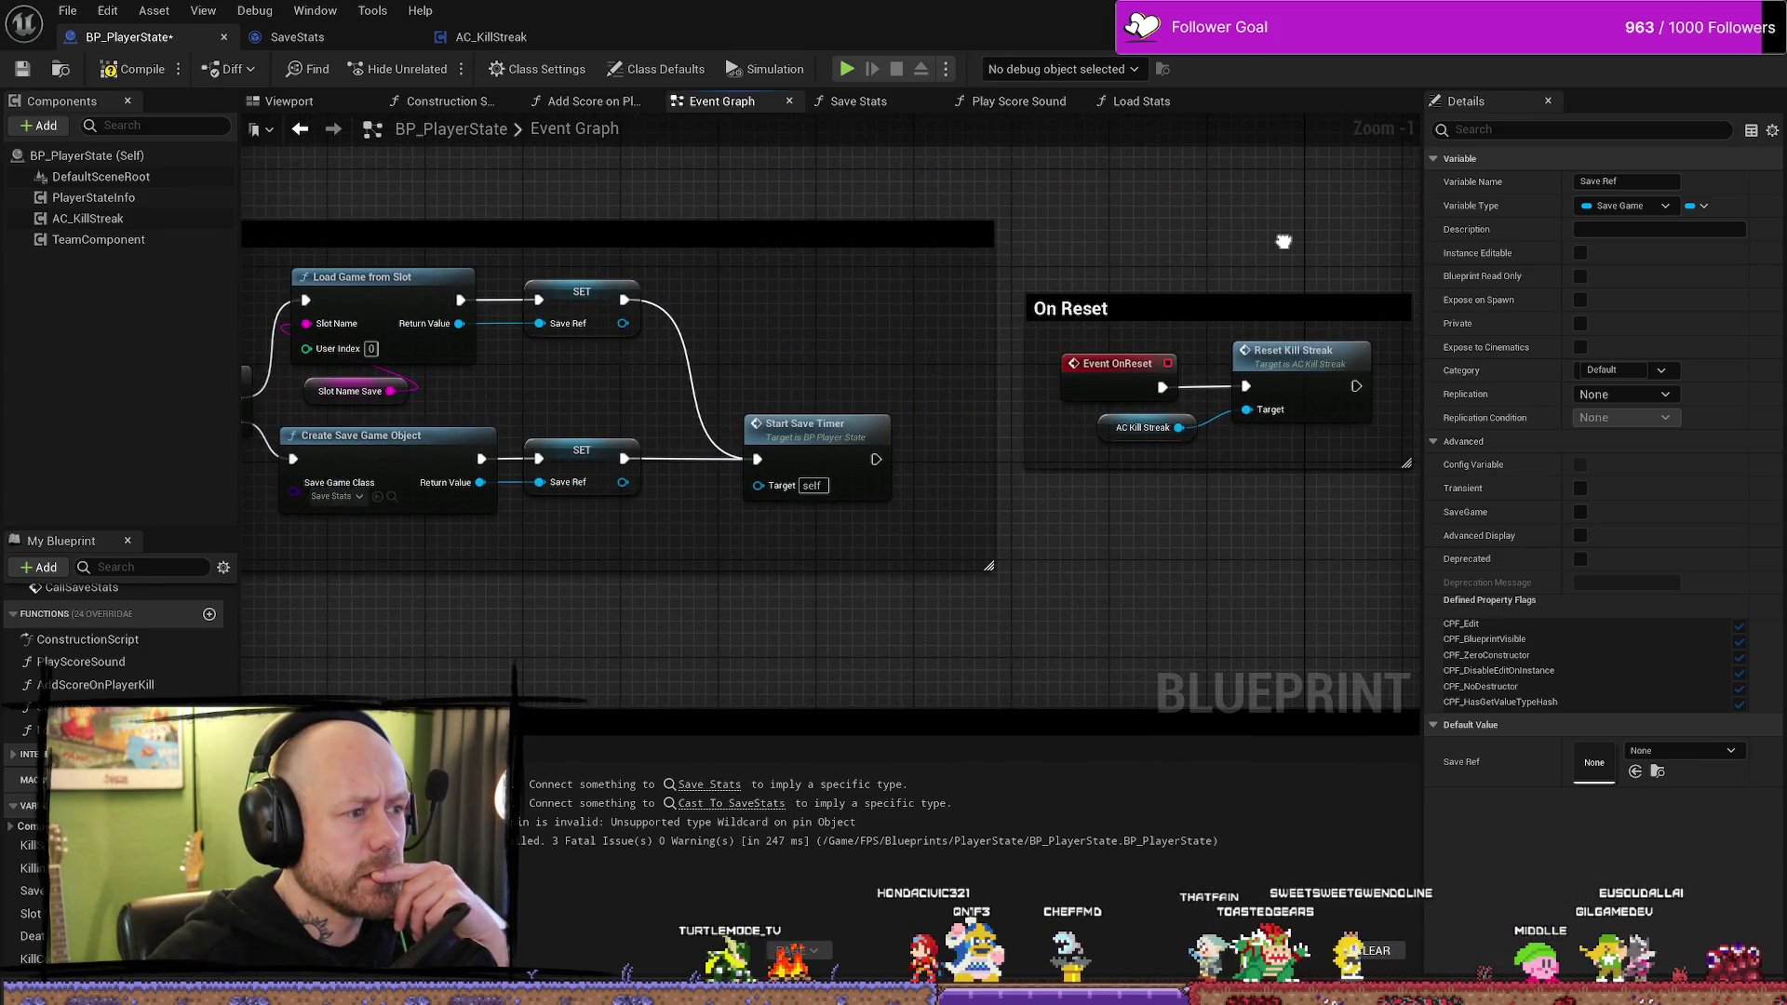
{"action": "left_click", "coordinate": [609, 296]}
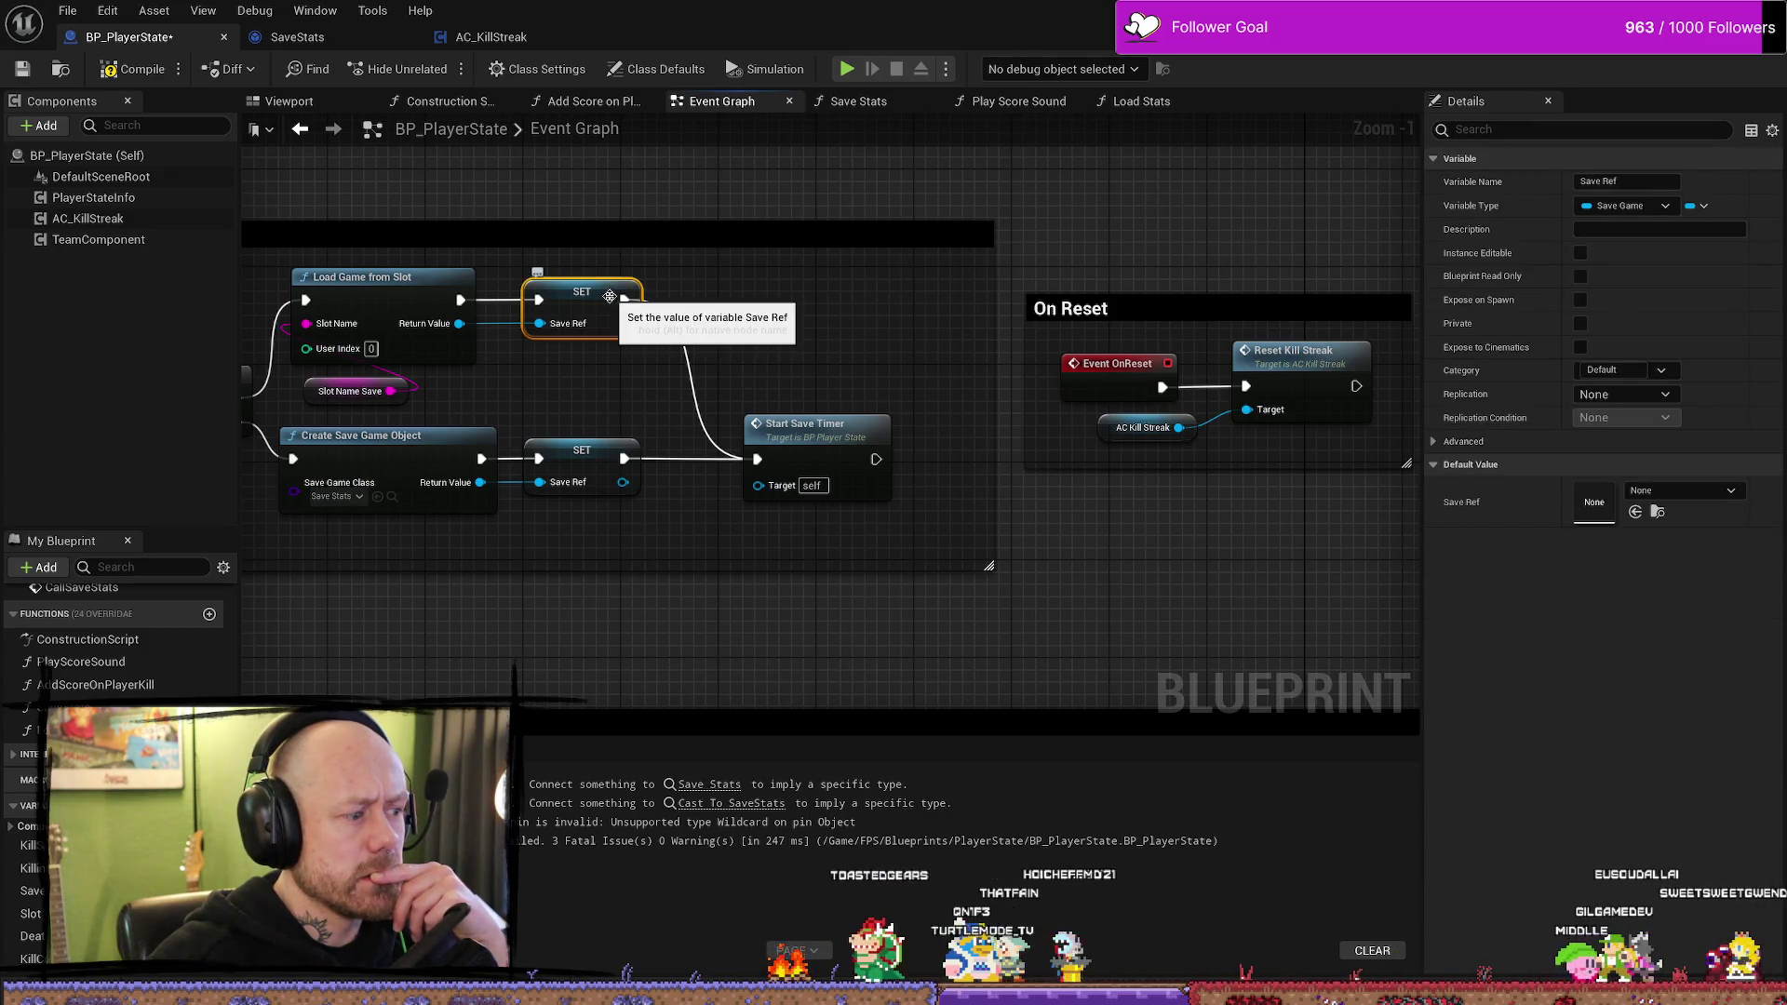
{"action": "left_click_drag", "start_coordinate": [1132, 192], "coordinate": [185, 281]}
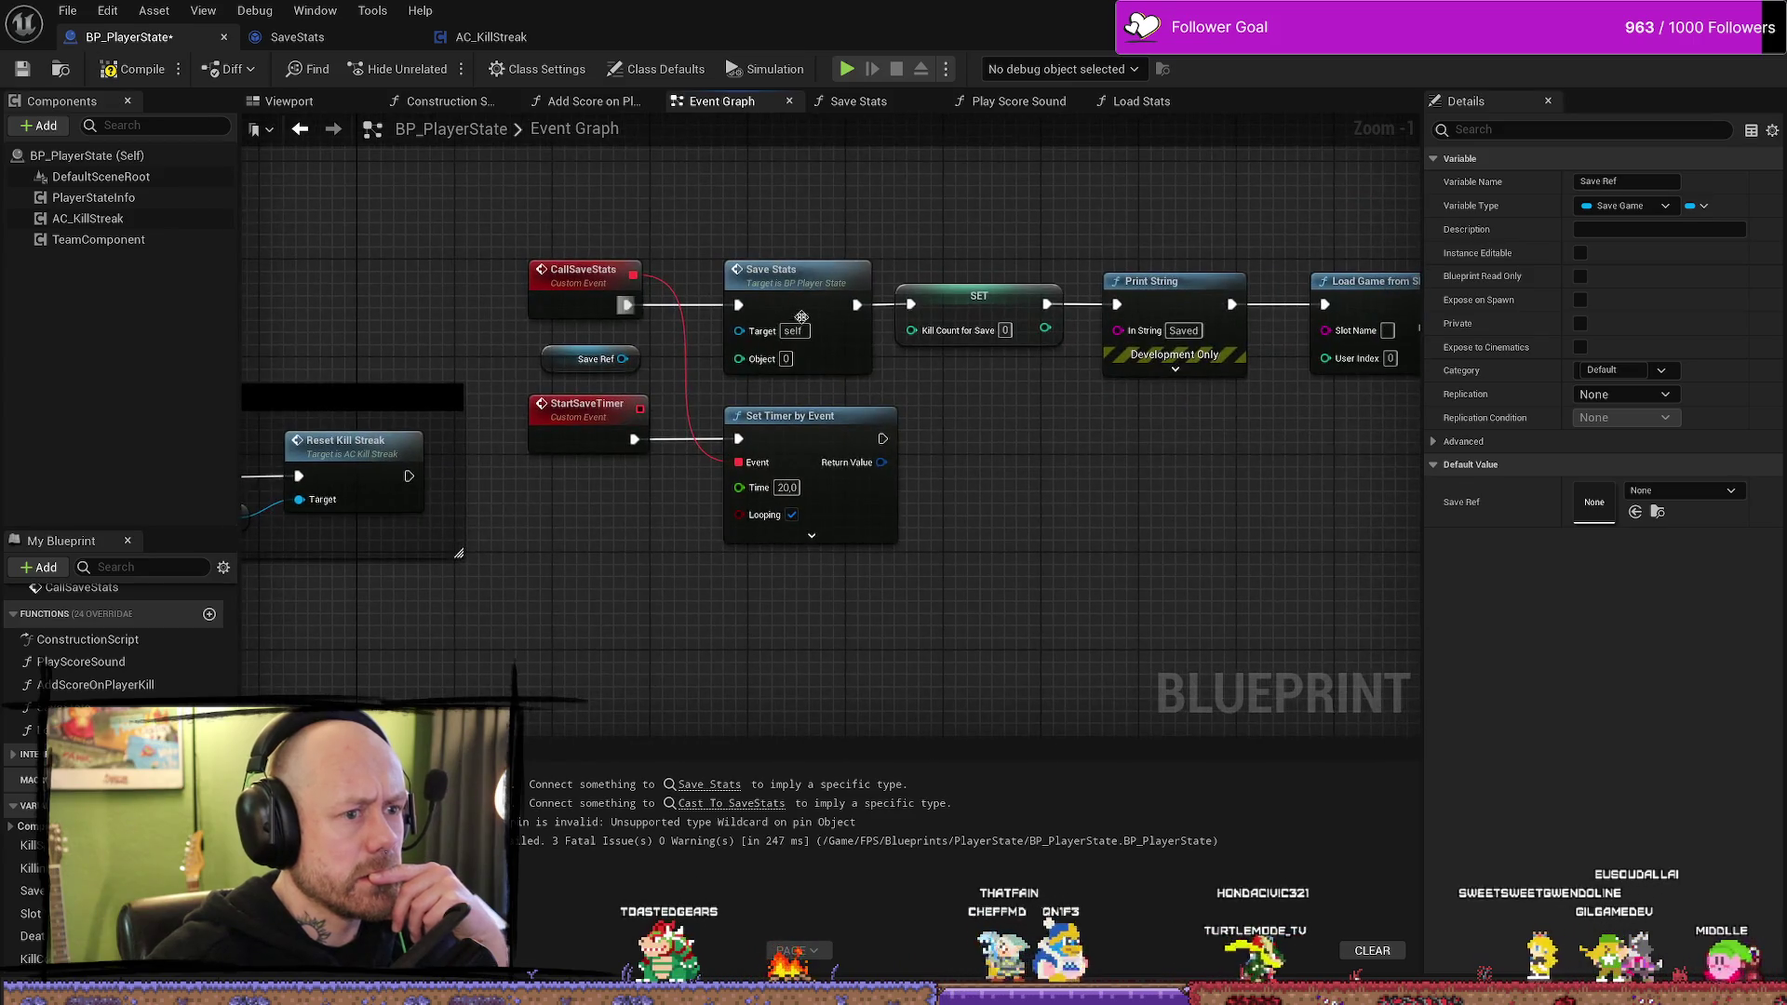
{"action": "mouse_move", "coordinate": [623, 361]}
{"action": "left_mouse_down"}
{"action": "mouse_move", "coordinate": [801, 373]}
{"action": "mouse_move", "coordinate": [768, 340]}
{"action": "mouse_move", "coordinate": [750, 362]}
{"action": "left_mouse_up"}
{"action": "left_click", "coordinate": [796, 270]}
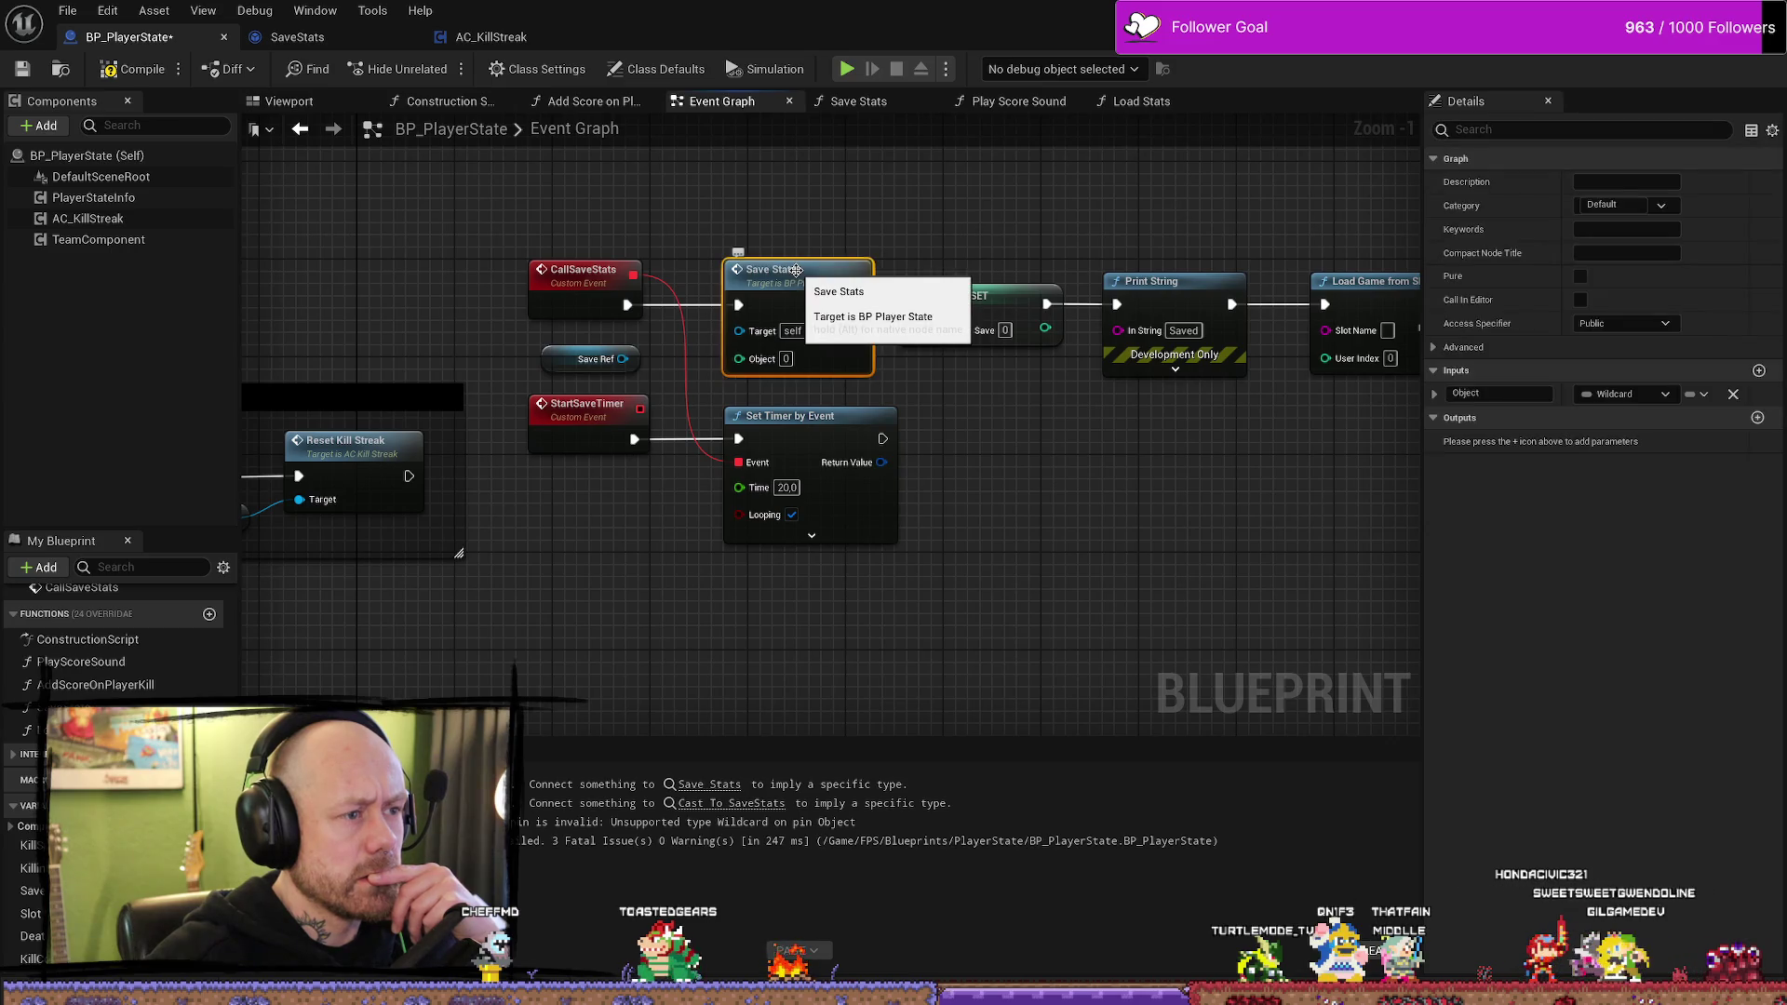
{"action": "double_click", "coordinate": [796, 270]}
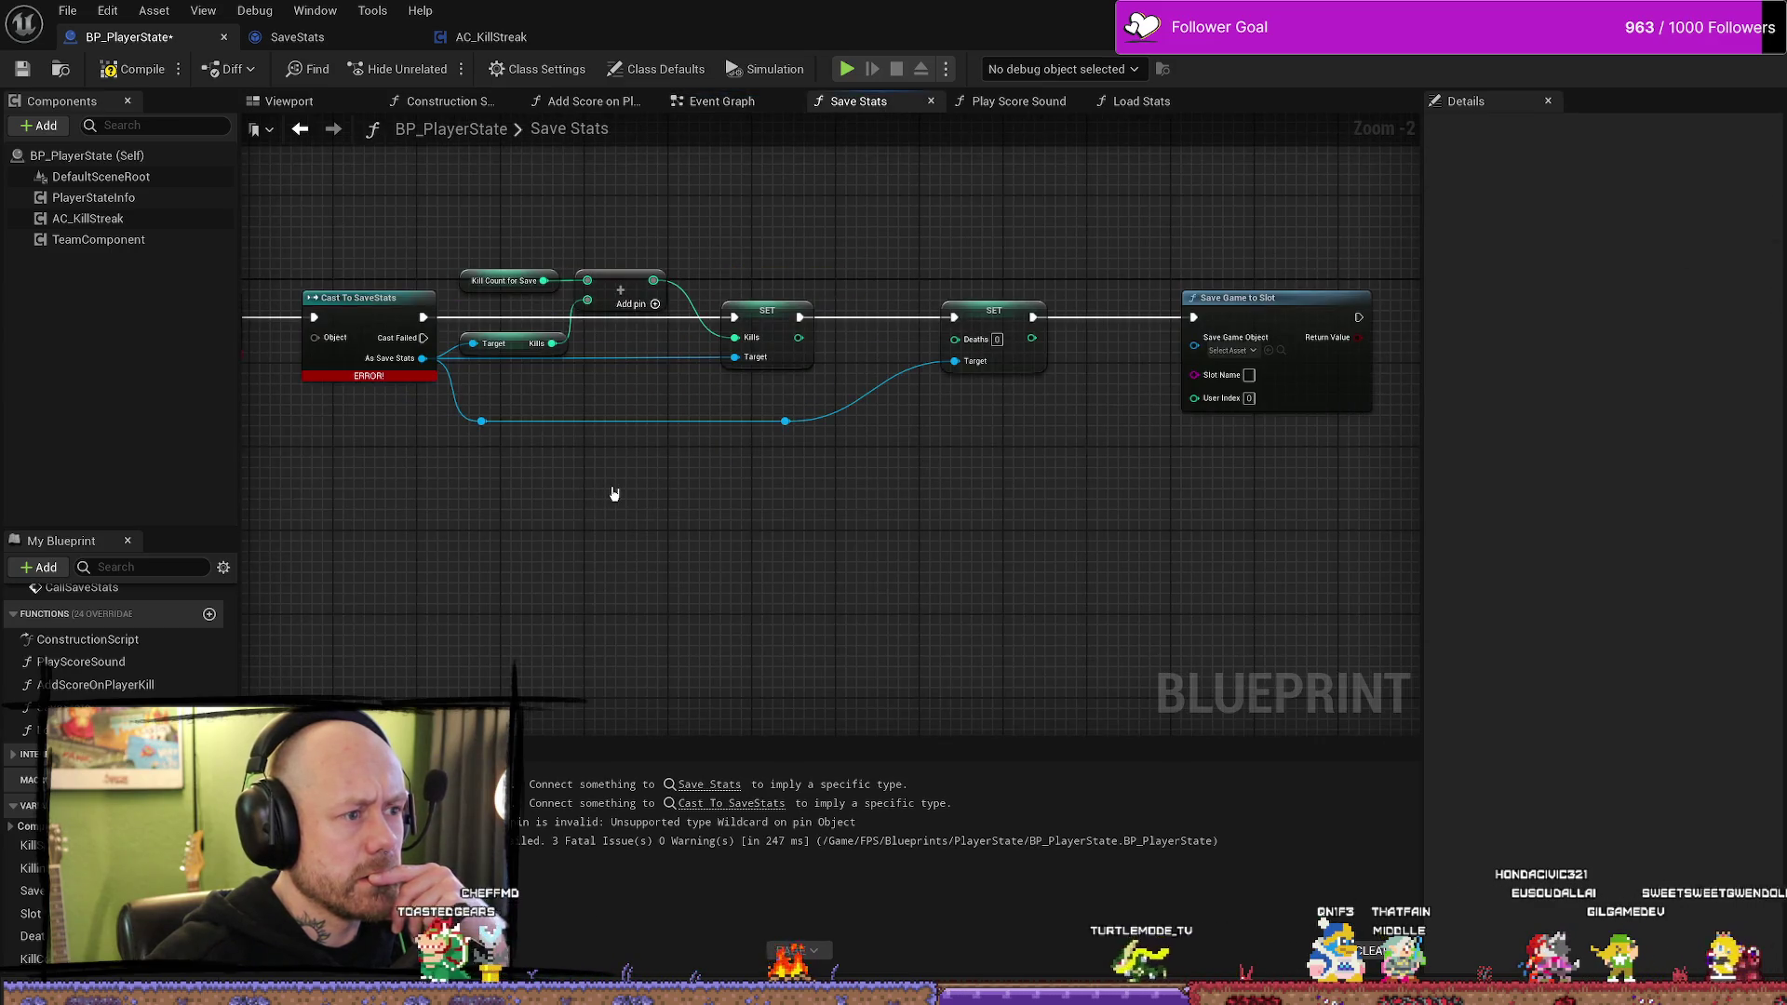
- Arrange the Save Stats entry node and Cast To SaveStats node in view
{"action": "left_click_drag", "start_coordinate": [494, 510], "coordinate": [768, 438]}
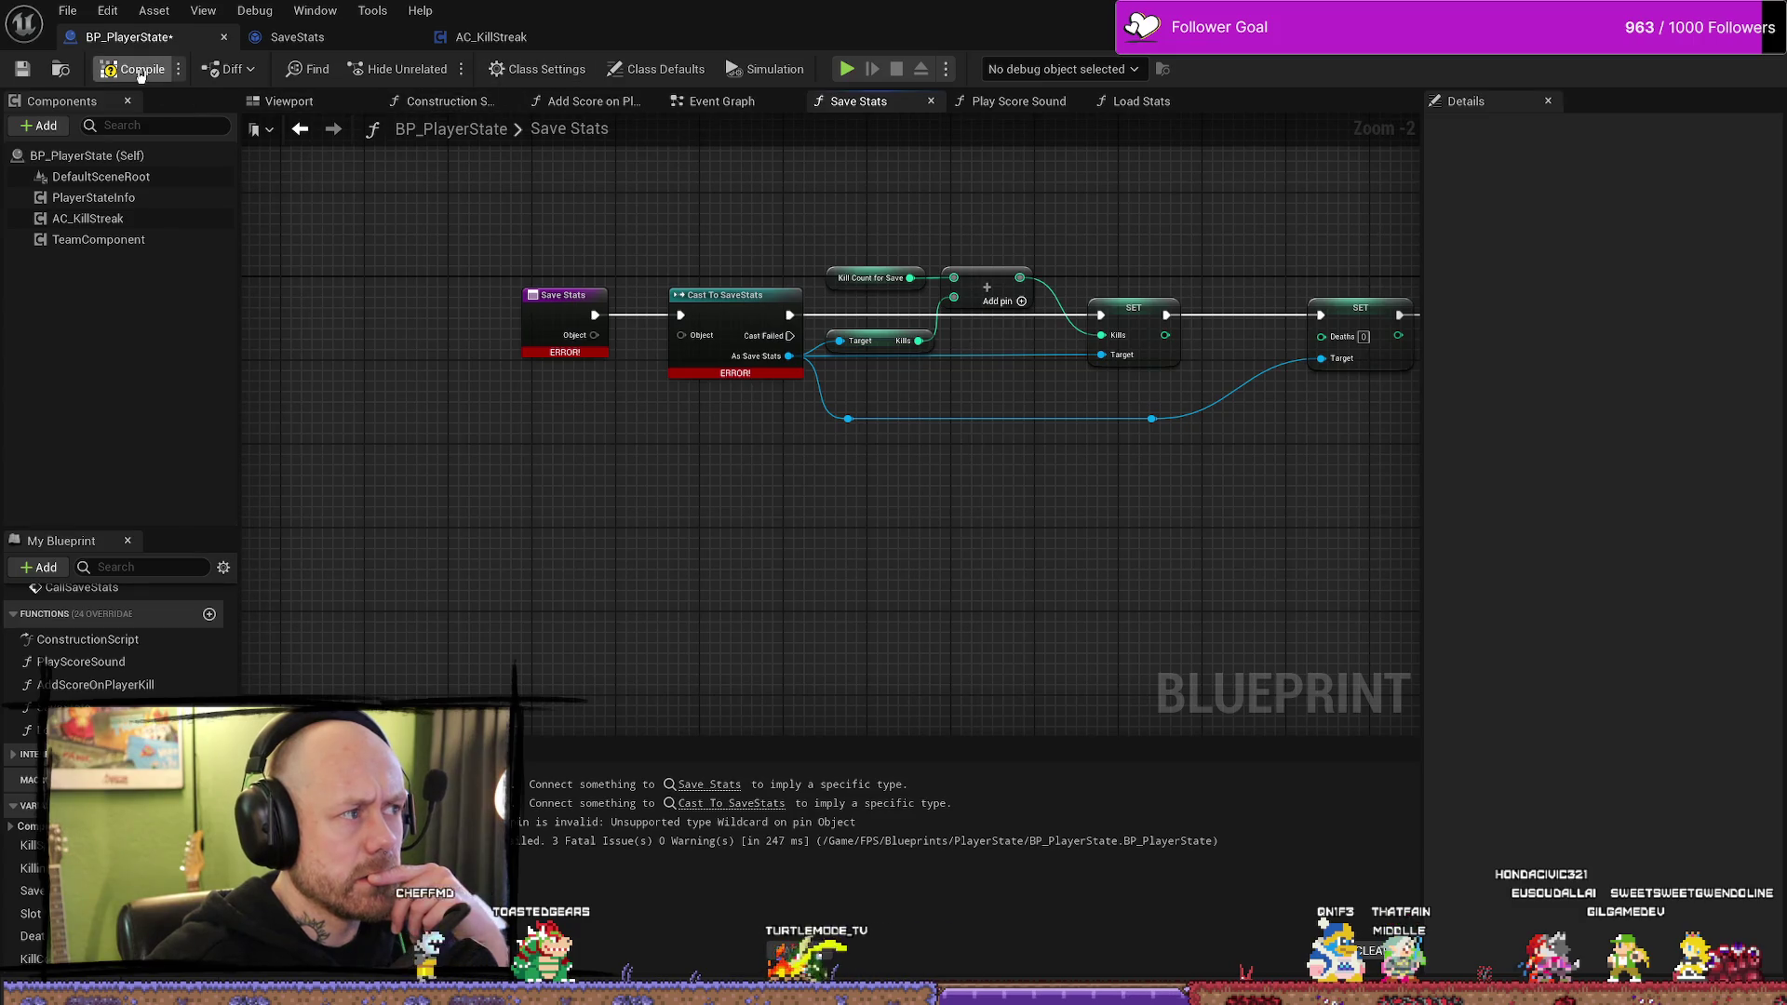
{"action": "scroll", "coordinate": [754, 386], "scroll_direction": "up", "scroll_amount": 2}
{"action": "left_click", "coordinate": [758, 414]}
{"action": "left_click_drag", "start_coordinate": [559, 319], "coordinate": [504, 319]}
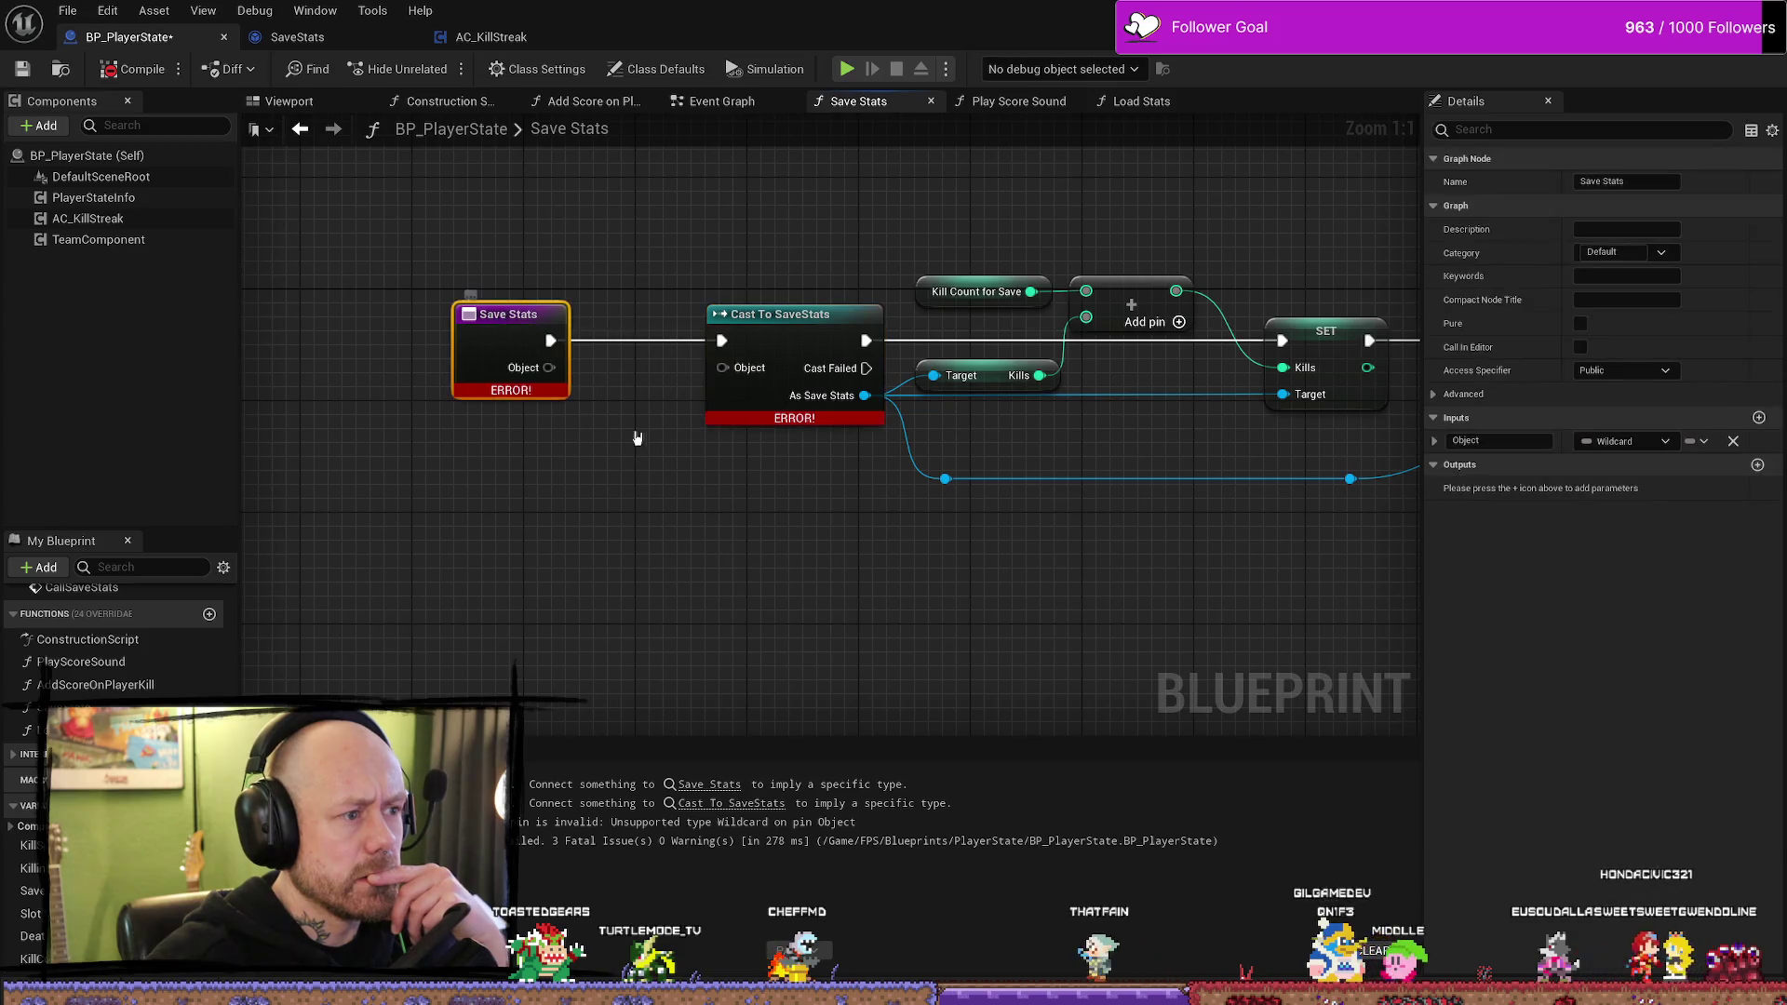
{"action": "left_click", "coordinate": [778, 316]}
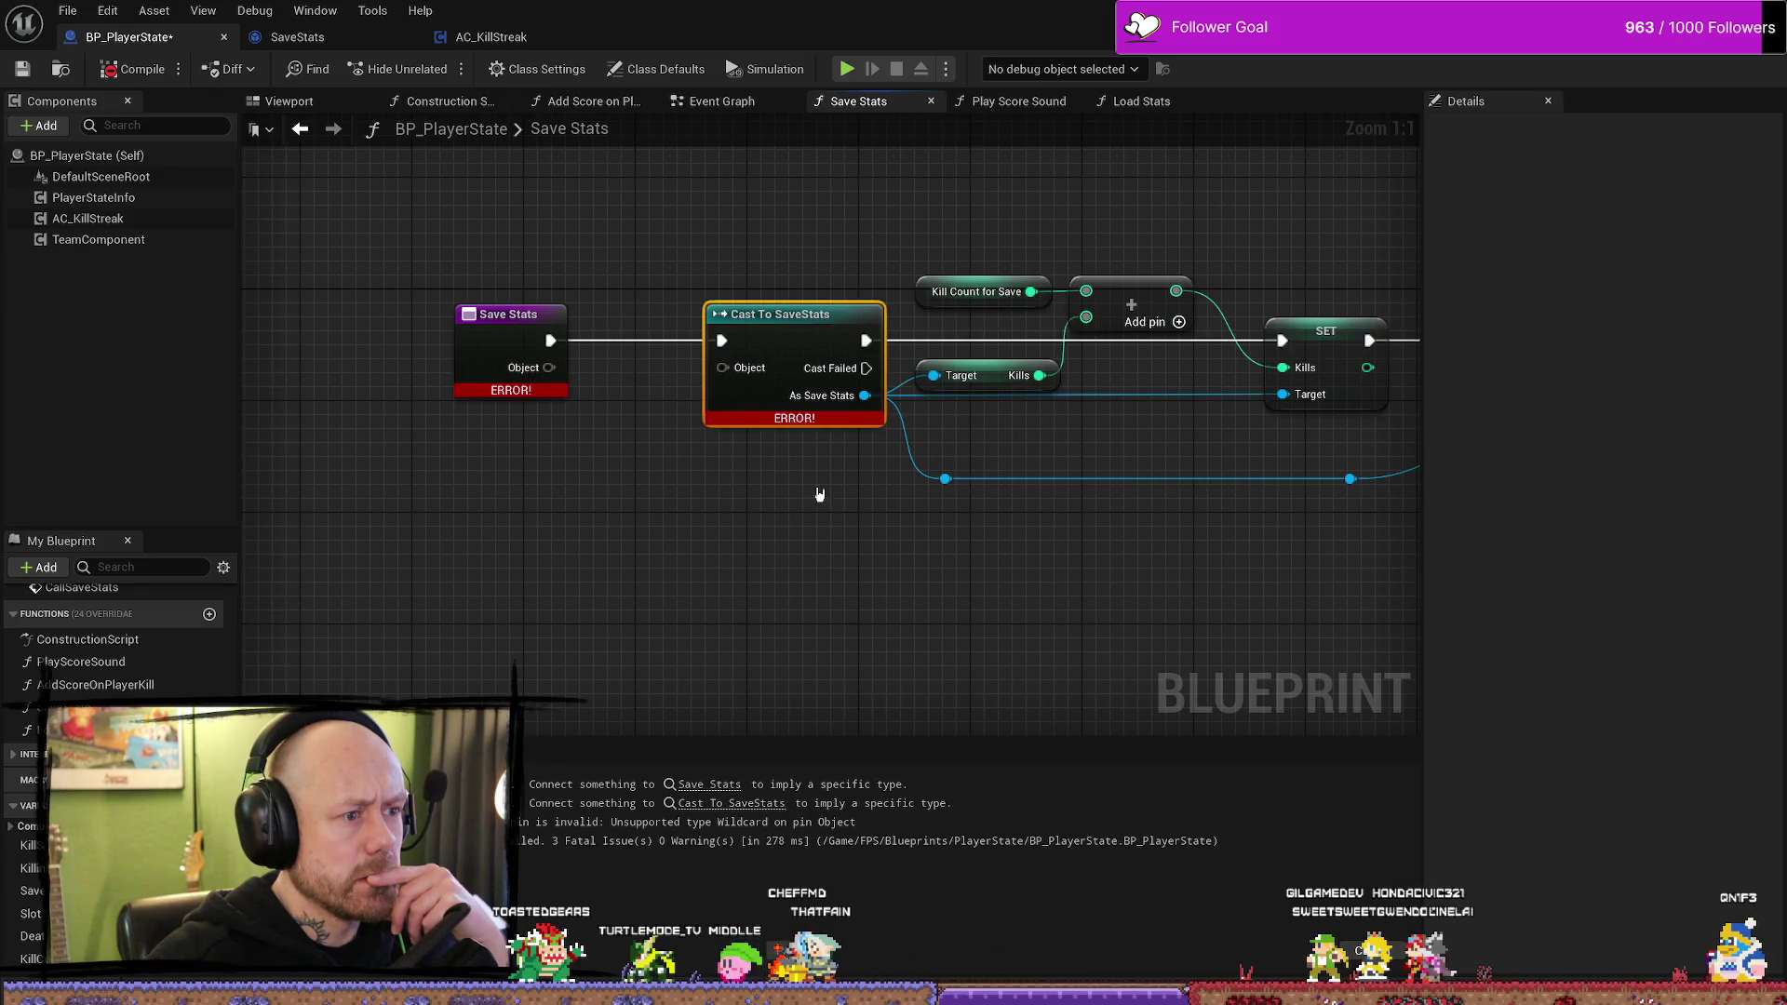
{"action": "left_click_drag", "start_coordinate": [819, 494], "coordinate": [762, 503]}
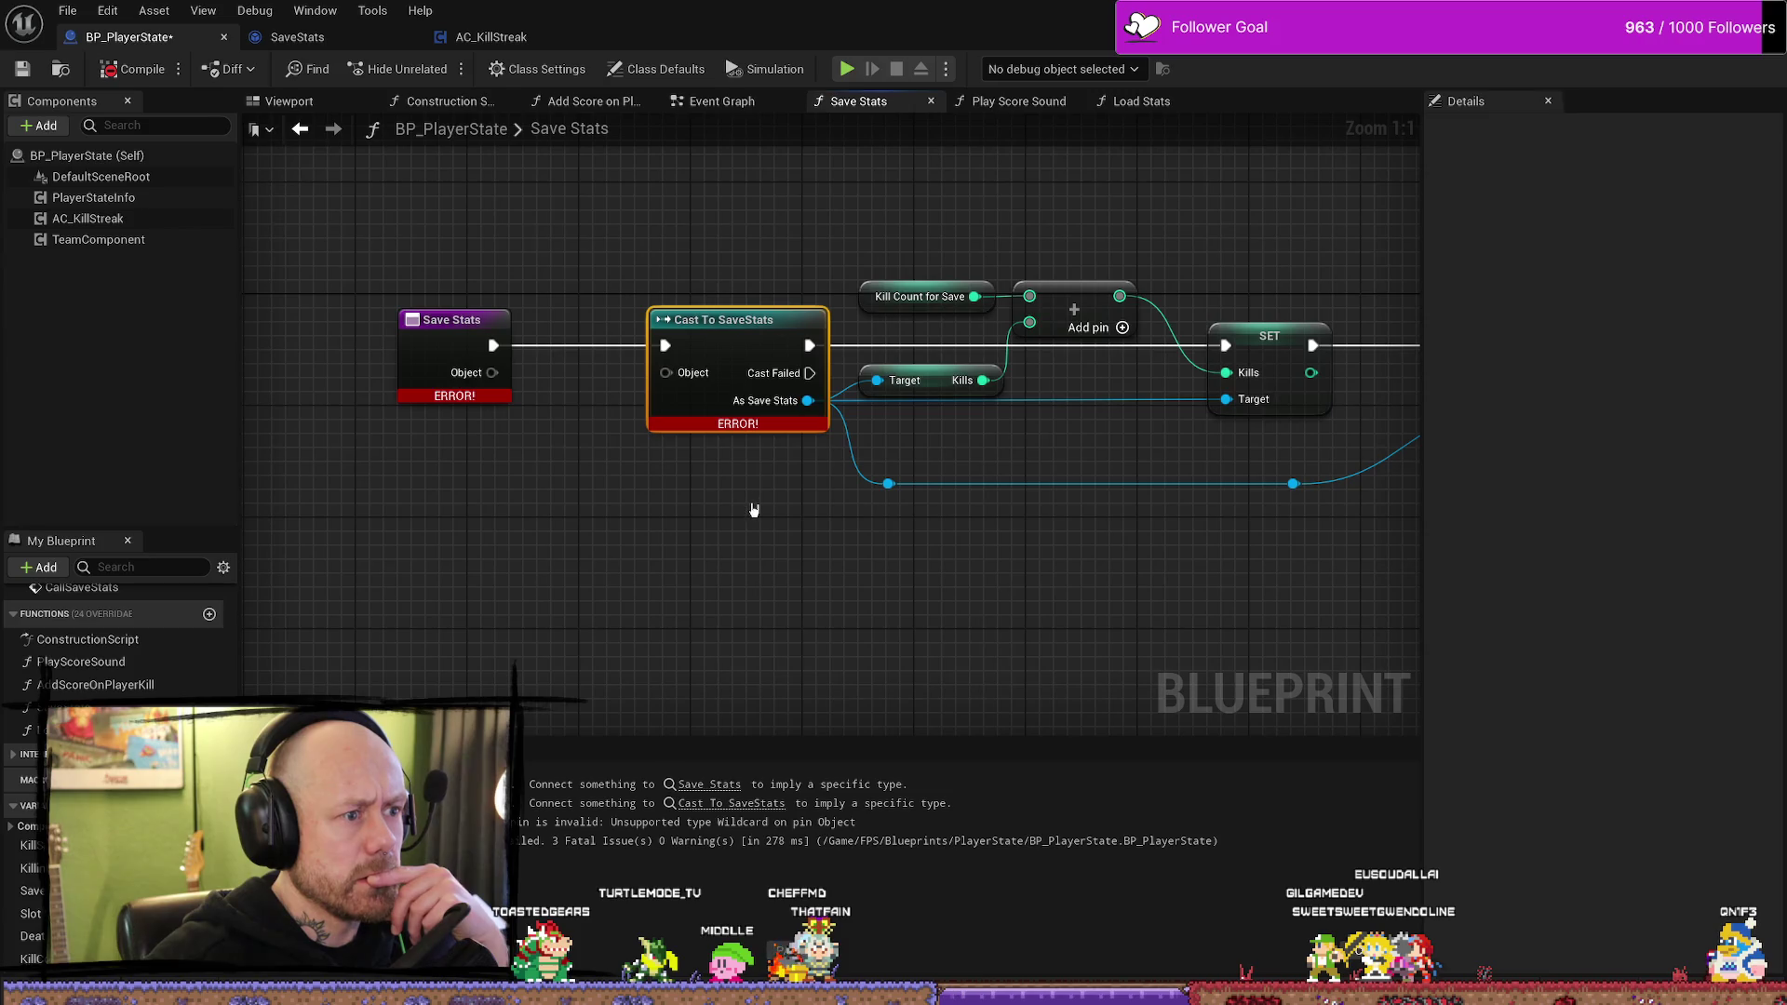
{"action": "left_click_drag", "start_coordinate": [615, 530], "coordinate": [699, 500]}
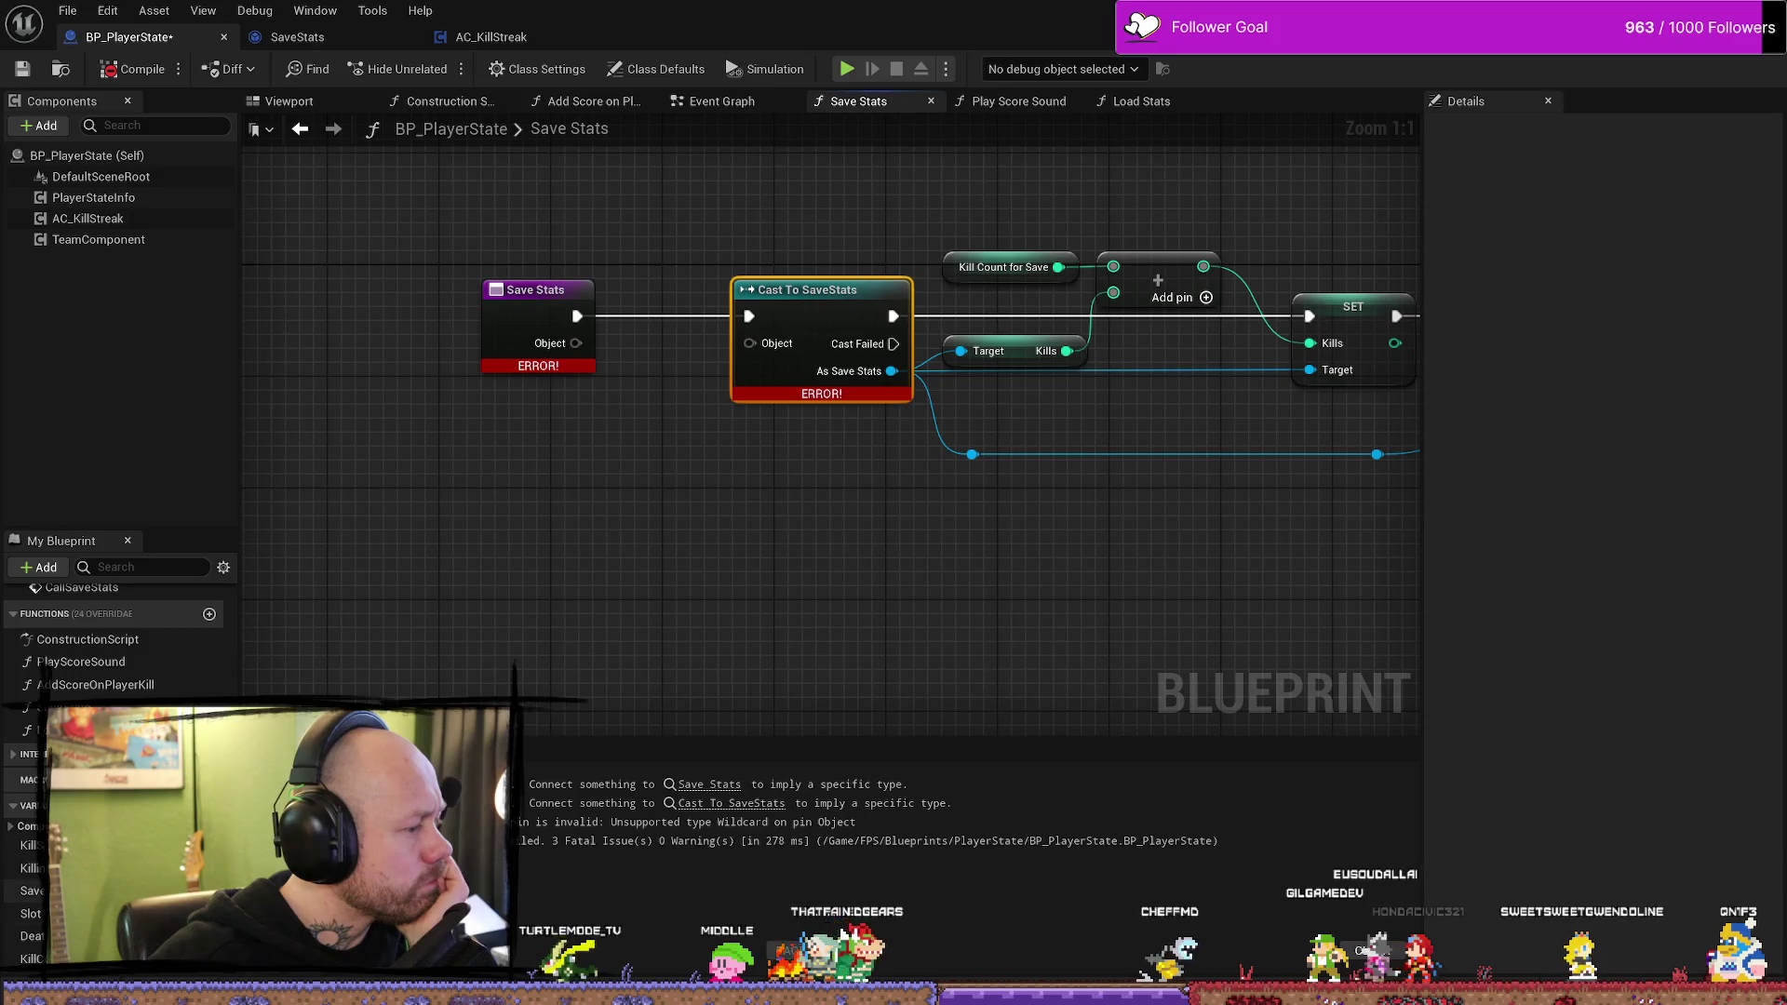
- Wire a Save Ref getter into the Cast To SaveStats Object input
{"action": "mouse_move", "coordinate": [32, 891]}
{"action": "left_mouse_down"}
{"action": "mouse_move", "coordinate": [466, 538]}
{"action": "mouse_move", "coordinate": [511, 558]}
{"action": "mouse_move", "coordinate": [749, 343]}
{"action": "left_mouse_up"}
{"action": "left_click", "coordinate": [588, 565]}
{"action": "left_click_drag", "start_coordinate": [517, 532], "coordinate": [658, 393]}
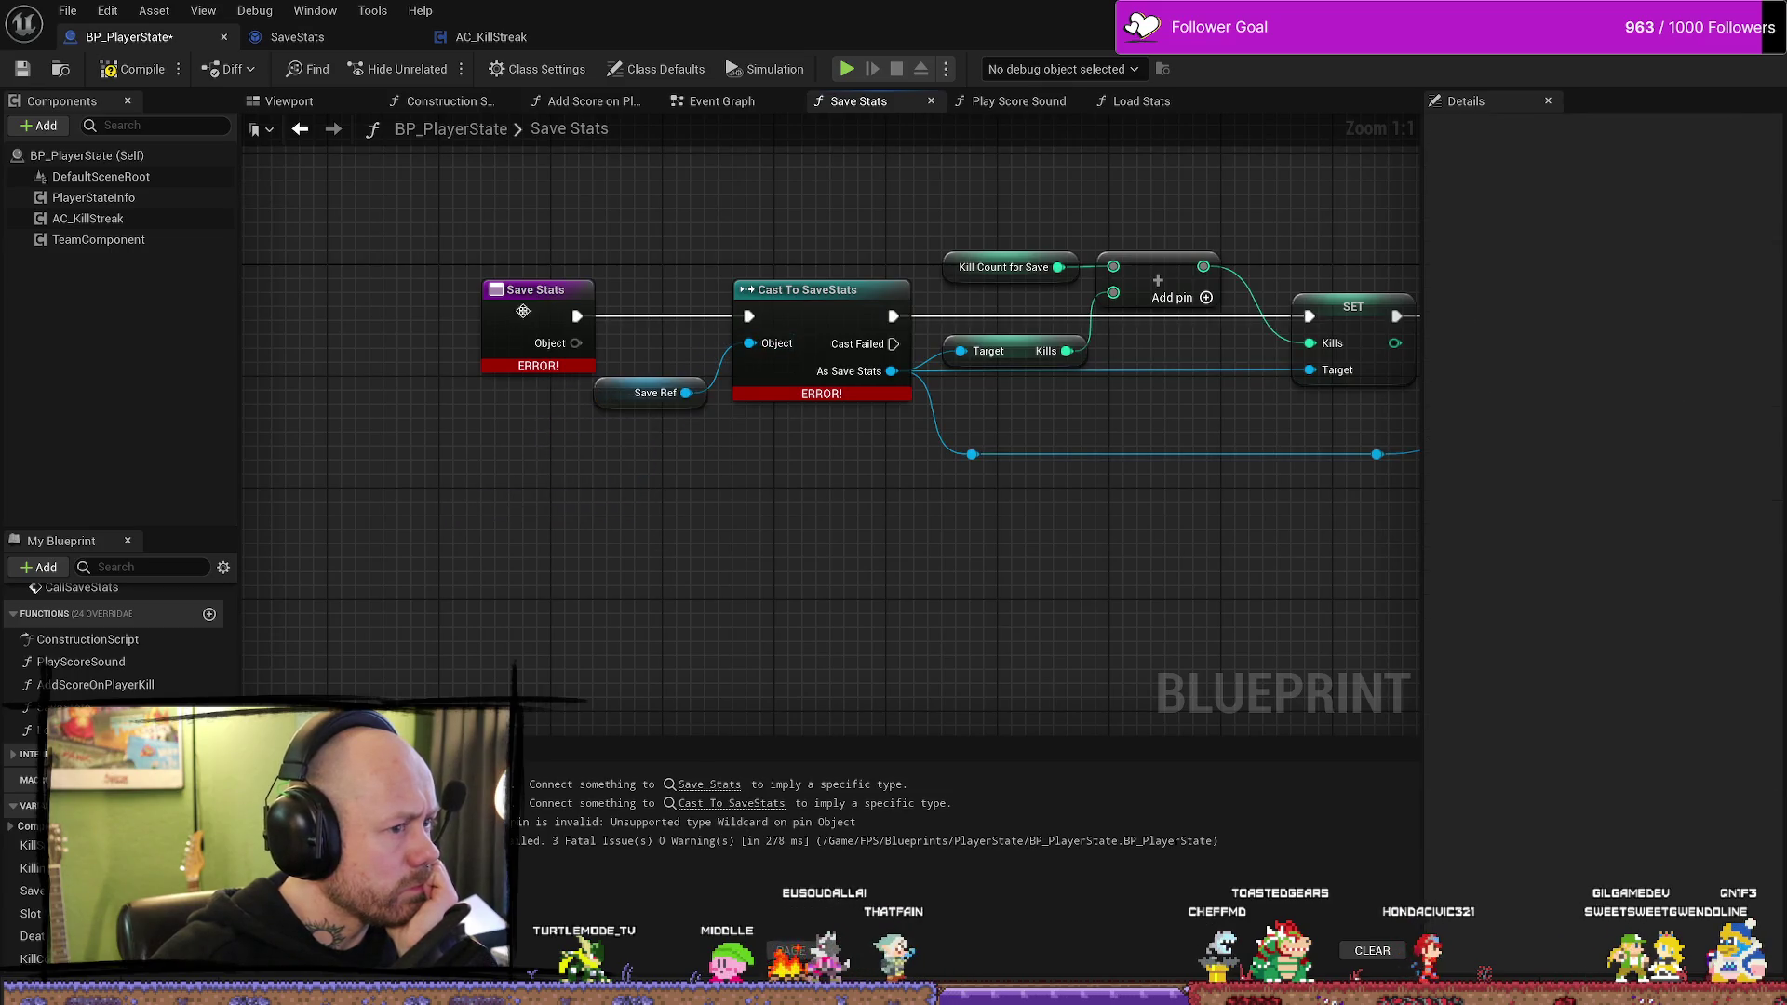
- Remove the Object input from the Save Stats entry node and recompile
{"action": "left_click", "coordinate": [535, 290]}
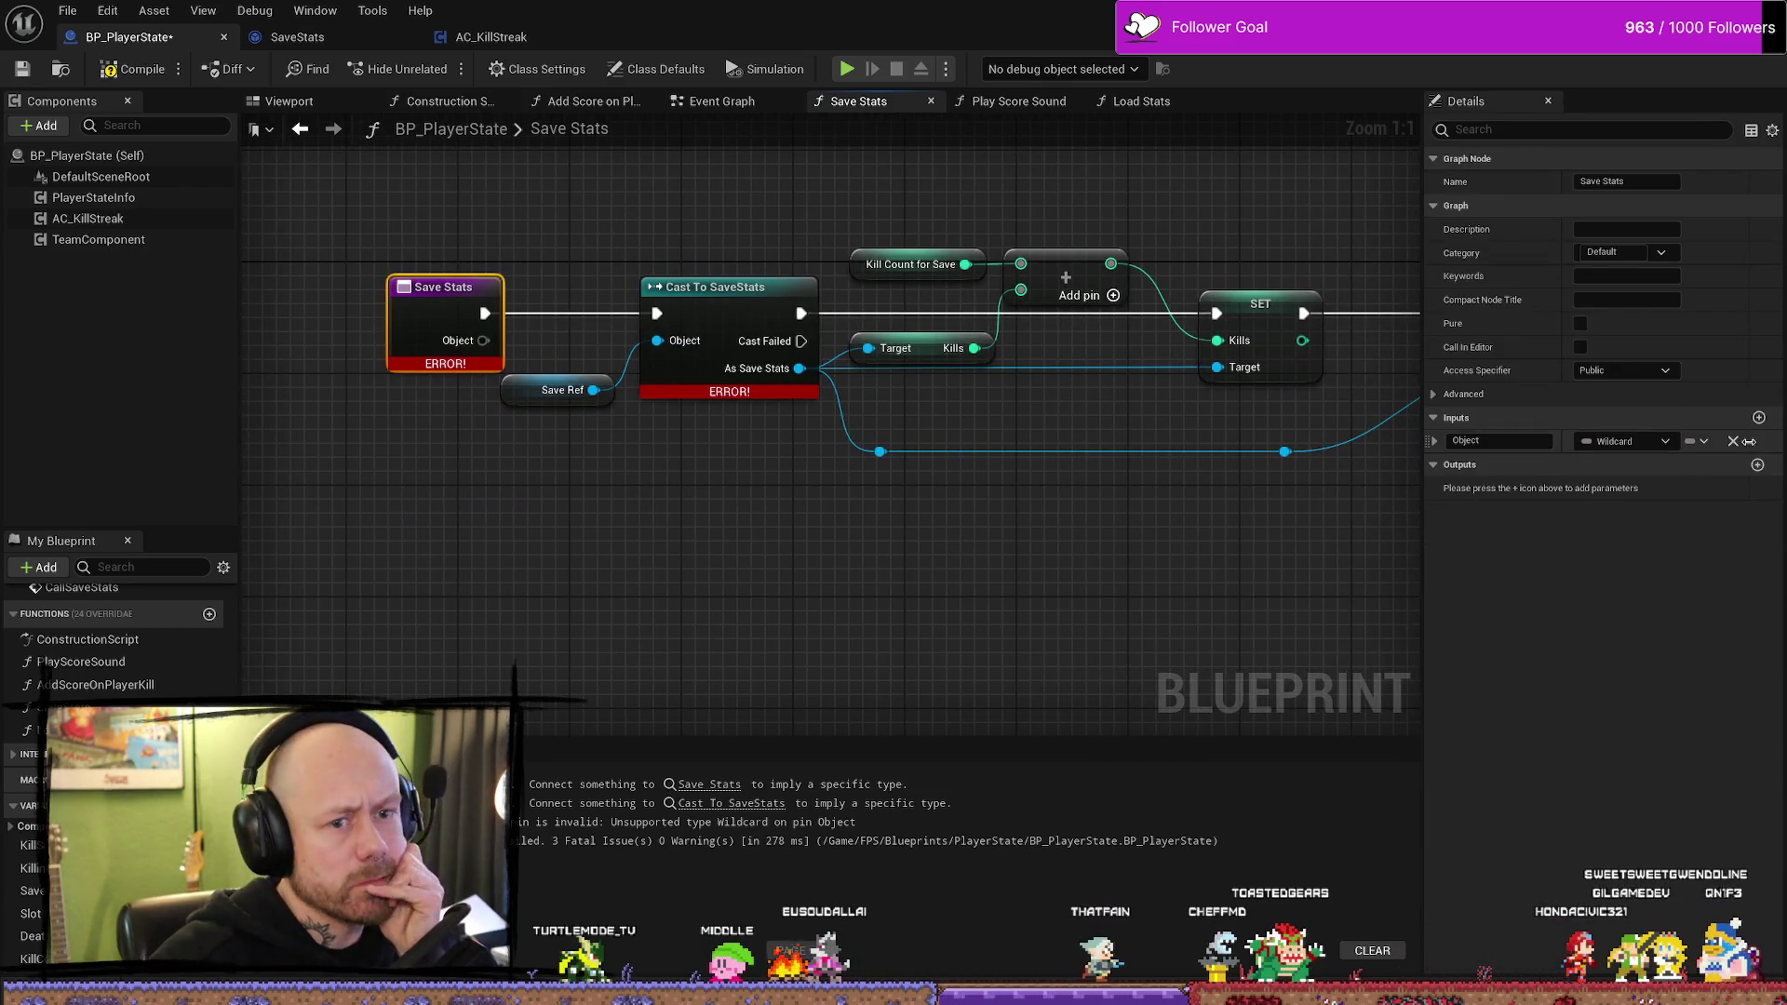
{"action": "left_click", "coordinate": [1733, 442]}
{"action": "key", "text": "F7"}
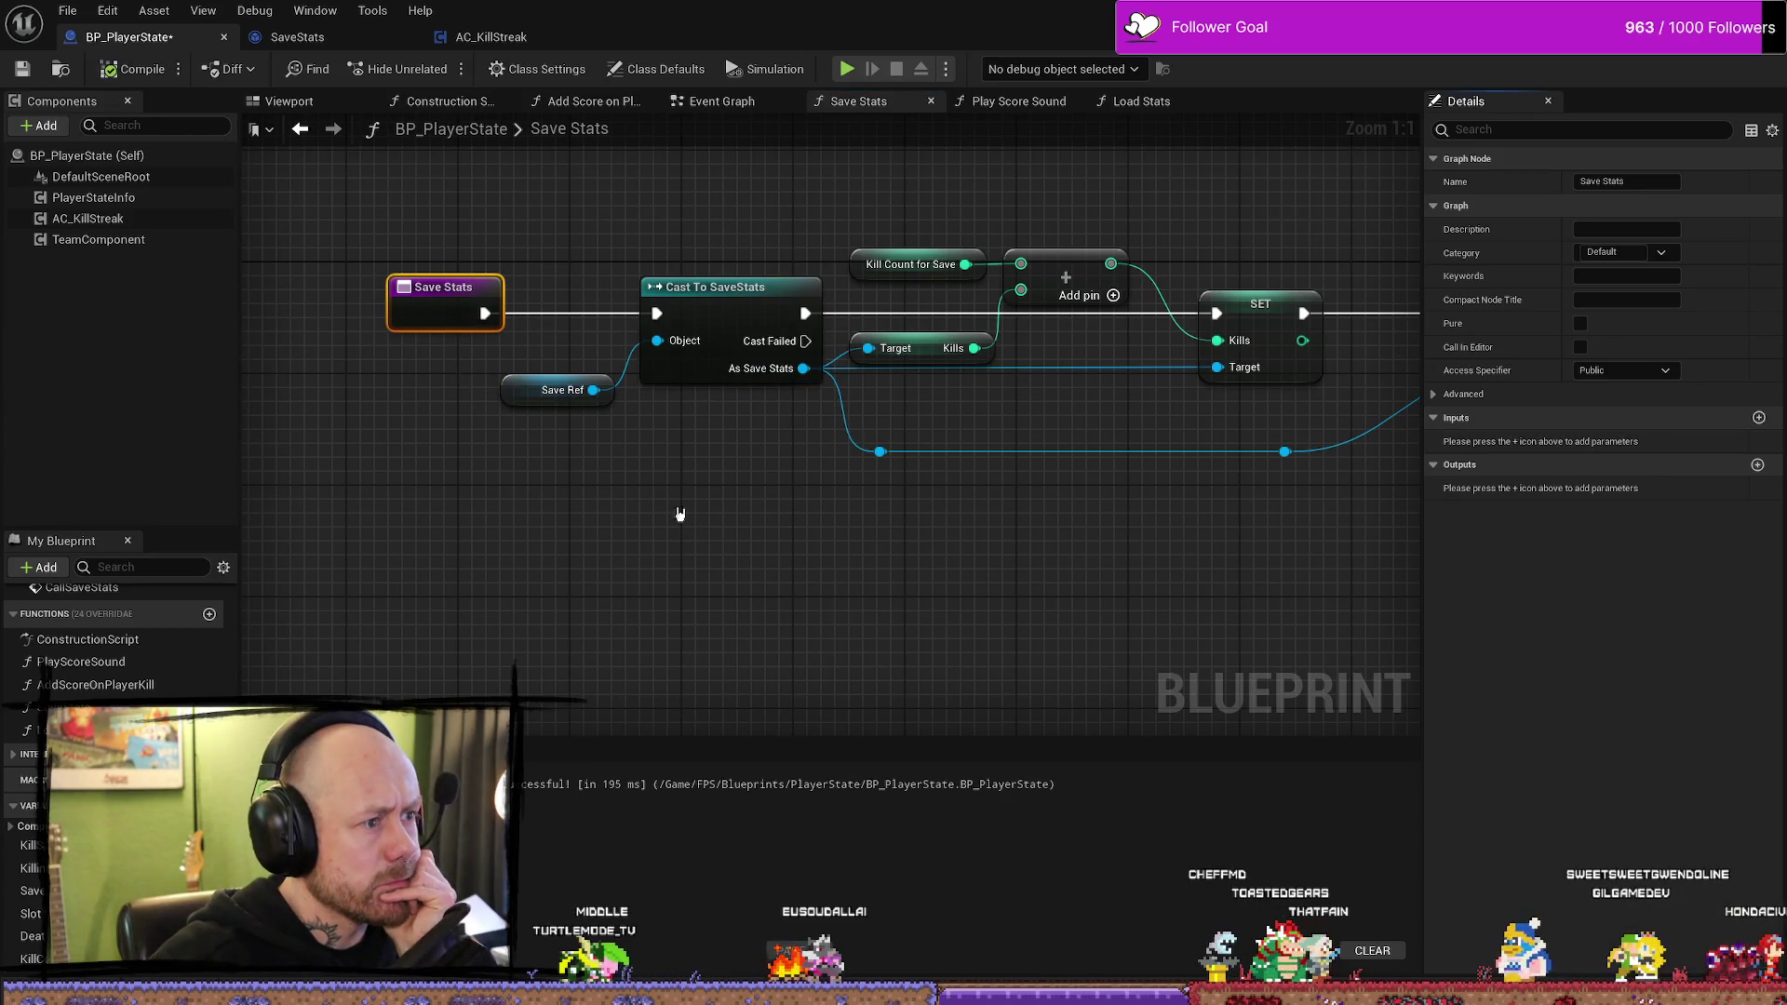
{"action": "left_click", "coordinate": [522, 401]}
- Paste another Save Ref getter and wire it into Save Game to Slot's Save Game Object
{"action": "left_click_drag", "start_coordinate": [523, 401], "coordinate": [606, 424]}
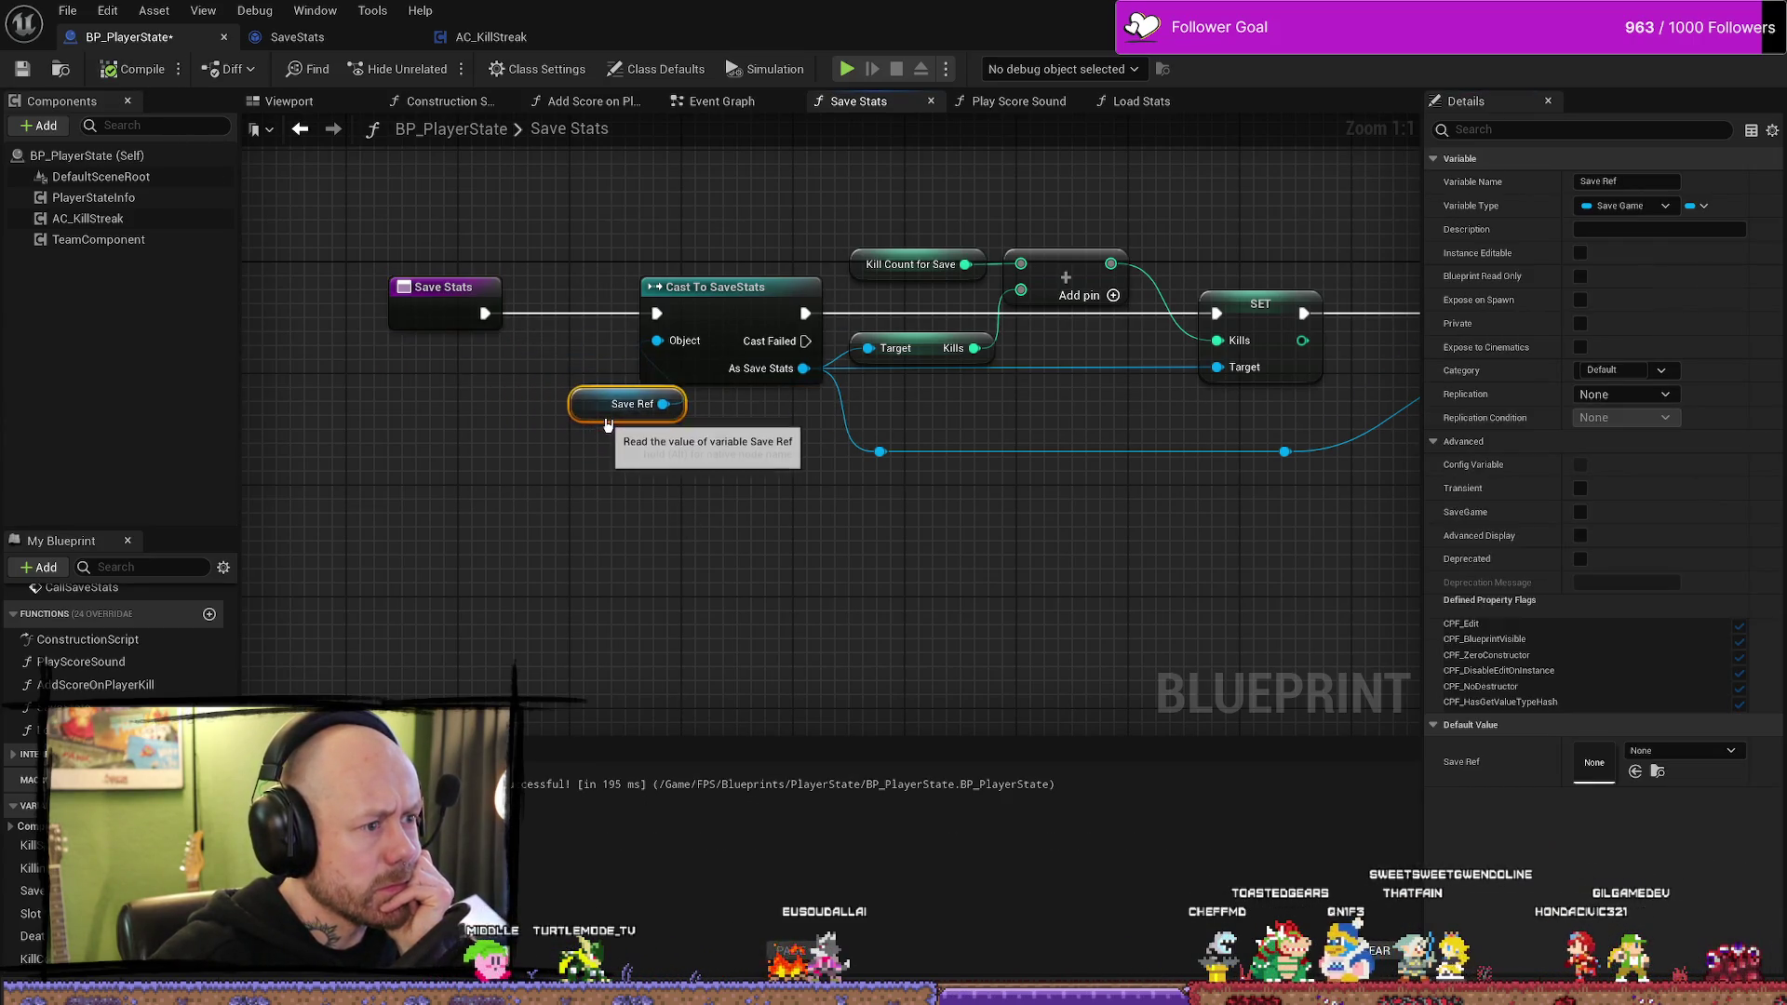
{"action": "scroll", "coordinate": [734, 464], "scroll_direction": "down", "scroll_amount": 2}
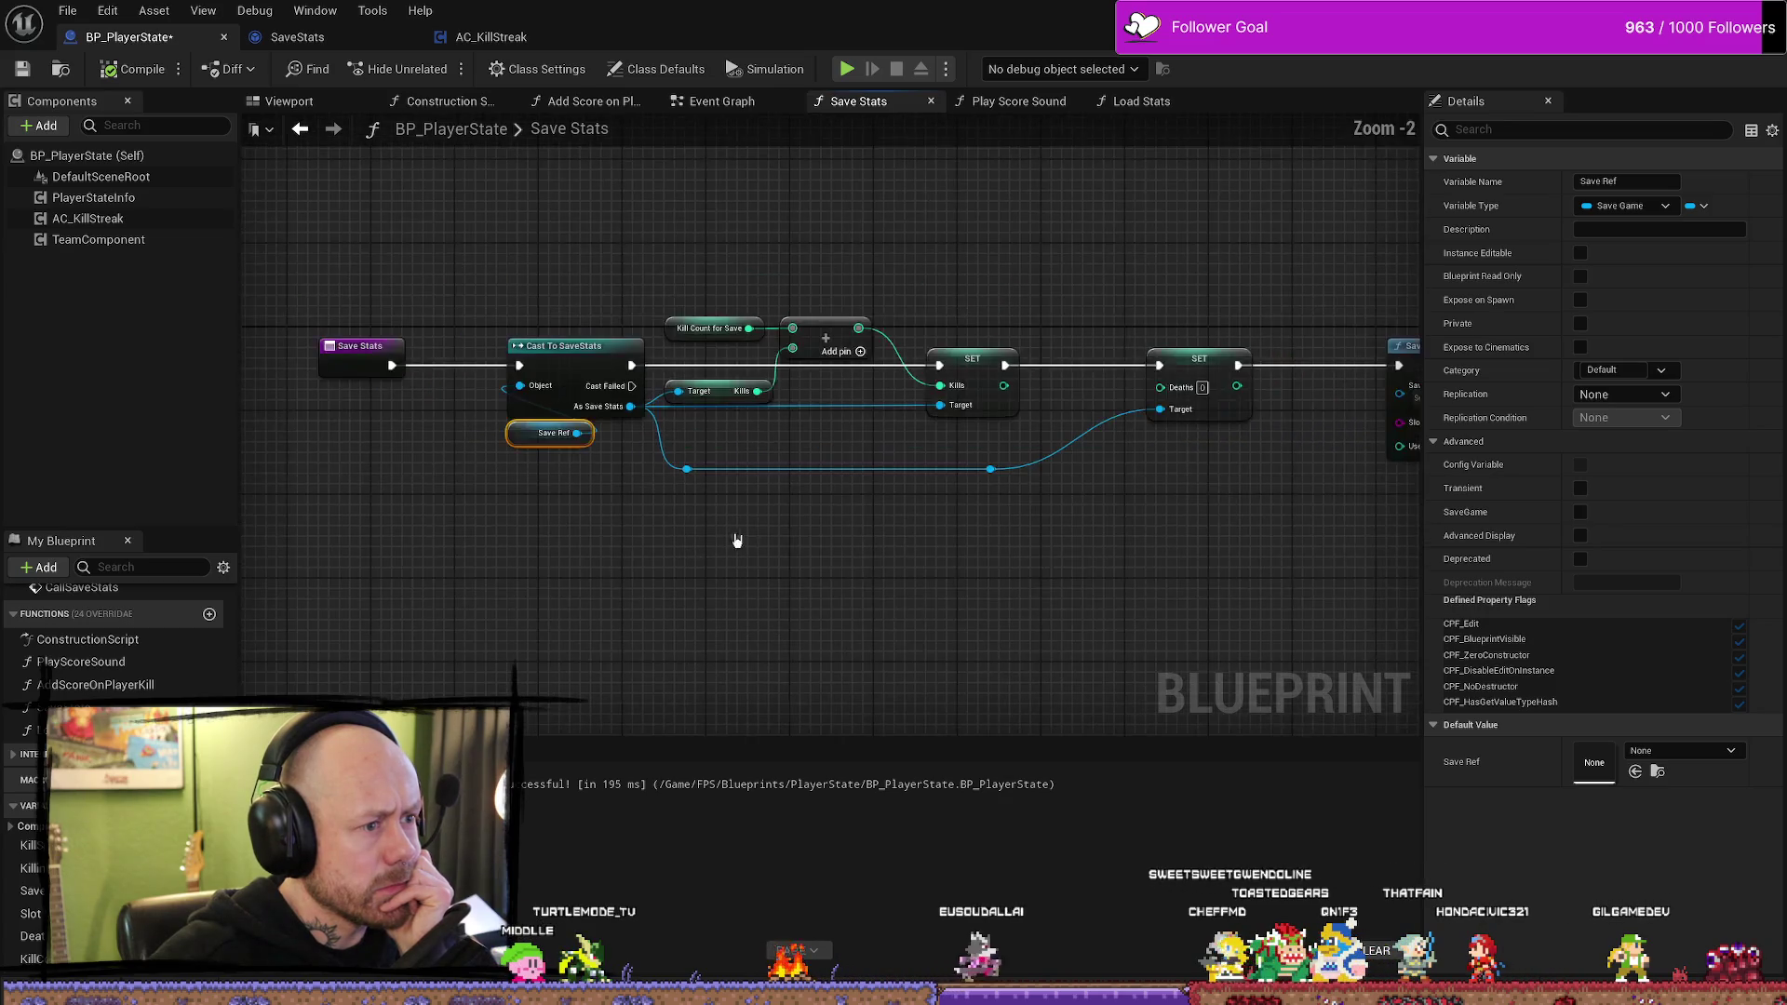
{"action": "mouse_move", "coordinate": [1055, 575]}
{"action": "left_mouse_down"}
{"action": "mouse_move", "coordinate": [762, 558]}
{"action": "mouse_move", "coordinate": [876, 558]}
{"action": "left_mouse_up"}
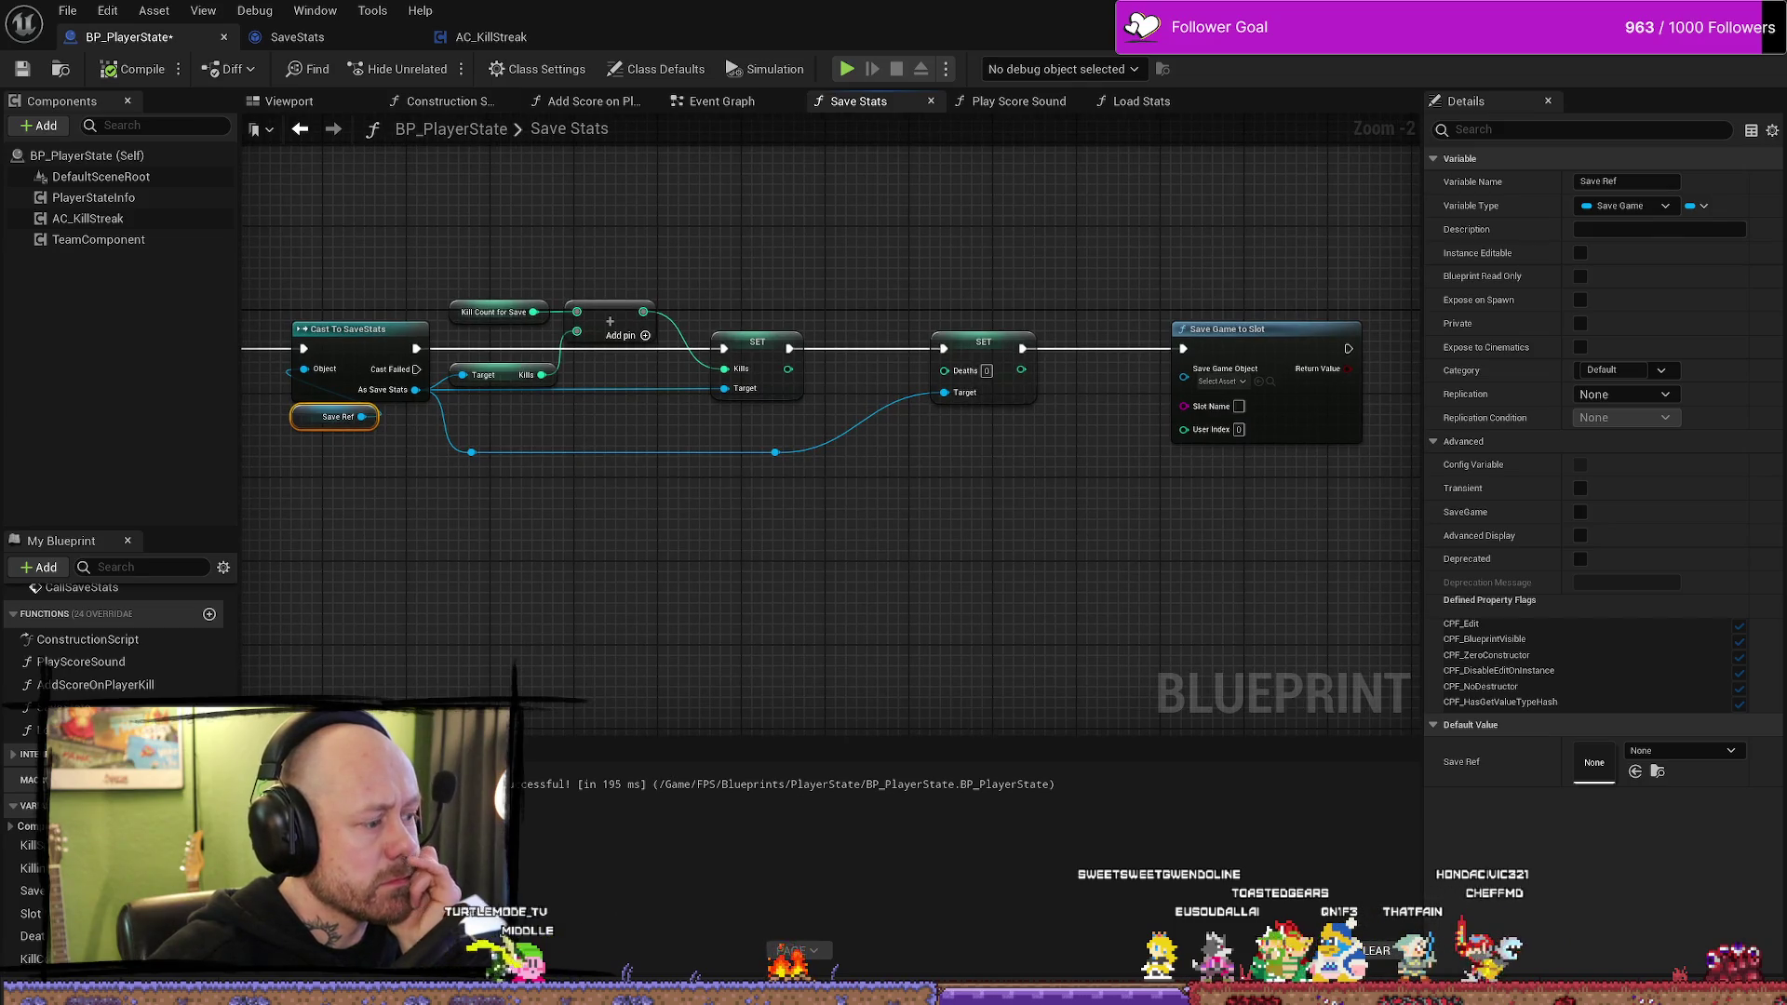
{"action": "left_click", "coordinate": [738, 705]}
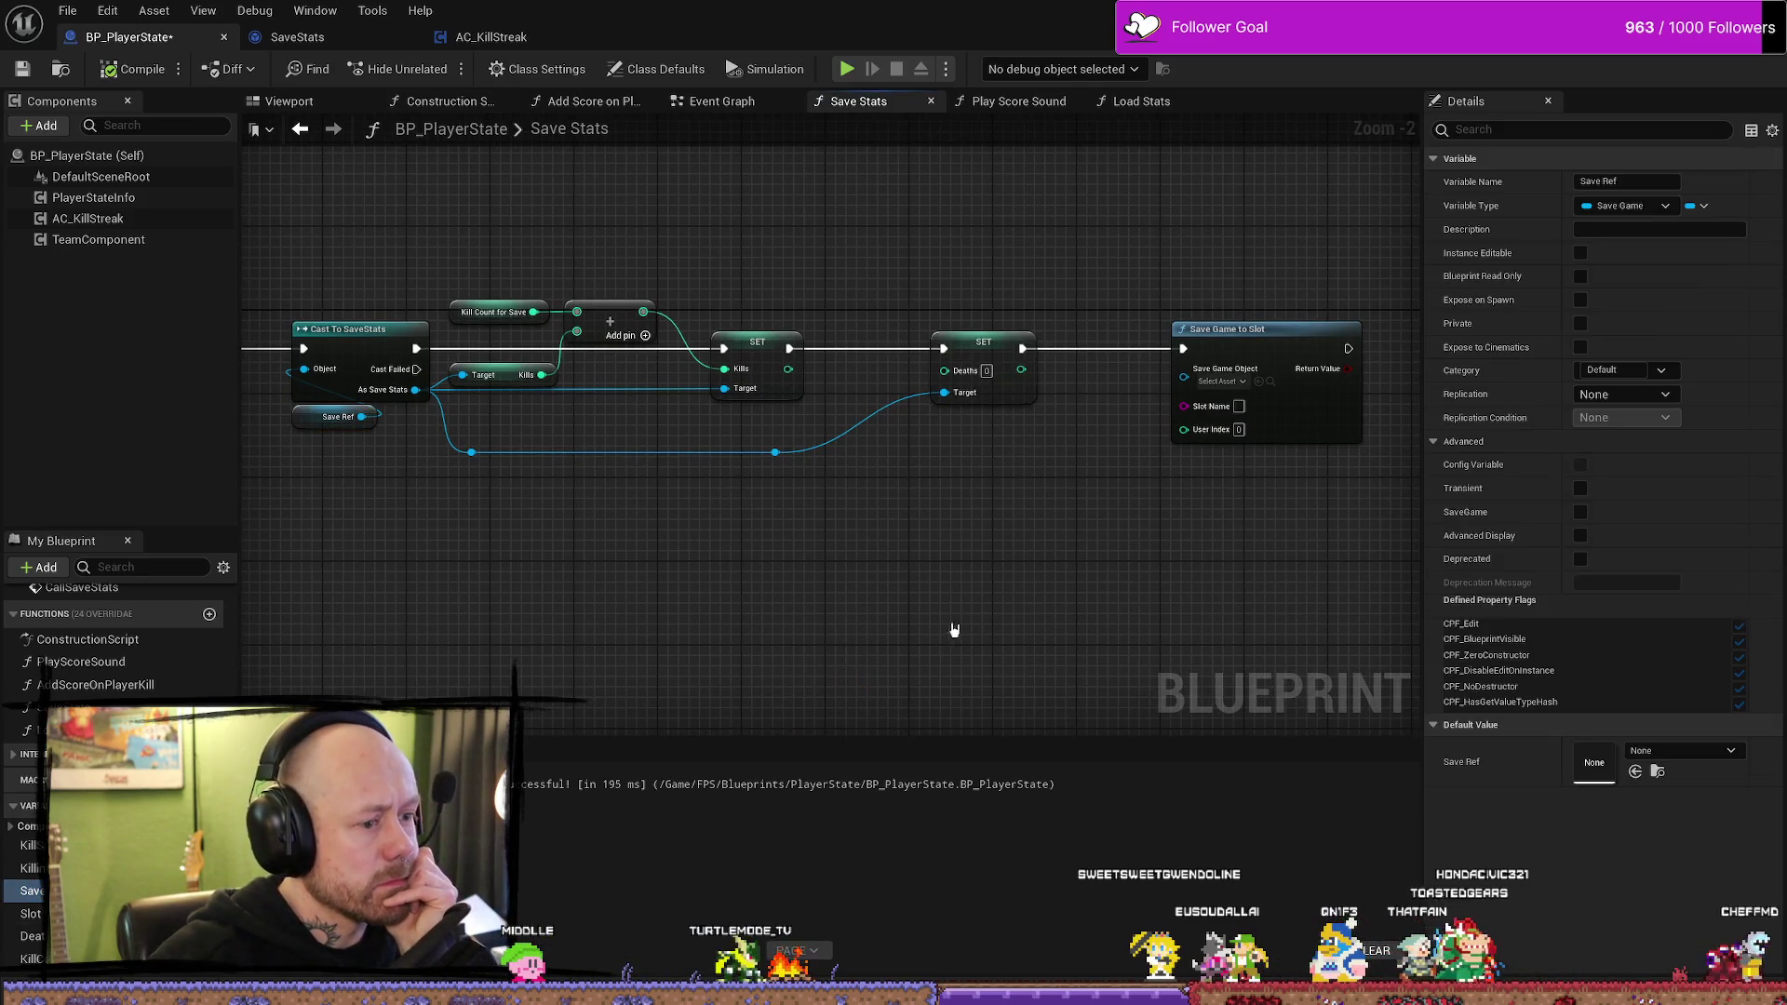
{"action": "key", "text": "ctrl+v"}
{"action": "mouse_move", "coordinate": [906, 647]}
{"action": "left_mouse_down"}
{"action": "mouse_move", "coordinate": [1197, 400]}
{"action": "mouse_move", "coordinate": [1189, 380]}
{"action": "left_mouse_up"}
{"action": "left_click_drag", "start_coordinate": [861, 656], "coordinate": [1090, 399]}
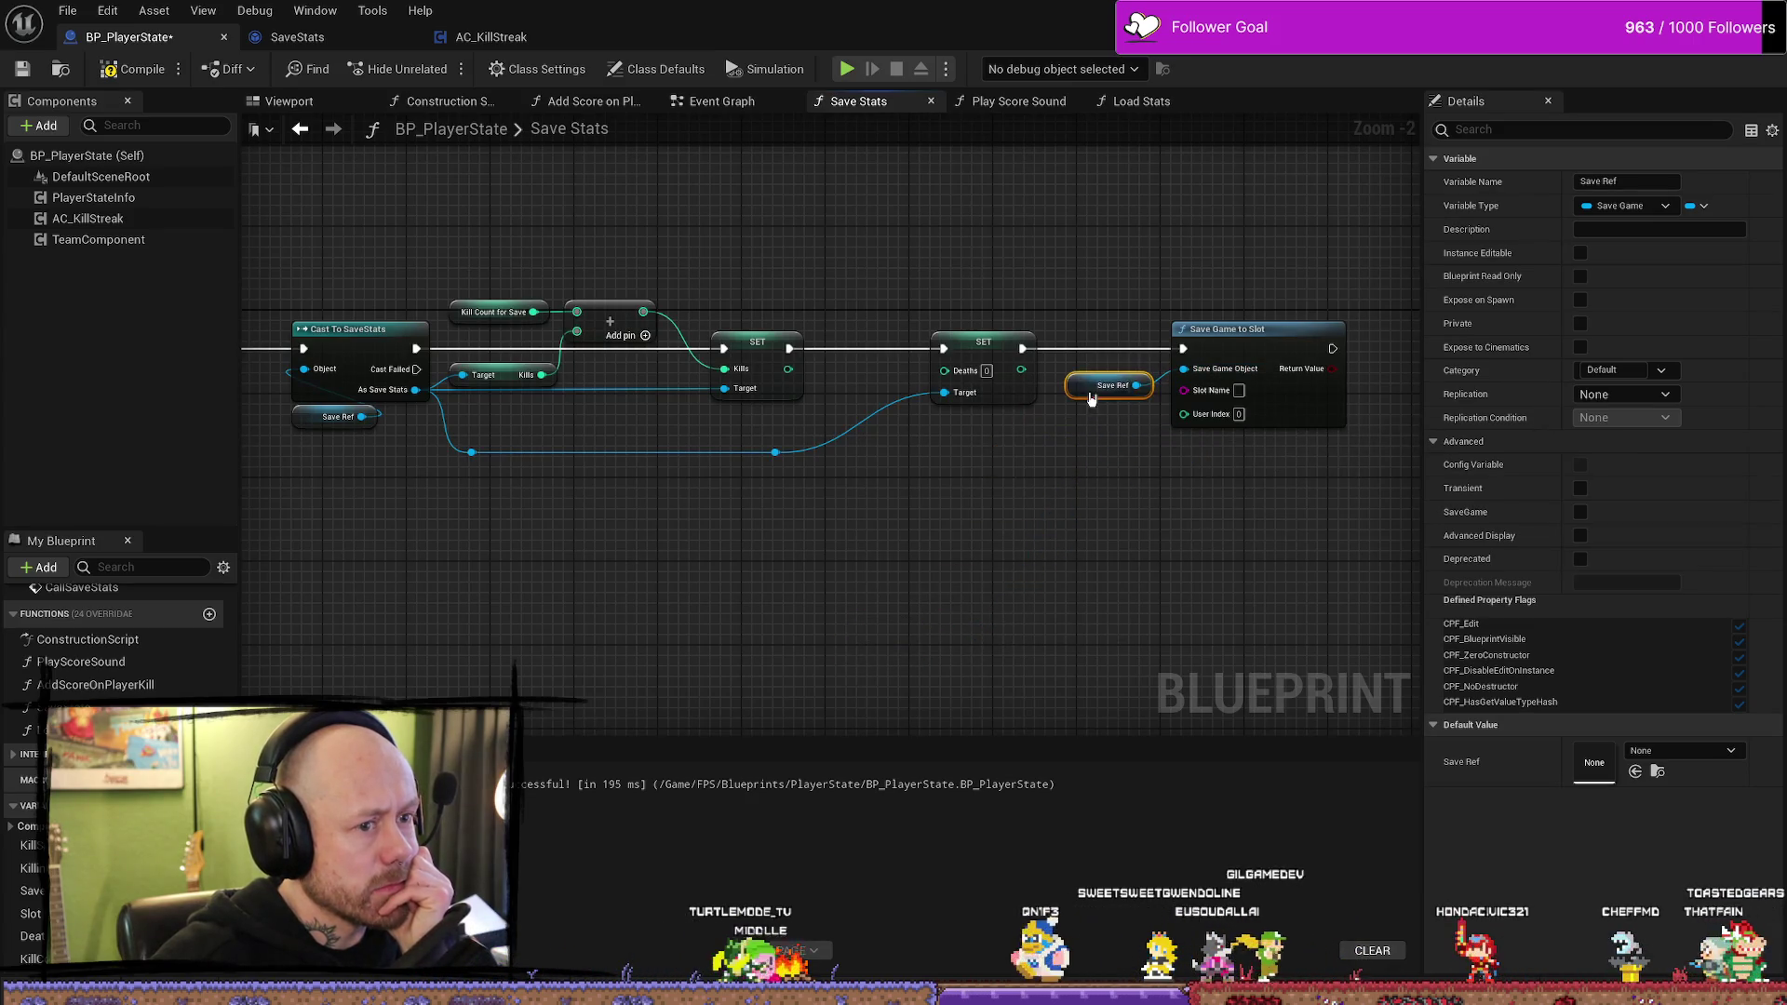
- Connect a Slot Name Save getter to Save Game to Slot's Slot Name pin
{"action": "scroll", "coordinate": [1176, 511], "scroll_direction": "up", "scroll_amount": 2}
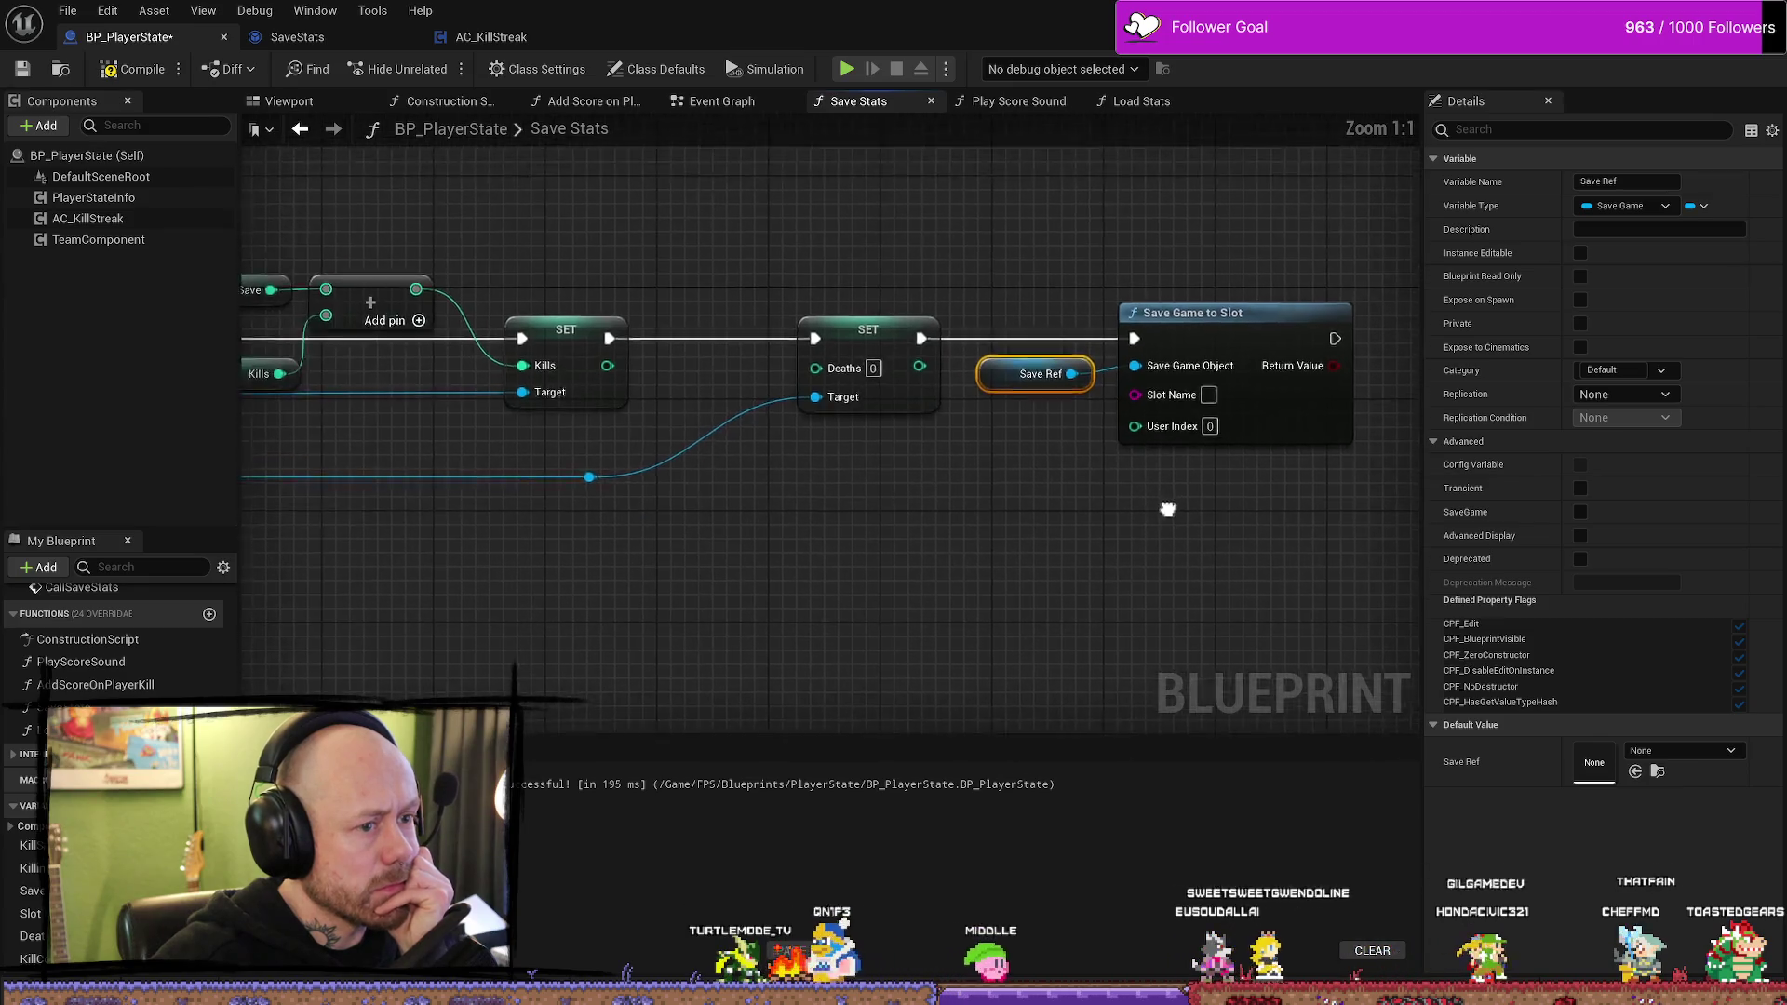
{"action": "scroll", "coordinate": [1168, 509], "scroll_direction": "down", "scroll_amount": 3}
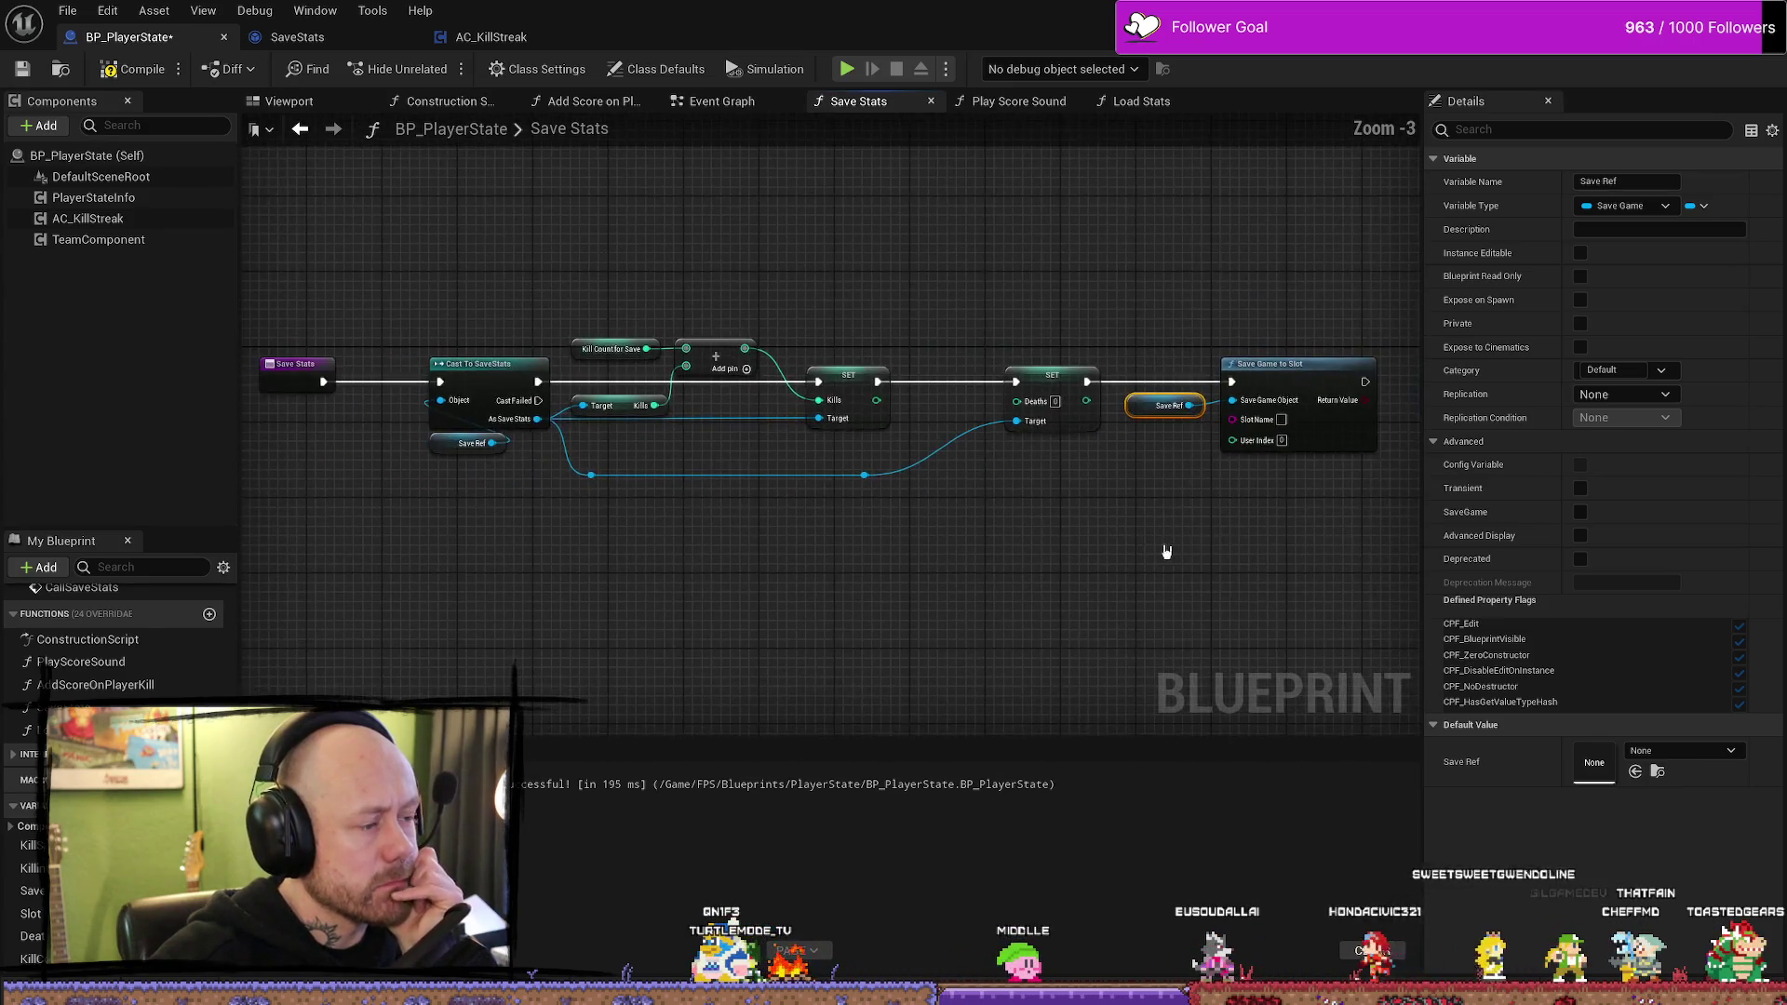
{"action": "scroll", "coordinate": [1166, 551], "scroll_direction": "up", "scroll_amount": 1}
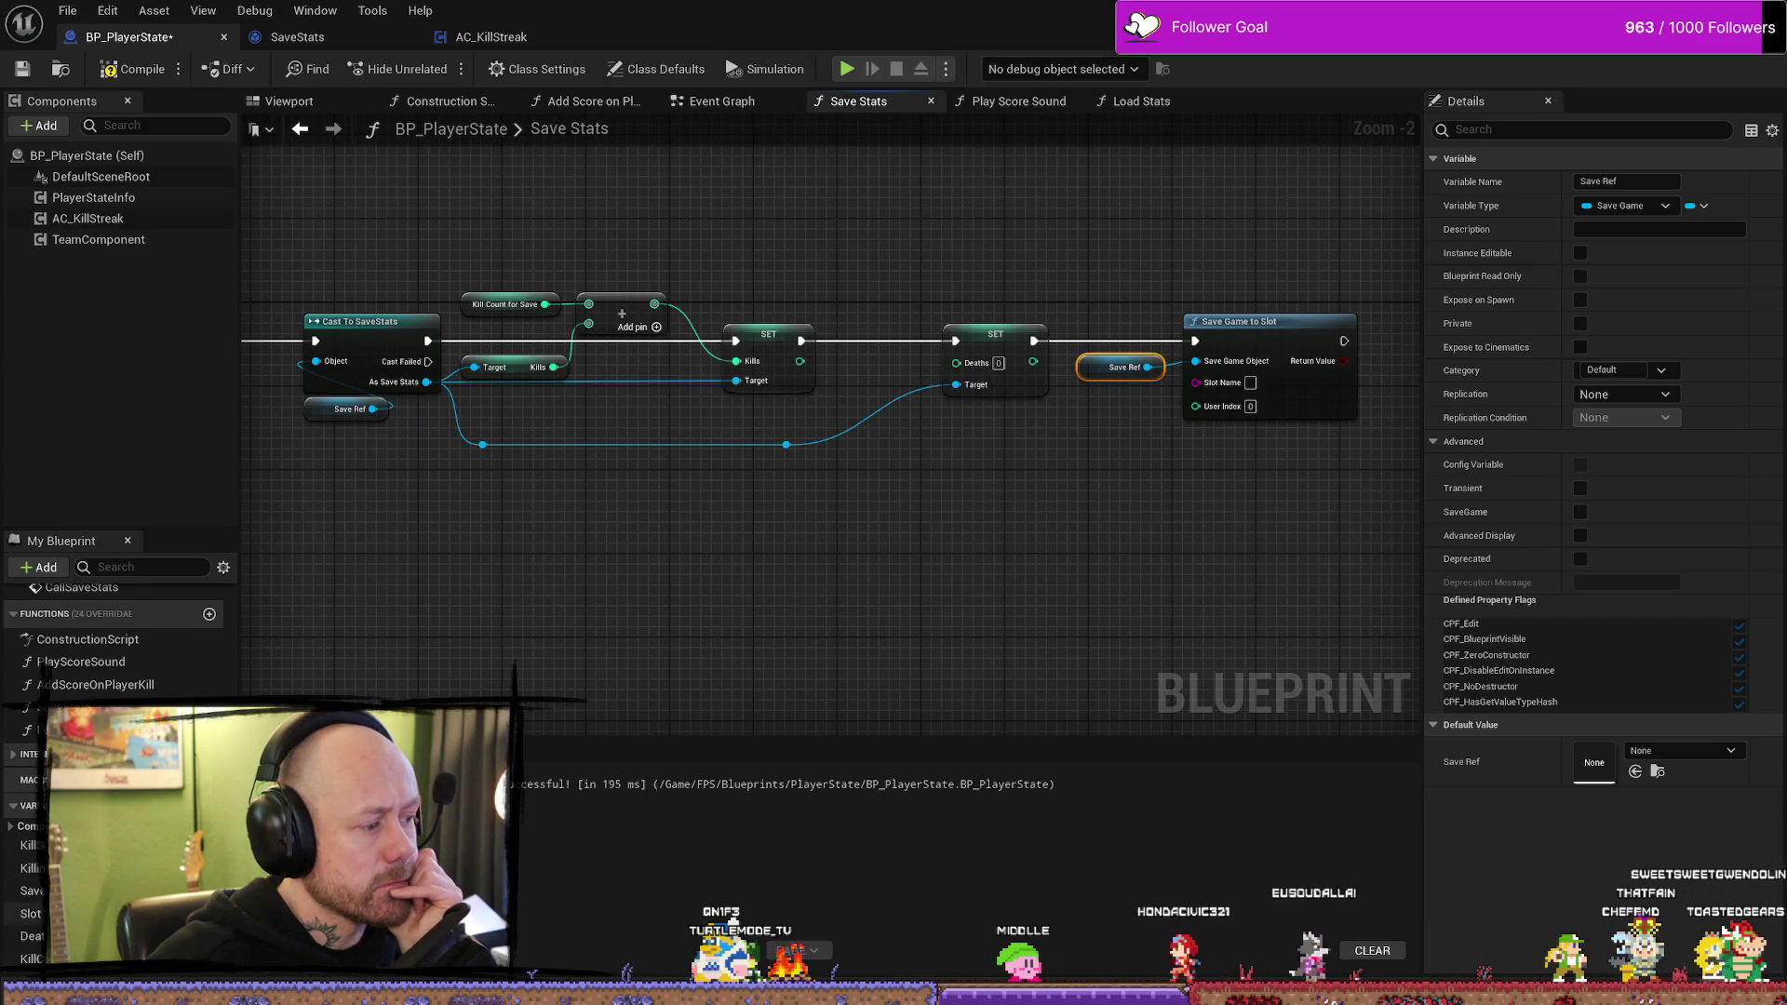
{"action": "mouse_move", "coordinate": [31, 913]}
{"action": "left_mouse_down"}
{"action": "mouse_move", "coordinate": [1056, 503]}
{"action": "mouse_move", "coordinate": [1206, 381]}
{"action": "left_mouse_up"}
{"action": "left_click", "coordinate": [1116, 518]}
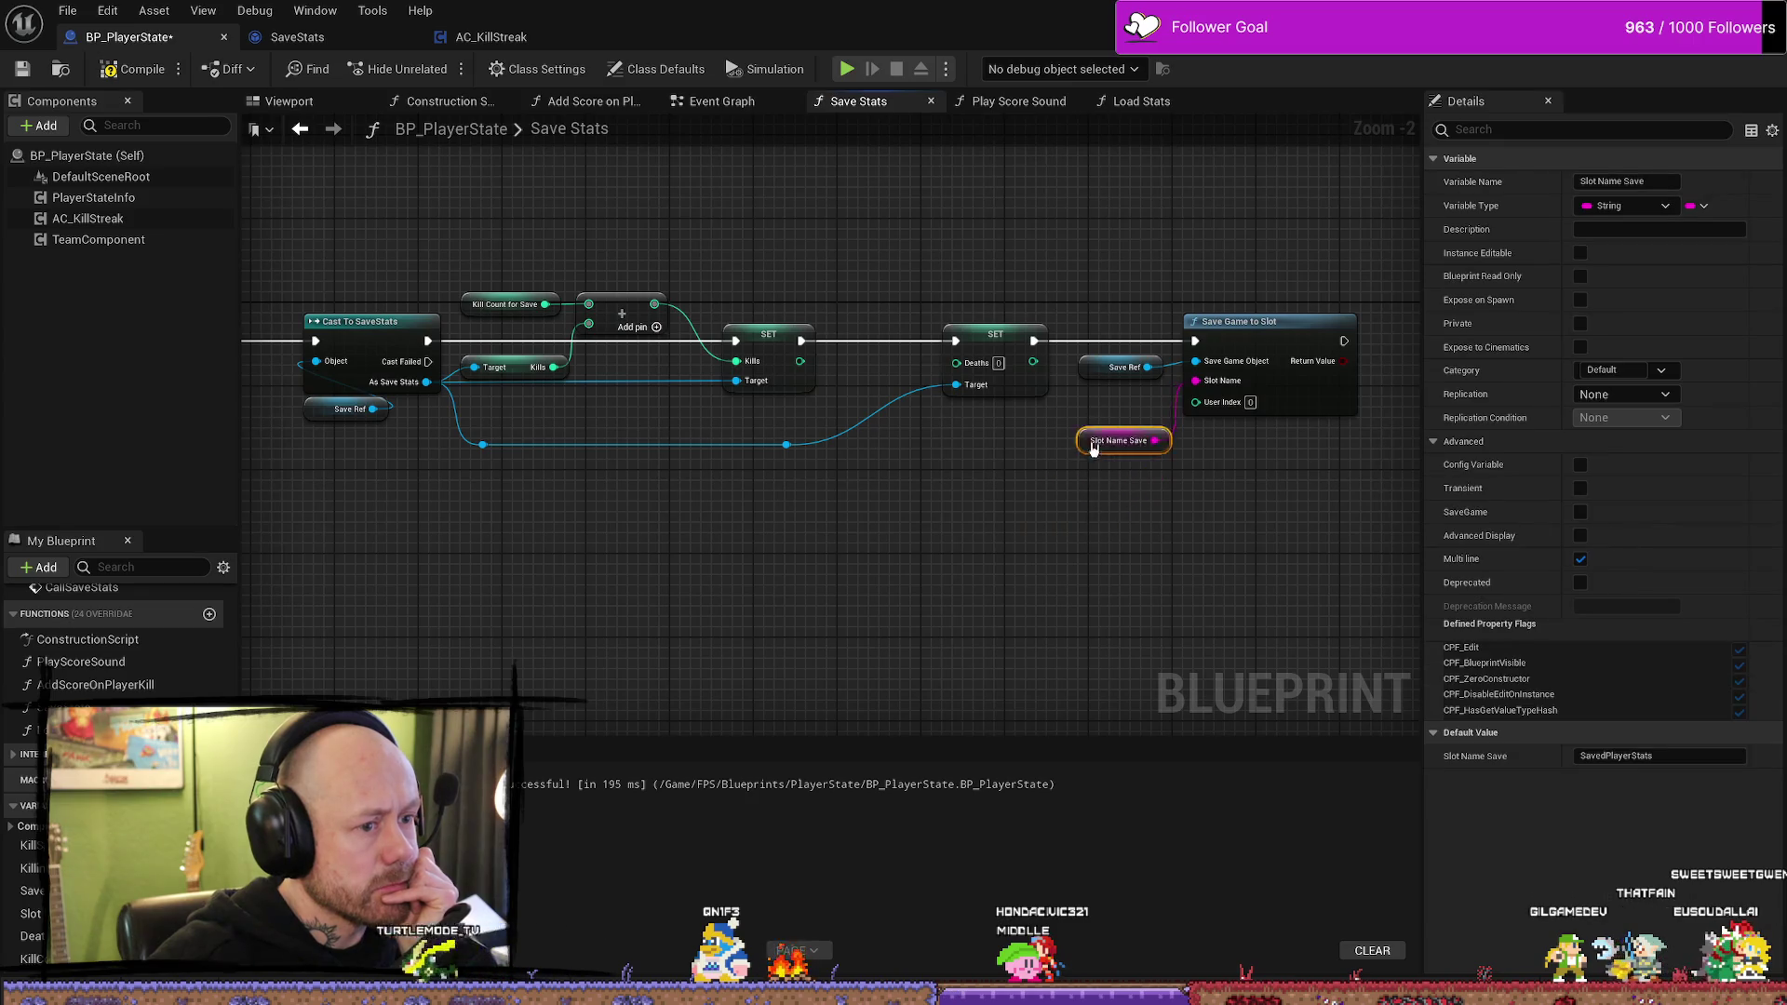
{"action": "left_click_drag", "start_coordinate": [1089, 551], "coordinate": [1399, 552]}
{"action": "left_click_drag", "start_coordinate": [1089, 551], "coordinate": [785, 551]}
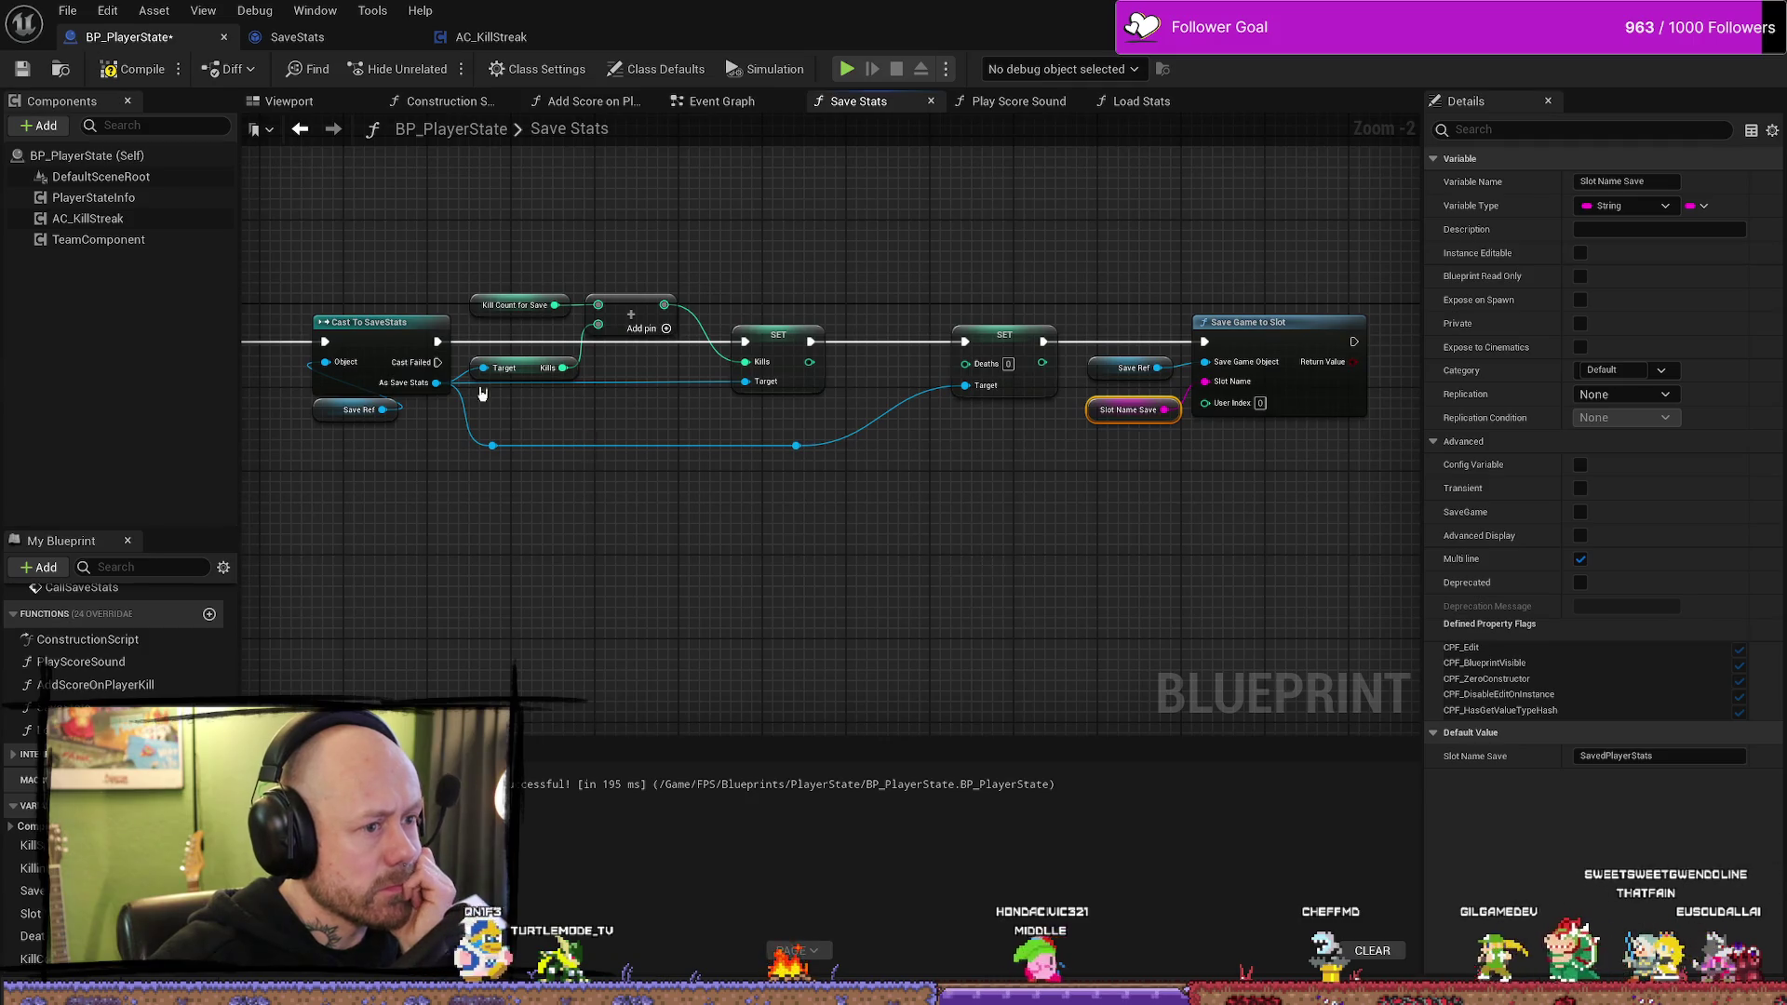
- Compile and save, then view the Does Save Game Exist nodes in the Event Graph
{"action": "left_click", "coordinate": [135, 69]}
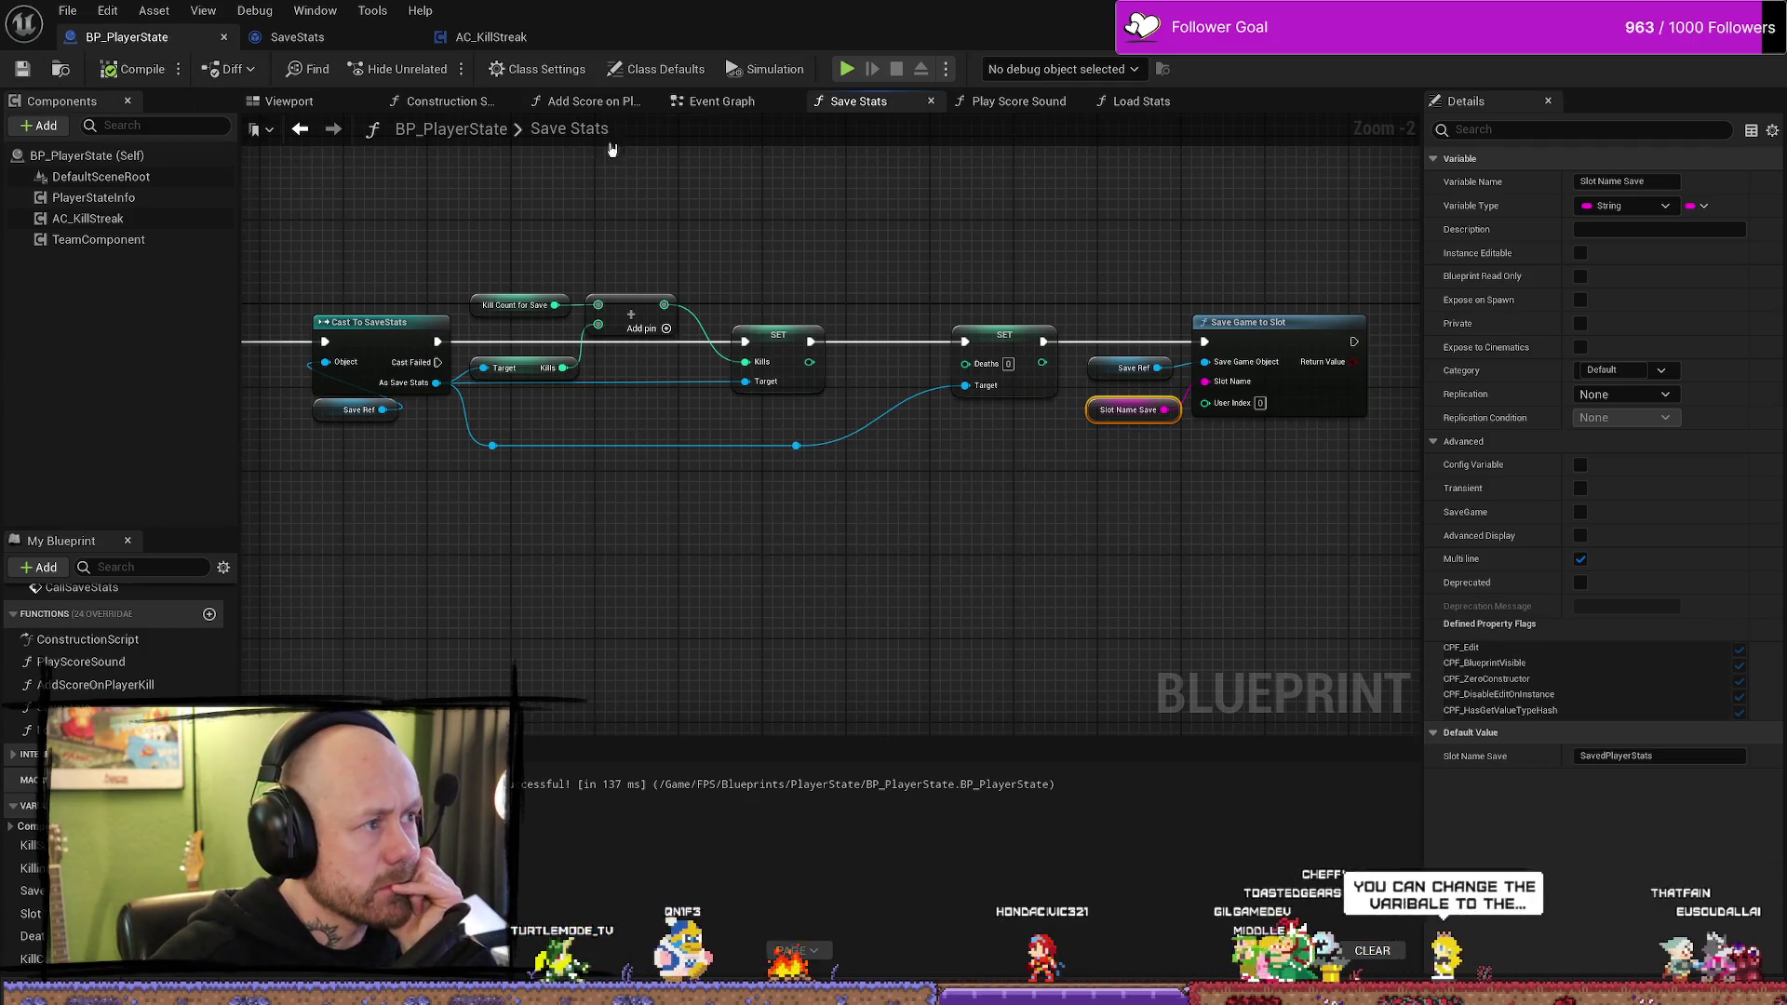
{"action": "left_click", "coordinate": [721, 101]}
{"action": "left_click_drag", "start_coordinate": [372, 293], "coordinate": [1005, 251]}
{"action": "left_click_drag", "start_coordinate": [558, 270], "coordinate": [1005, 252]}
{"action": "left_click_drag", "start_coordinate": [345, 521], "coordinate": [698, 542]}
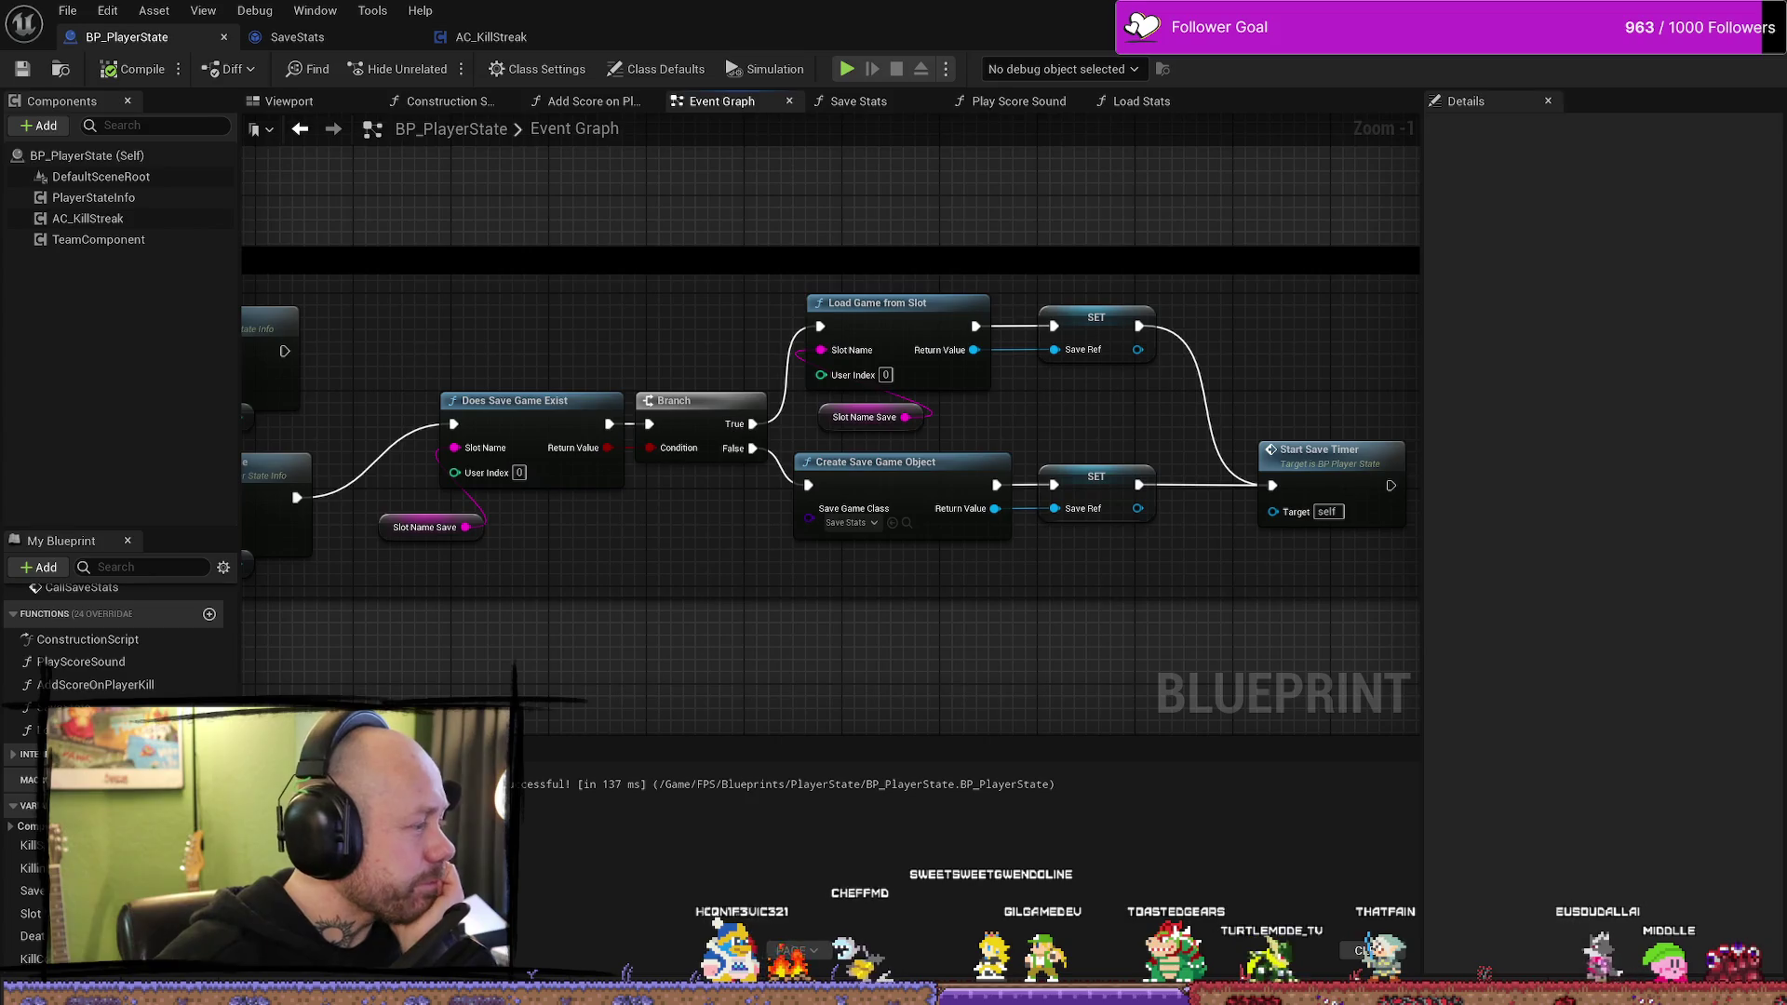
{"action": "left_click_drag", "start_coordinate": [699, 542], "coordinate": [663, 599]}
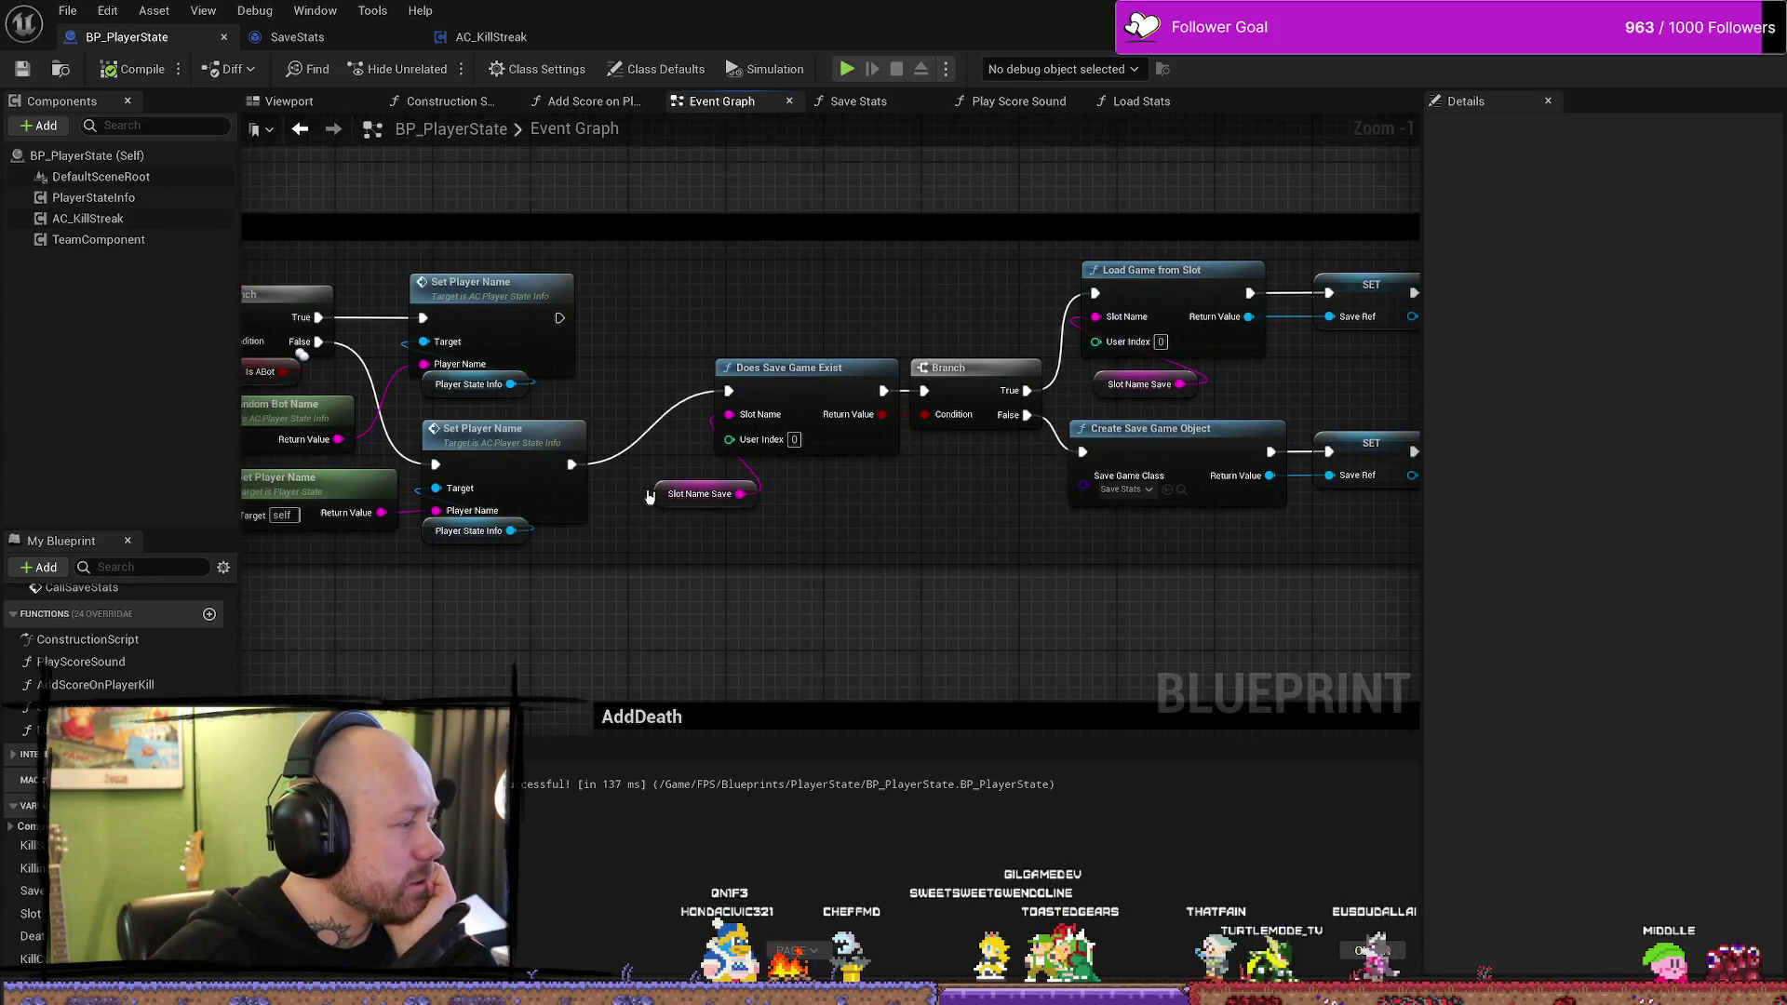
{"action": "scroll", "coordinate": [663, 599], "scroll_direction": "up", "scroll_amount": 1}
{"action": "scroll", "coordinate": [949, 567], "scroll_direction": "down", "scroll_amount": 1}
{"action": "scroll", "coordinate": [1077, 595], "scroll_direction": "down", "scroll_amount": 2}
{"action": "left_click_drag", "start_coordinate": [1077, 596], "coordinate": [941, 486]}
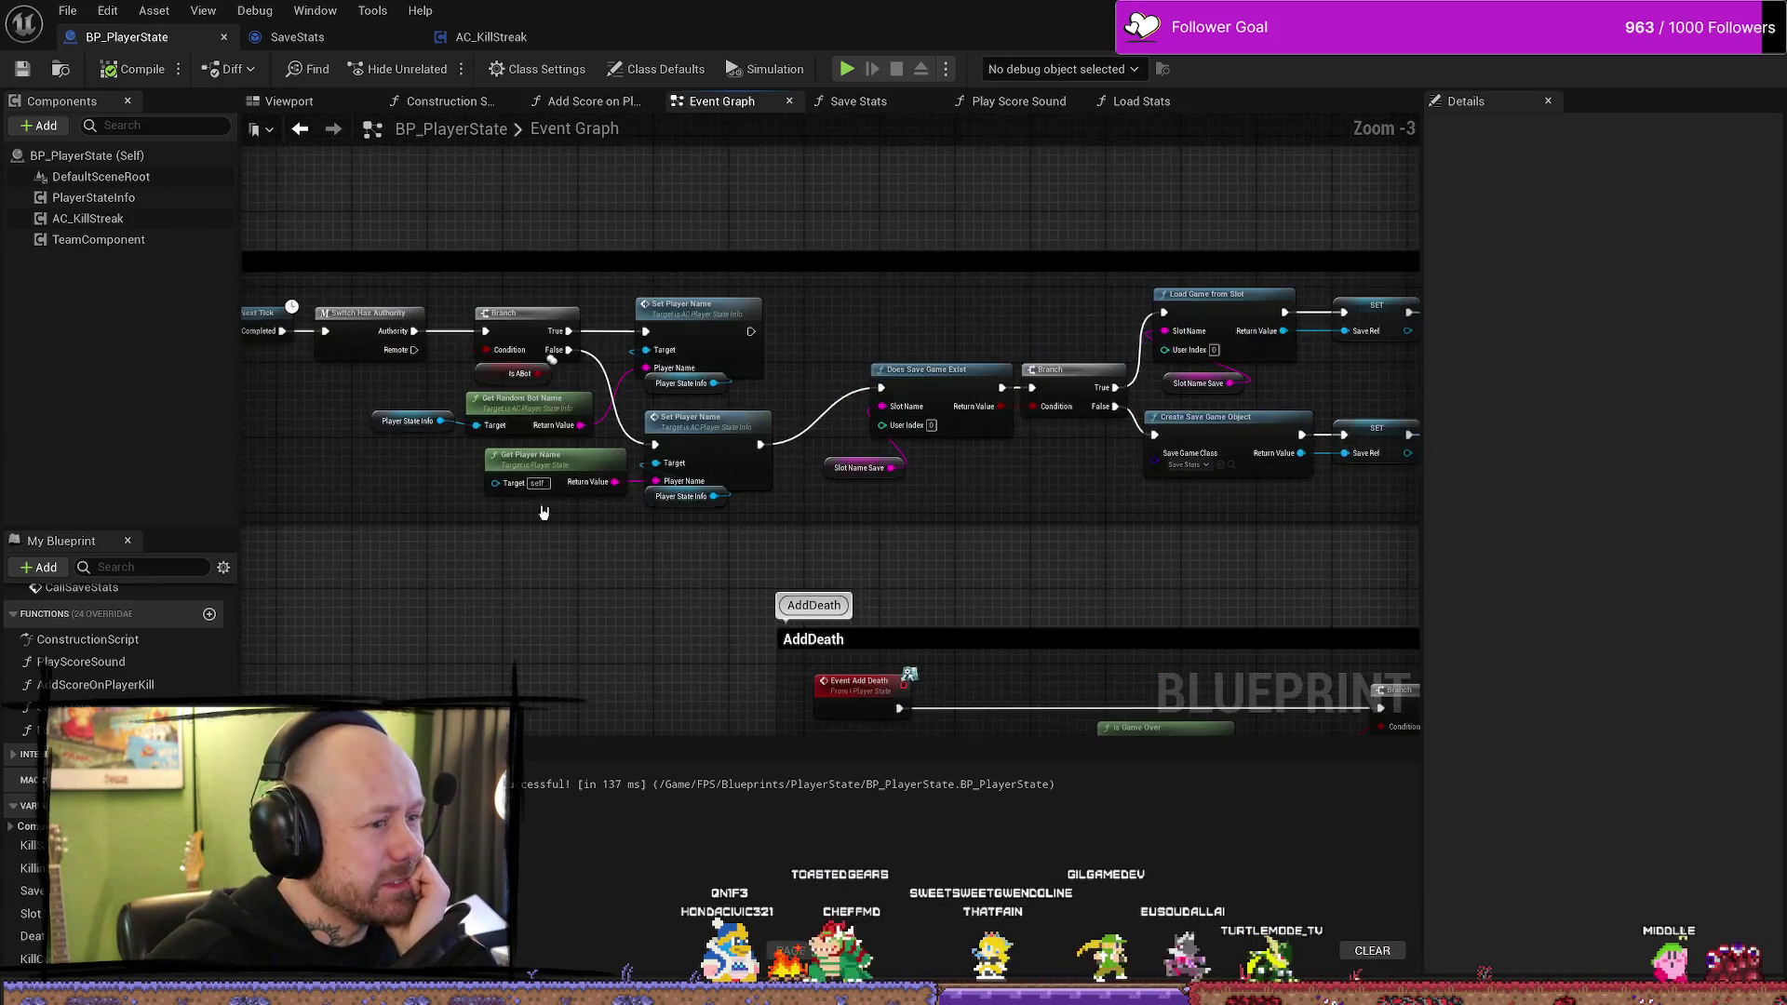
{"action": "scroll", "coordinate": [941, 487], "scroll_direction": "up", "scroll_amount": 1}
{"action": "left_click_drag", "start_coordinate": [757, 487], "coordinate": [875, 518]}
{"action": "mouse_move", "coordinate": [666, 465]}
{"action": "left_mouse_down"}
{"action": "mouse_move", "coordinate": [684, 475]}
{"action": "mouse_move", "coordinate": [745, 324]}
{"action": "left_mouse_up"}
{"action": "type", "text": "is l"}
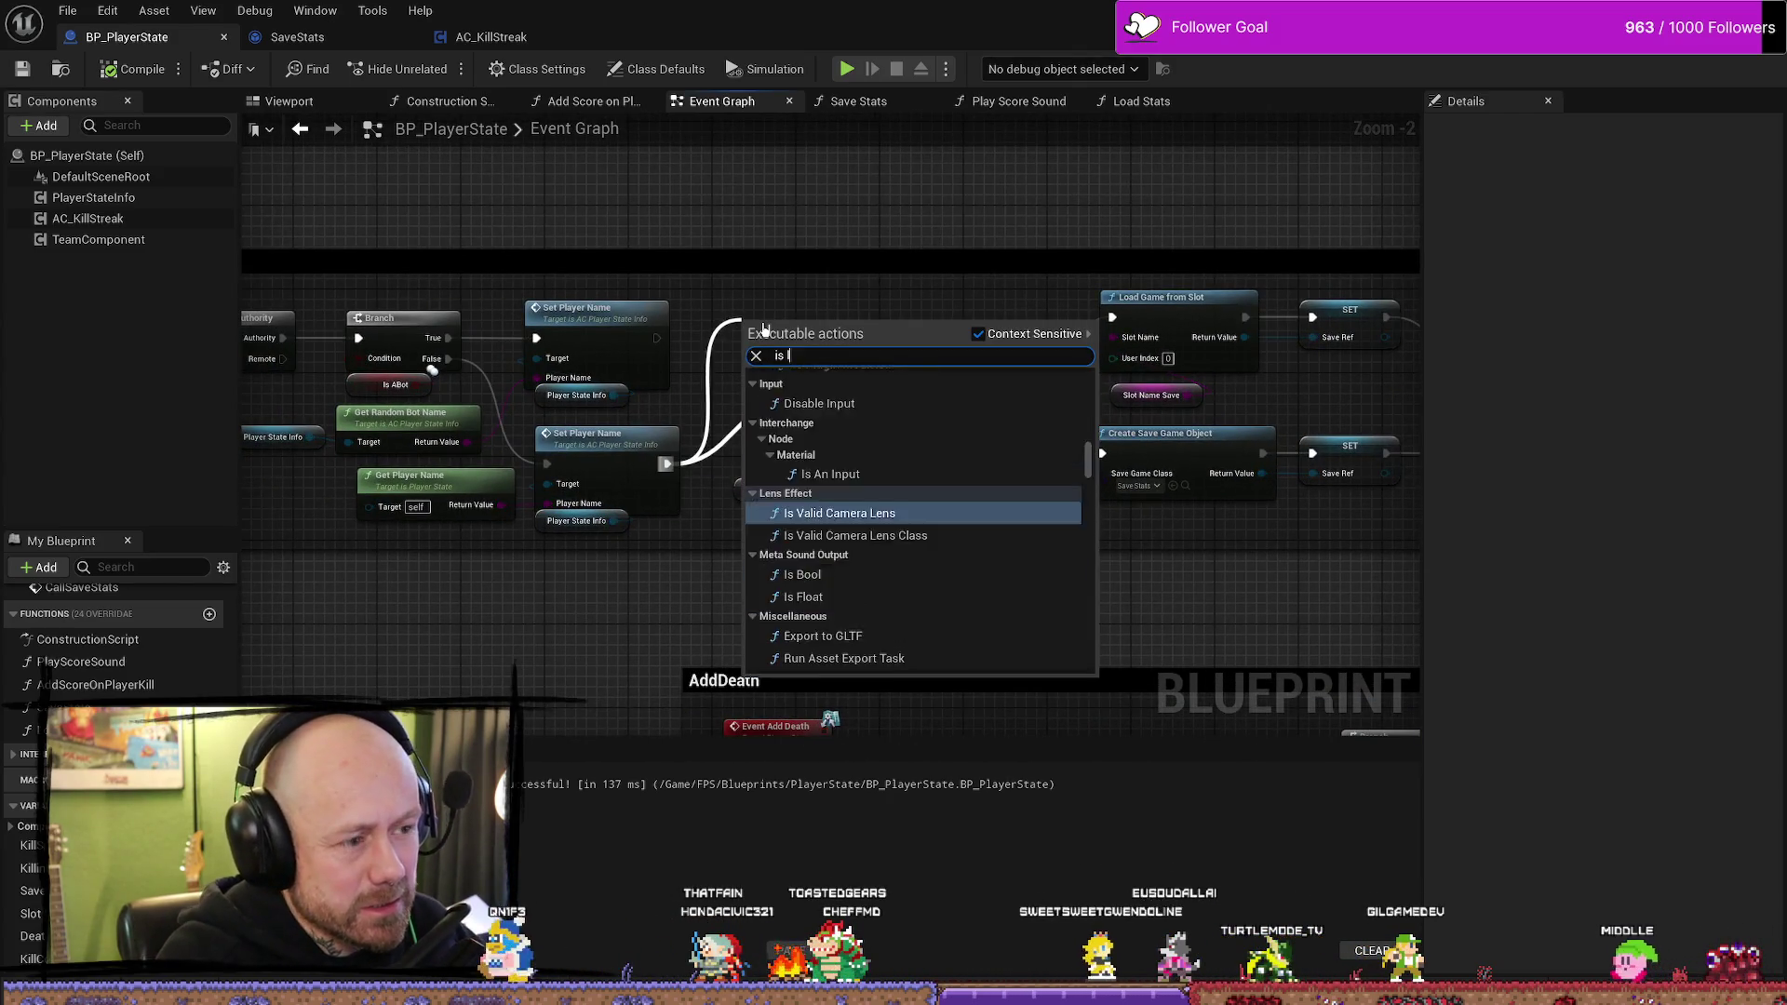
{"action": "type", "text": "ocal"}
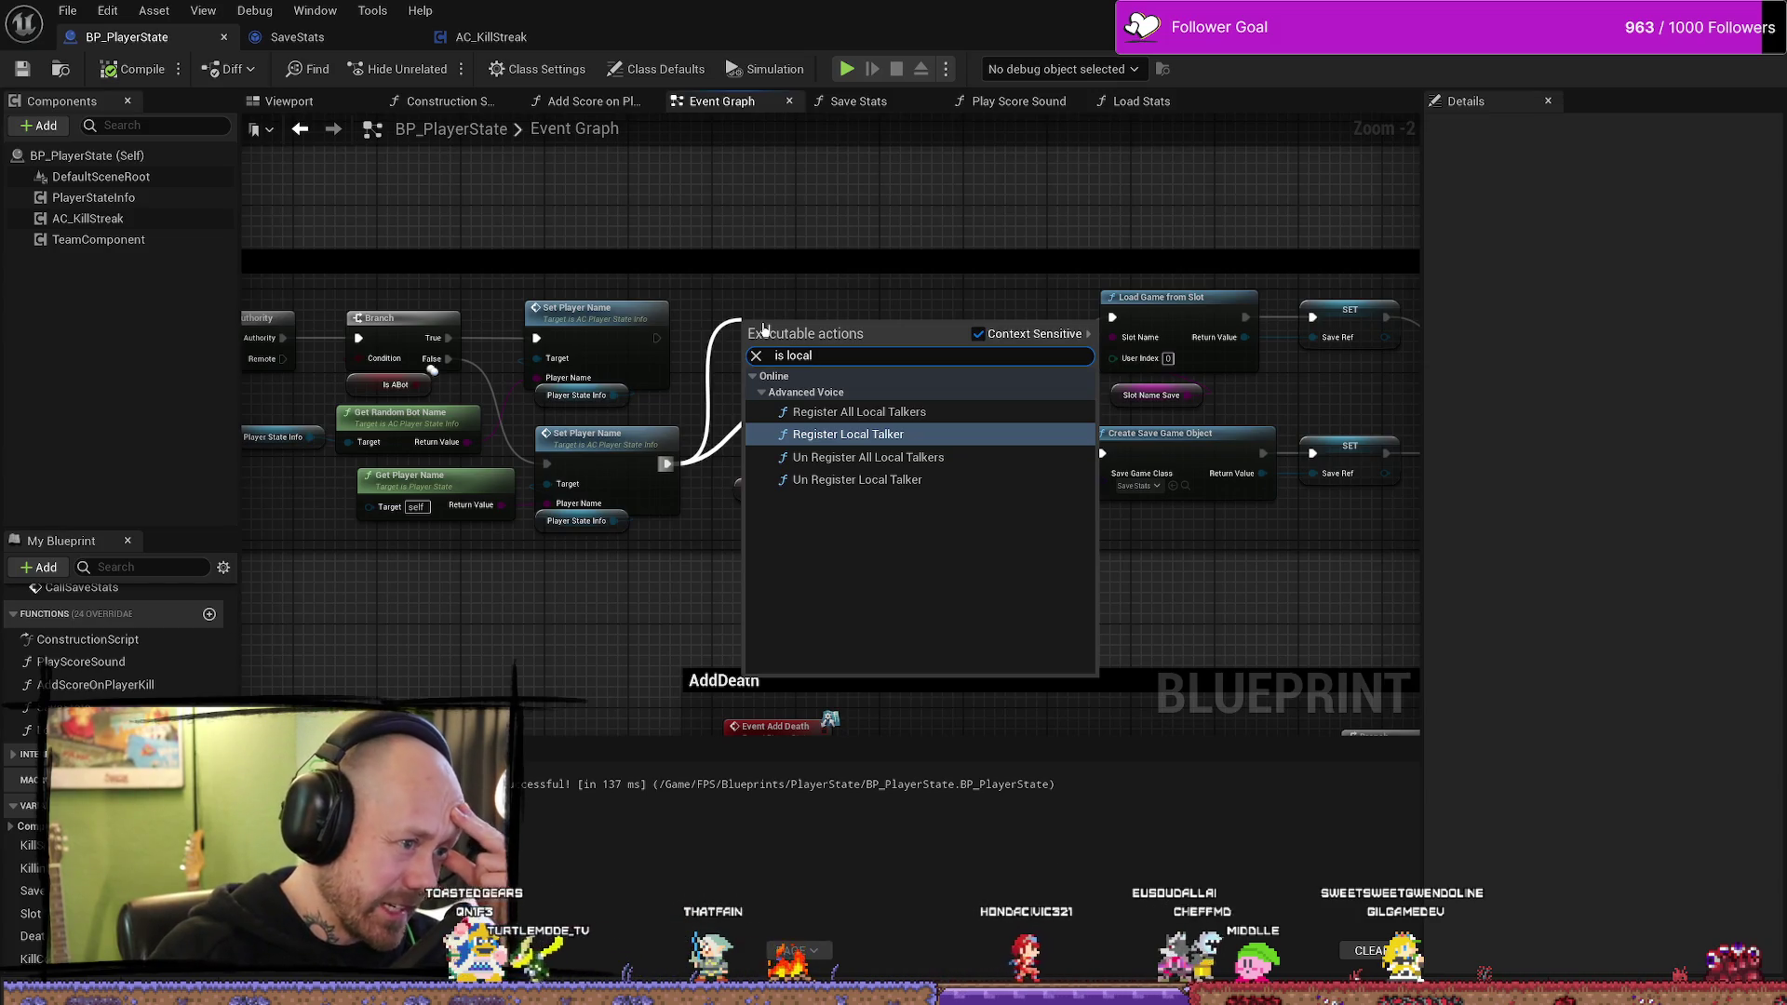
{"action": "type", "text": "4"}
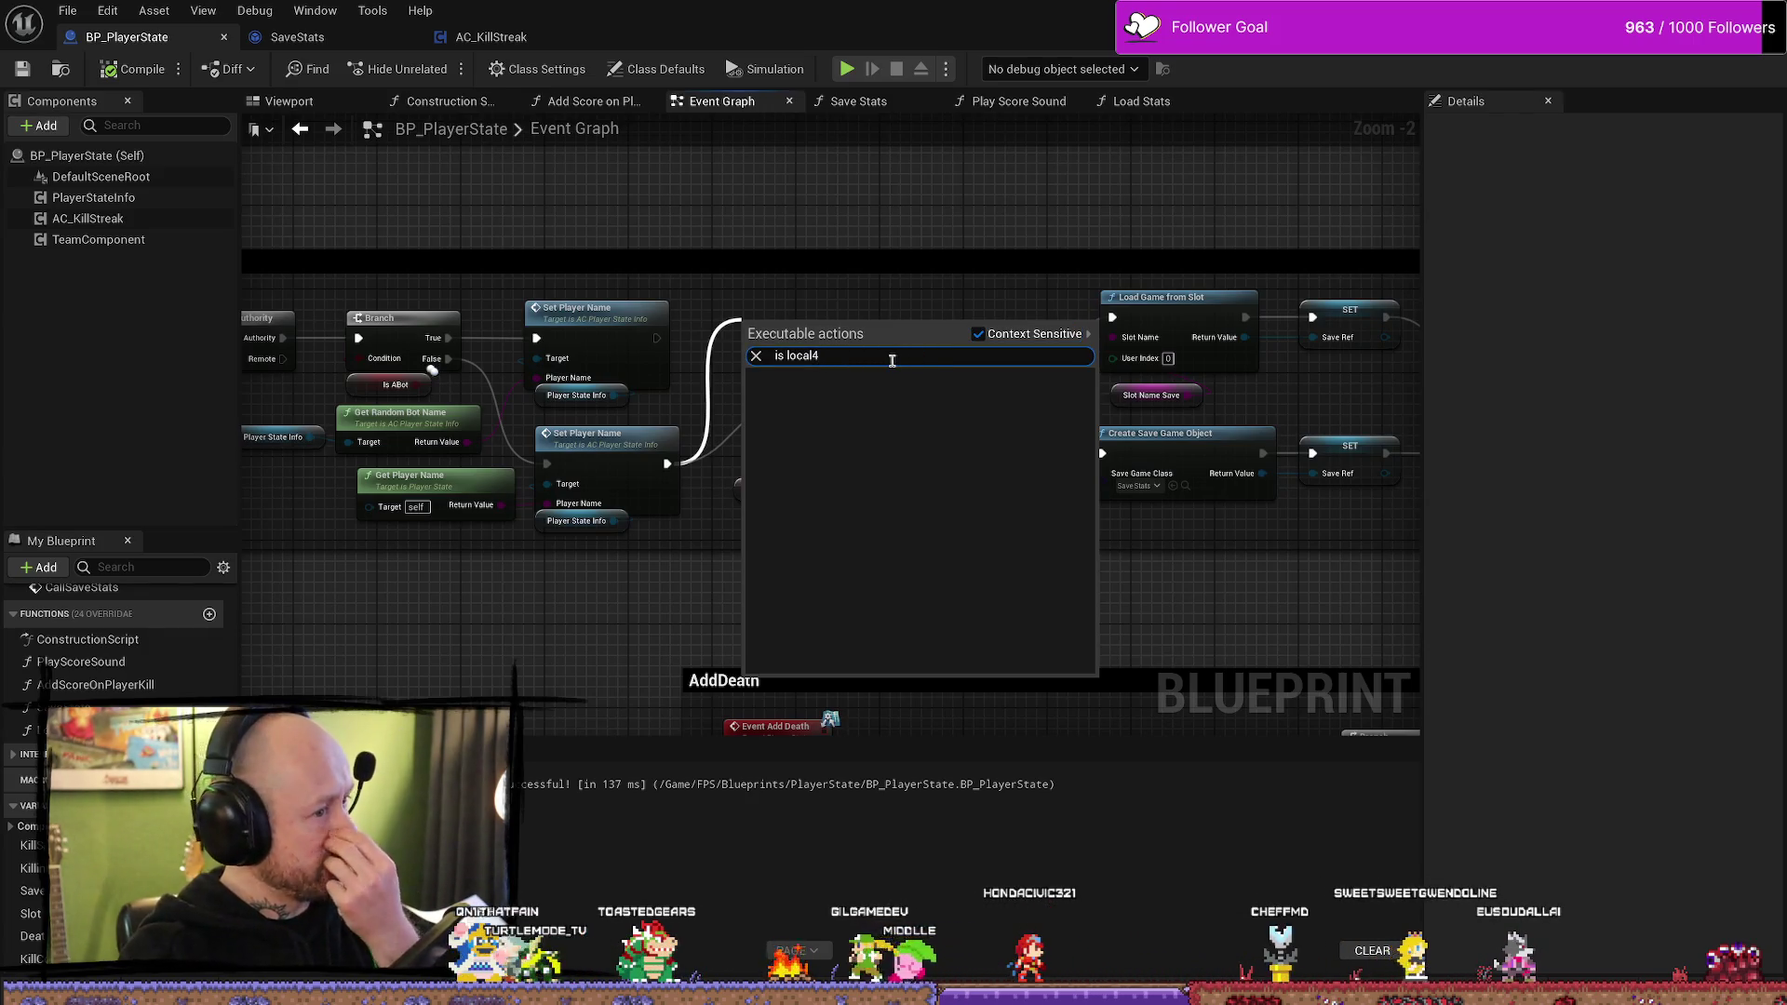
{"action": "key", "text": "BackSpace"}
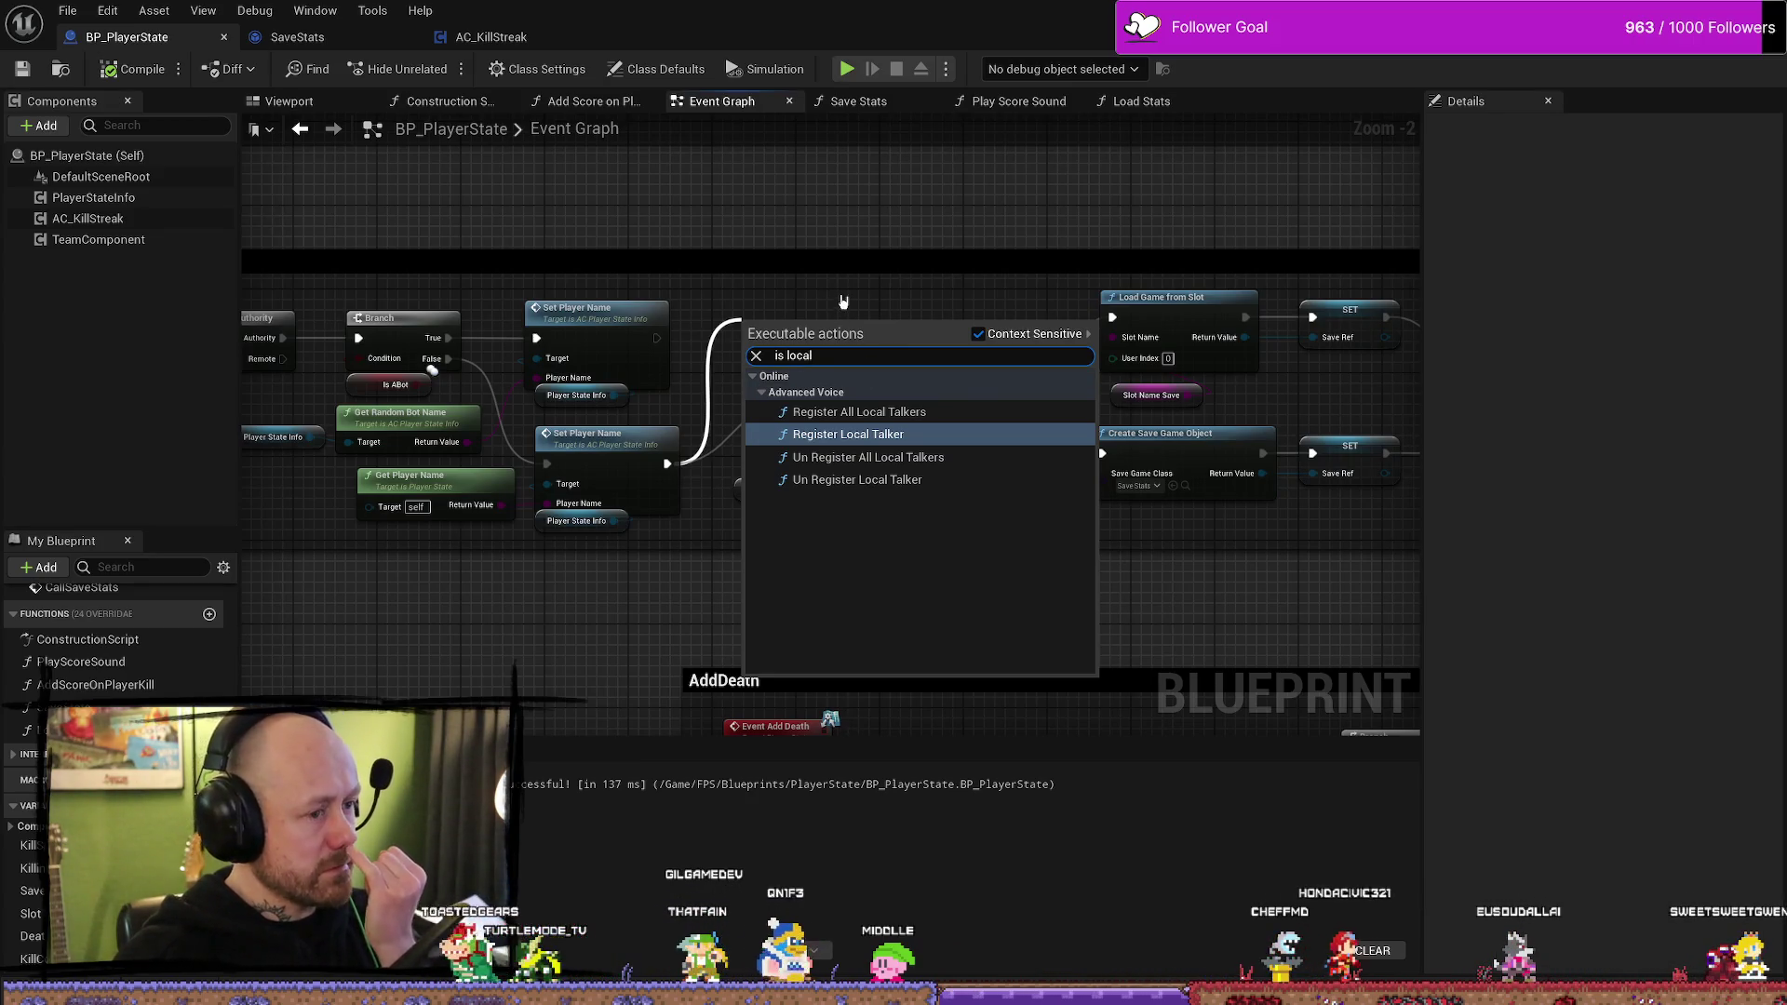
{"action": "key", "text": "Escape"}
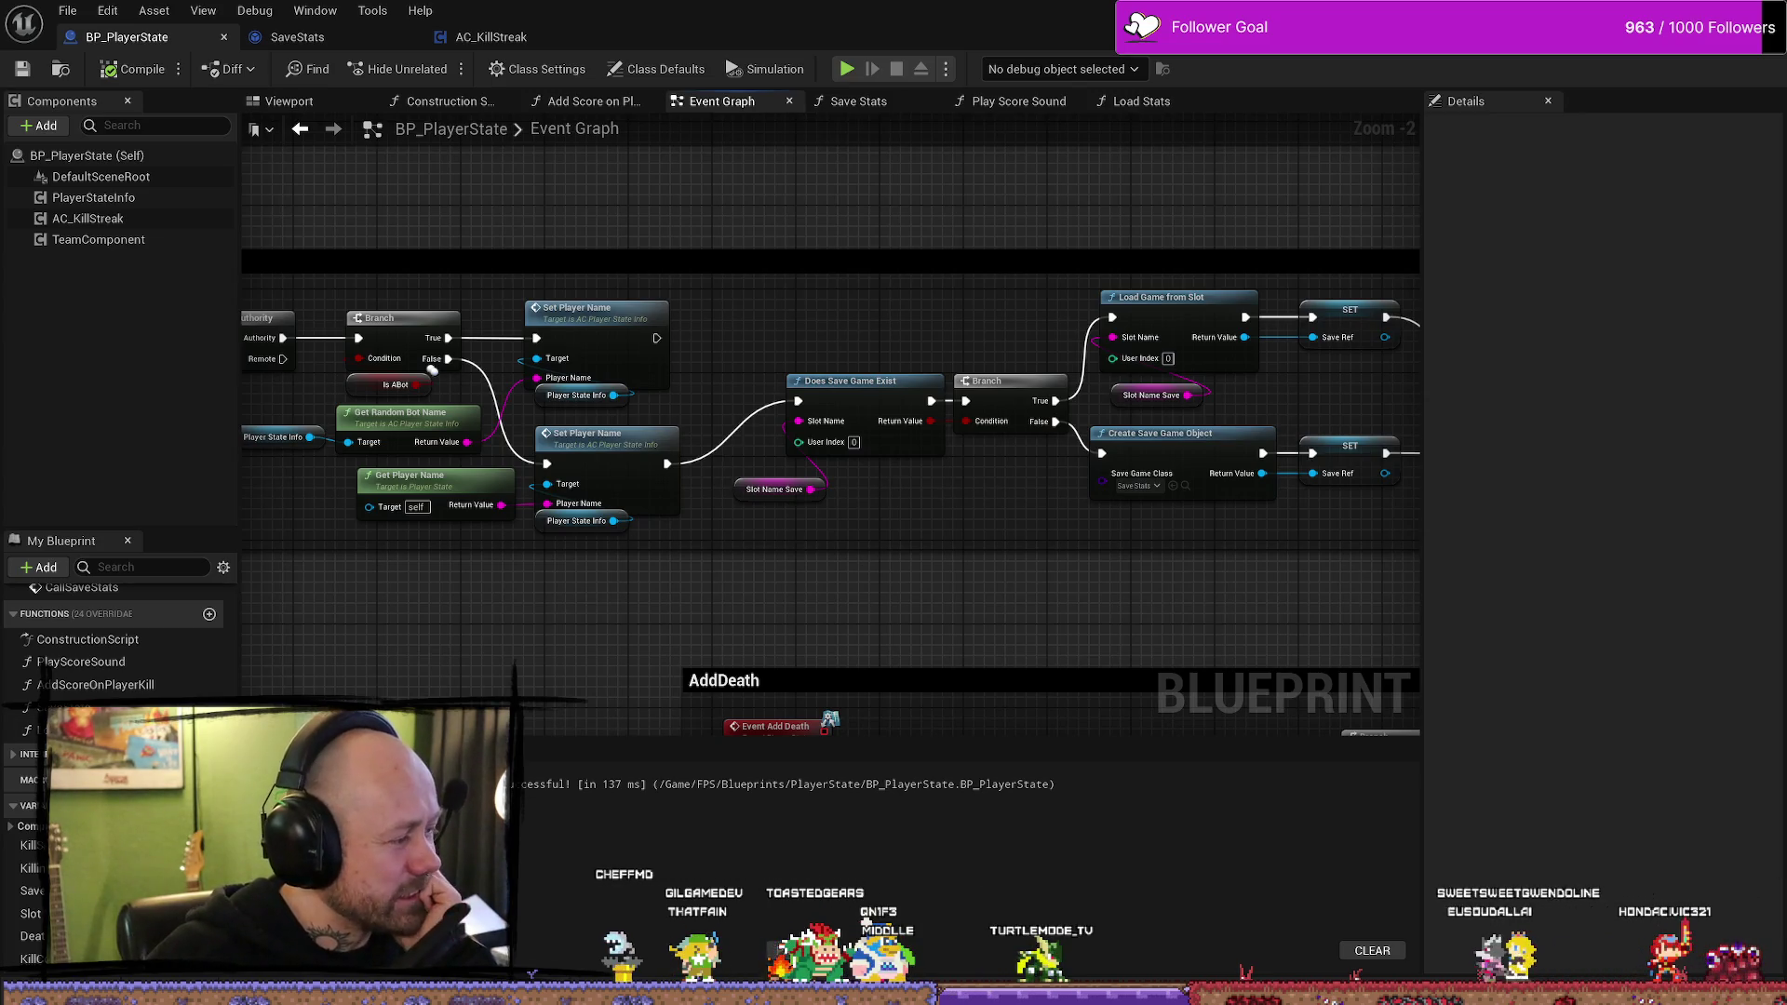
{"action": "mouse_move", "coordinate": [741, 464]}
{"action": "left_mouse_down"}
{"action": "mouse_move", "coordinate": [898, 404]}
{"action": "mouse_move", "coordinate": [818, 335]}
{"action": "left_mouse_up"}
{"action": "type", "text": "get o"}
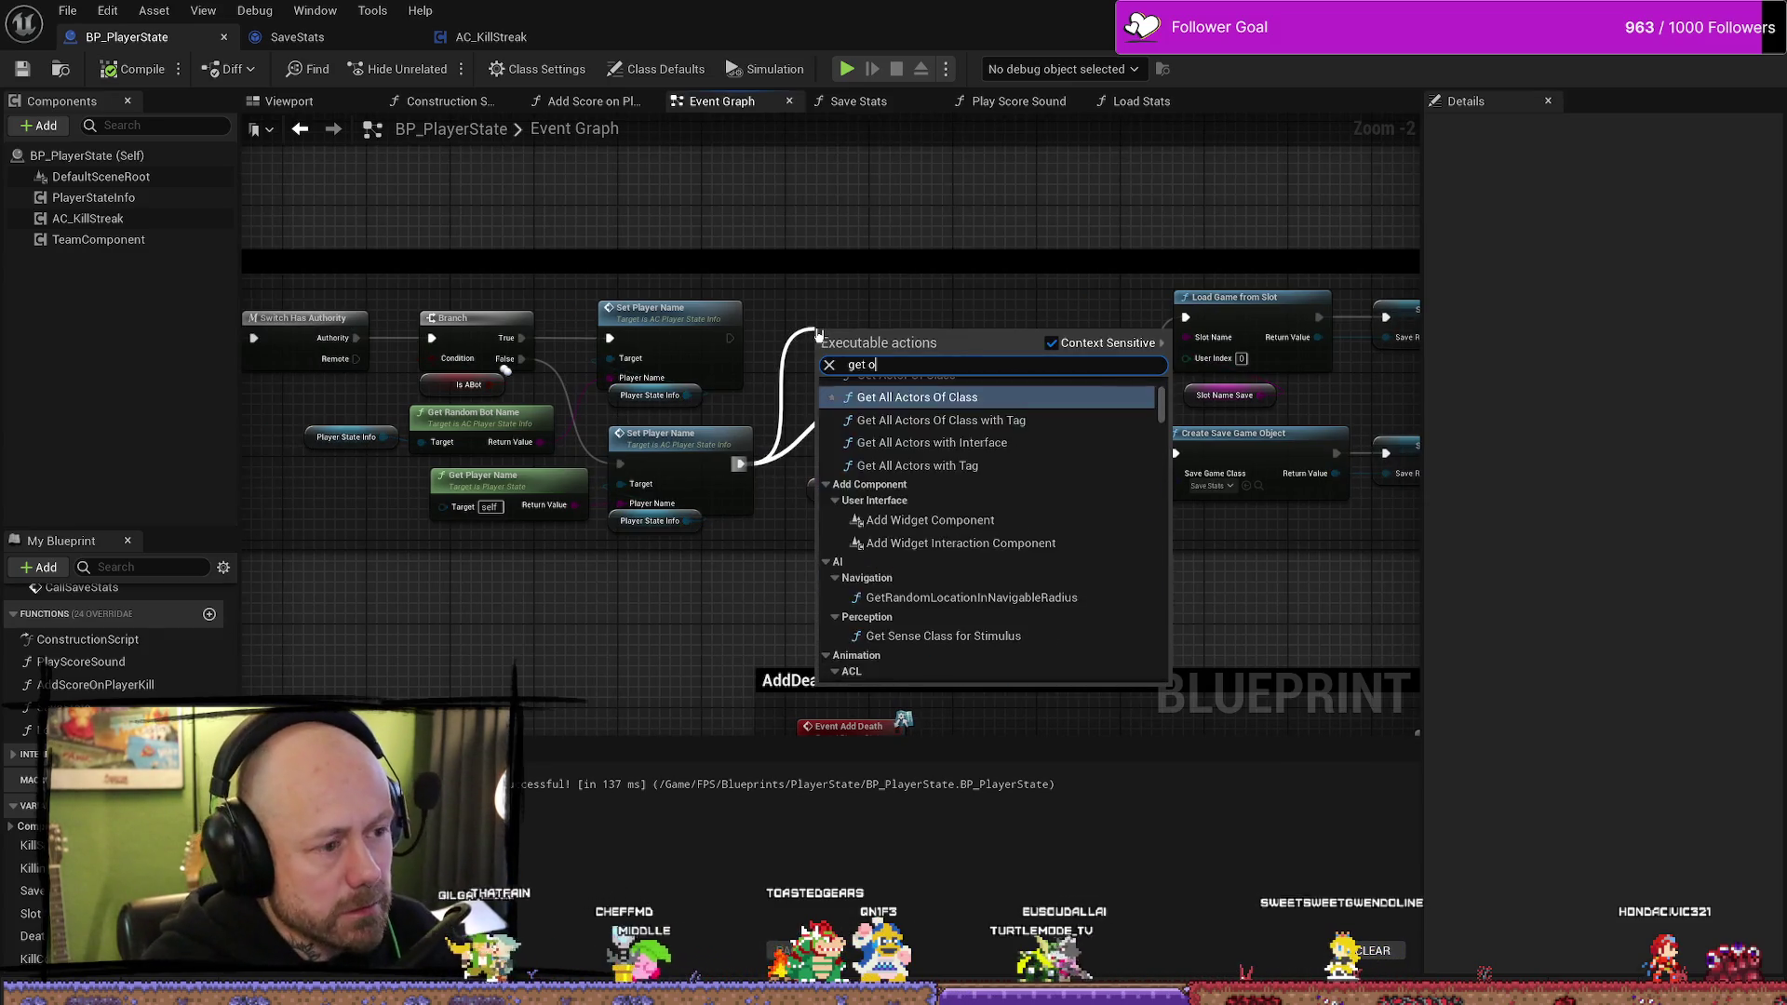
{"action": "type", "text": "wni"}
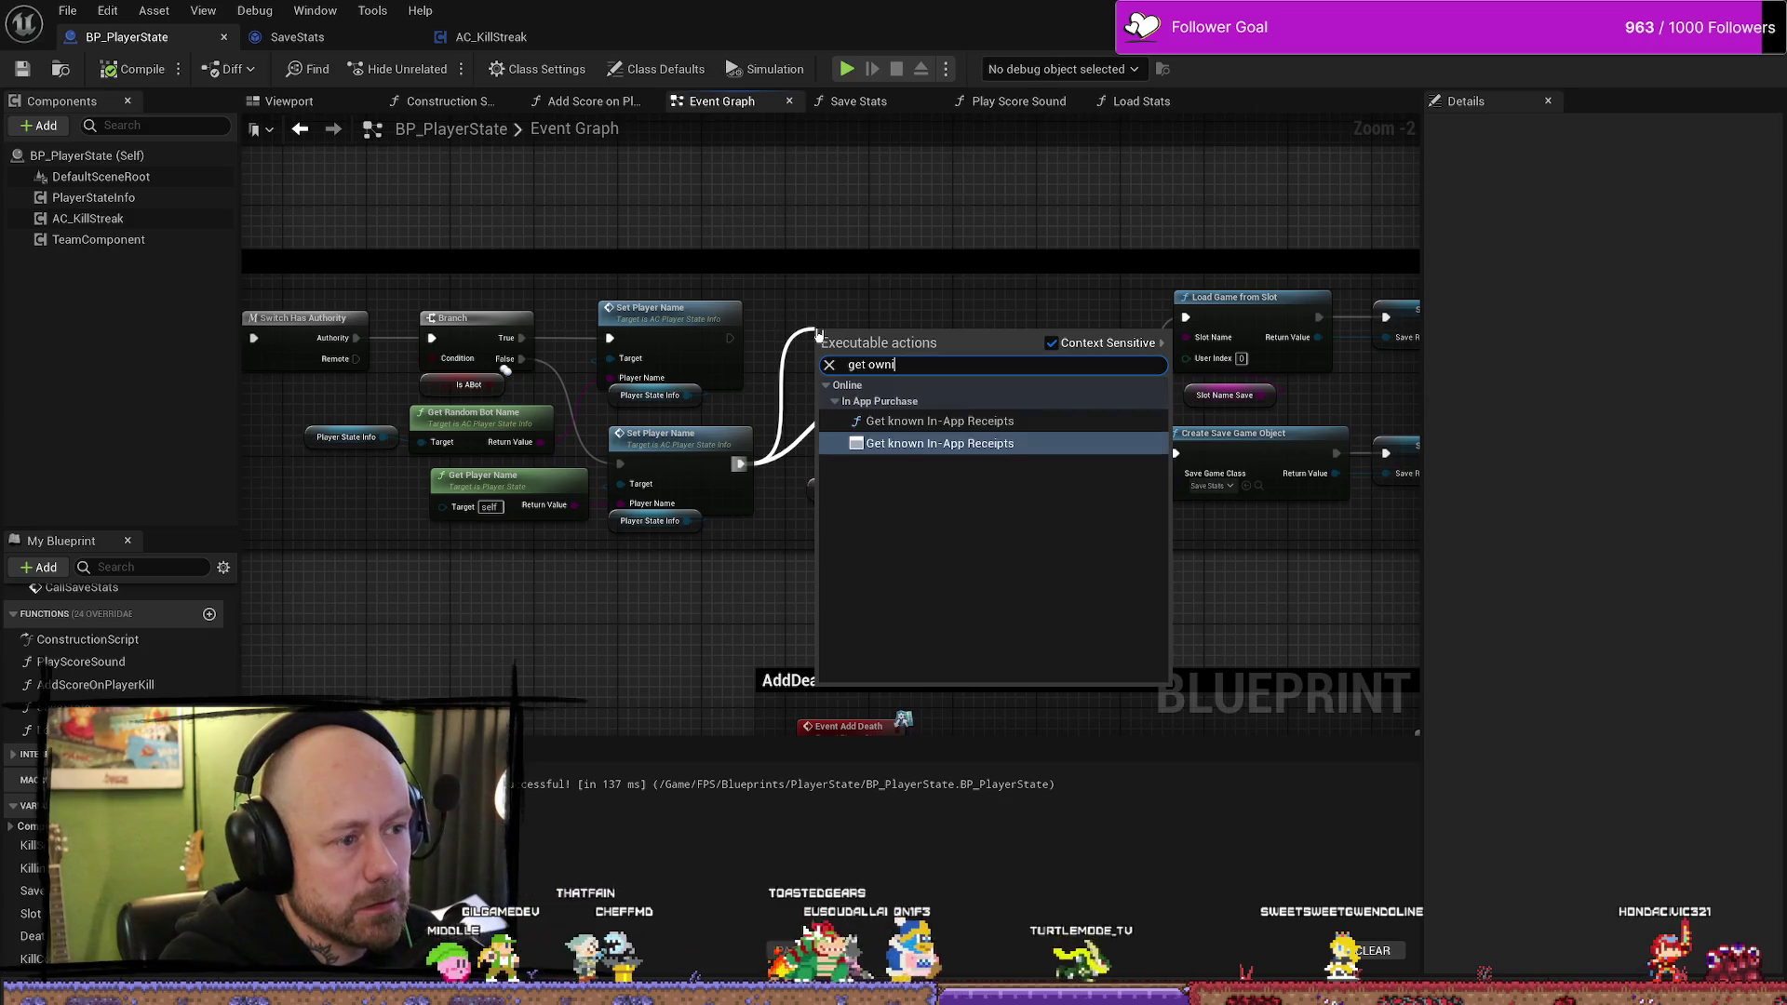
{"action": "key", "text": "BackSpace"}
{"action": "key", "text": "BackSpace"}
{"action": "key", "text": "BackSpace"}
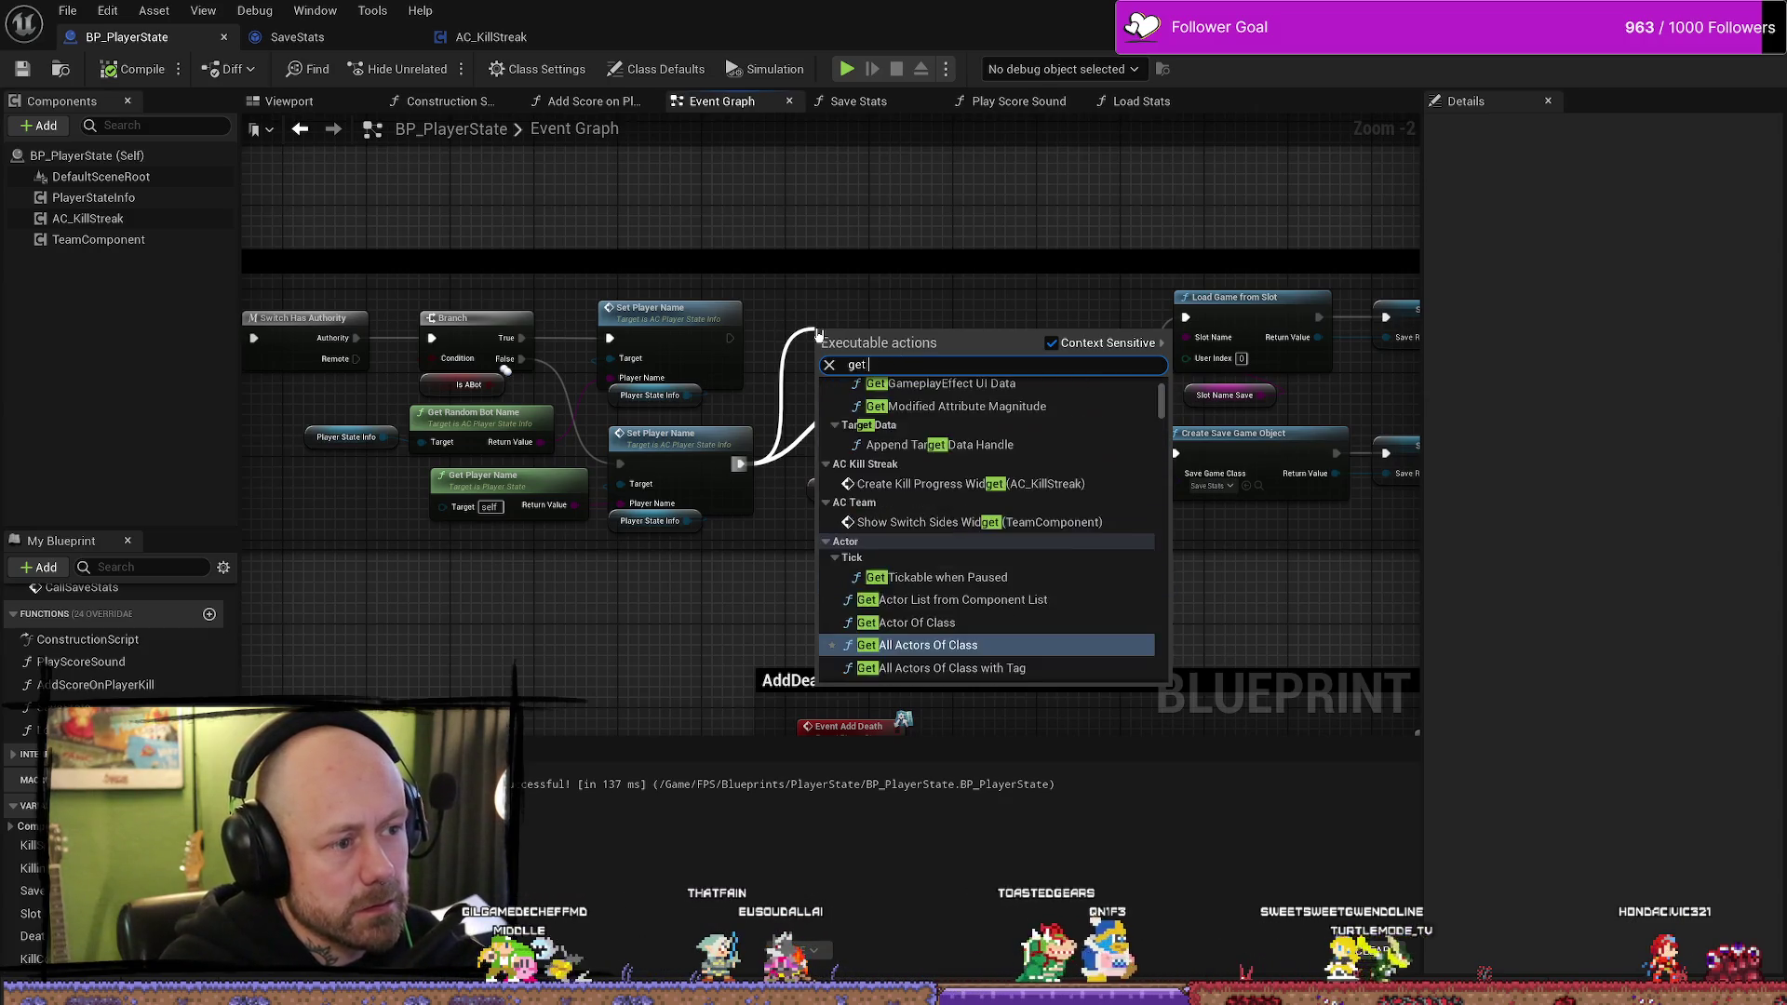
{"action": "key", "text": "BackSpace"}
{"action": "type", "text": "owning"}
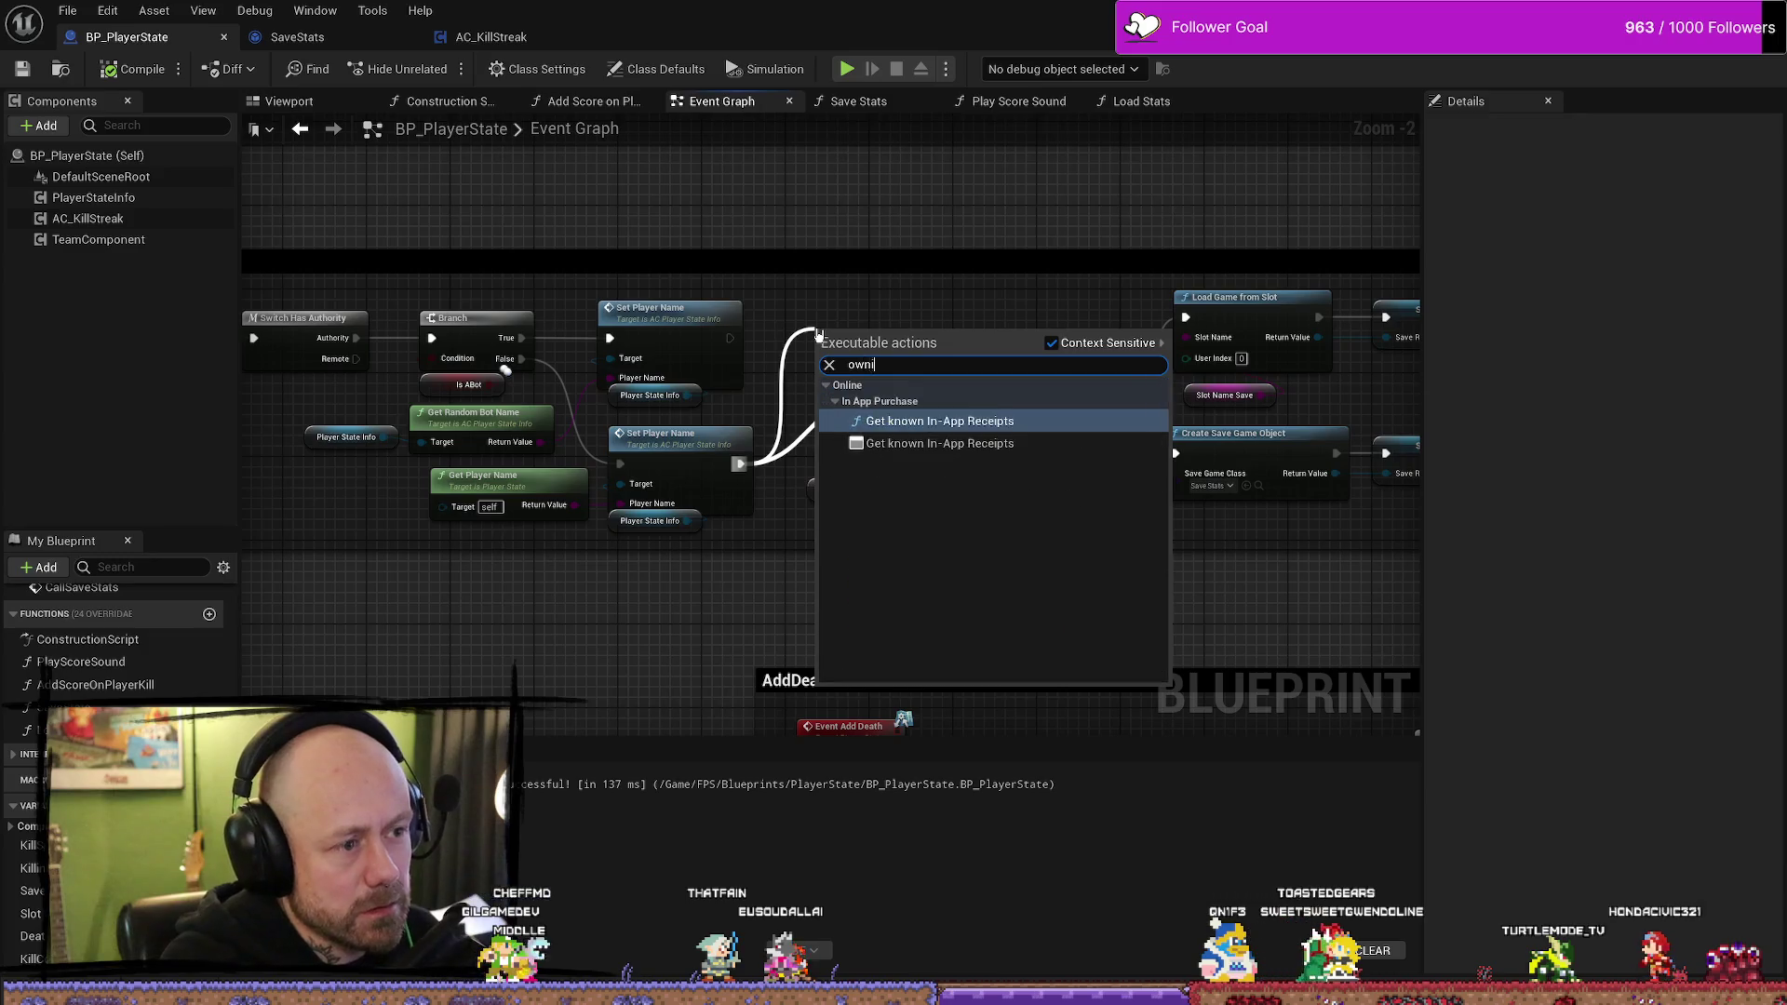
{"action": "key", "text": "BackSpace"}
{"action": "key", "text": "BackSpace"}
{"action": "key", "text": "BackSpace"}
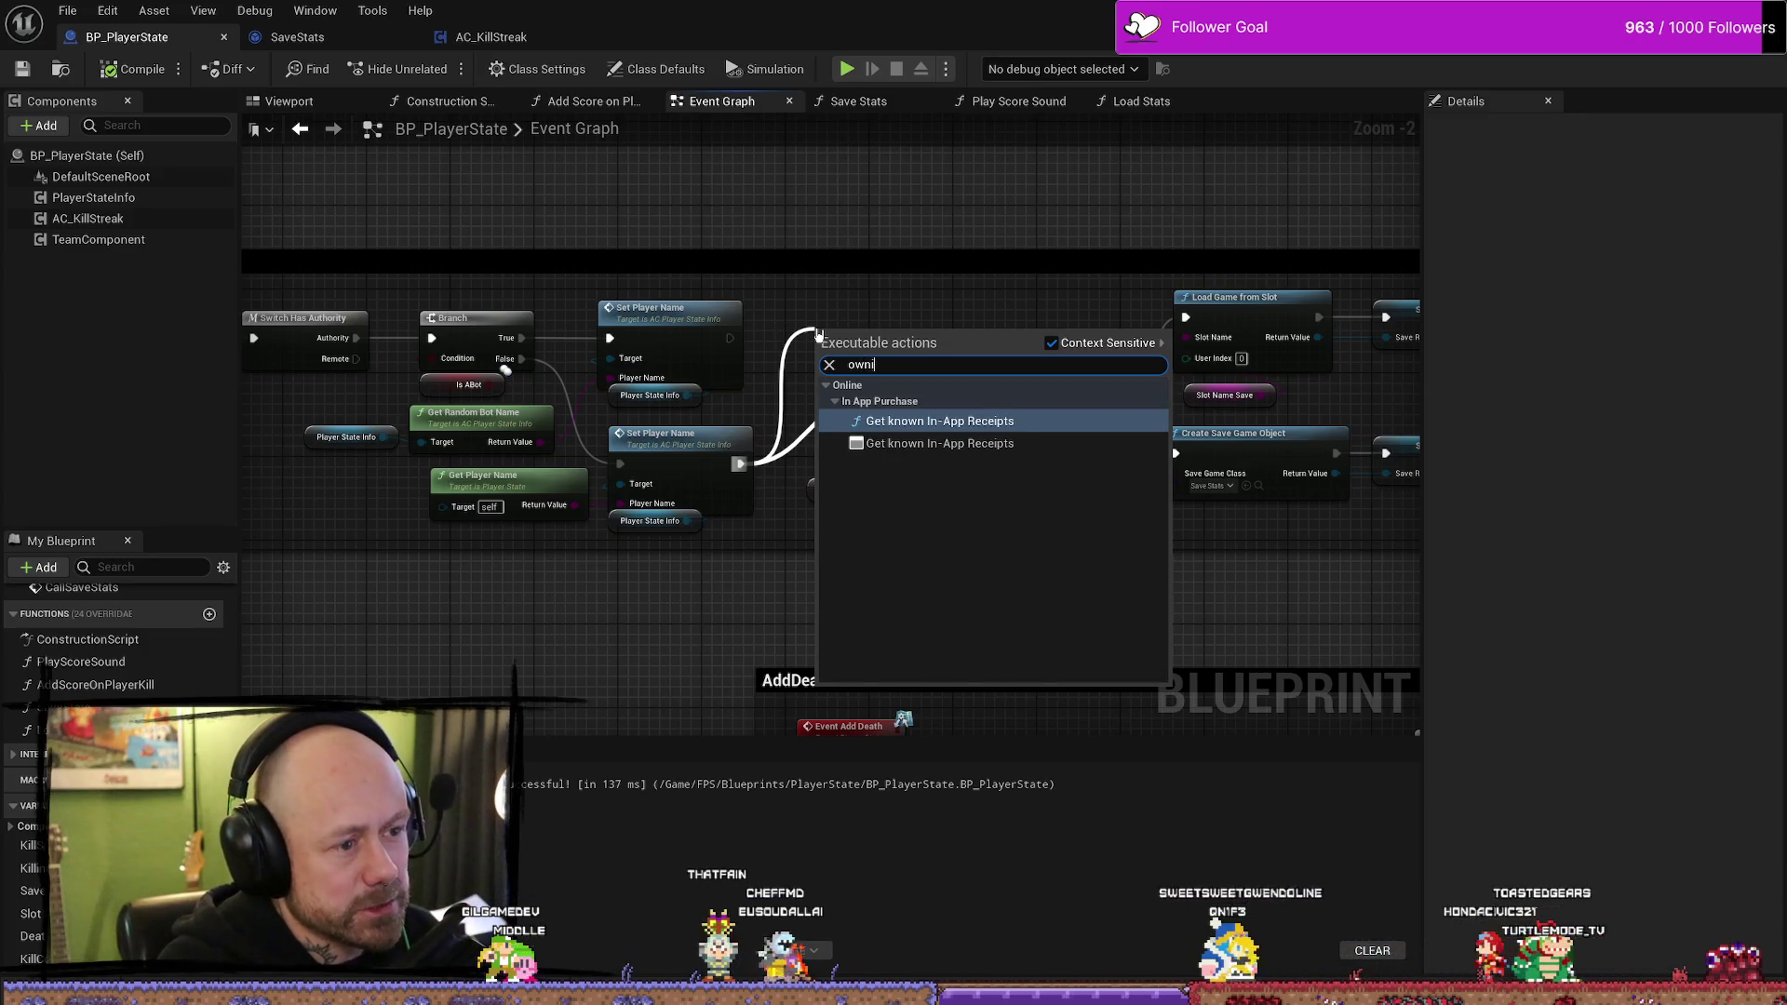
{"action": "key", "text": "BackSpace"}
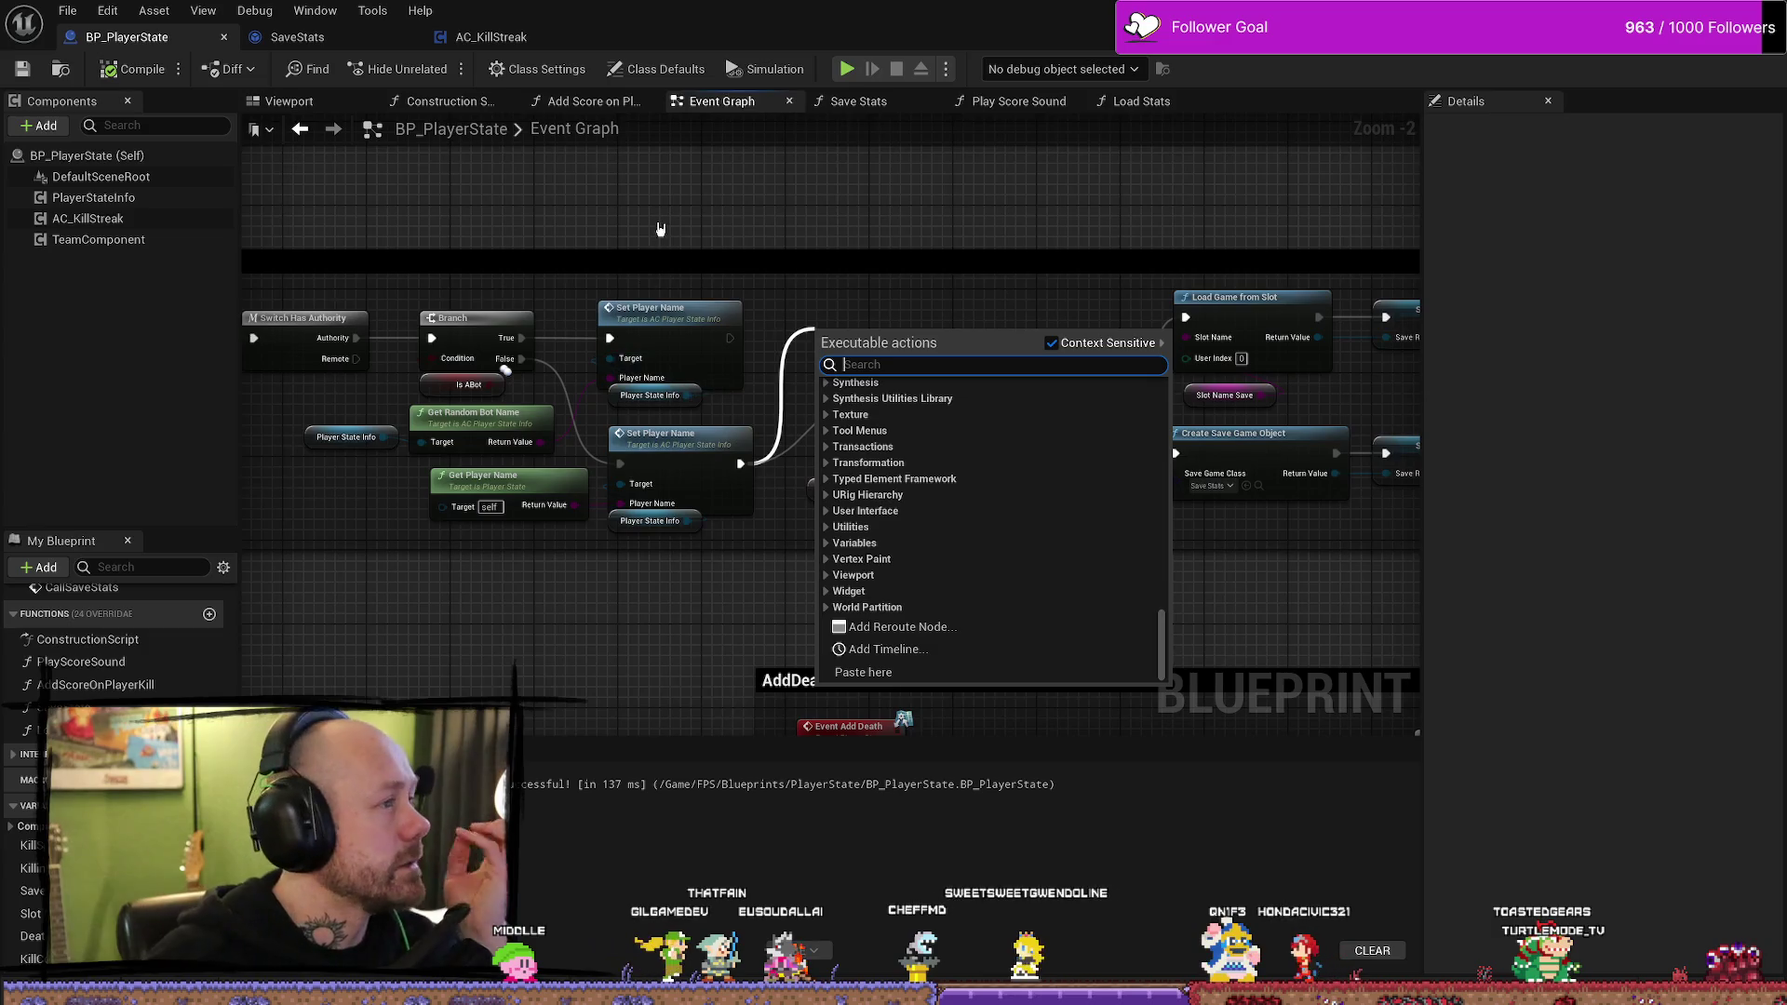
- Dismiss the node search and nudge the Slot Name Save getter into line beneath Does Save Game Exist
{"action": "left_click", "coordinate": [676, 203]}
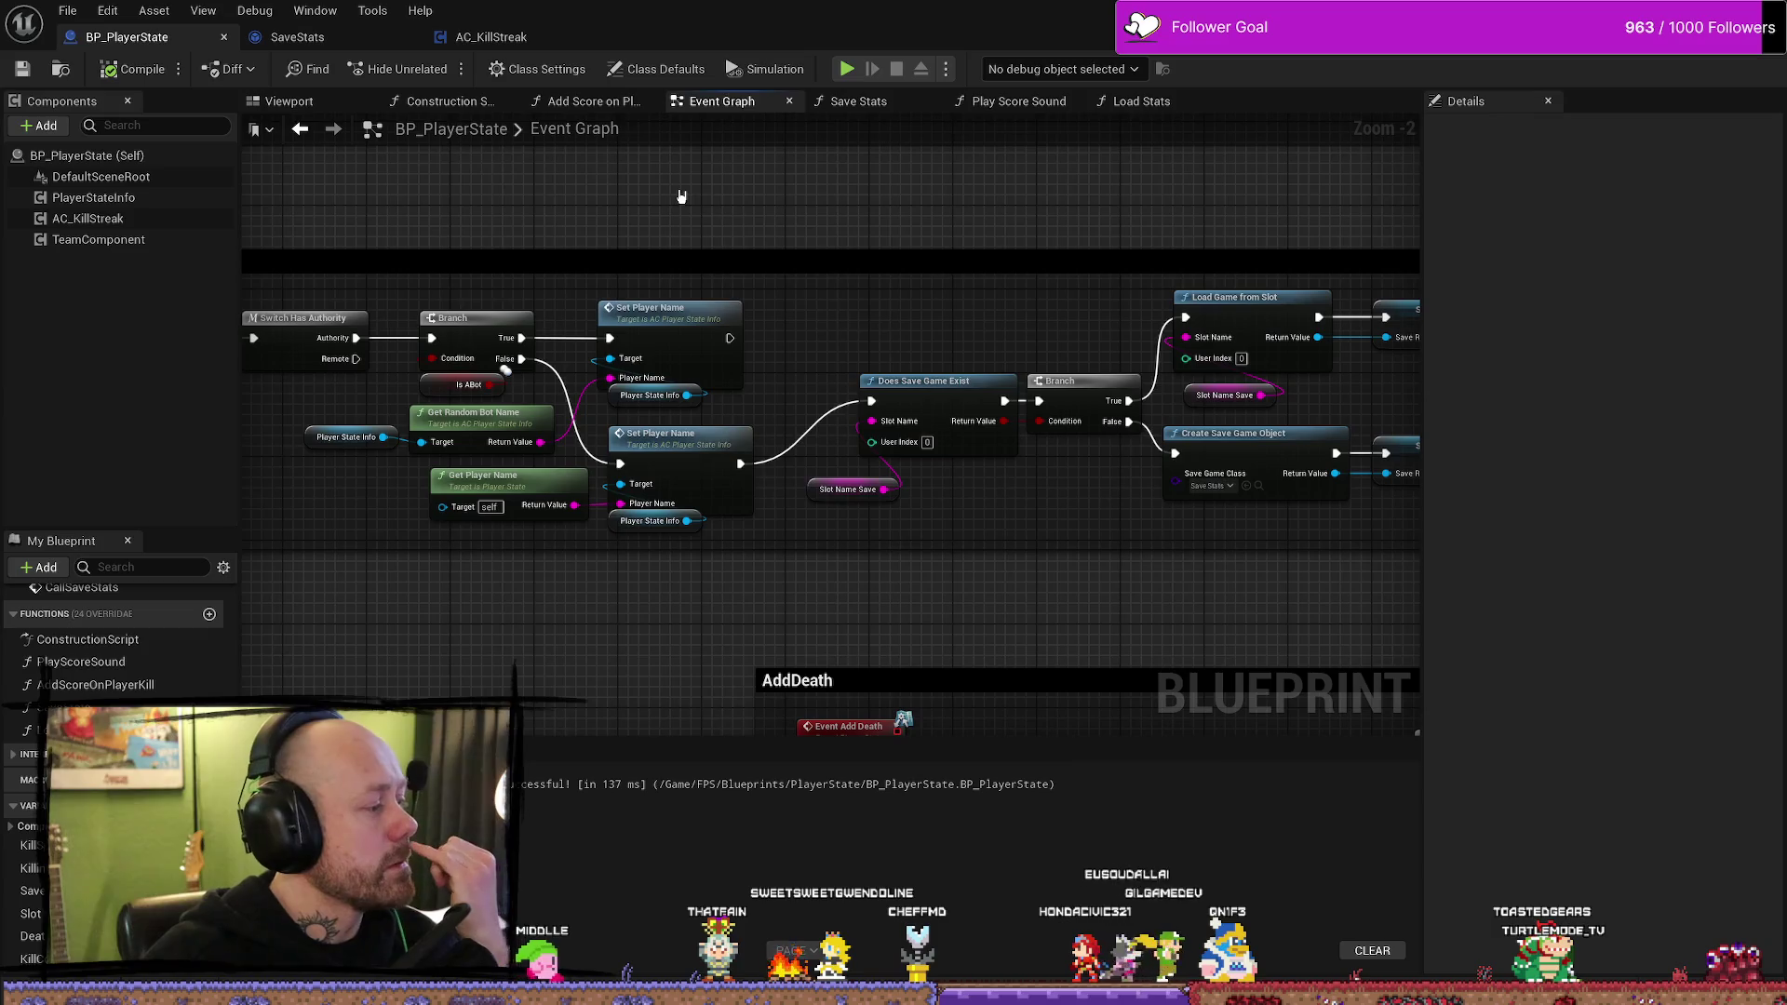
{"action": "scroll", "coordinate": [698, 510], "scroll_direction": "down", "scroll_amount": 1}
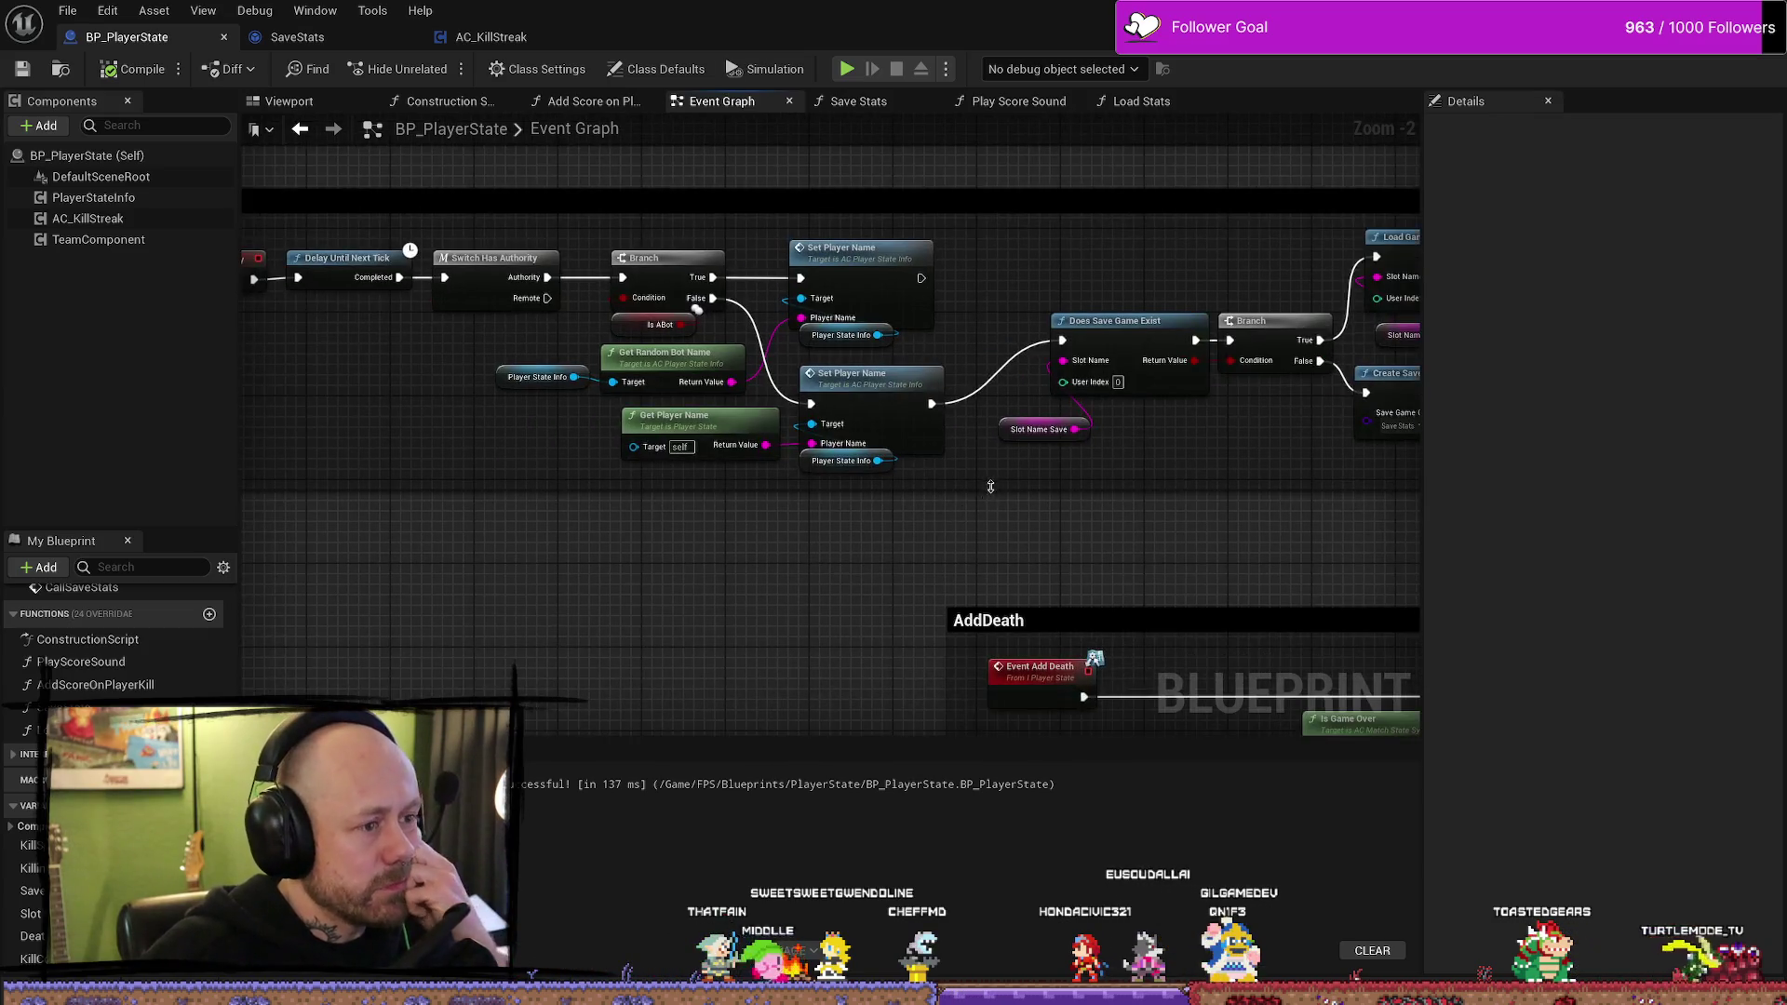
{"action": "mouse_move", "coordinate": [1005, 513]}
{"action": "left_mouse_down"}
{"action": "mouse_move", "coordinate": [882, 522]}
{"action": "mouse_move", "coordinate": [966, 483]}
{"action": "mouse_move", "coordinate": [946, 499]}
{"action": "mouse_move", "coordinate": [387, 494]}
{"action": "mouse_move", "coordinate": [1070, 478]}
{"action": "left_mouse_up"}
{"action": "scroll", "coordinate": [387, 494], "scroll_direction": "up", "scroll_amount": 1}
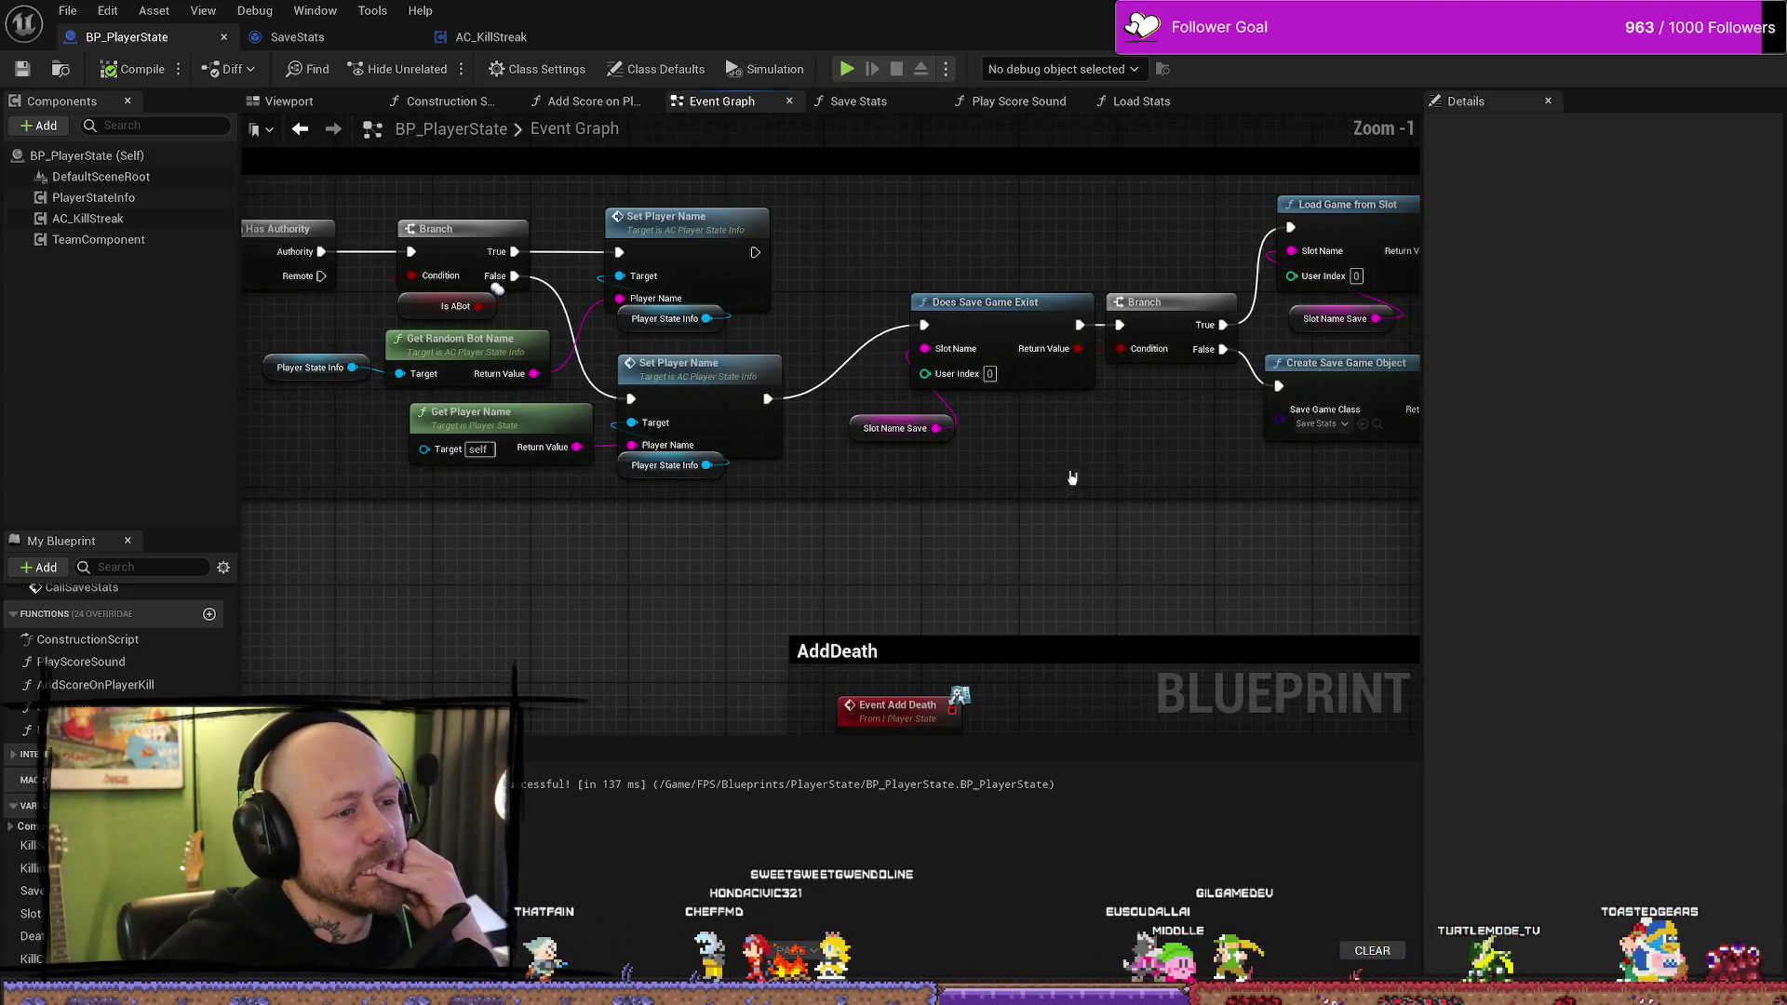
{"action": "scroll", "coordinate": [1042, 484], "scroll_direction": "up", "scroll_amount": 1}
{"action": "left_click", "coordinate": [797, 444]}
{"action": "left_click_drag", "start_coordinate": [796, 448], "coordinate": [848, 435]}
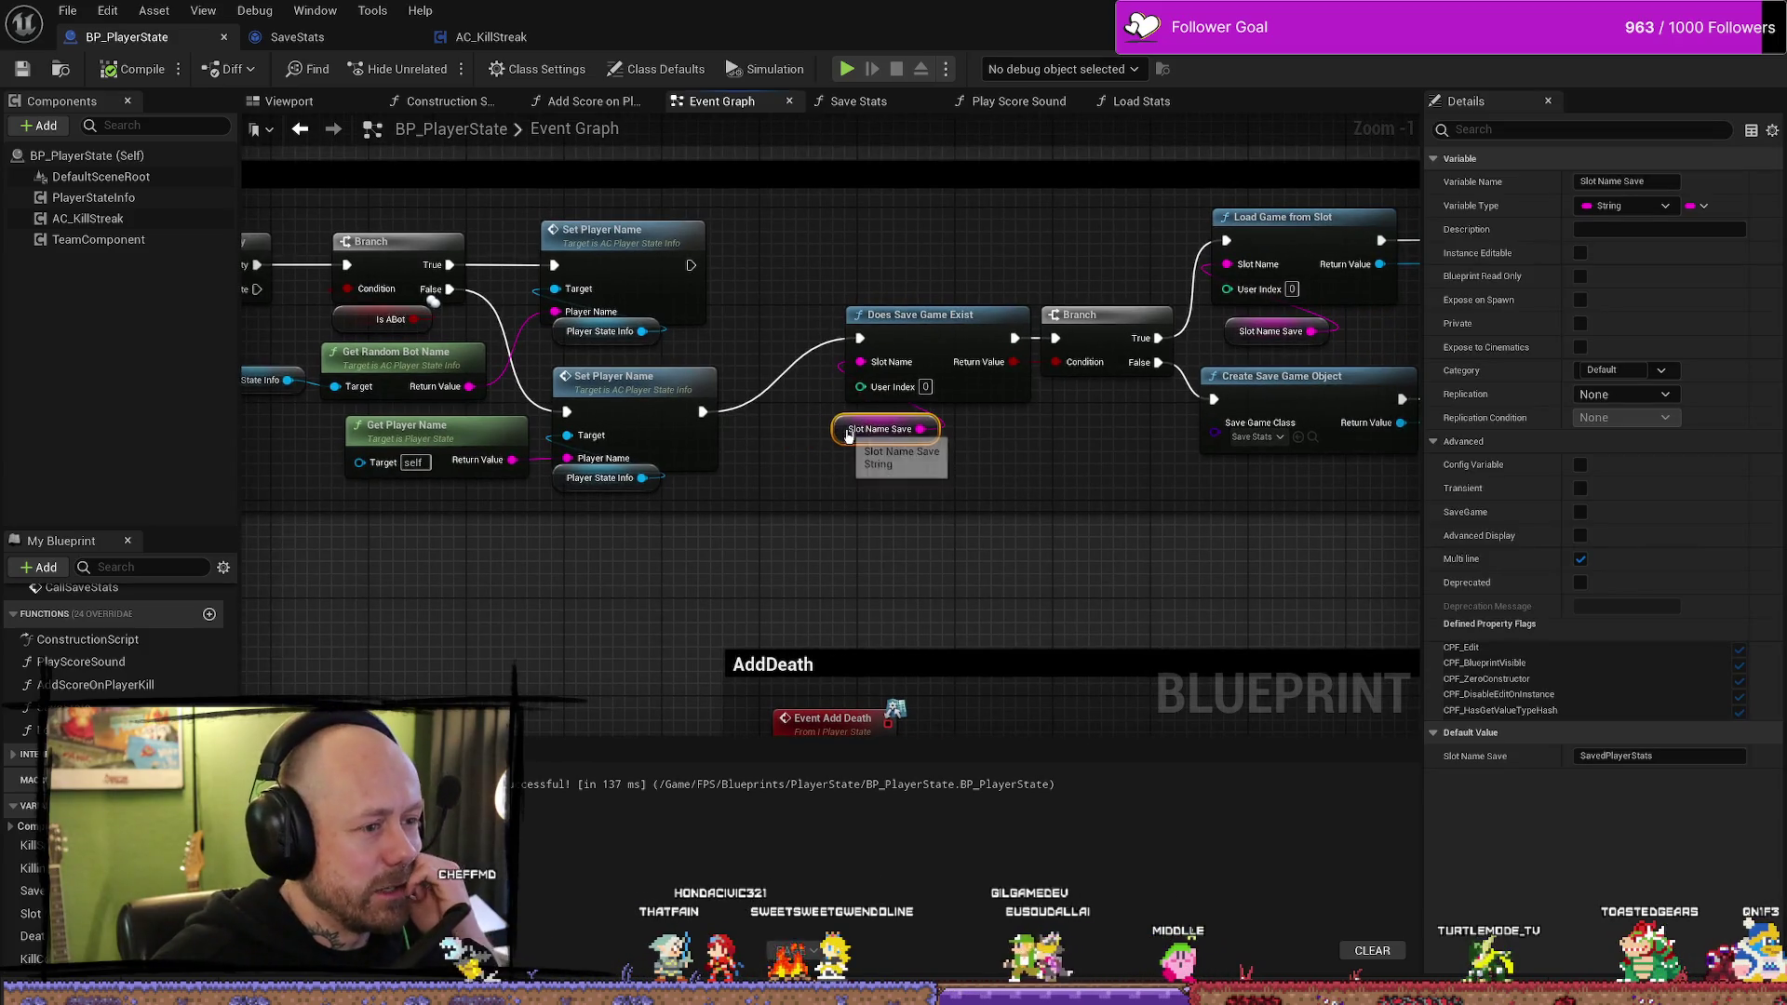
{"action": "left_click_drag", "start_coordinate": [1085, 482], "coordinate": [971, 503]}
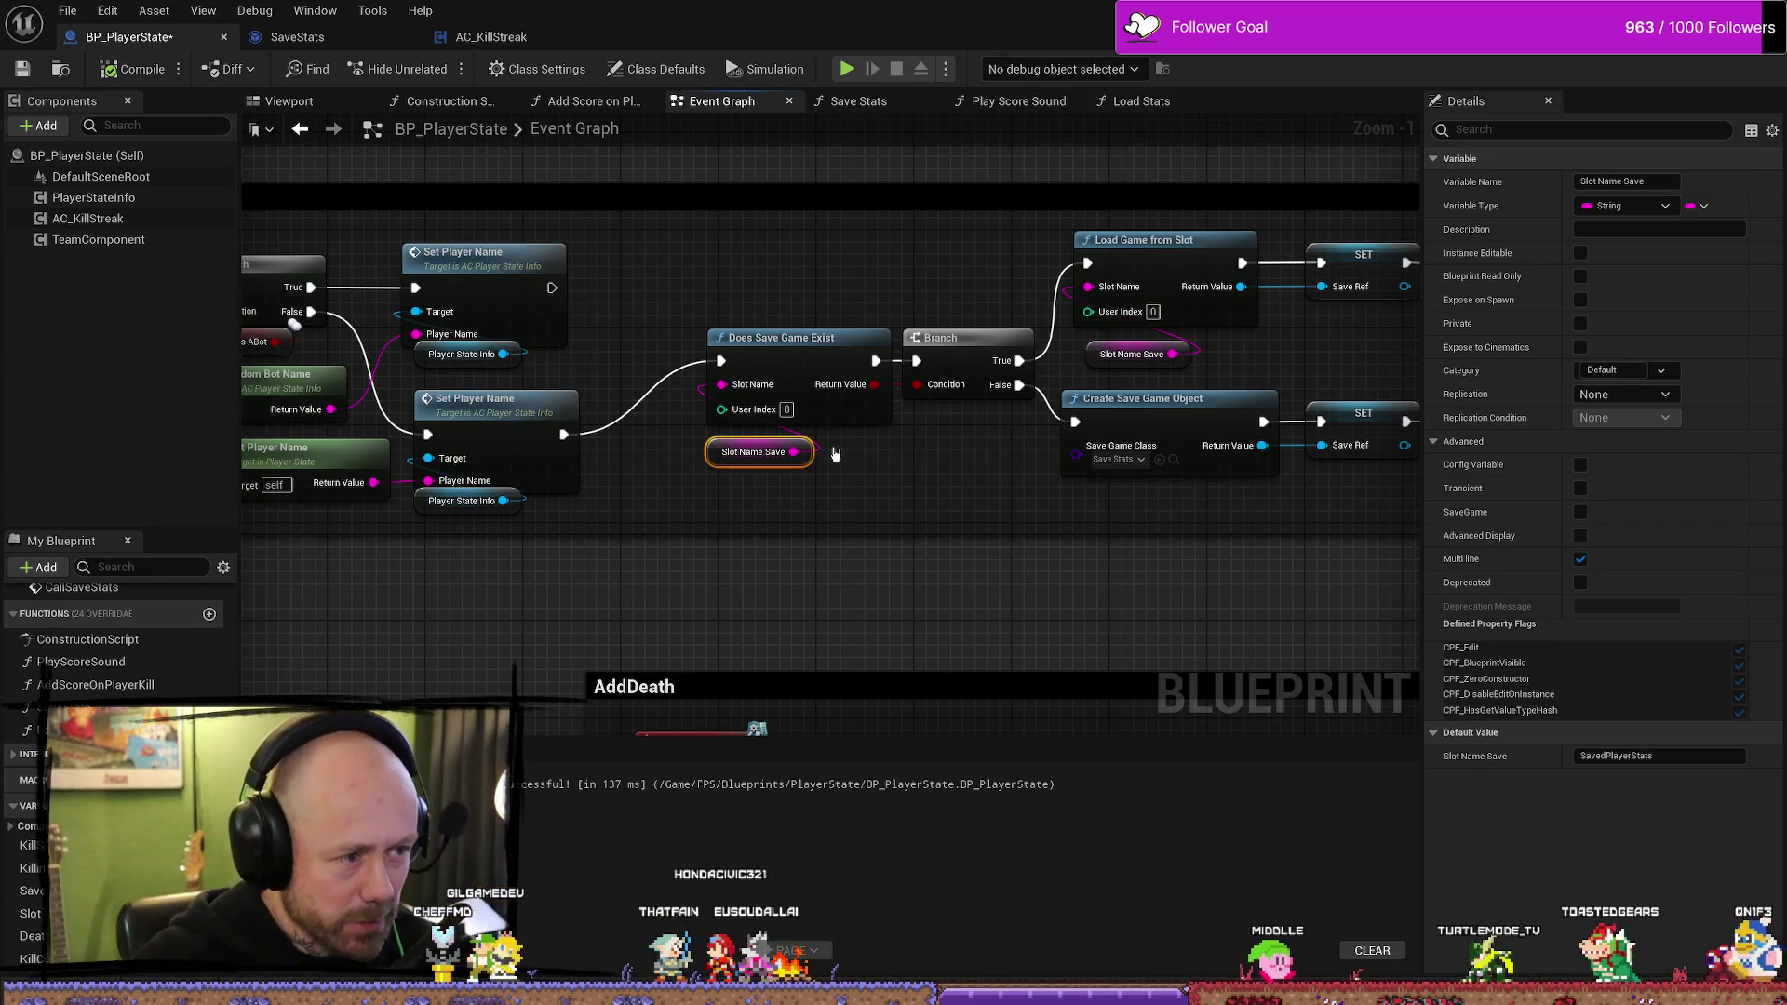
{"action": "scroll", "coordinate": [1201, 423], "scroll_direction": "down", "scroll_amount": 2}
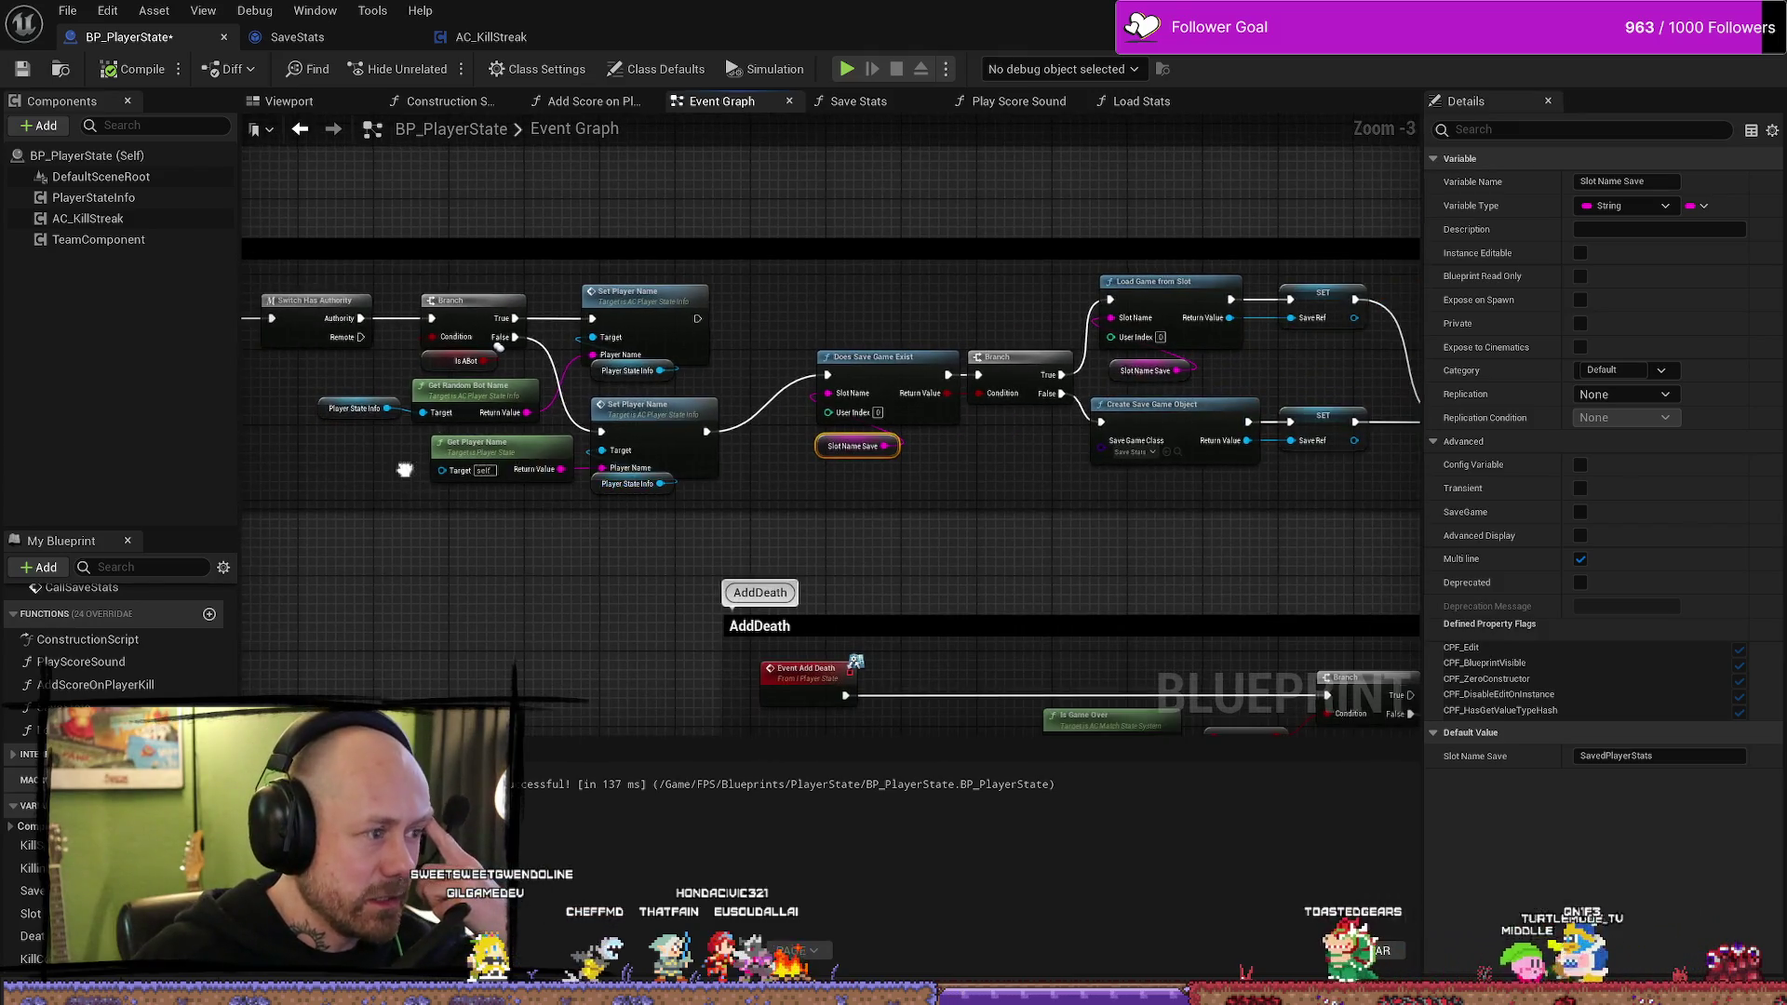
{"action": "left_click_drag", "start_coordinate": [404, 469], "coordinate": [756, 476]}
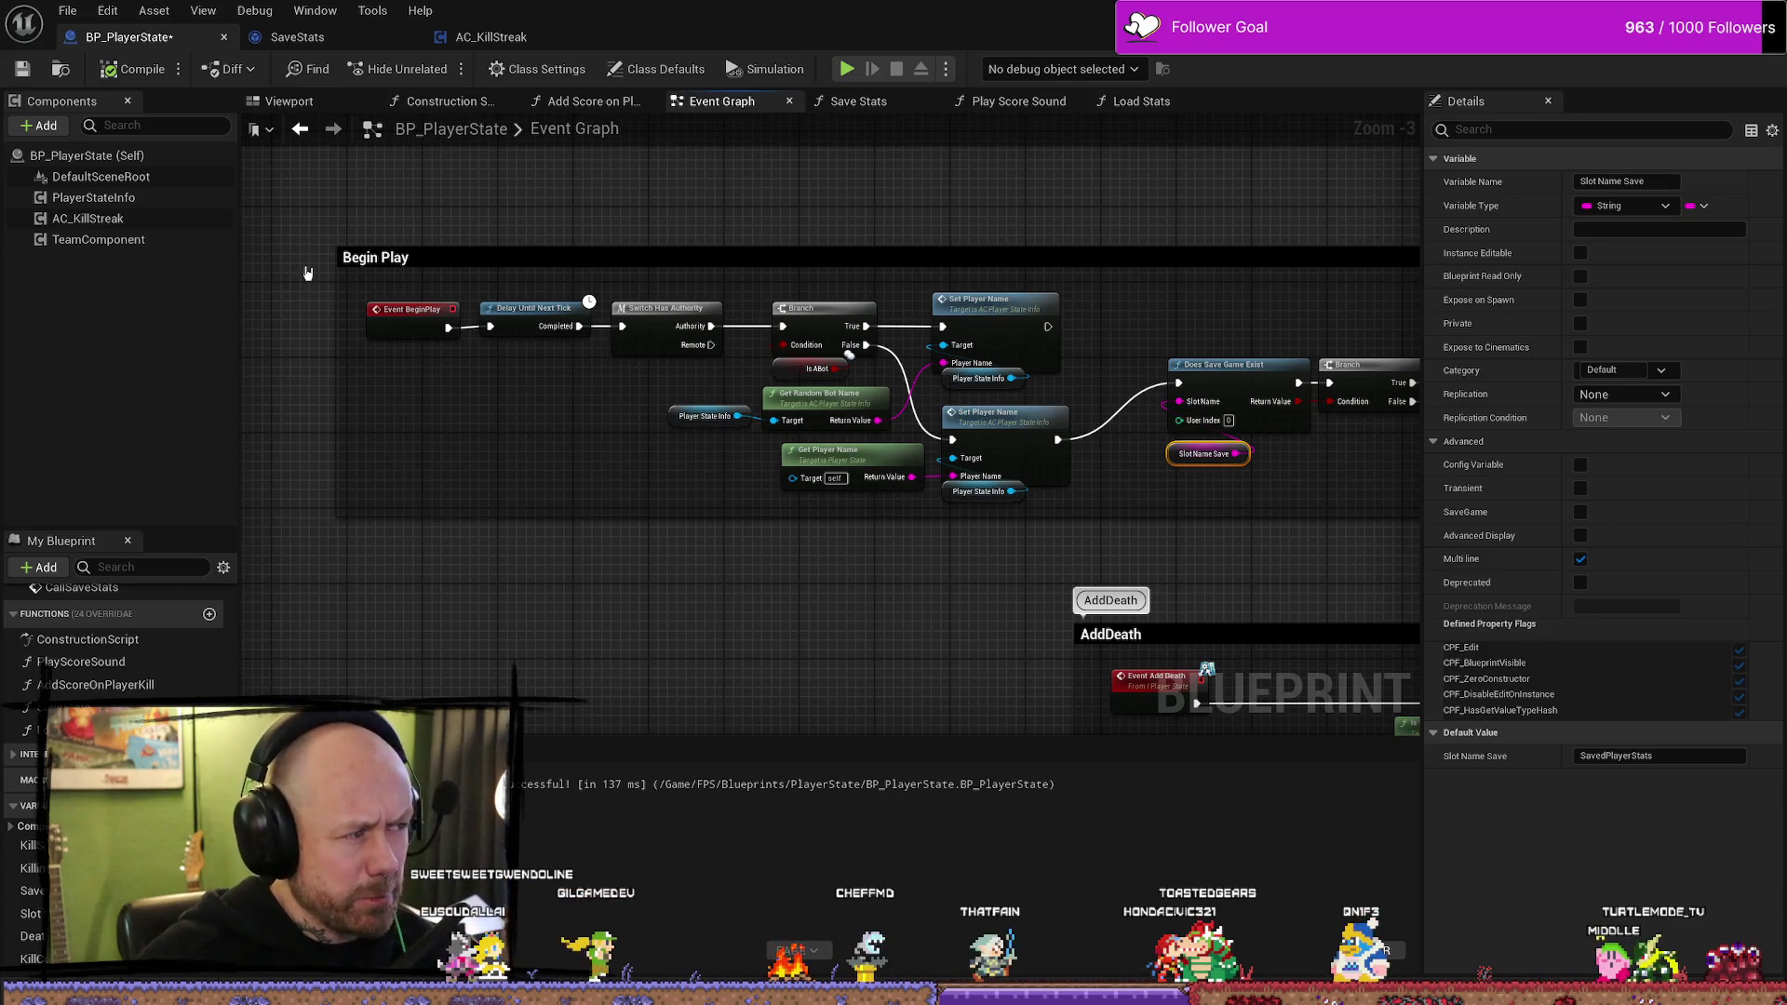
{"action": "scroll", "coordinate": [100, 633], "scroll_direction": "up", "scroll_amount": 5}
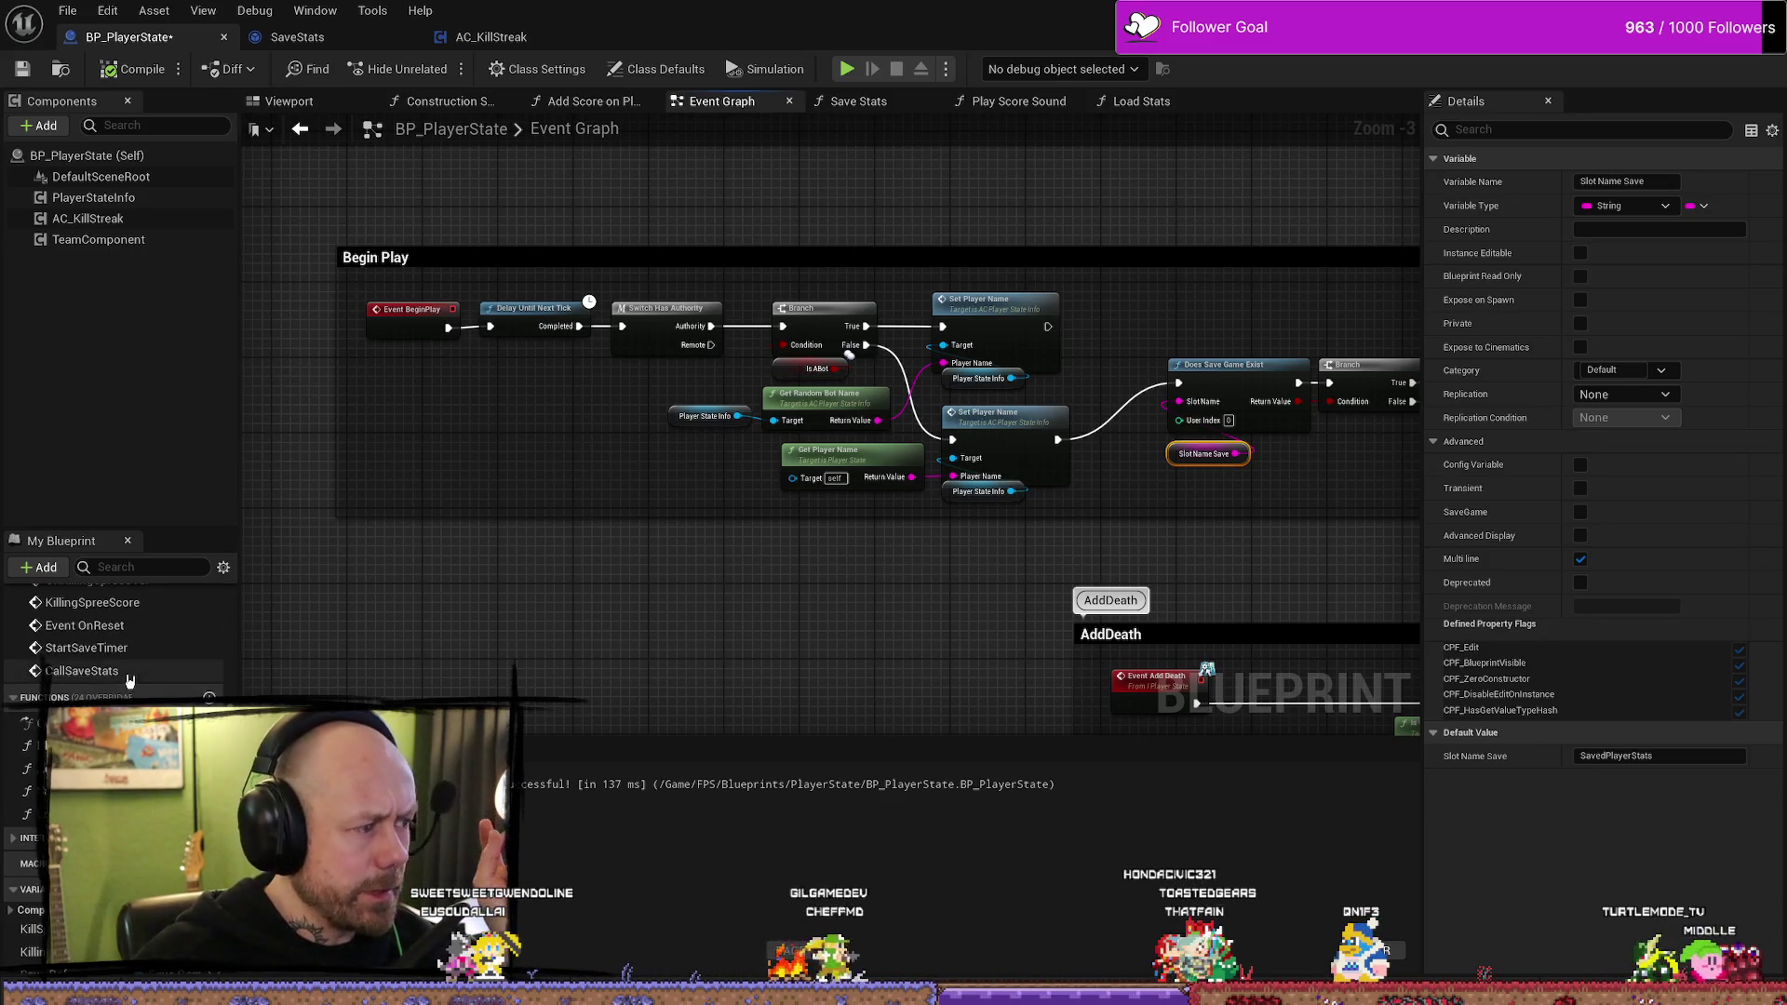
{"action": "scroll", "coordinate": [100, 633], "scroll_direction": "up", "scroll_amount": 3}
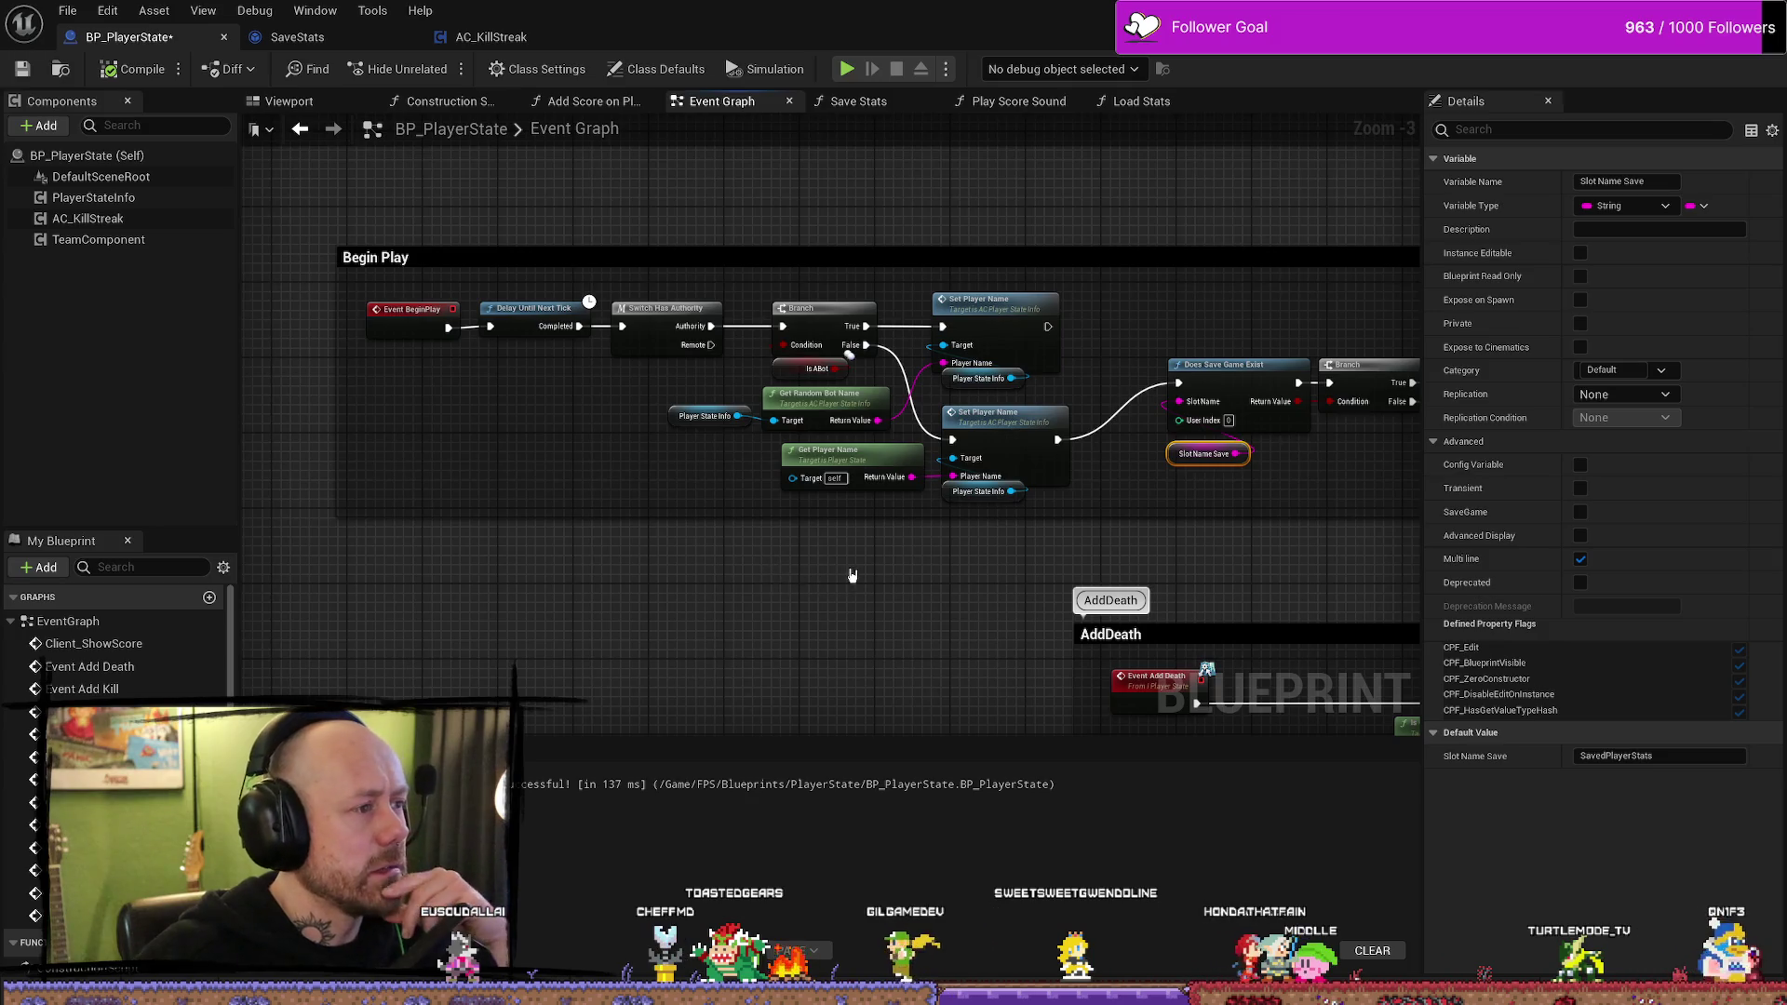
{"action": "scroll", "coordinate": [722, 531], "scroll_direction": "up", "scroll_amount": 3}
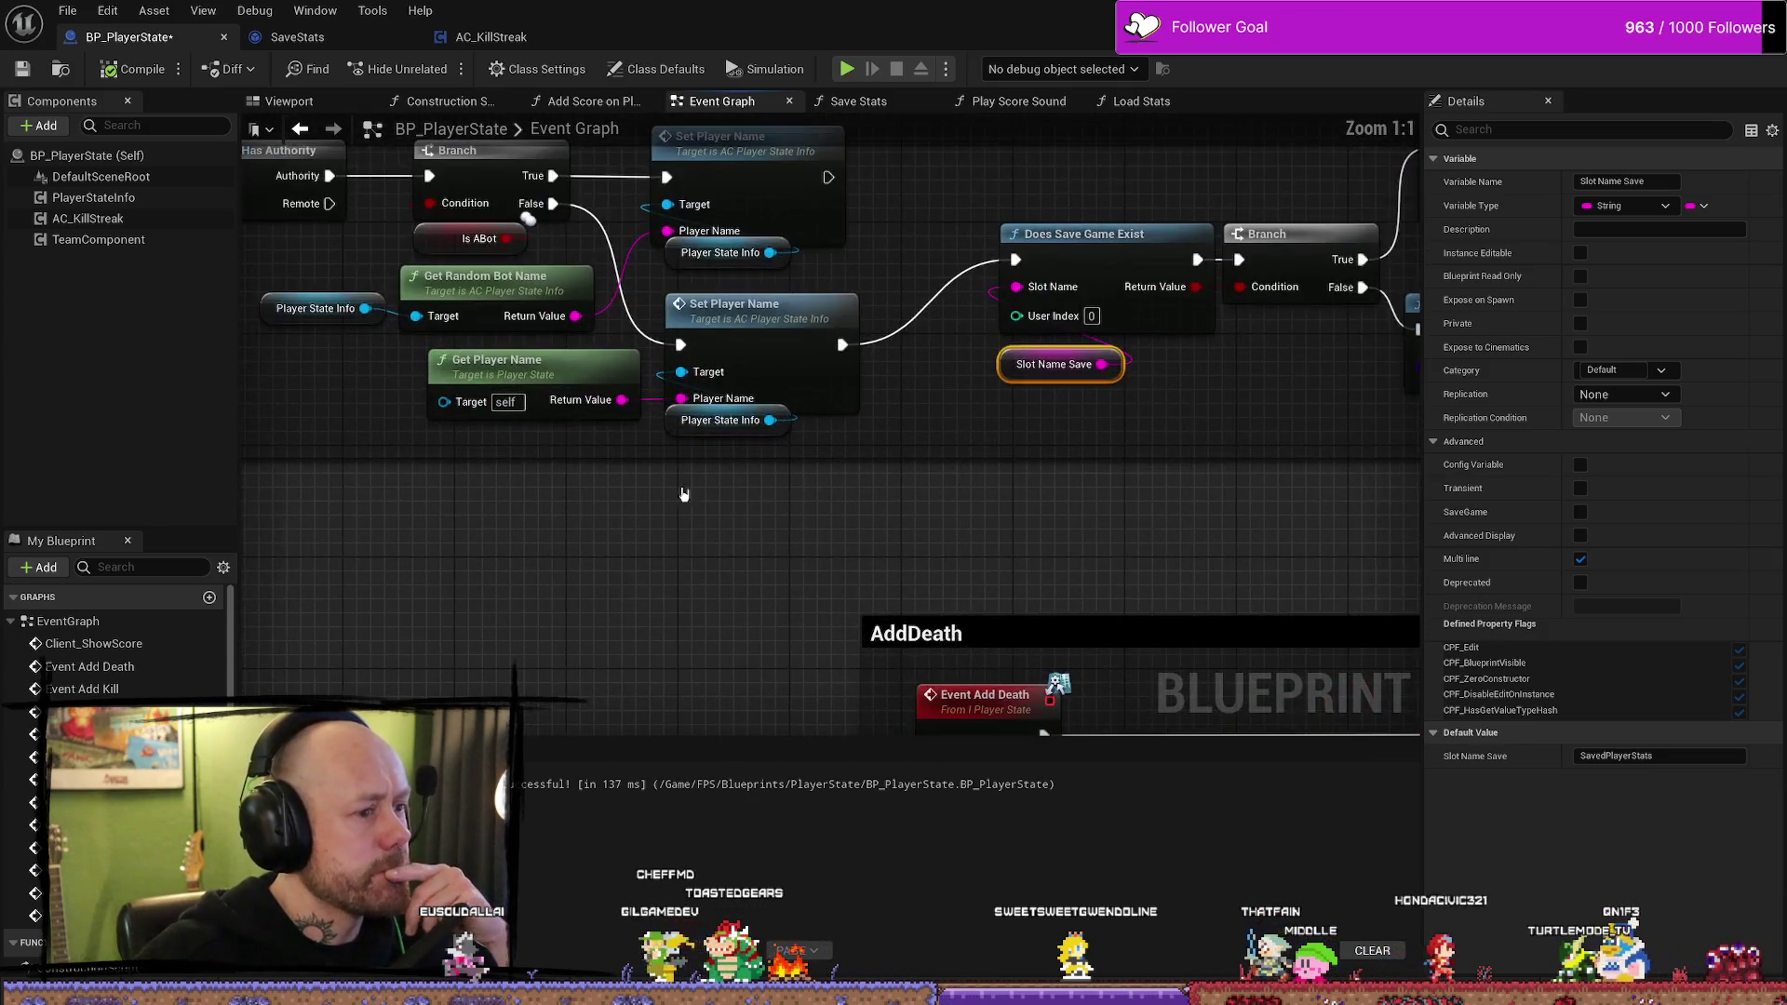
- Add a Get Player Controller node via 'get player' and move it lower in the graph
{"action": "right_click", "coordinate": [568, 503]}
{"action": "type", "text": "get pl"}
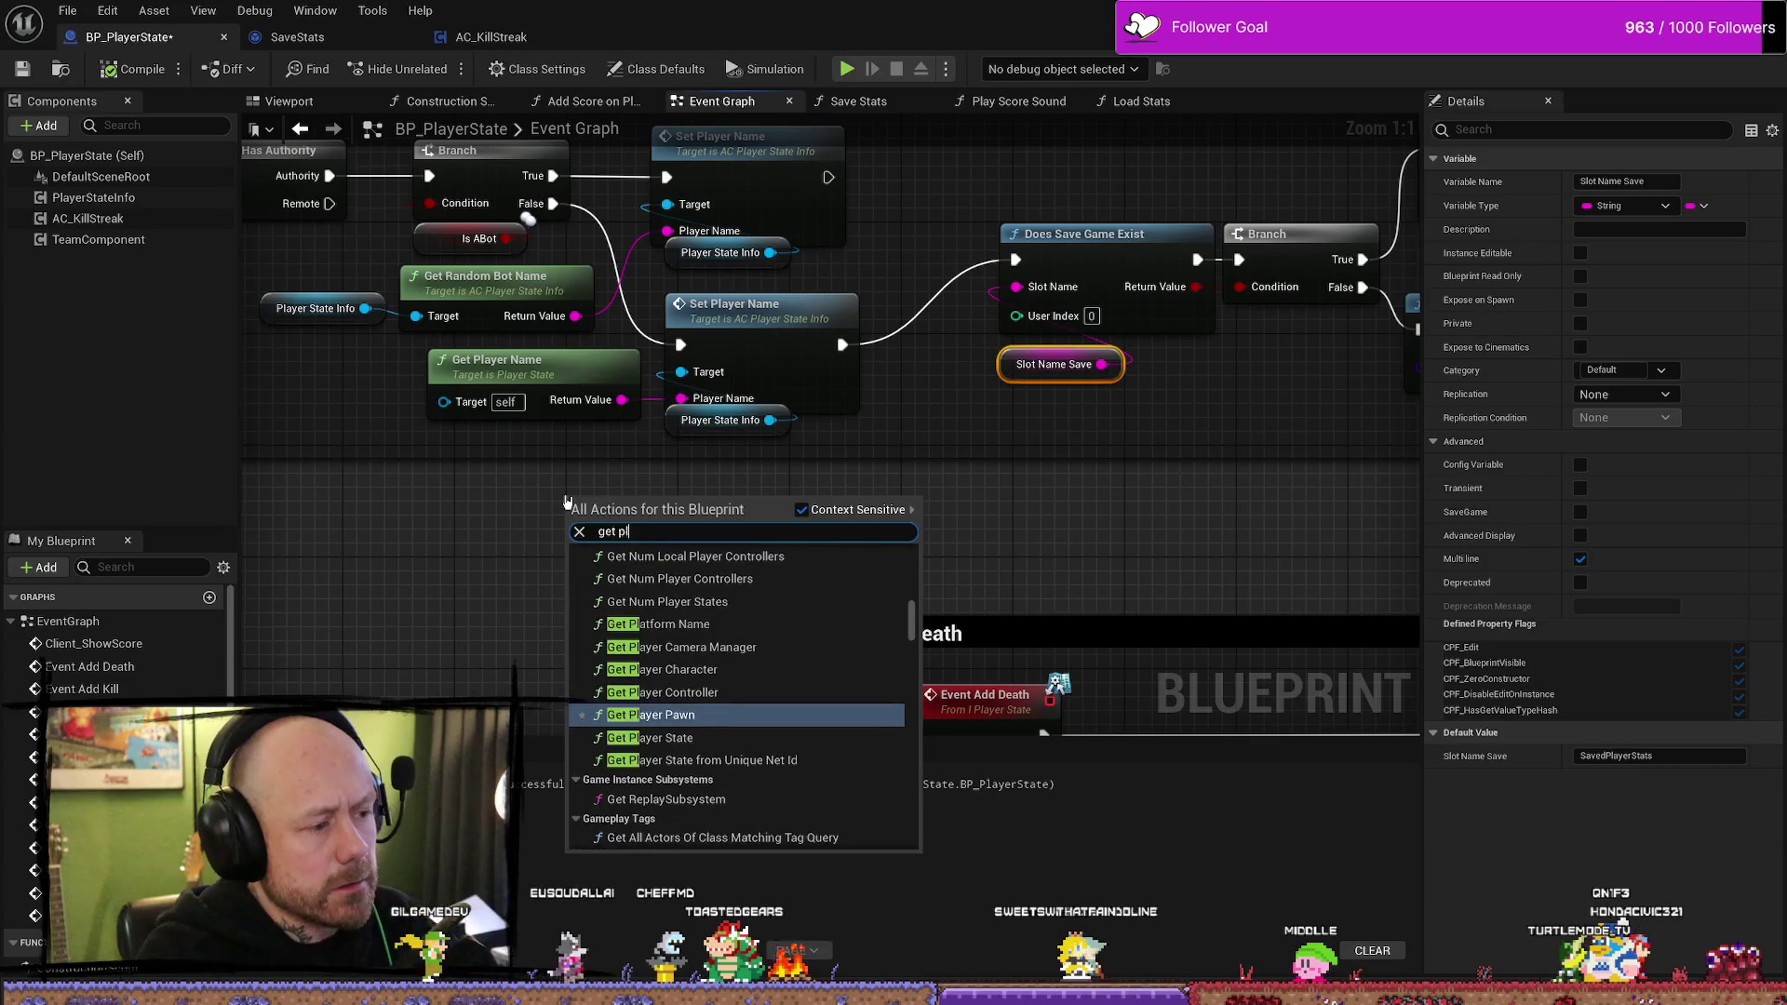
{"action": "type", "text": "ayer"}
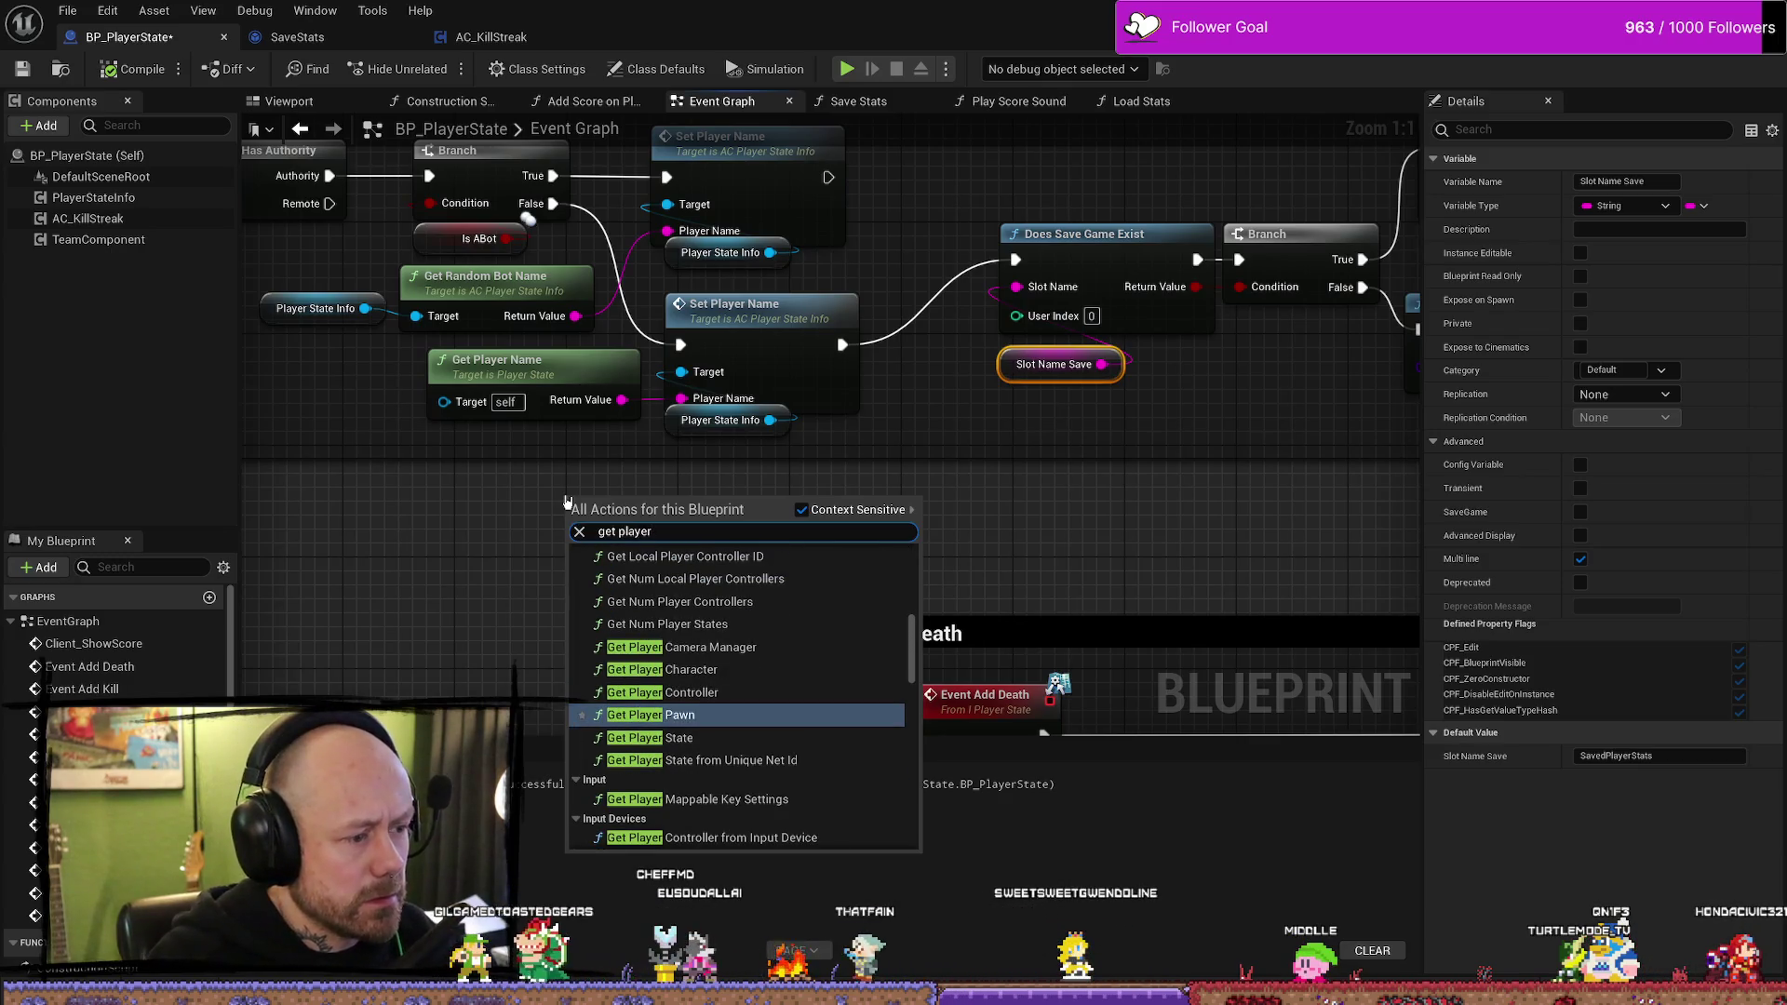
{"action": "left_click", "coordinate": [662, 692]}
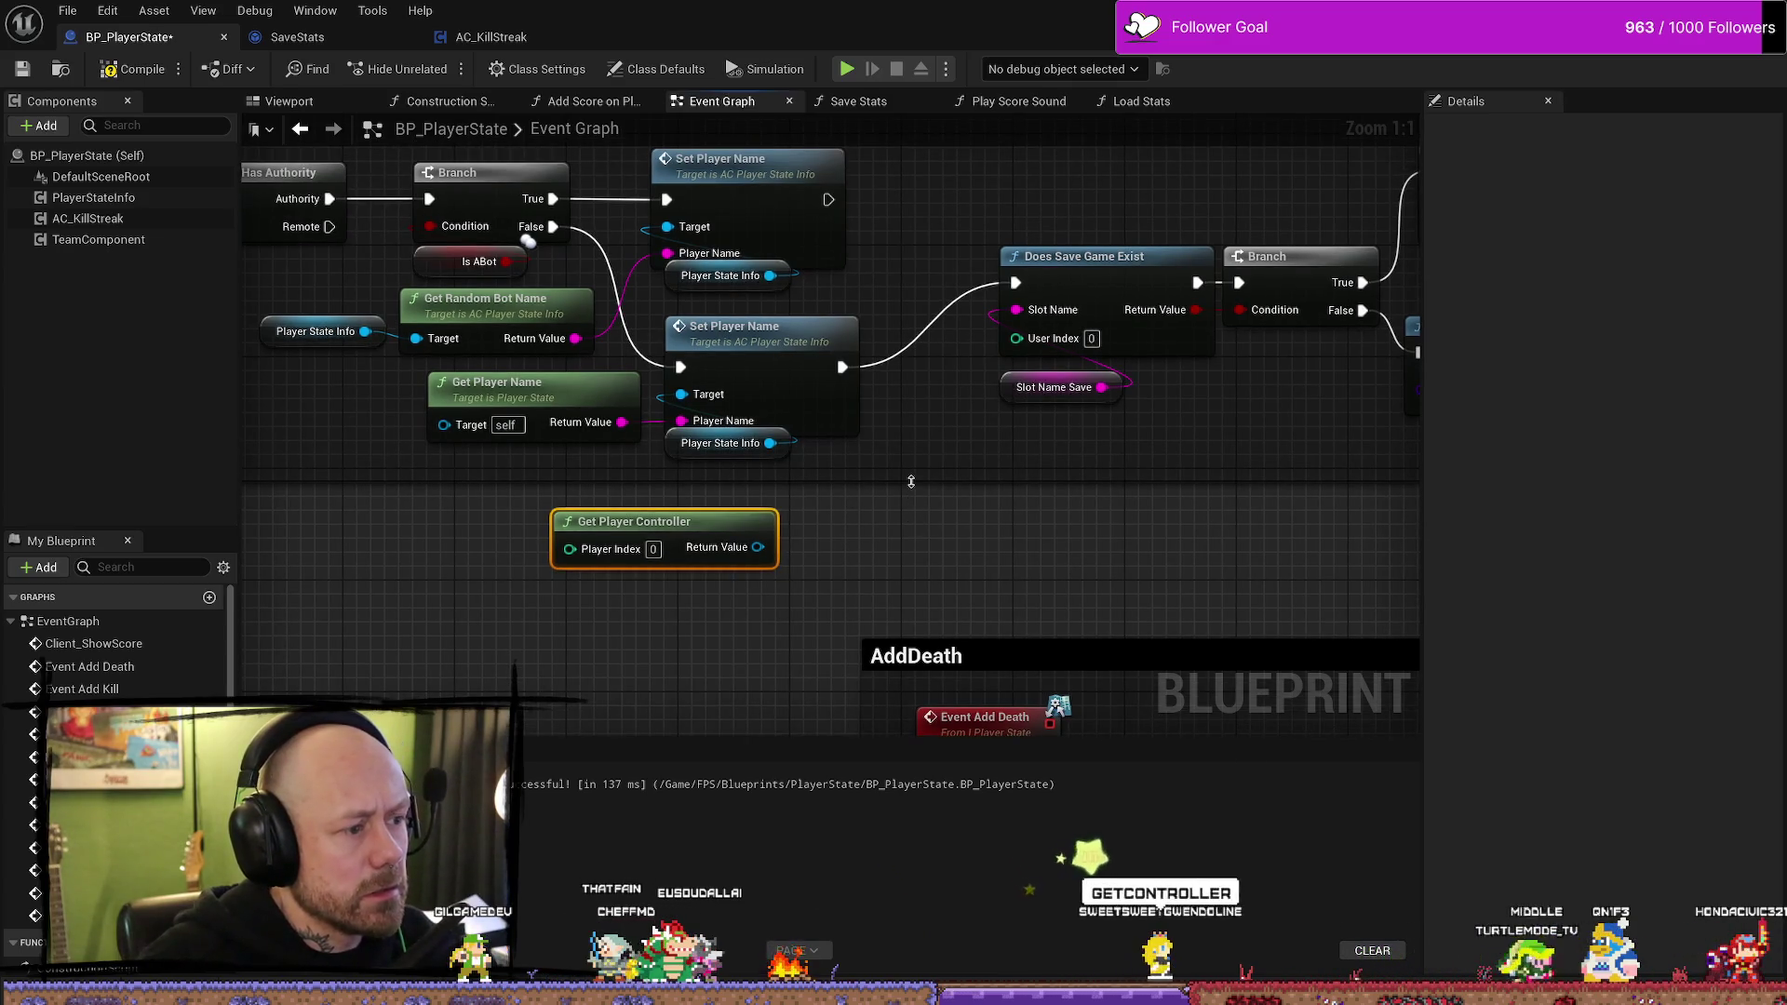
{"action": "left_click_drag", "start_coordinate": [899, 515], "coordinate": [882, 554]}
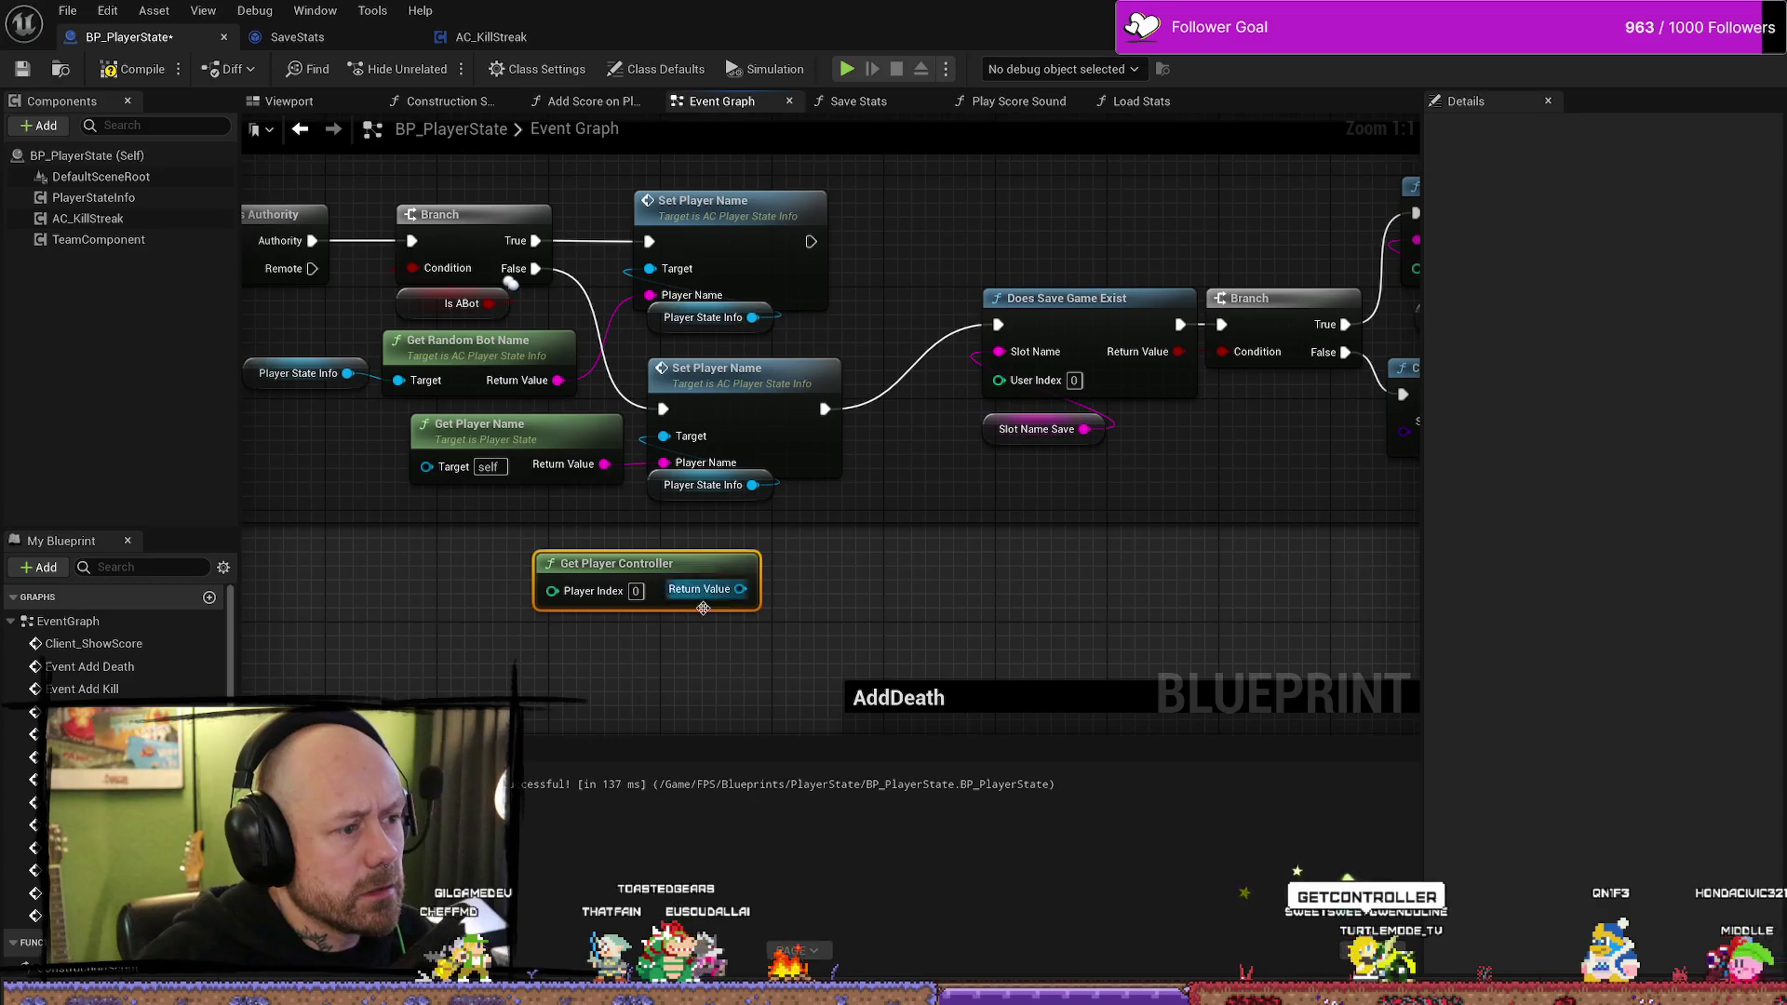
{"action": "left_click_drag", "start_coordinate": [652, 561], "coordinate": [679, 603]}
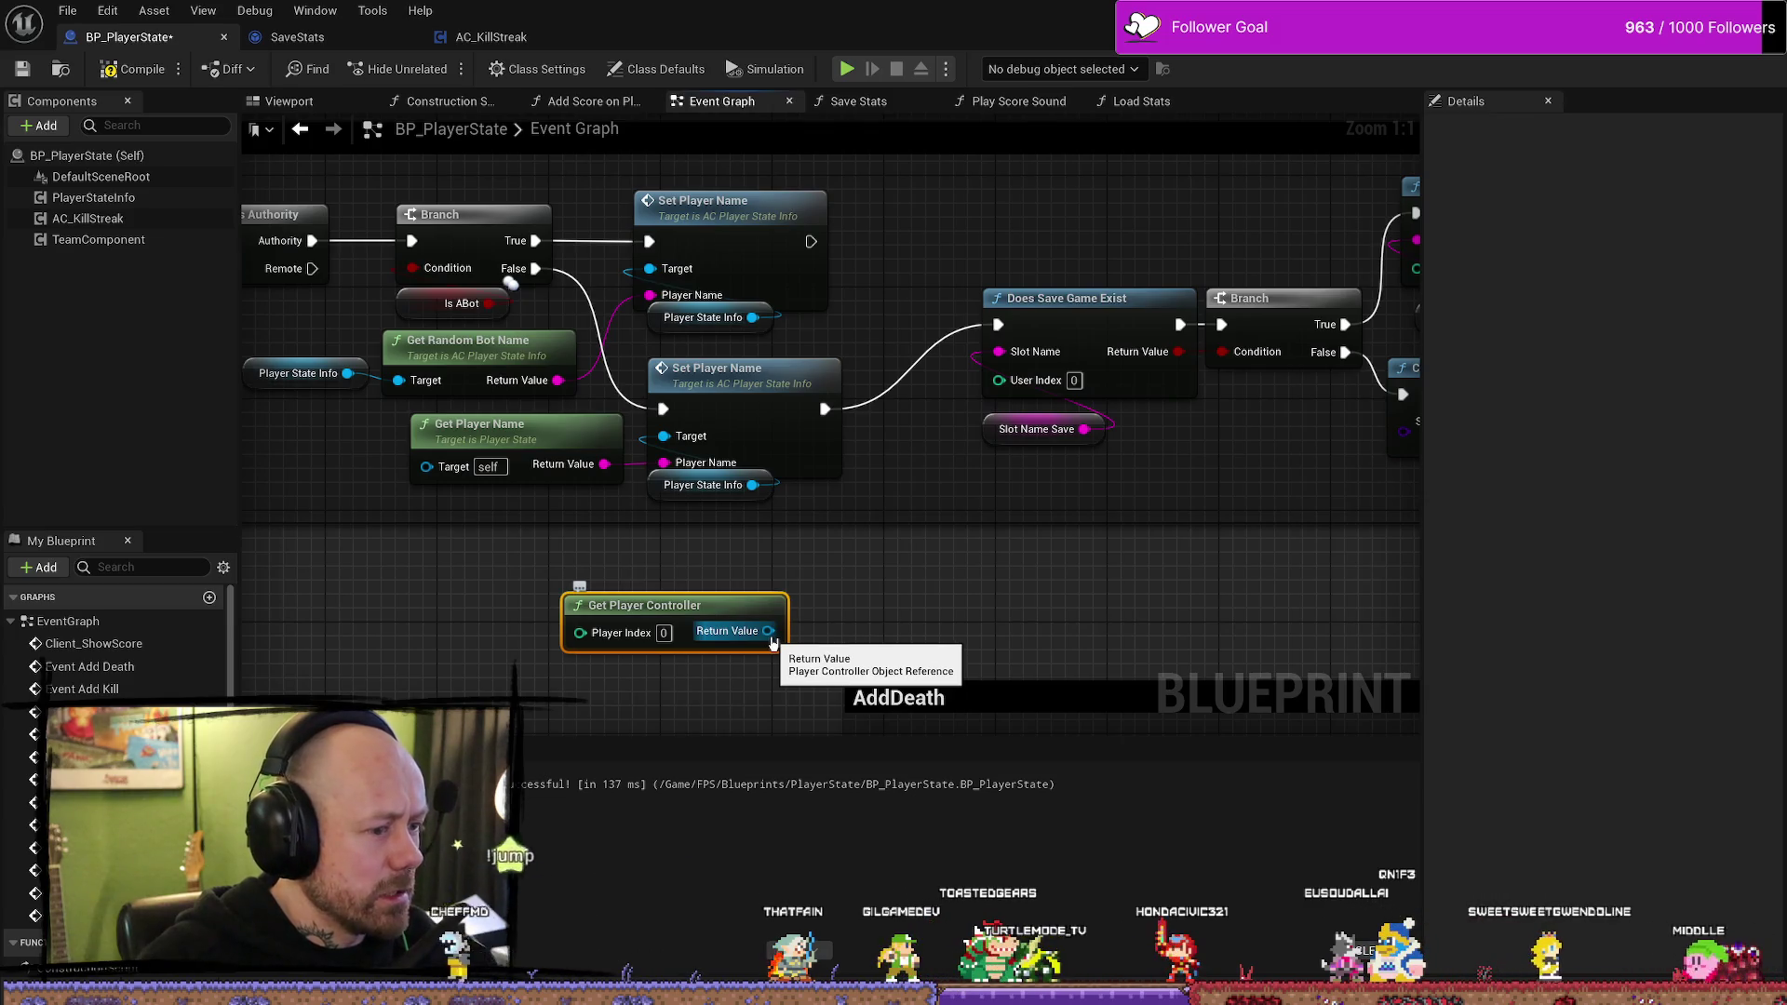
- Add an Is Local Controller node wired from Get Player Controller's Return Value
{"action": "left_click_drag", "start_coordinate": [771, 639], "coordinate": [891, 559]}
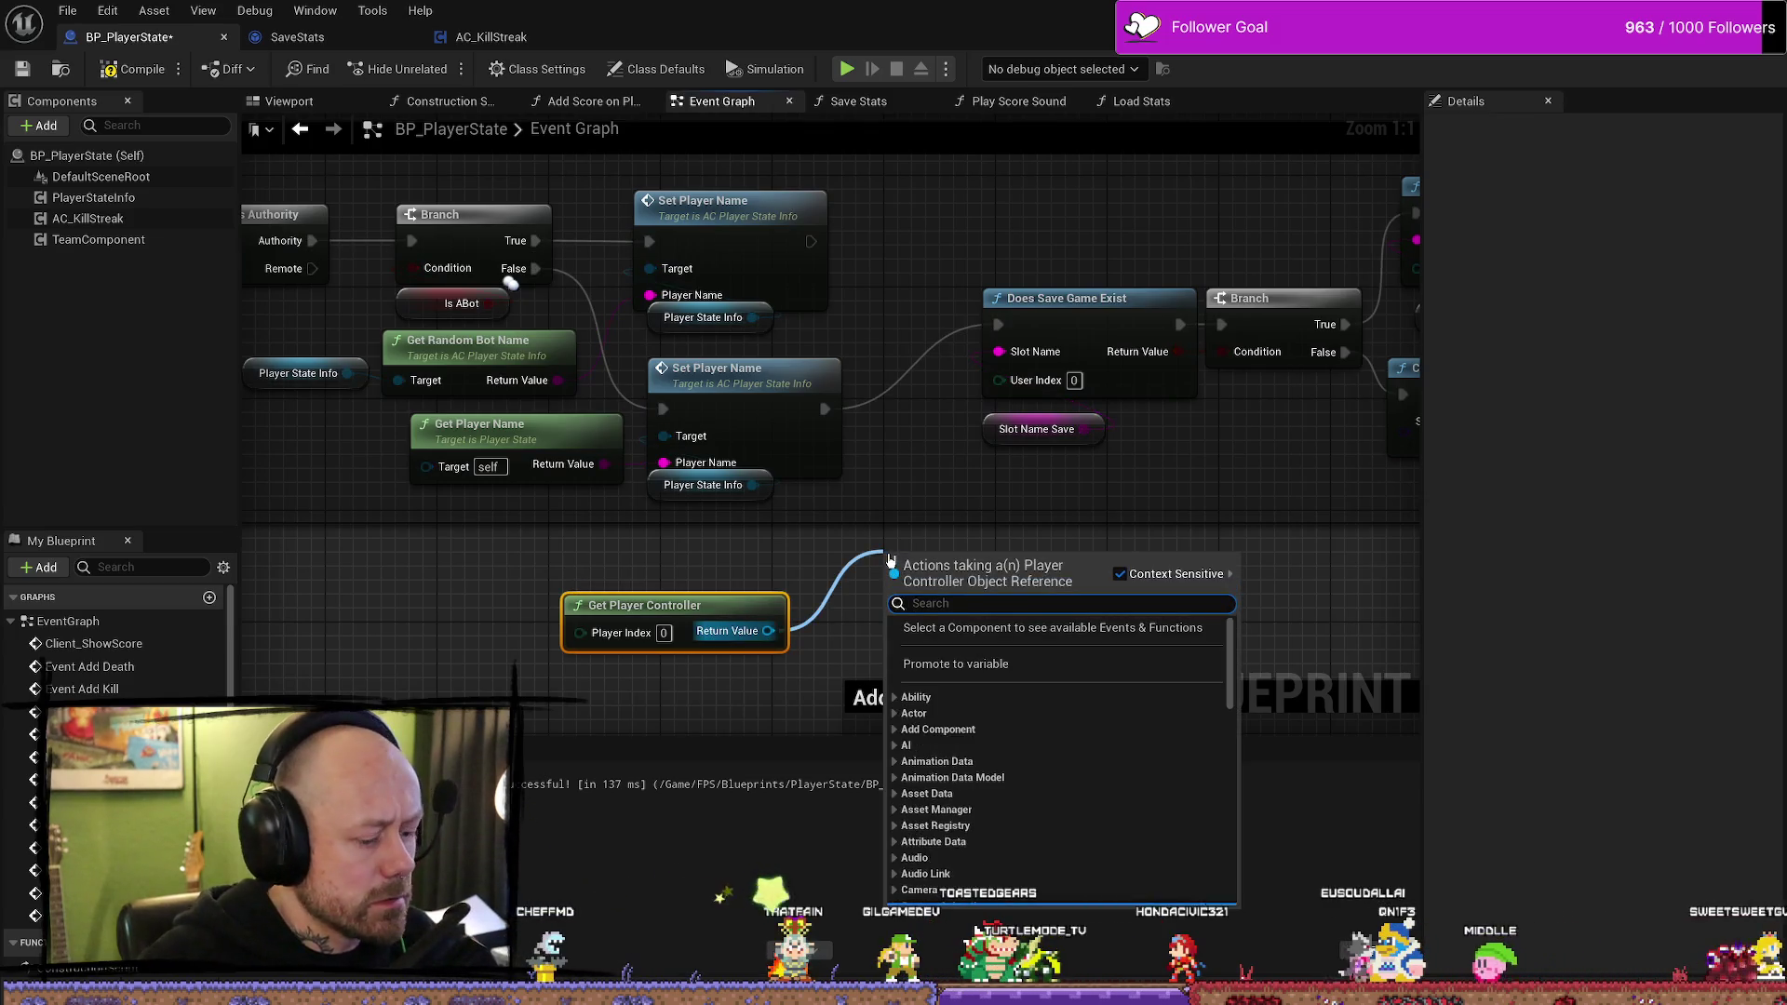
{"action": "type", "text": "is loca"}
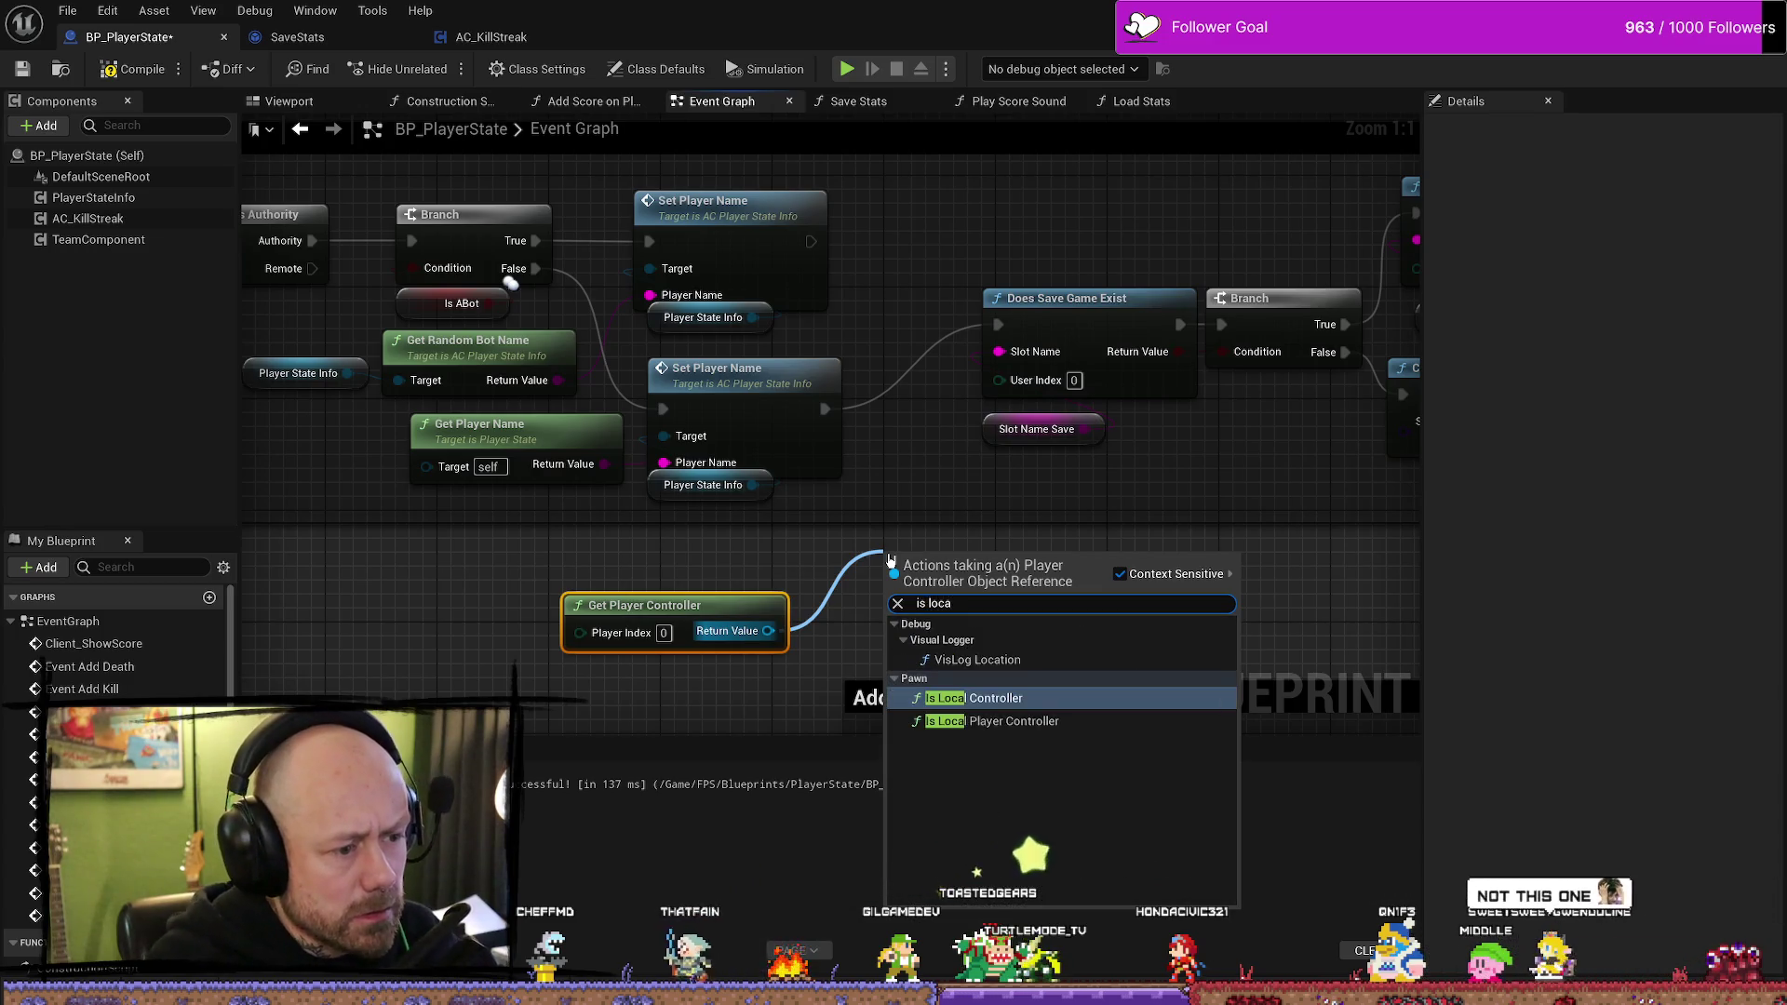
{"action": "key", "text": "Return"}
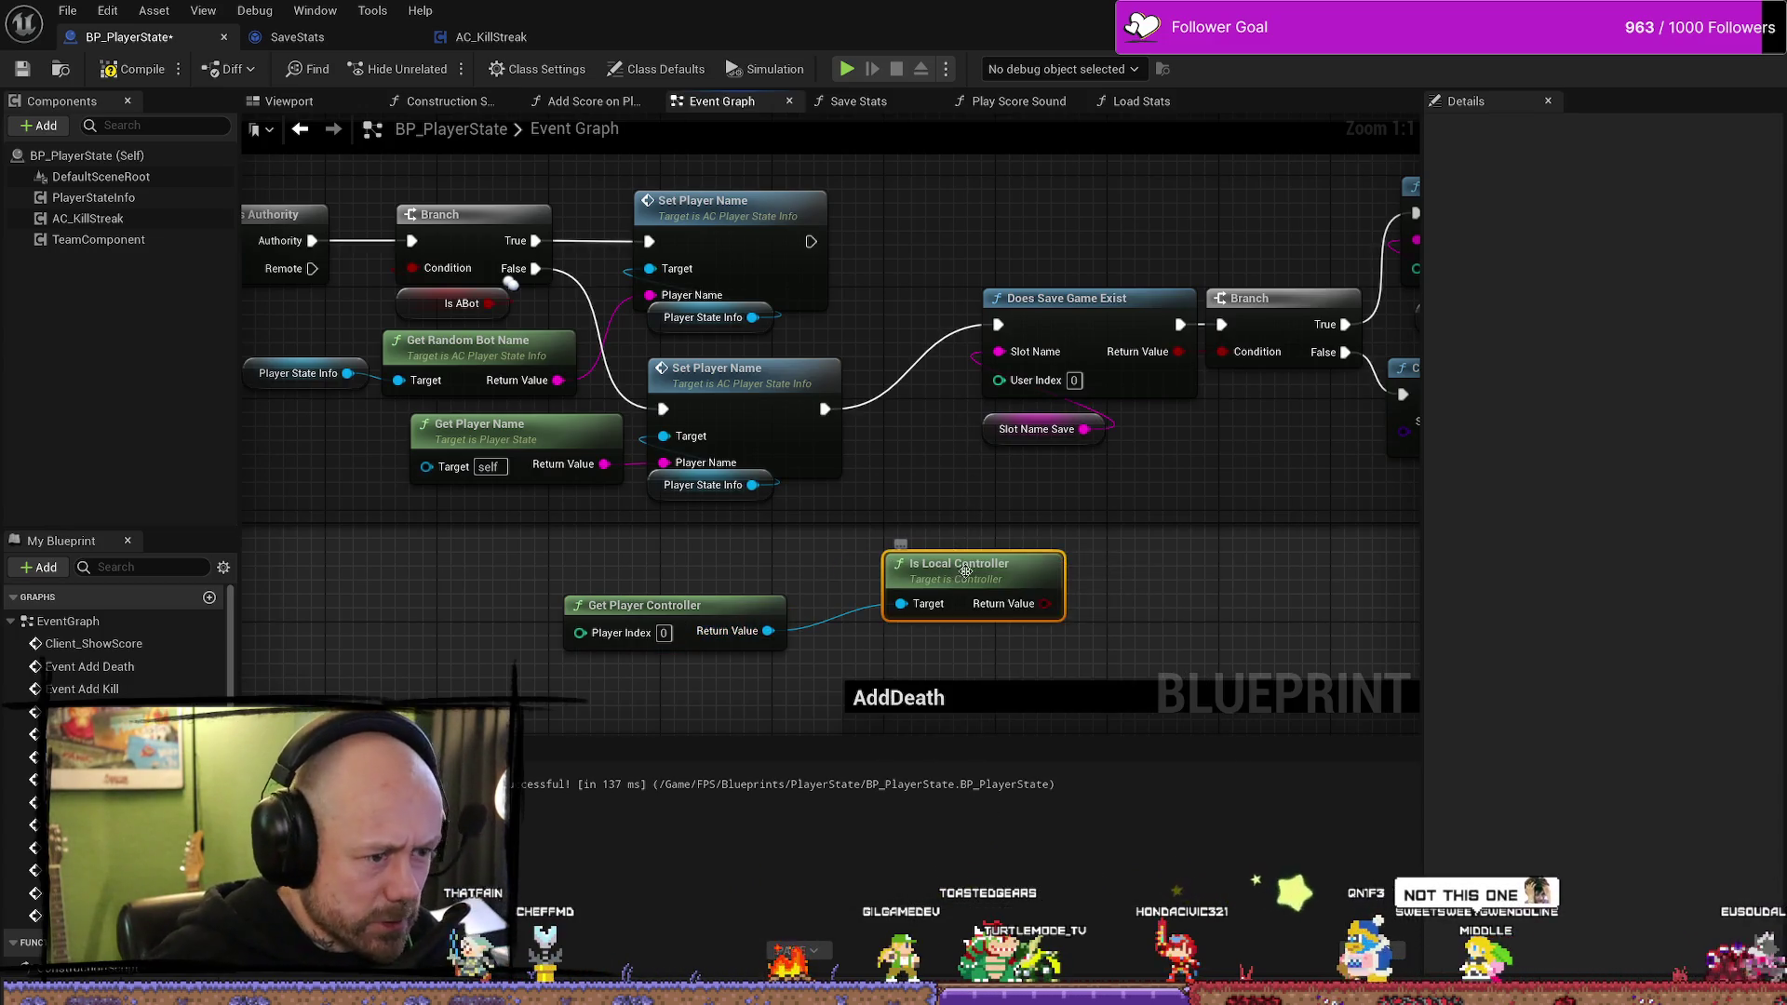
{"action": "left_click_drag", "start_coordinate": [889, 555], "coordinate": [875, 541]}
- Create a Branch node after Set Player Name
{"action": "left_click_drag", "start_coordinate": [896, 453], "coordinate": [759, 450]}
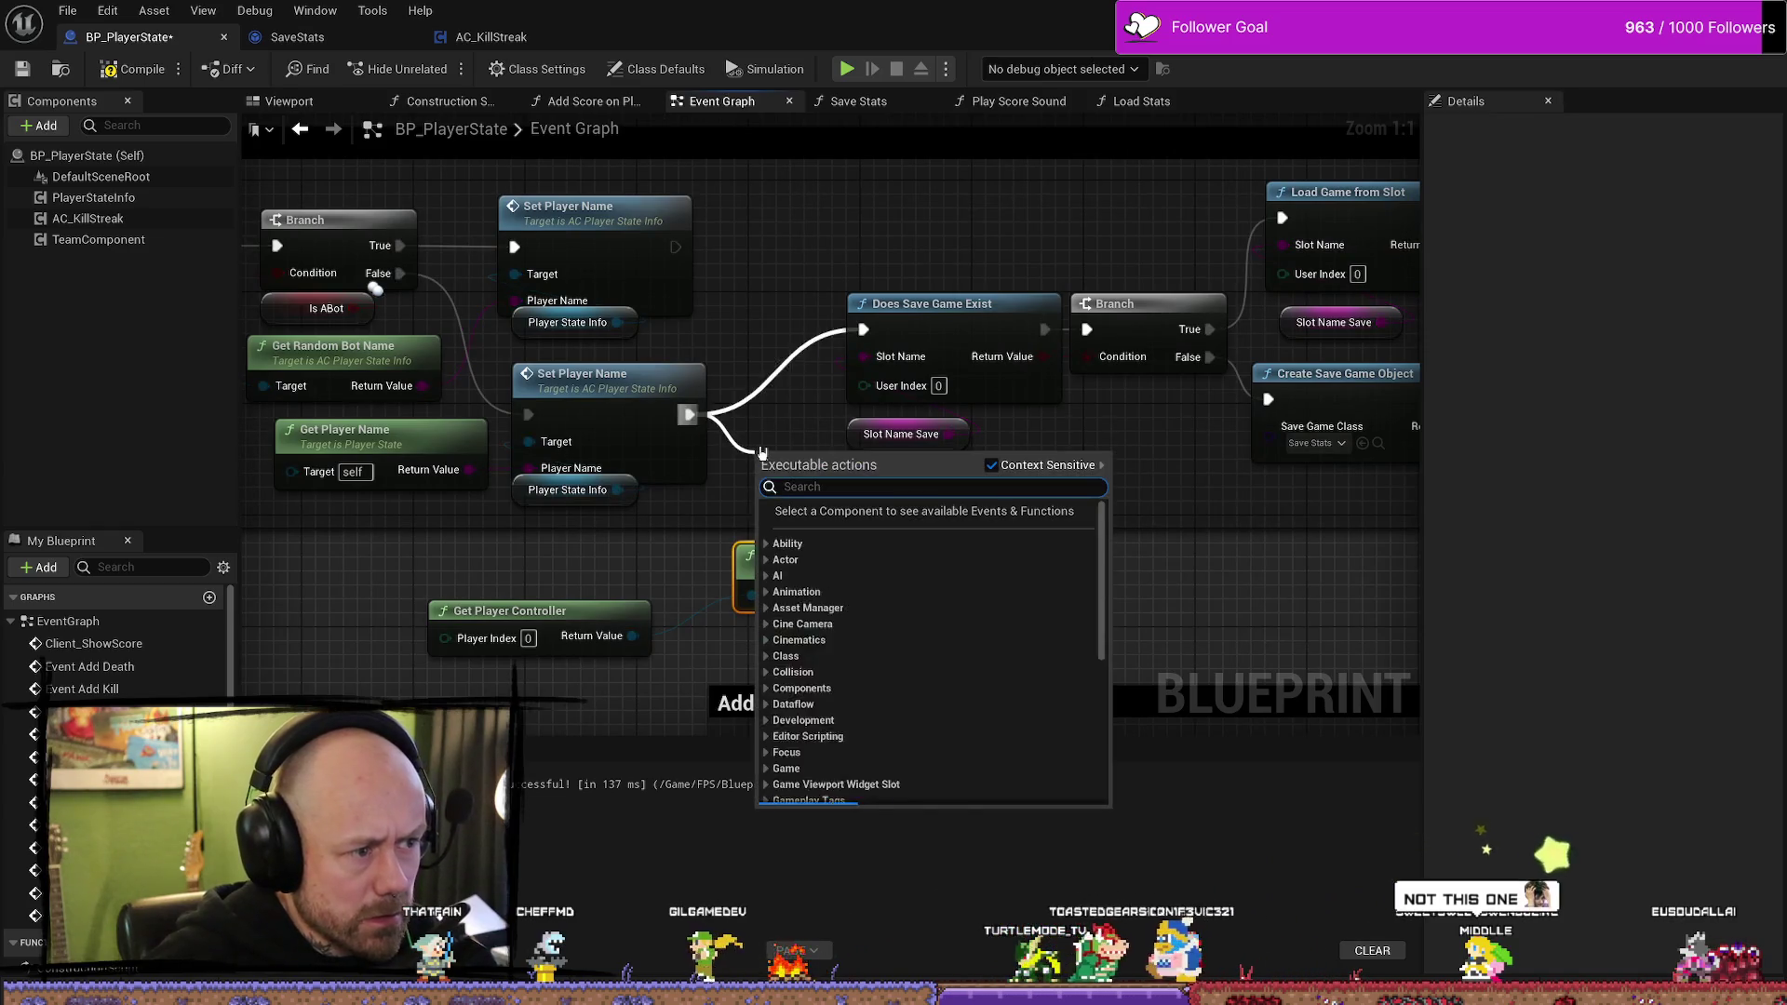
{"action": "type", "text": "branch"}
{"action": "key", "text": "Return"}
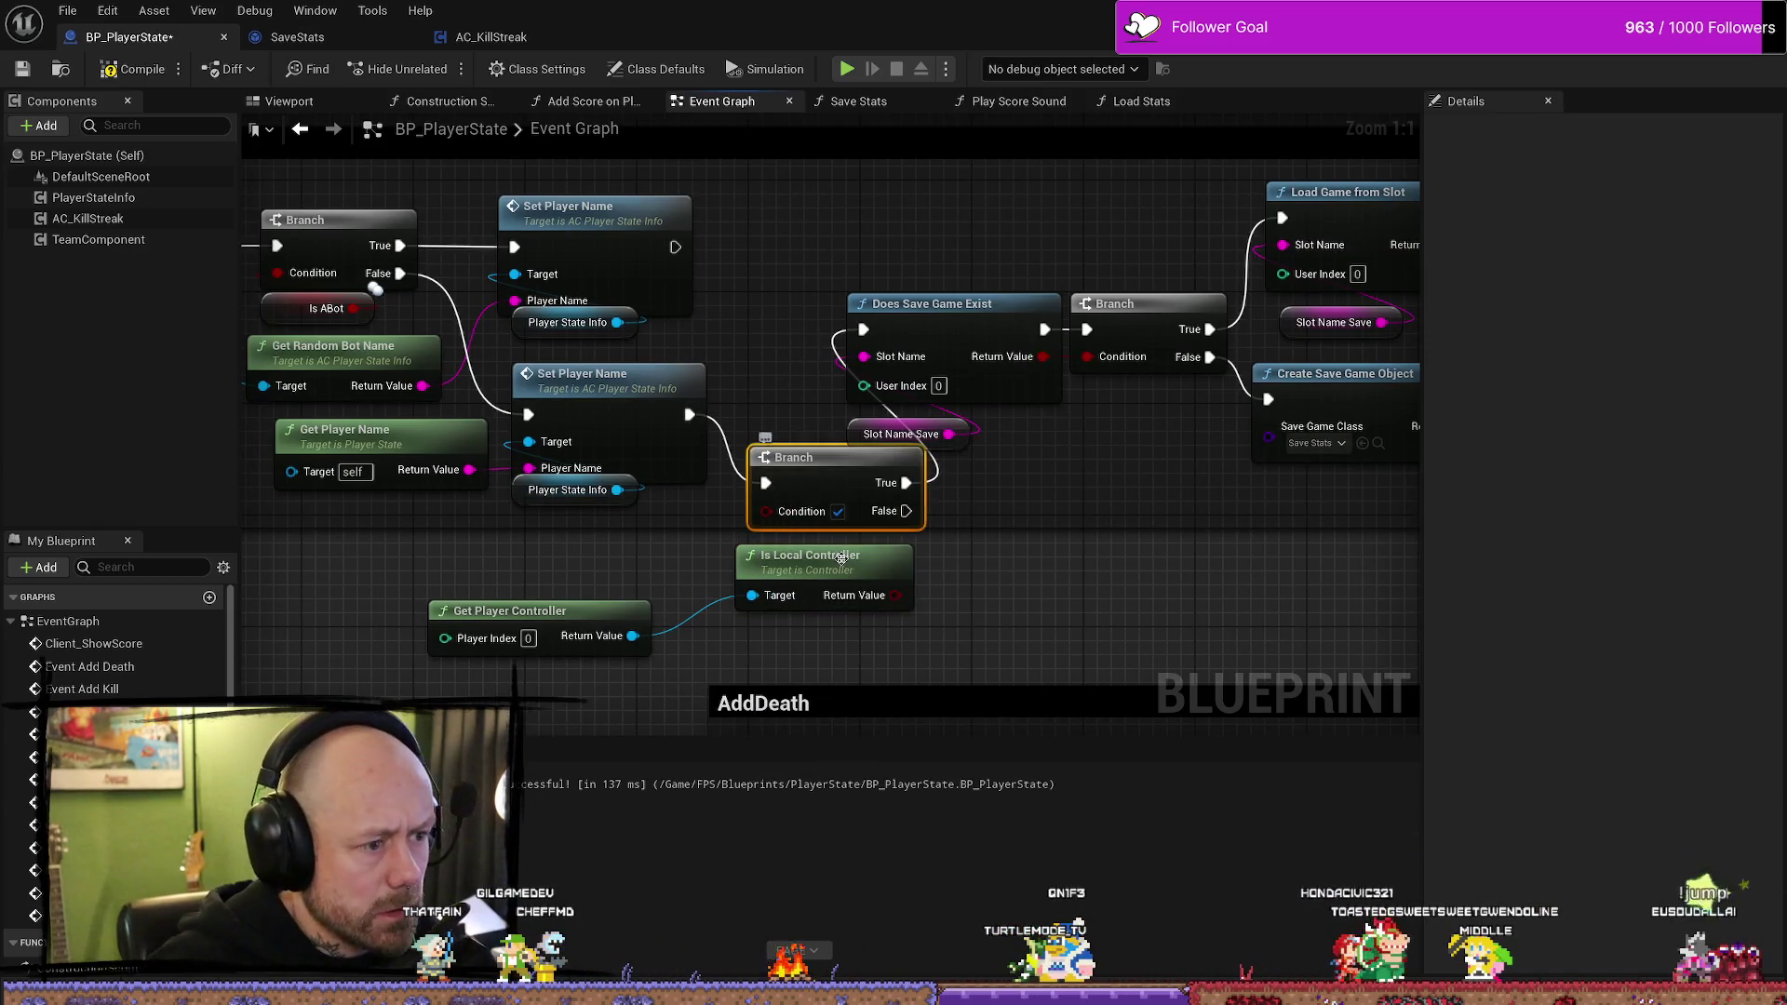
- Wire Is Local Controller into the Branch Condition and move both controller nodes left
{"action": "left_click_drag", "start_coordinate": [895, 594], "coordinate": [765, 511]}
{"action": "left_click_drag", "start_coordinate": [1044, 580], "coordinate": [953, 575]}
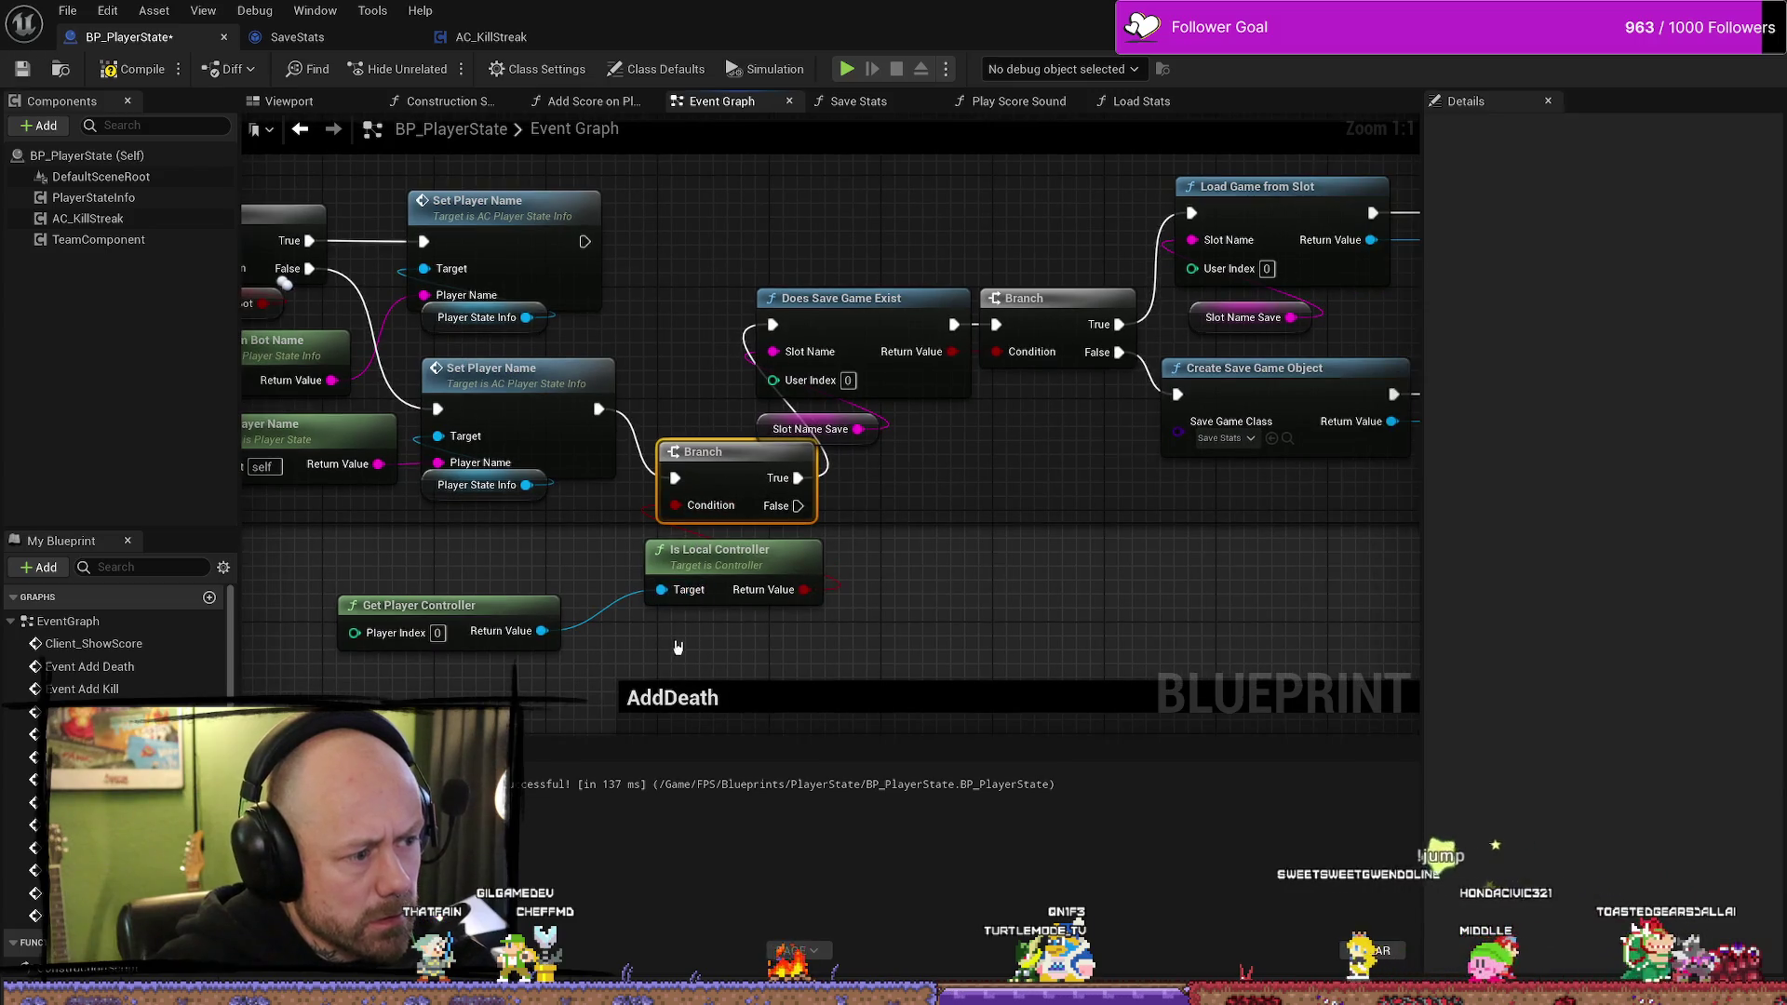
{"action": "left_click_drag", "start_coordinate": [437, 607], "coordinate": [519, 558]}
{"action": "left_click", "coordinate": [707, 560], "text": "shift"}
{"action": "left_click_drag", "start_coordinate": [708, 560], "coordinate": [595, 546]}
- Shift Does Save Game Exist, its Branch, Slot Name Save and Start Save Timer right to make room
{"action": "left_click_drag", "start_coordinate": [1081, 517], "coordinate": [779, 537]}
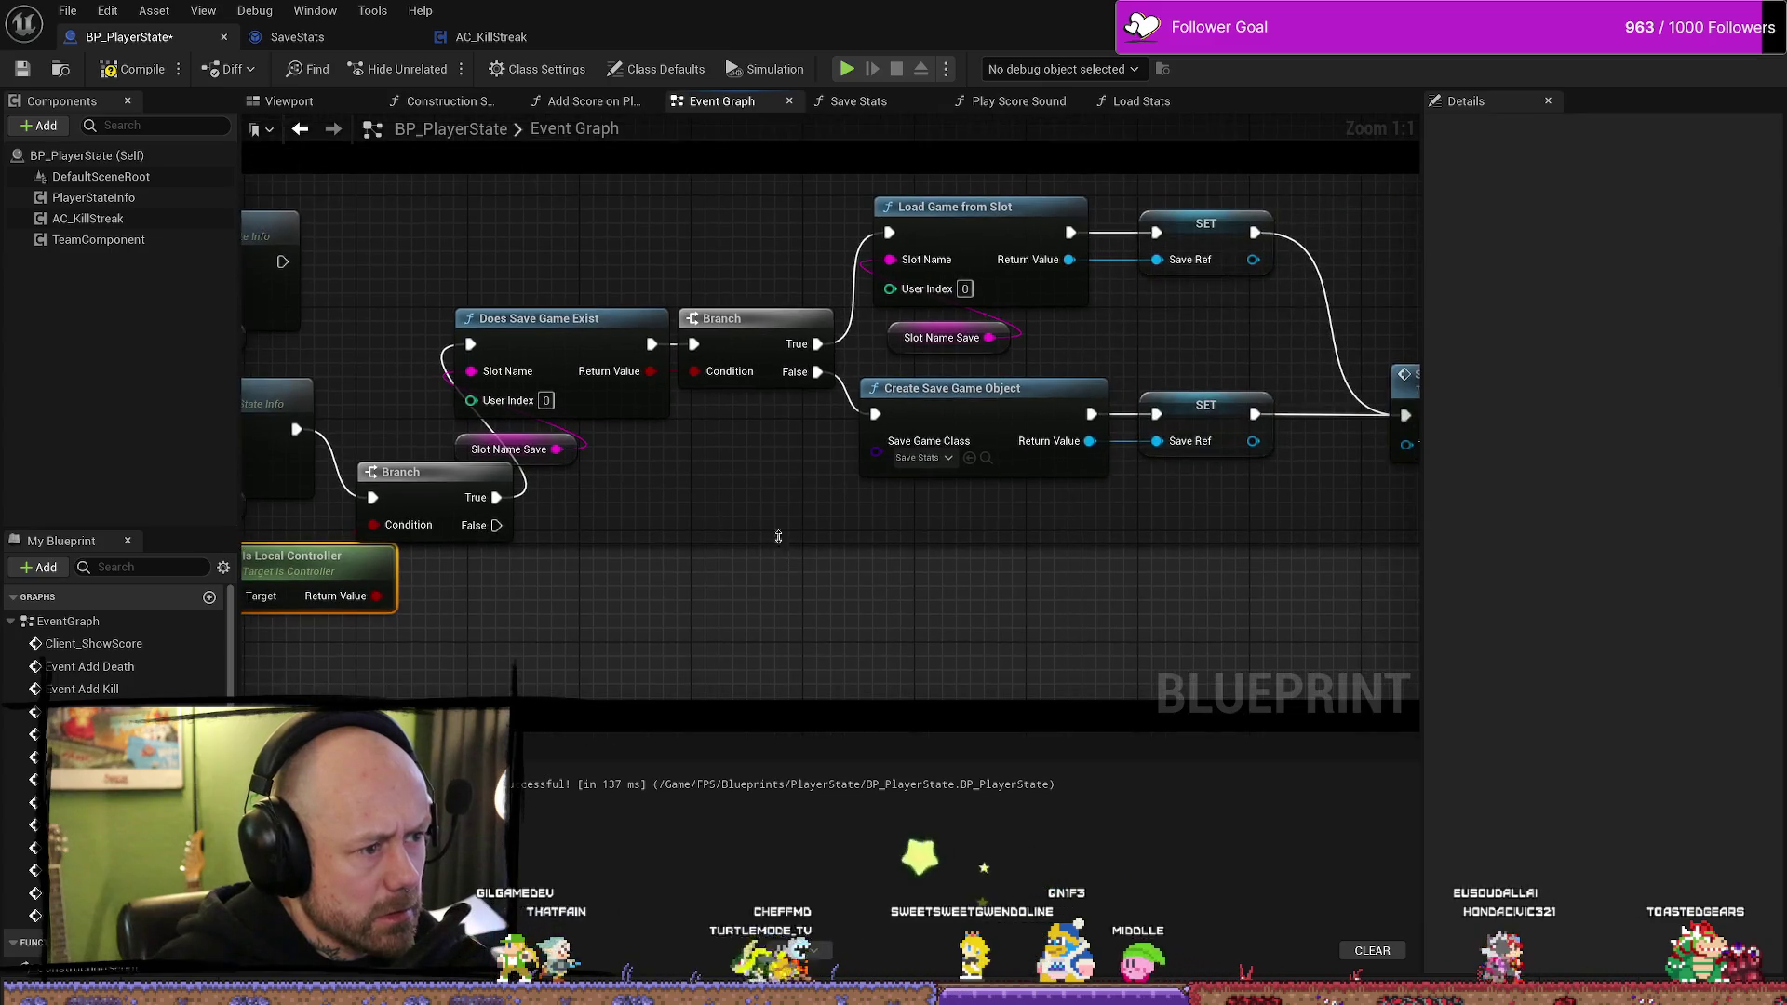
{"action": "mouse_move", "coordinate": [562, 476]}
{"action": "left_mouse_down"}
{"action": "mouse_move", "coordinate": [787, 285]}
{"action": "mouse_move", "coordinate": [1200, 279]}
{"action": "mouse_move", "coordinate": [1000, 225]}
{"action": "mouse_move", "coordinate": [1105, 240]}
{"action": "left_mouse_up"}
{"action": "left_click_drag", "start_coordinate": [1257, 382], "coordinate": [1387, 407]}
{"action": "left_click_drag", "start_coordinate": [1249, 432], "coordinate": [923, 410]}
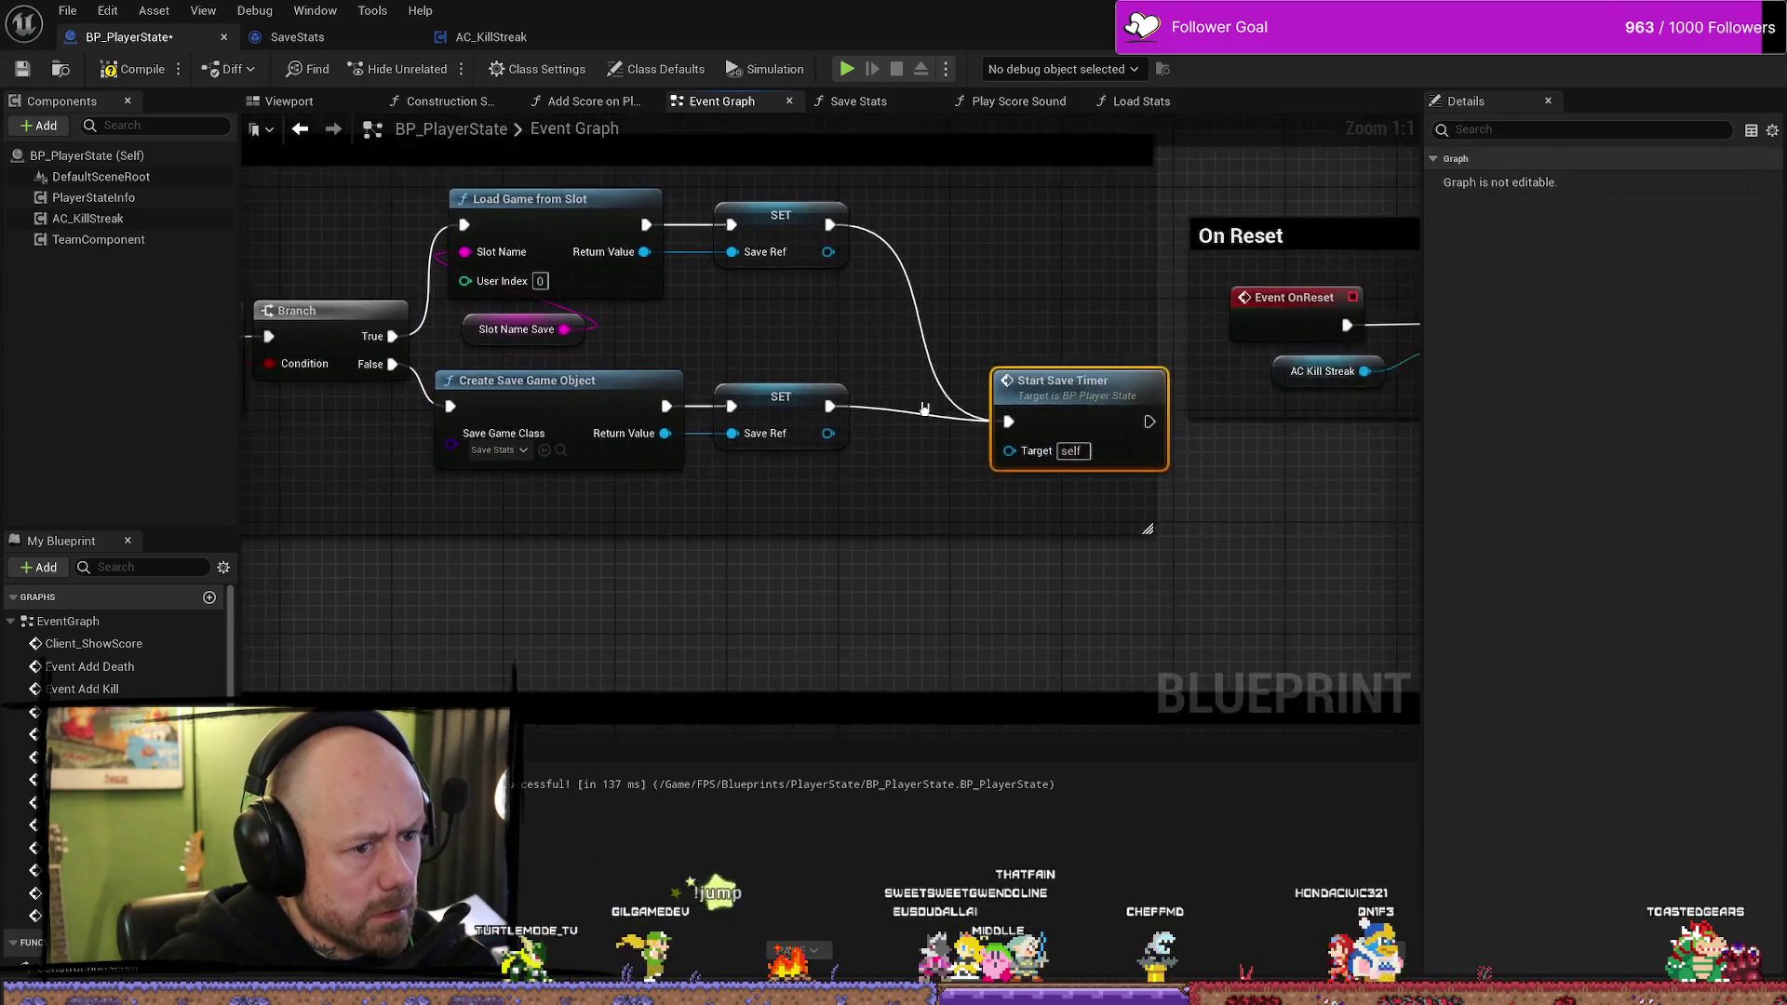
{"action": "scroll", "coordinate": [924, 410], "scroll_direction": "down", "scroll_amount": 2}
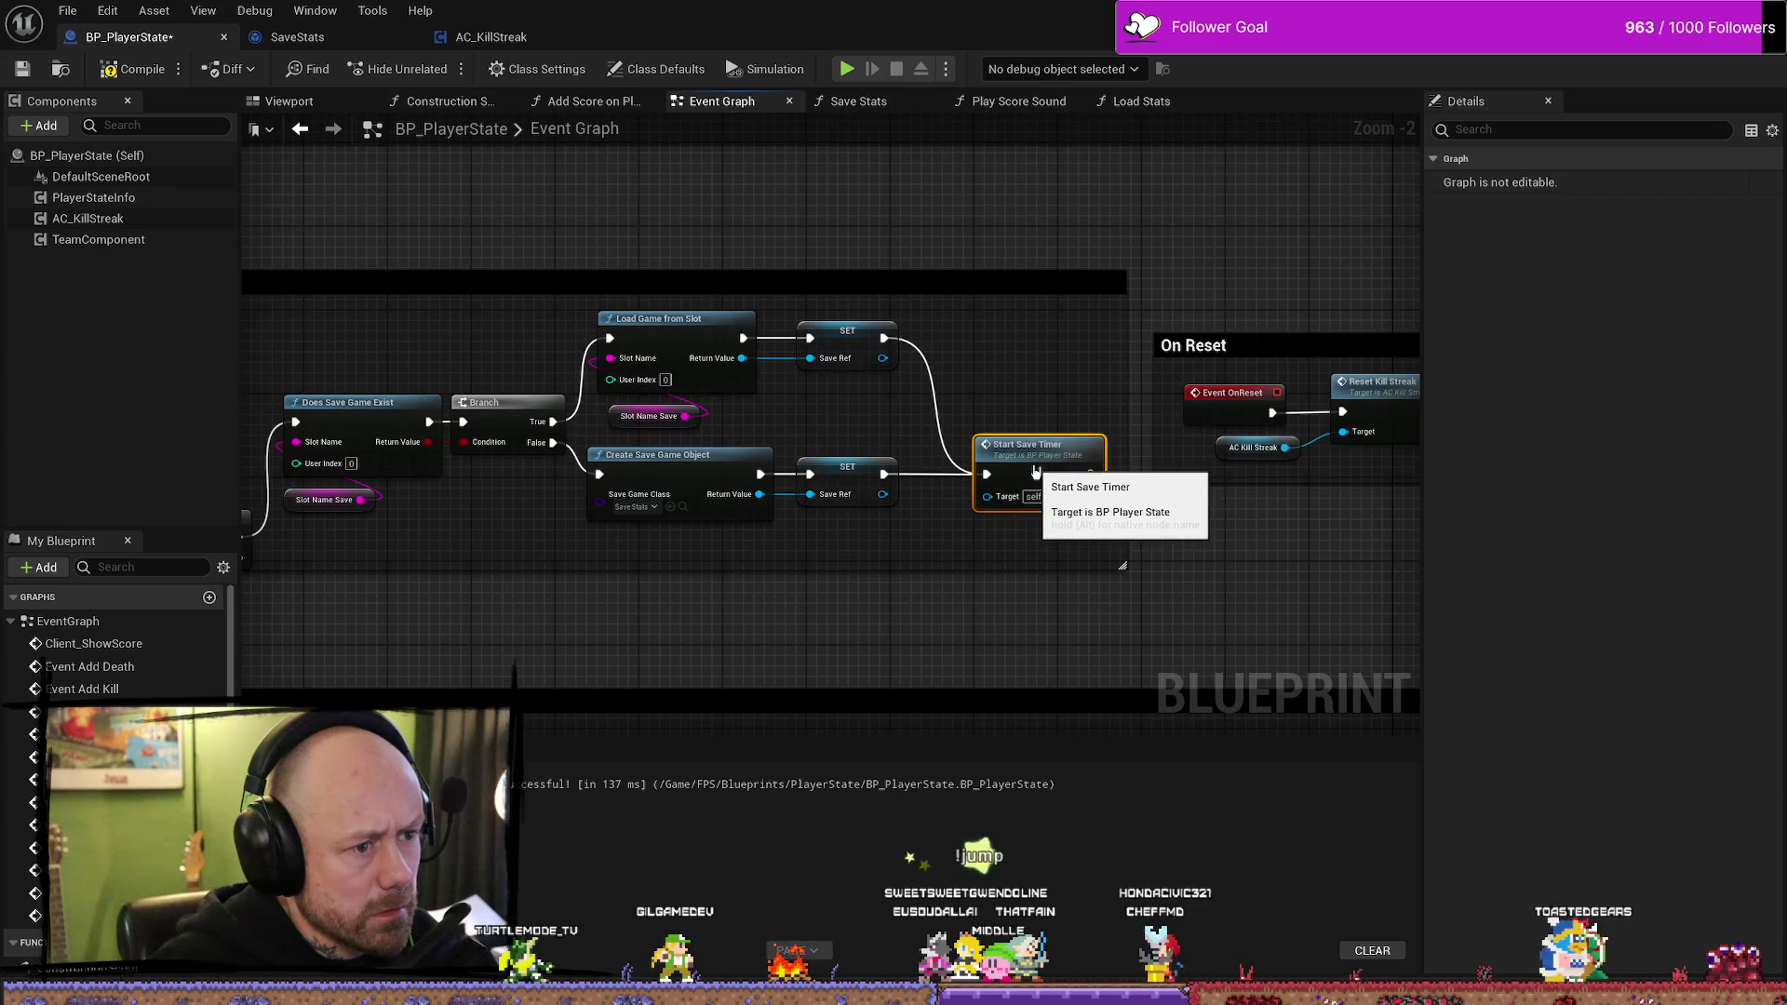
{"action": "mouse_move", "coordinate": [878, 566]}
{"action": "left_mouse_down"}
{"action": "mouse_move", "coordinate": [437, 337]}
{"action": "mouse_move", "coordinate": [284, 321]}
{"action": "left_mouse_up"}
{"action": "left_click_drag", "start_coordinate": [420, 416], "coordinate": [472, 416]}
{"action": "left_click", "coordinate": [365, 350]}
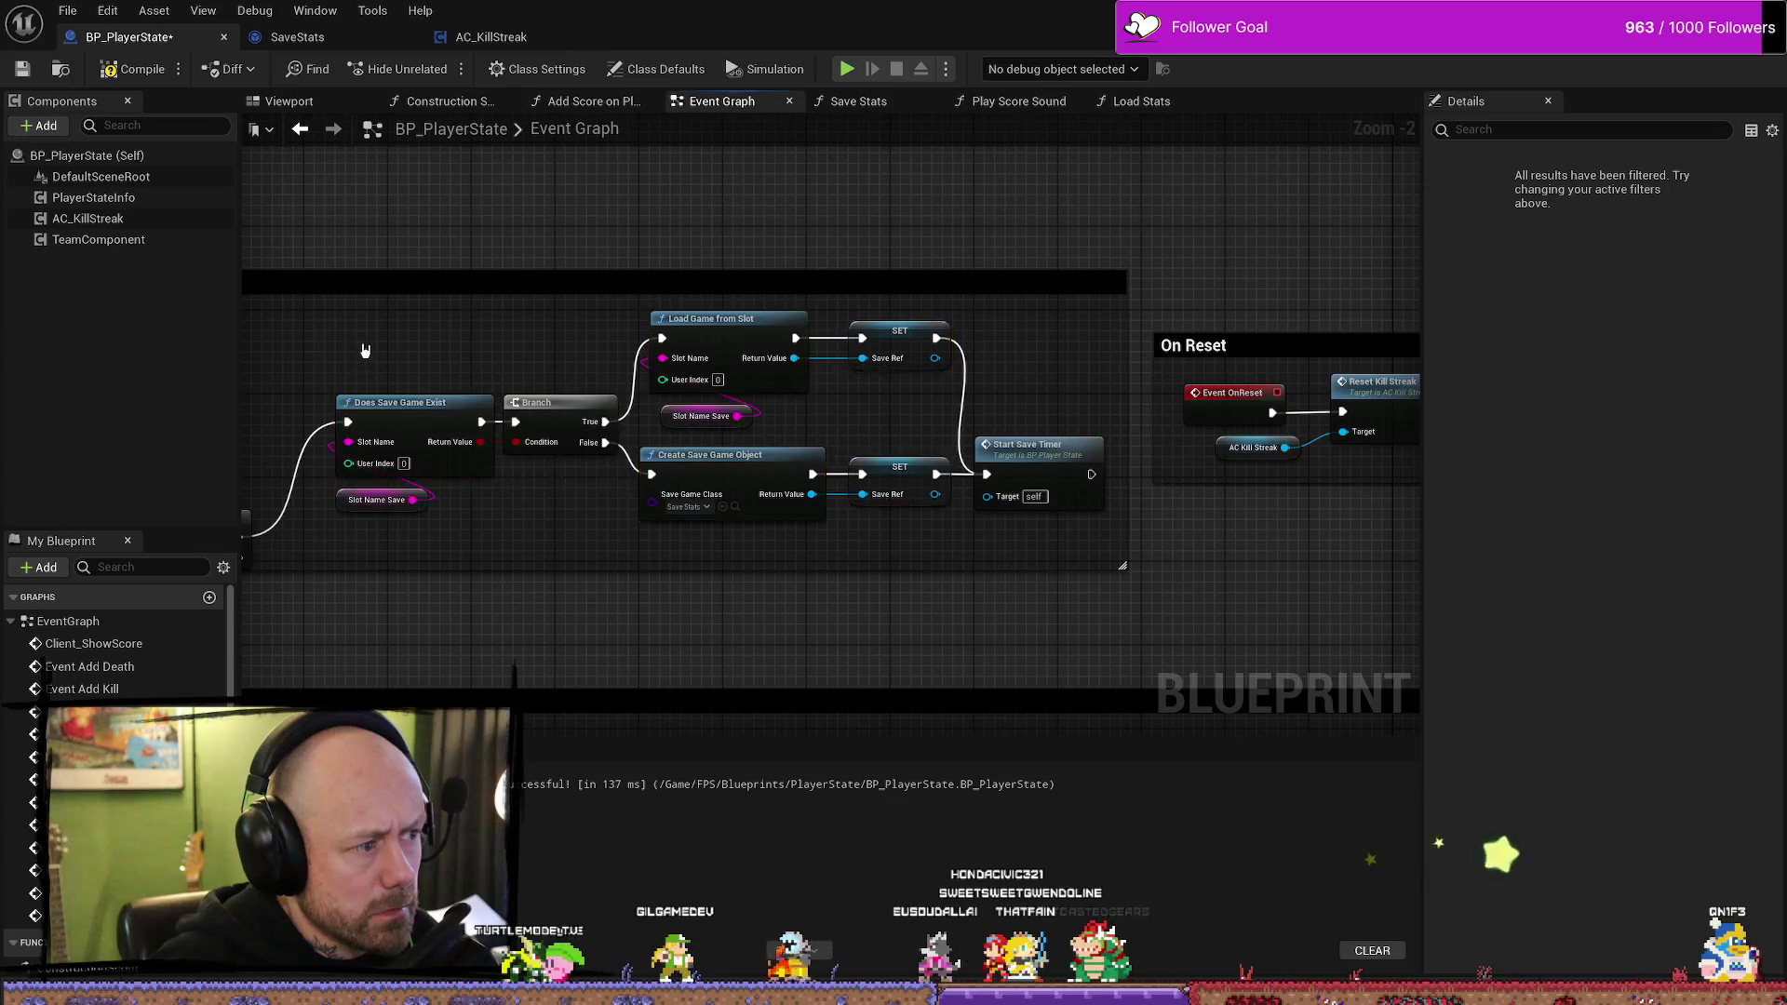
- Place the new Branch before Does Save Game Exist and move the AddDeath comment down
{"action": "left_click_drag", "start_coordinate": [365, 350], "coordinate": [1065, 313]}
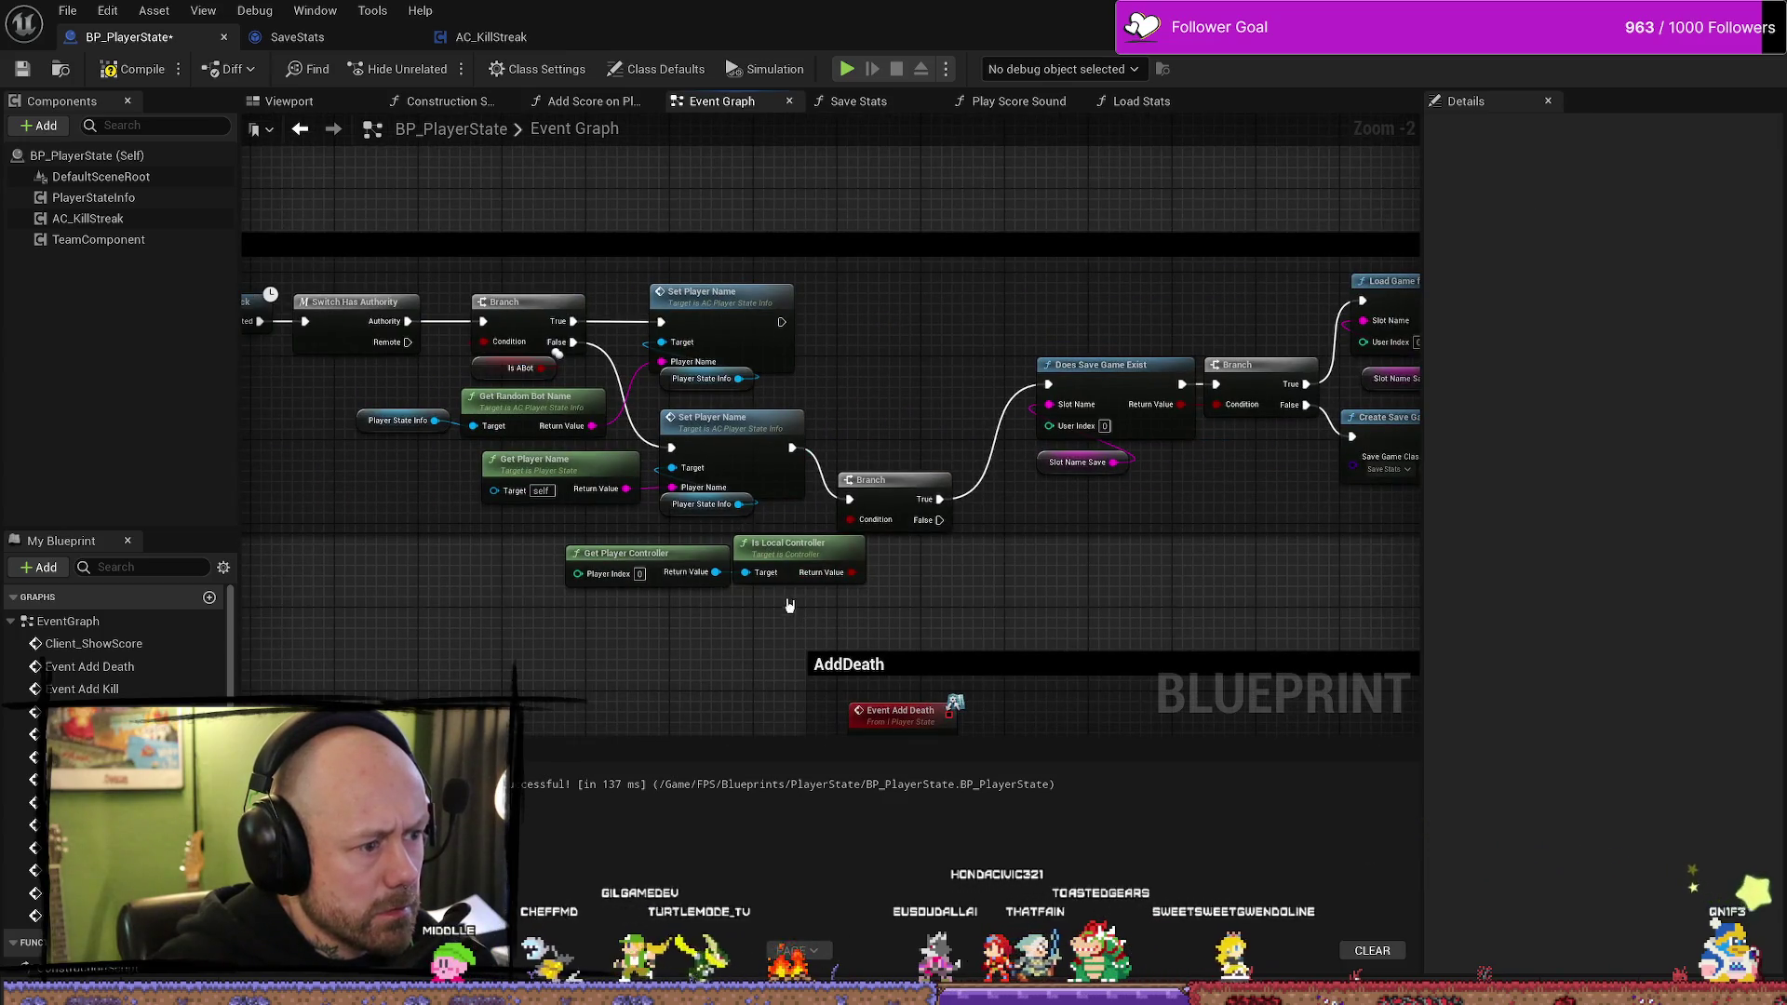
{"action": "left_click_drag", "start_coordinate": [875, 494], "coordinate": [906, 442]}
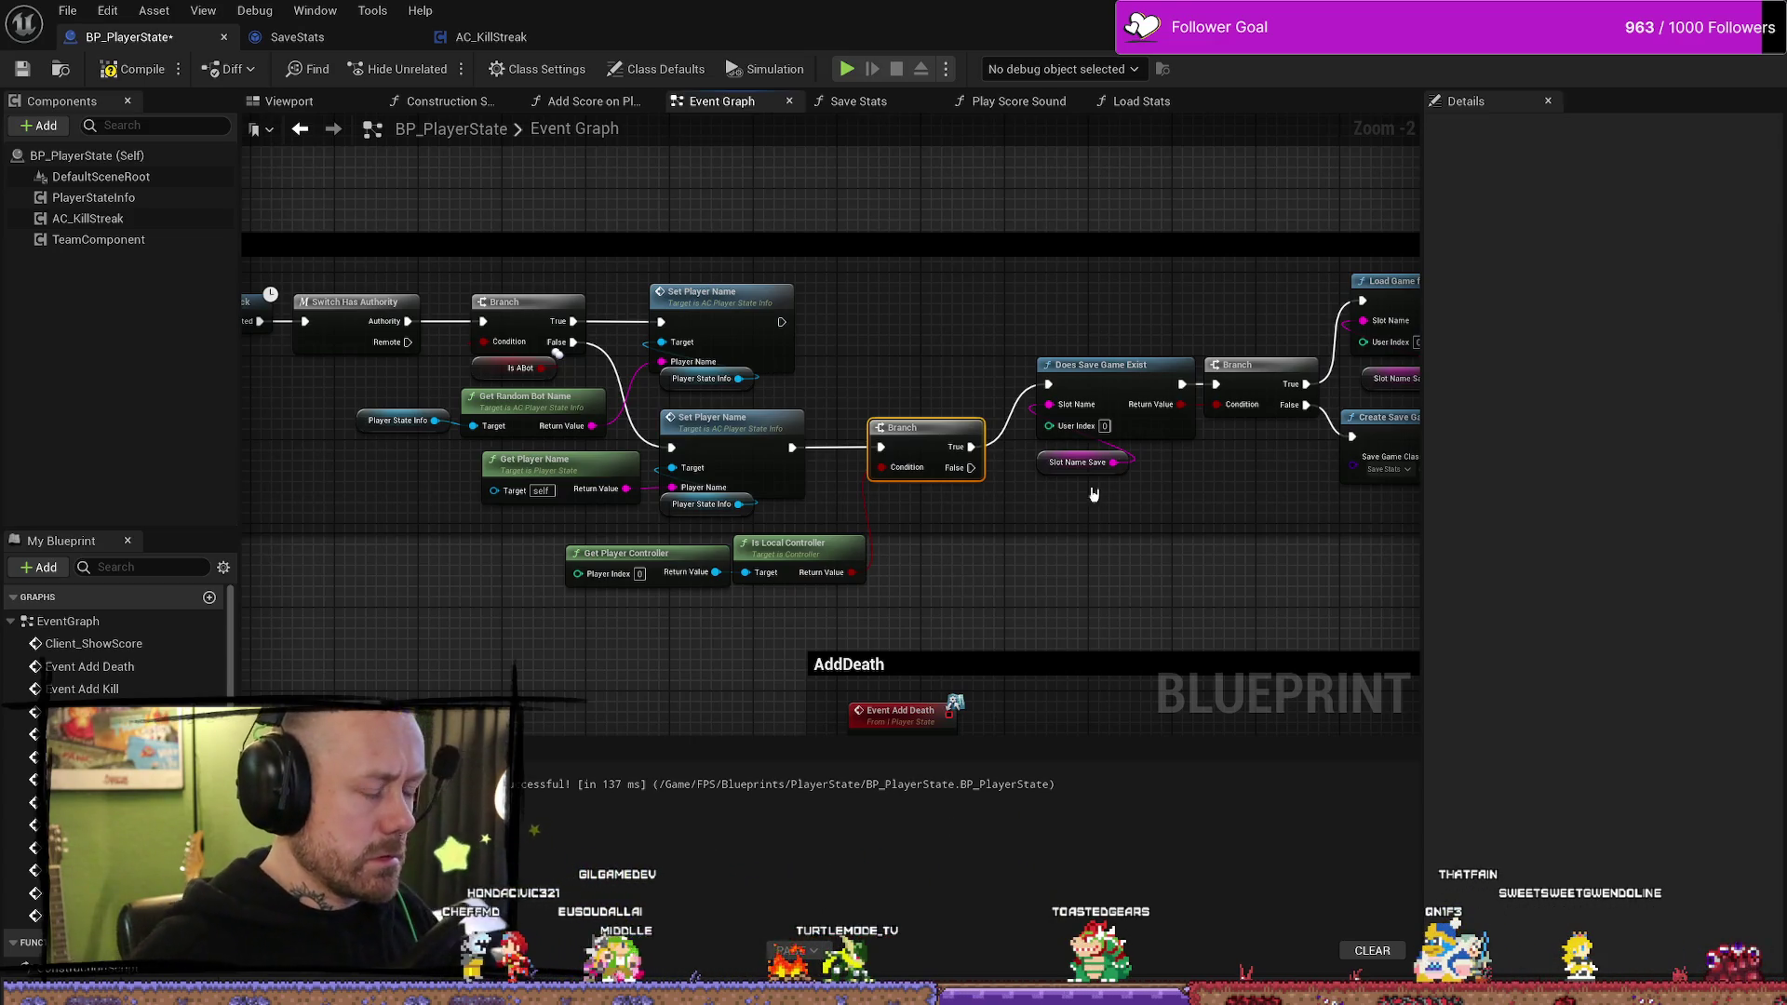
{"action": "scroll", "coordinate": [763, 589], "scroll_direction": "up", "scroll_amount": 3}
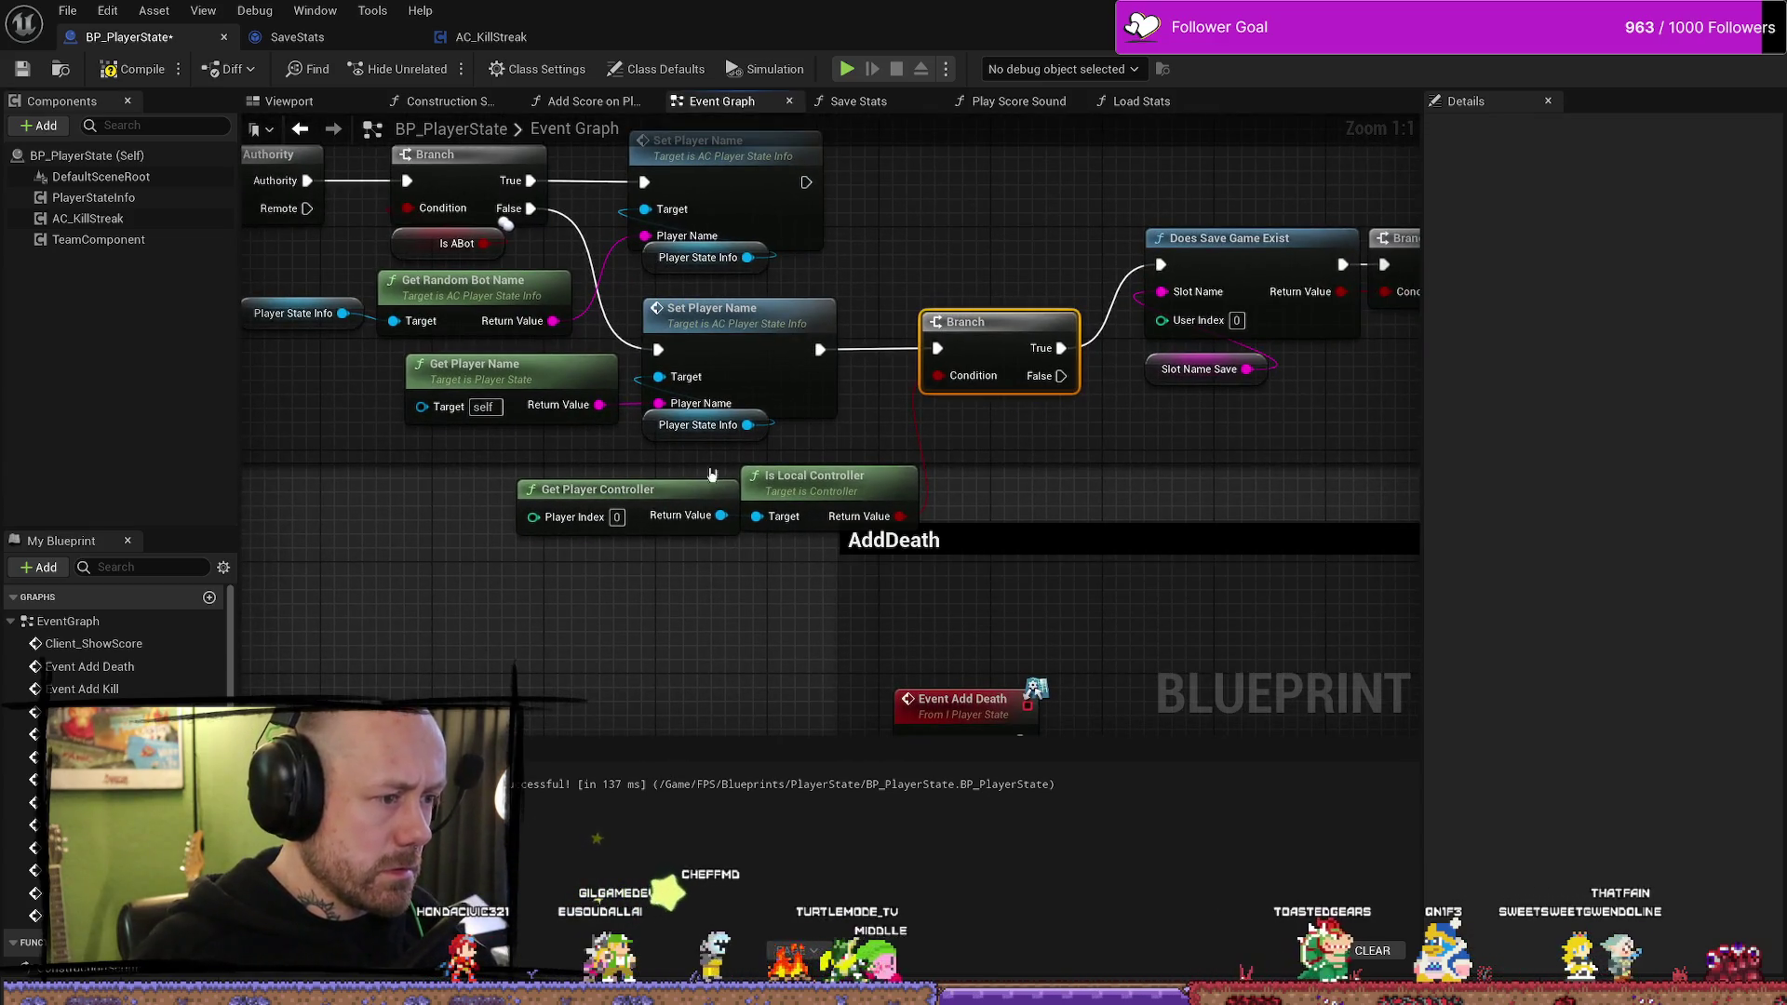
{"action": "left_click_drag", "start_coordinate": [1021, 570], "coordinate": [1023, 641]}
{"action": "left_click_drag", "start_coordinate": [508, 451], "coordinate": [770, 556]}
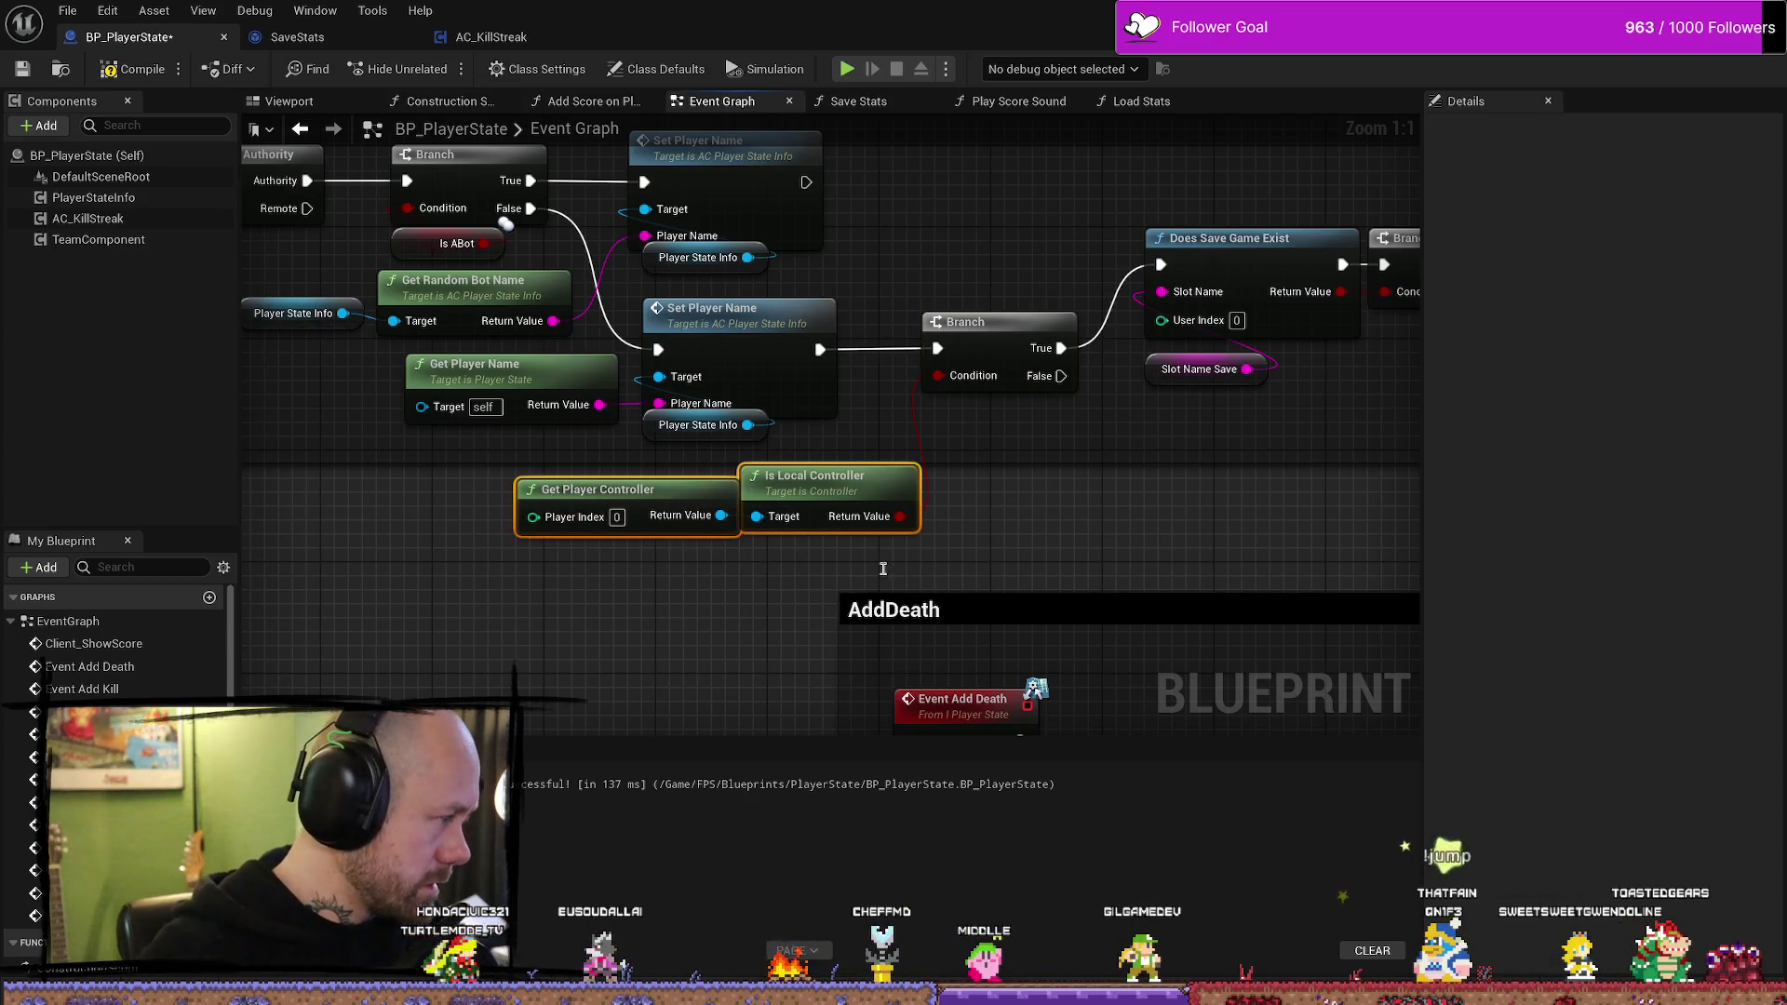
{"action": "left_click", "coordinate": [558, 638]}
- Search the action list for 'getcontrl', then cancel without adding a node
{"action": "right_click", "coordinate": [587, 636]}
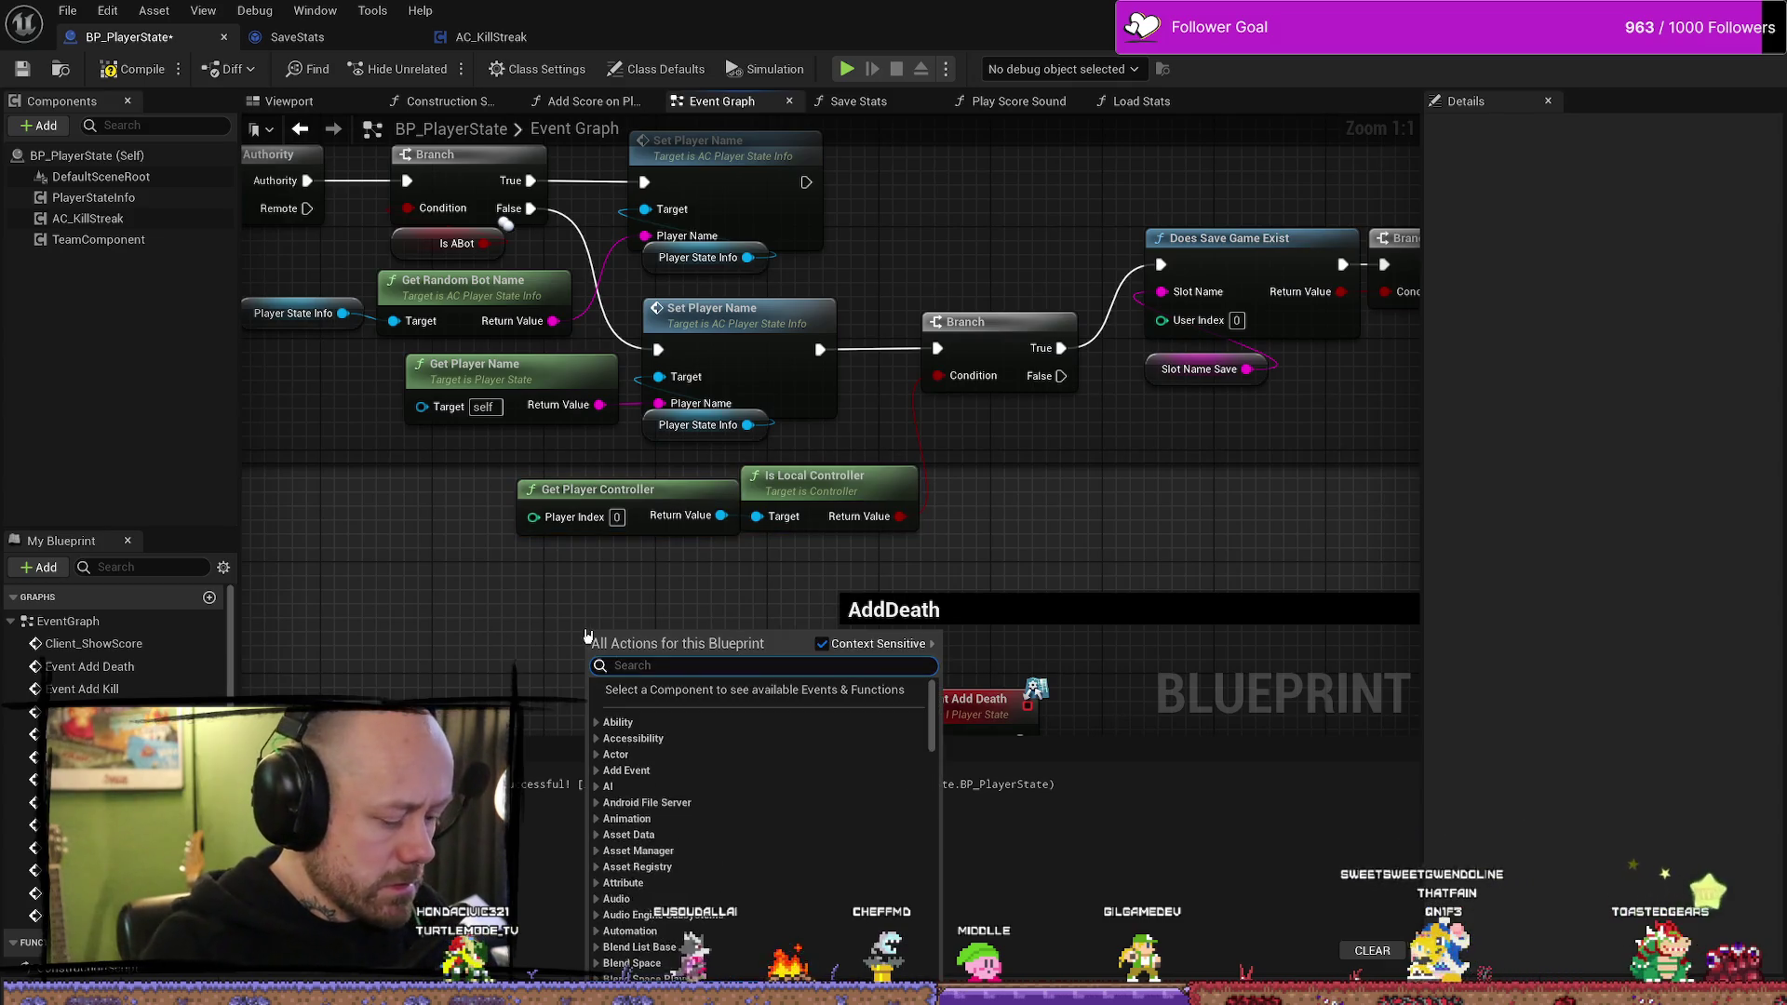
{"action": "type", "text": "getco"}
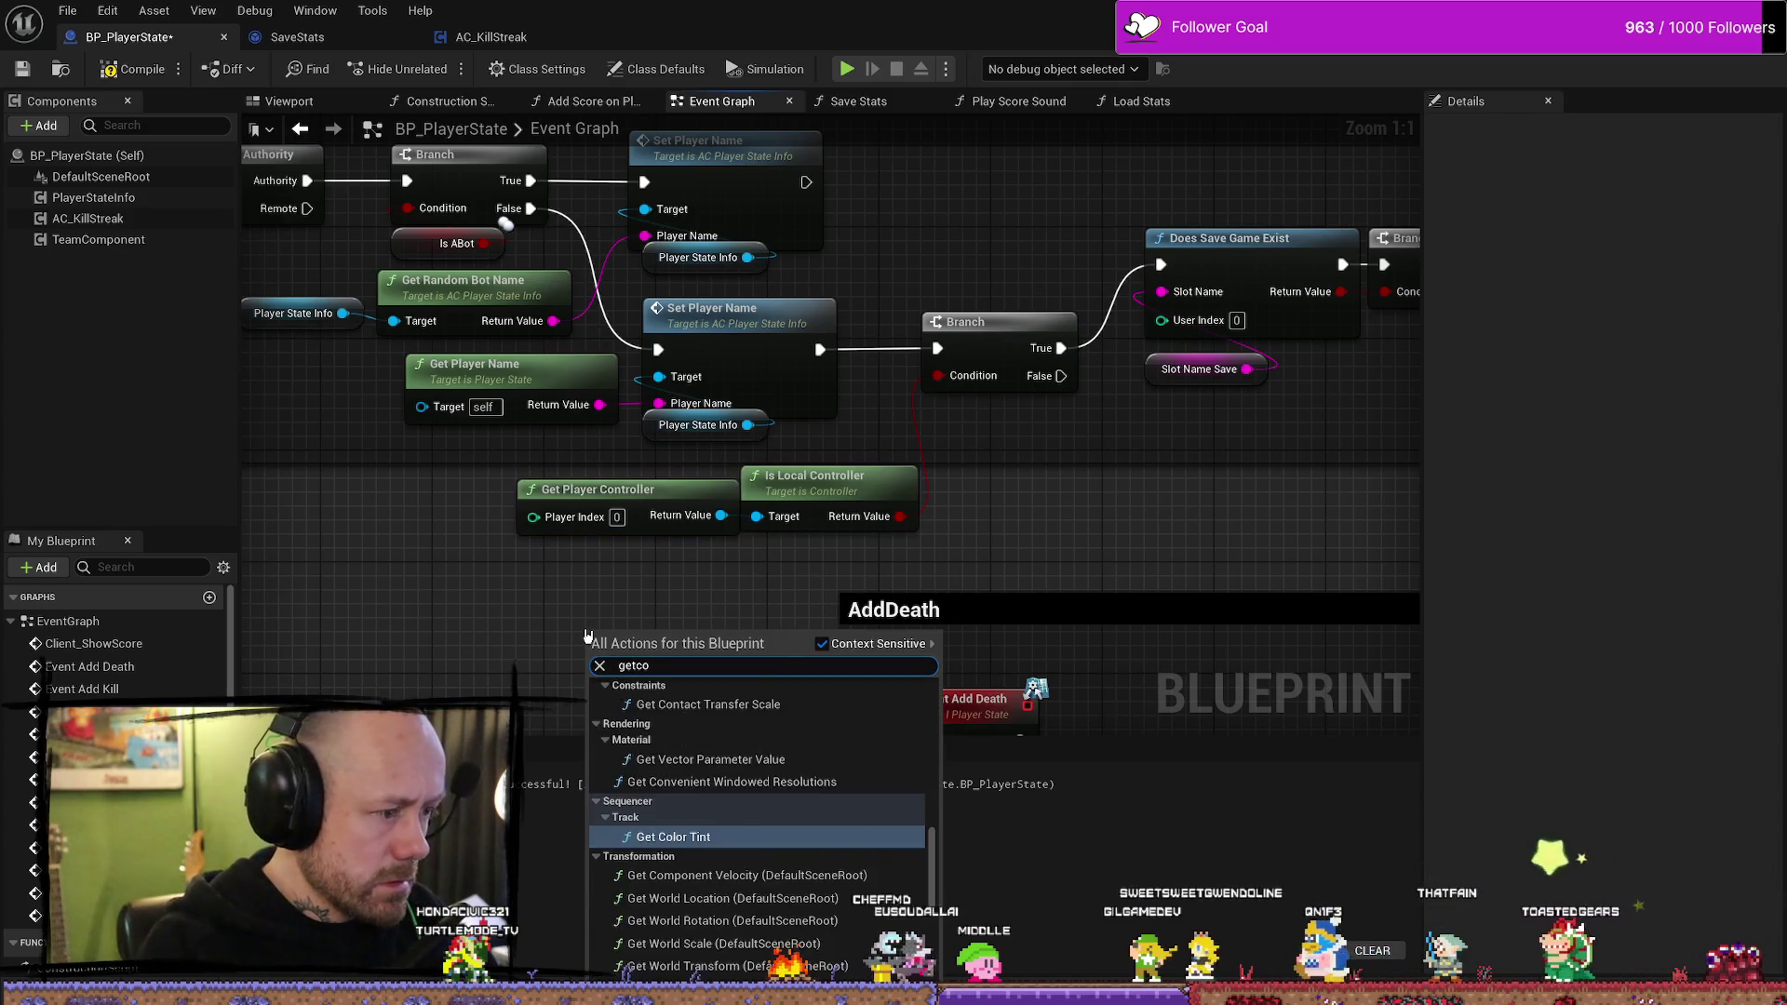
{"action": "type", "text": "ntrl"}
{"action": "key", "text": "BackSpace"}
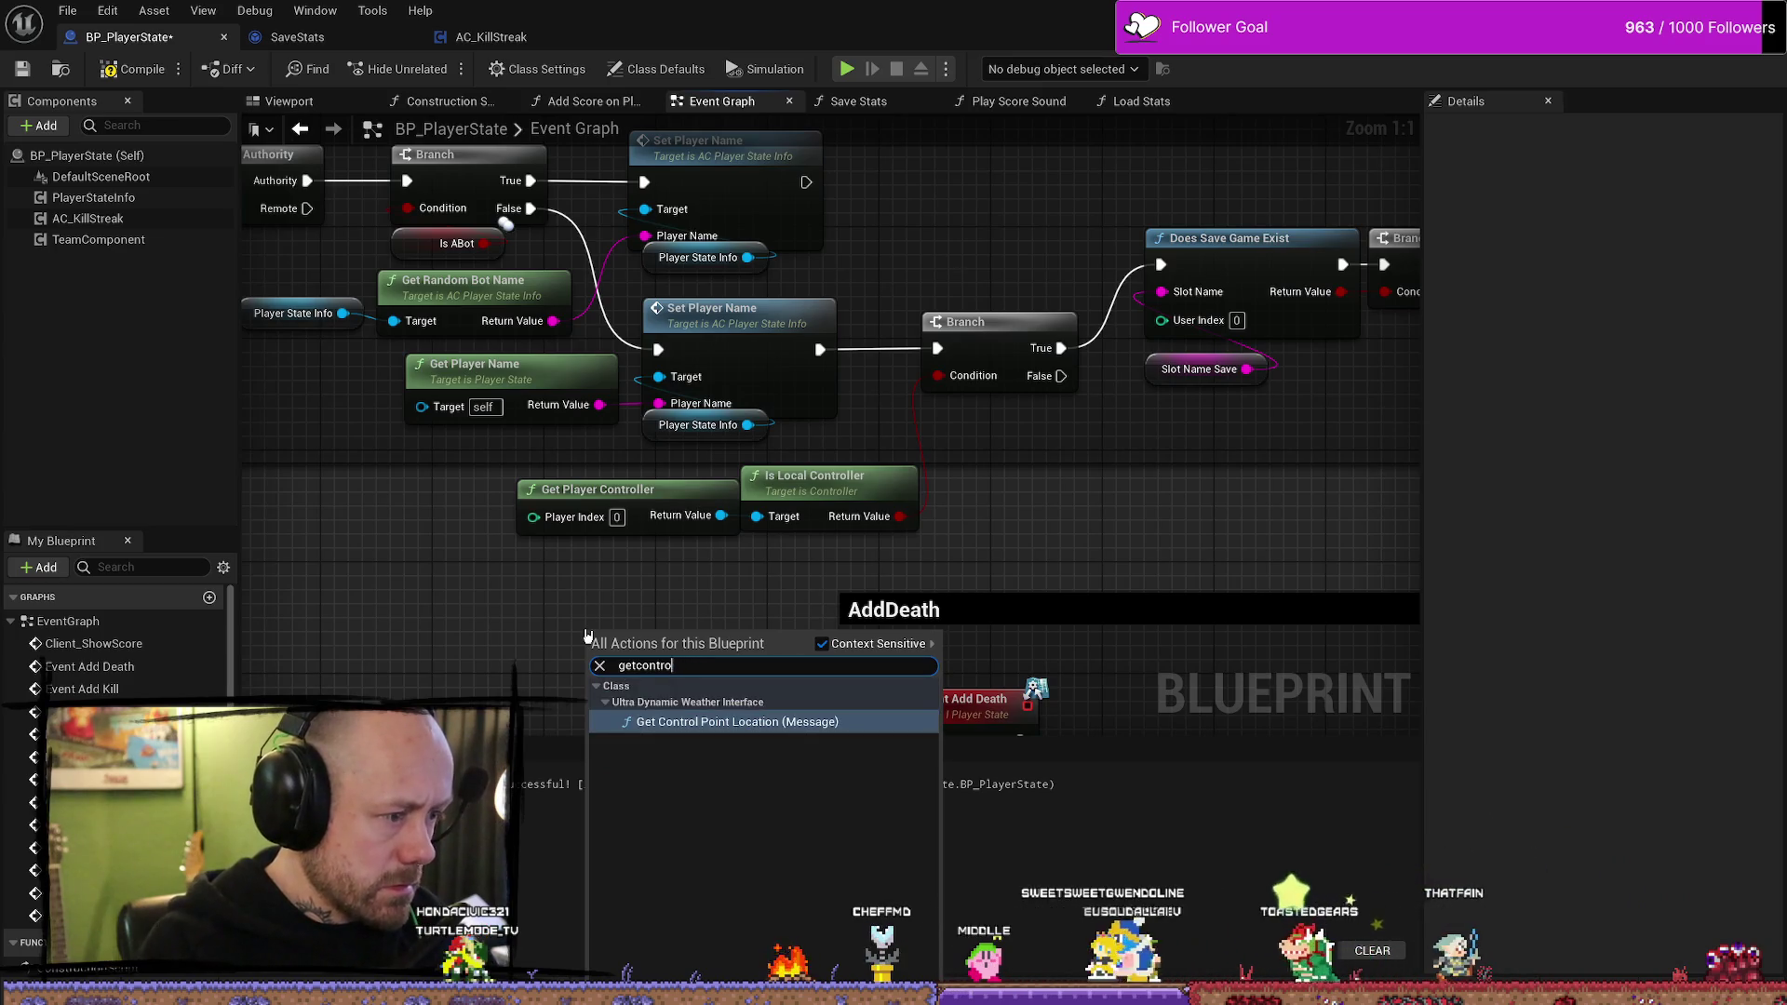
{"action": "key", "text": "BackSpace"}
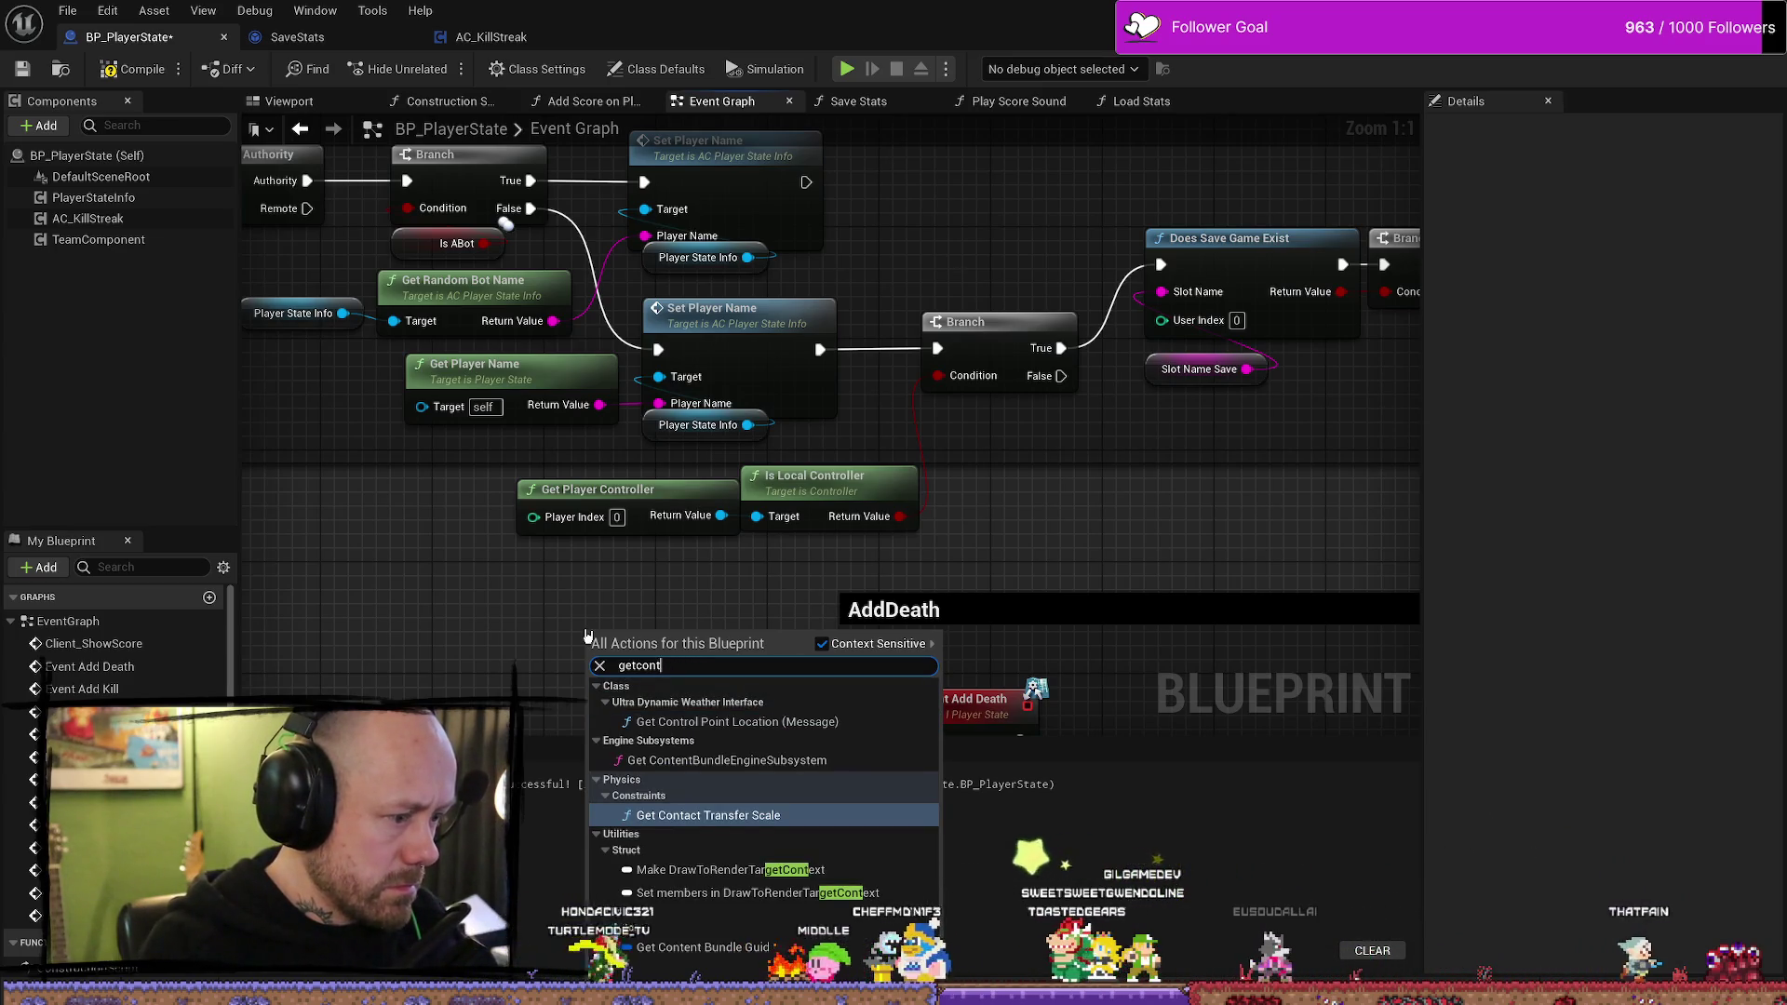
{"action": "key", "text": "BackSpace"}
{"action": "key", "text": "BackSpace"}
{"action": "key", "text": "BackSpace"}
{"action": "key", "text": "BackSpace"}
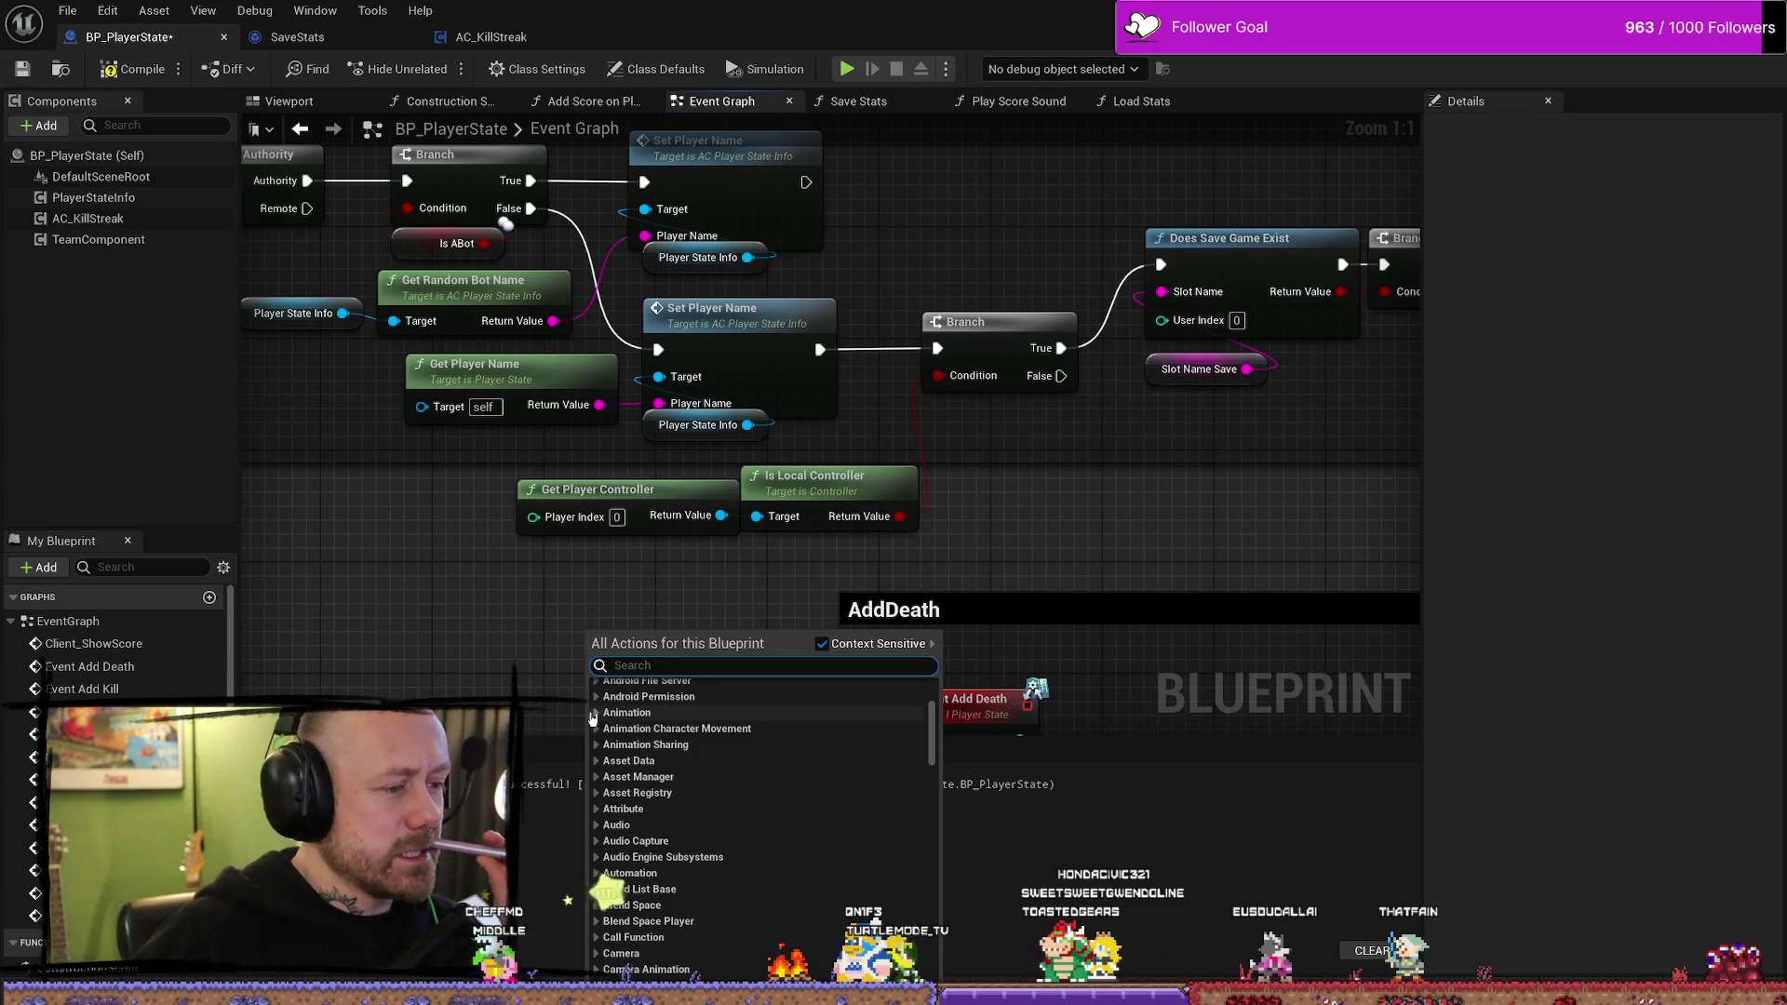
{"action": "key", "text": "Escape"}
- Move the two controller nodes right and lift Is Local Controller toward the Branch
{"action": "mouse_move", "coordinate": [679, 568]}
{"action": "left_mouse_down"}
{"action": "mouse_move", "coordinate": [744, 466]}
{"action": "mouse_move", "coordinate": [928, 492]}
{"action": "left_mouse_up"}
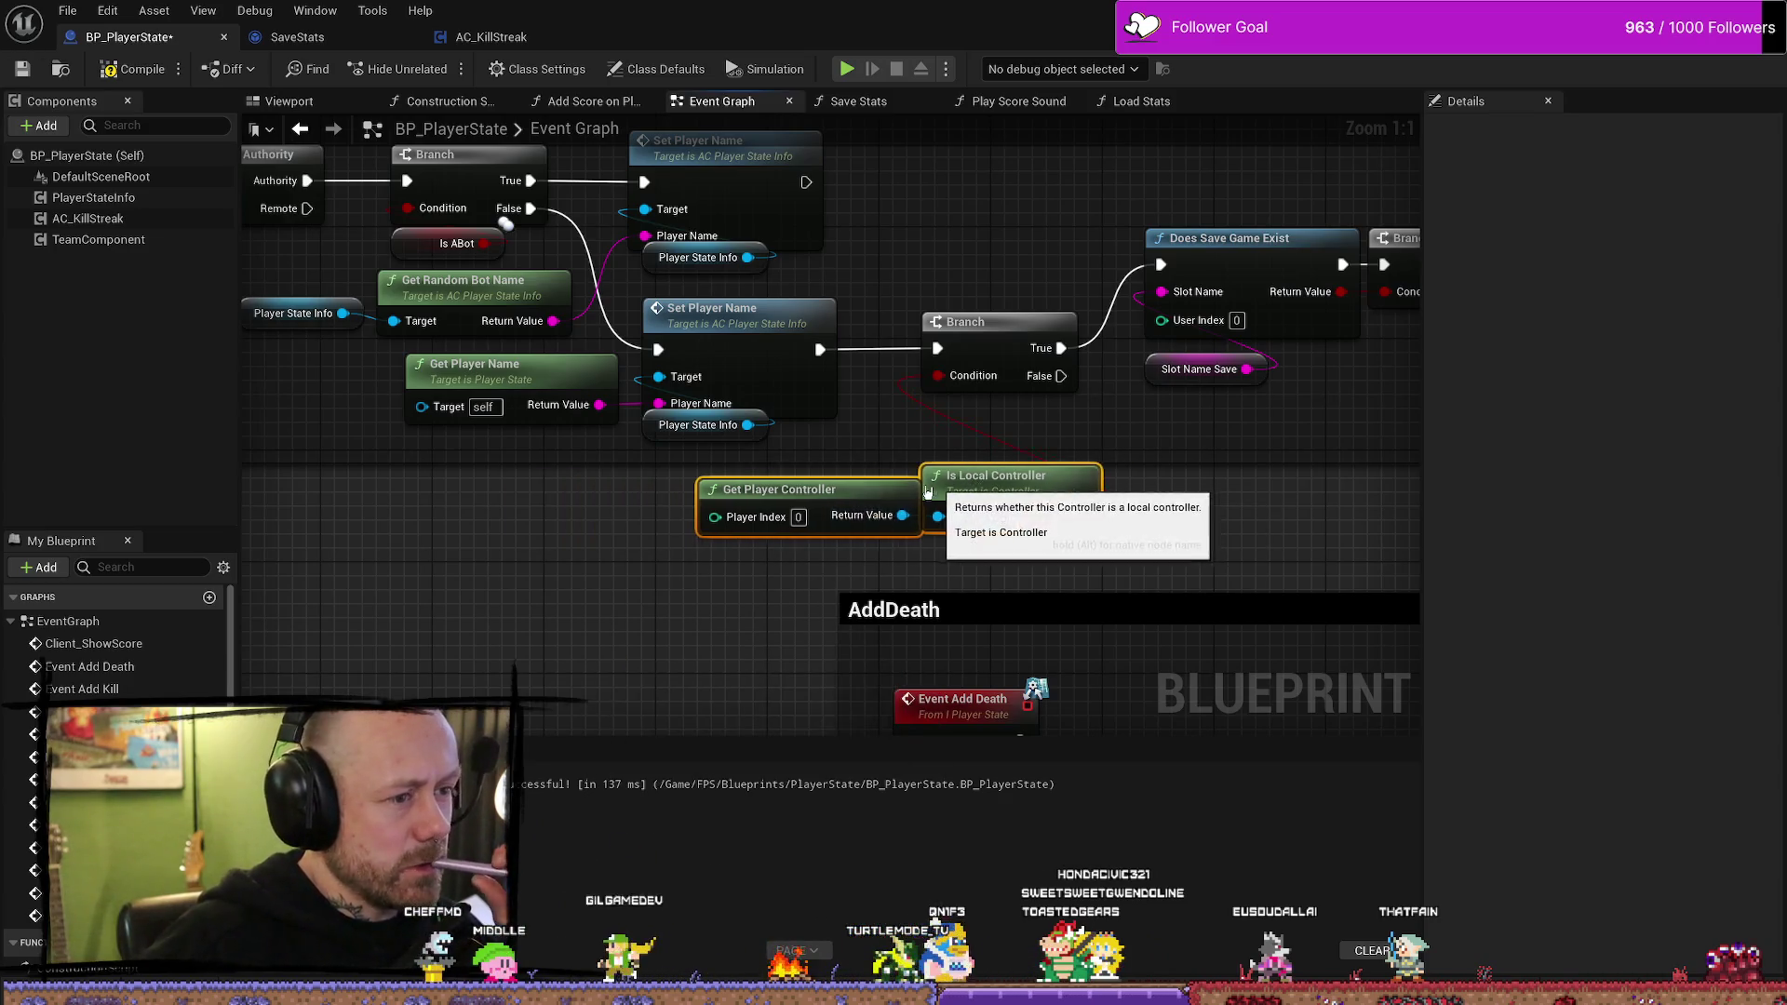
{"action": "left_click", "coordinate": [690, 590]}
{"action": "mouse_move", "coordinate": [690, 590]}
{"action": "left_mouse_down"}
{"action": "mouse_move", "coordinate": [618, 618]}
{"action": "mouse_move", "coordinate": [807, 587]}
{"action": "mouse_move", "coordinate": [686, 598]}
{"action": "mouse_move", "coordinate": [658, 646]}
{"action": "mouse_move", "coordinate": [687, 588]}
{"action": "left_mouse_up"}
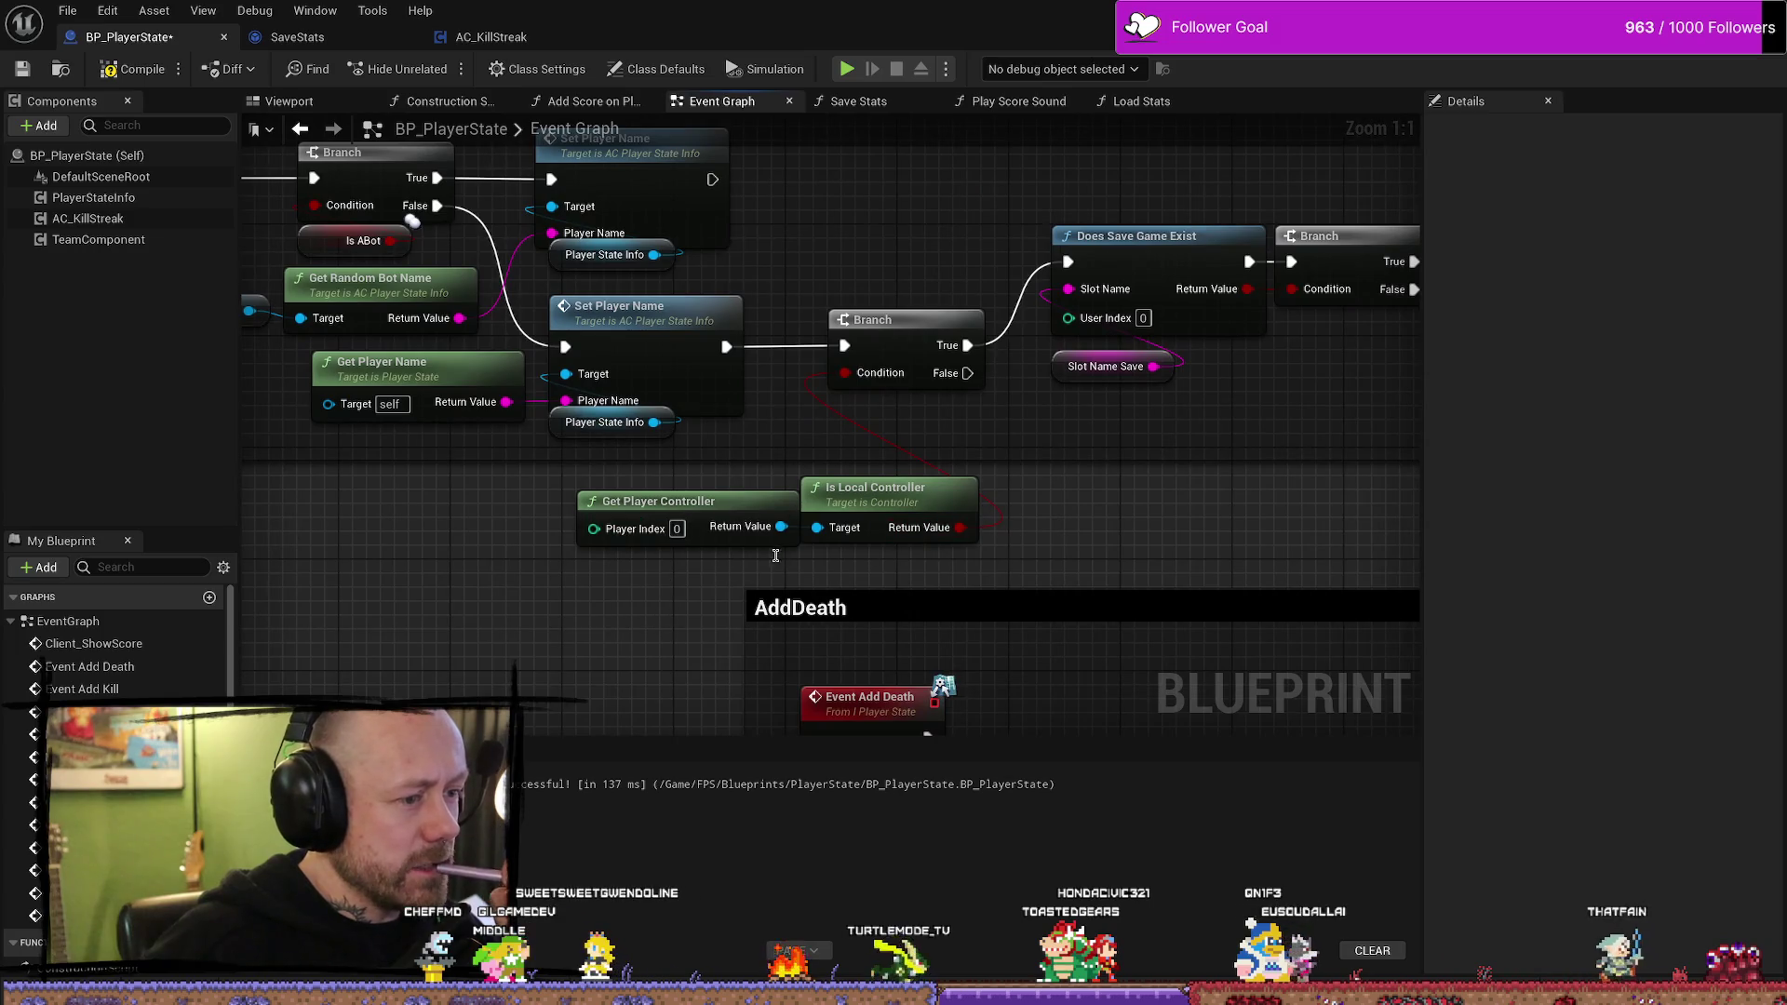
{"action": "left_click_drag", "start_coordinate": [831, 577], "coordinate": [810, 562]}
{"action": "left_click_drag", "start_coordinate": [842, 479], "coordinate": [829, 452]}
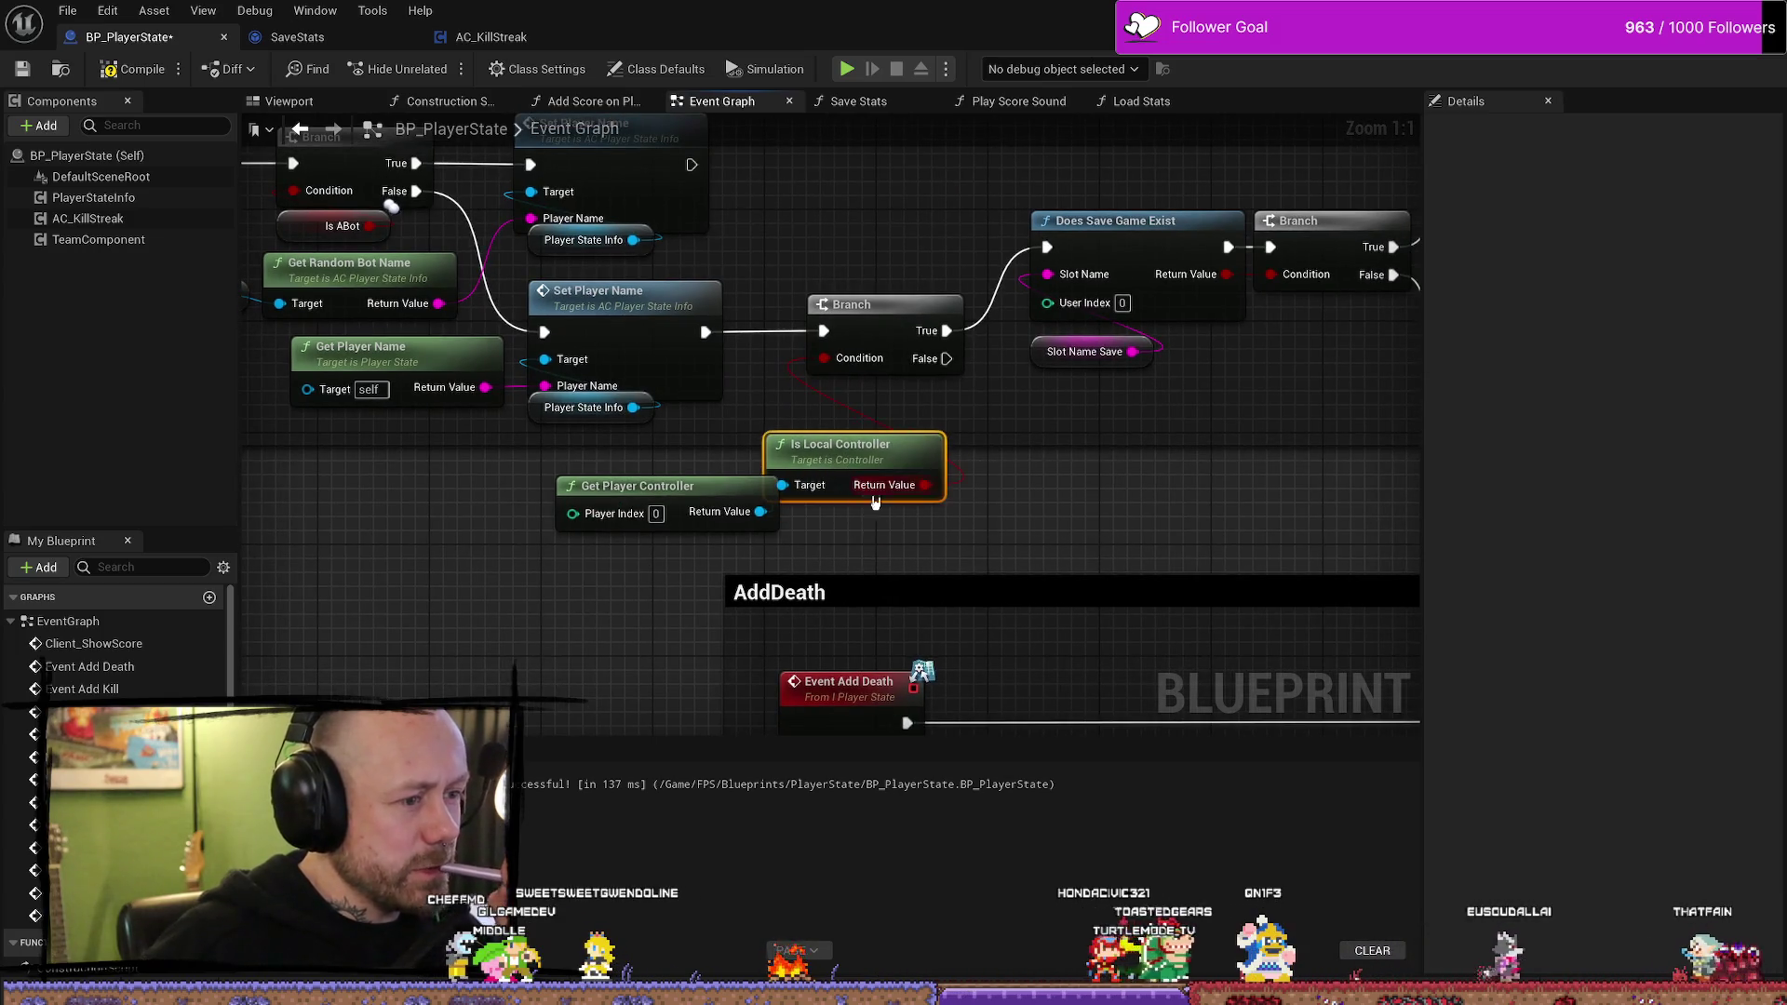
- Delete the Get Player Controller and Is Local Controller nodes and bring up the node search
{"action": "left_click", "coordinate": [728, 514]}
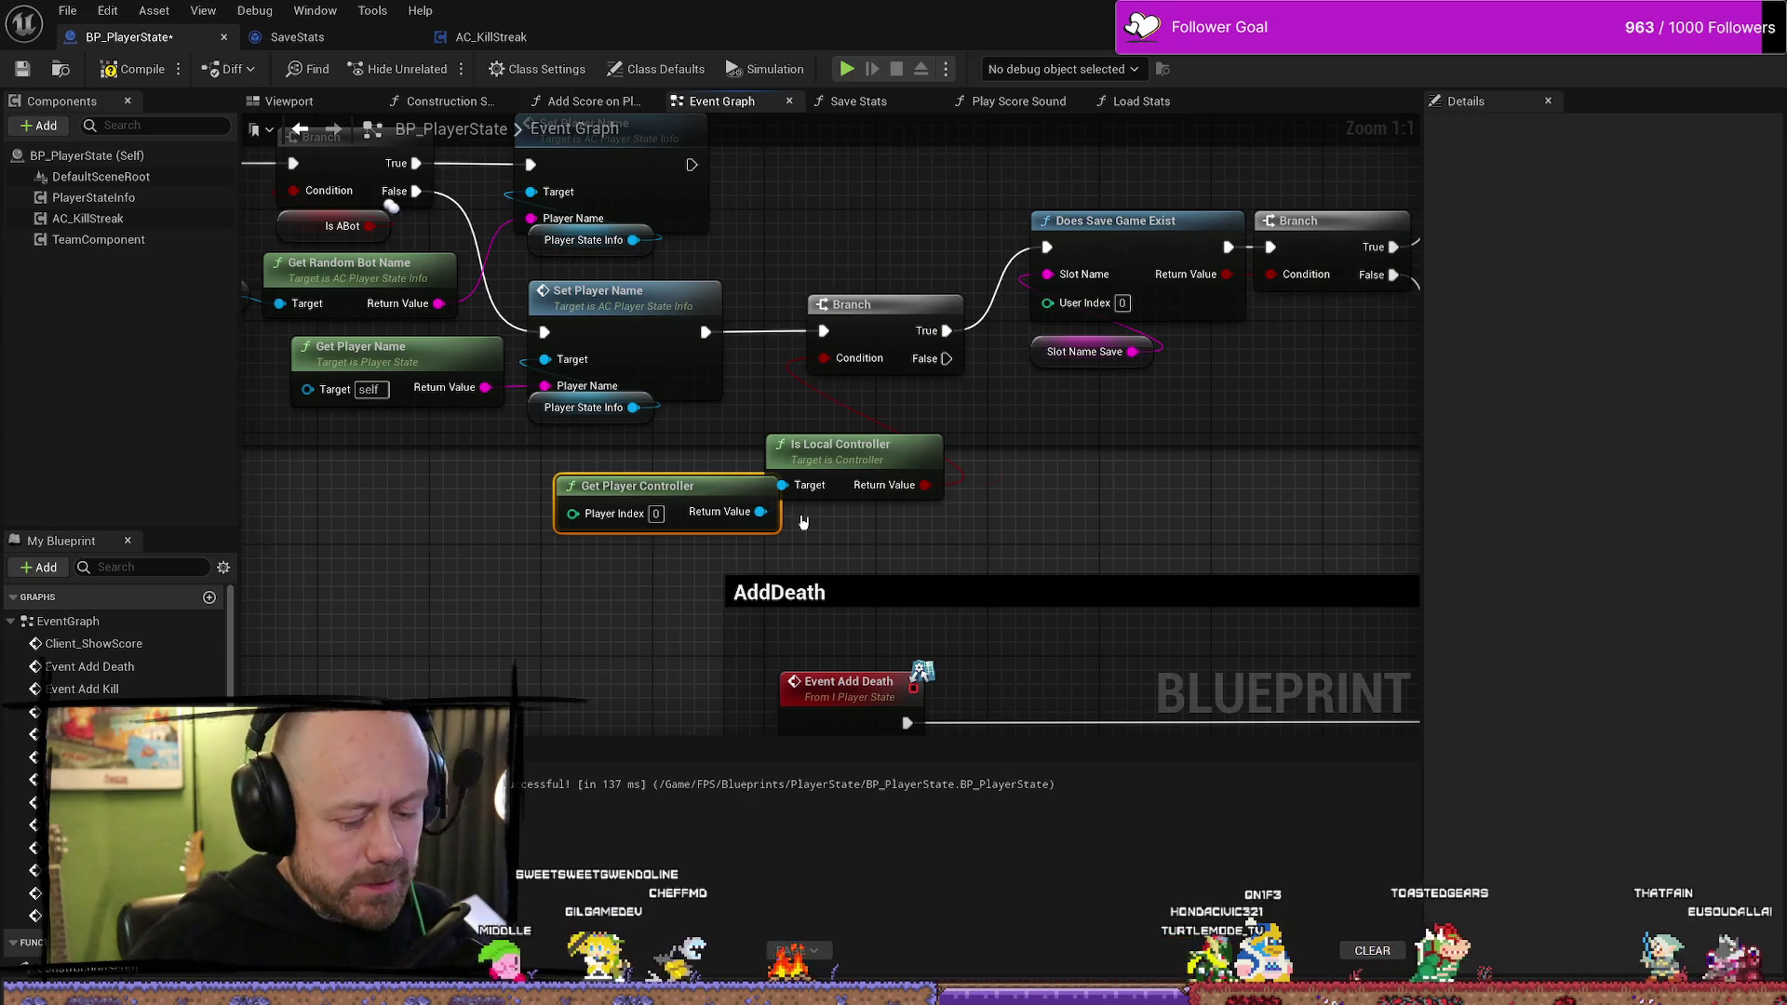
{"action": "key", "text": "Delete"}
{"action": "left_click_drag", "start_coordinate": [873, 456], "coordinate": [832, 456]}
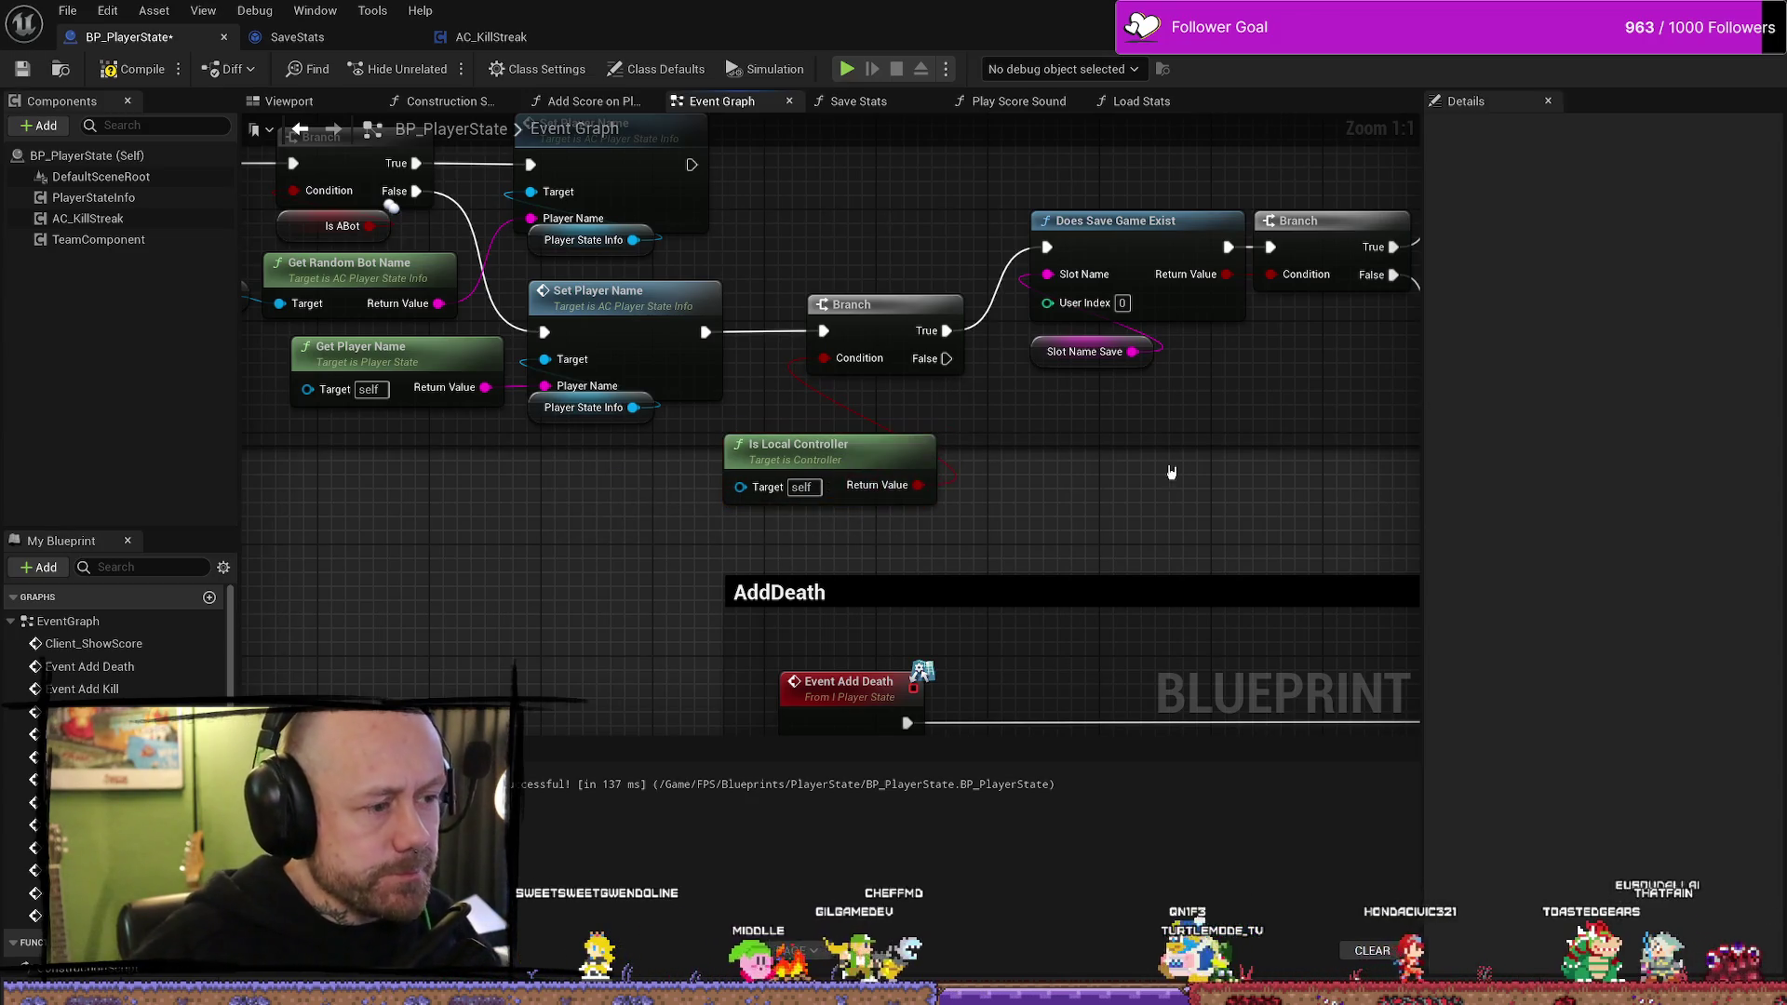
{"action": "left_click", "coordinate": [832, 456]}
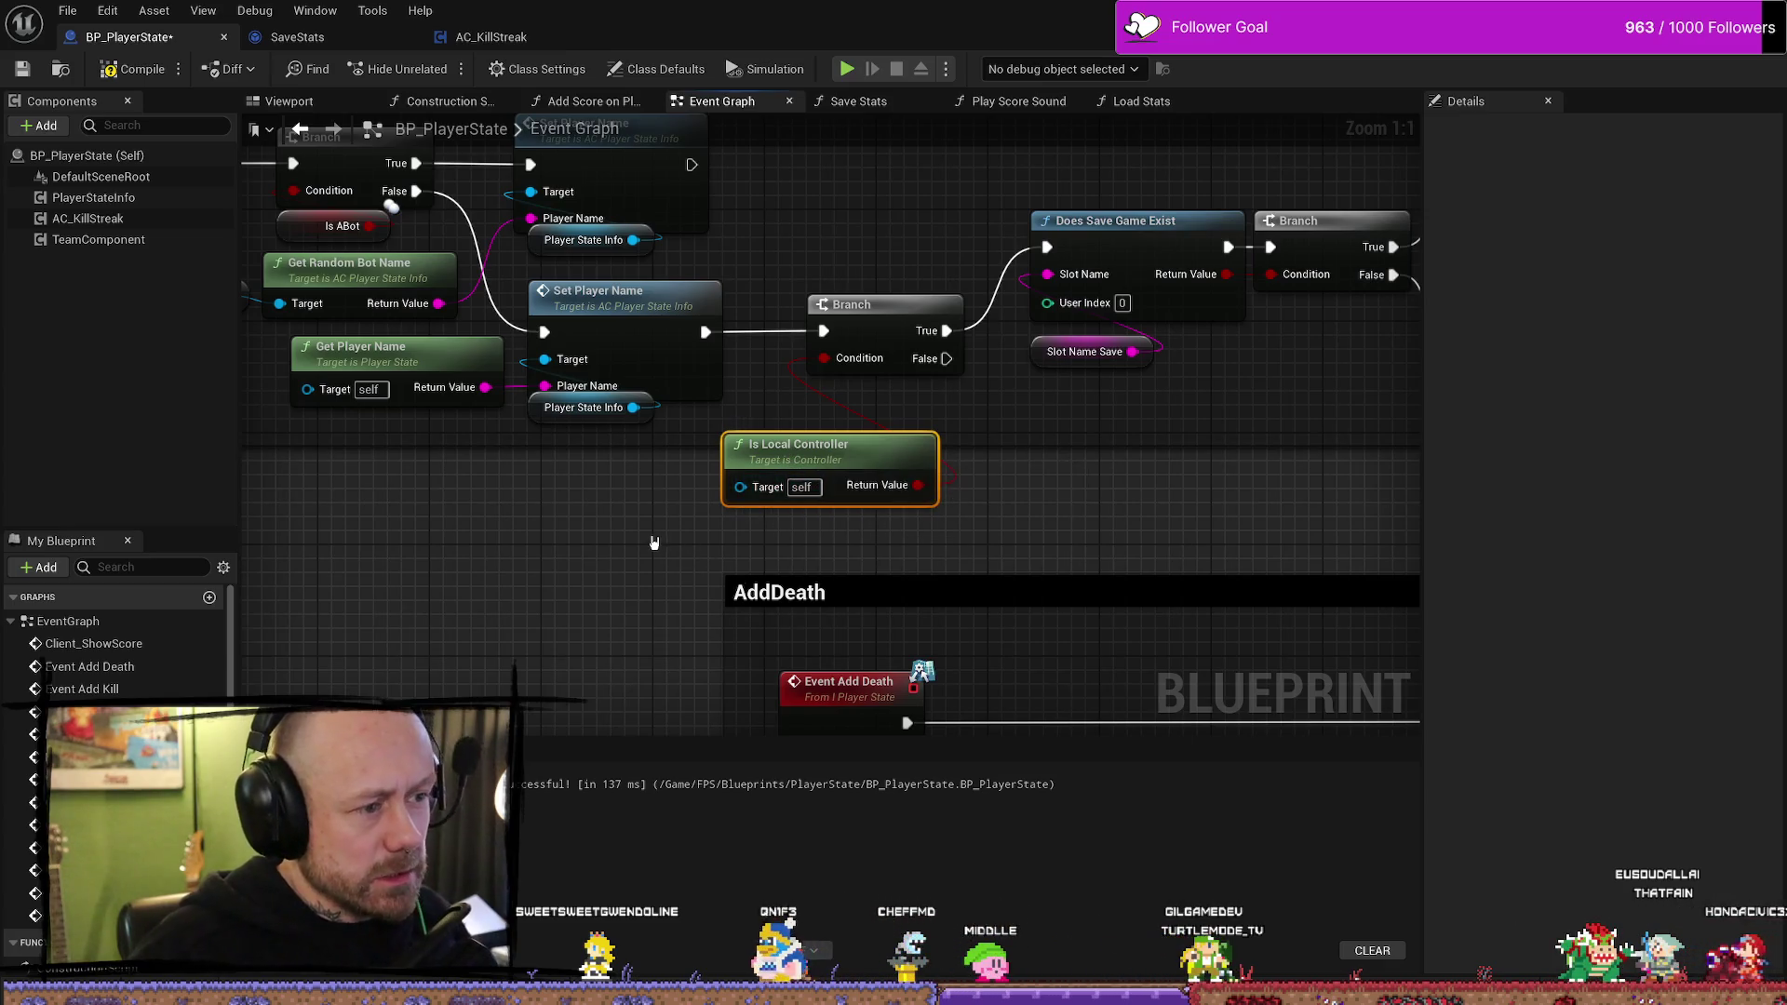
{"action": "key", "text": "Delete"}
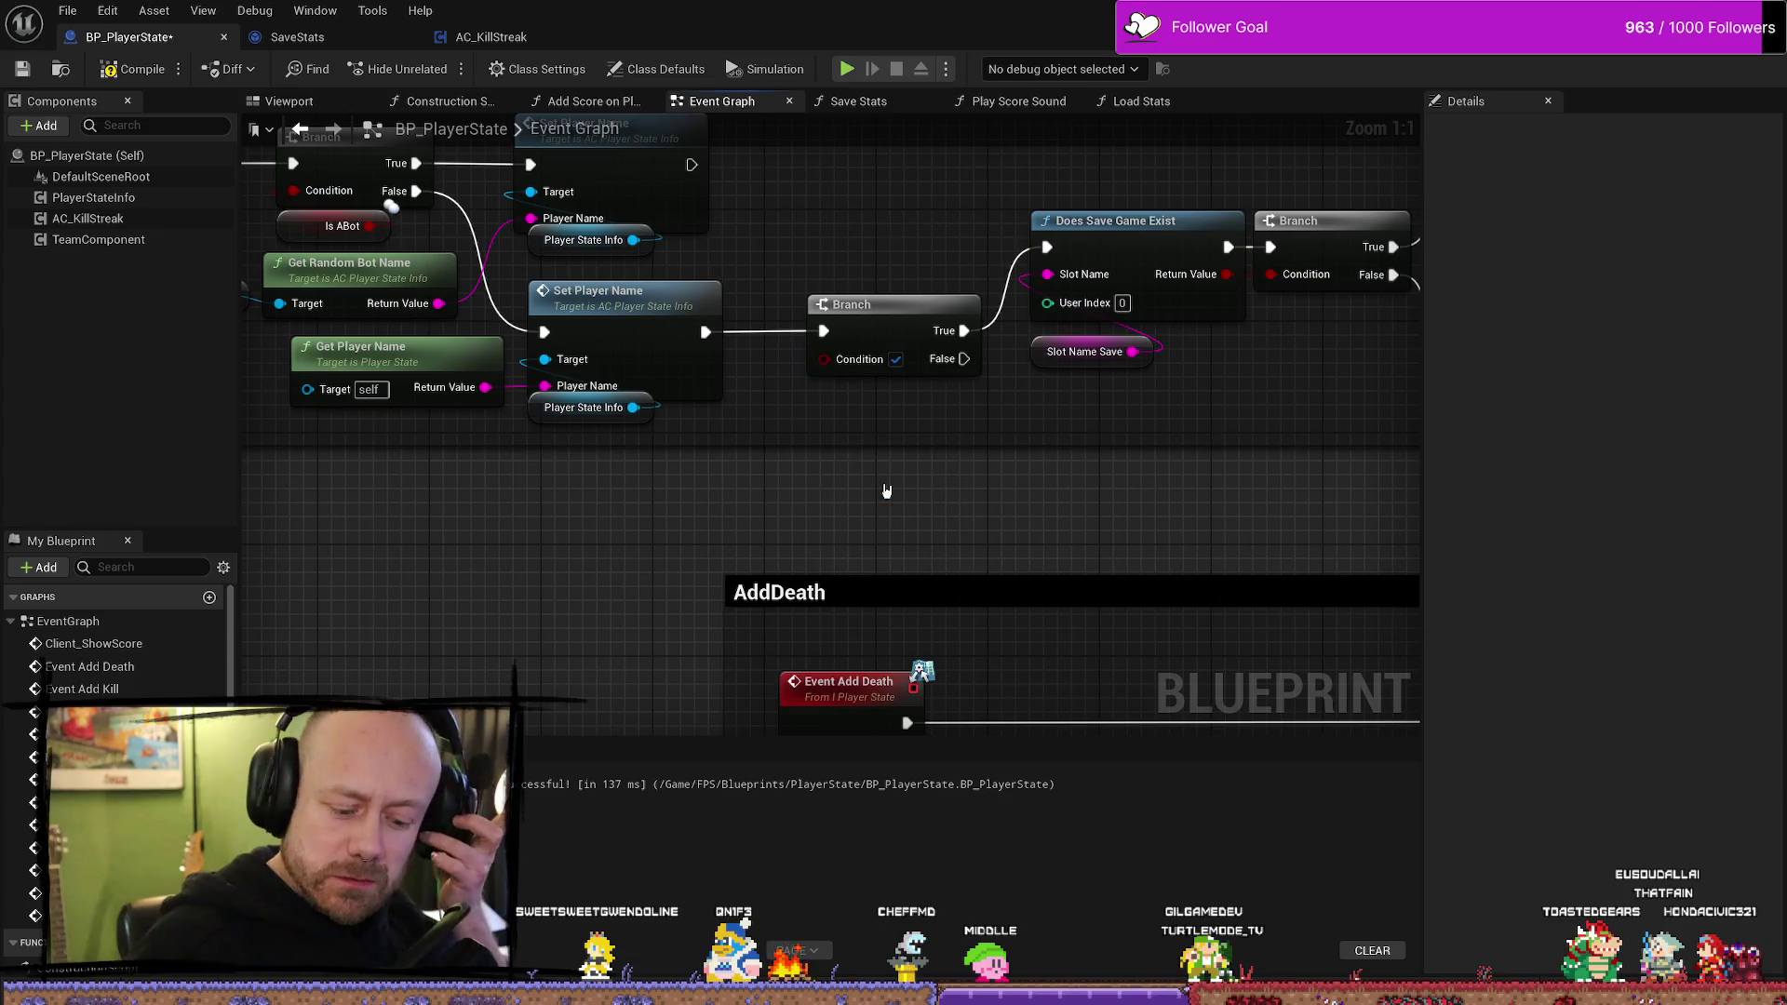
{"action": "right_click", "coordinate": [862, 505]}
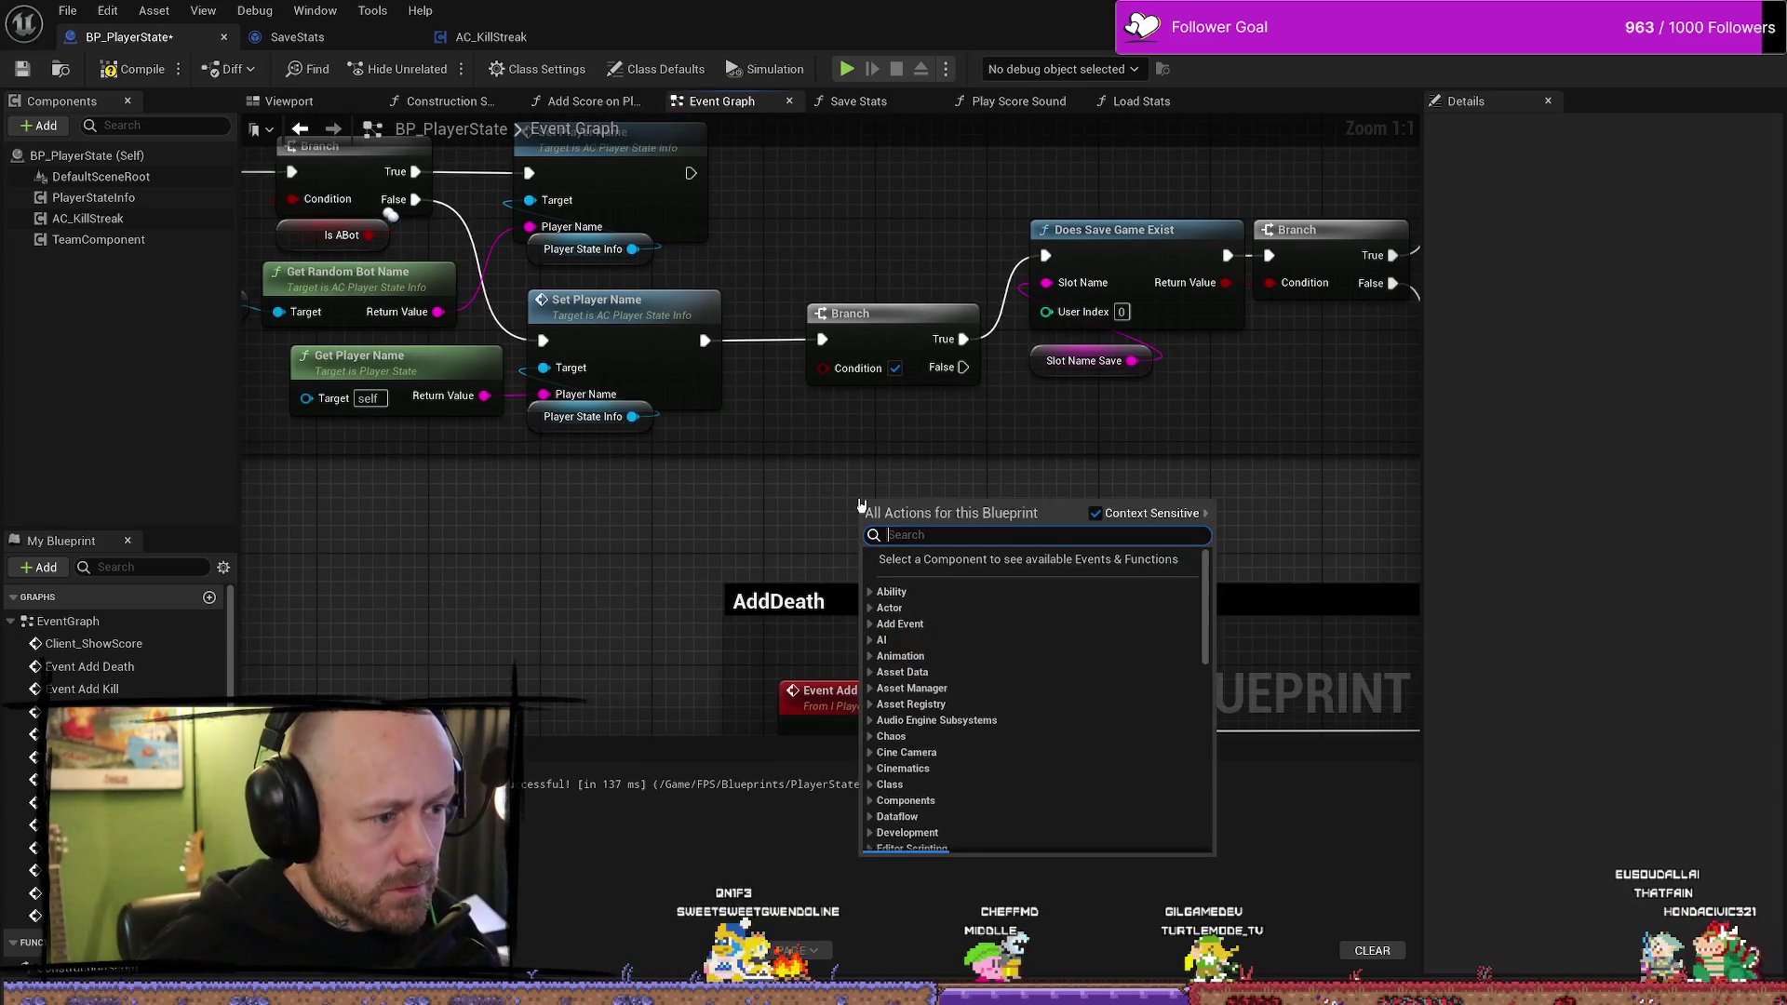
- Search the action list for 'is local con', then 'local' to browse local-controller actions
{"action": "type", "text": "is local"}
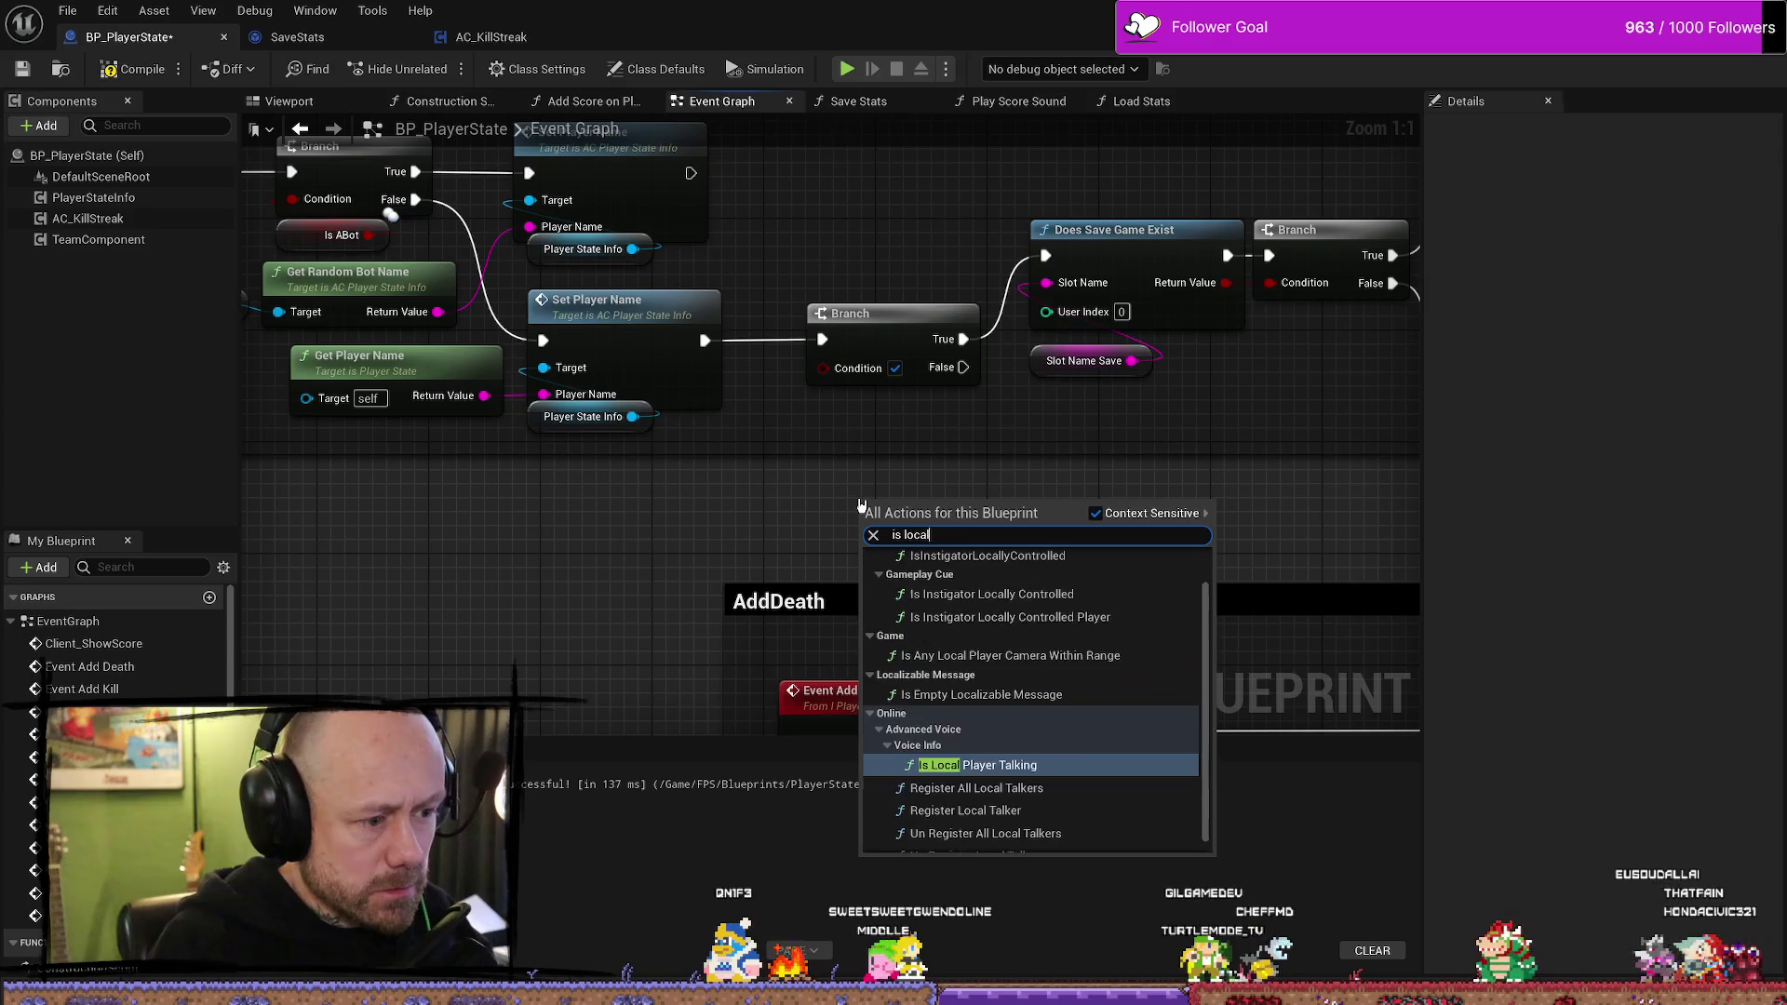
{"action": "type", "text": " cont"}
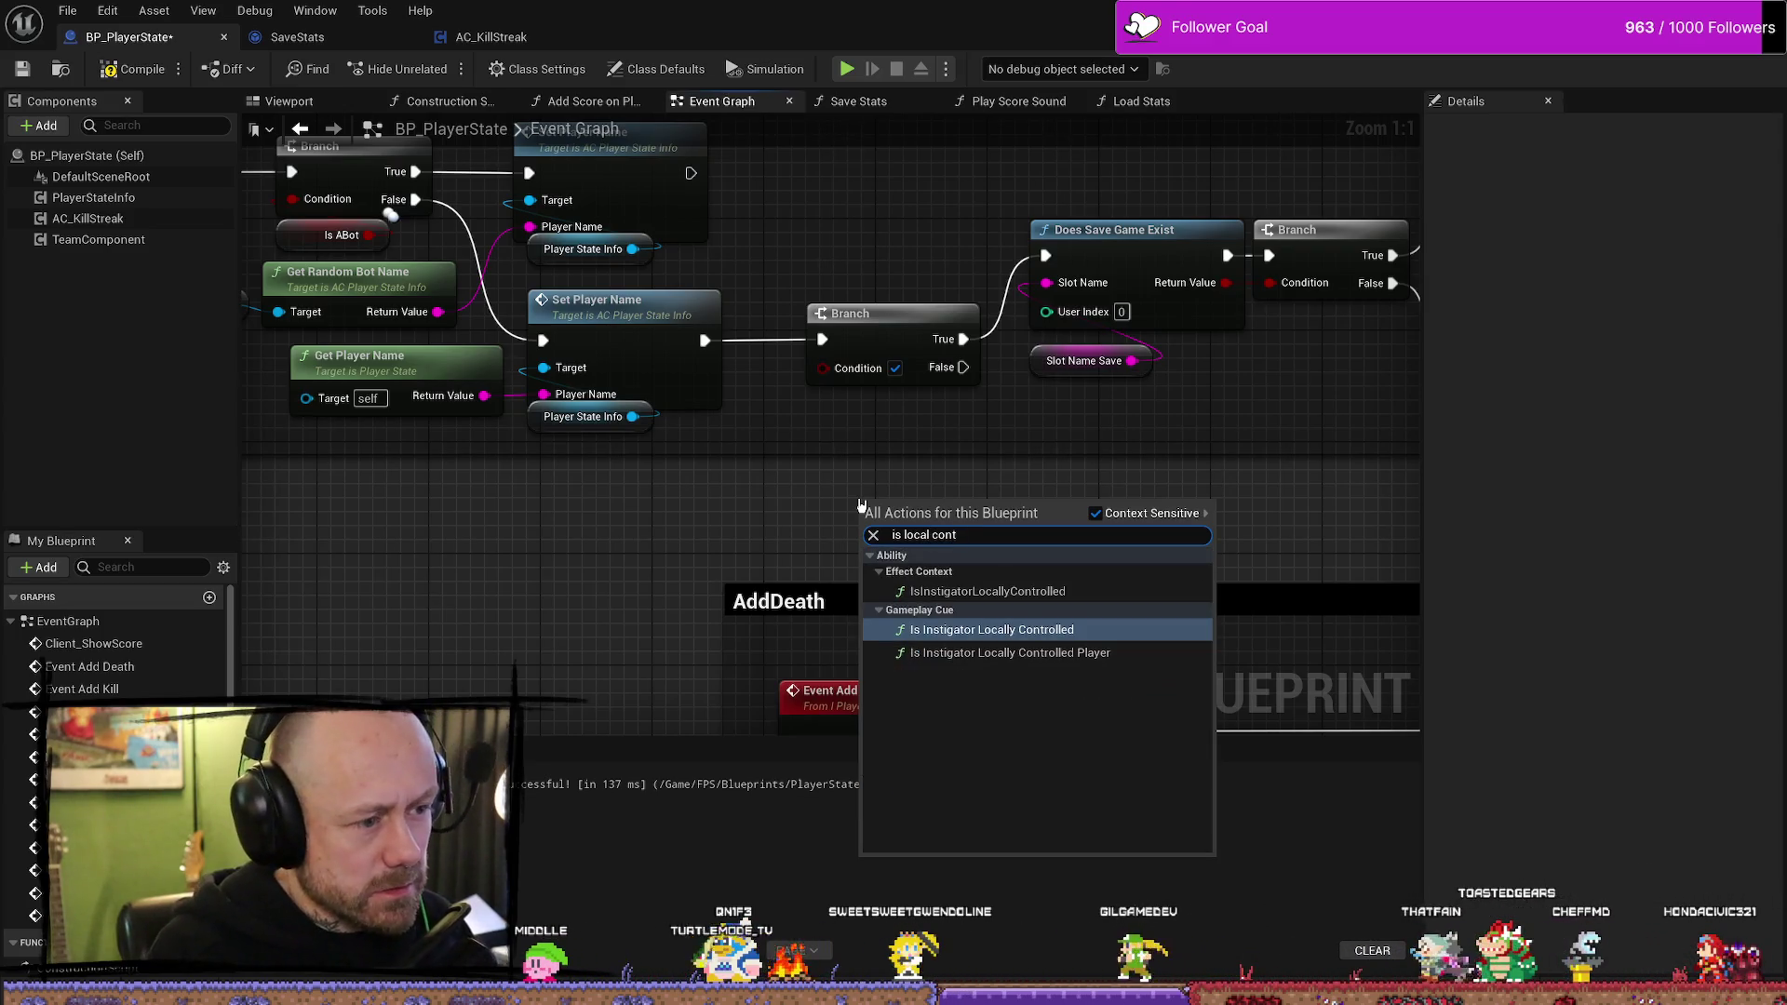
{"action": "key", "text": "BackSpace"}
{"action": "key", "text": "BackSpace"}
{"action": "key", "text": "BackSpace"}
{"action": "type", "text": "loca"}
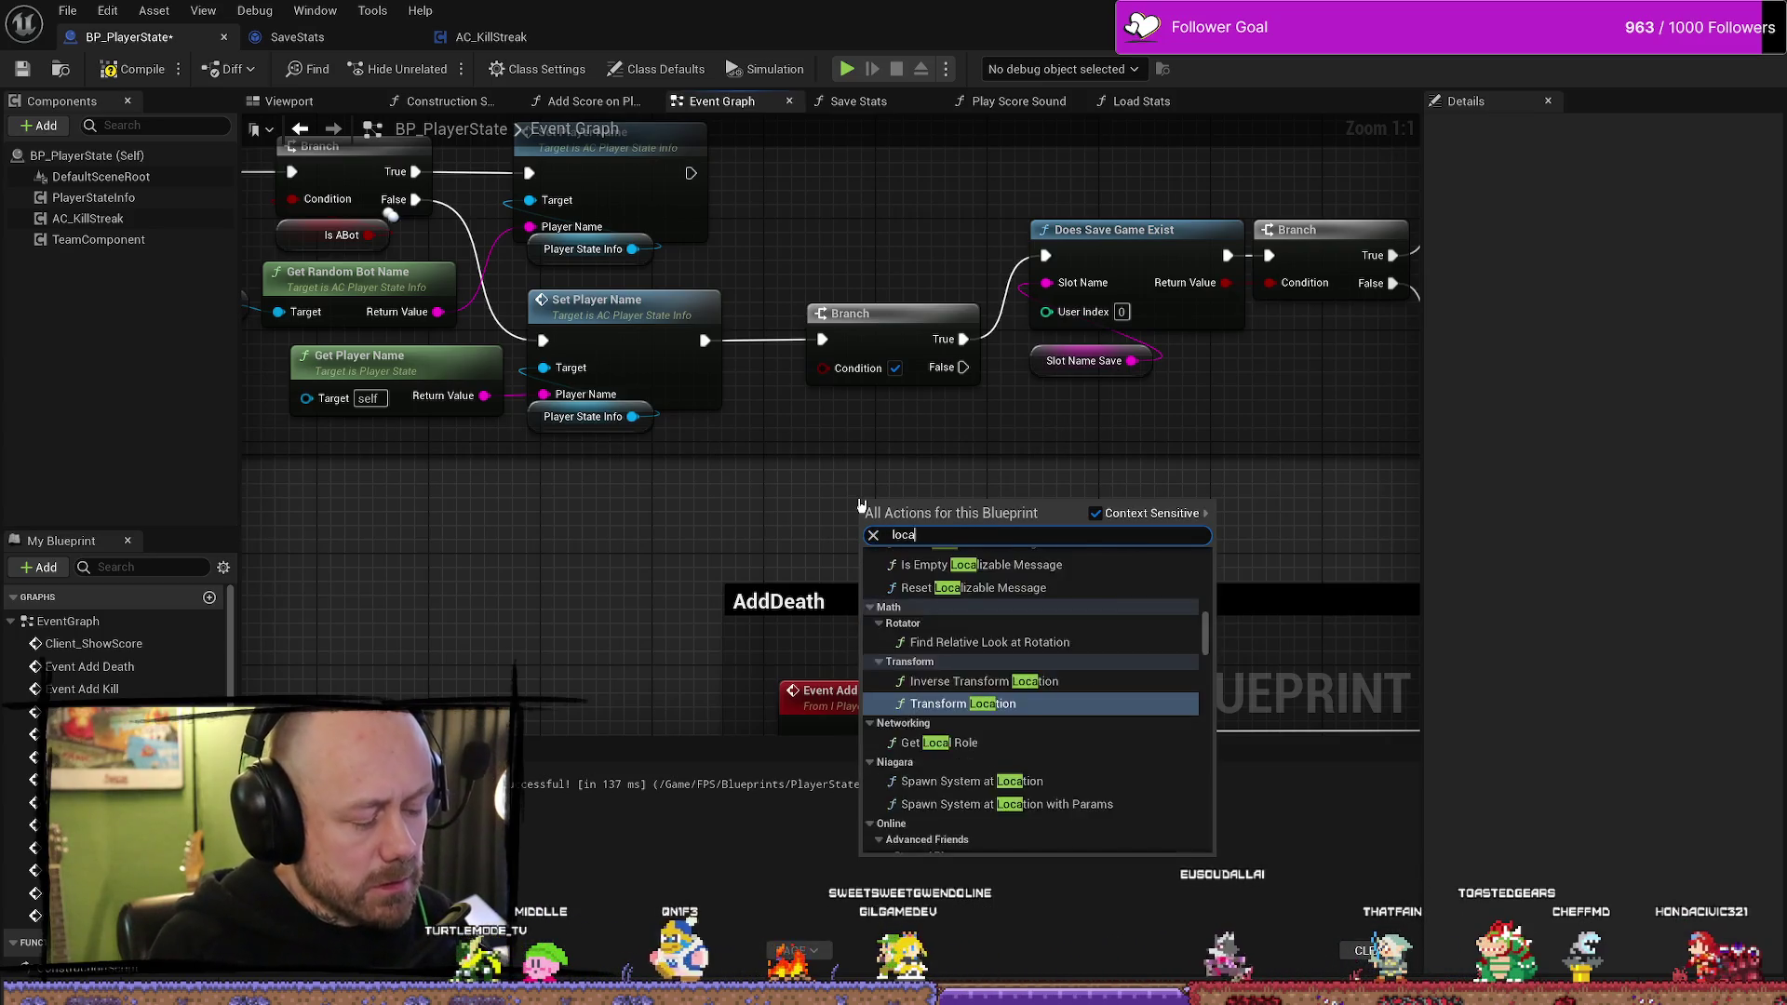
{"action": "type", "text": "l"}
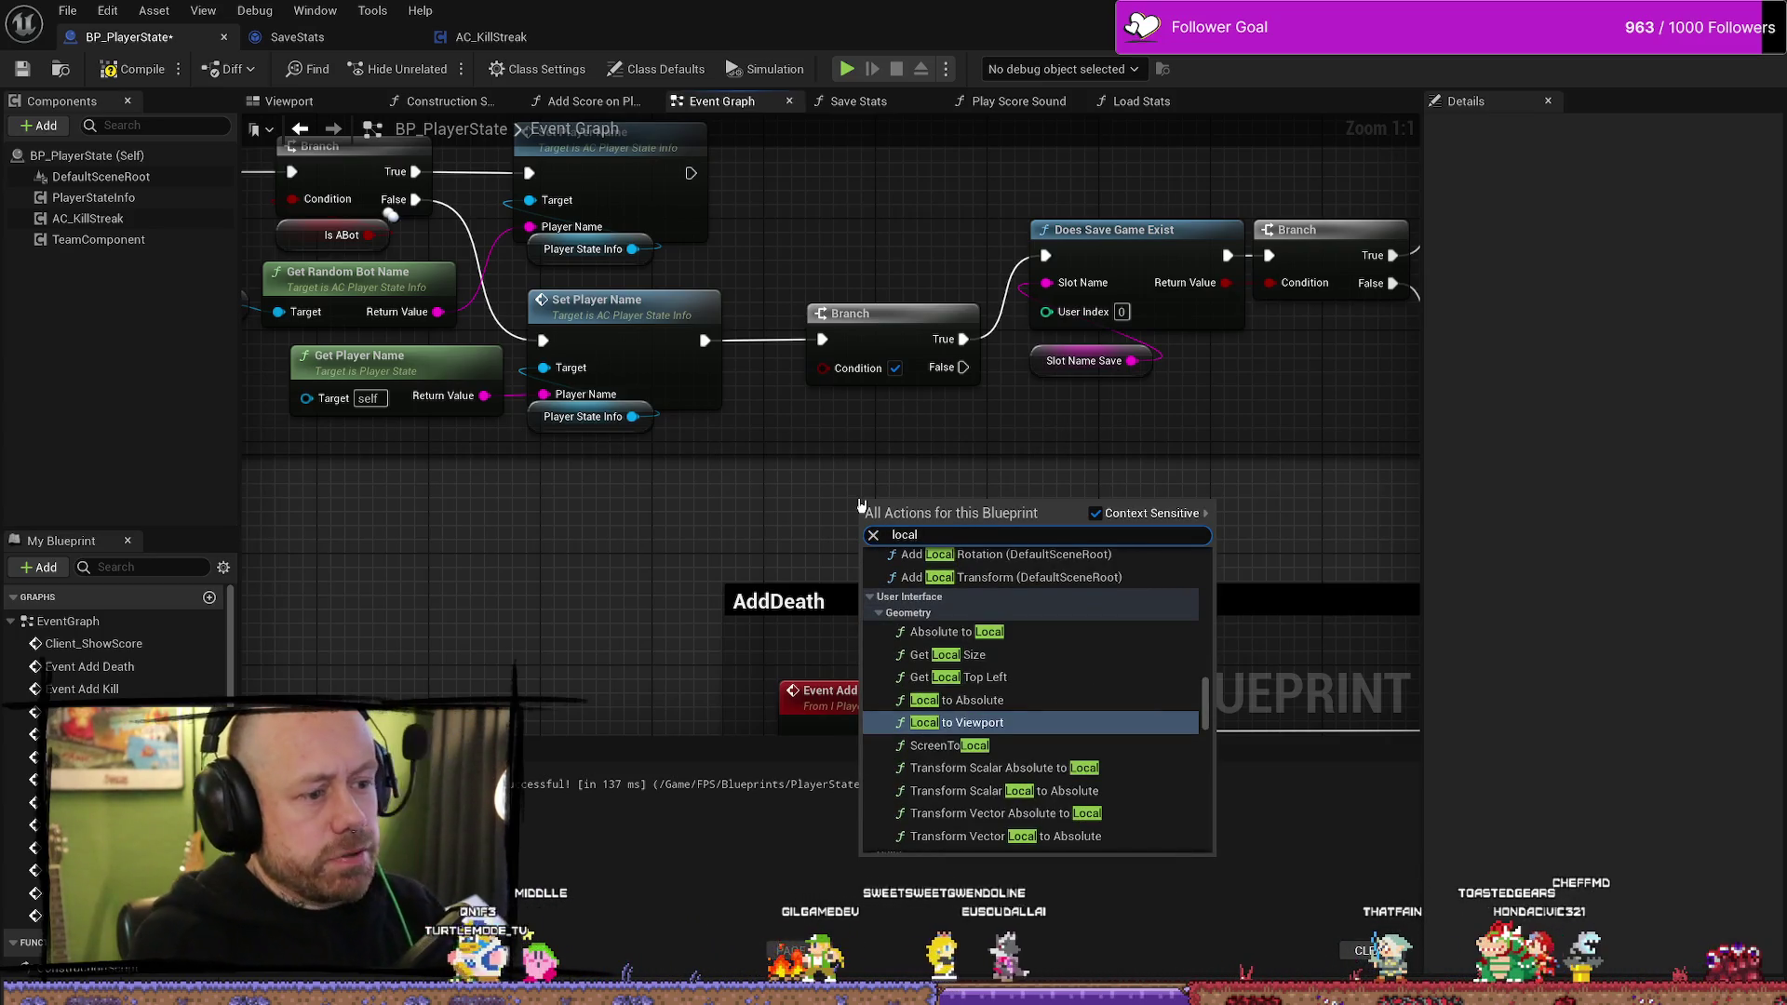
{"action": "key", "text": "Up"}
{"action": "key", "text": "Up"}
{"action": "key", "text": "Up"}
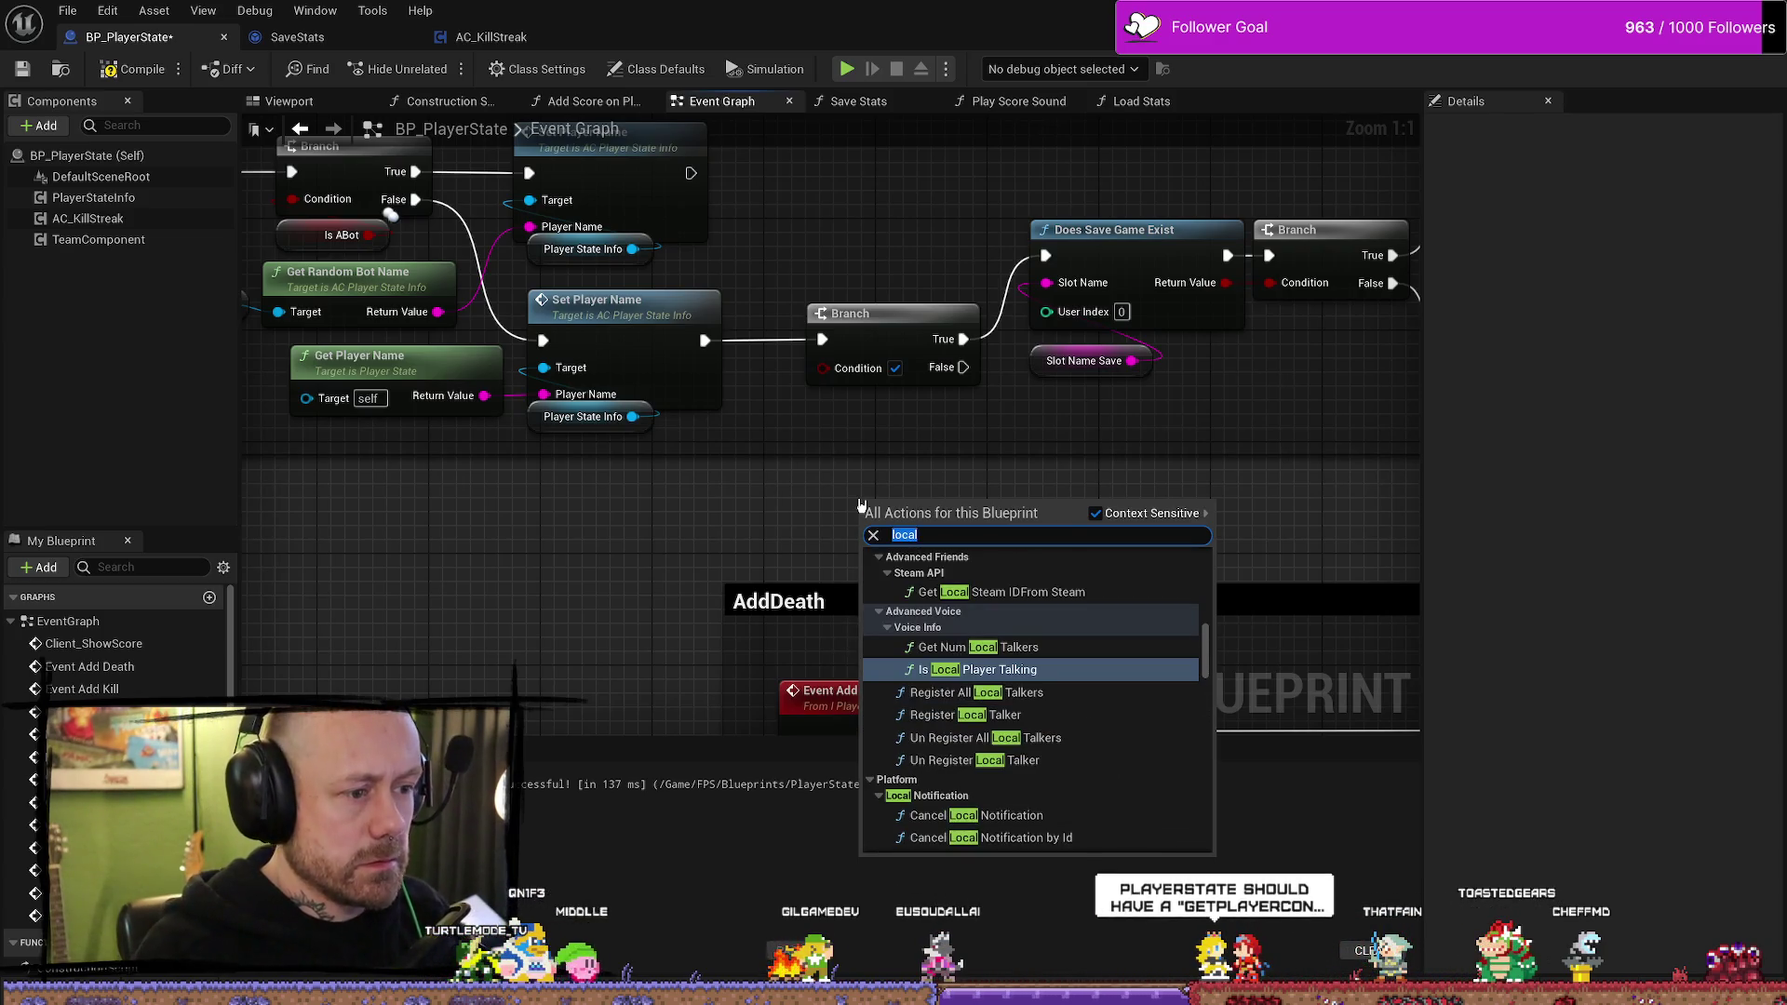
- Try the searches 'get owning pla' and 'get player' in the action list
{"action": "type", "text": "get ownin"}
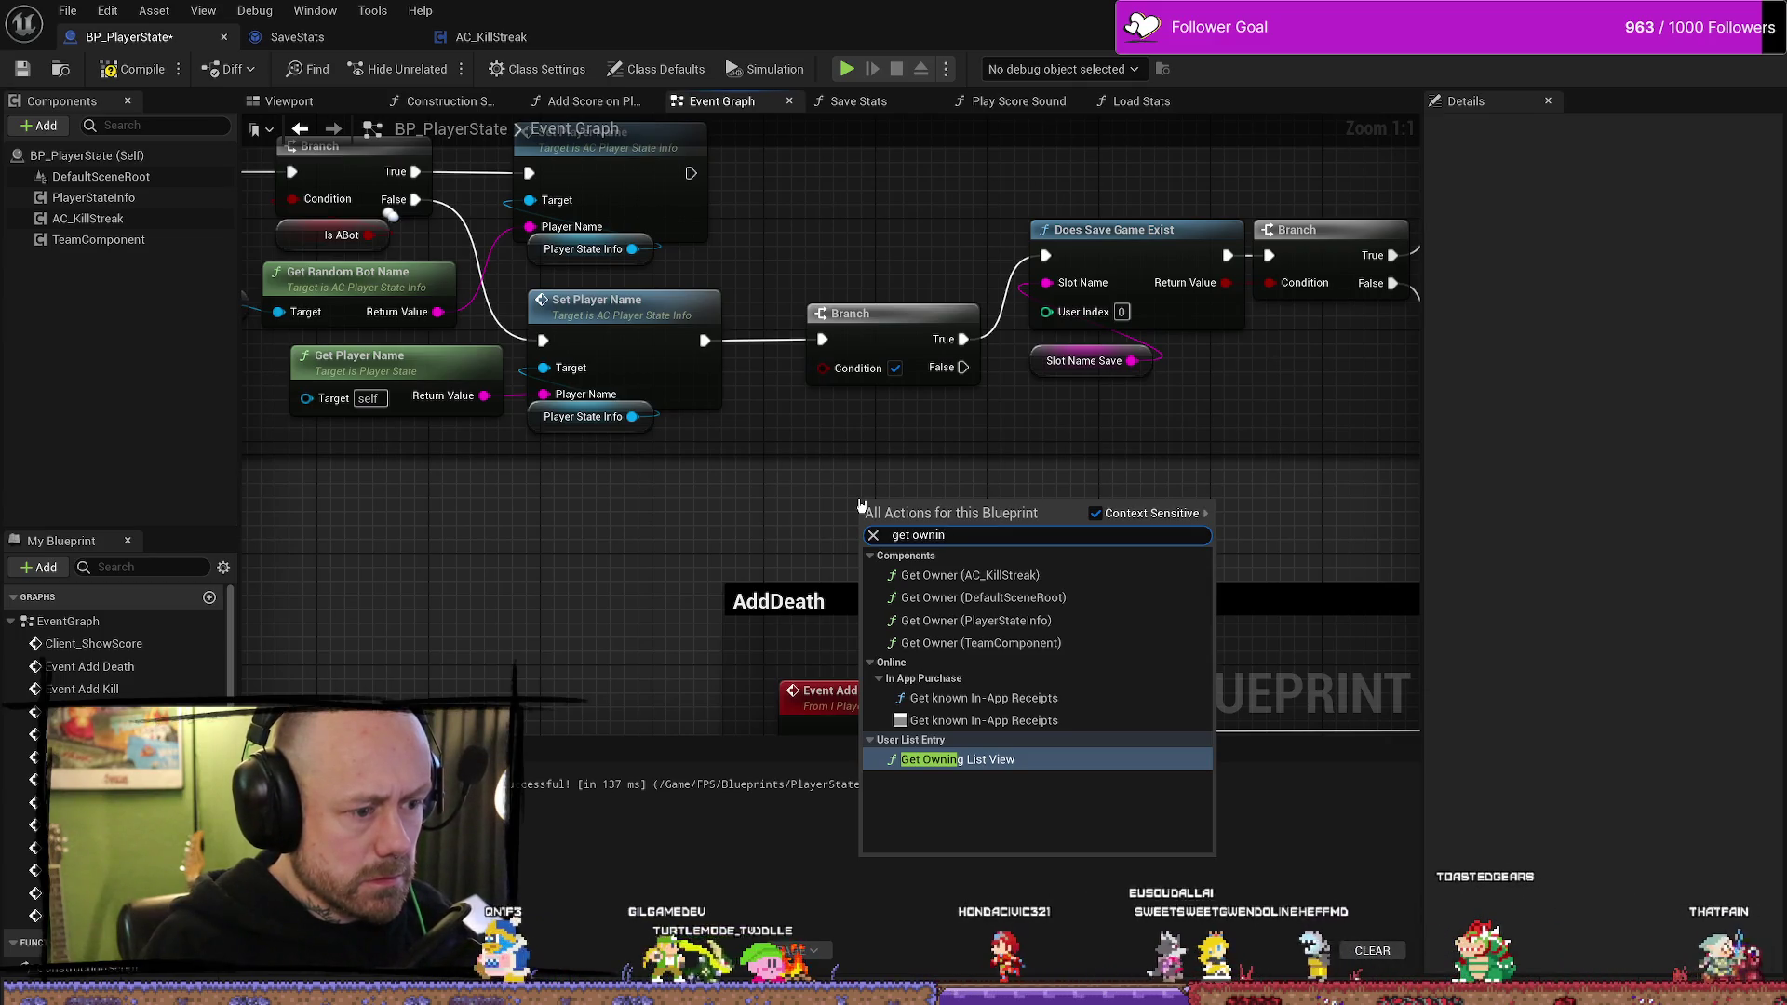
{"action": "type", "text": "g pla"}
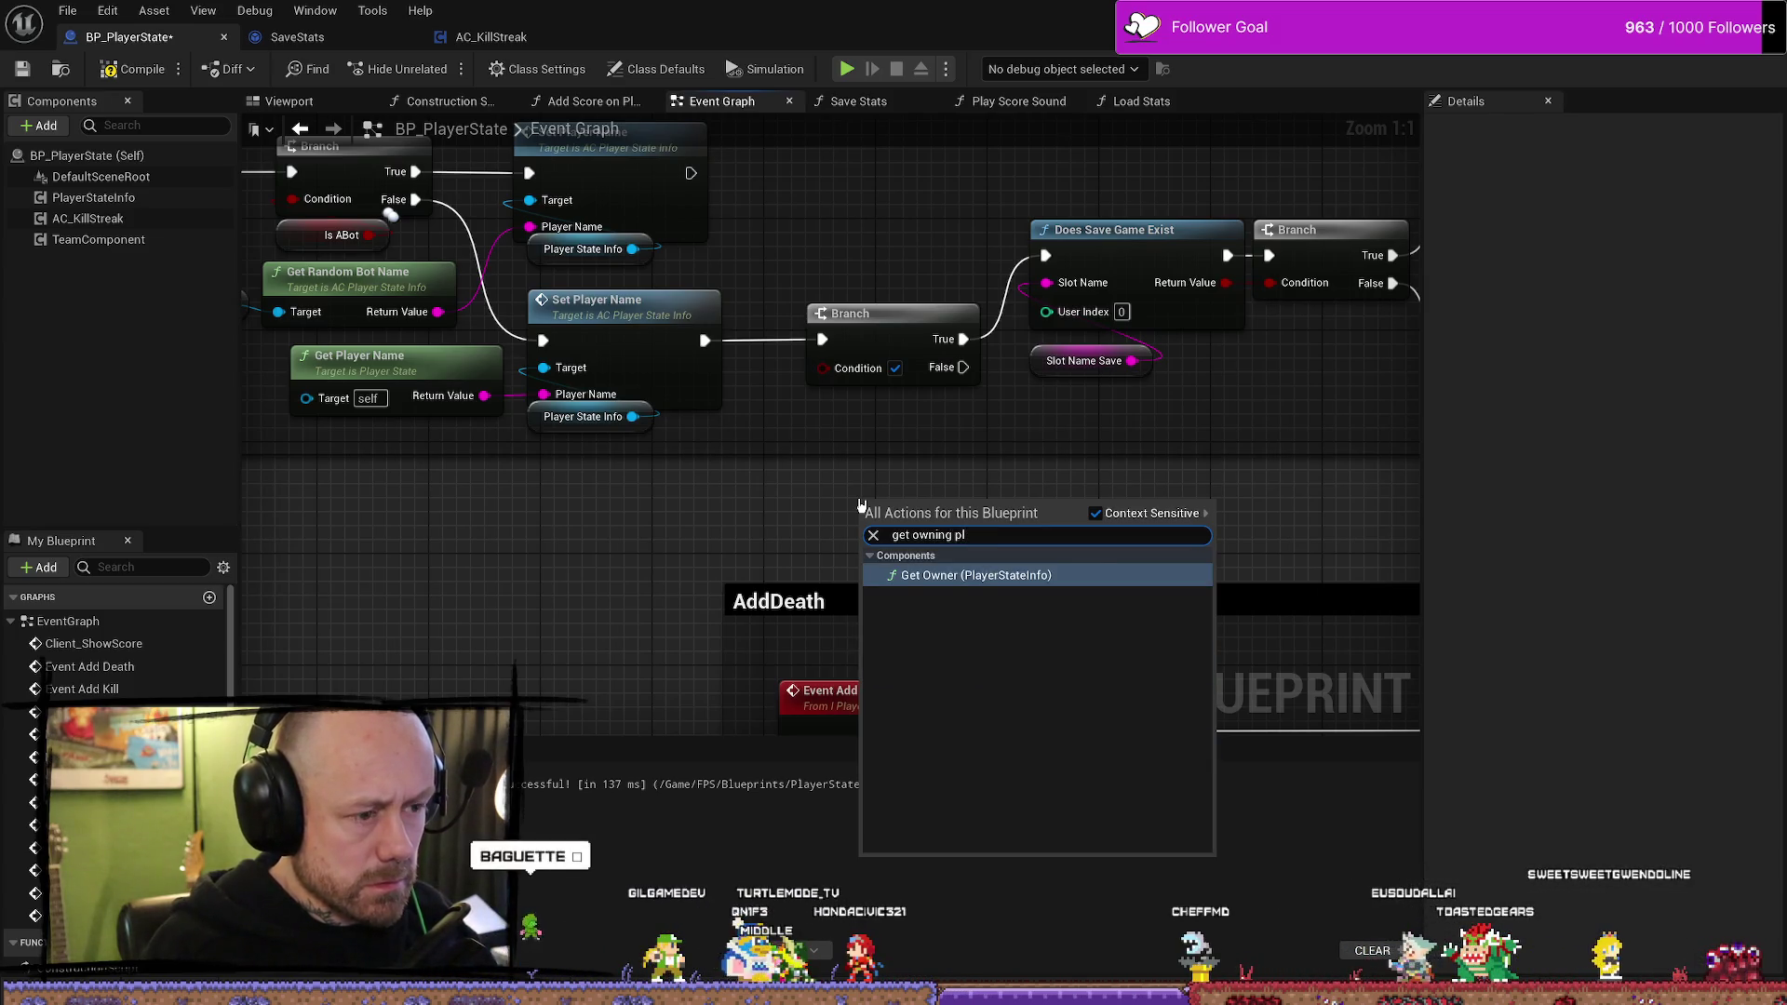
{"action": "key", "text": "BackSpace"}
{"action": "key", "text": "BackSpace"}
{"action": "key", "text": "BackSpace"}
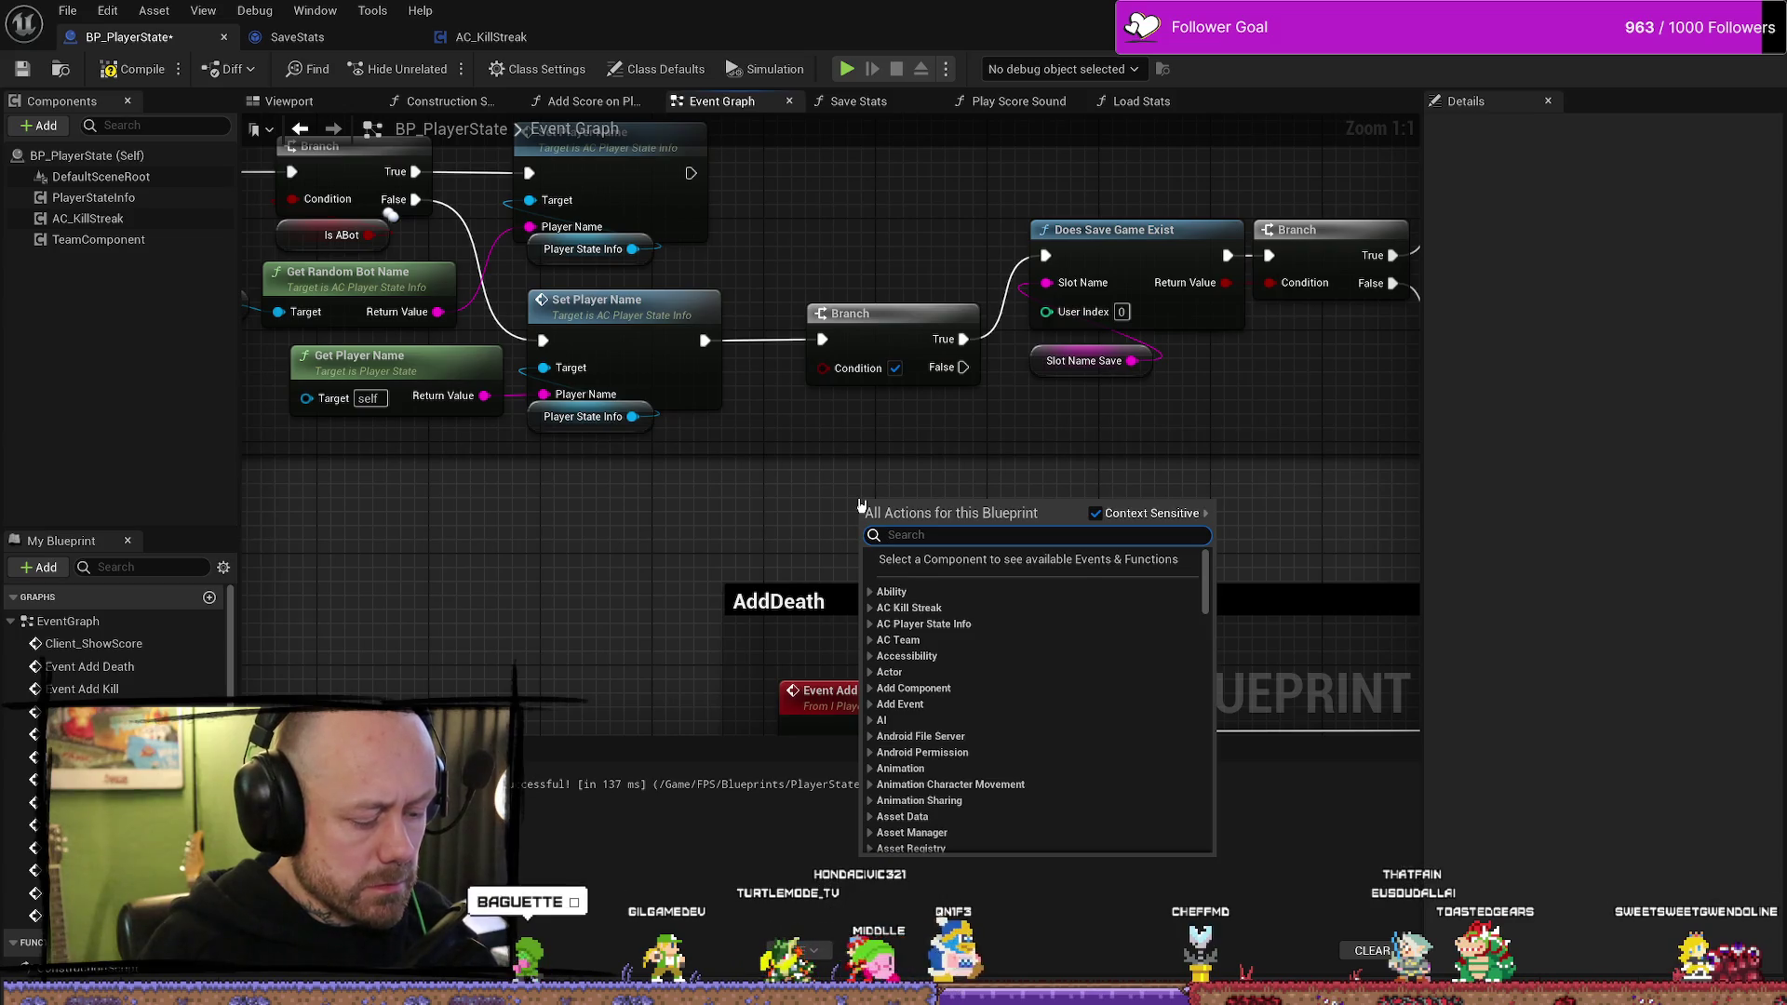
{"action": "type", "text": "get player"}
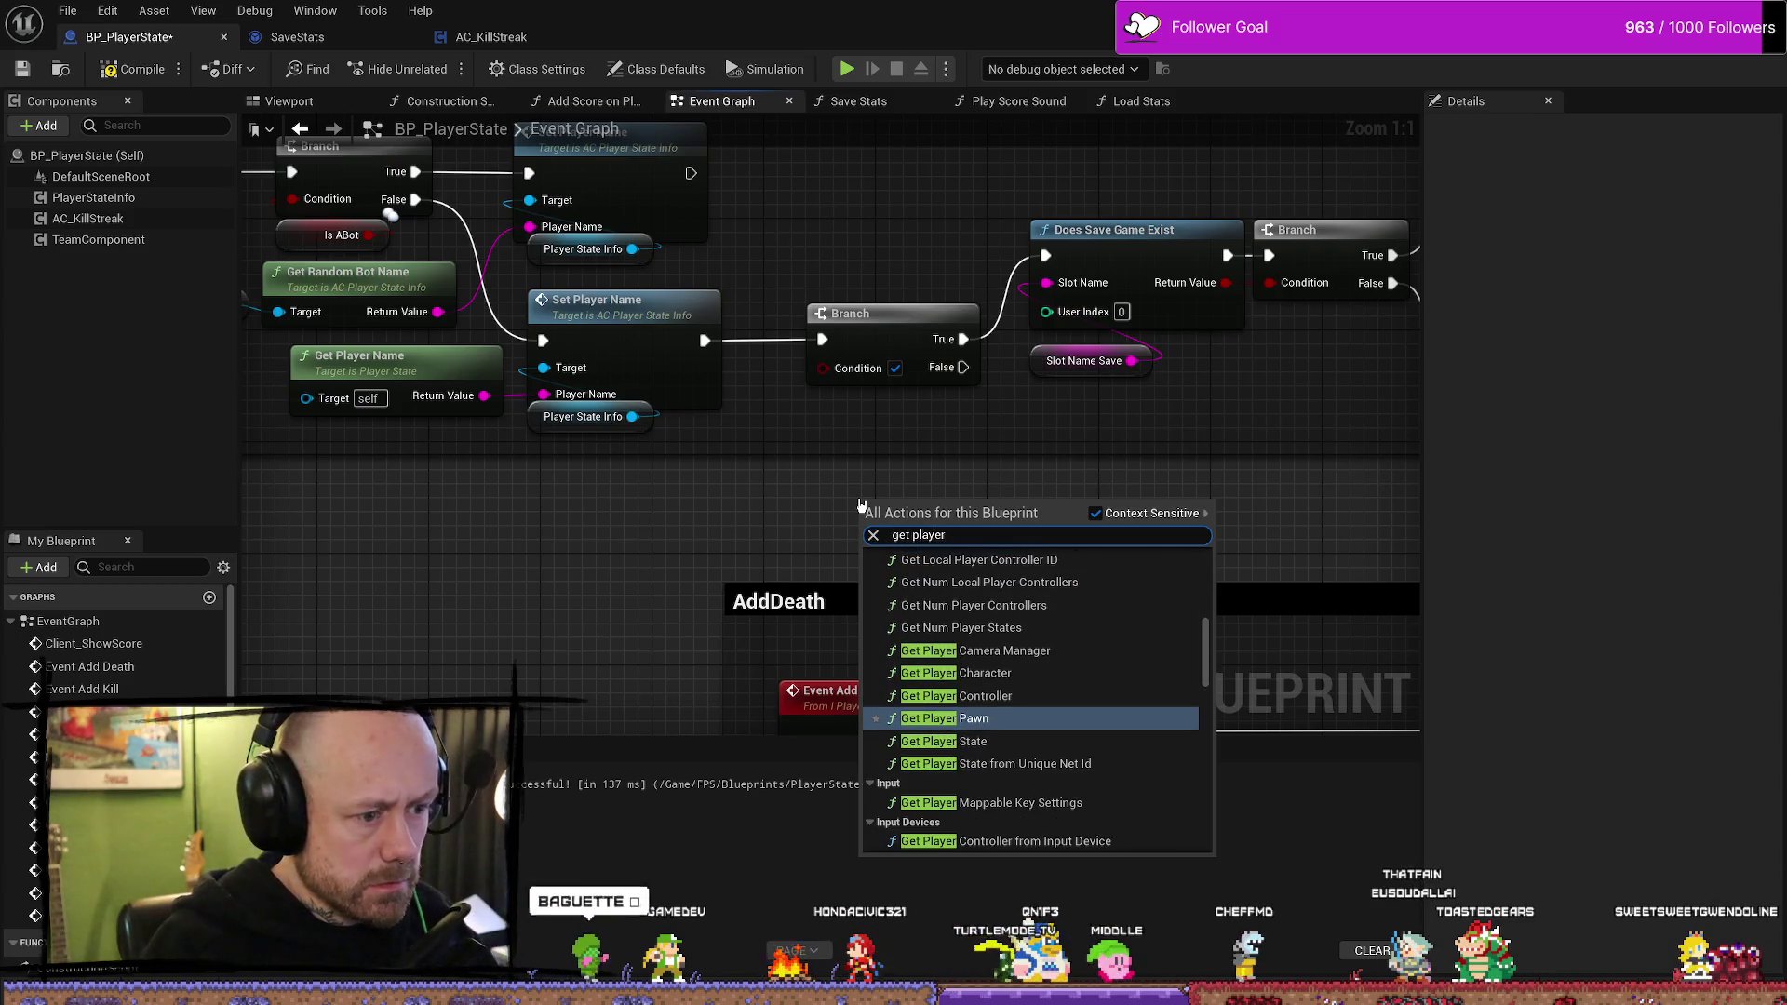
{"action": "key", "text": "BackSpace"}
{"action": "key", "text": "BackSpace"}
{"action": "key", "text": "BackSpace"}
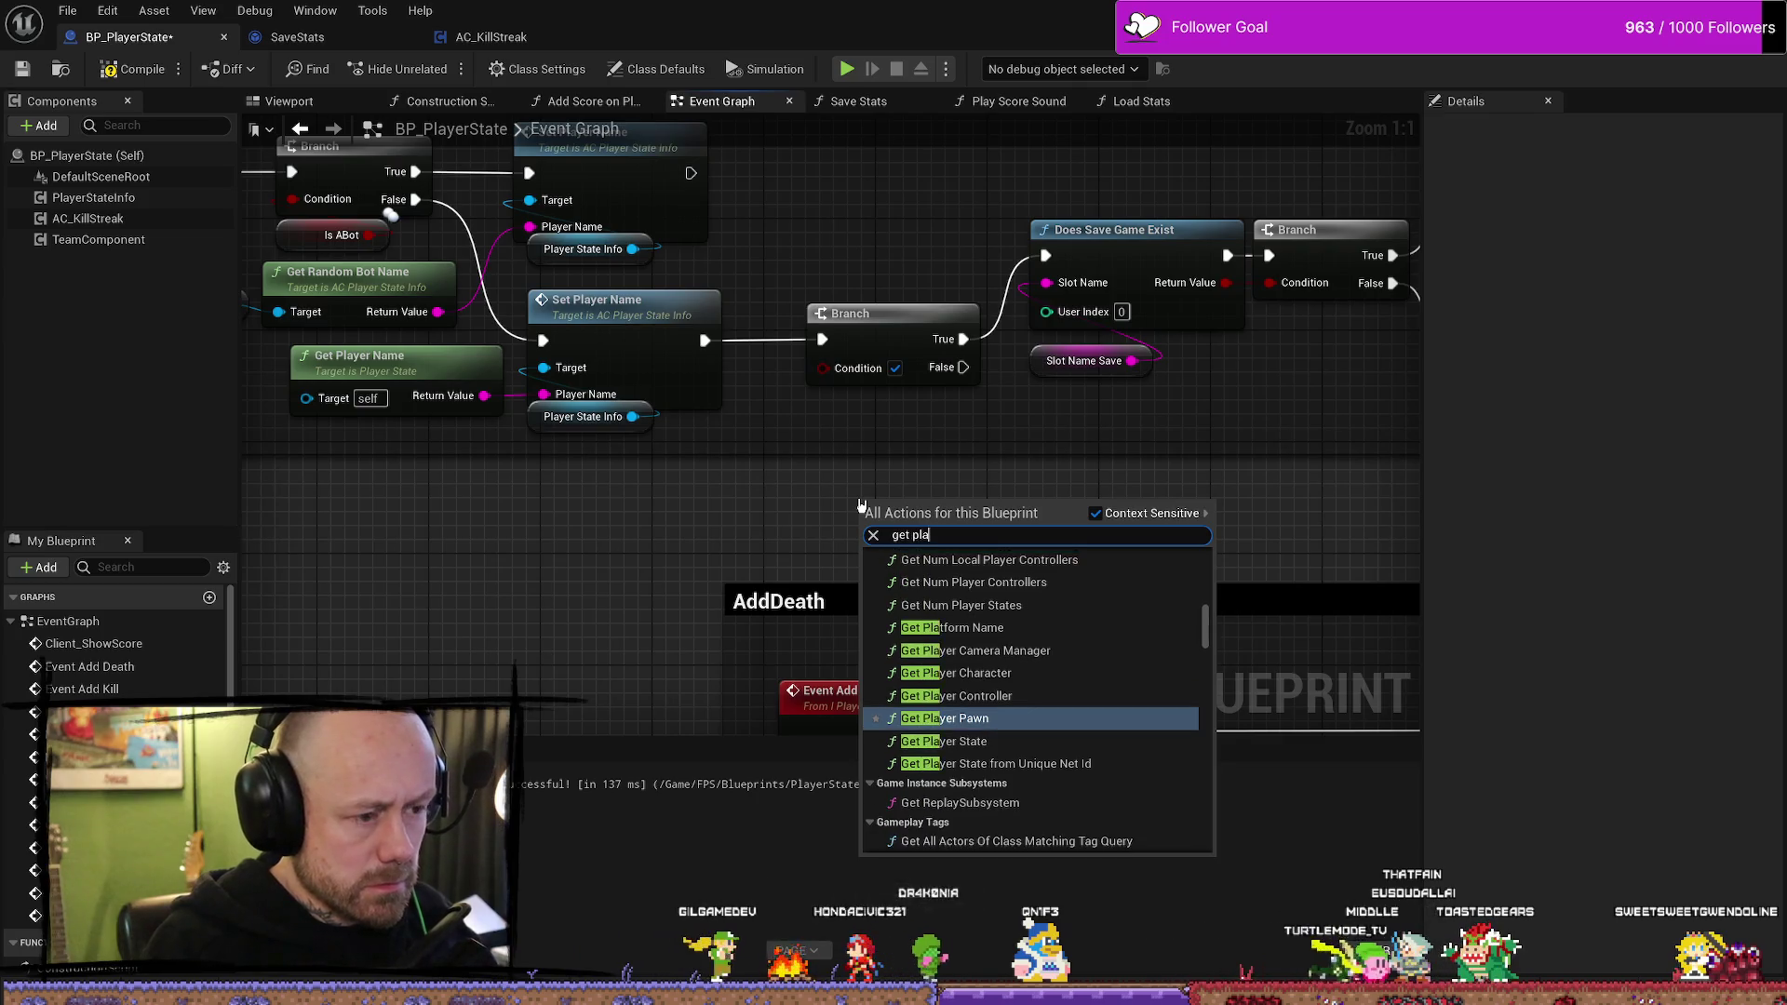
{"action": "type", "text": "er"}
{"action": "key", "text": "BackSpace"}
{"action": "key", "text": "BackSpace"}
{"action": "key", "text": "BackSpace"}
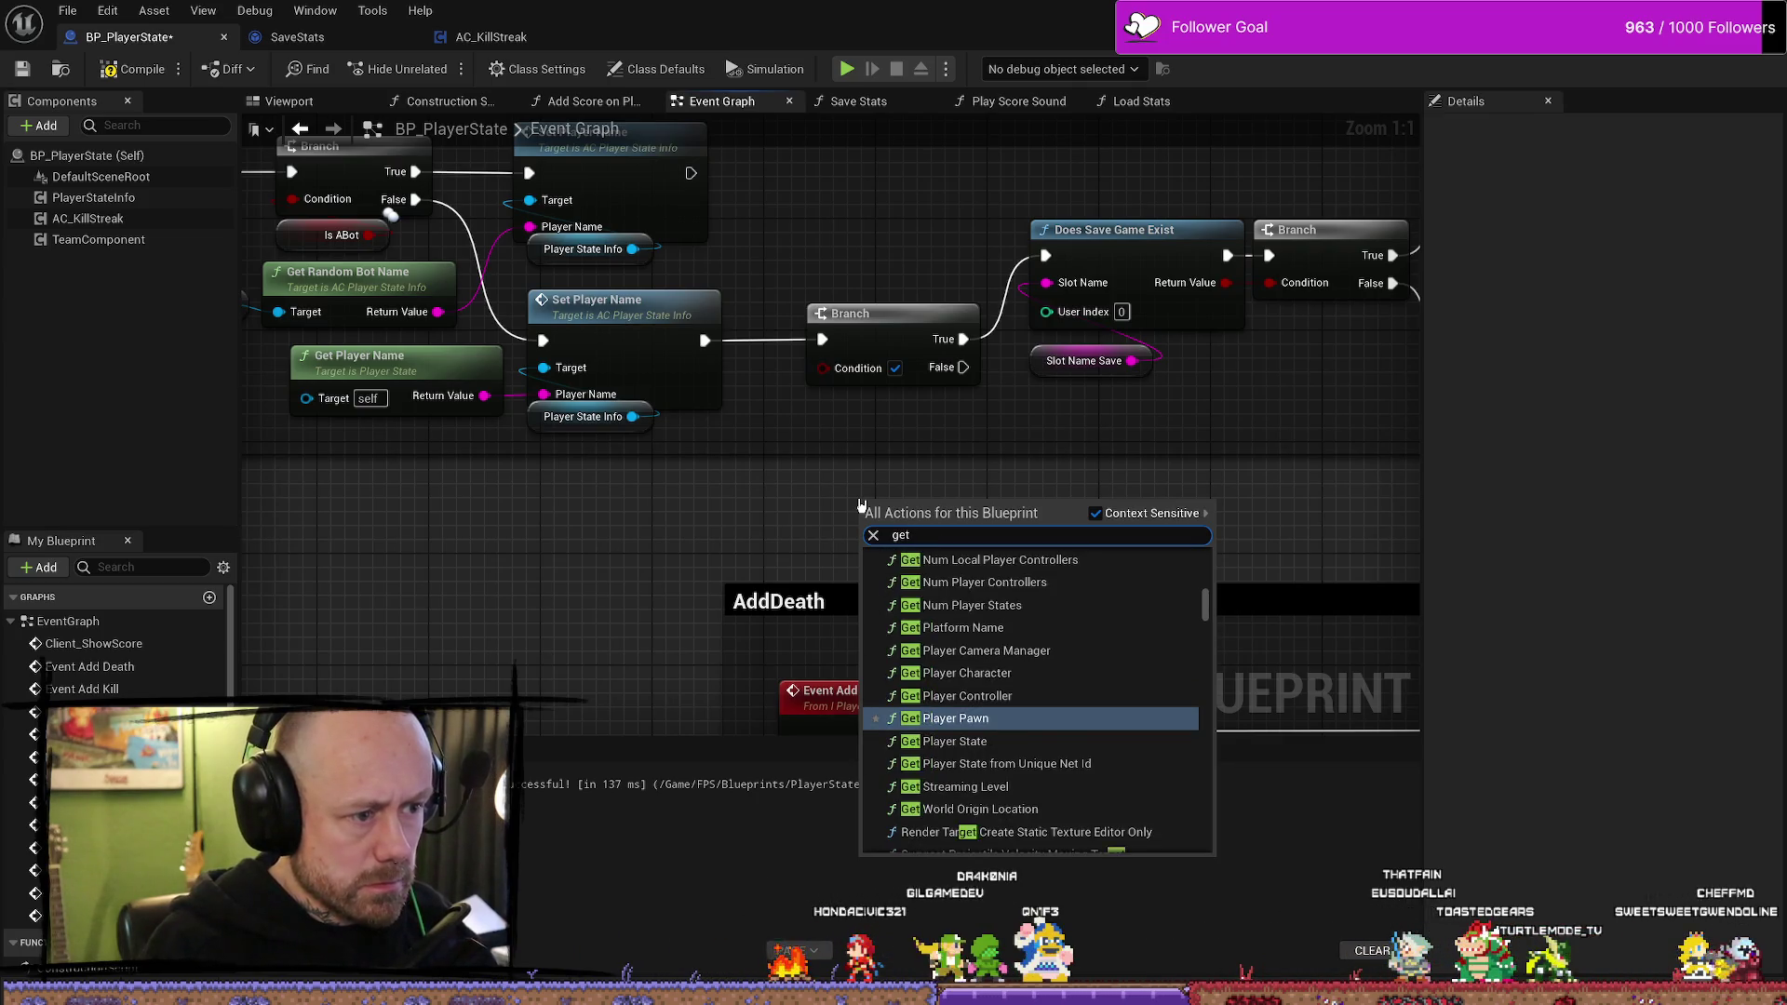
- Search 'owner' and place the Actor Get Owner node
{"action": "type", "text": "owner"}
{"action": "key", "text": "Down"}
{"action": "key", "text": "Down"}
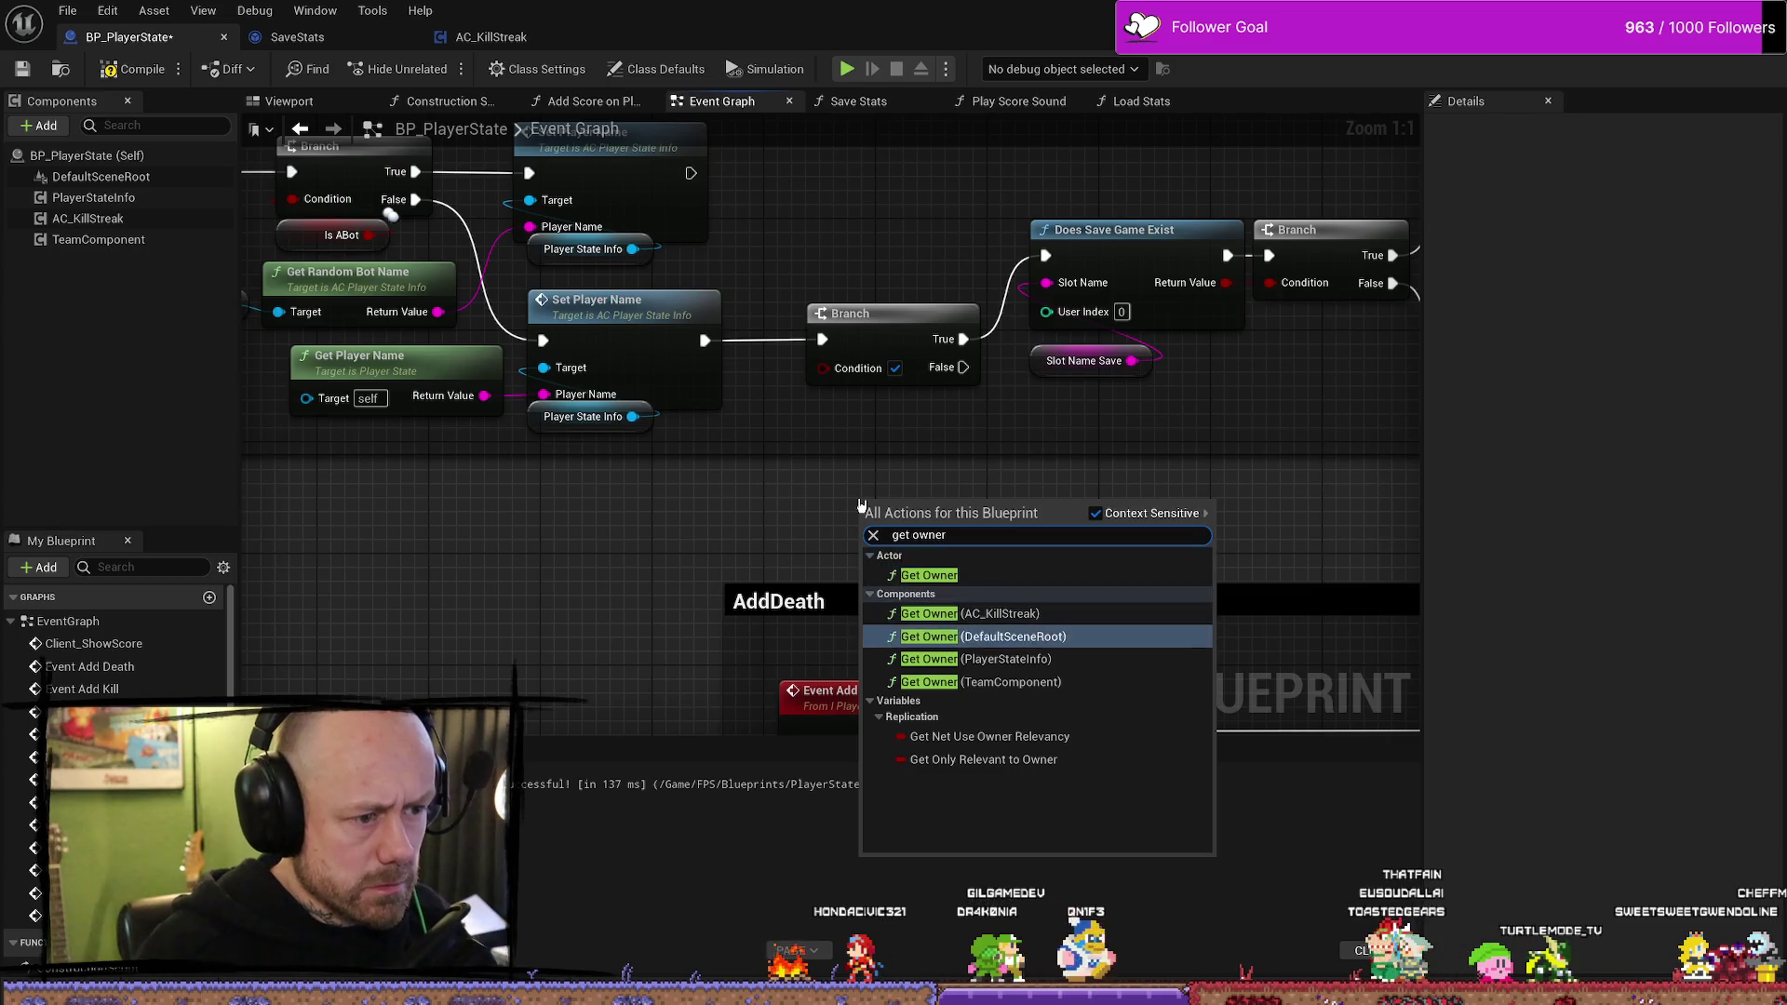
{"action": "key", "text": "Down"}
{"action": "key", "text": "Up"}
{"action": "key", "text": "Up"}
{"action": "key", "text": "Up"}
{"action": "key", "text": "Down"}
{"action": "key", "text": "Down"}
{"action": "key", "text": "Down"}
{"action": "key", "text": "Down"}
{"action": "key", "text": "Up"}
{"action": "key", "text": "Up"}
{"action": "key", "text": "Up"}
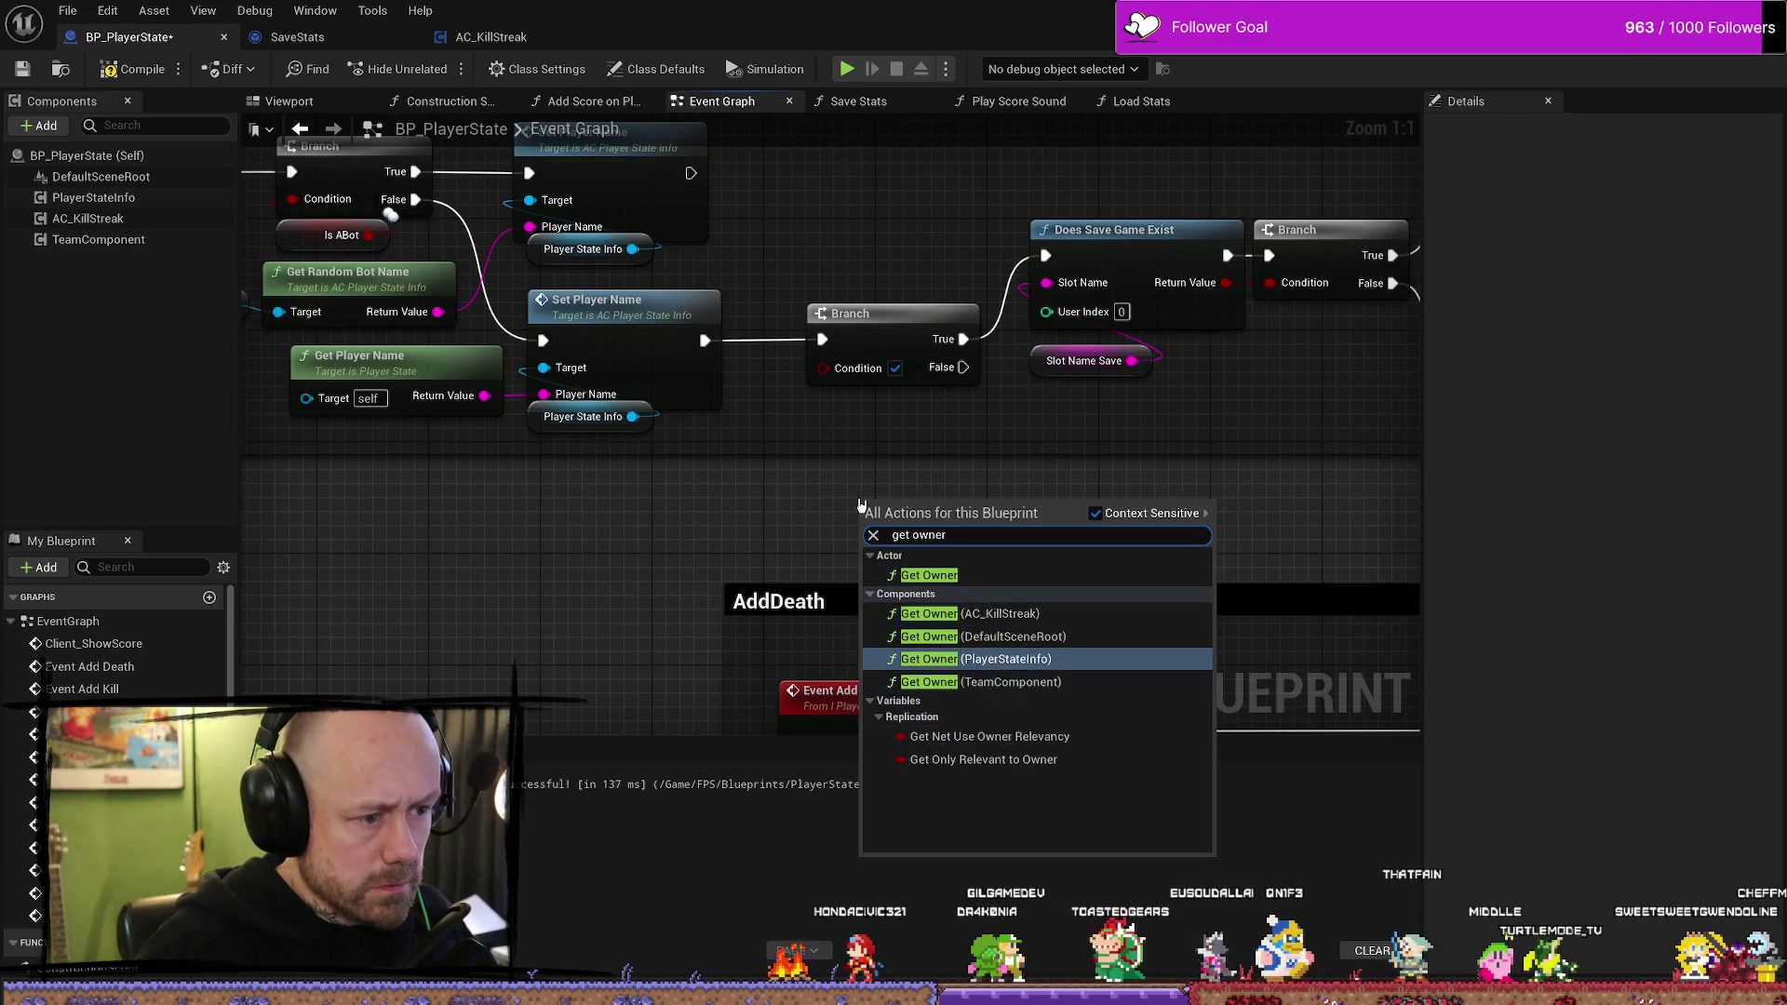
{"action": "key", "text": "Return"}
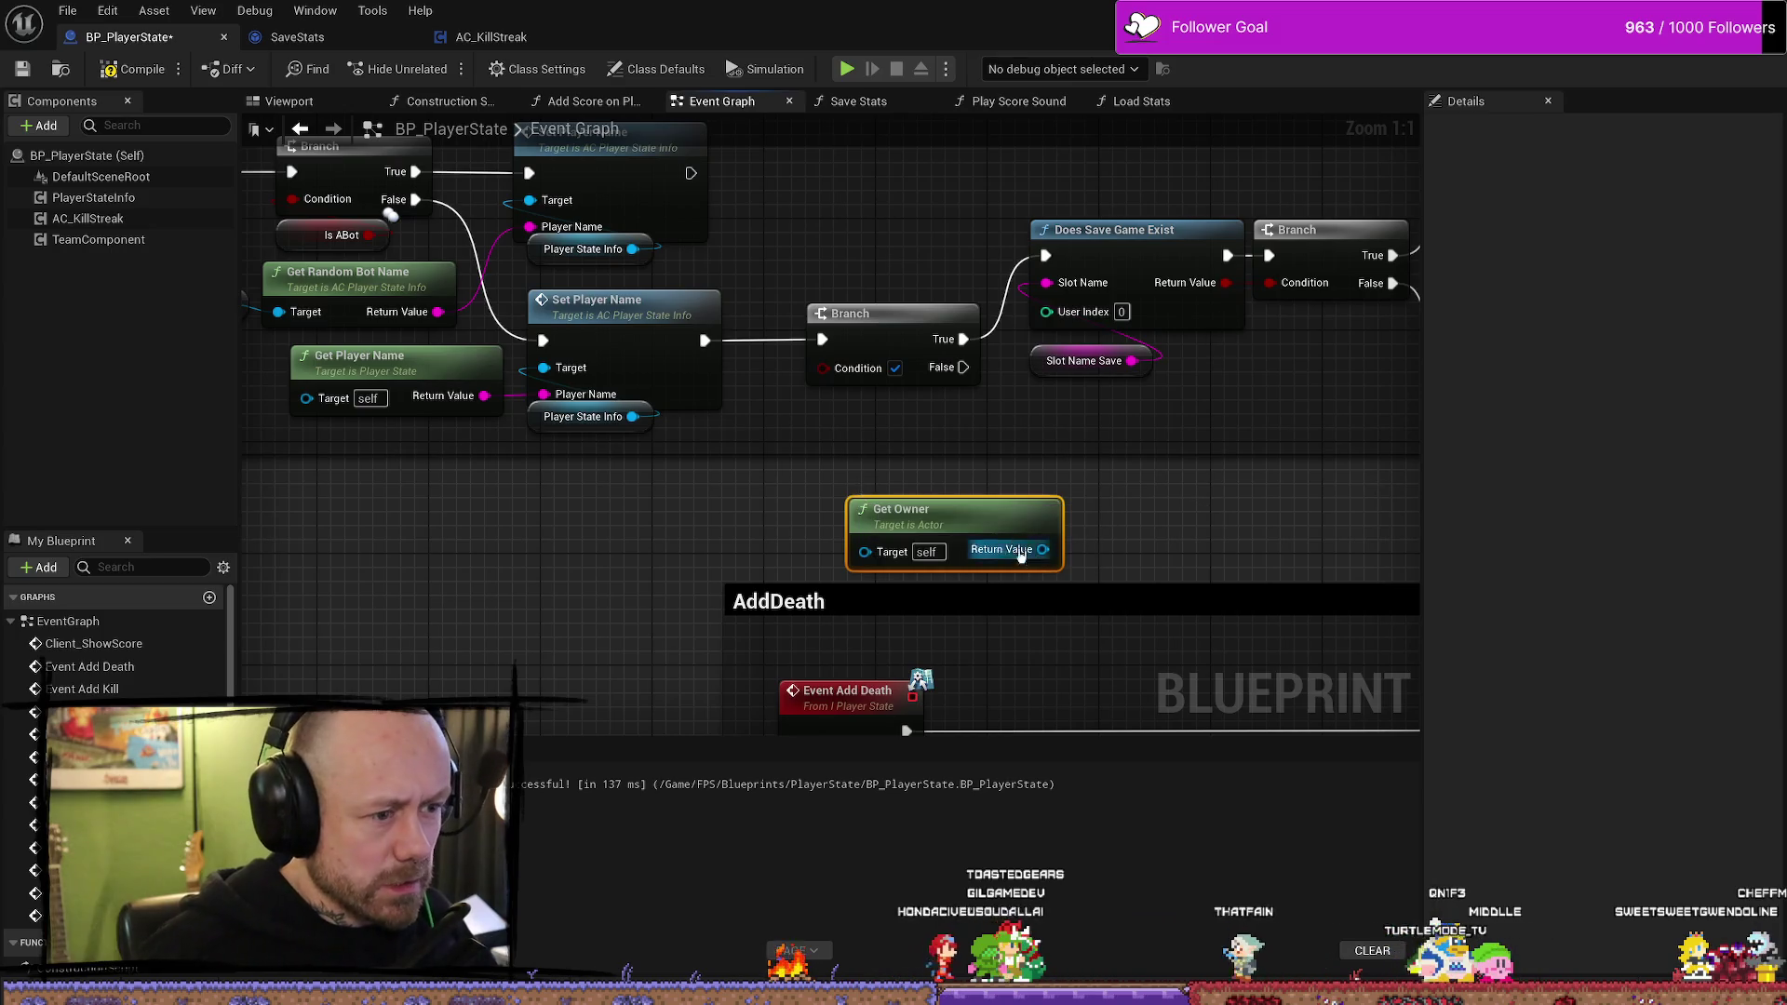
- Shift Get Owner to the lower left and add a Get Player Controller node
{"action": "left_click_drag", "start_coordinate": [875, 510], "coordinate": [540, 510]}
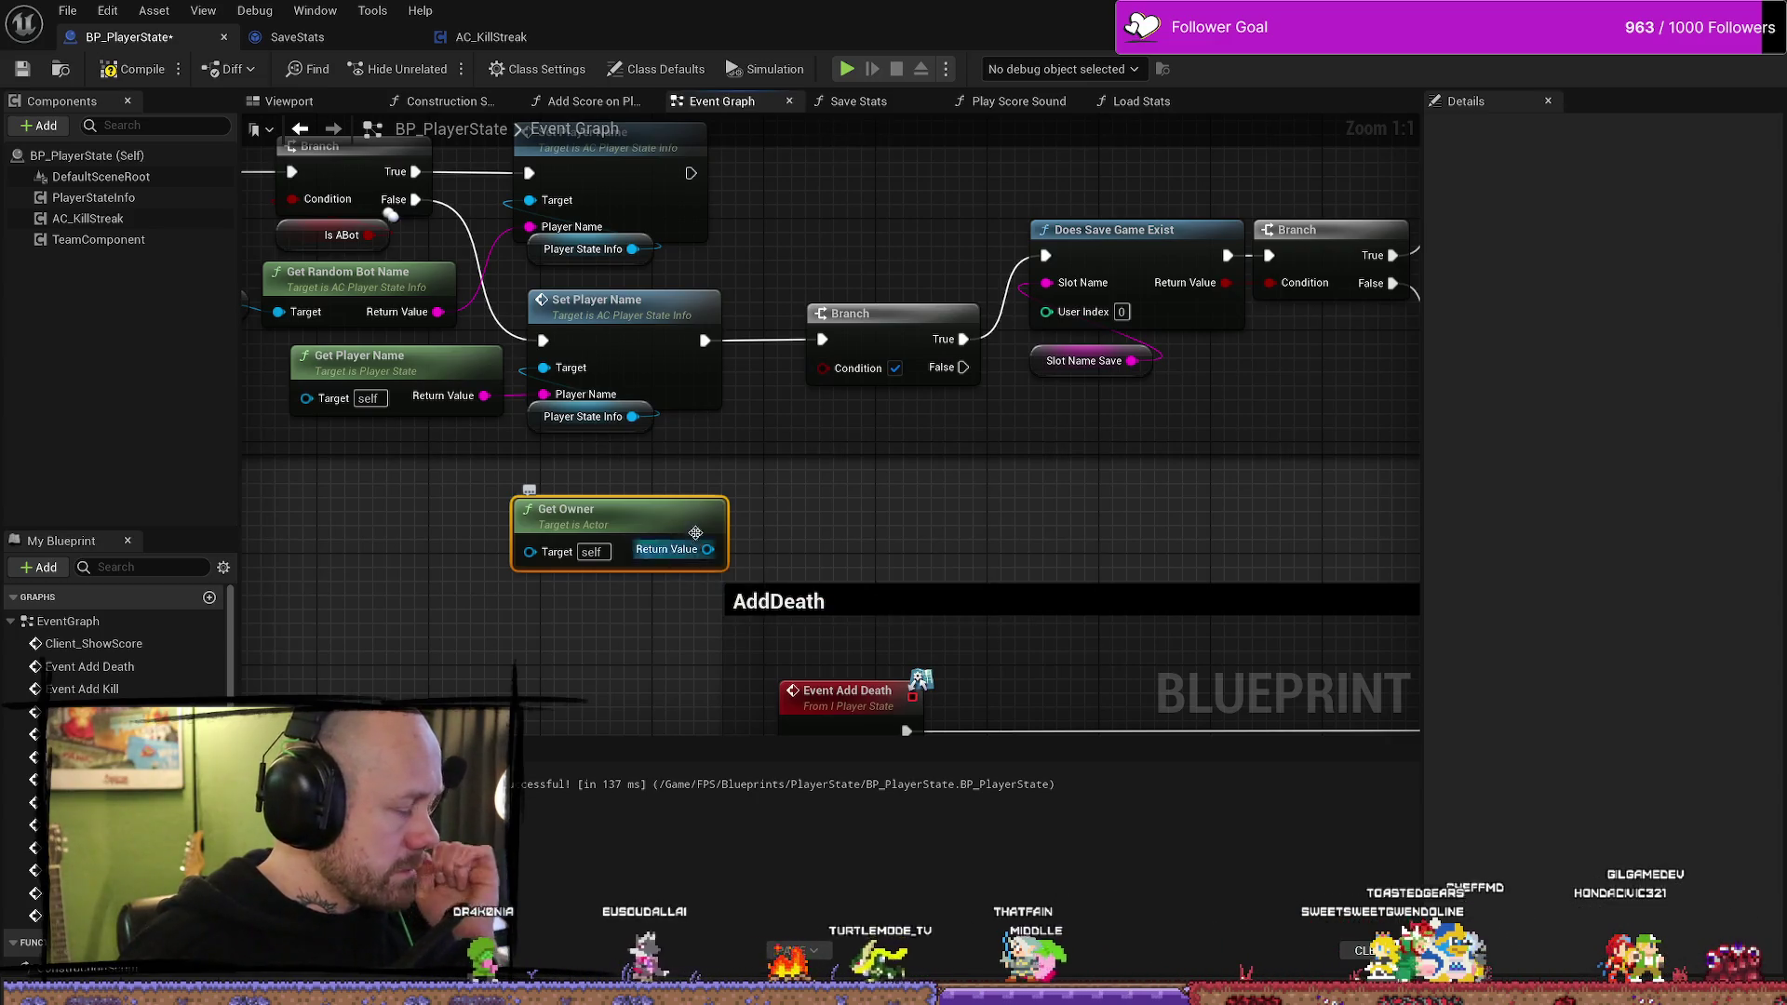
{"action": "left_click_drag", "start_coordinate": [649, 523], "coordinate": [509, 565]}
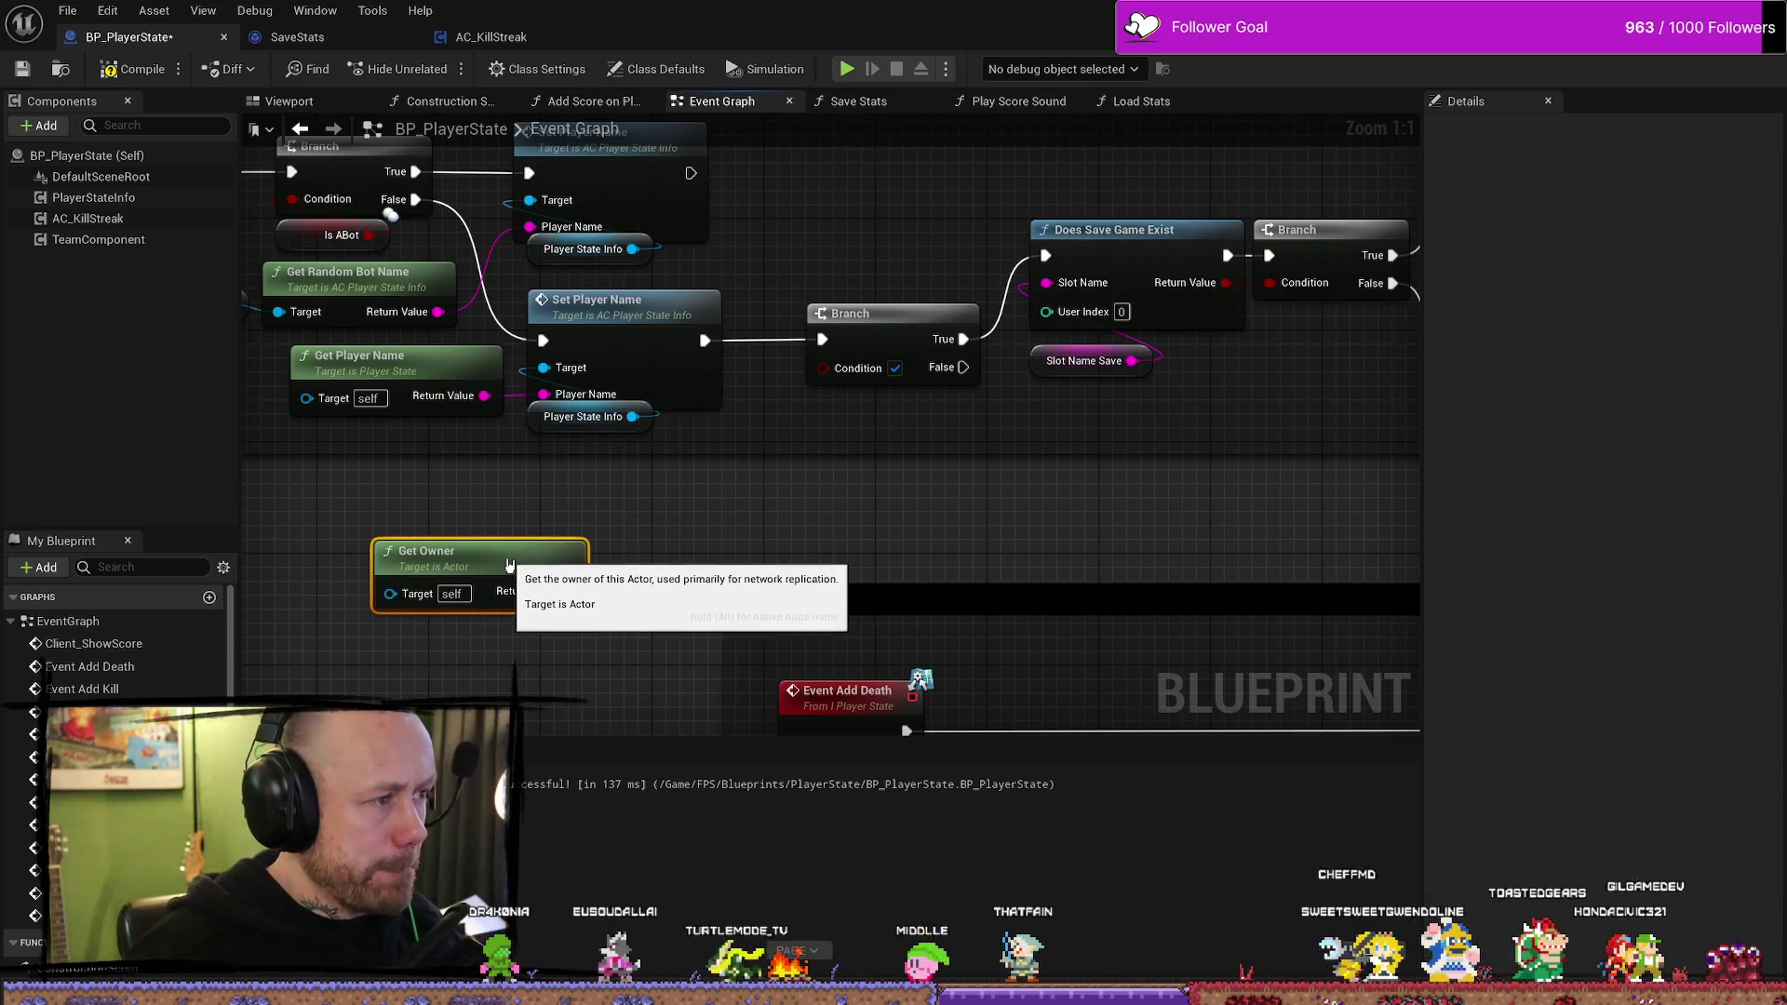
{"action": "left_click", "coordinate": [88, 155]}
{"action": "right_click", "coordinate": [590, 477]}
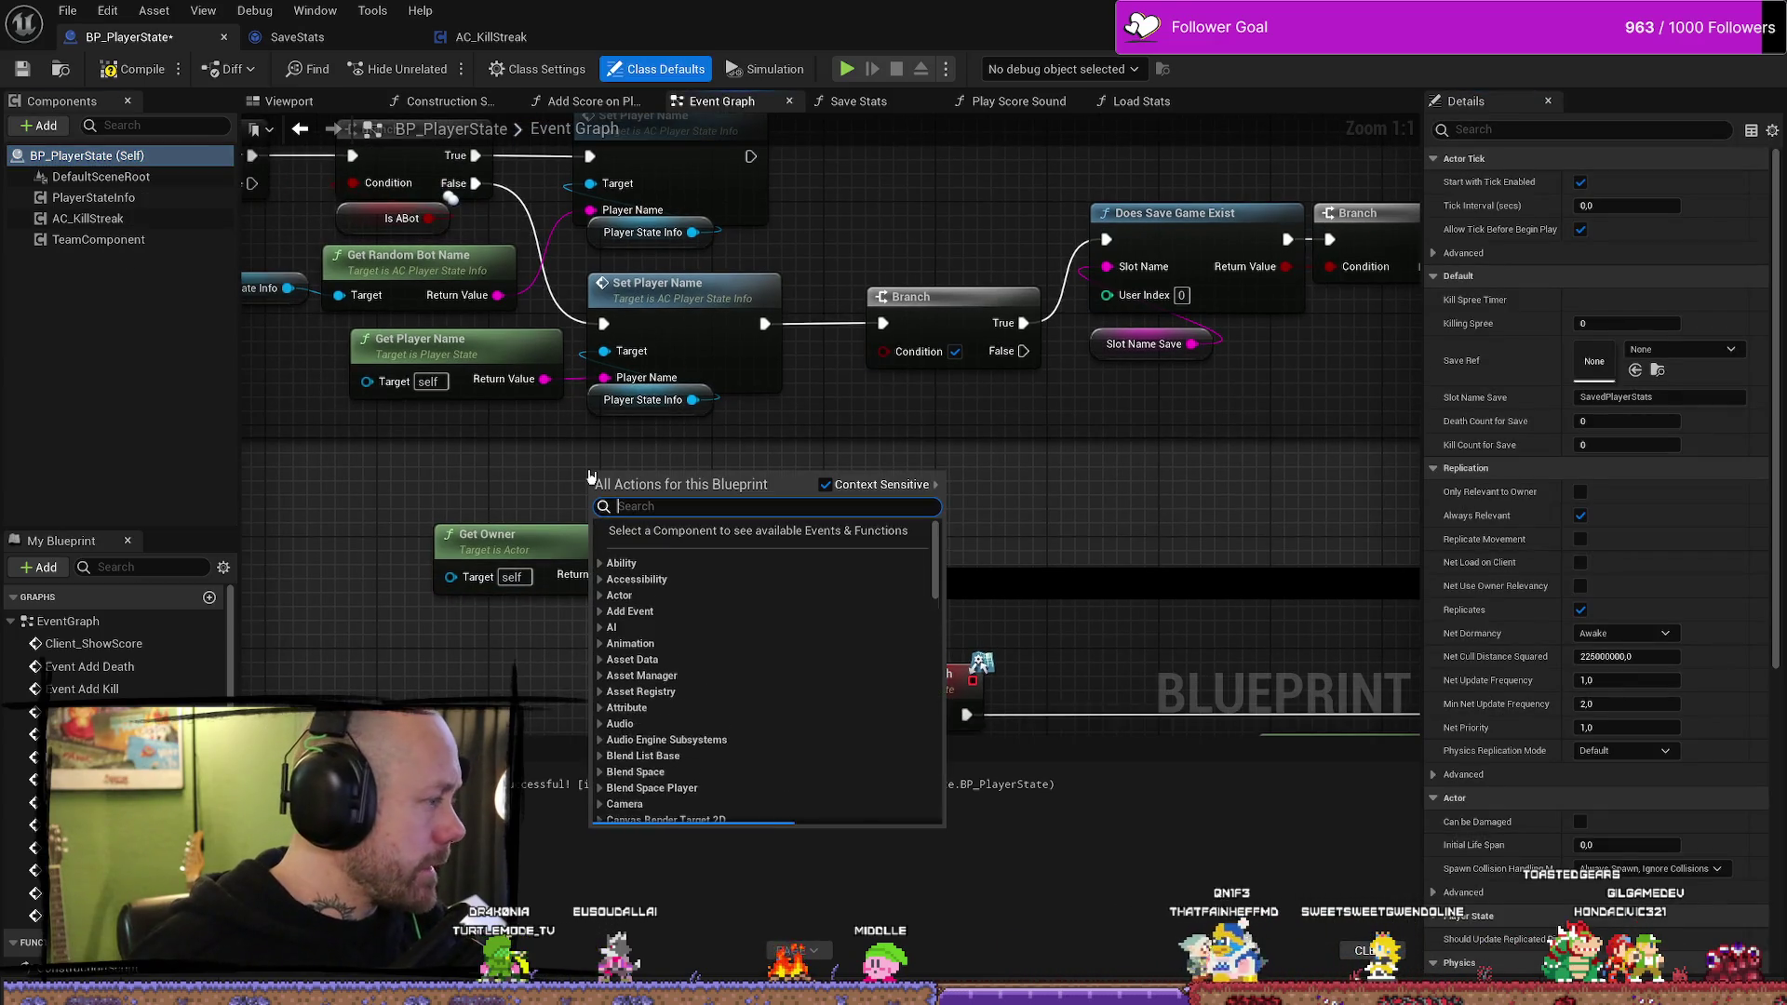
{"action": "type", "text": "get pl"}
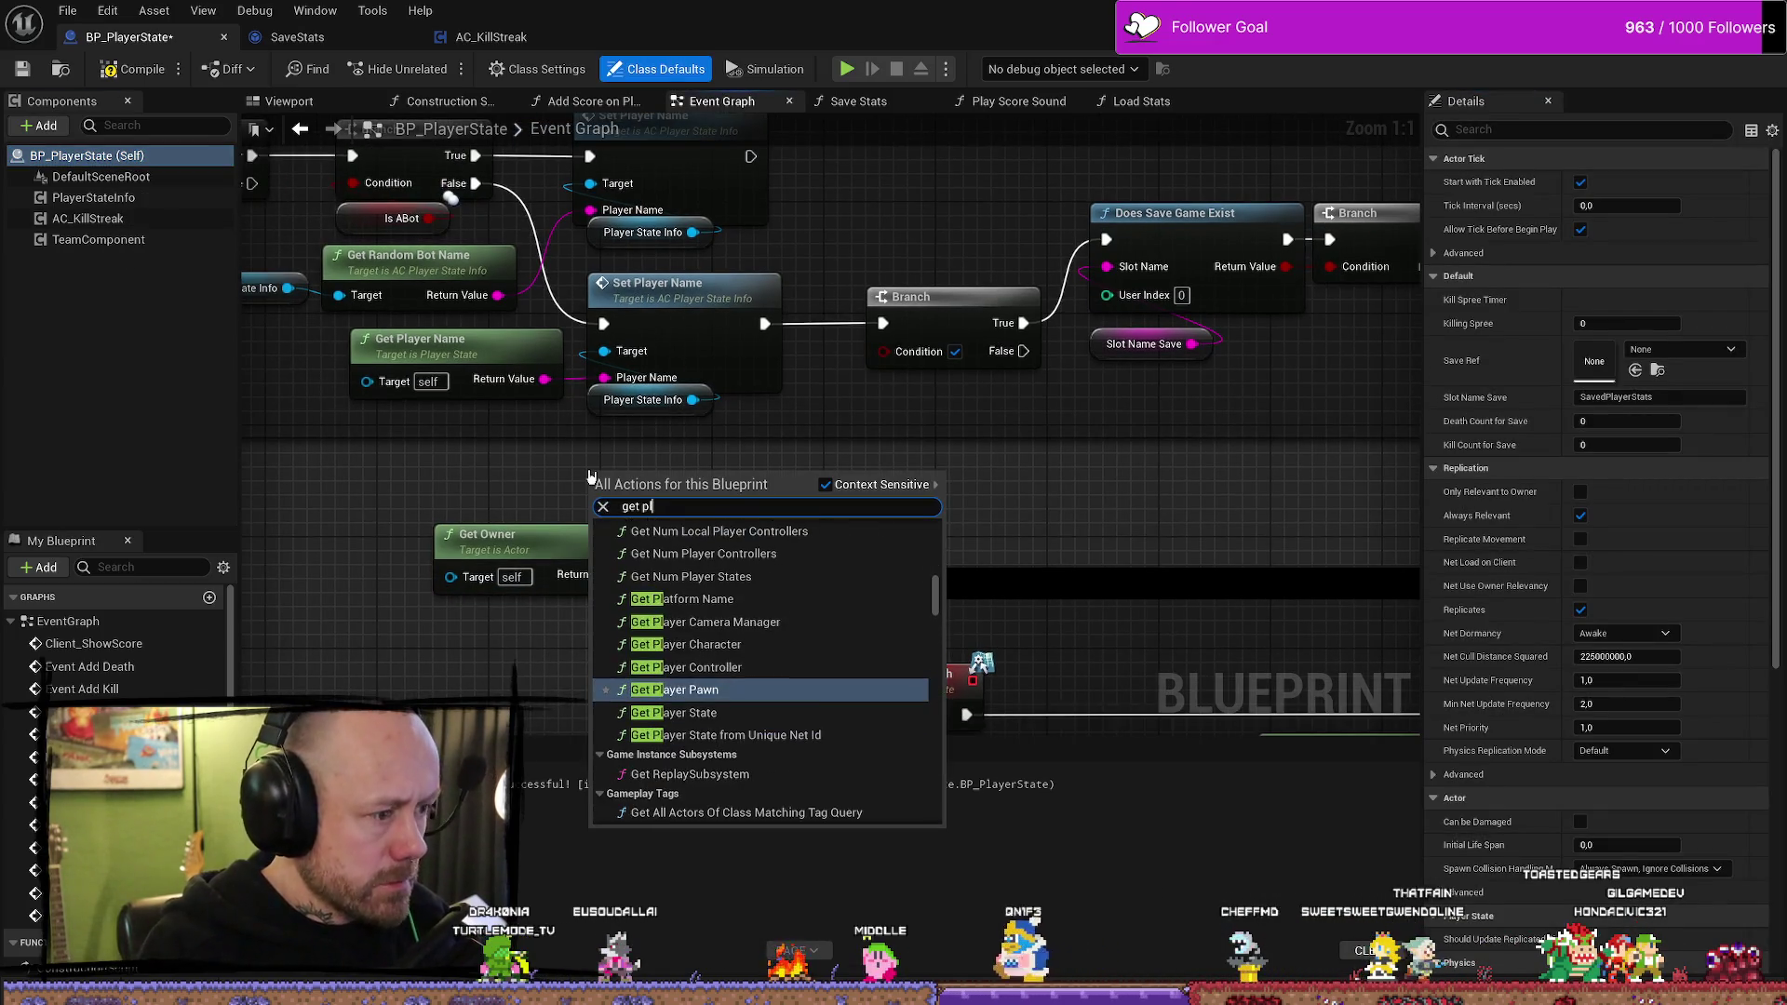
{"action": "type", "text": "ayer"}
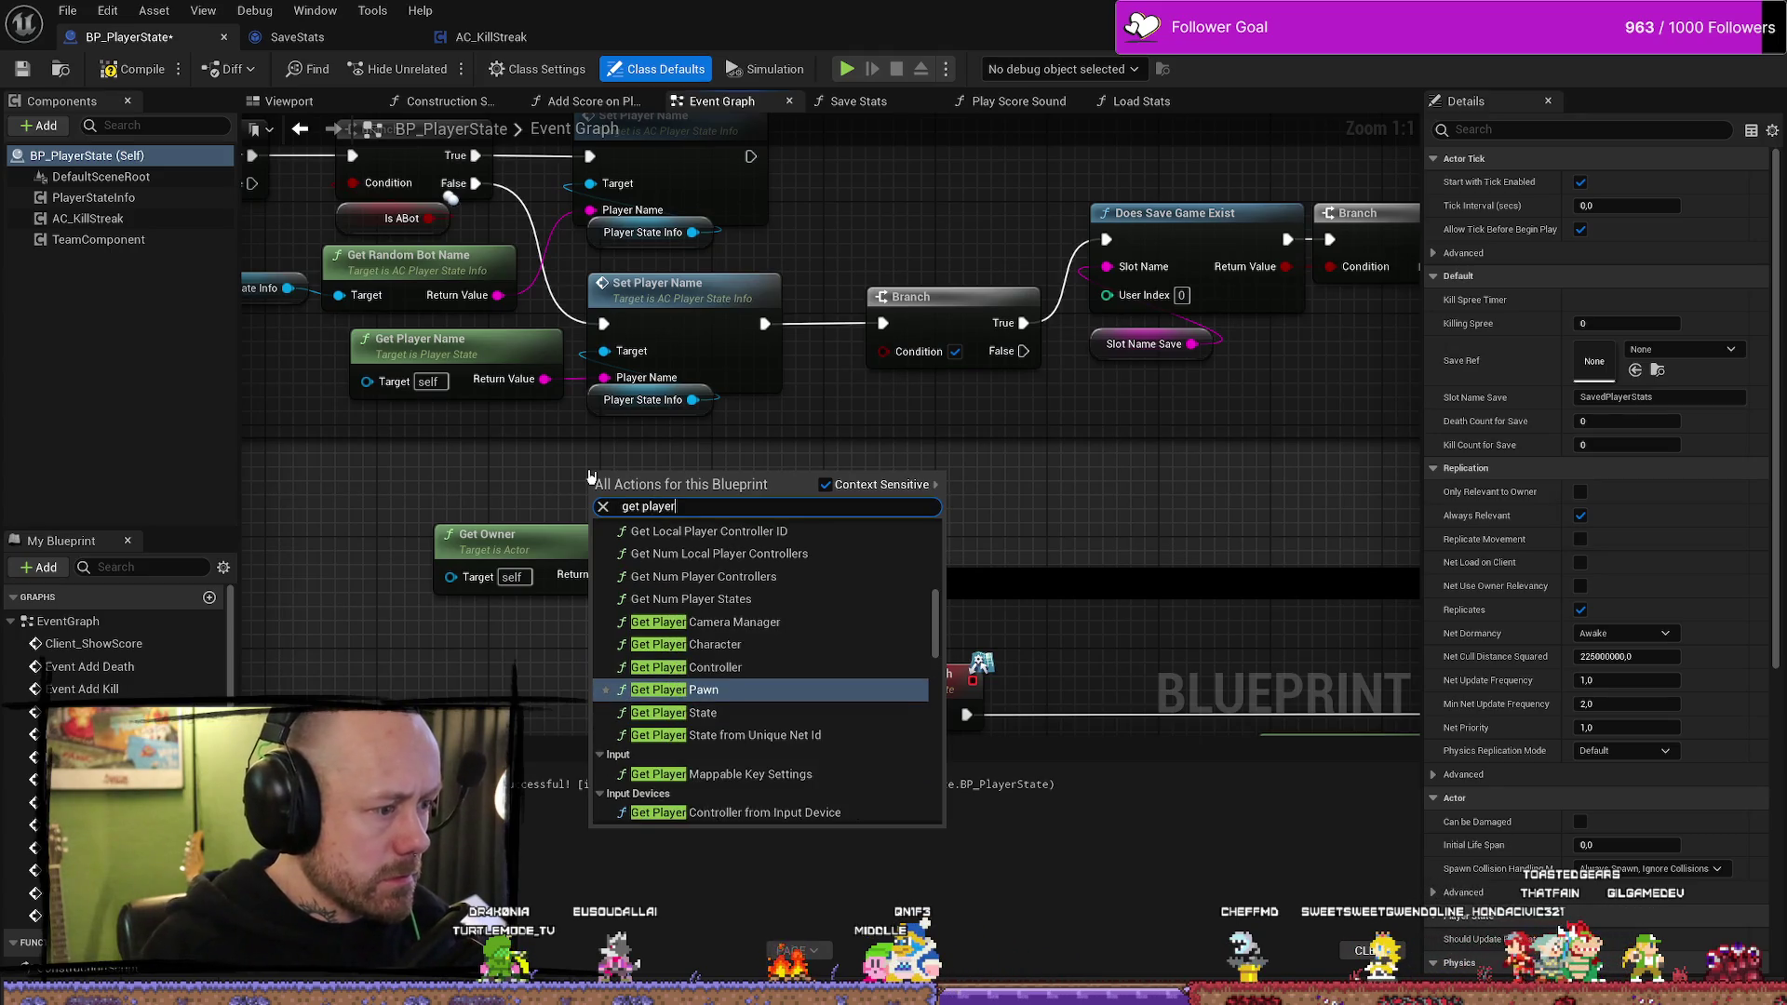
{"action": "key", "text": "Up"}
{"action": "key", "text": "Return"}
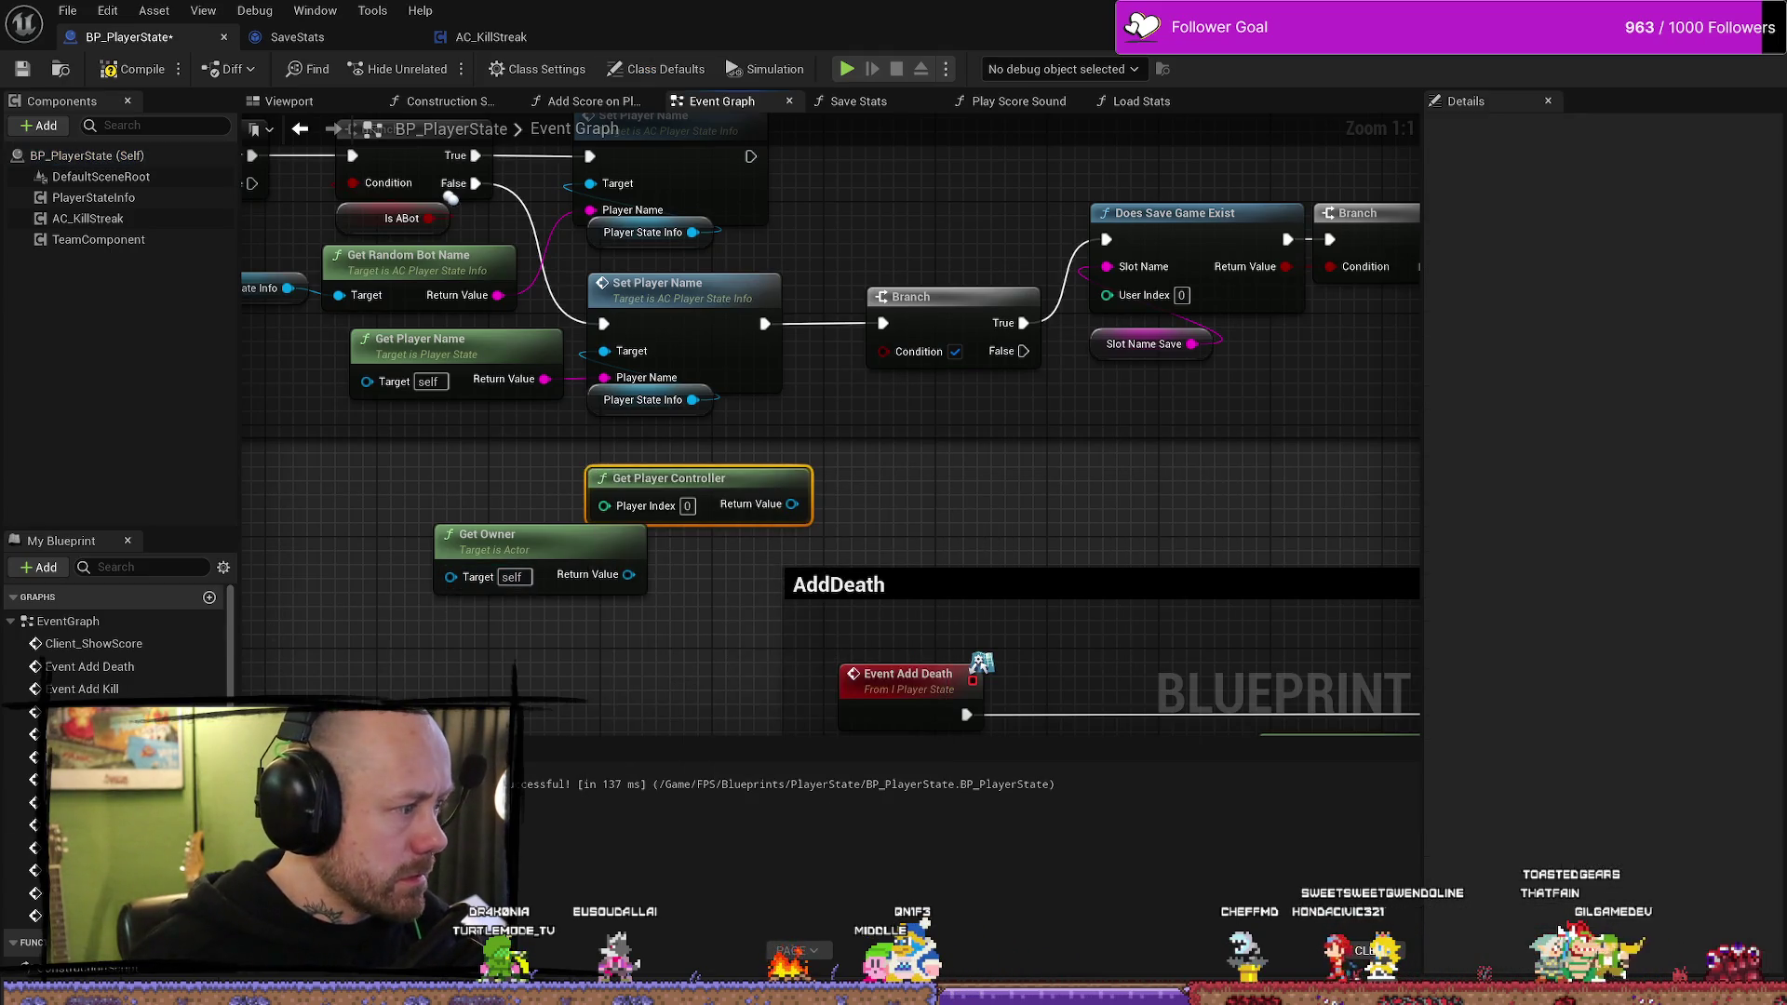
{"action": "scroll", "coordinate": [116, 651], "scroll_direction": "down", "scroll_amount": 5}
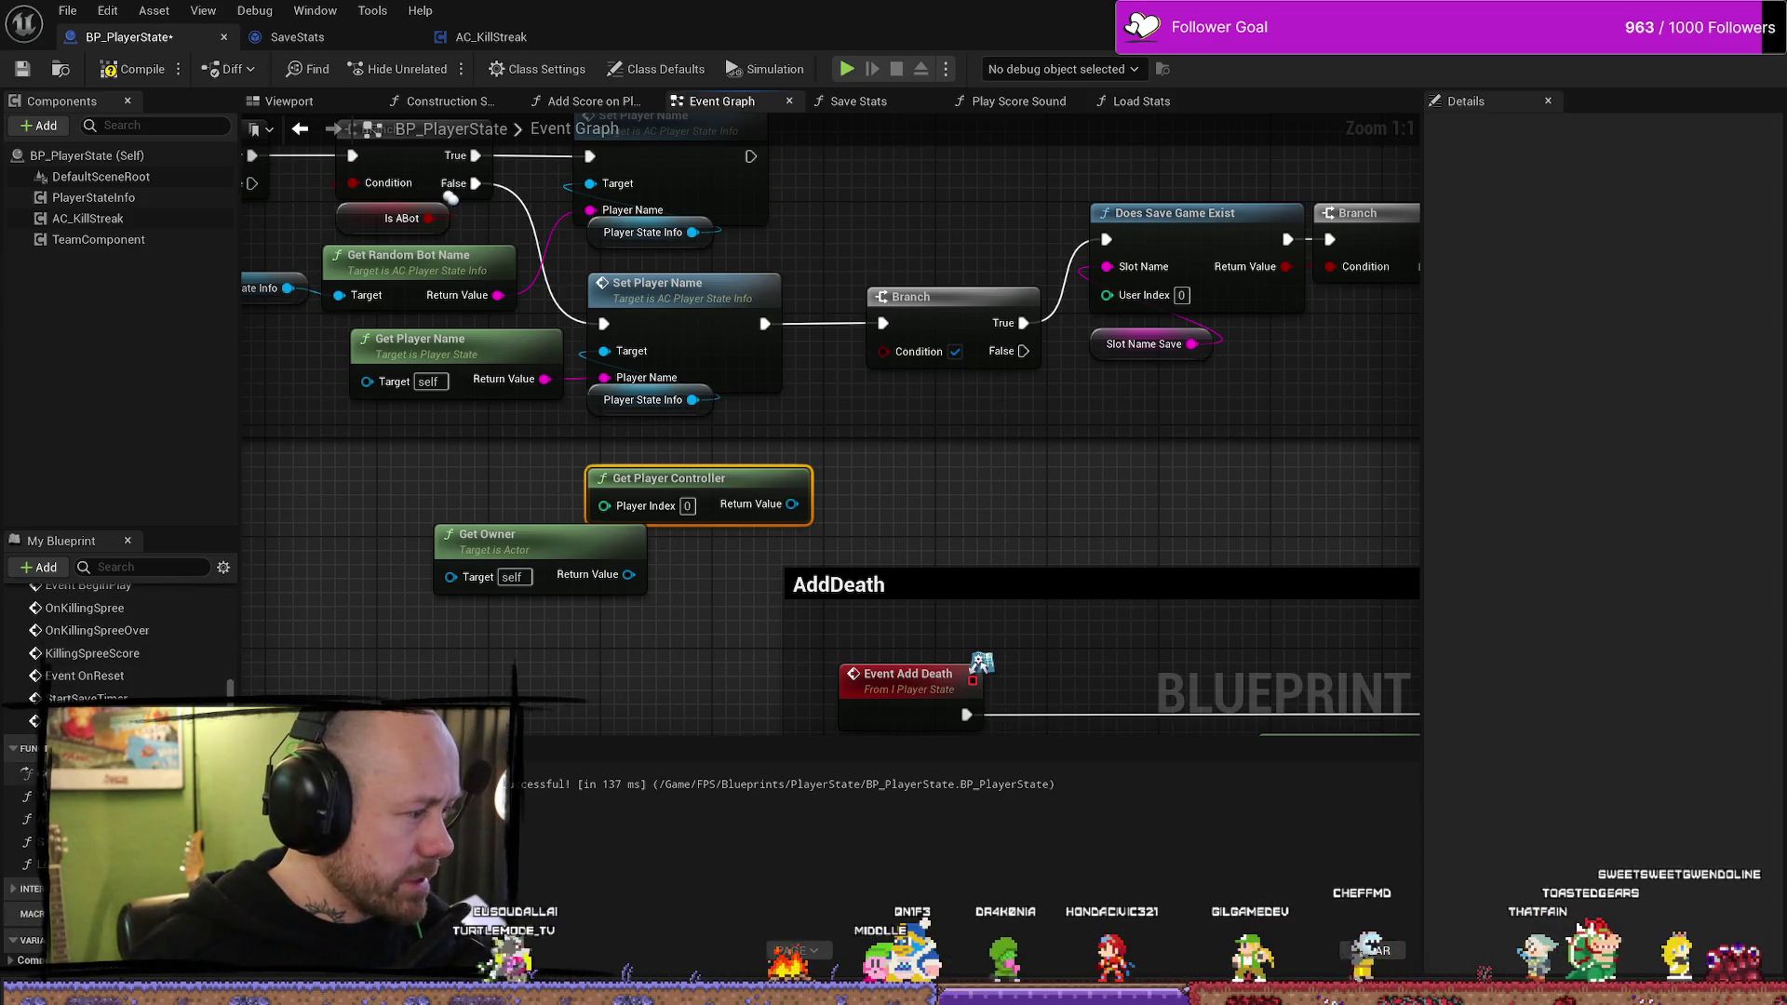
- Delete both the Get Owner and Get Player Controller nodes
{"action": "left_click_drag", "start_coordinate": [927, 620], "coordinate": [596, 553]}
{"action": "key", "text": "Delete"}
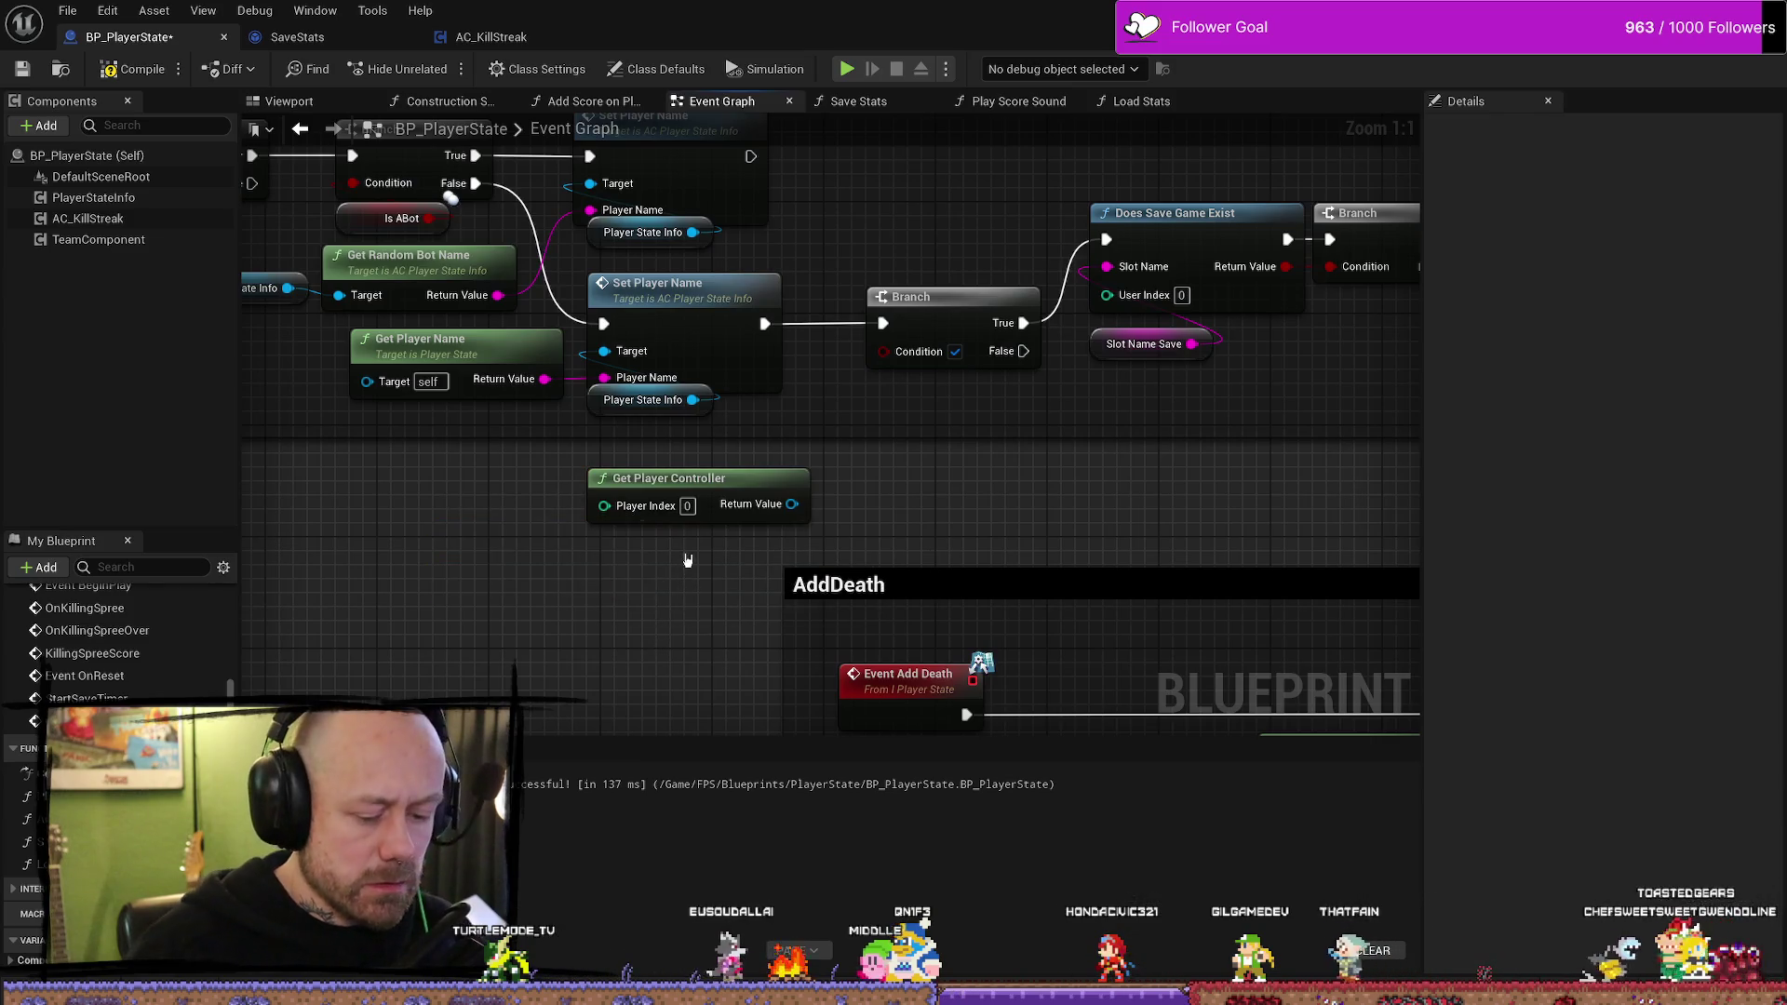
{"action": "left_click_drag", "start_coordinate": [764, 480], "coordinate": [692, 491]}
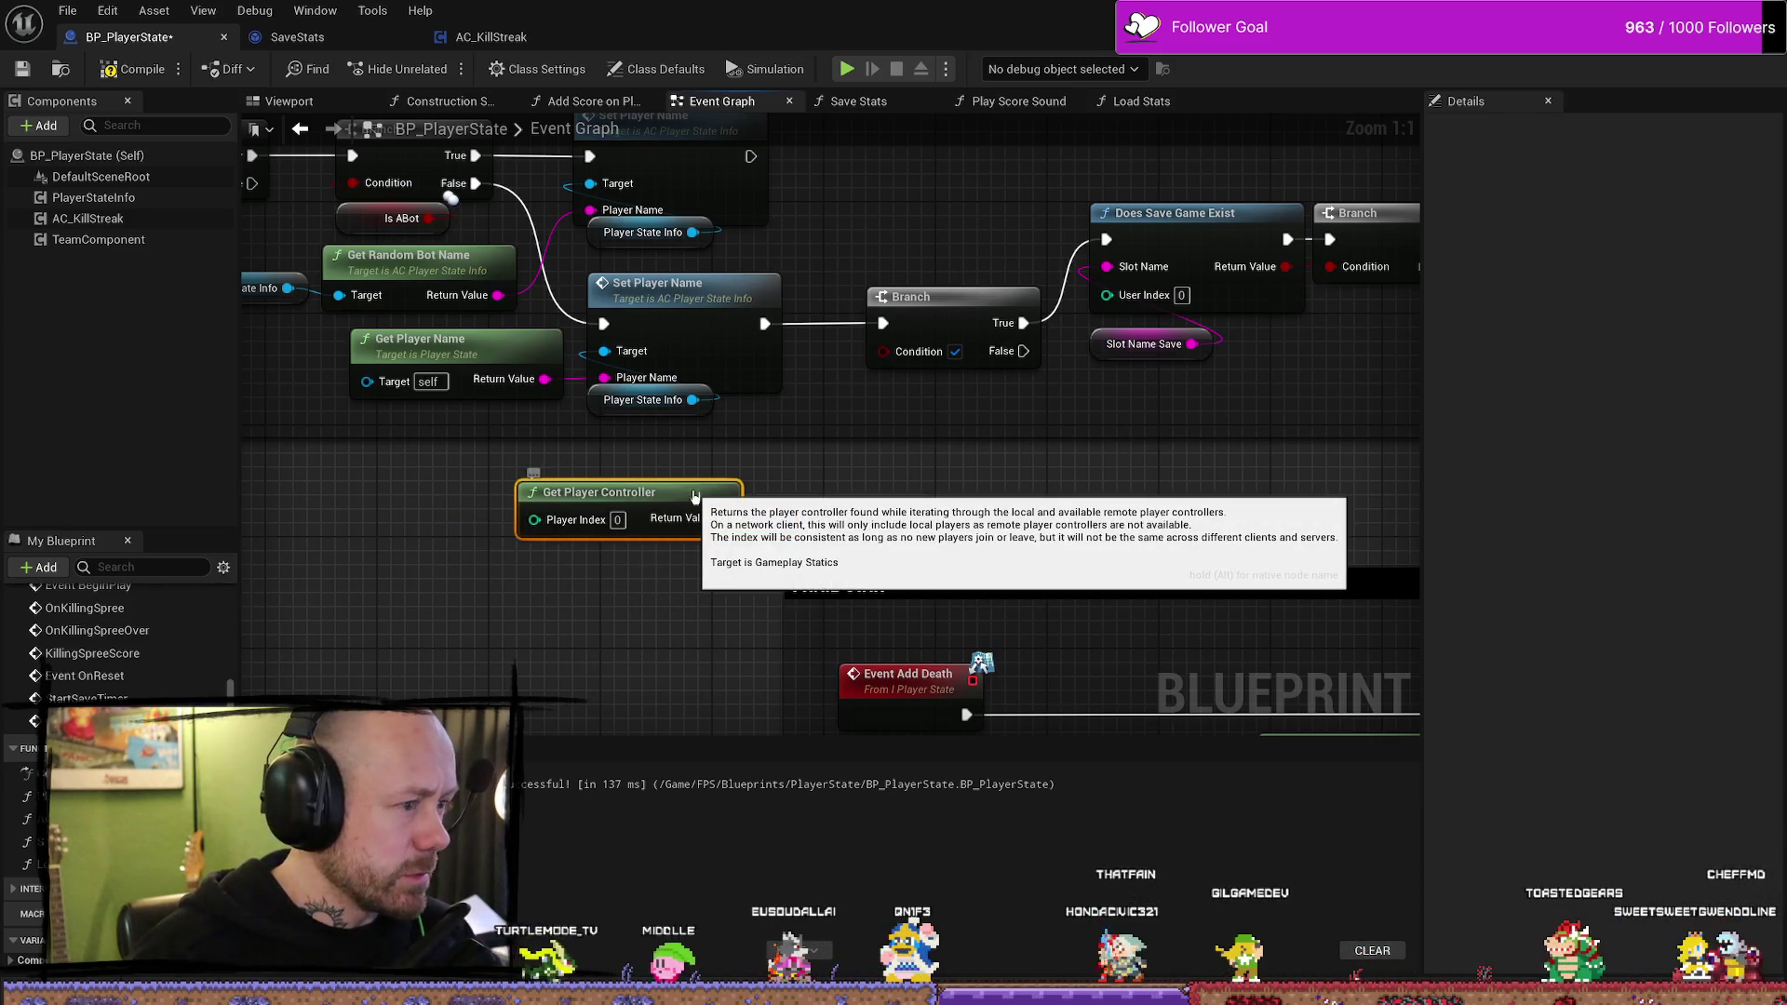
{"action": "key", "text": "Delete"}
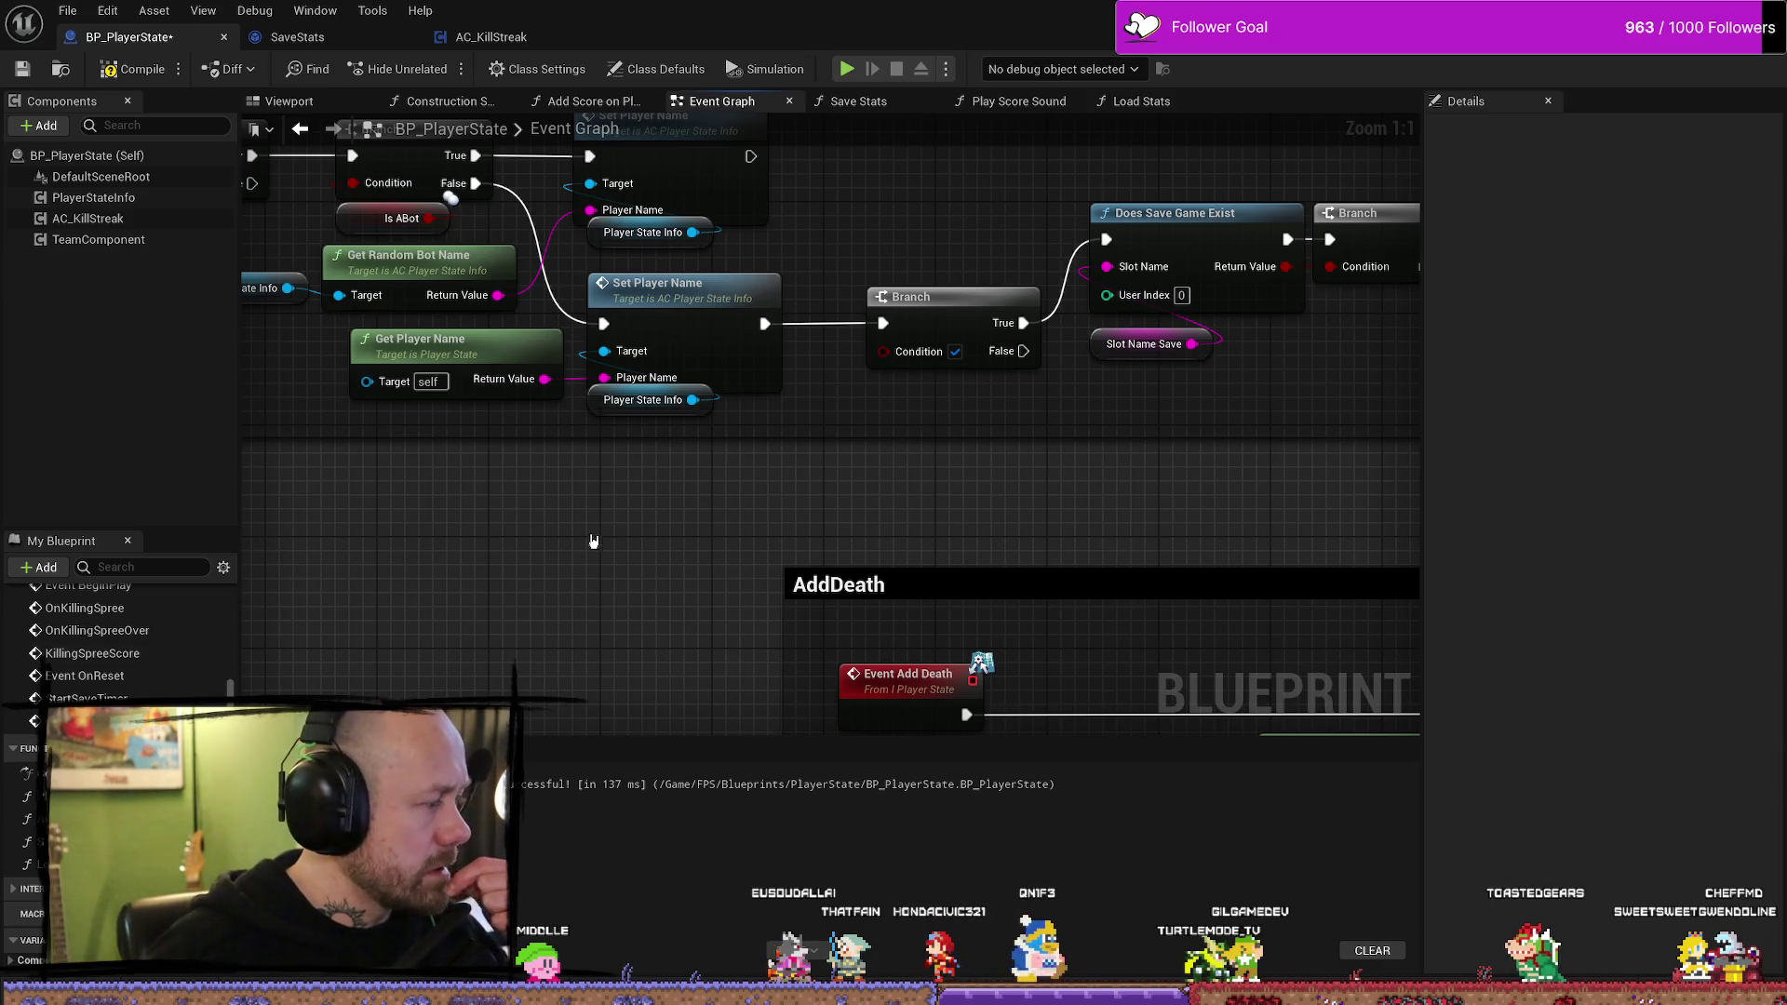
{"action": "right_click", "coordinate": [637, 492]}
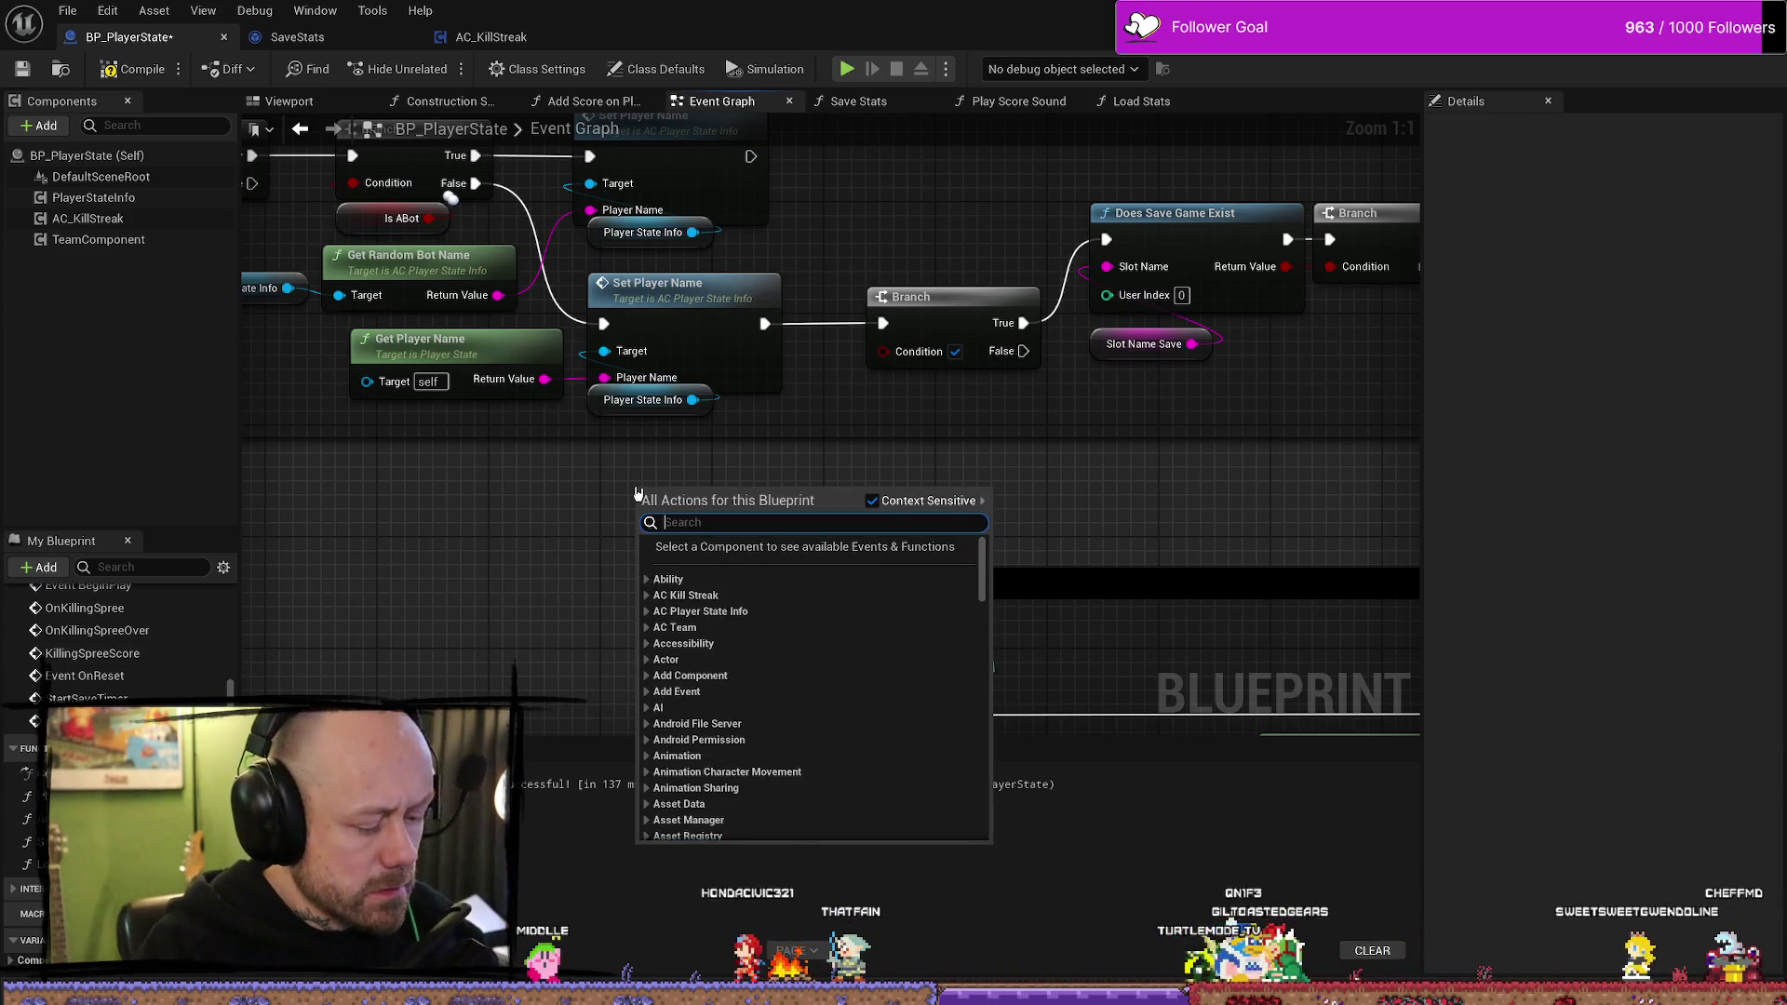
- Add a Self reference node, search 'controller' from its pin, then cancel without adding
{"action": "type", "text": "self"}
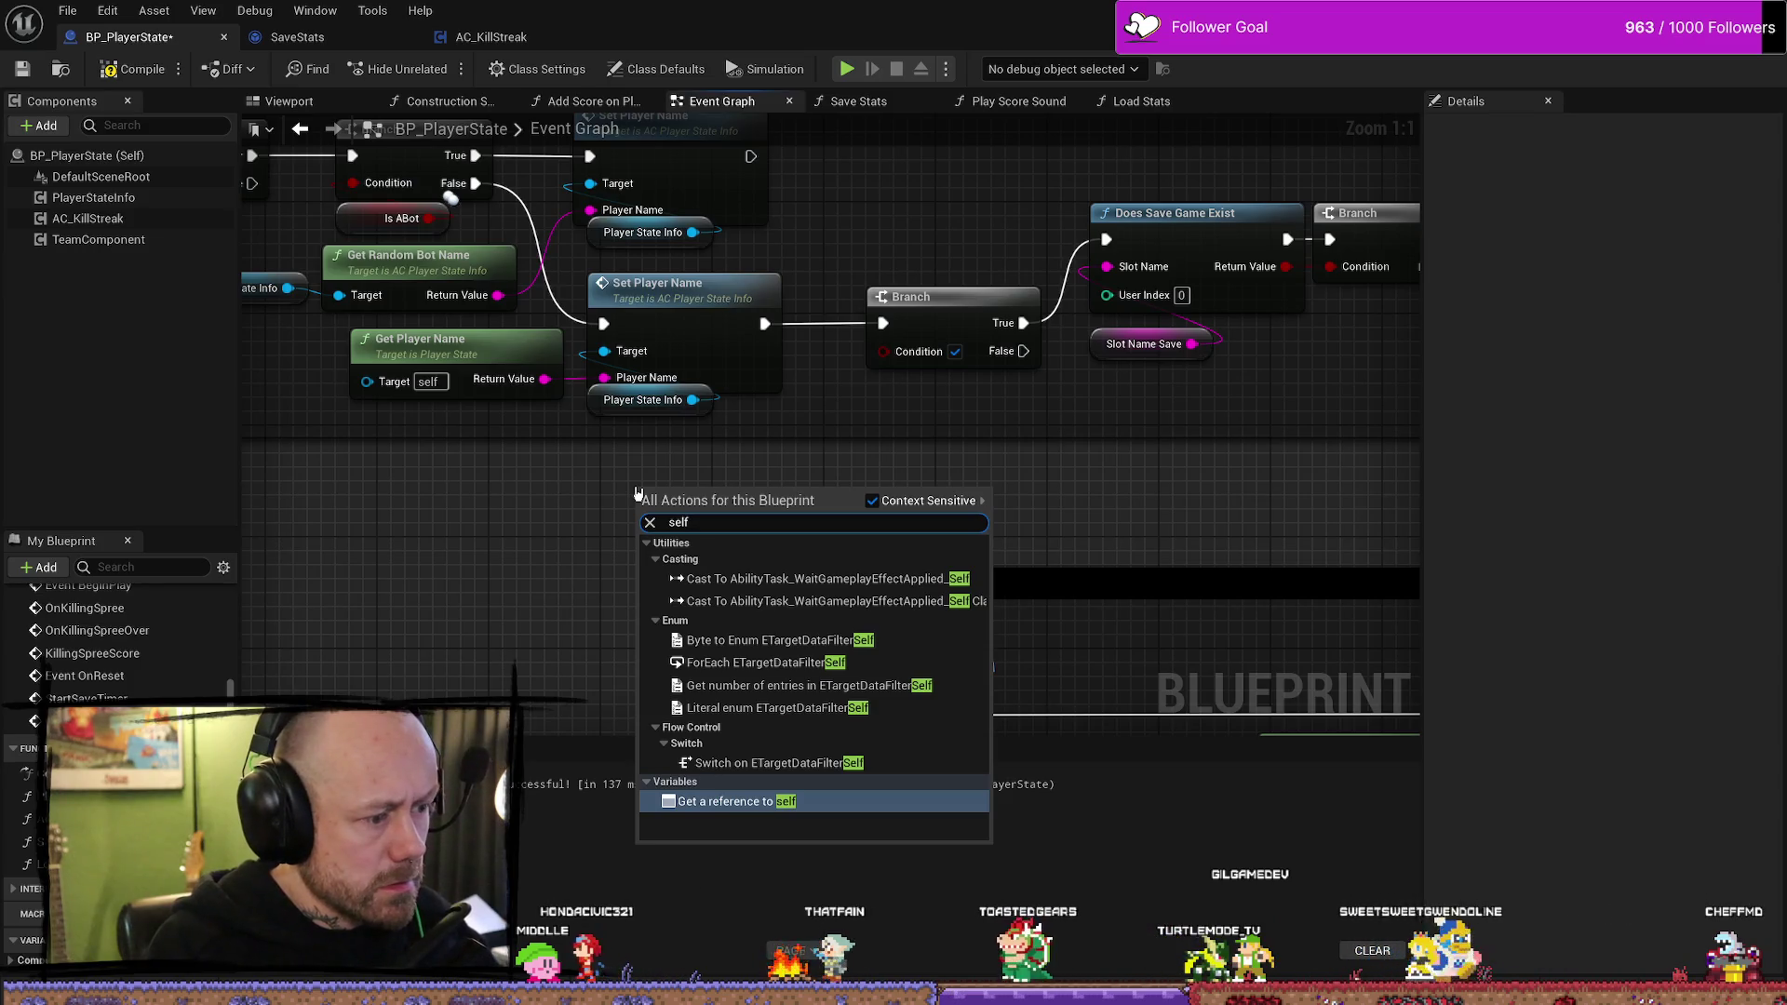
{"action": "key", "text": "Return"}
{"action": "left_click_drag", "start_coordinate": [722, 498], "coordinate": [882, 506]}
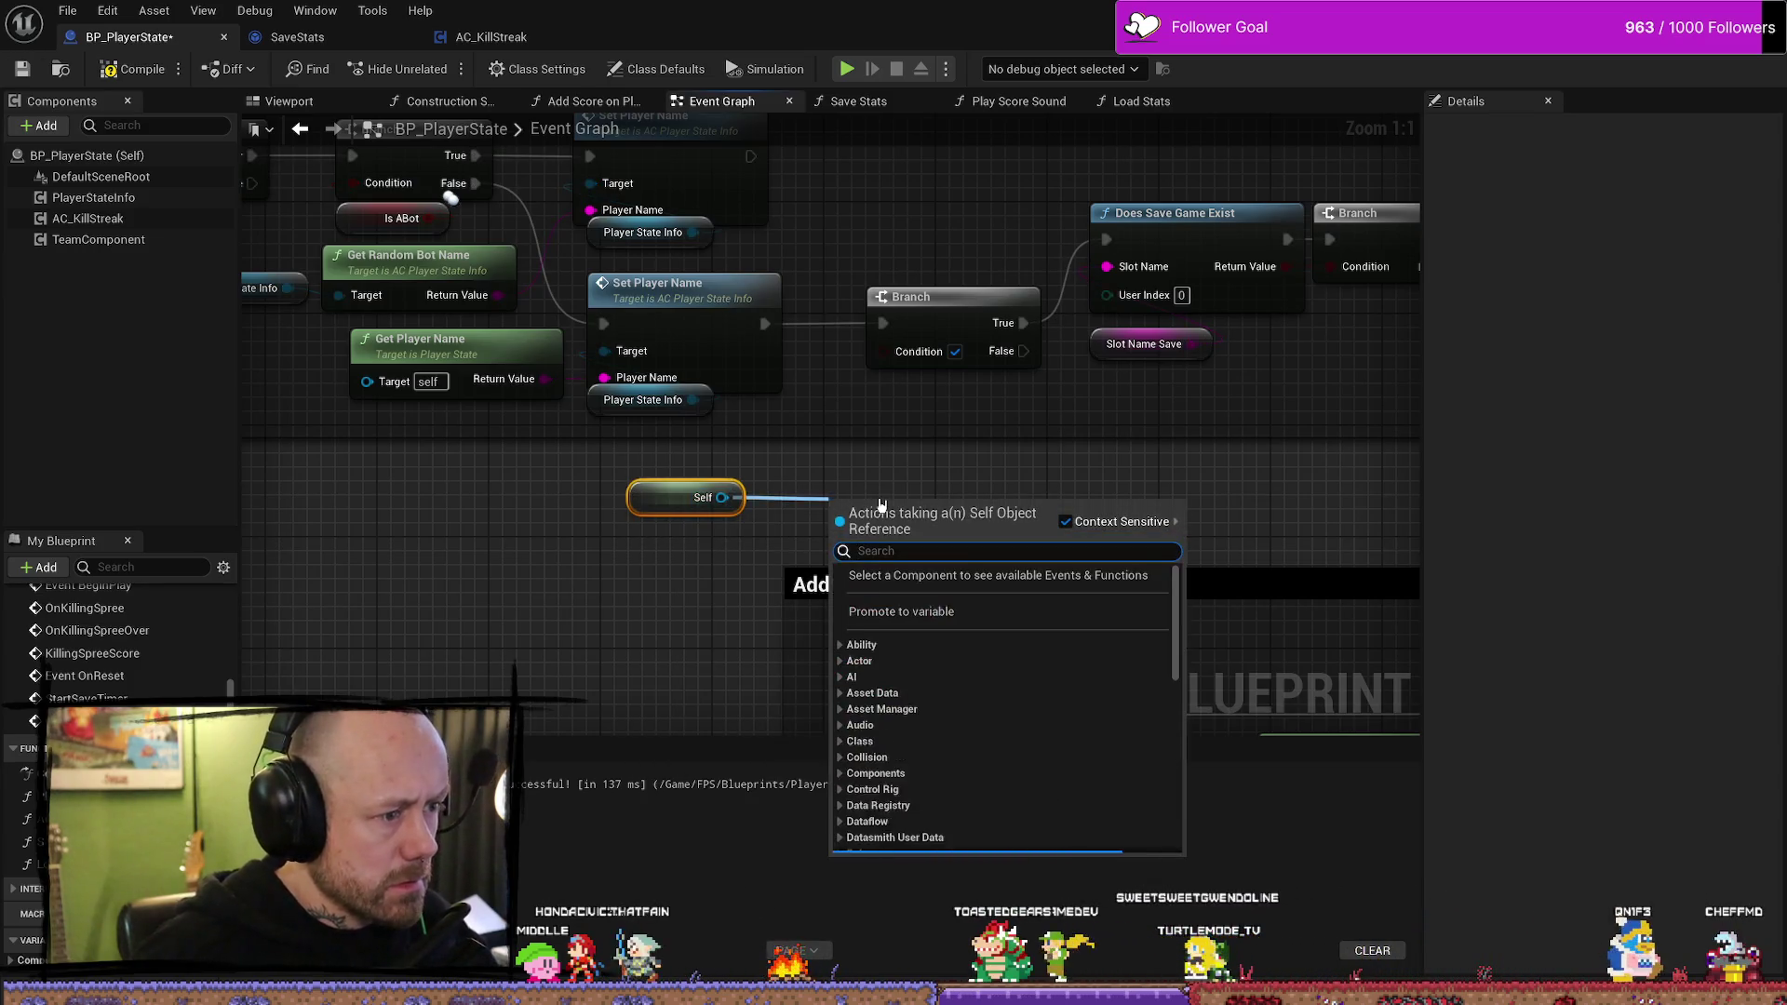
{"action": "type", "text": "control"}
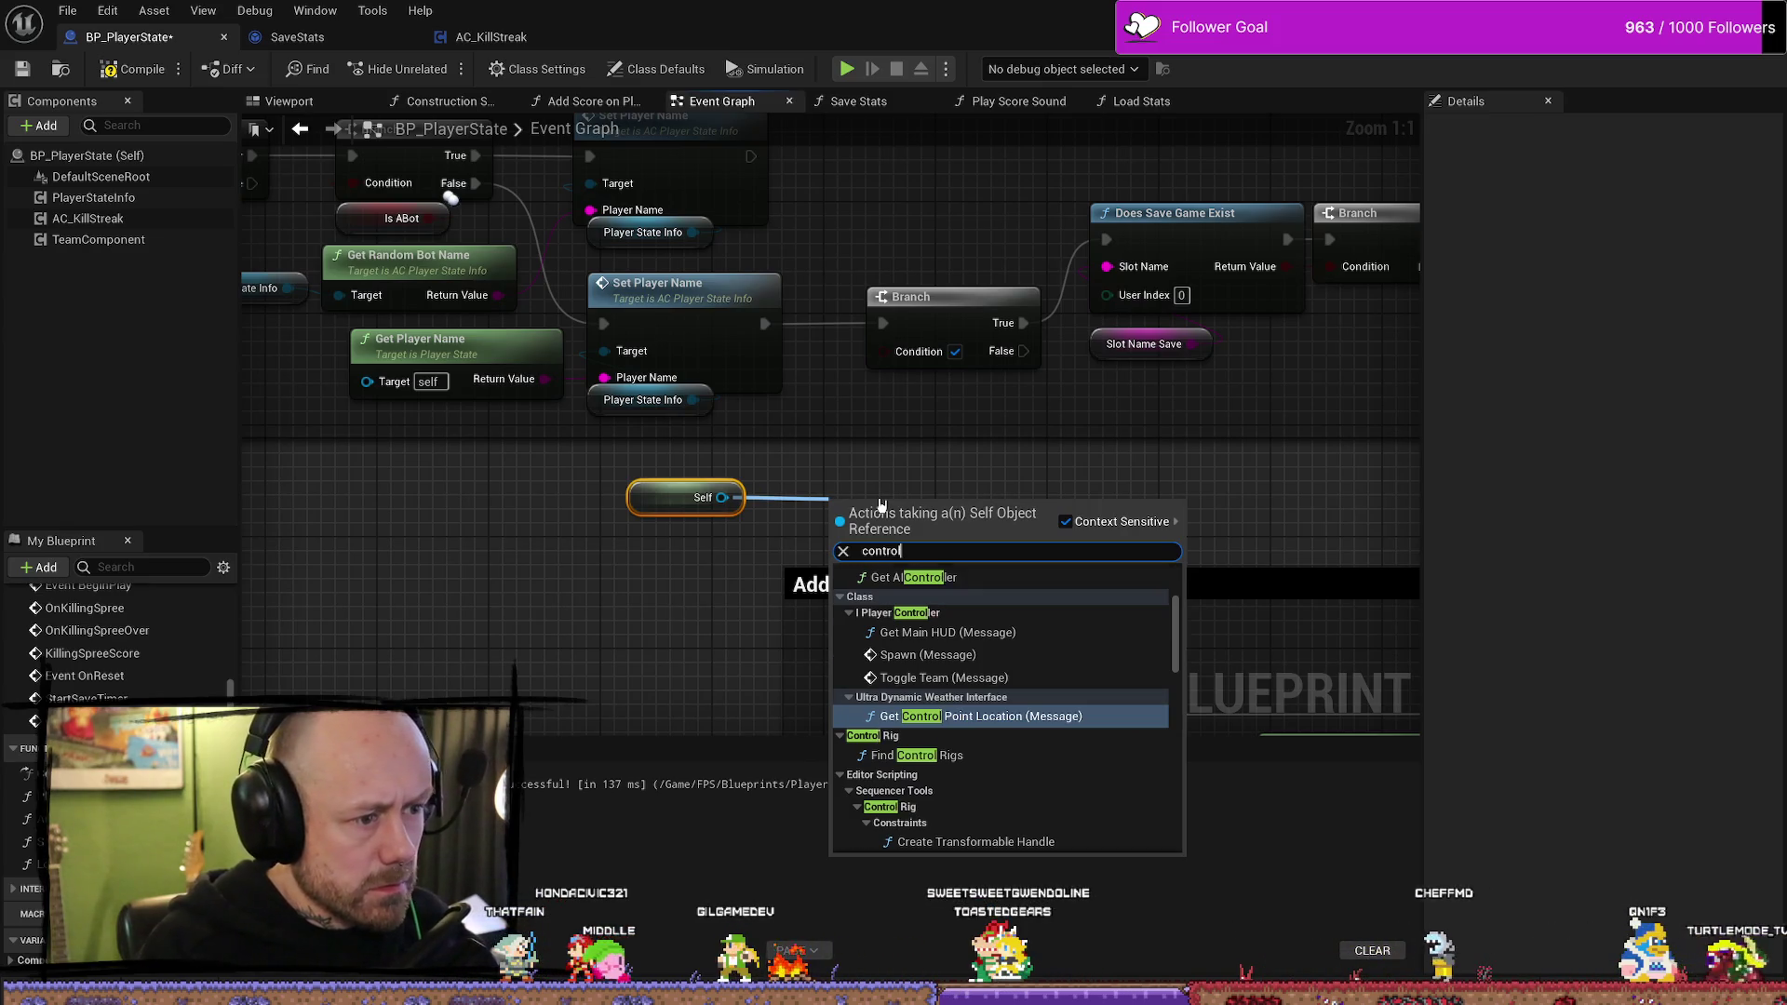
{"action": "type", "text": "ler"}
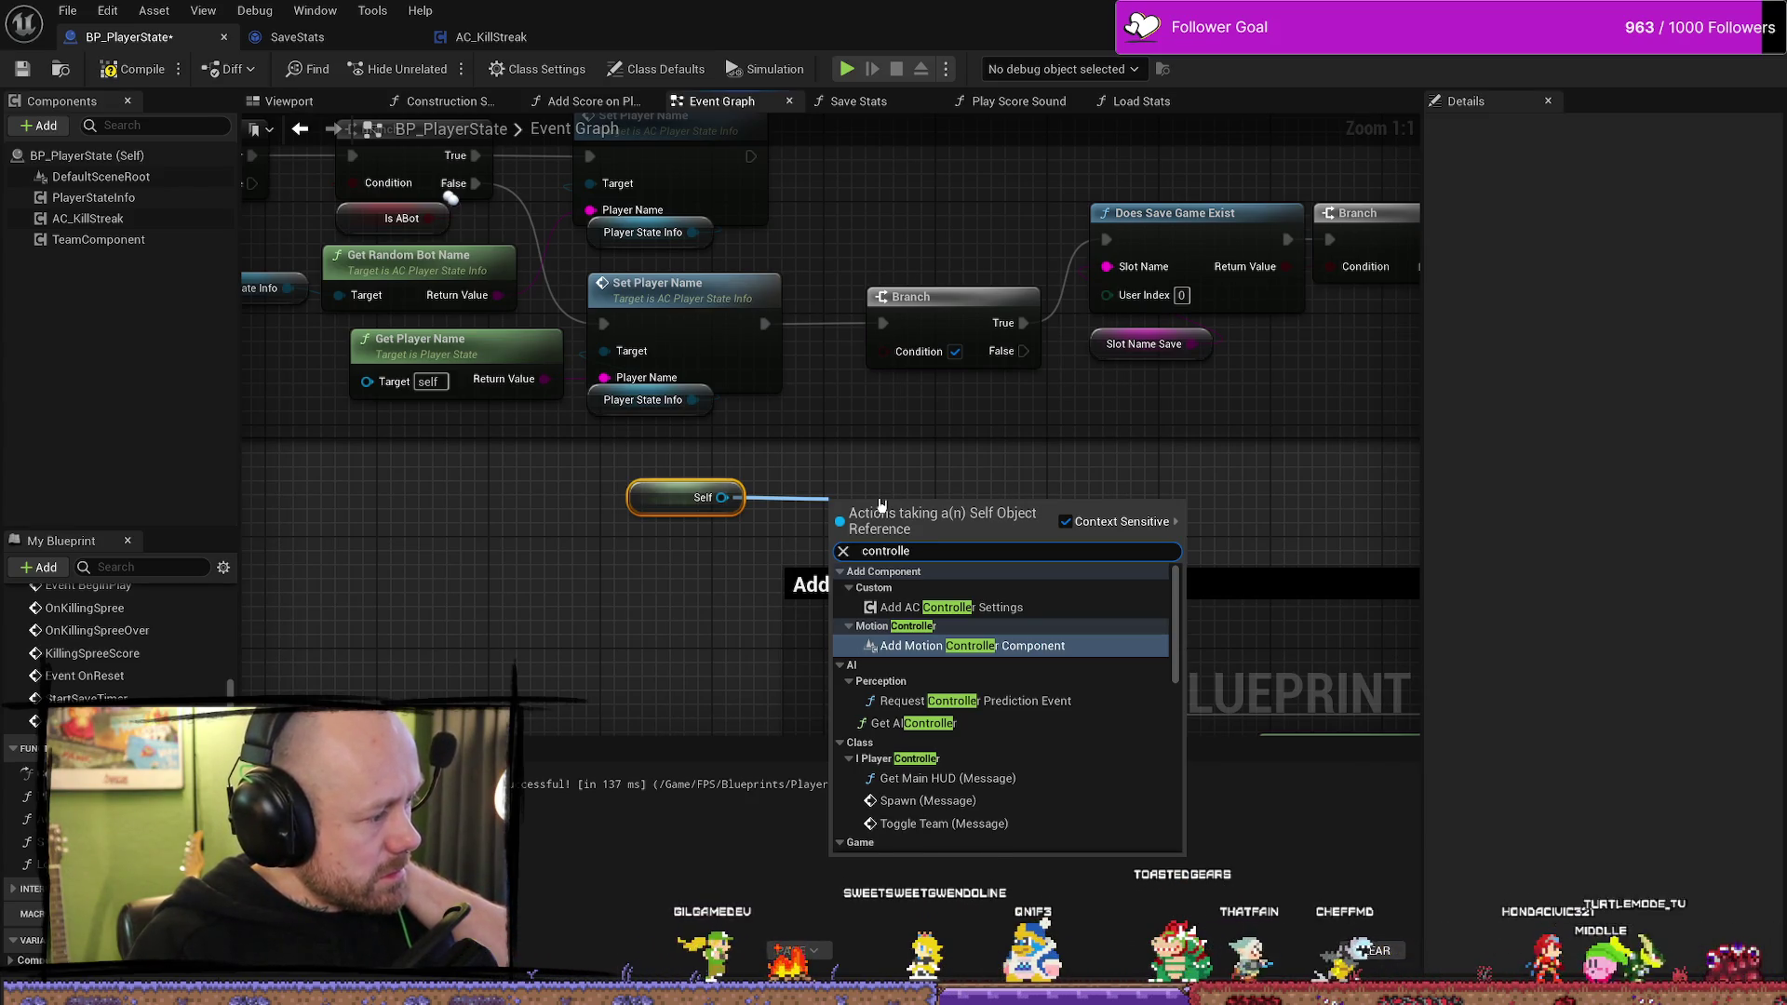
{"action": "left_click", "coordinate": [882, 505]}
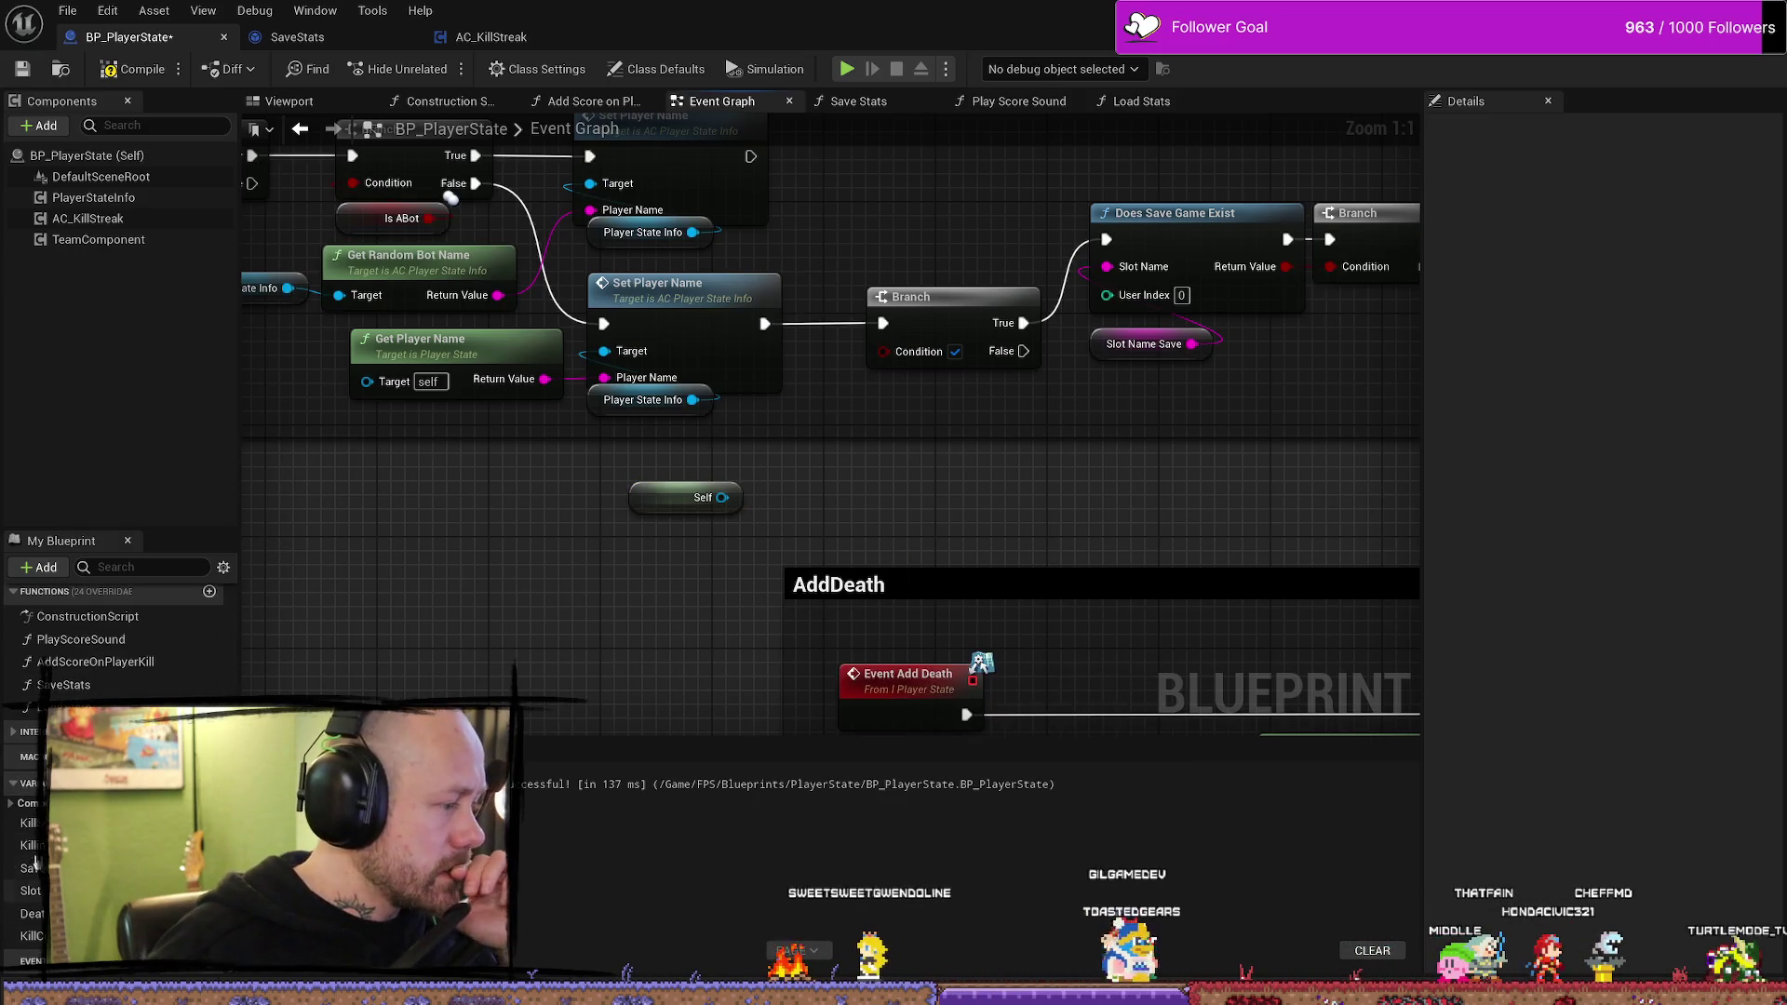
- Inspect the KillSpreeTimer and KillCountForSave variables, then collapse the variables and functions sections
{"action": "left_click", "coordinate": [28, 823]}
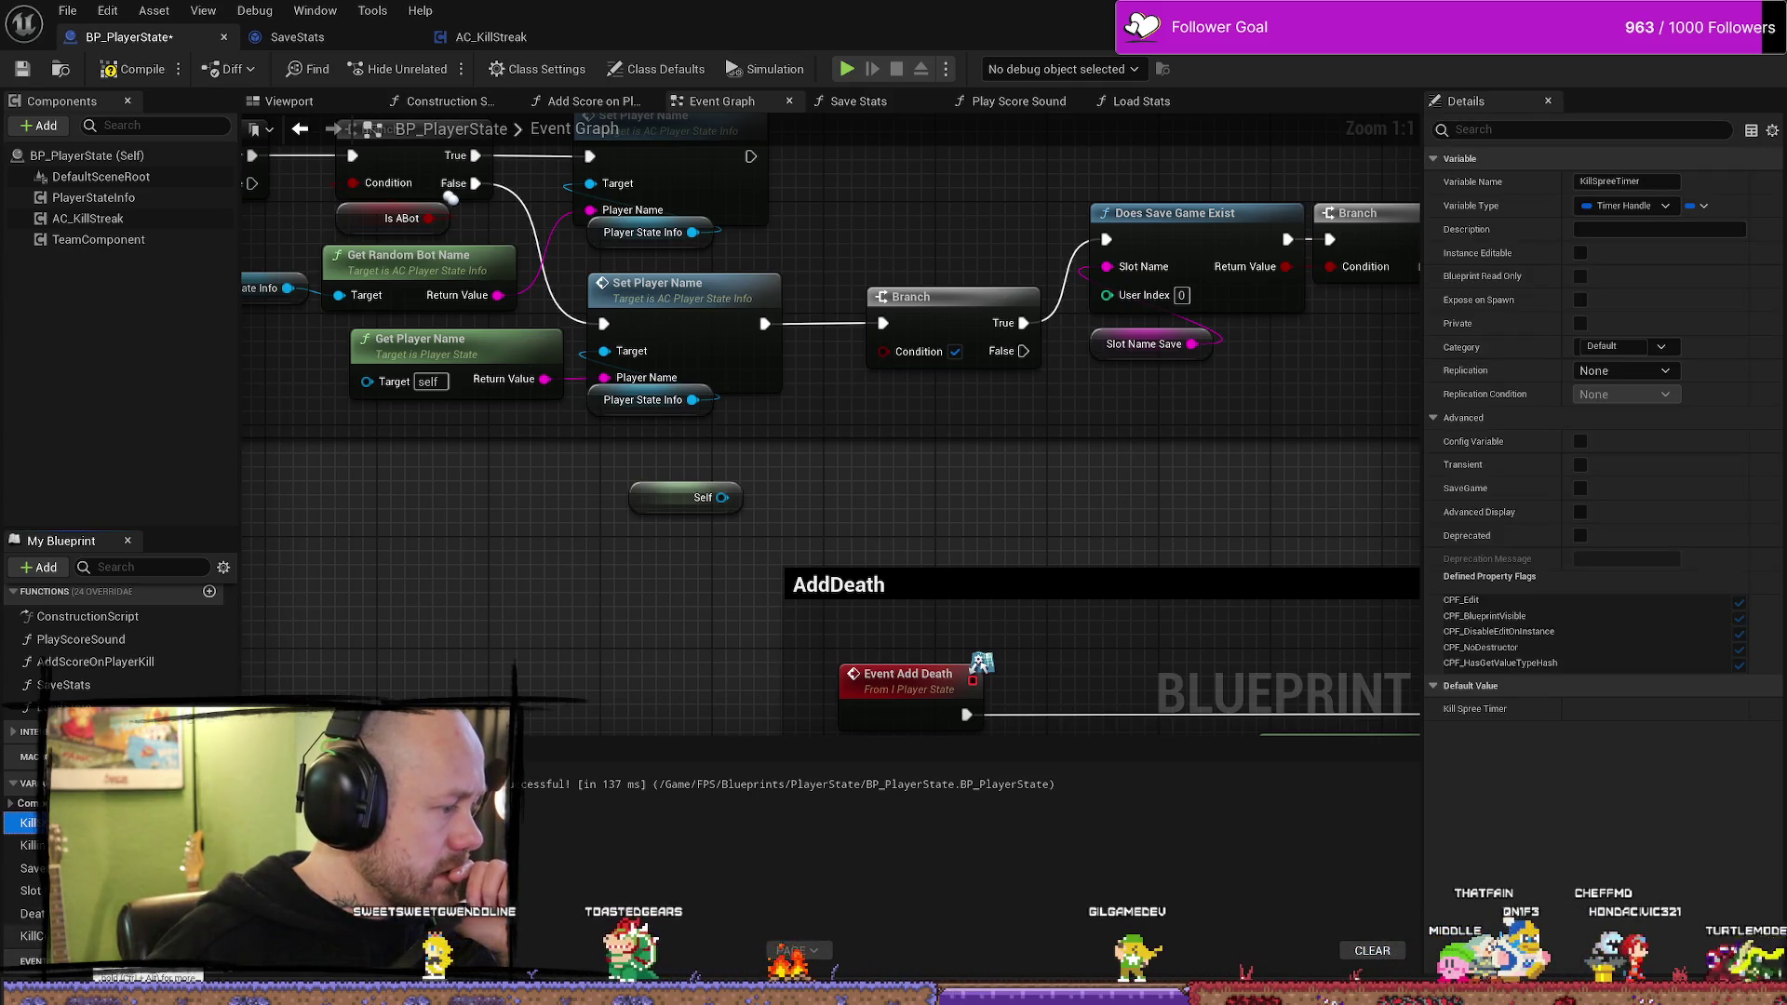
{"action": "left_click", "coordinate": [32, 936]}
{"action": "left_click", "coordinate": [11, 804]}
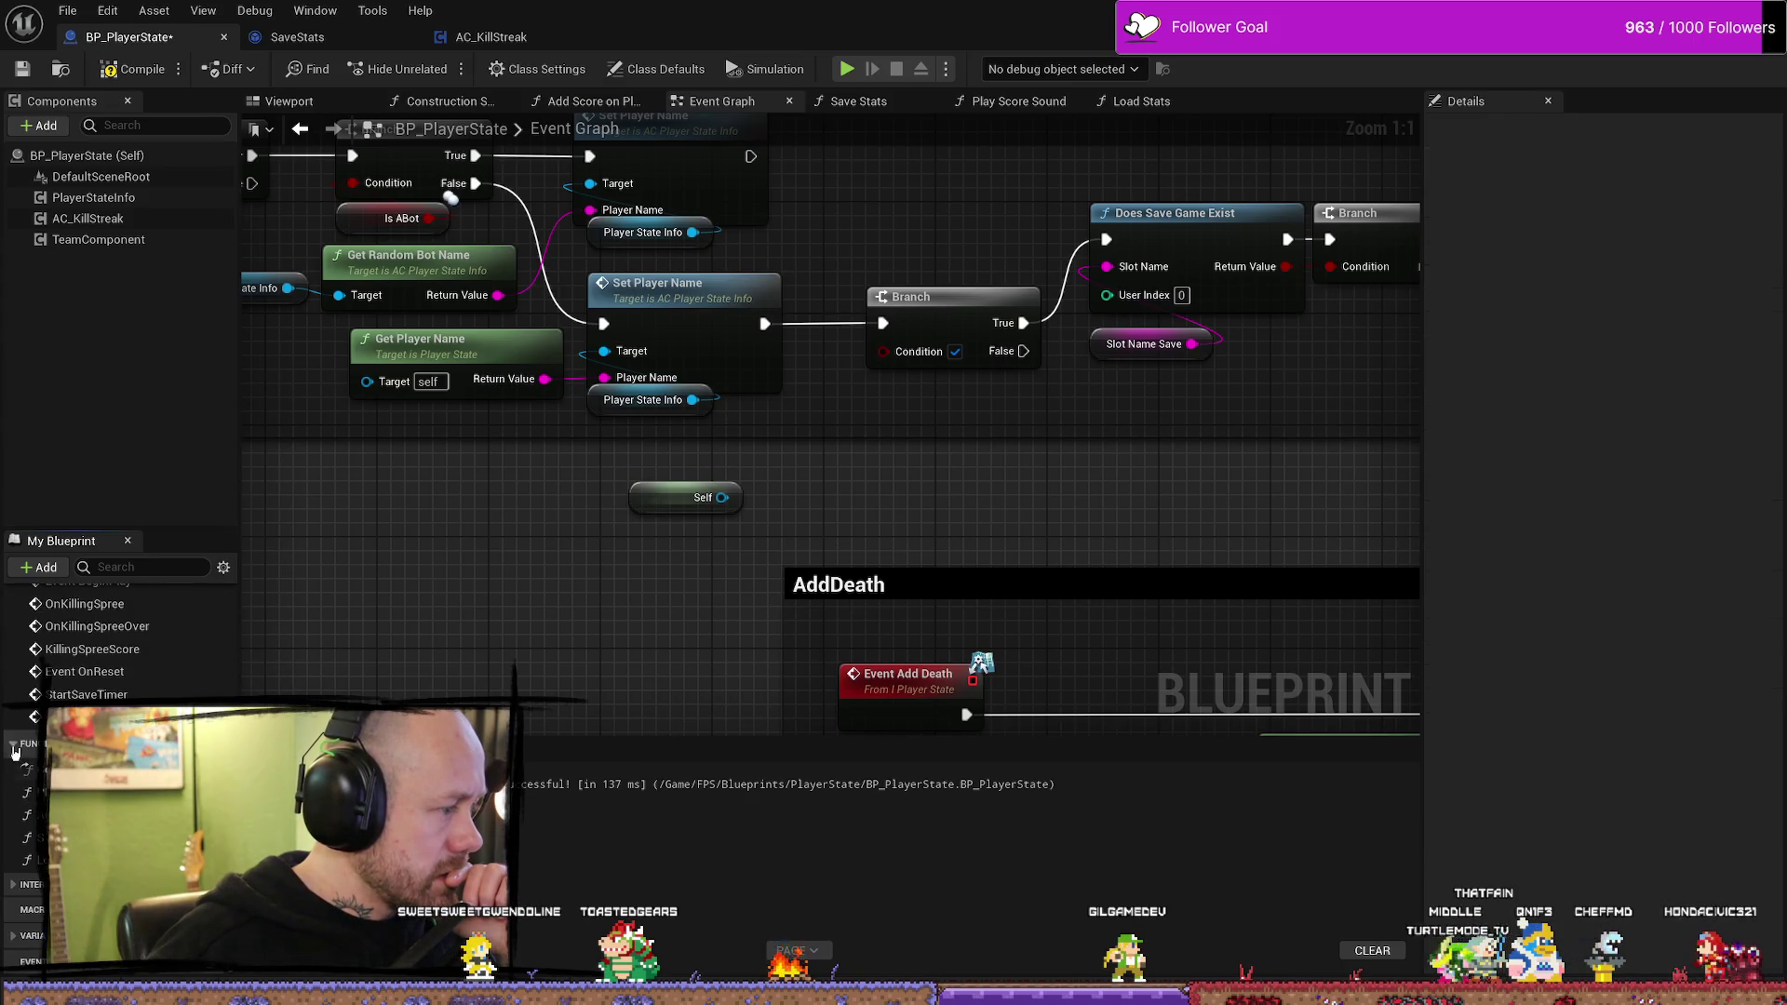
{"action": "left_click", "coordinate": [16, 748]}
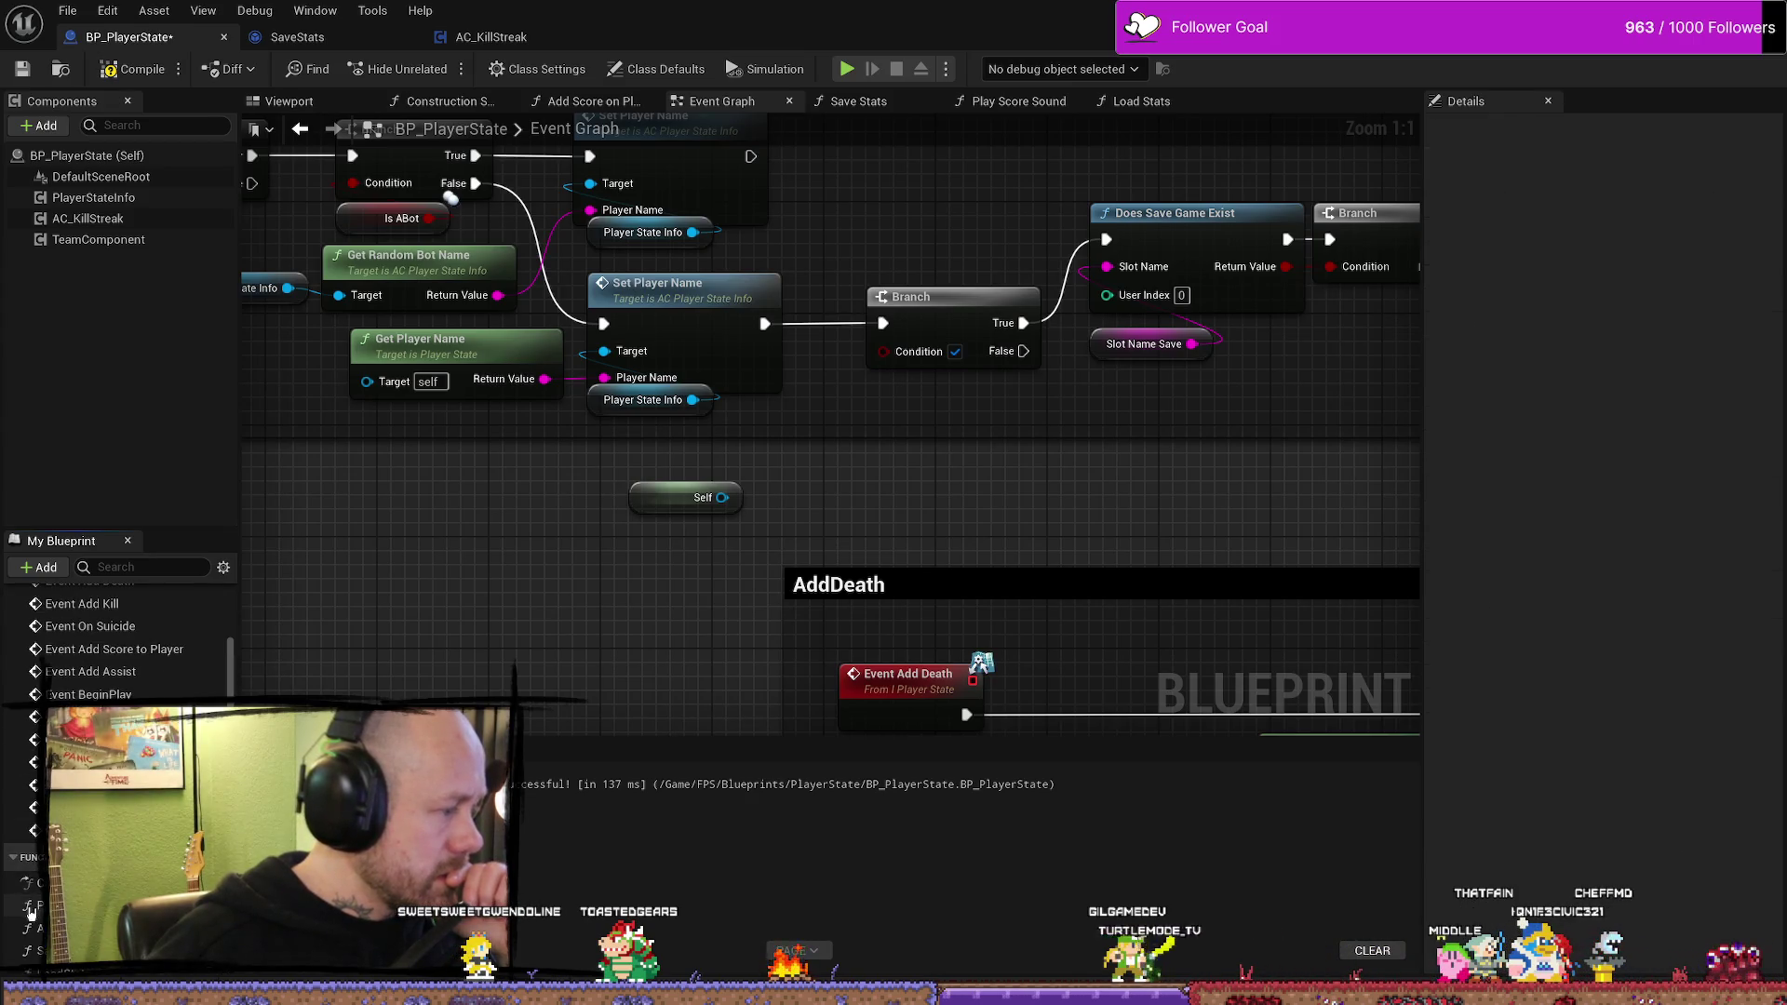
{"action": "scroll", "coordinate": [30, 914], "scroll_direction": "down", "scroll_amount": 3}
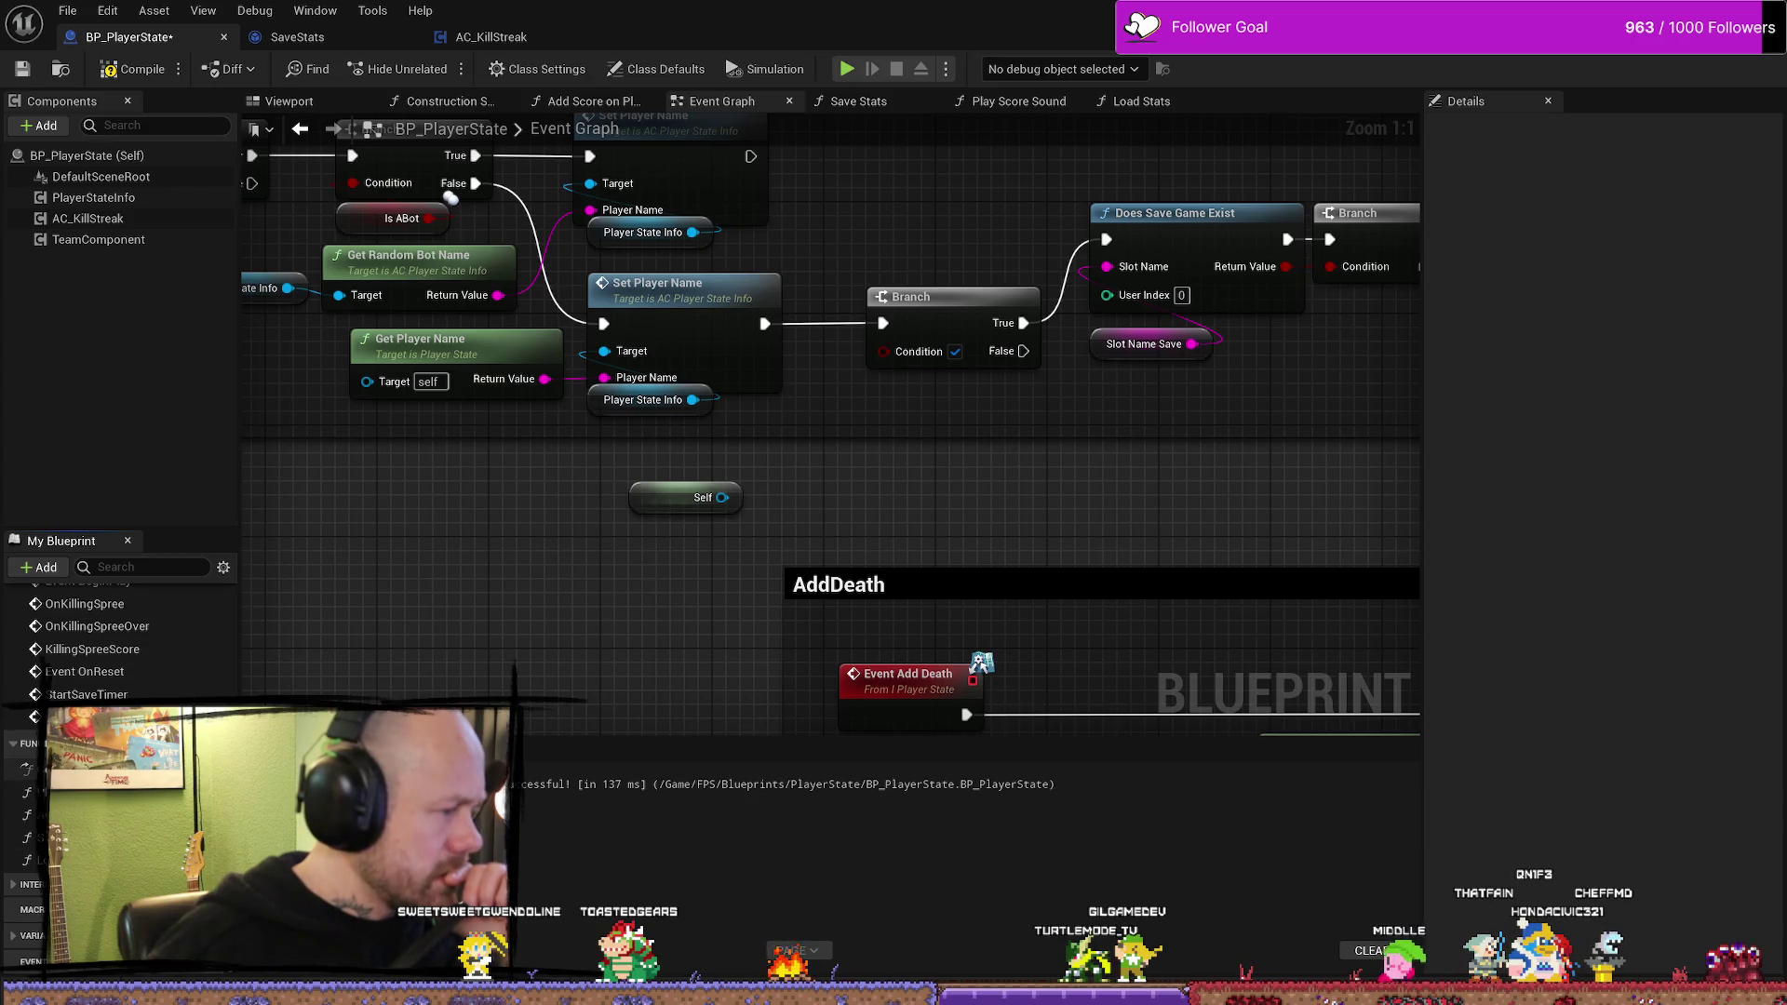
- Open Construction Script, Play Score Sound and Add Score on Player Kill, then the Add Score to Player definition
{"action": "double_click", "coordinate": [93, 769]}
{"action": "double_click", "coordinate": [93, 837]}
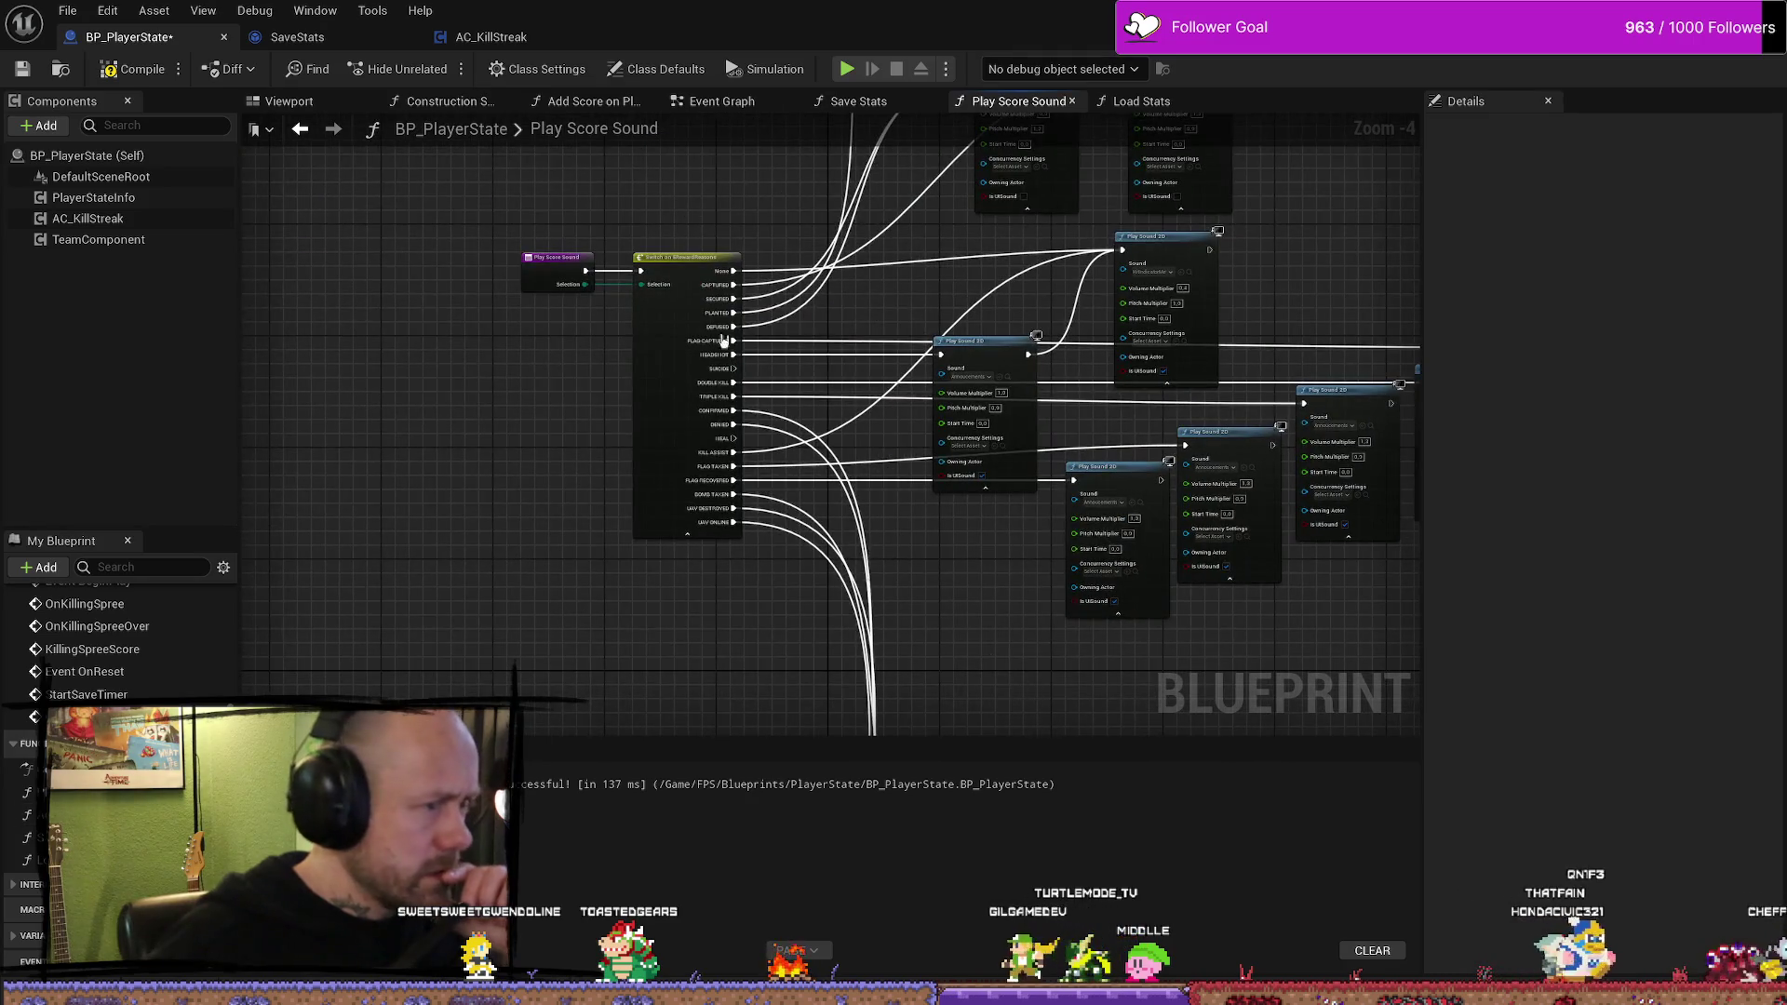
{"action": "scroll", "coordinate": [729, 238], "scroll_direction": "up", "scroll_amount": 2}
{"action": "scroll", "coordinate": [729, 237], "scroll_direction": "down", "scroll_amount": 2}
{"action": "scroll", "coordinate": [729, 237], "scroll_direction": "up", "scroll_amount": 2}
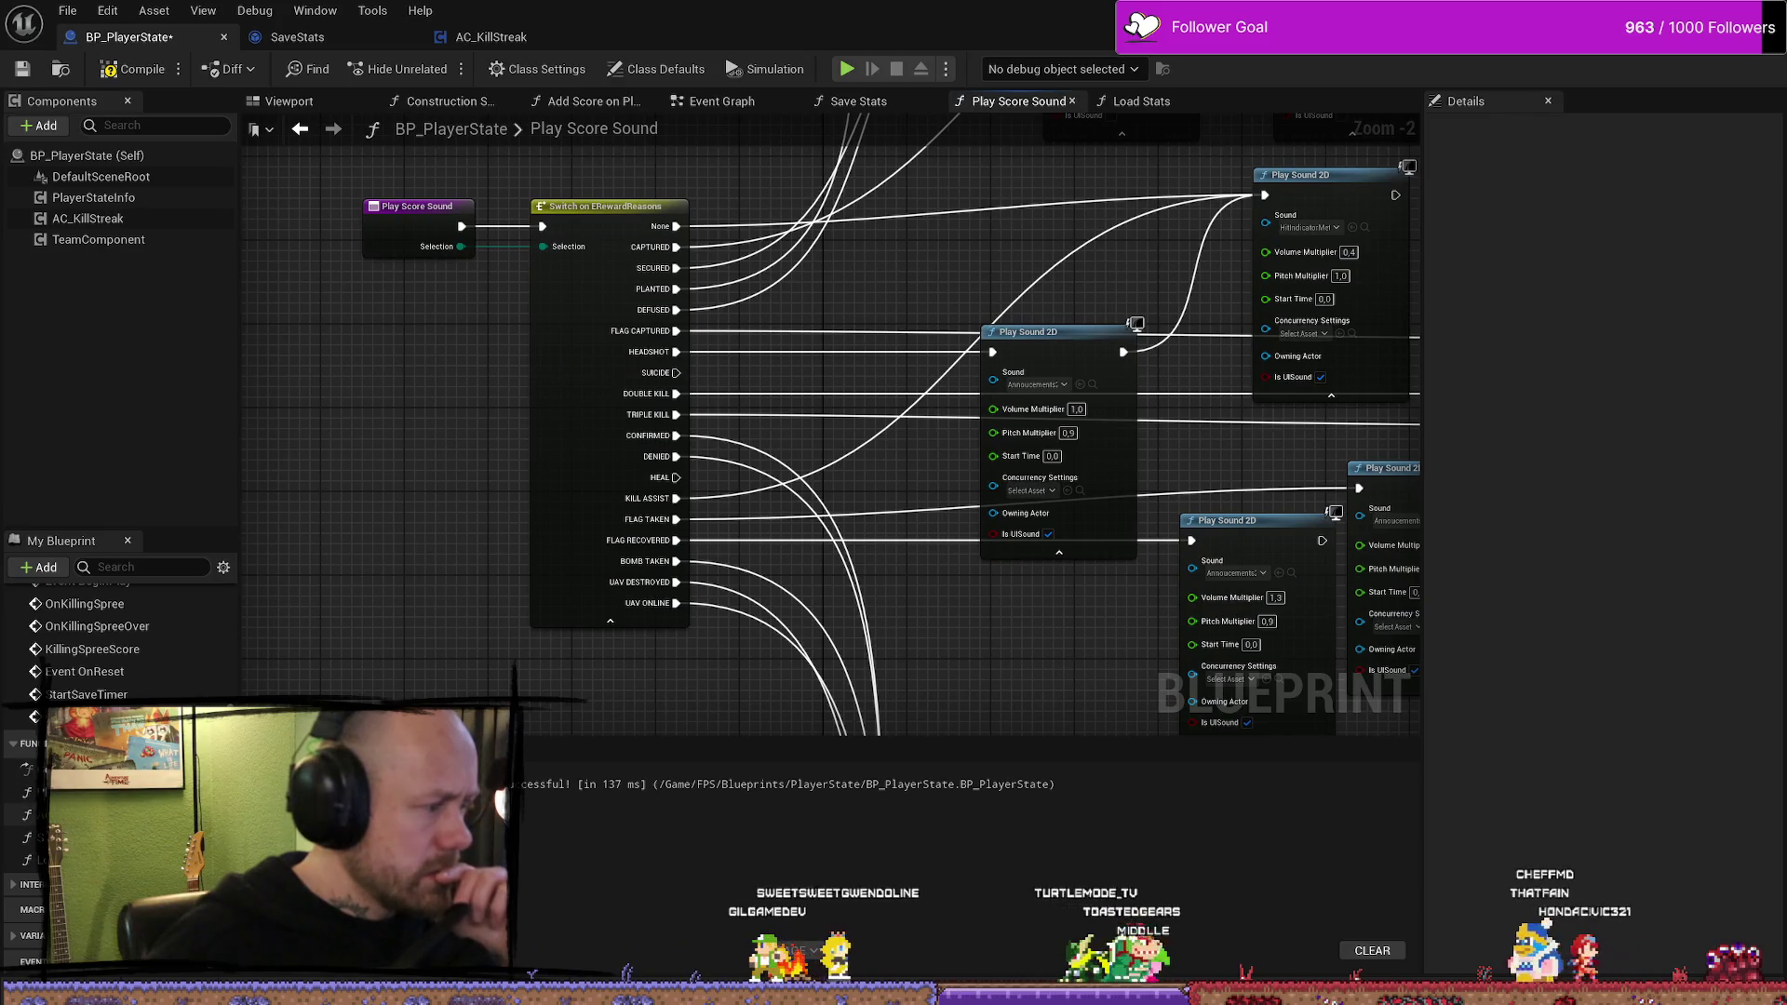
{"action": "left_click", "coordinate": [585, 100]}
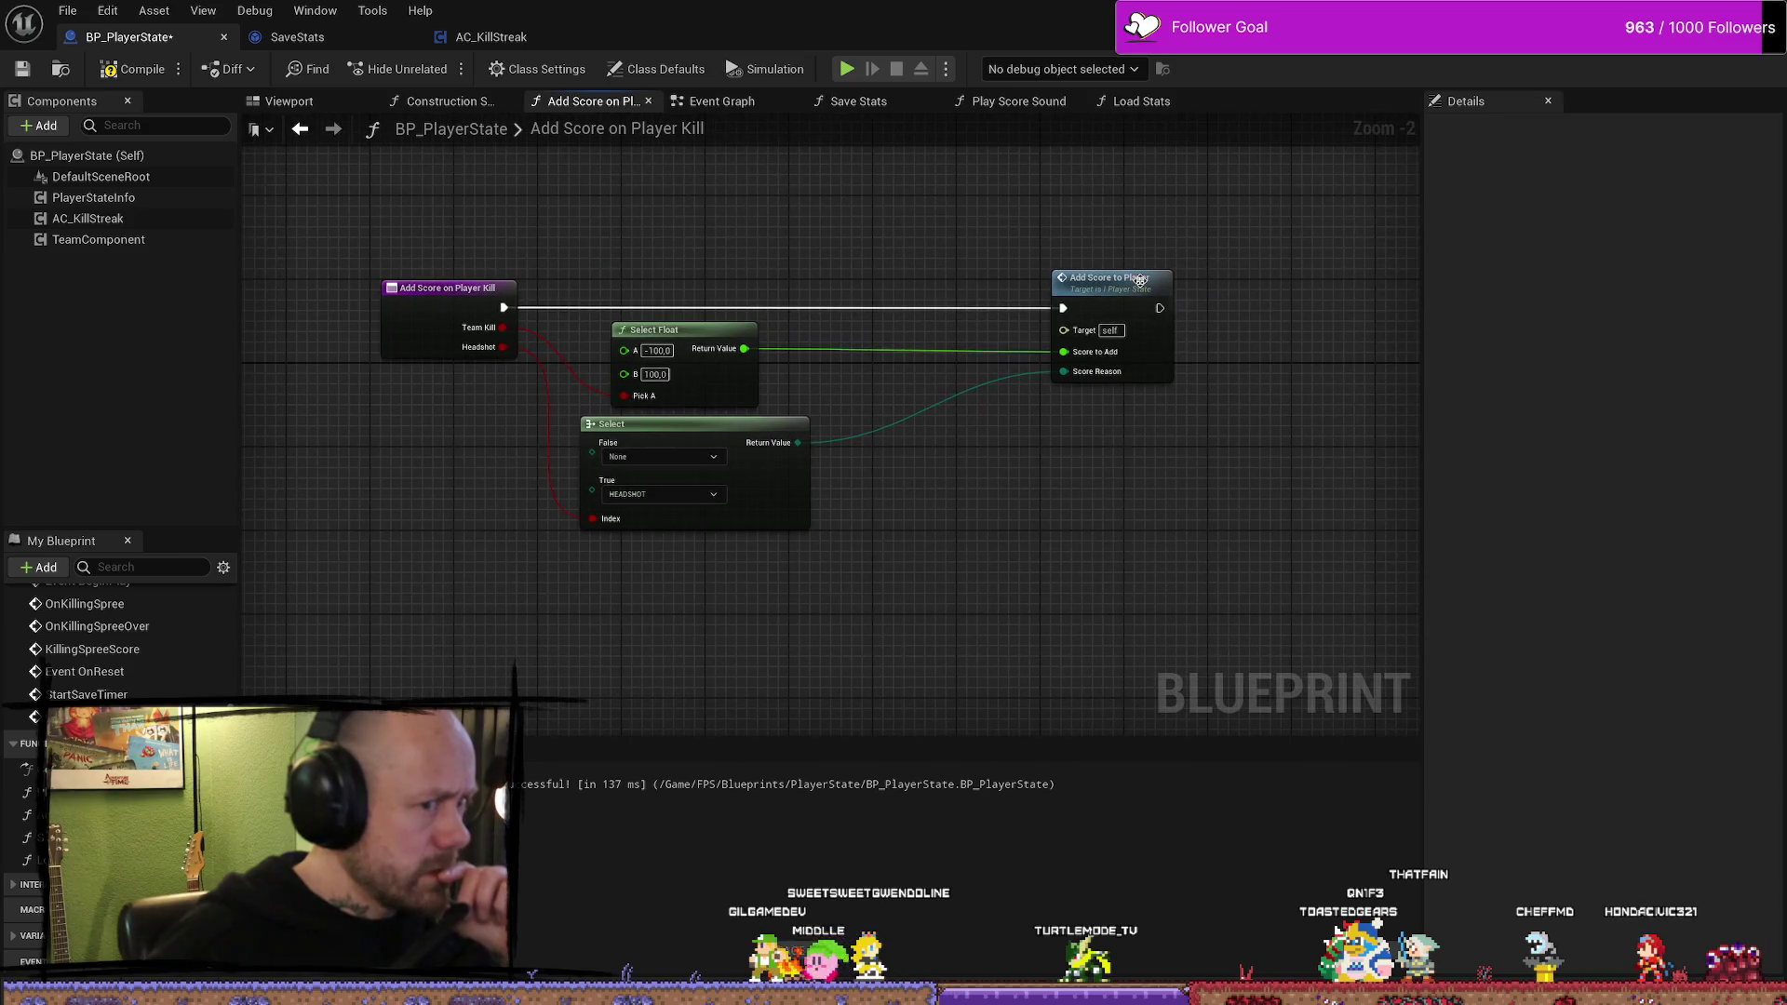
{"action": "double_click", "coordinate": [1143, 287]}
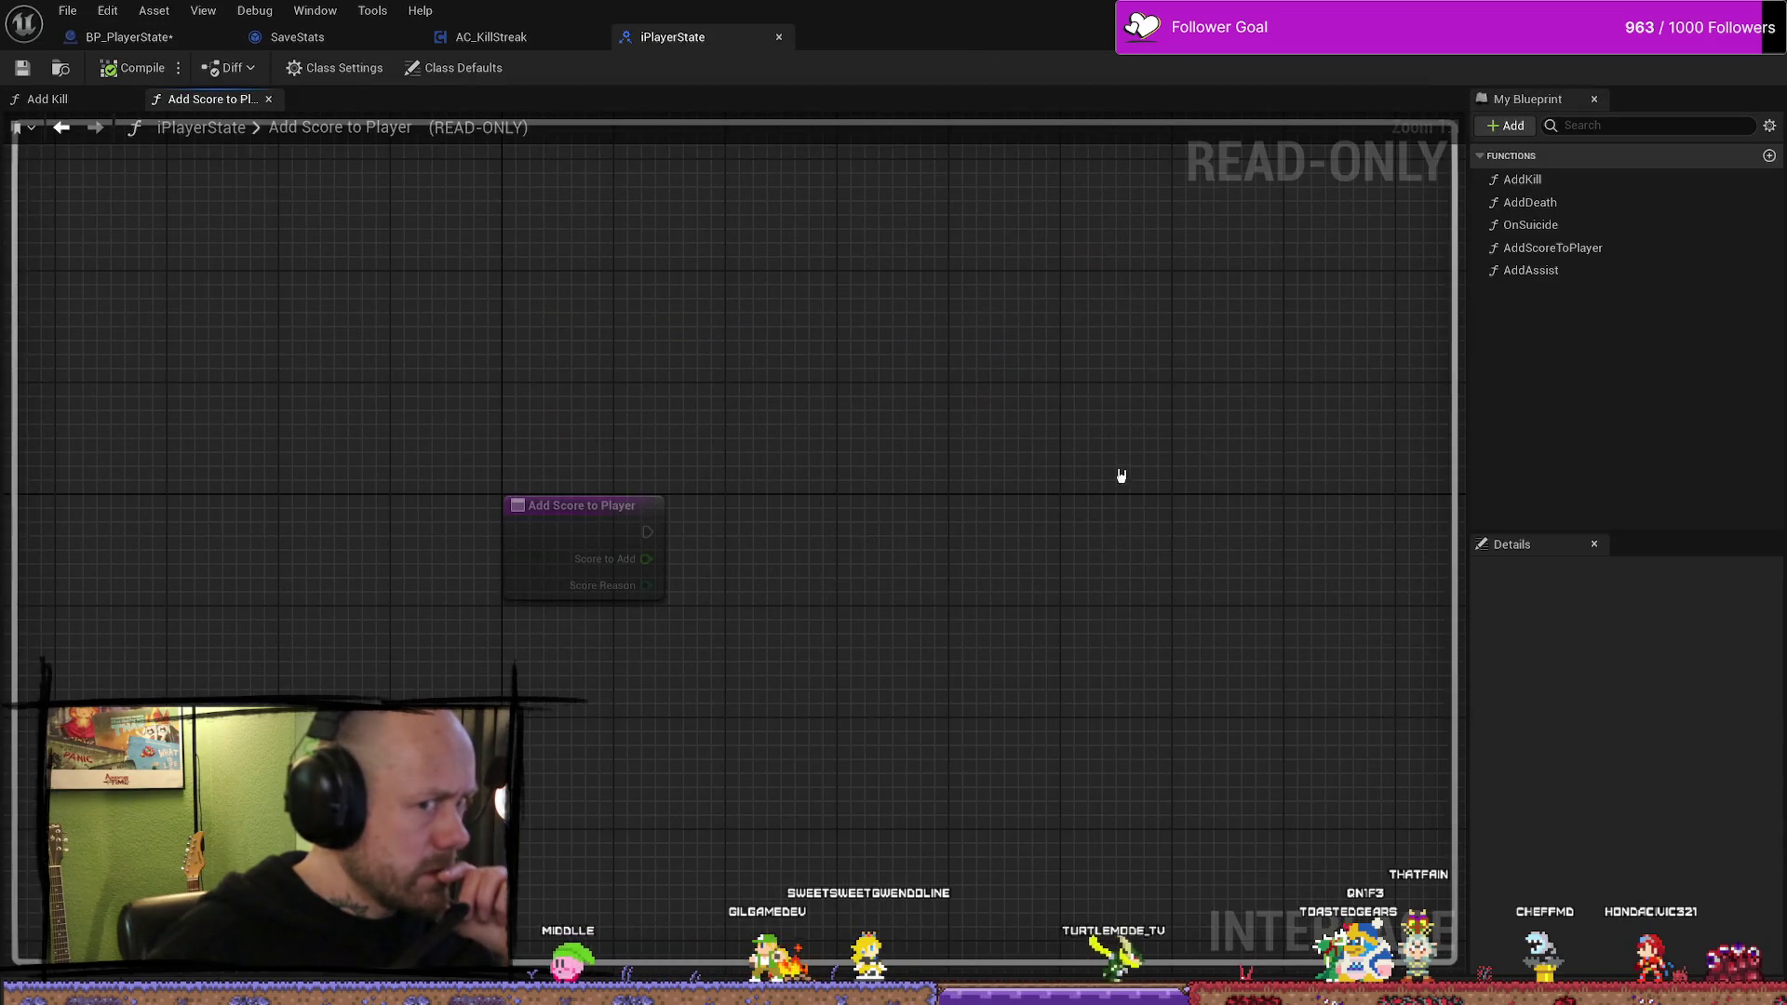
- View the AddKill interface function, then close the iPlayerState interface
{"action": "double_click", "coordinate": [1549, 184]}
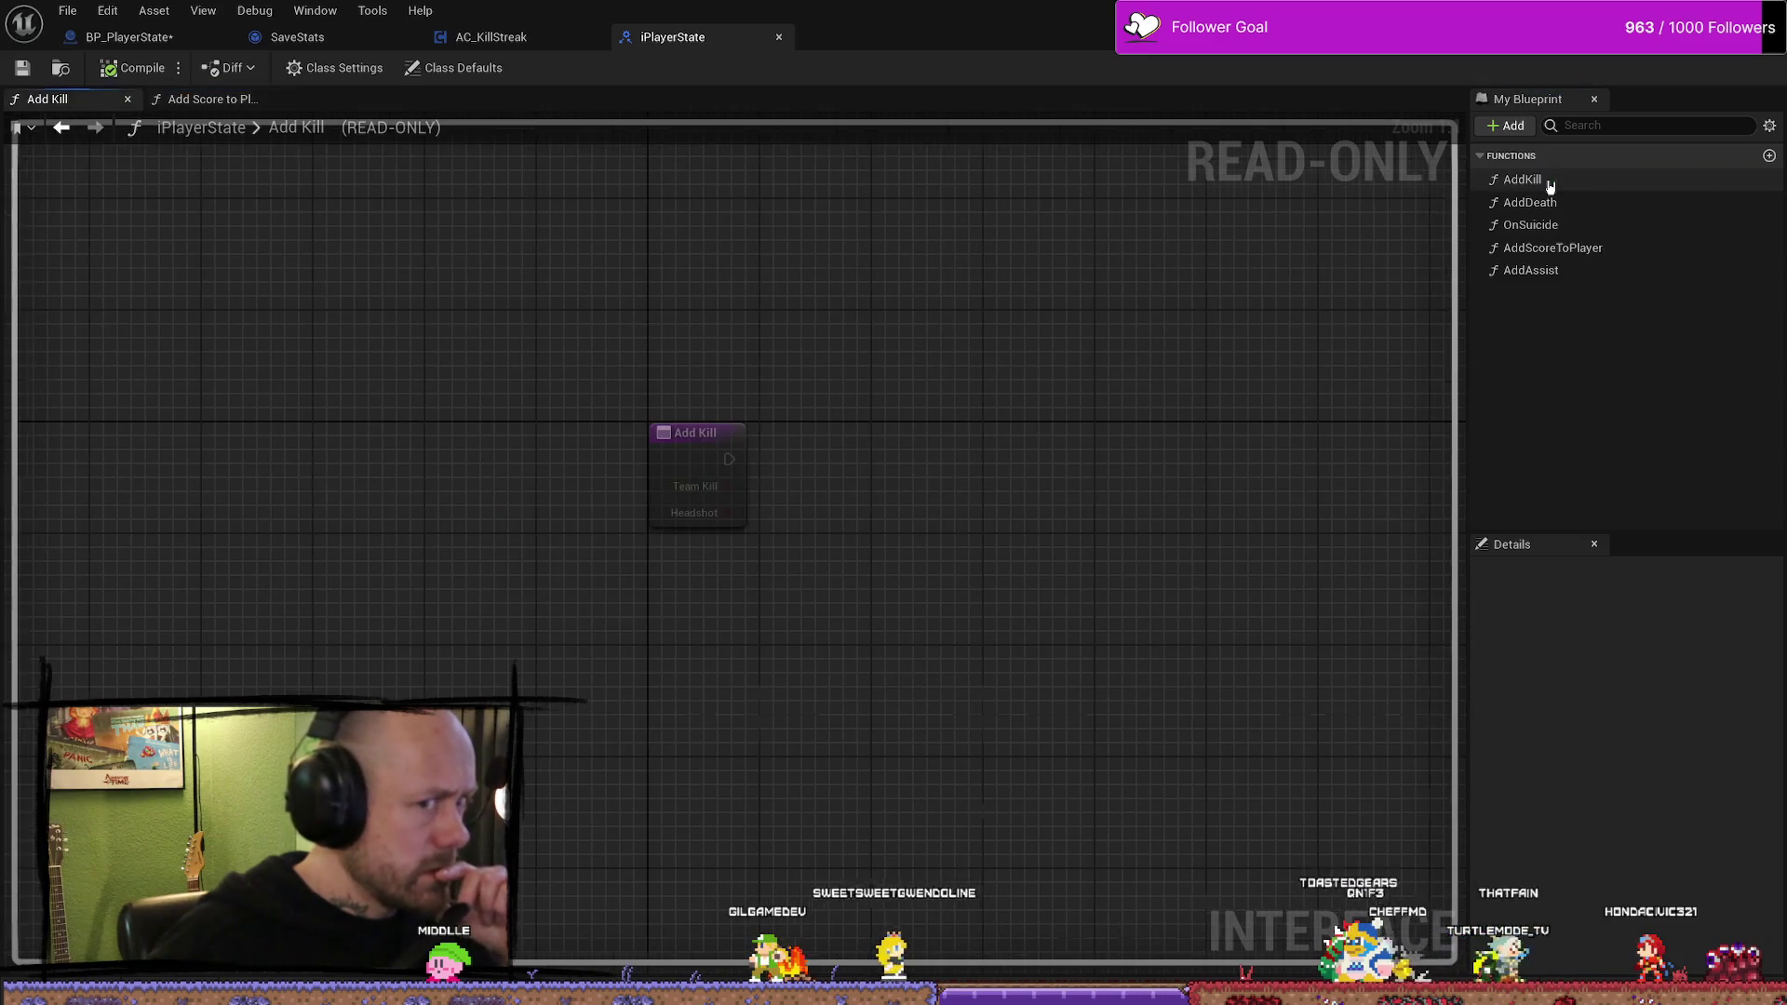
{"action": "left_click", "coordinate": [779, 36]}
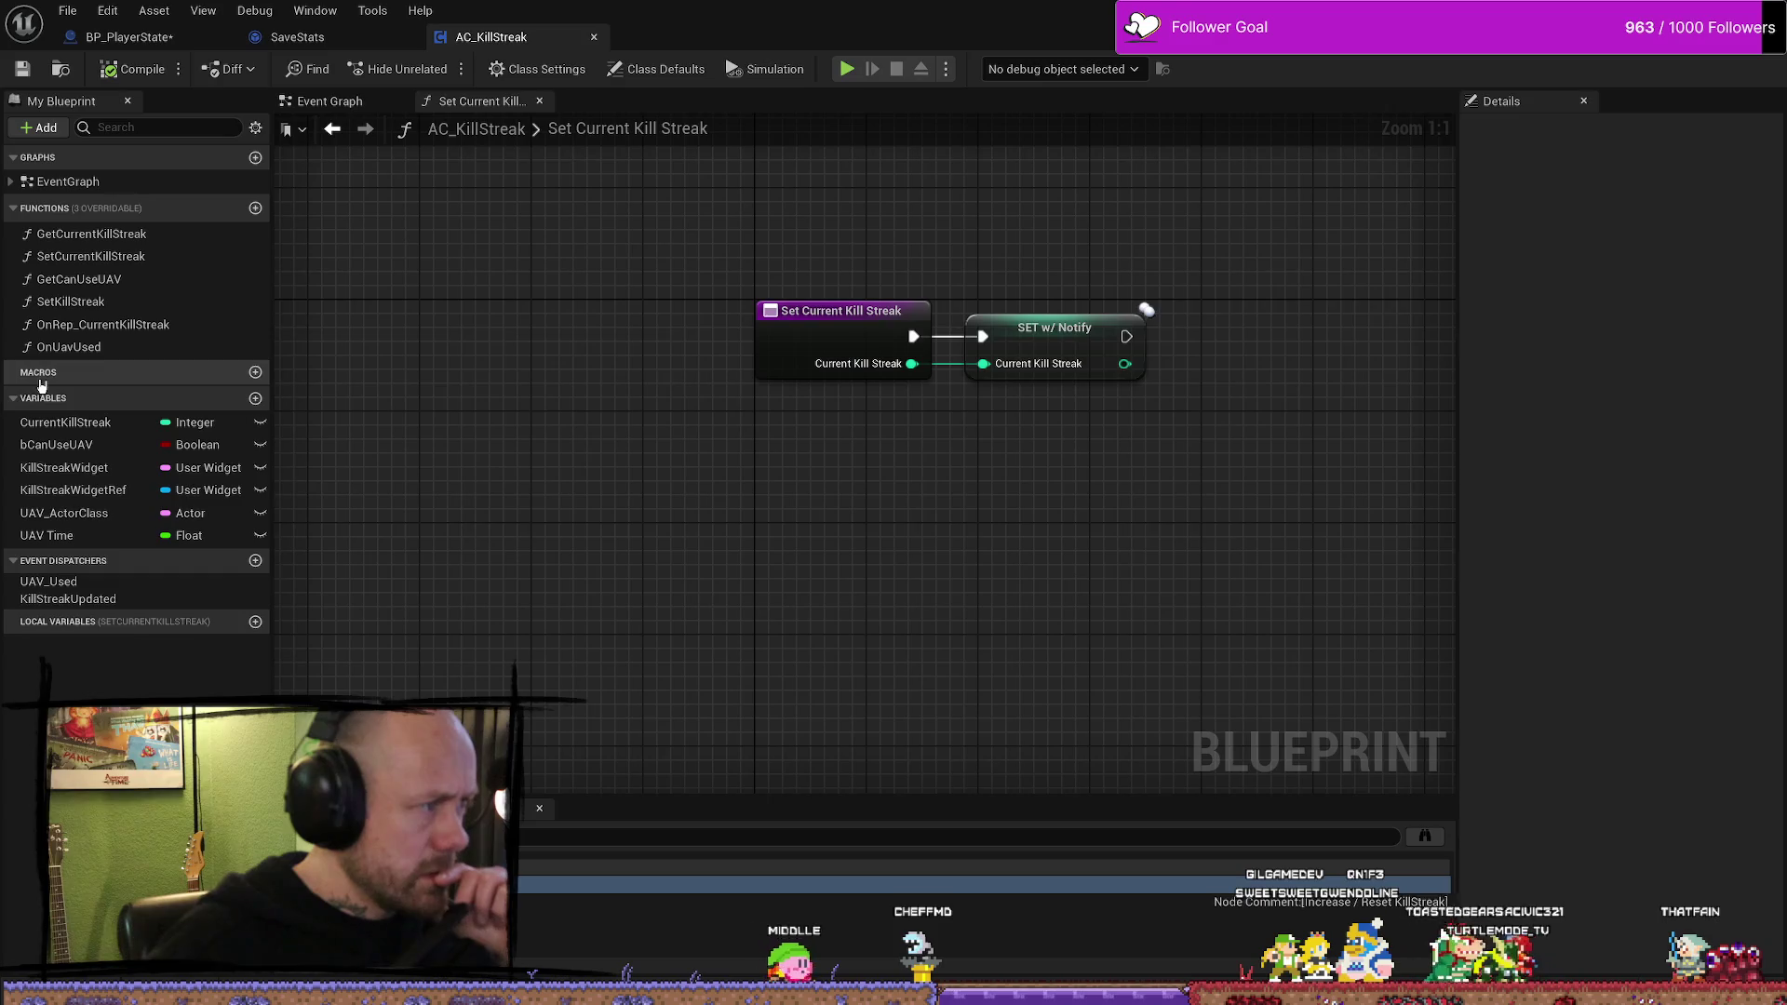
- Review AC_KillStreak's Begin Play chain and its Get Owner node, then switch back to BP_PlayerState
{"action": "left_click", "coordinate": [11, 181]}
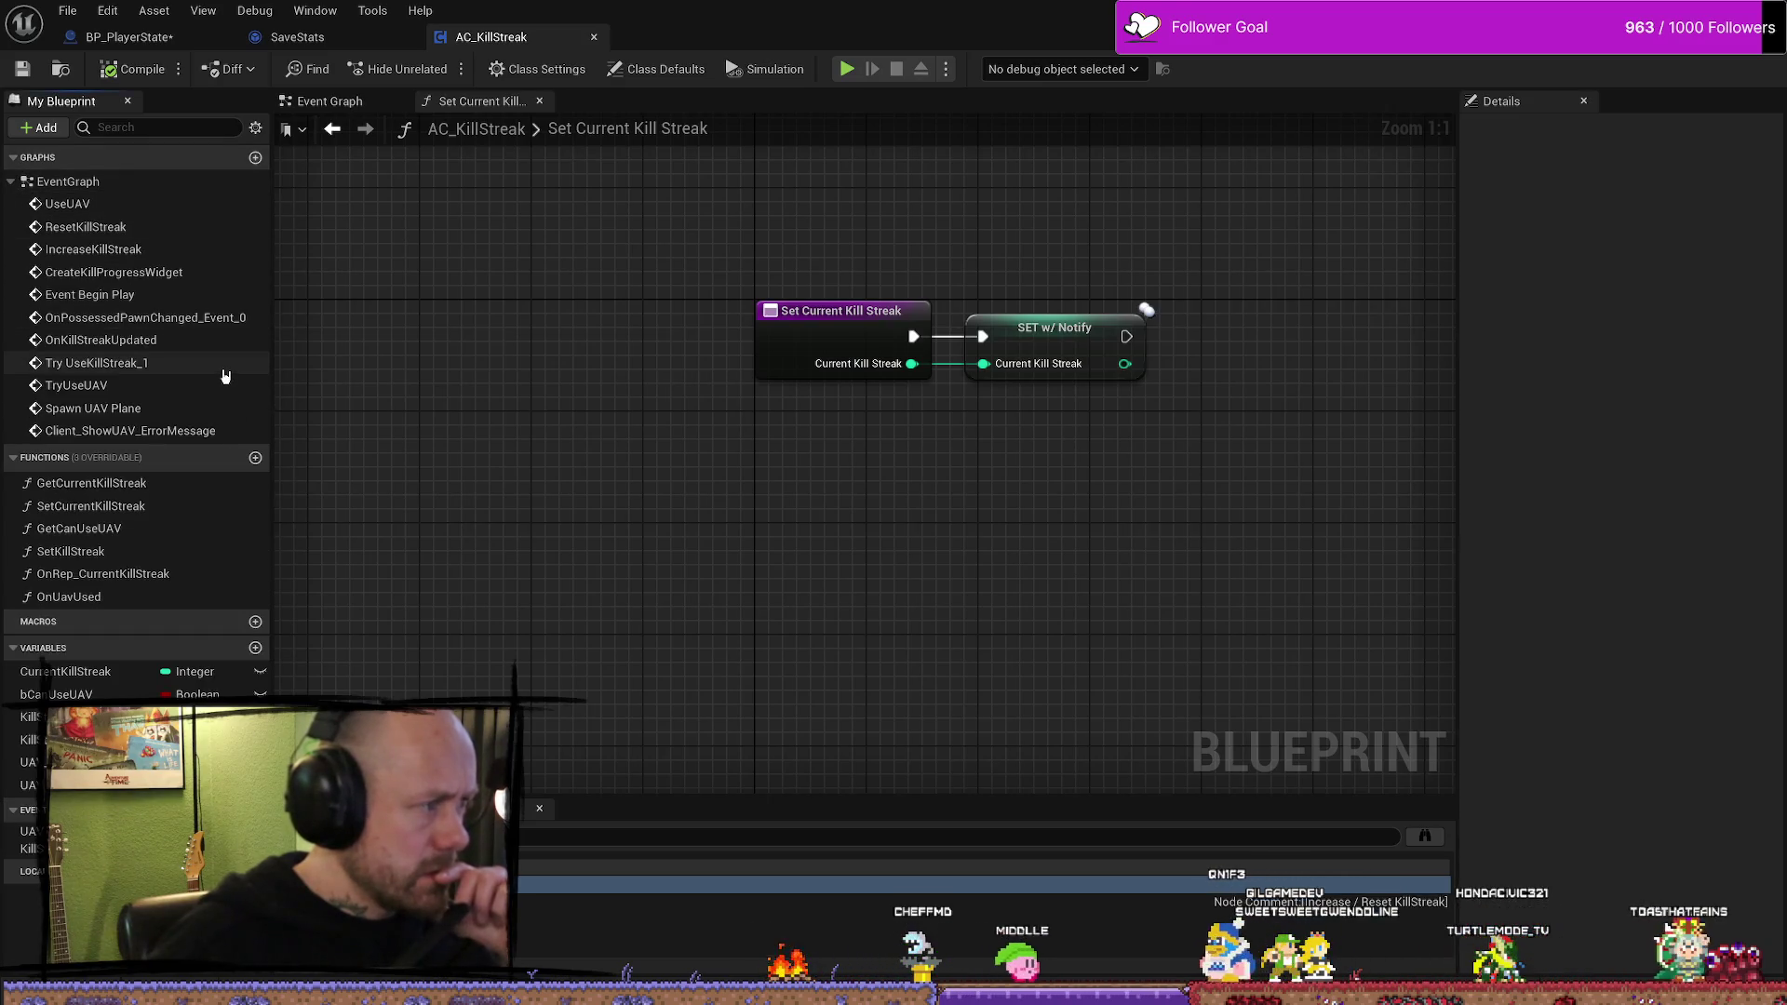
{"action": "double_click", "coordinate": [122, 296]}
{"action": "scroll", "coordinate": [803, 419], "scroll_direction": "down", "scroll_amount": 5}
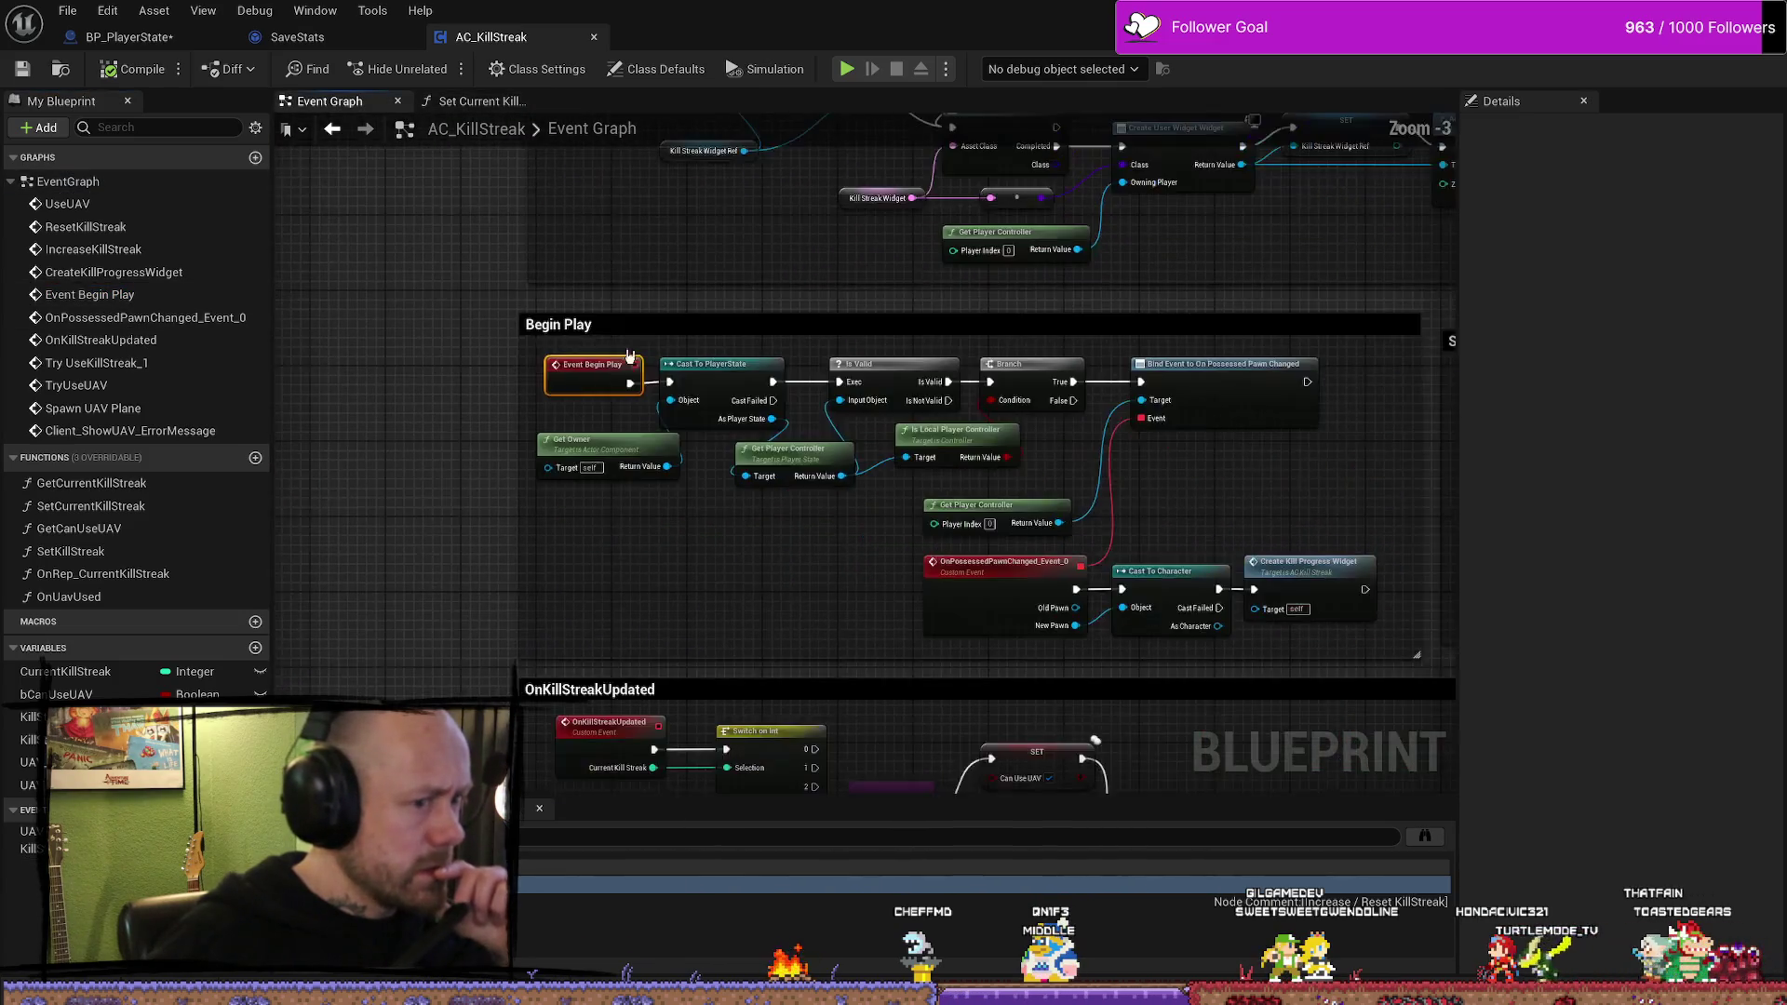
{"action": "scroll", "coordinate": [1027, 436], "scroll_direction": "up", "scroll_amount": 4}
{"action": "scroll", "coordinate": [689, 486], "scroll_direction": "down", "scroll_amount": 1}
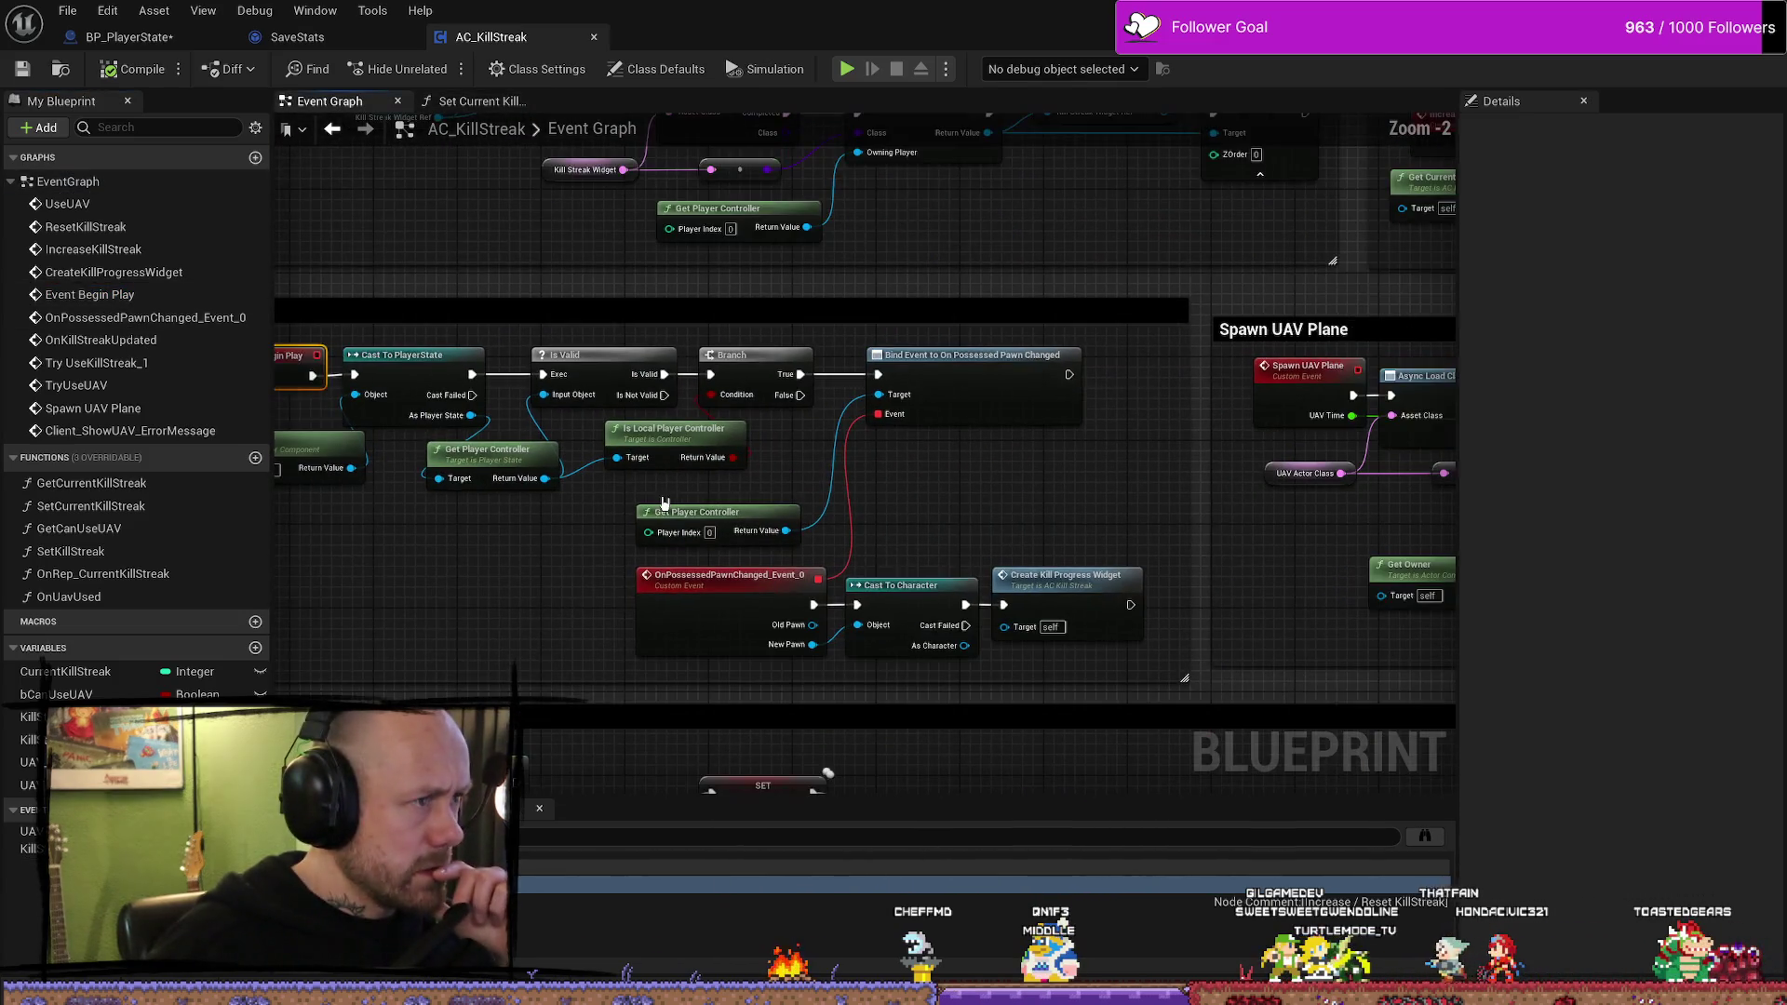
{"action": "left_click_drag", "start_coordinate": [495, 557], "coordinate": [675, 503]}
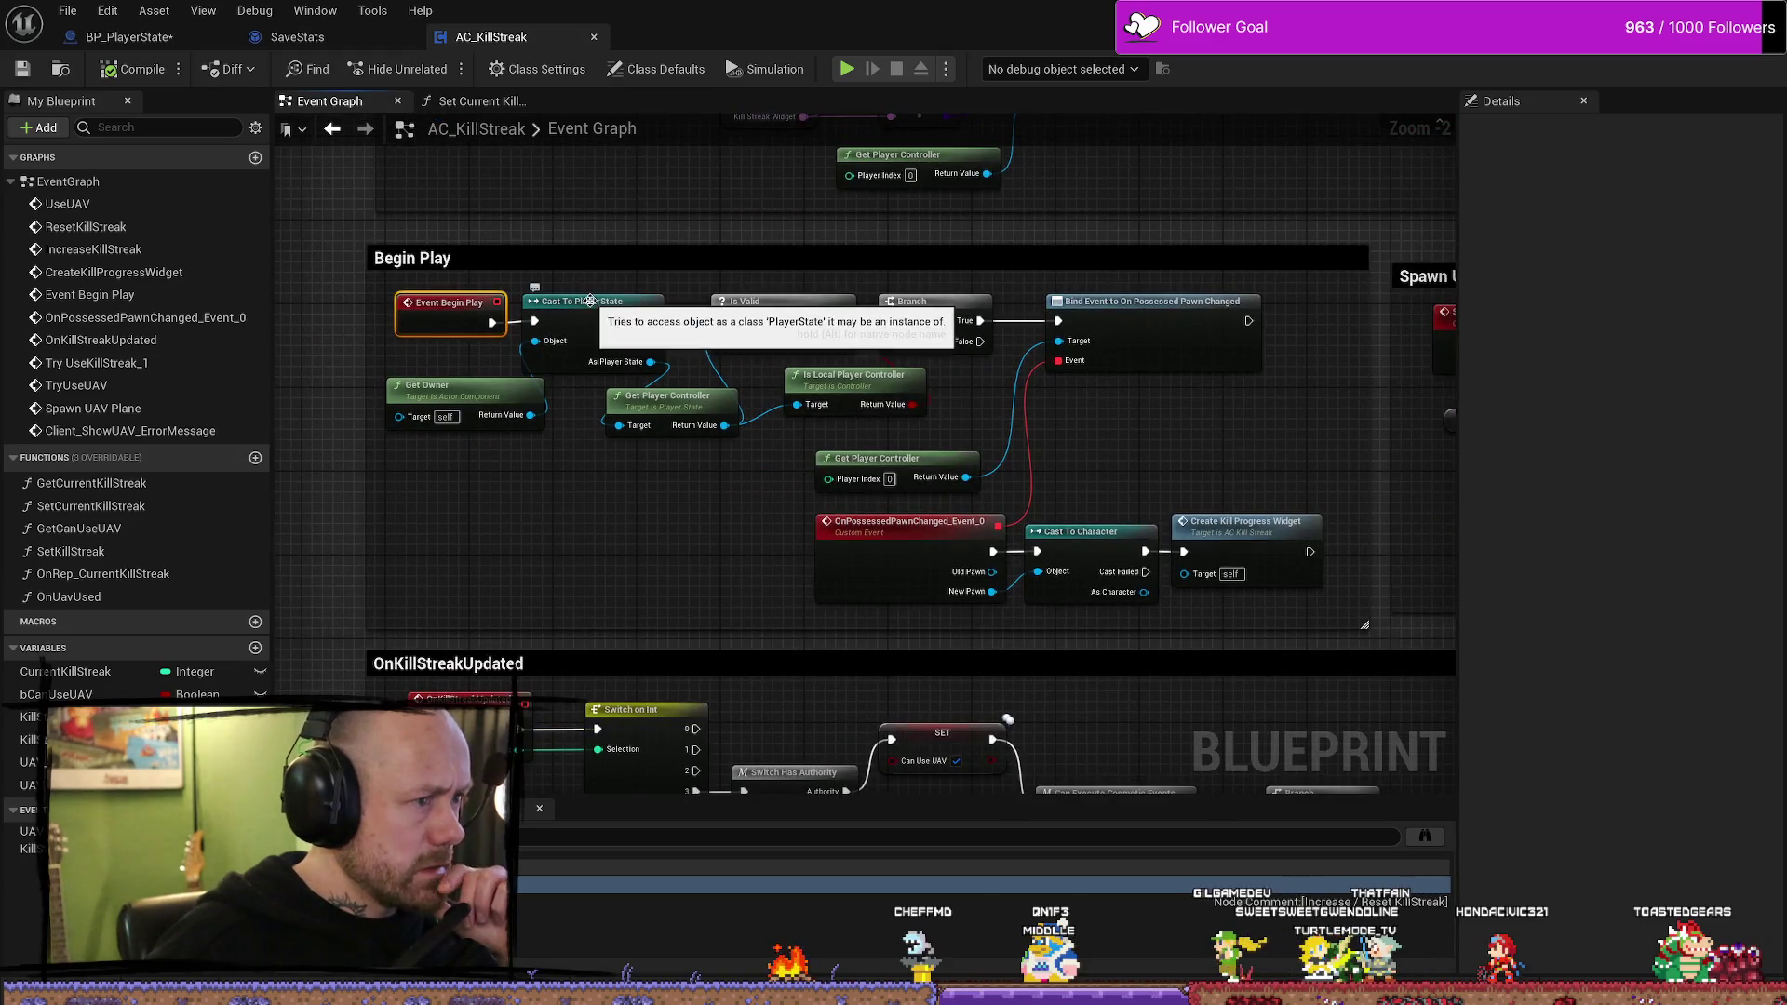
{"action": "left_click", "coordinate": [437, 396]}
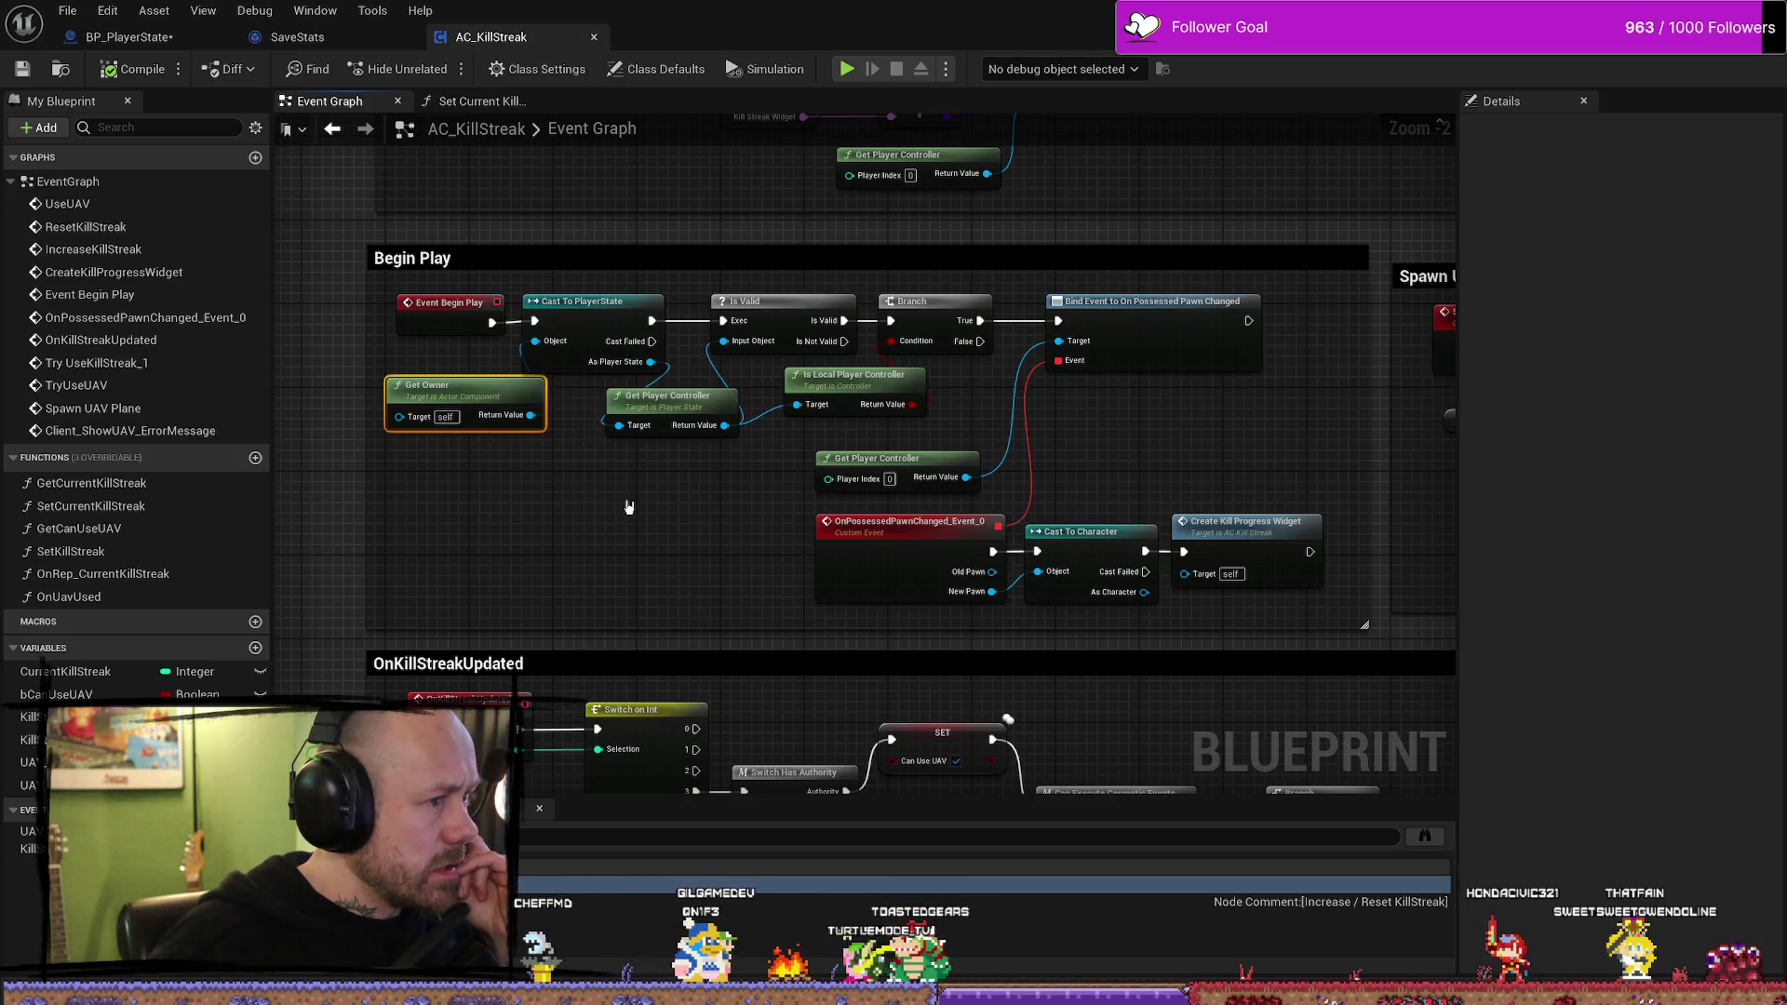
{"action": "left_click_drag", "start_coordinate": [635, 505], "coordinate": [599, 511]}
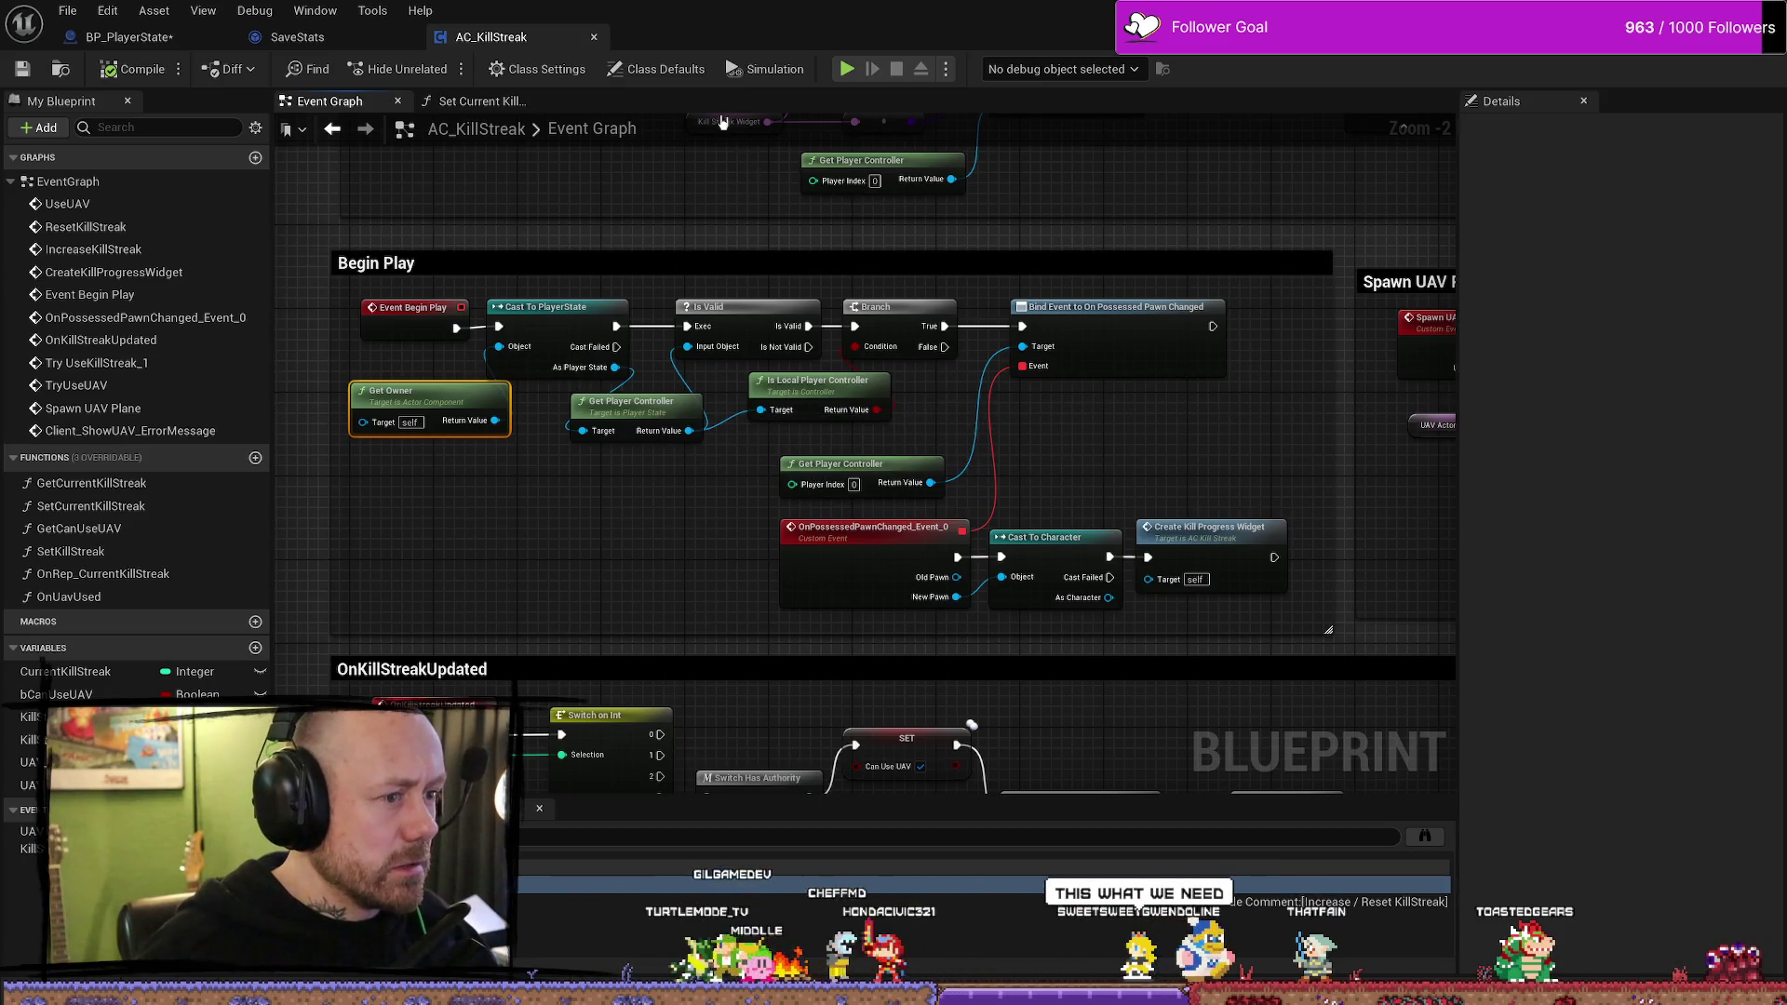
{"action": "left_click", "coordinate": [331, 37]}
- Add a Get Owner node below Begin Play in BP_PlayerState's Event Graph
{"action": "left_click", "coordinate": [131, 36]}
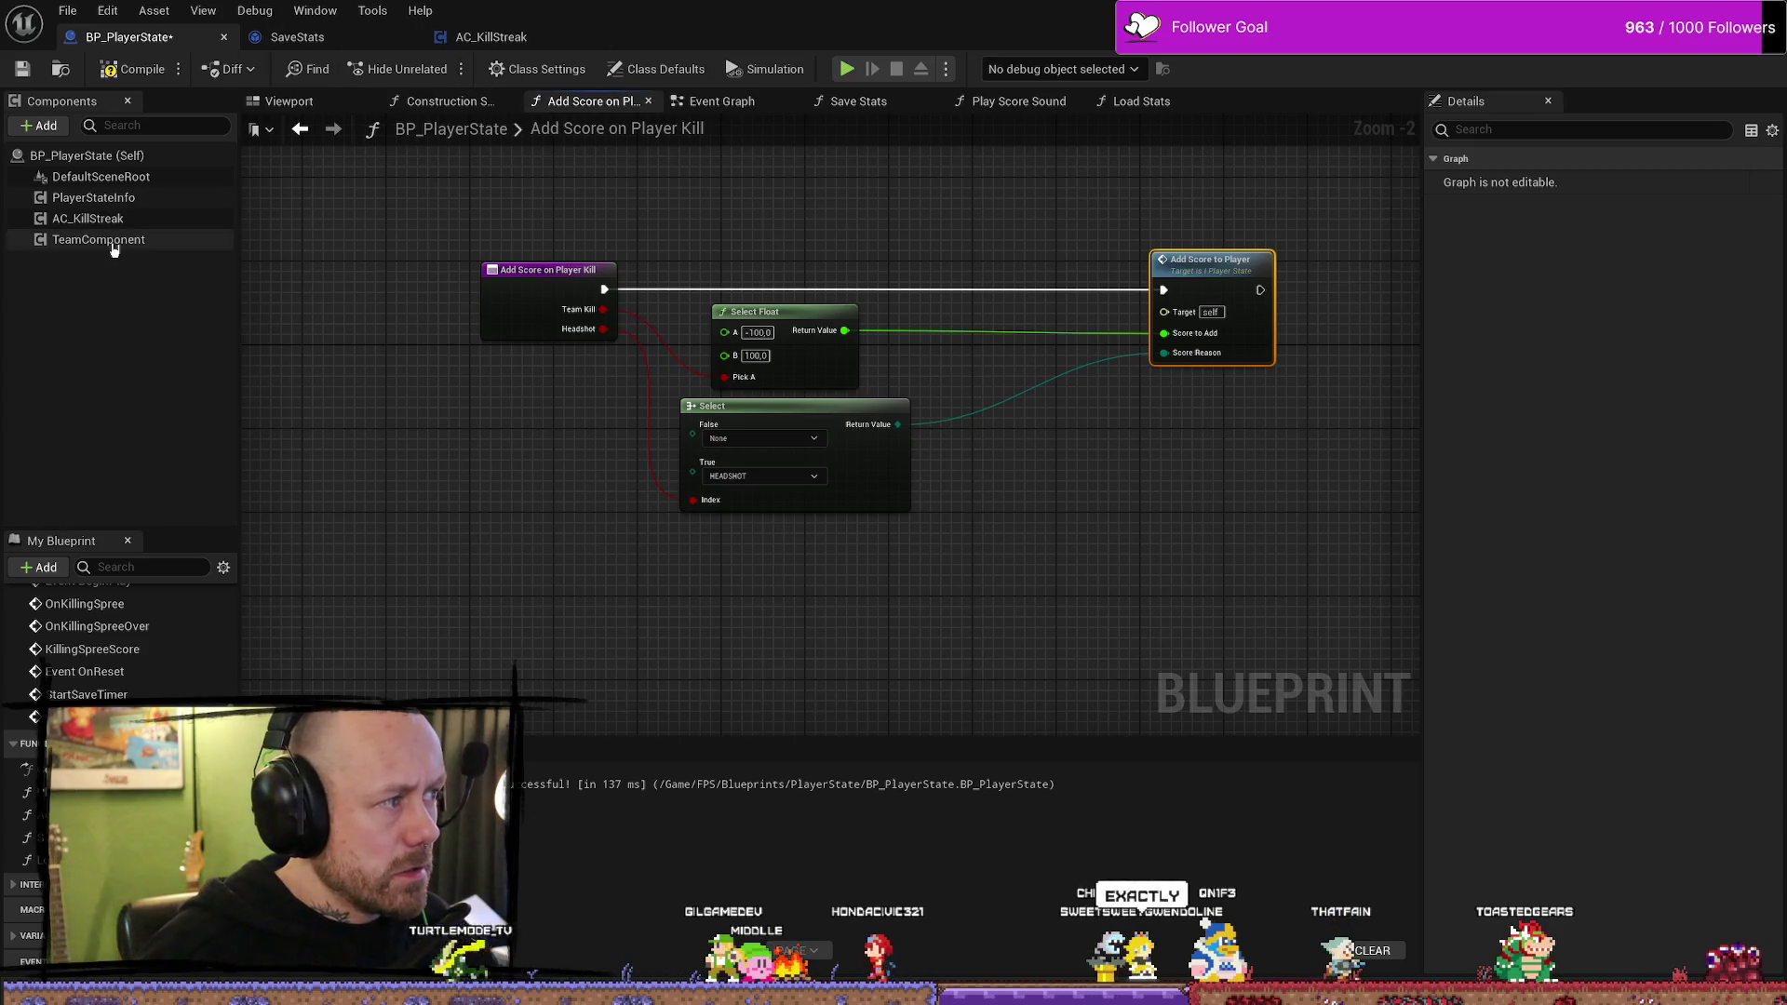
{"action": "left_click", "coordinate": [731, 101]}
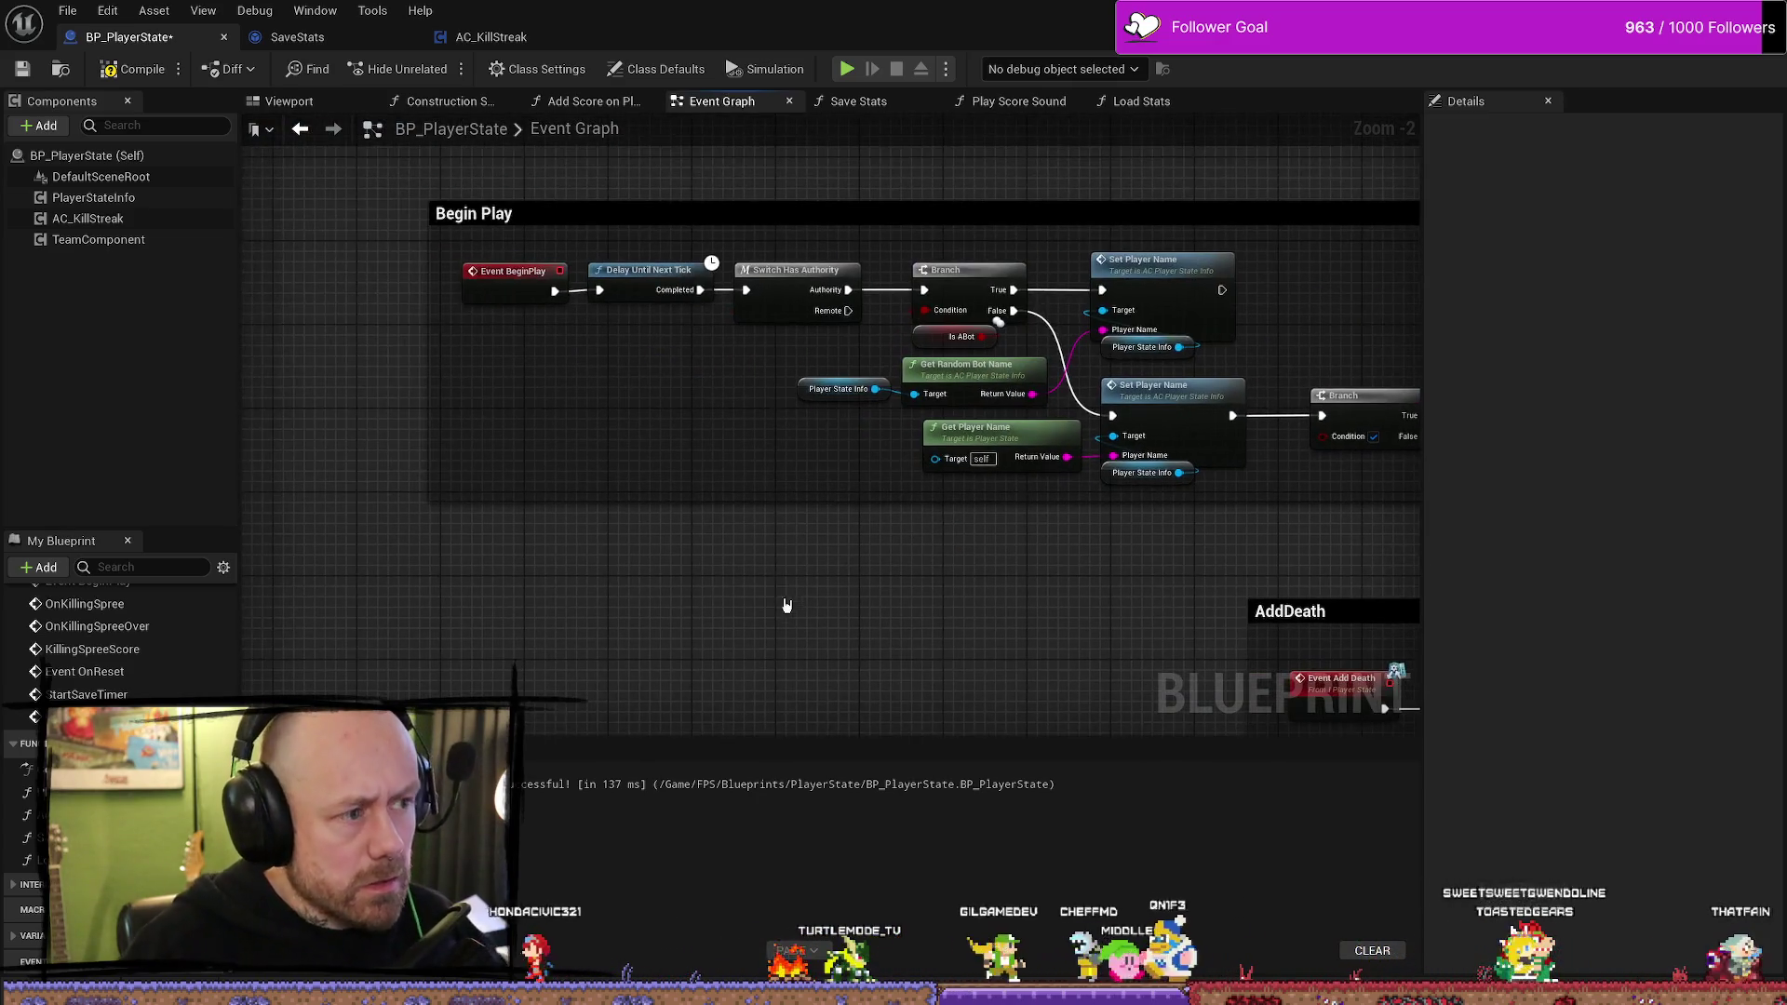
{"action": "left_click_drag", "start_coordinate": [993, 571], "coordinate": [862, 566]}
{"action": "right_click", "coordinate": [710, 574]}
{"action": "type", "text": "get owner"}
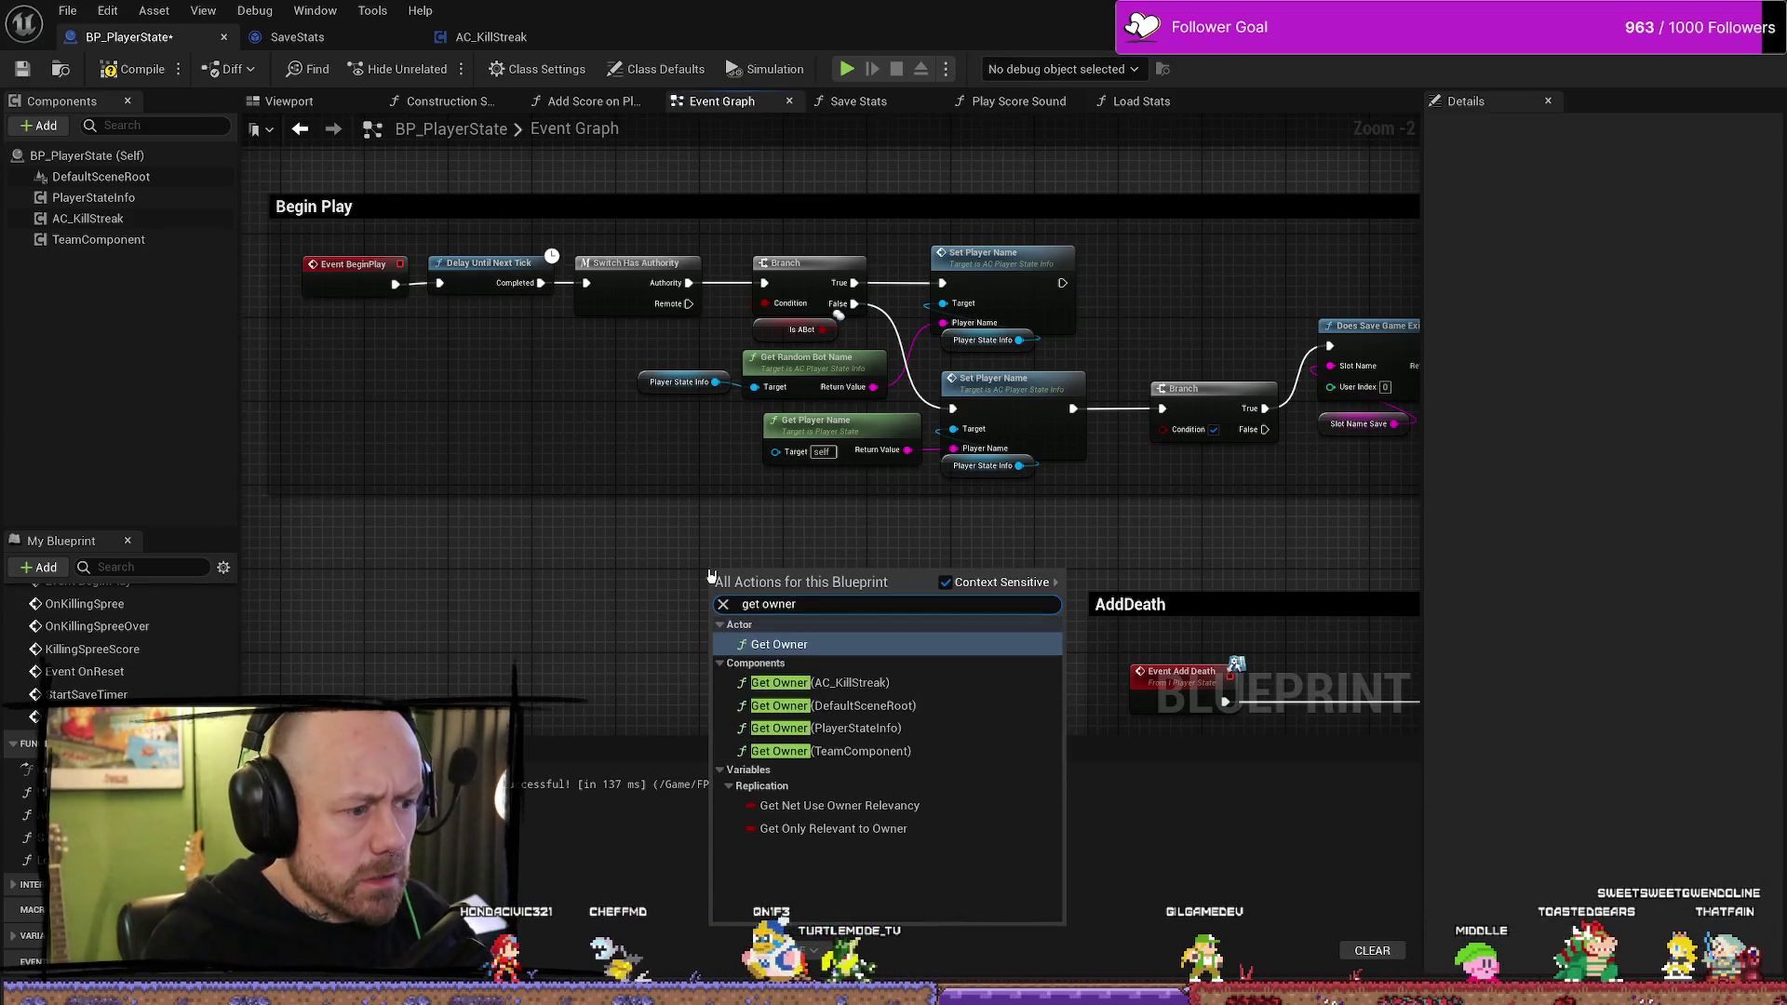
{"action": "key", "text": "Return"}
{"action": "mouse_move", "coordinate": [865, 617]}
{"action": "left_mouse_down"}
{"action": "mouse_move", "coordinate": [897, 572]}
{"action": "mouse_move", "coordinate": [638, 589]}
{"action": "mouse_move", "coordinate": [768, 579]}
{"action": "left_mouse_up"}
{"action": "type", "text": "player contro"}
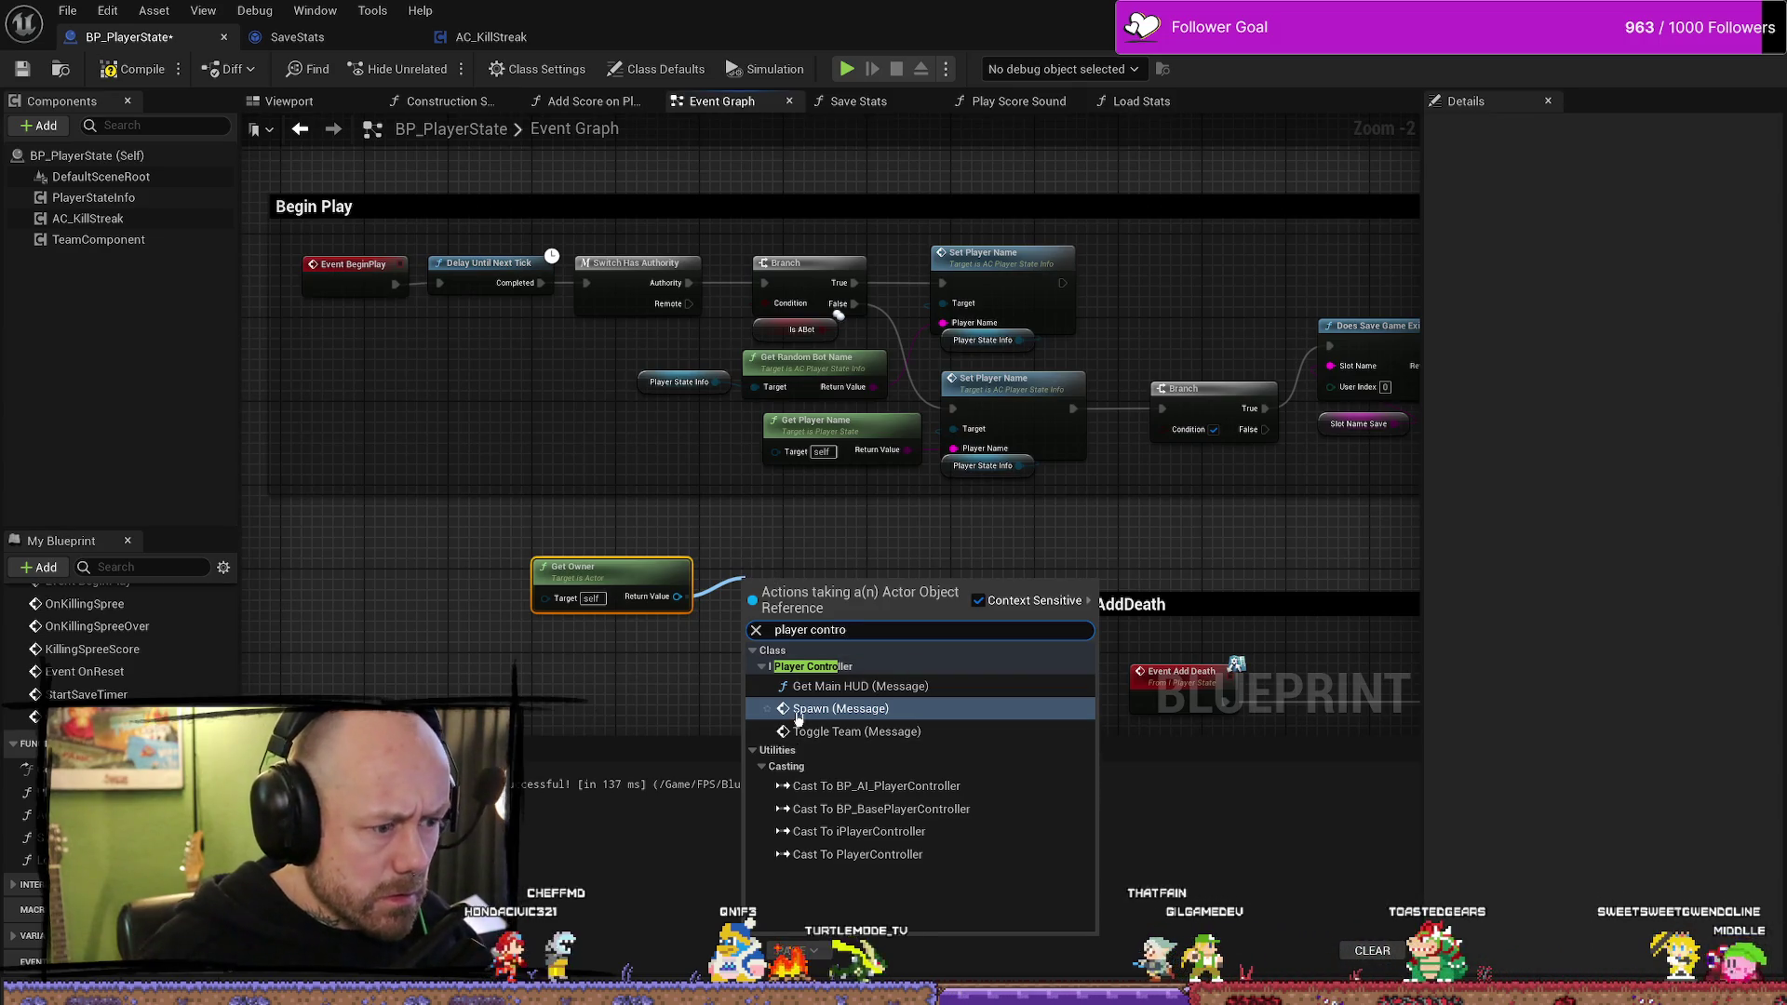
{"action": "left_click", "coordinate": [787, 550]}
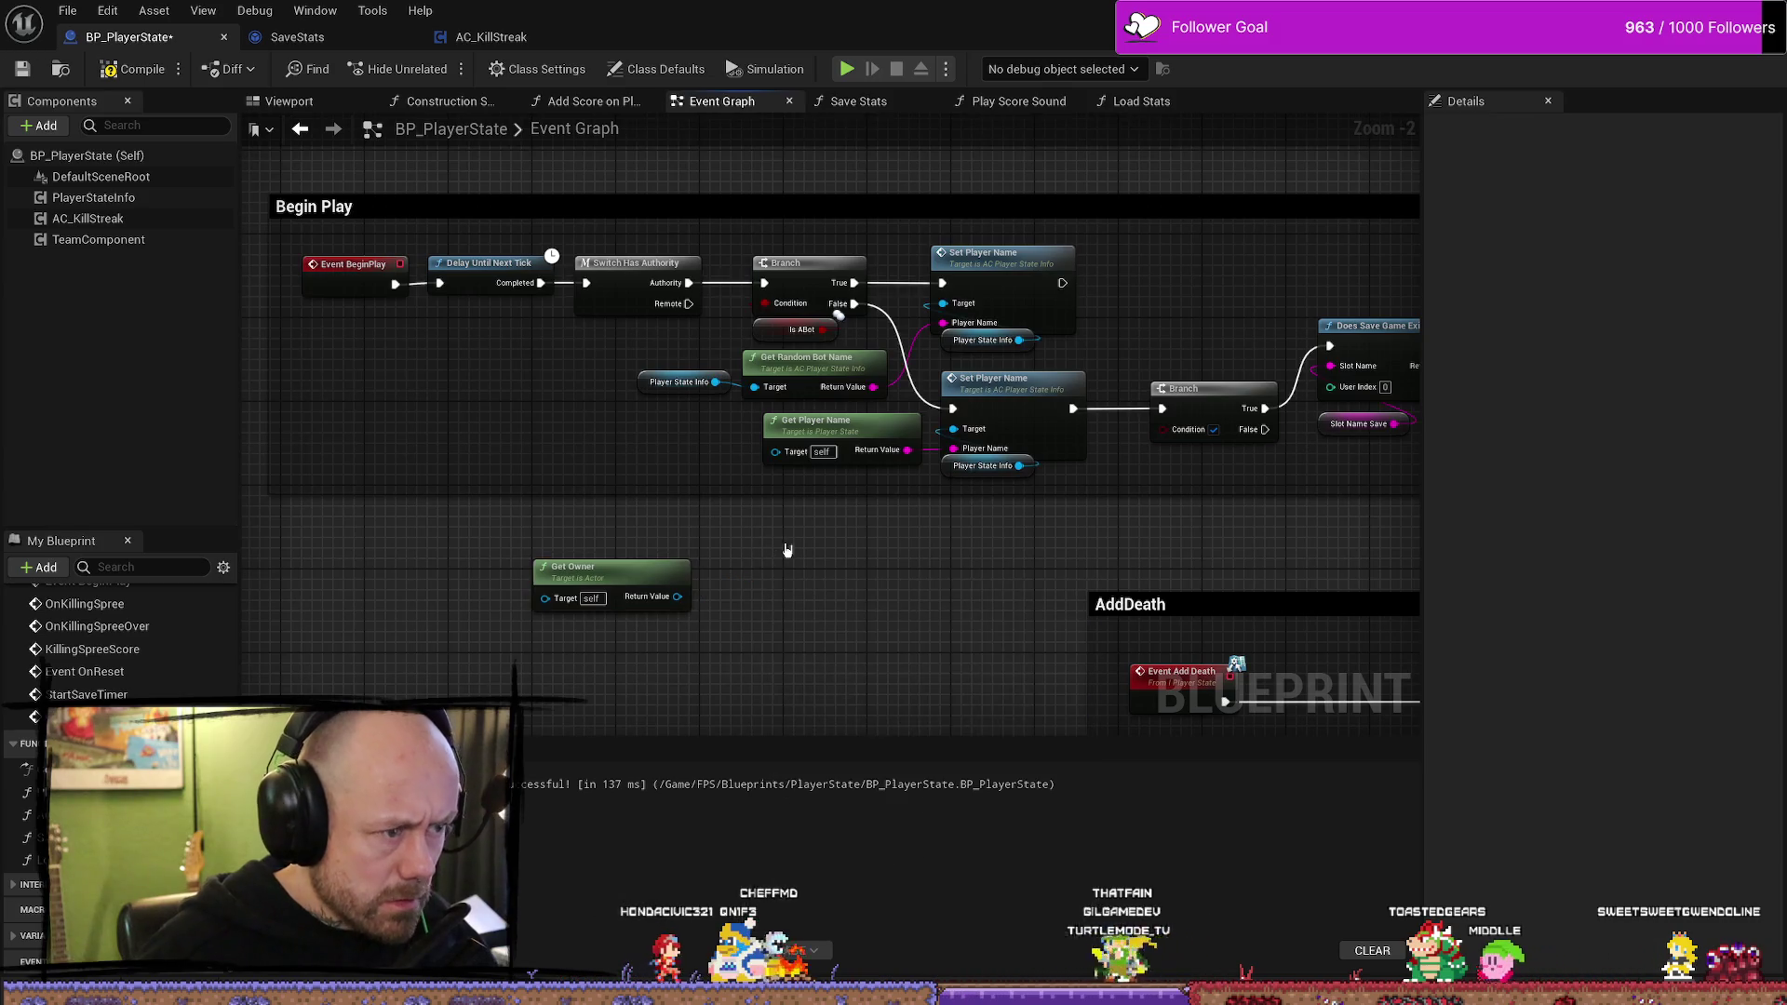
- Check AC_KillStreak, then search 'get player cont' from Get Owner's Return Value and cancel
{"action": "left_click", "coordinate": [488, 40]}
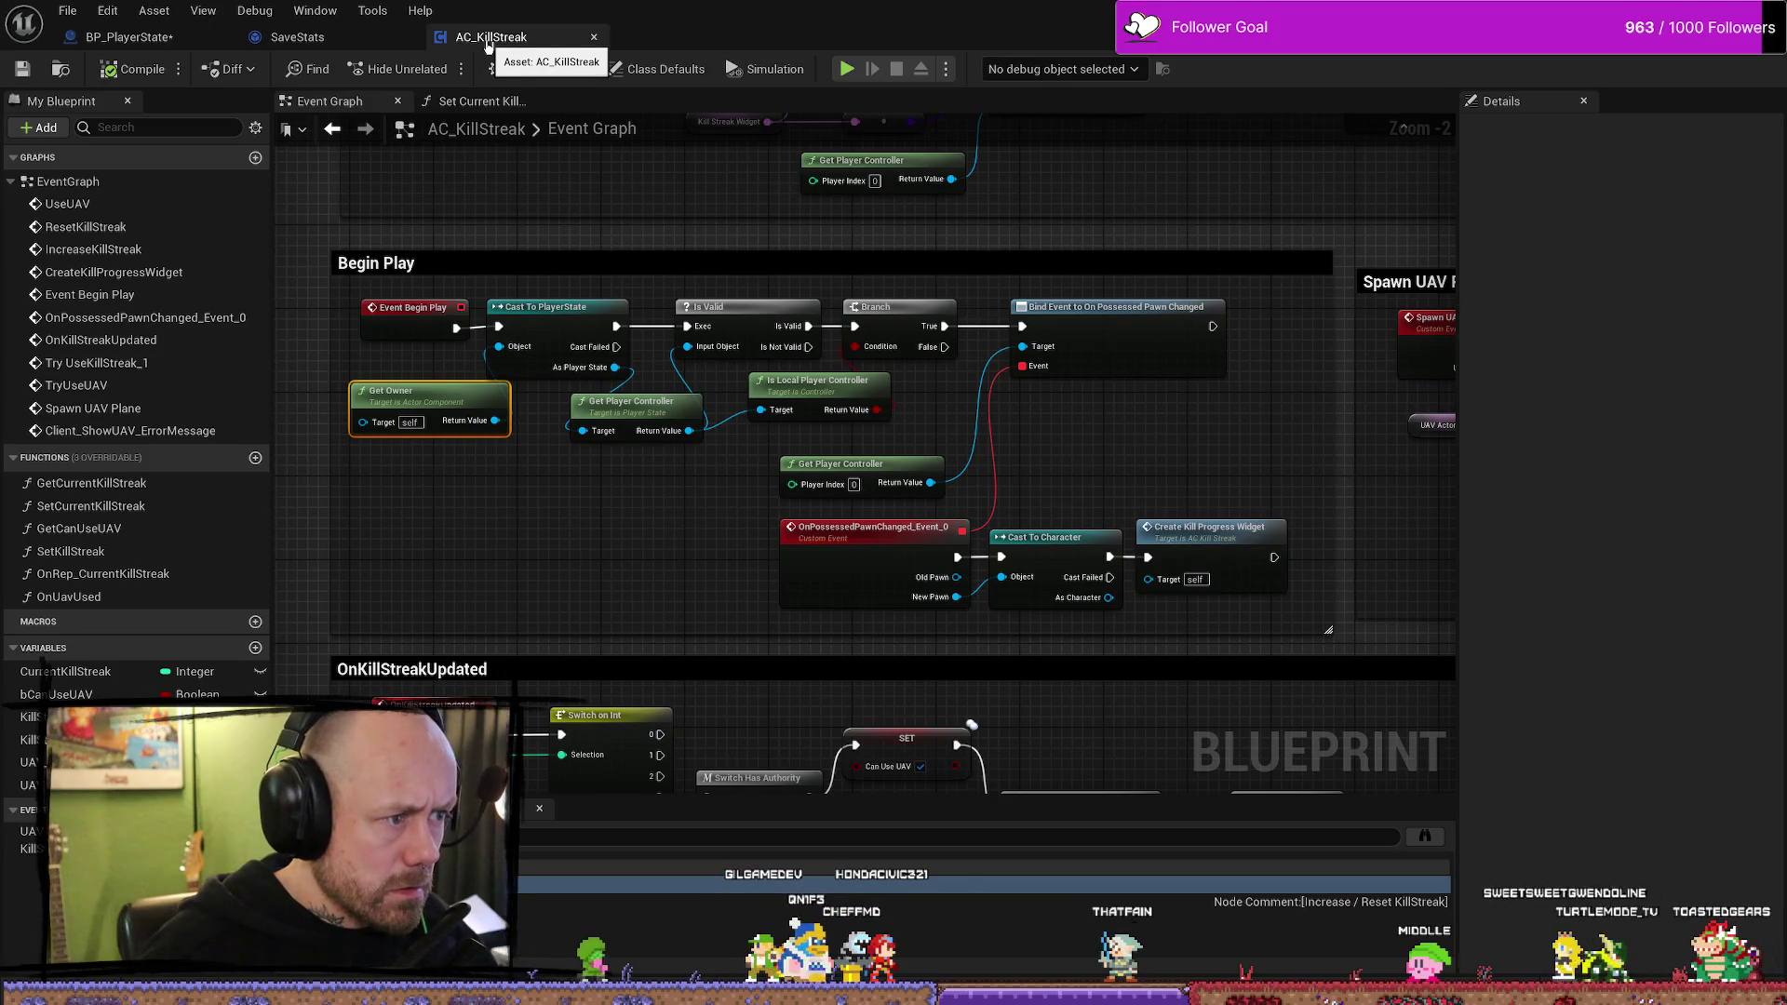
{"action": "left_click", "coordinate": [129, 36]}
{"action": "left_click_drag", "start_coordinate": [677, 596], "coordinate": [766, 589]}
{"action": "type", "text": "get player"}
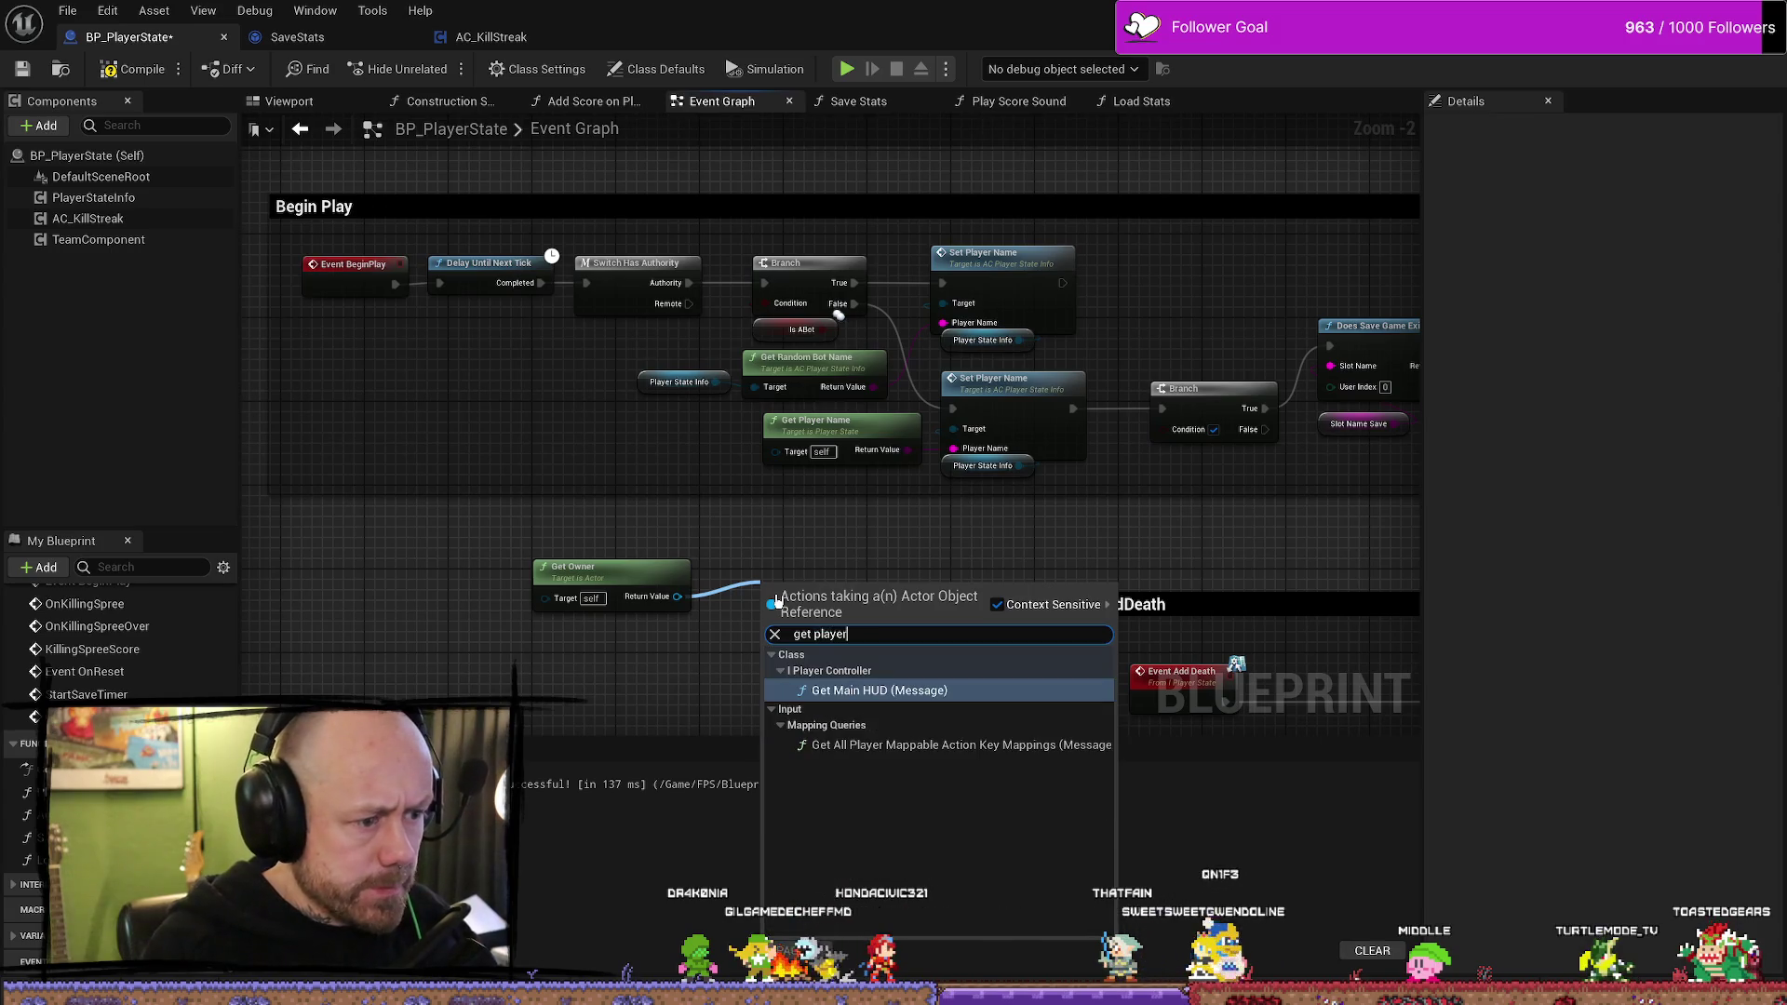
{"action": "type", "text": " cont"}
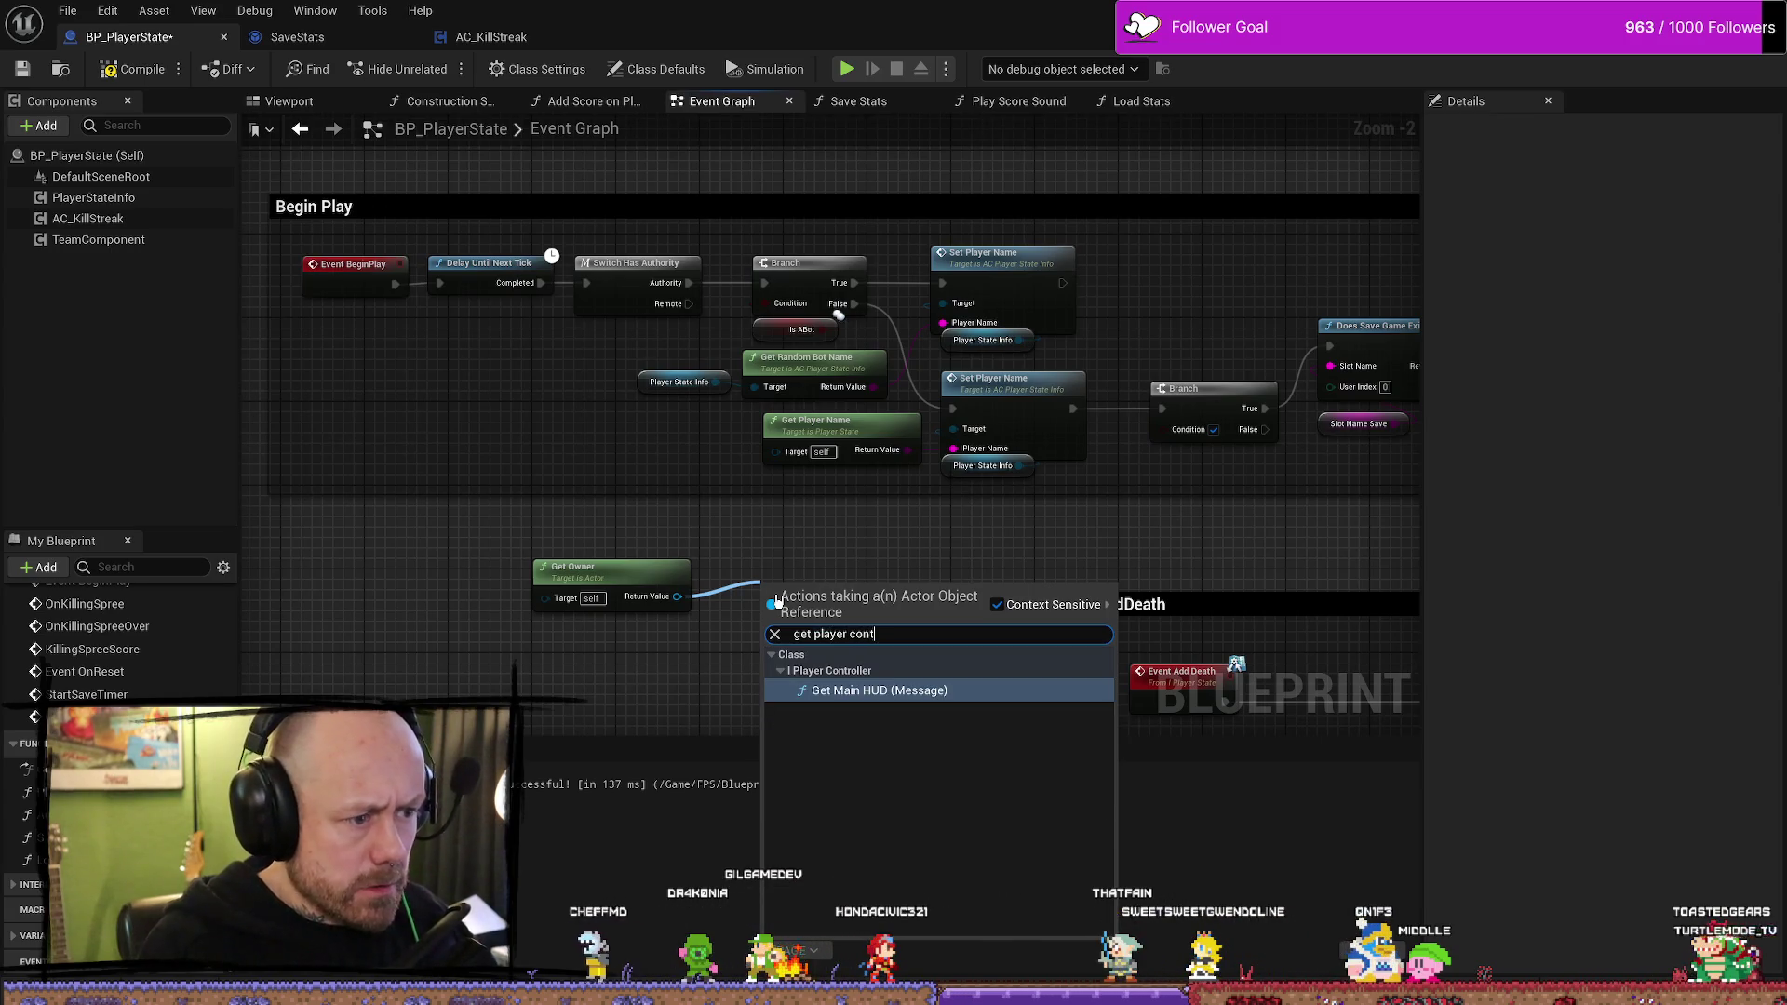
{"action": "key", "text": "BackSpace"}
{"action": "key", "text": "BackSpace"}
{"action": "key", "text": "BackSpace"}
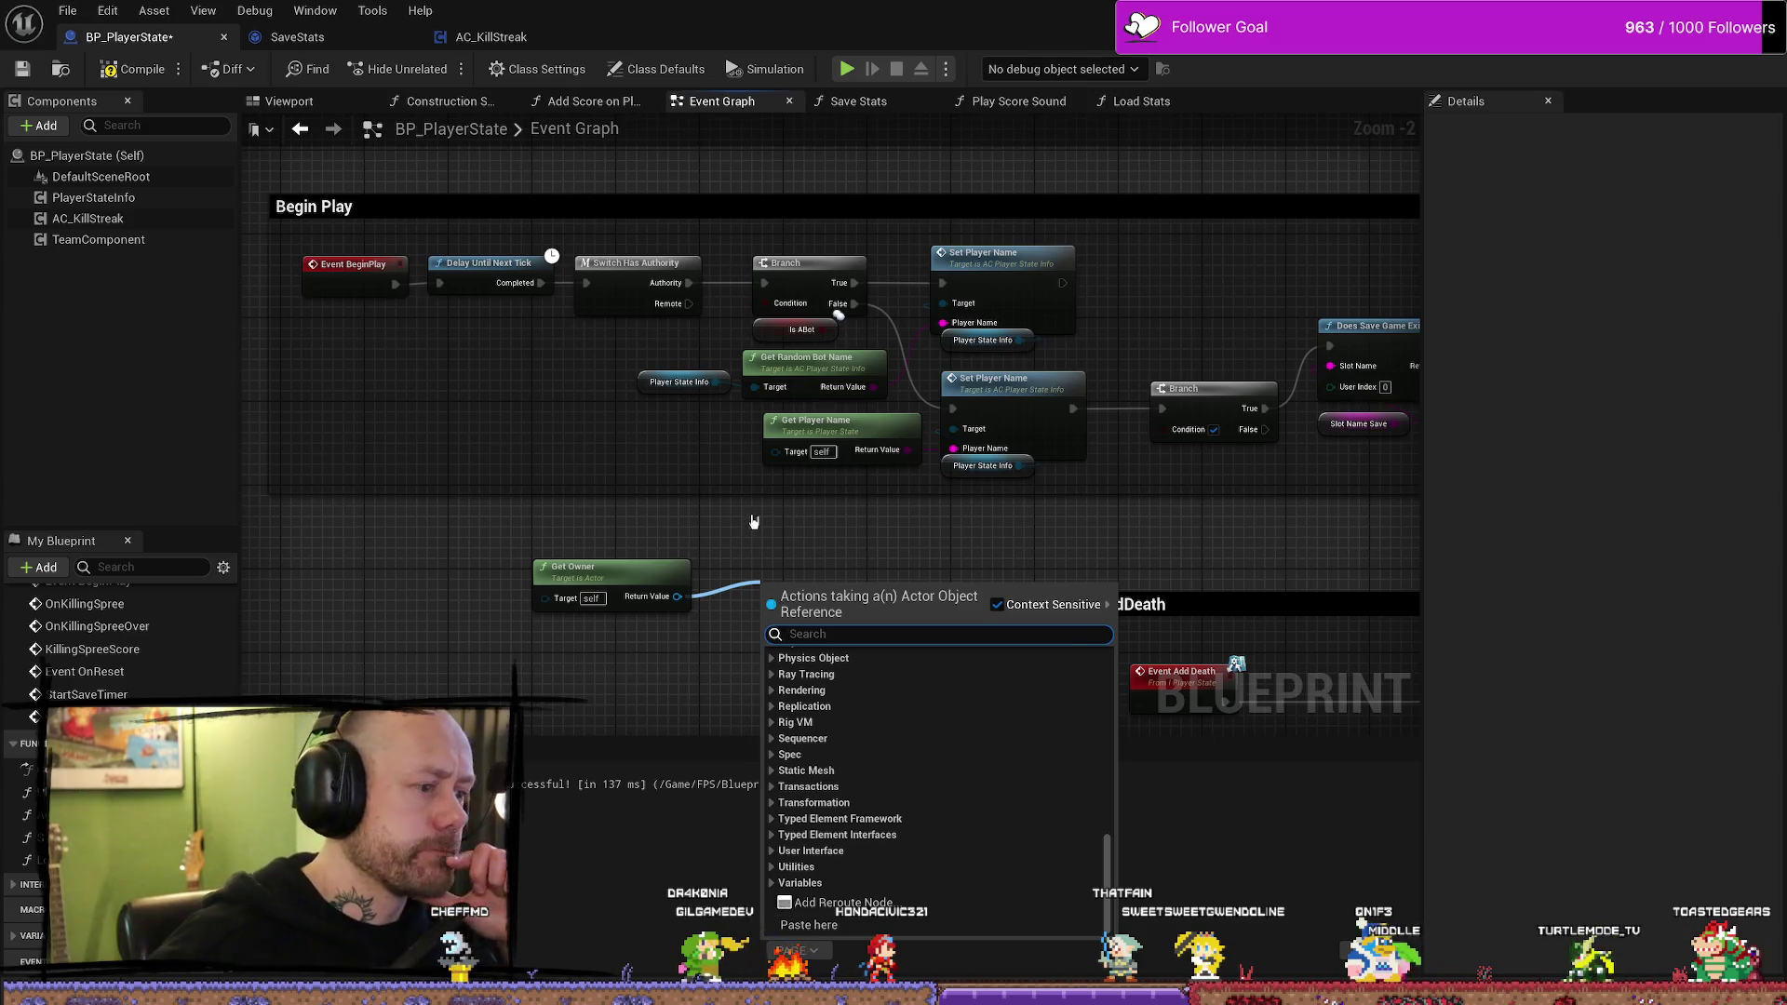
{"action": "key", "text": "Escape"}
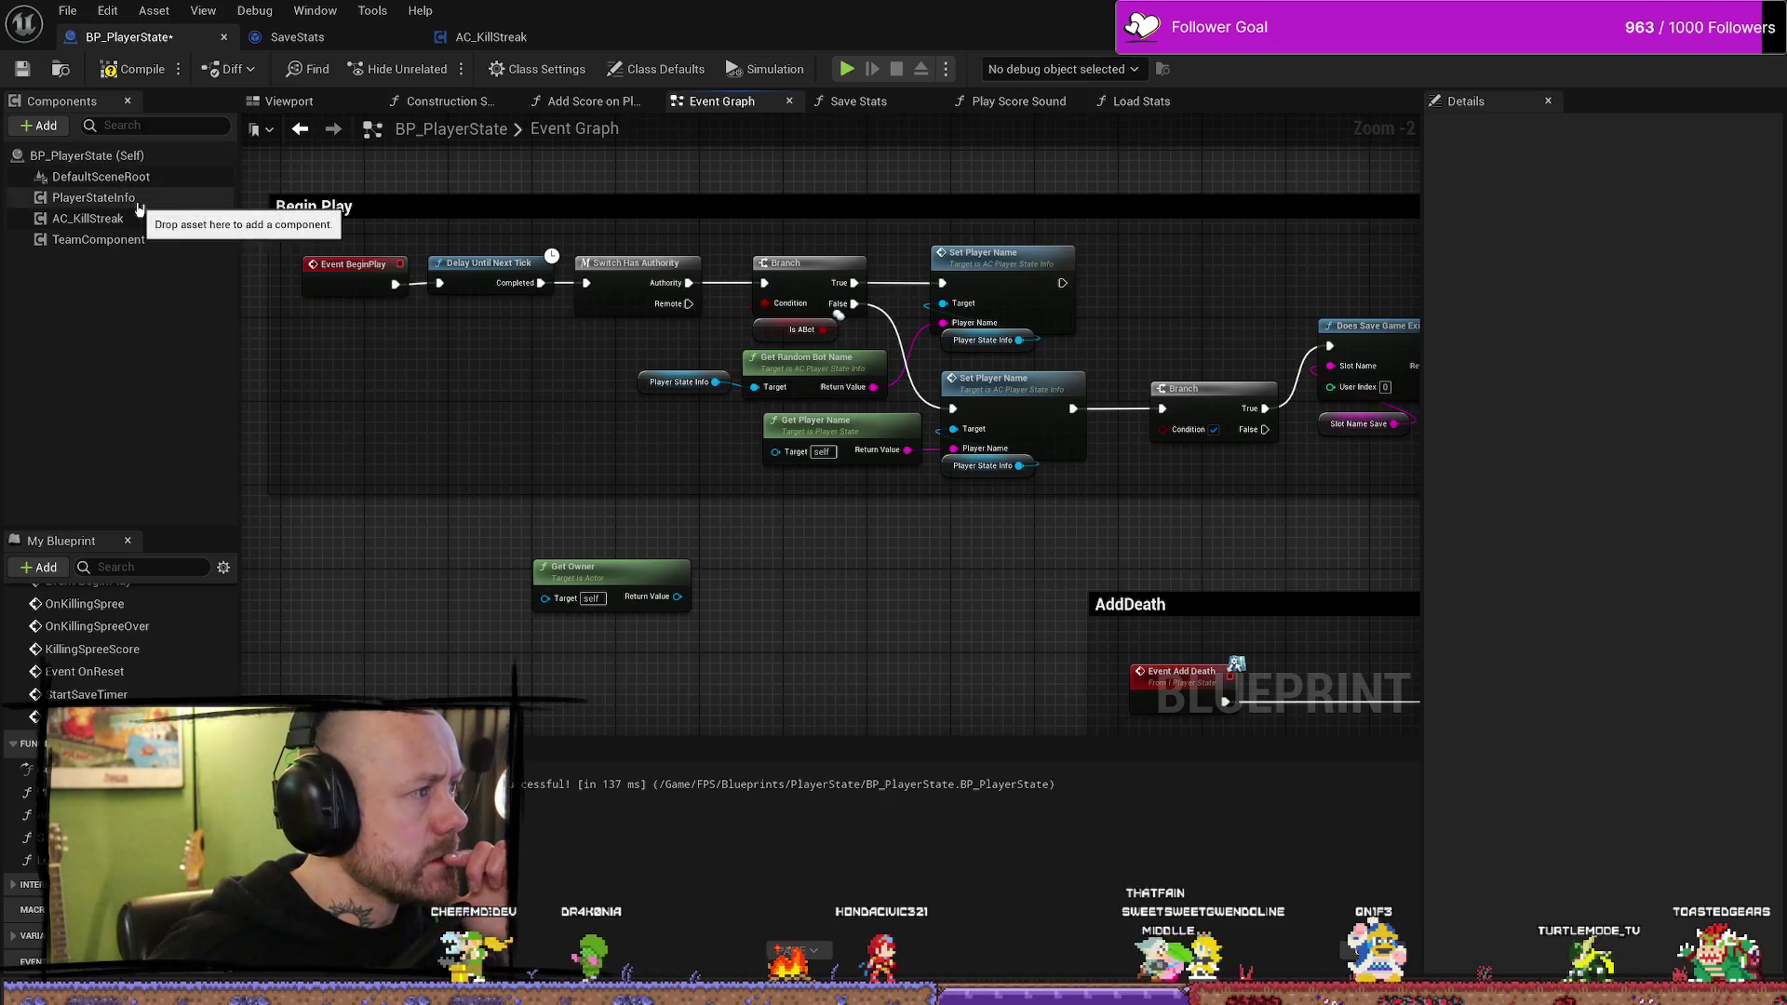
- Compare AC_KillStreak's Cast To PlayerState node, then return to BP_PlayerState's graph
{"action": "left_click", "coordinate": [490, 37]}
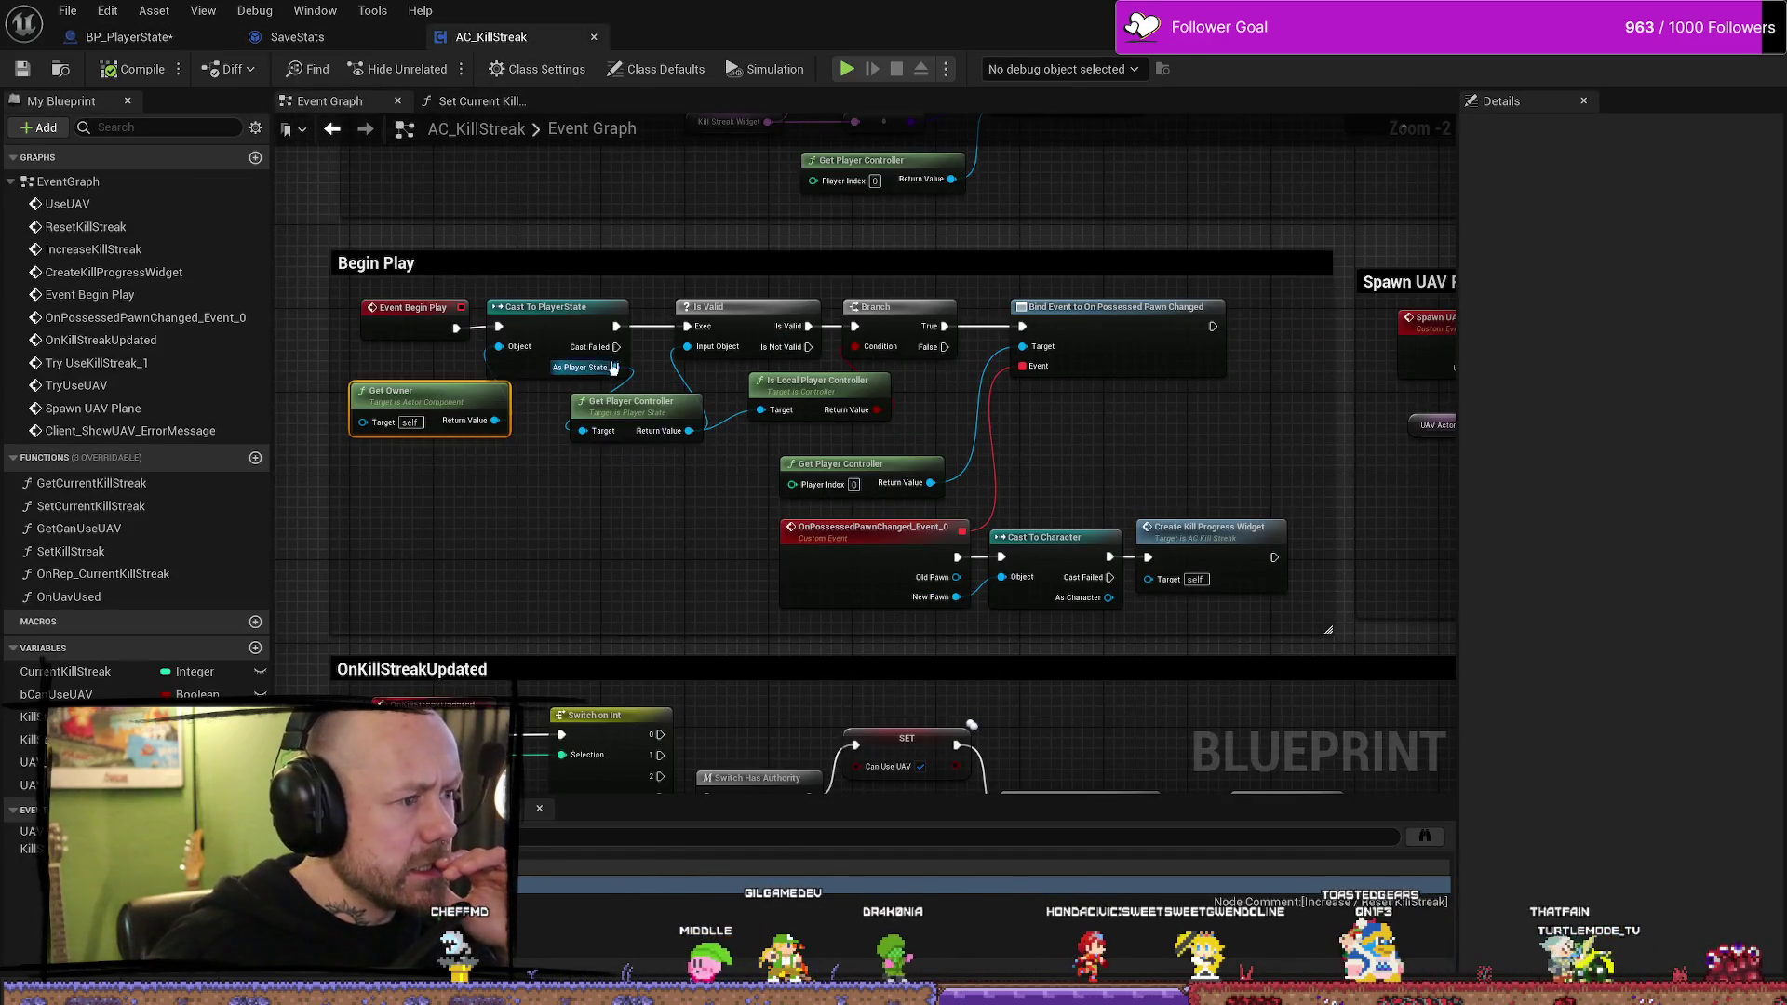
{"action": "left_click", "coordinate": [570, 326]}
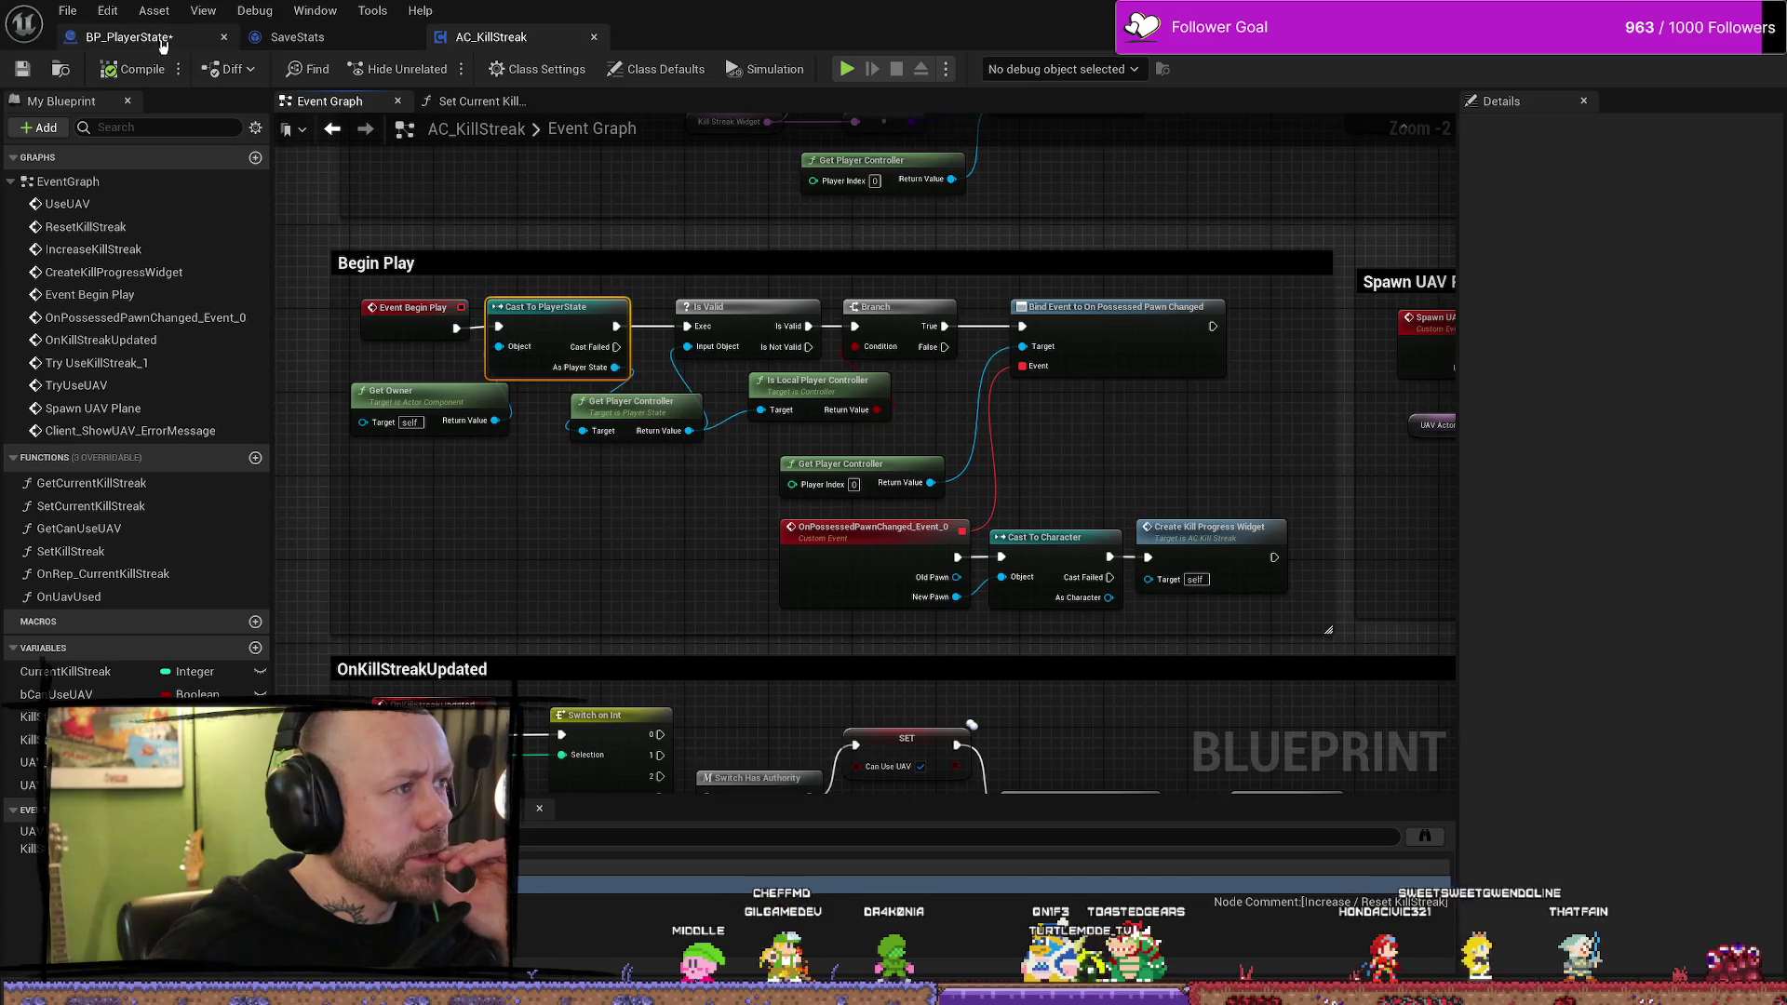
{"action": "left_click", "coordinate": [131, 37]}
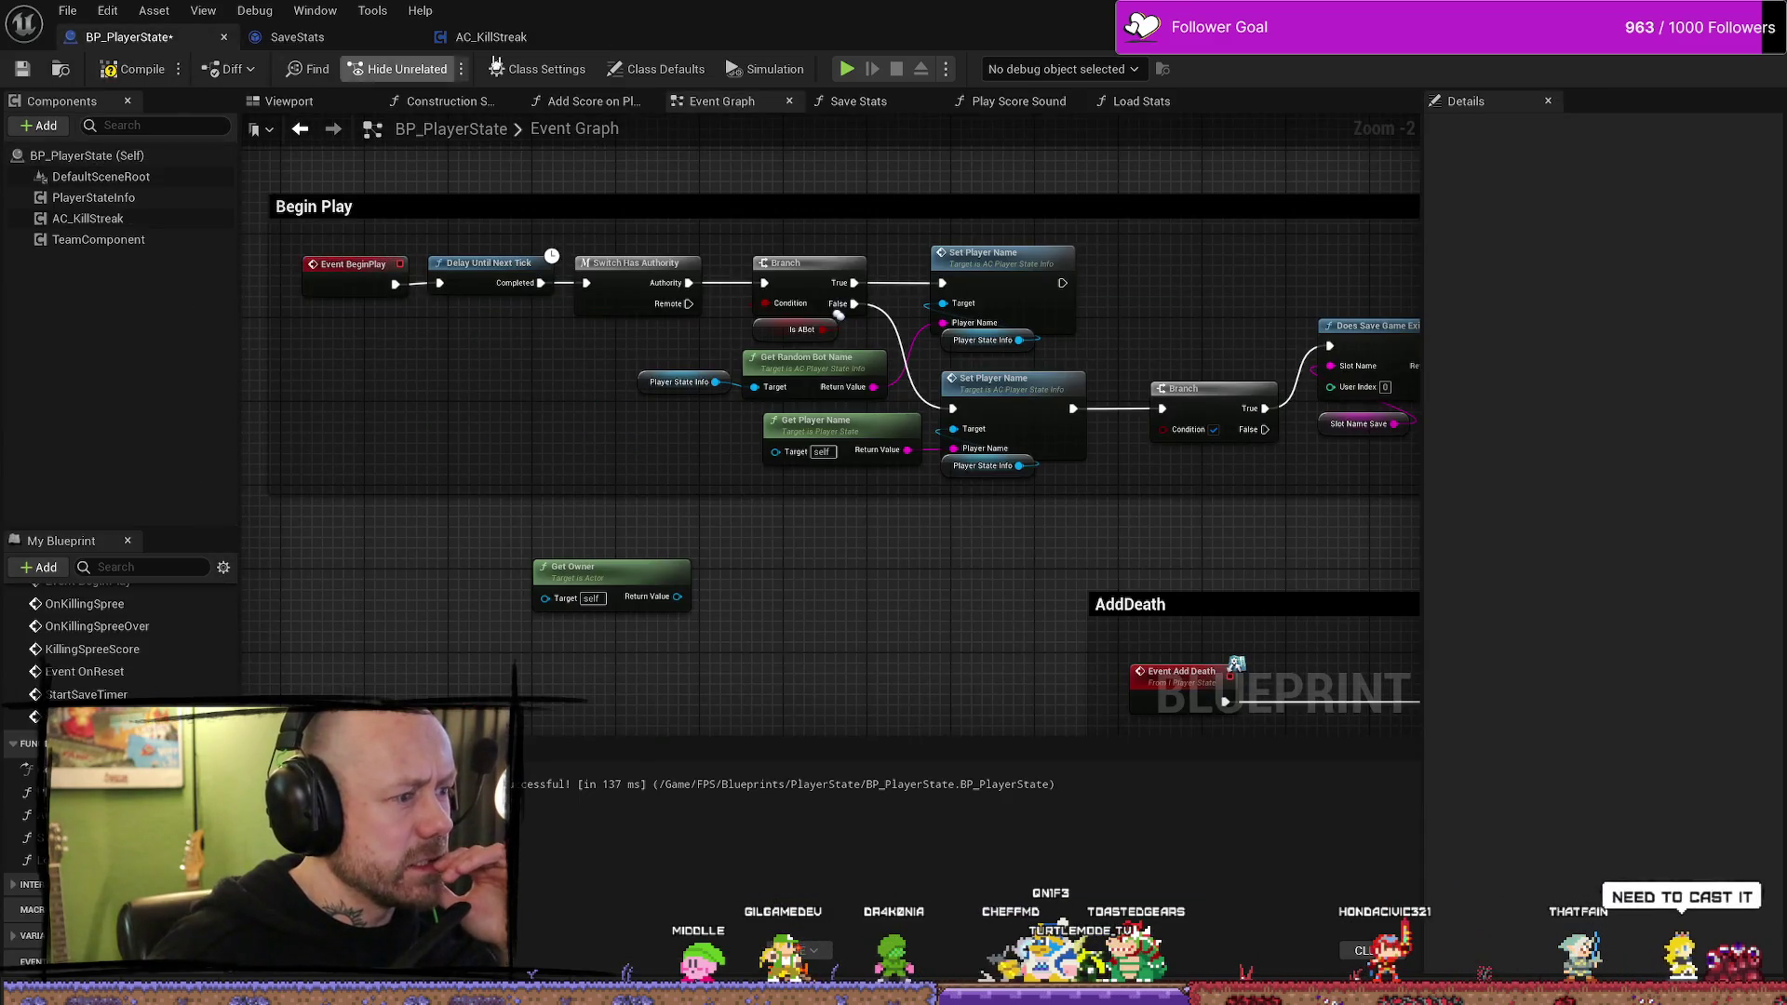
{"action": "left_click", "coordinate": [511, 38]}
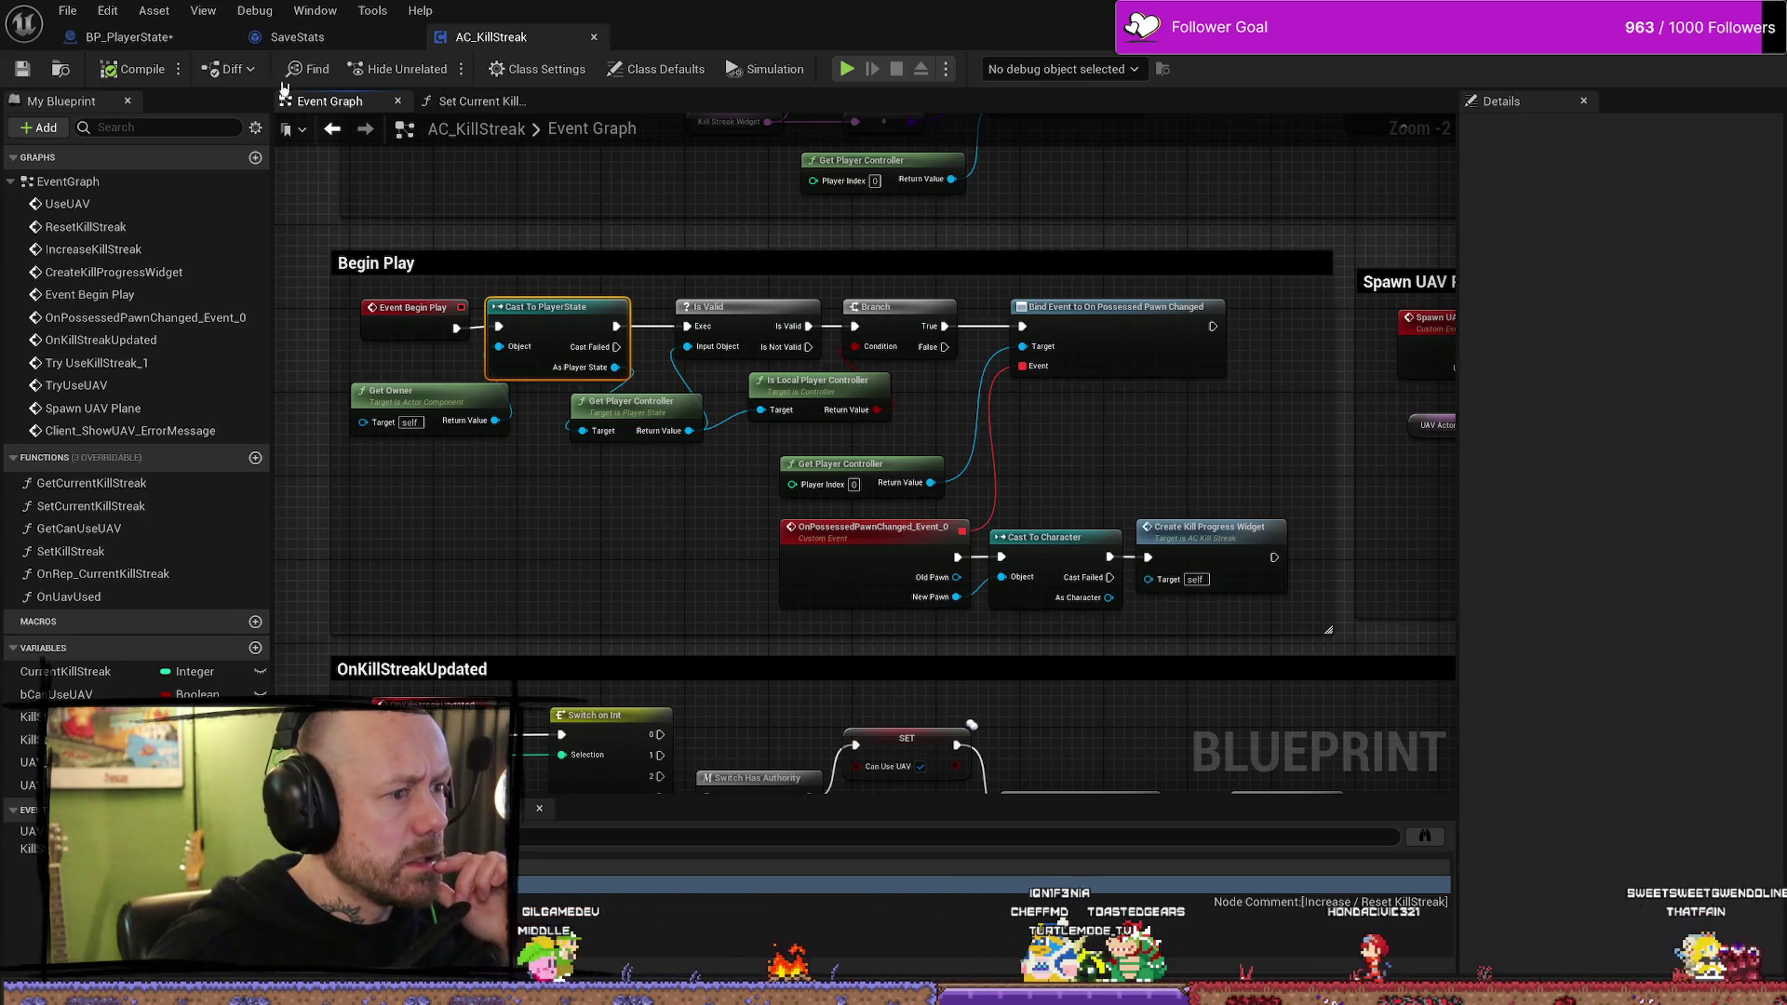
{"action": "left_click", "coordinate": [131, 37]}
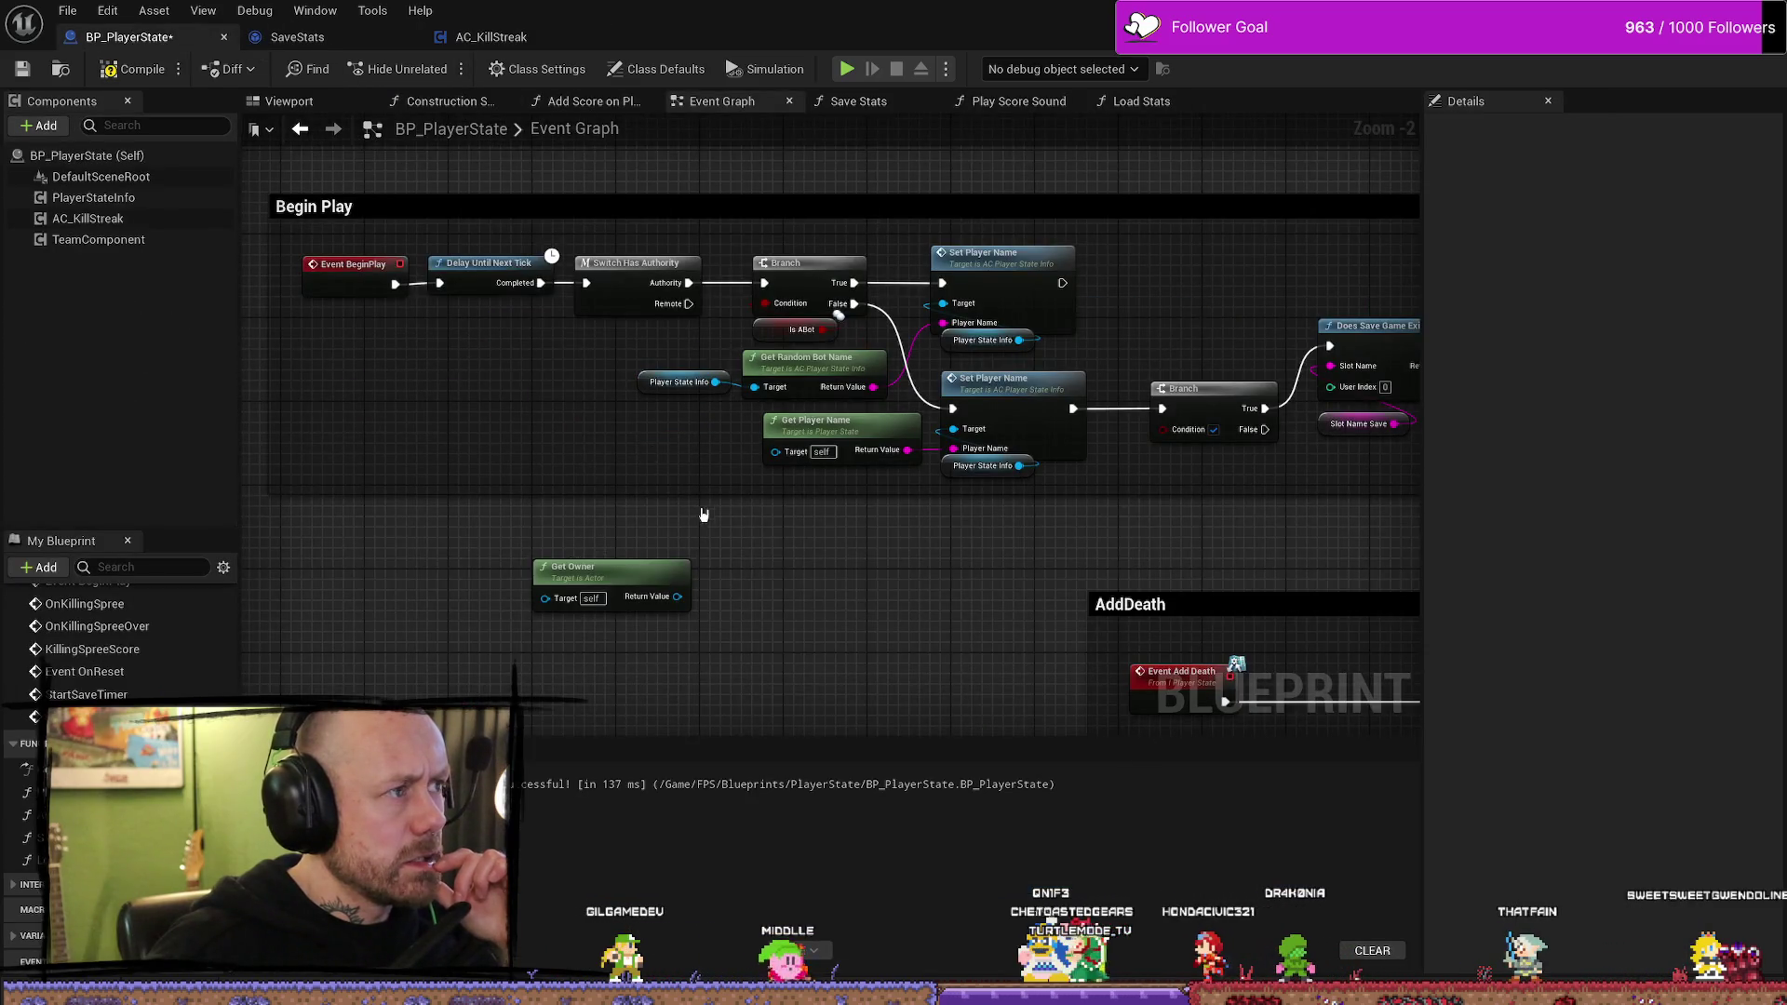
{"action": "right_click", "coordinate": [758, 568]}
- Add a Get Player Controller node and delete the Get Owner node
{"action": "type", "text": "get p"}
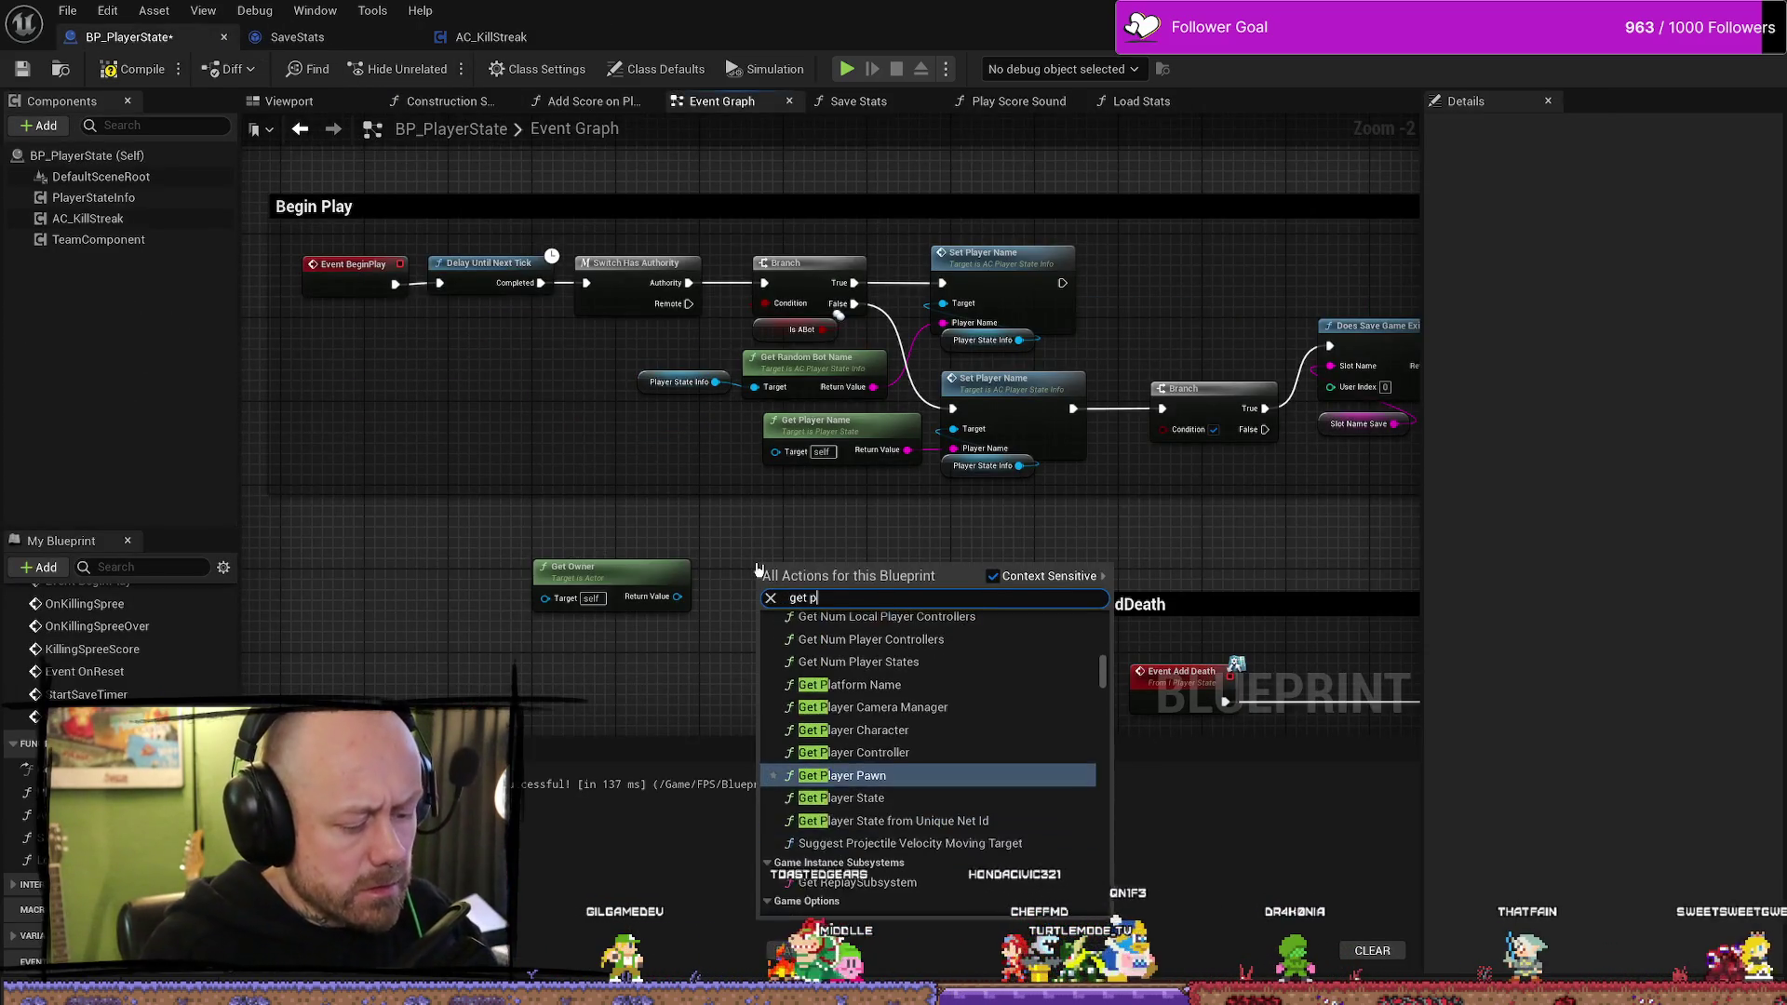
{"action": "type", "text": "layer con"}
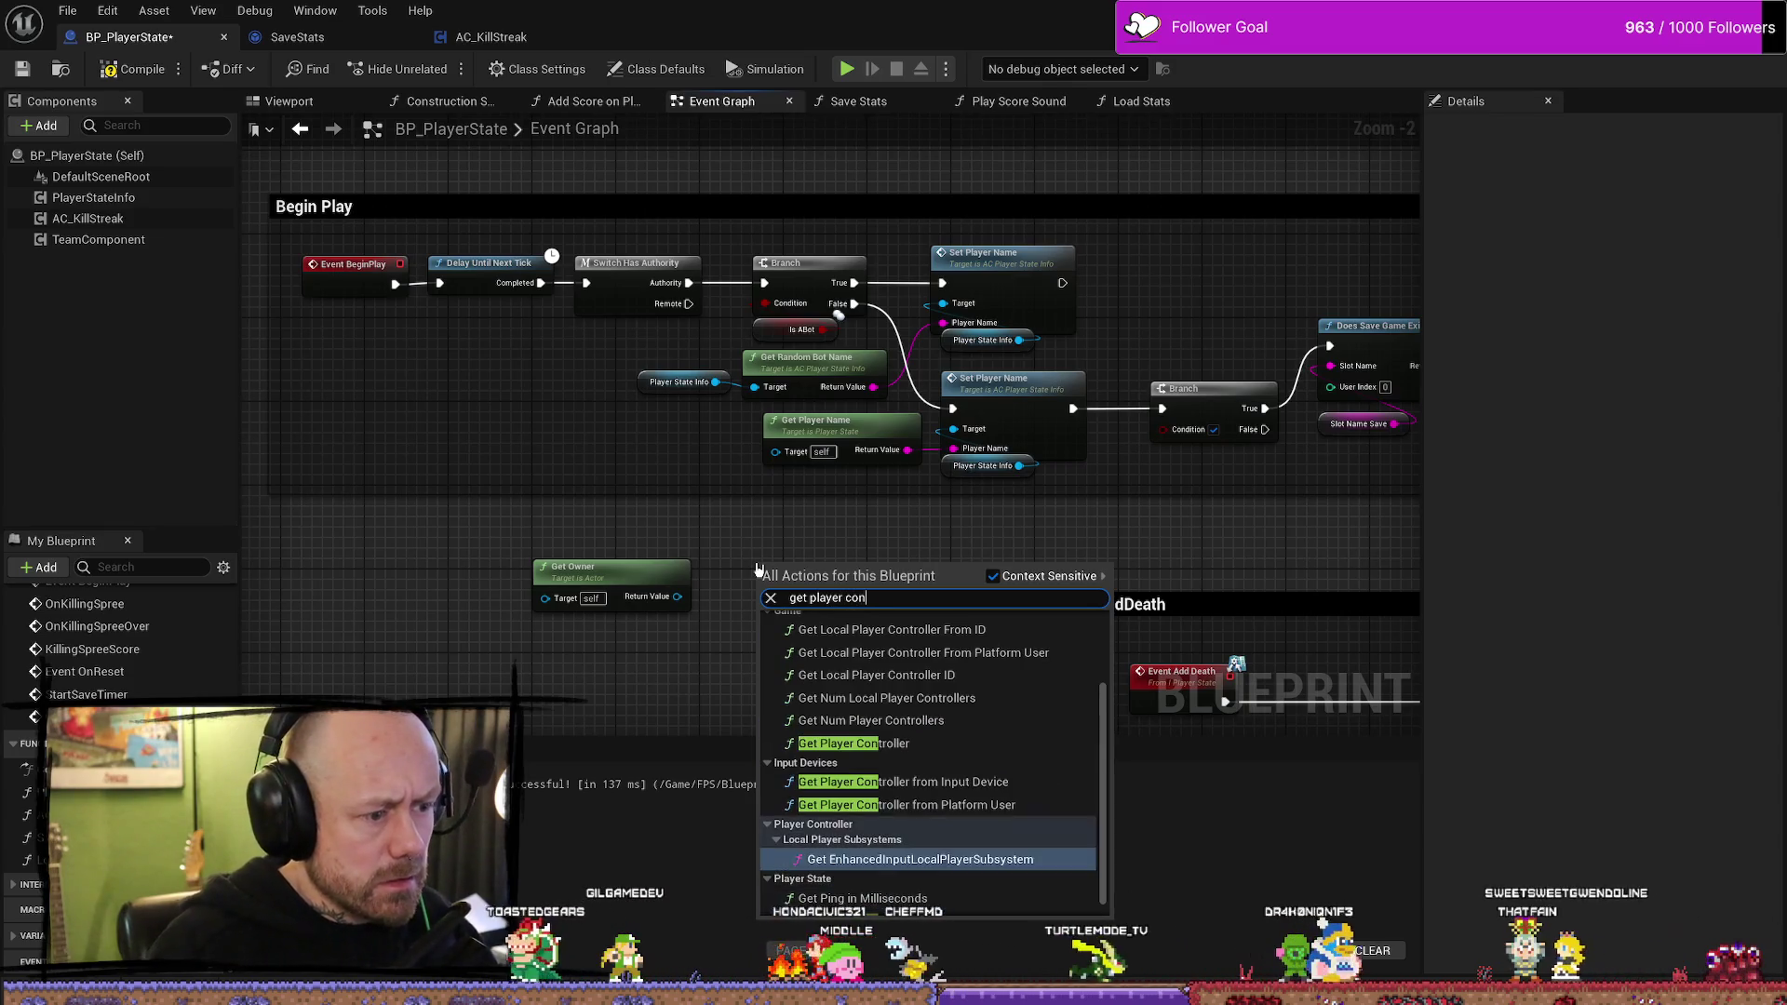
{"action": "key", "text": "Return"}
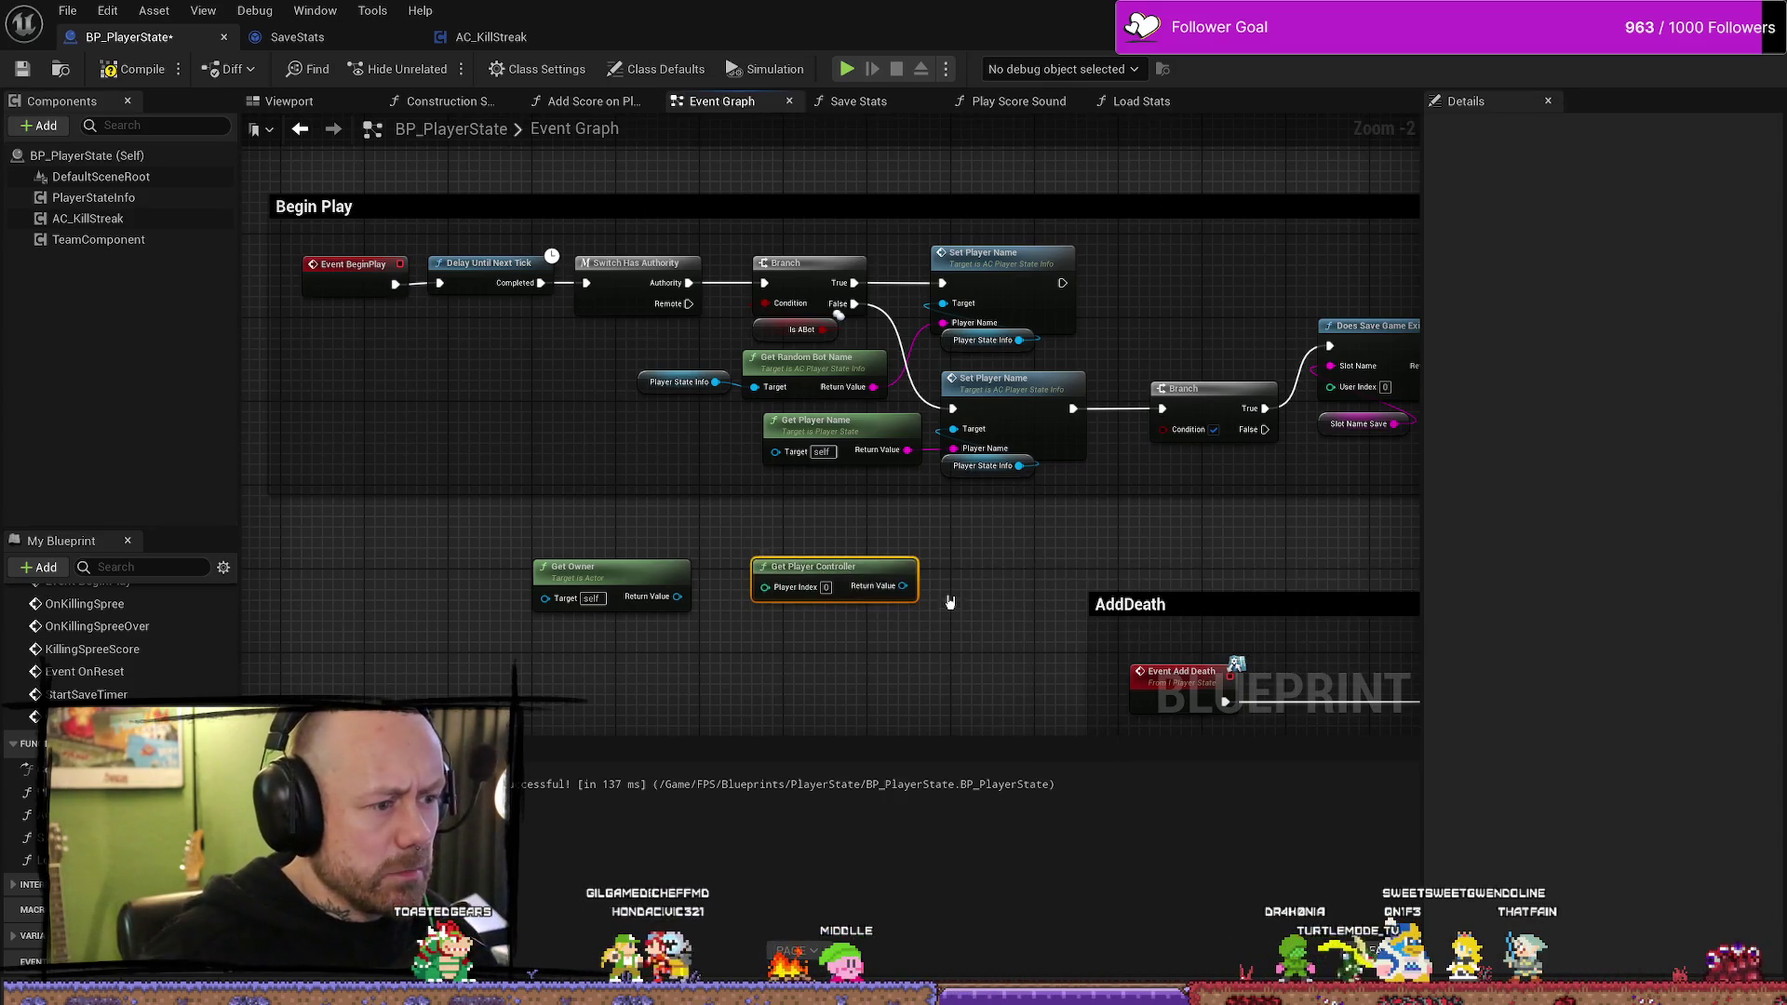
{"action": "left_click_drag", "start_coordinate": [853, 572], "coordinate": [833, 562]}
{"action": "left_click_drag", "start_coordinate": [559, 571], "coordinate": [495, 570]}
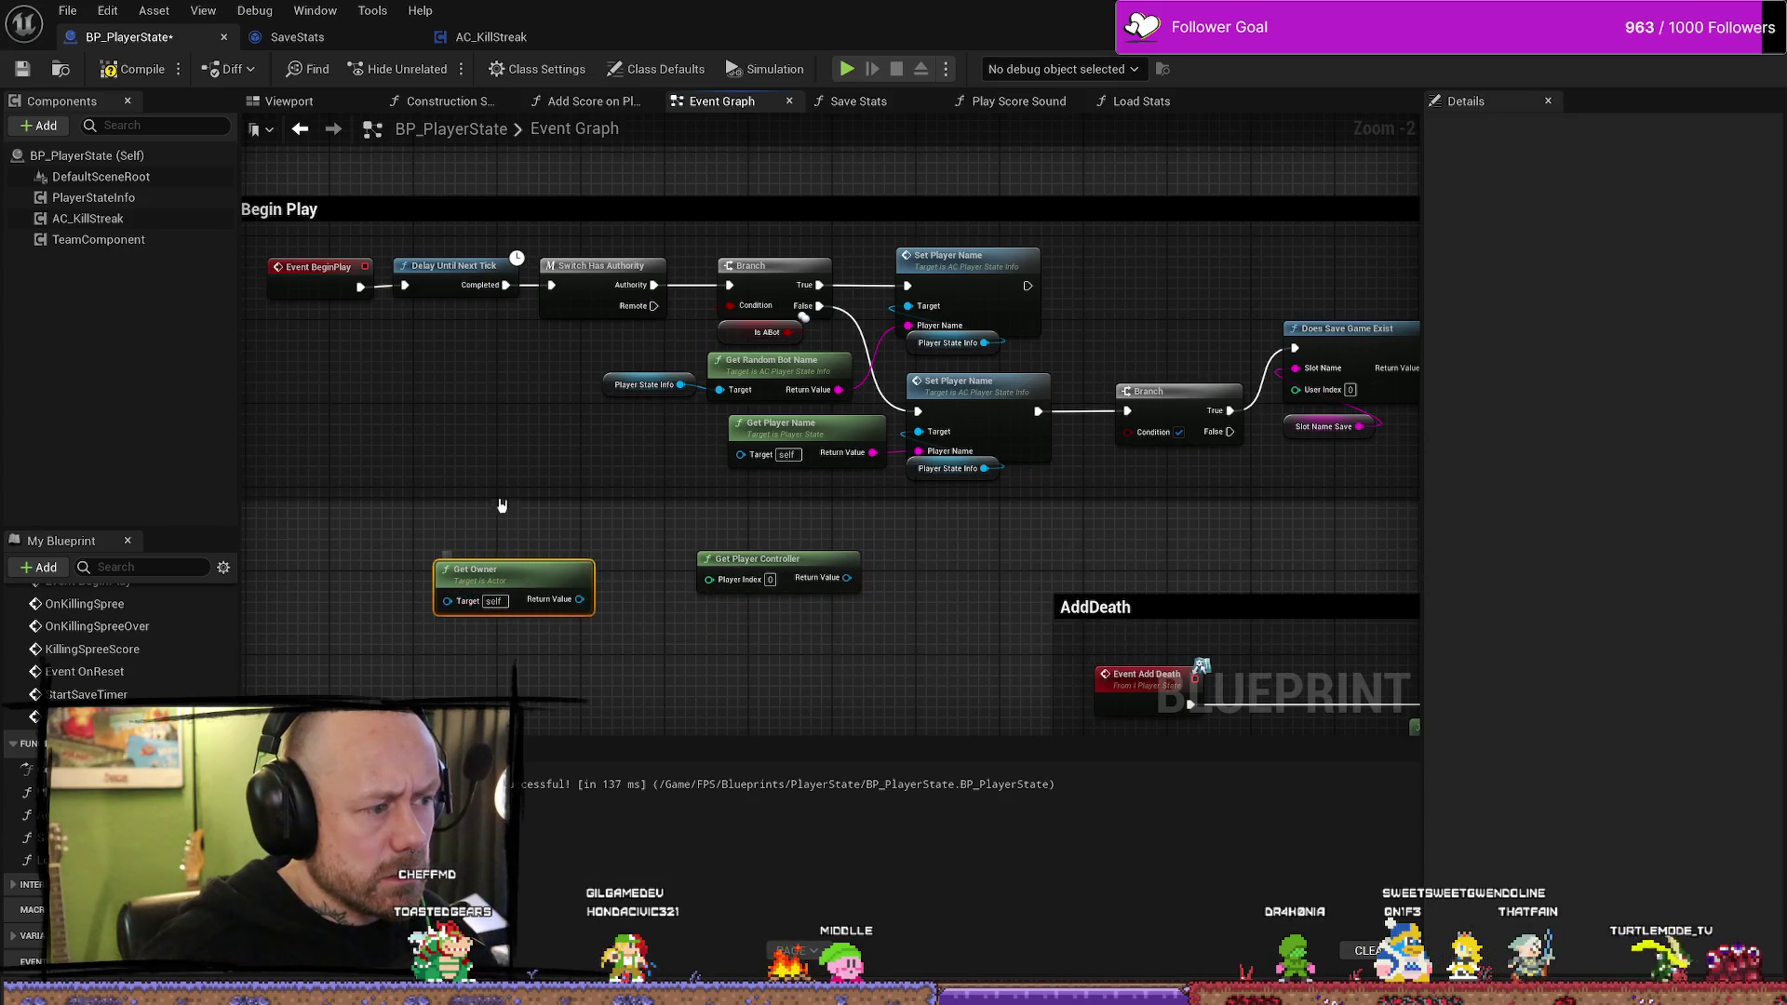
{"action": "key", "text": "Delete"}
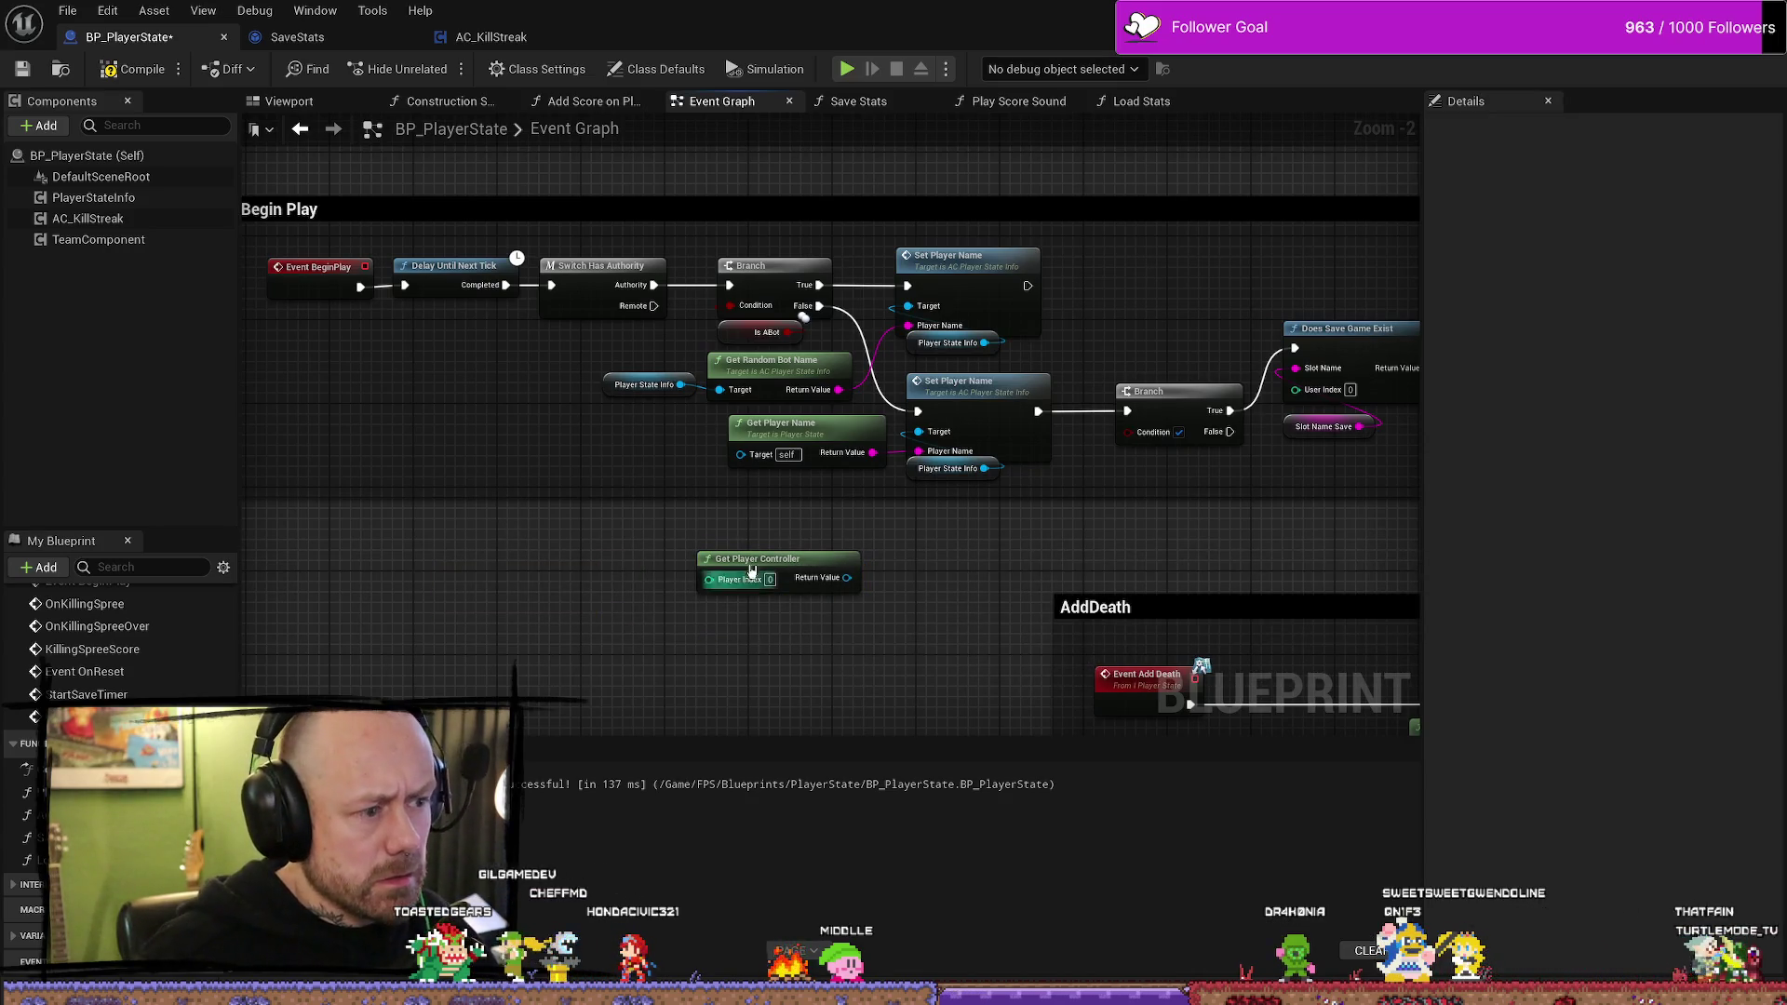
{"action": "left_click", "coordinate": [675, 571]}
- Add a Self node and create a Get Player Controller node from its pin
{"action": "right_click", "coordinate": [675, 571]}
{"action": "type", "text": "self"}
{"action": "key", "text": "Return"}
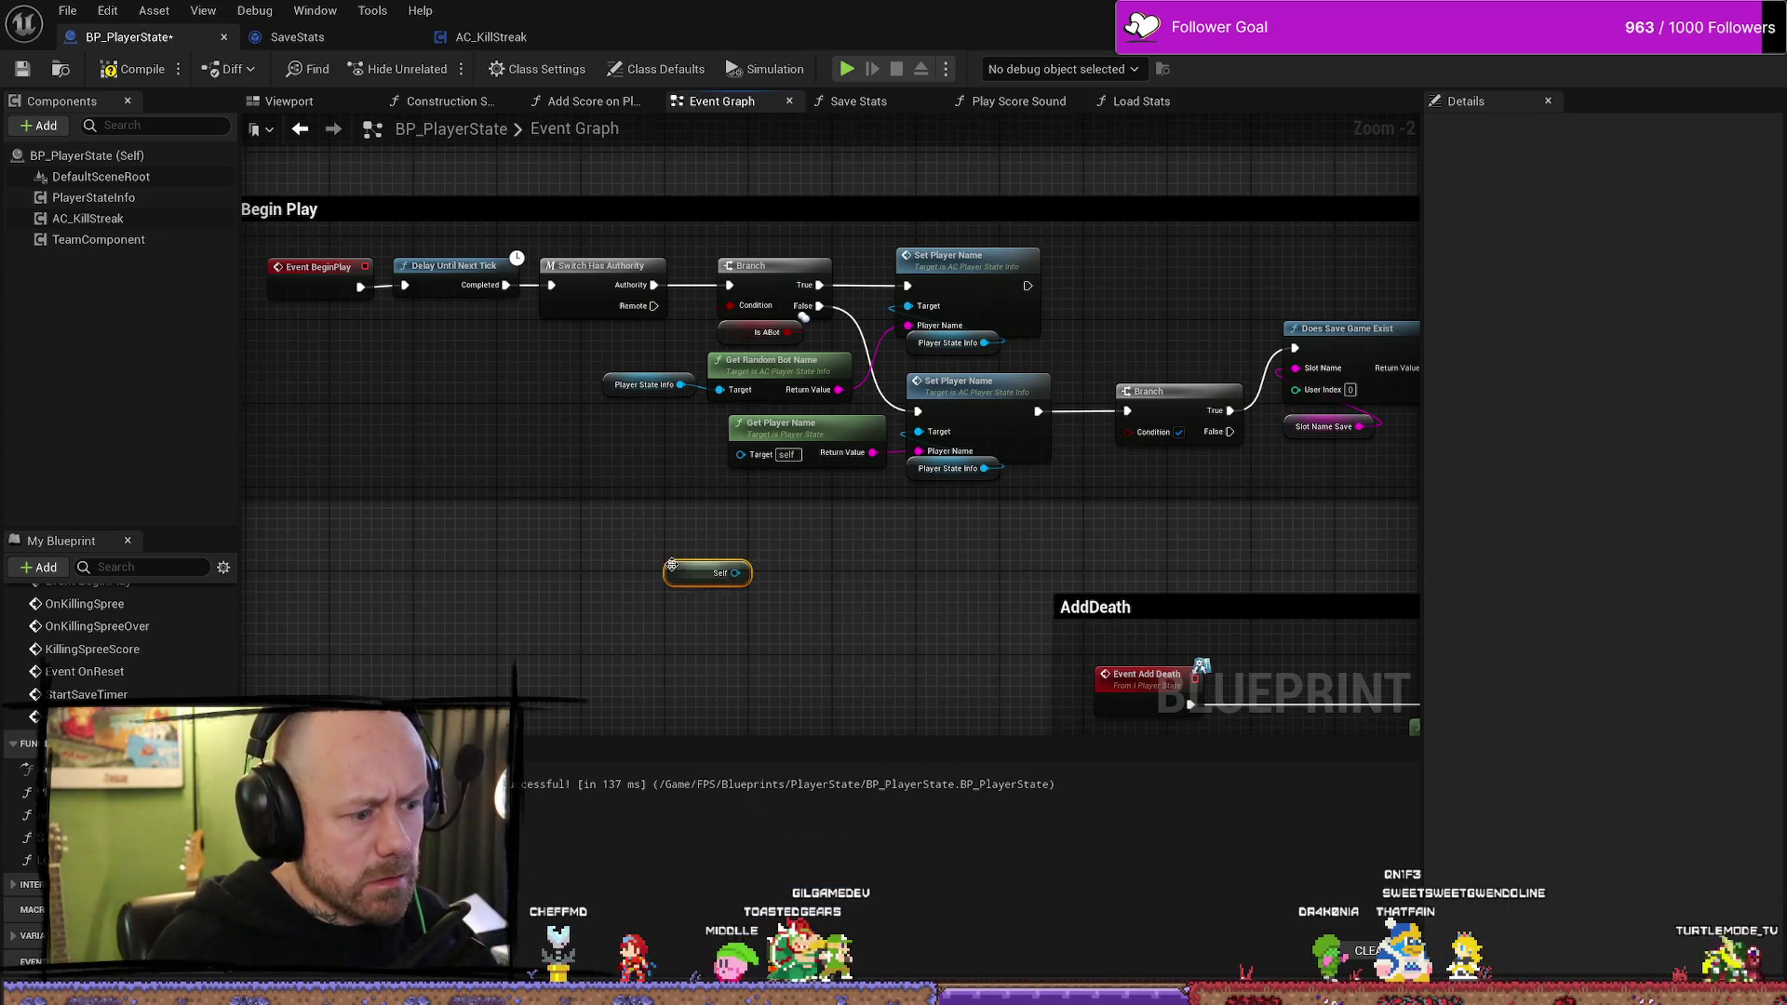
{"action": "left_click_drag", "start_coordinate": [741, 573], "coordinate": [810, 571]}
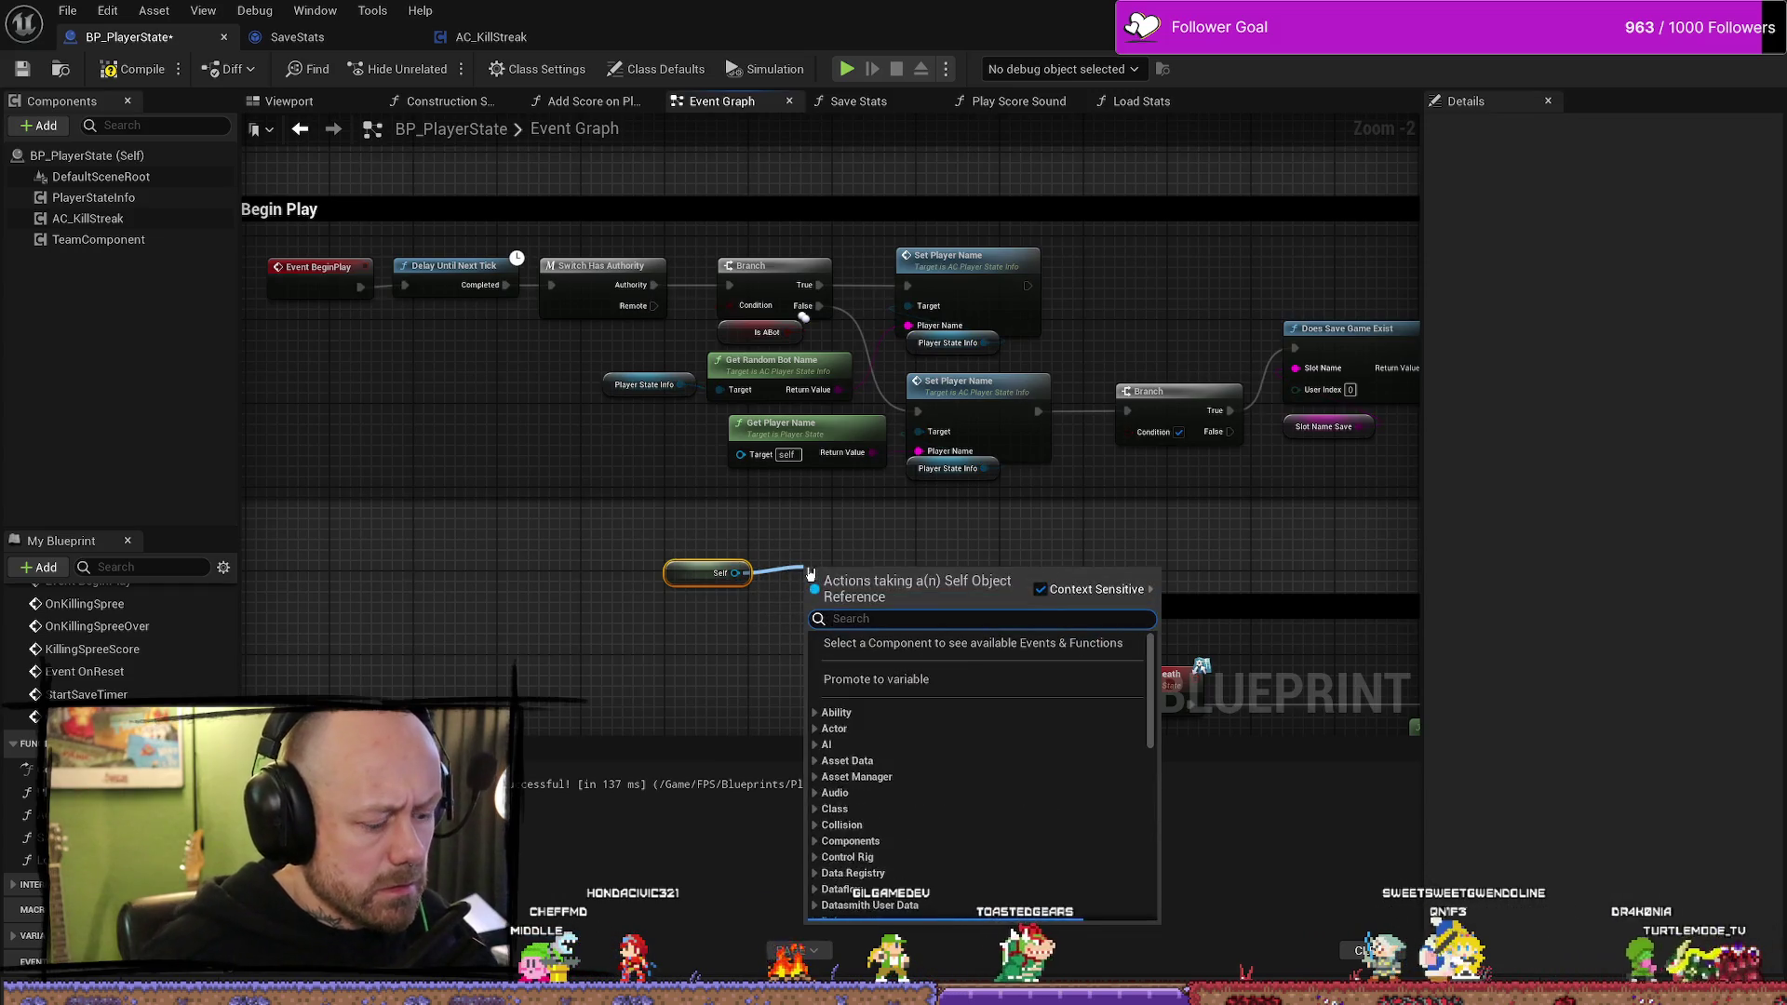
{"action": "type", "text": "get player"}
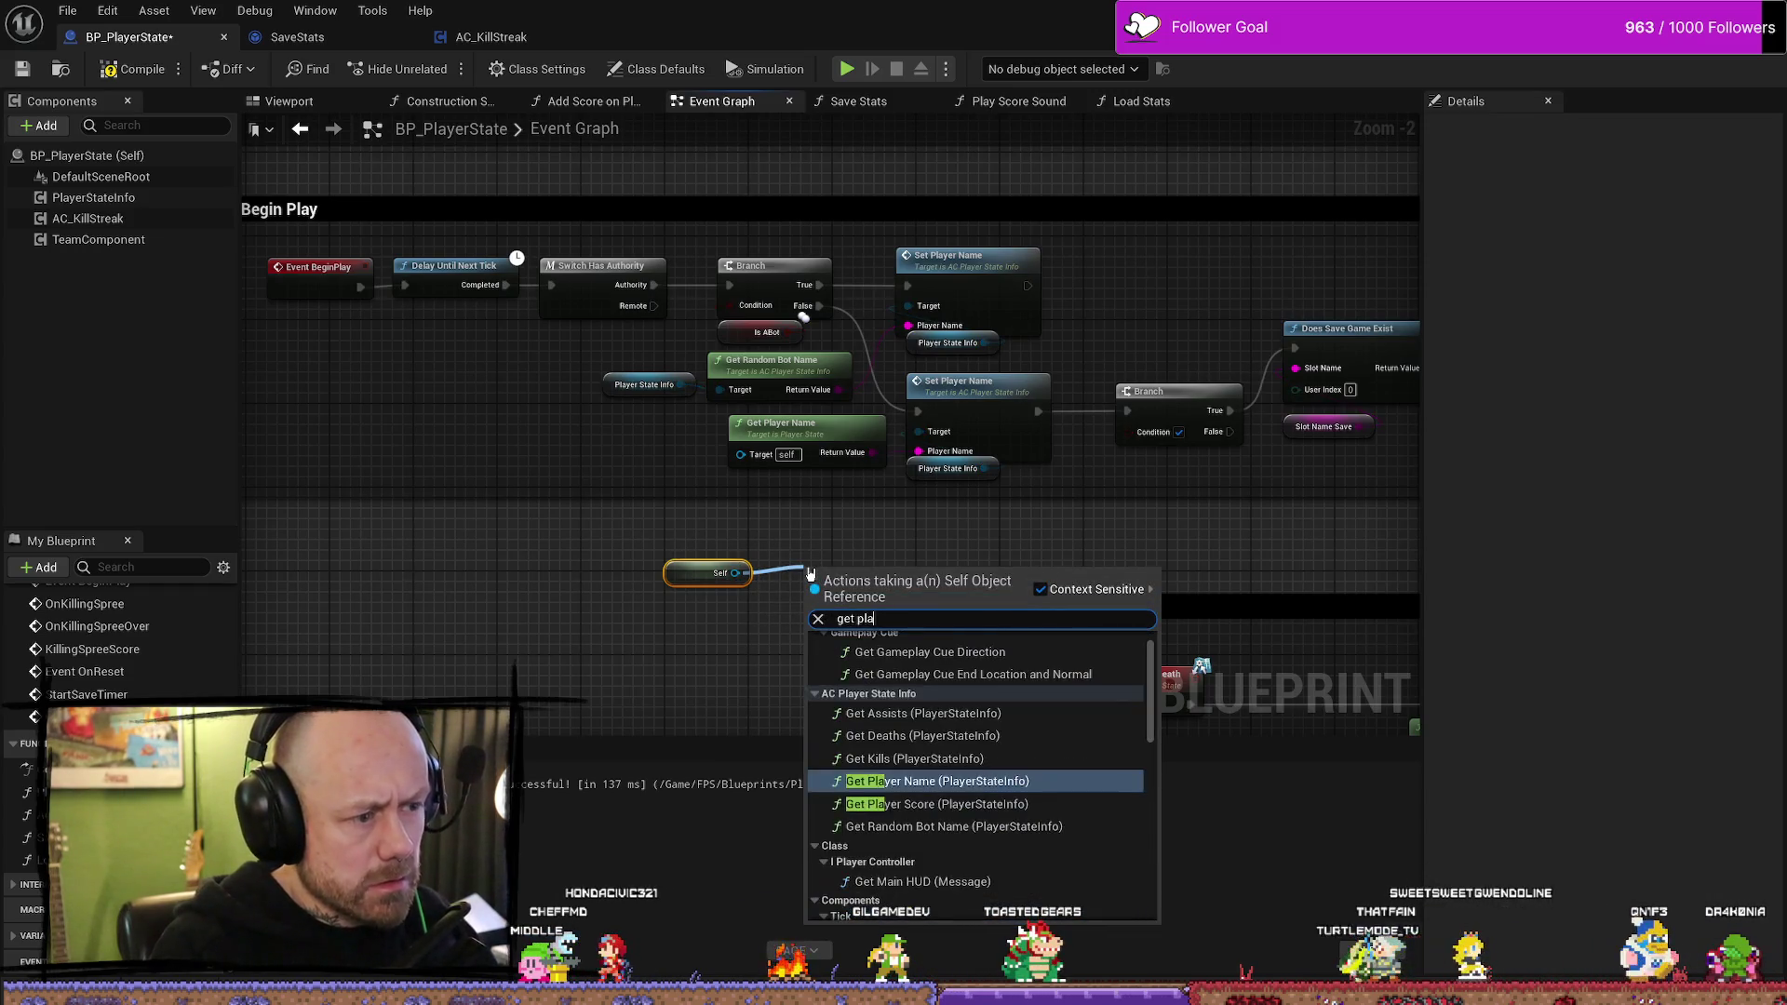
{"action": "type", "text": " cont"}
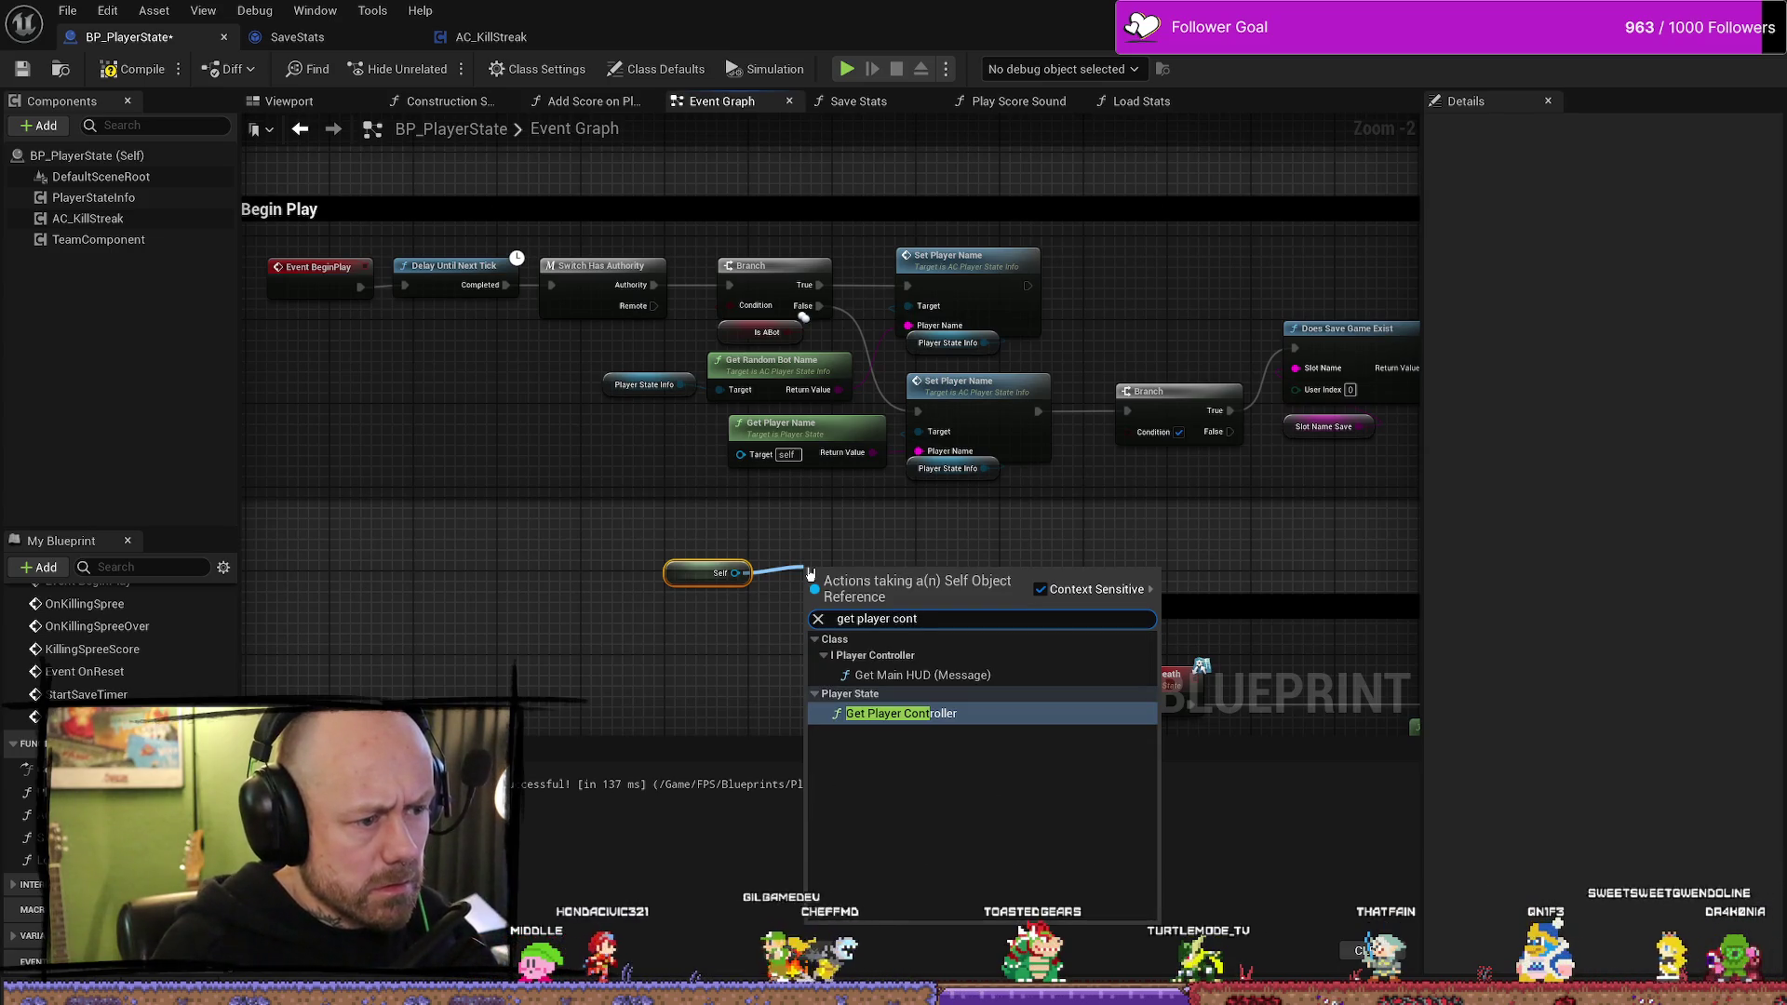
{"action": "key", "text": "Return"}
{"action": "mouse_move", "coordinate": [685, 568]}
{"action": "left_mouse_down"}
{"action": "mouse_move", "coordinate": [779, 628]}
{"action": "mouse_move", "coordinate": [801, 619]}
{"action": "mouse_move", "coordinate": [678, 610]}
{"action": "mouse_move", "coordinate": [868, 590]}
{"action": "left_mouse_up"}
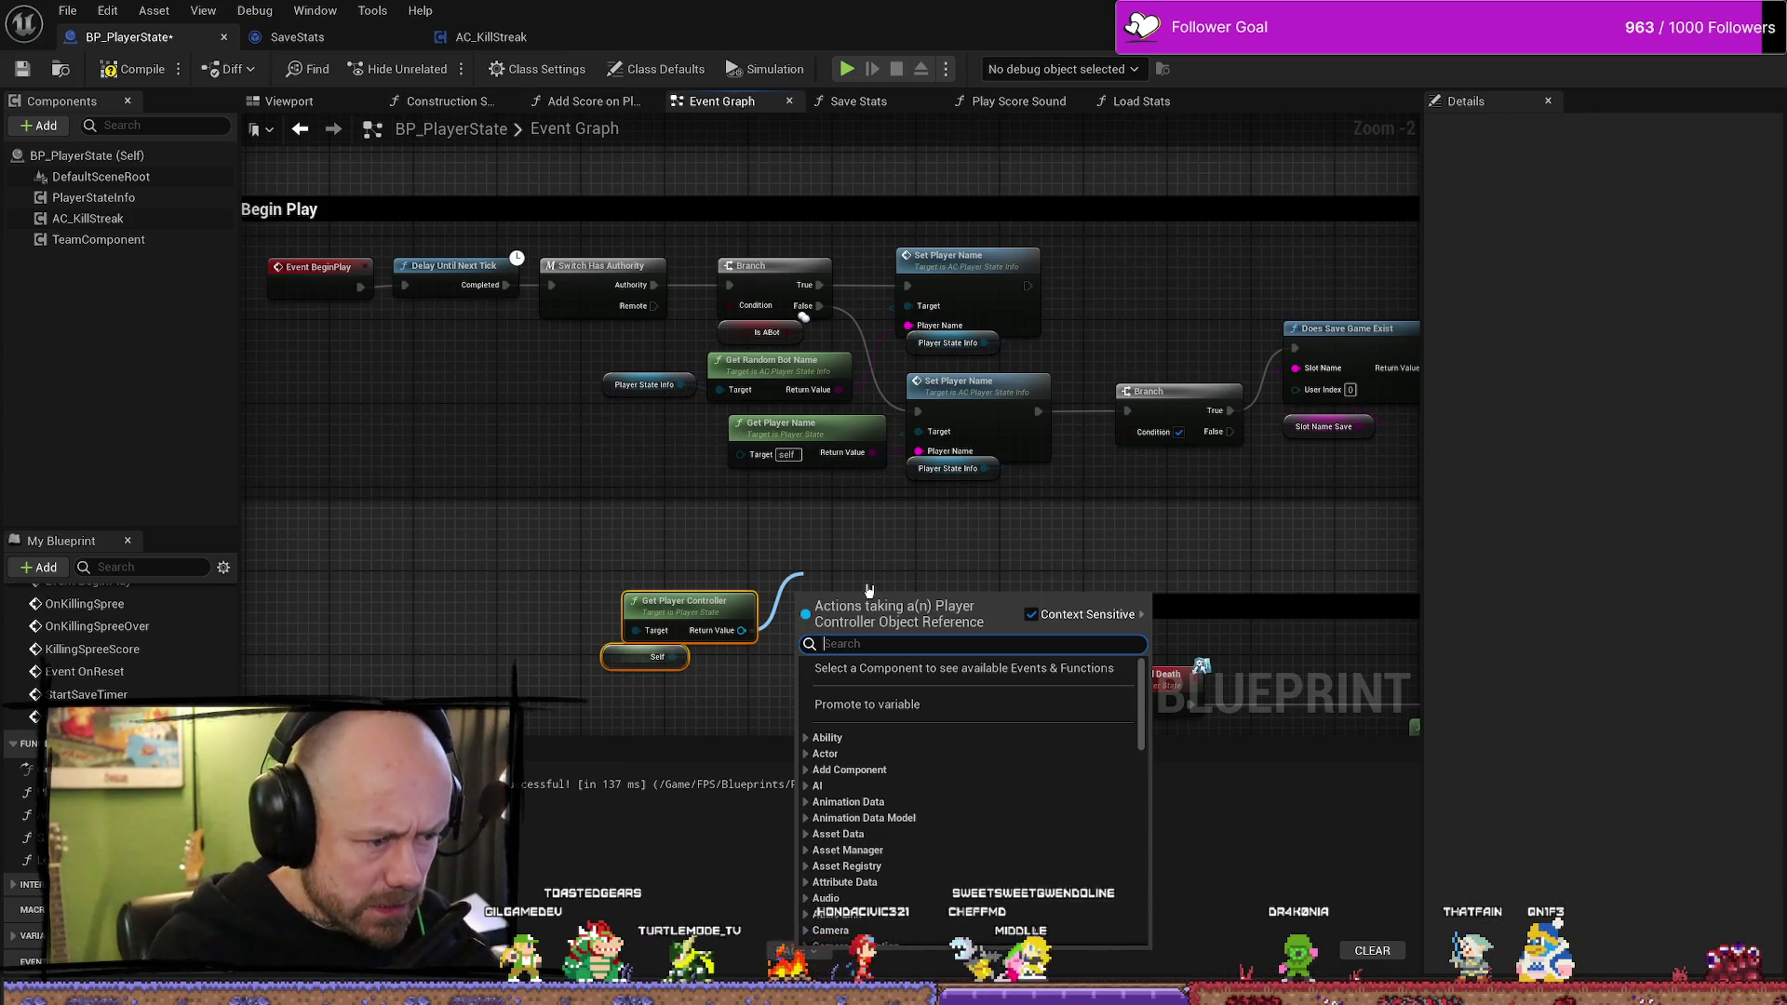
- Add an Is Local Controller node, compare with AC_KillStreak, then delete it as wrong
{"action": "type", "text": "is"}
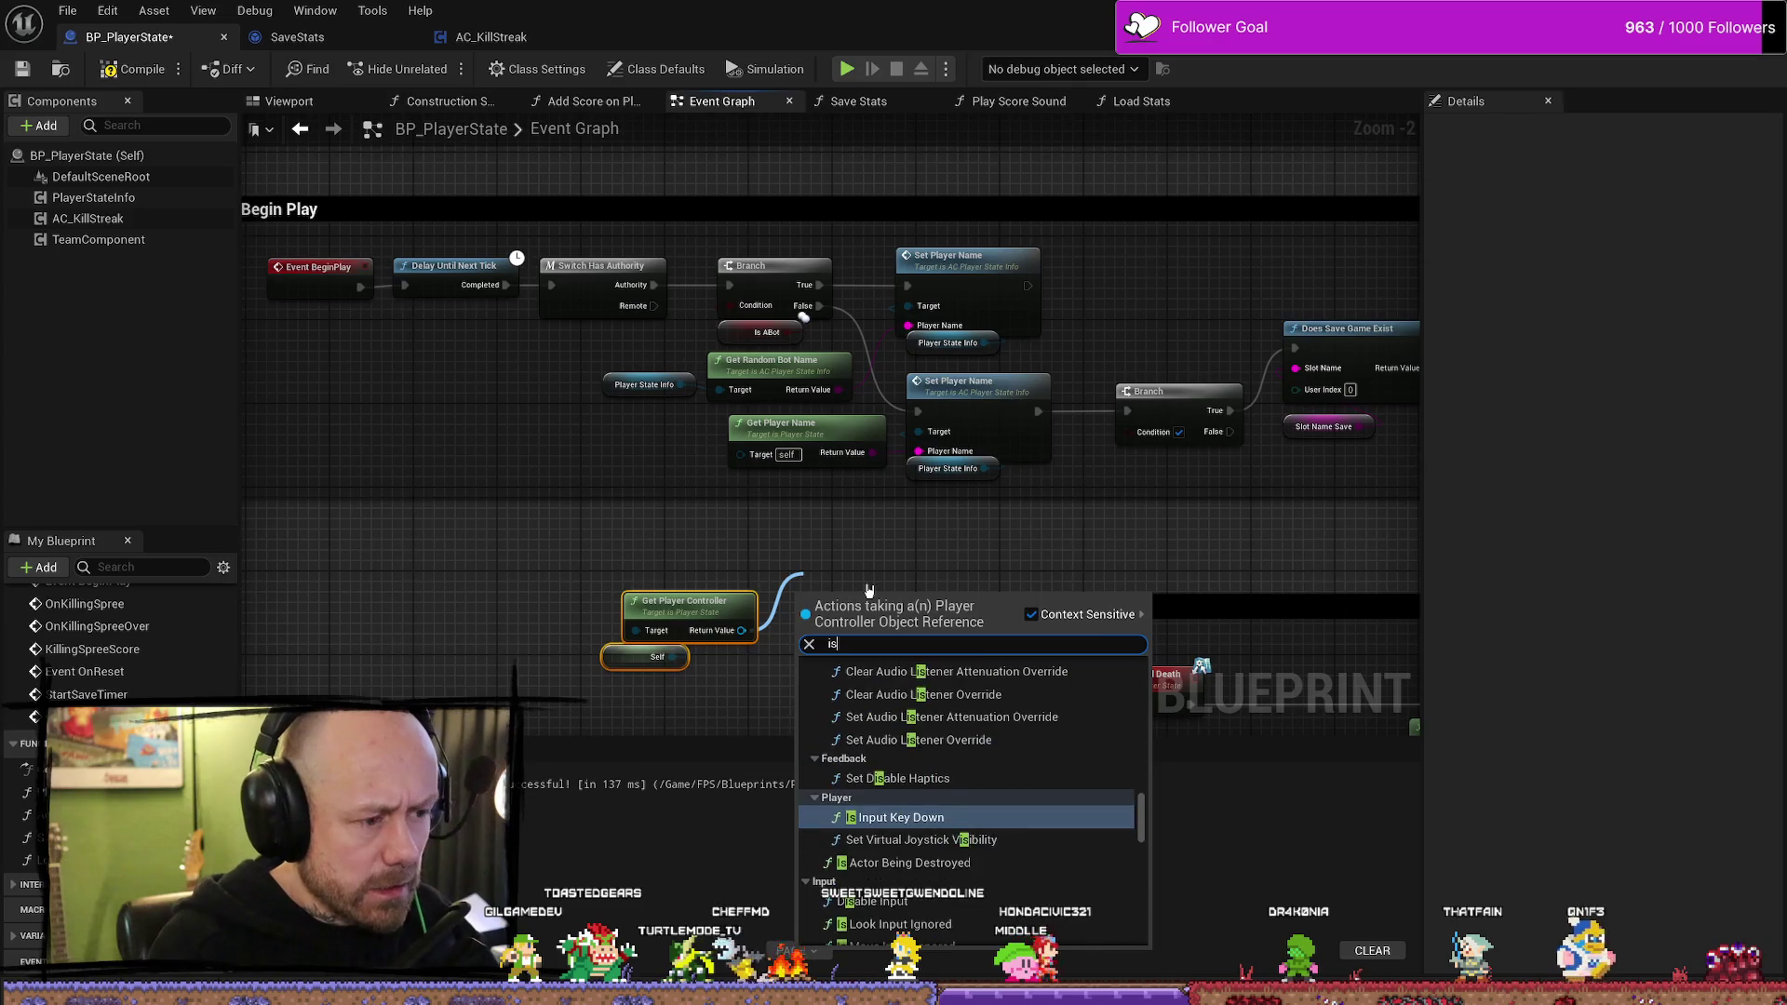
{"action": "type", "text": " loca"}
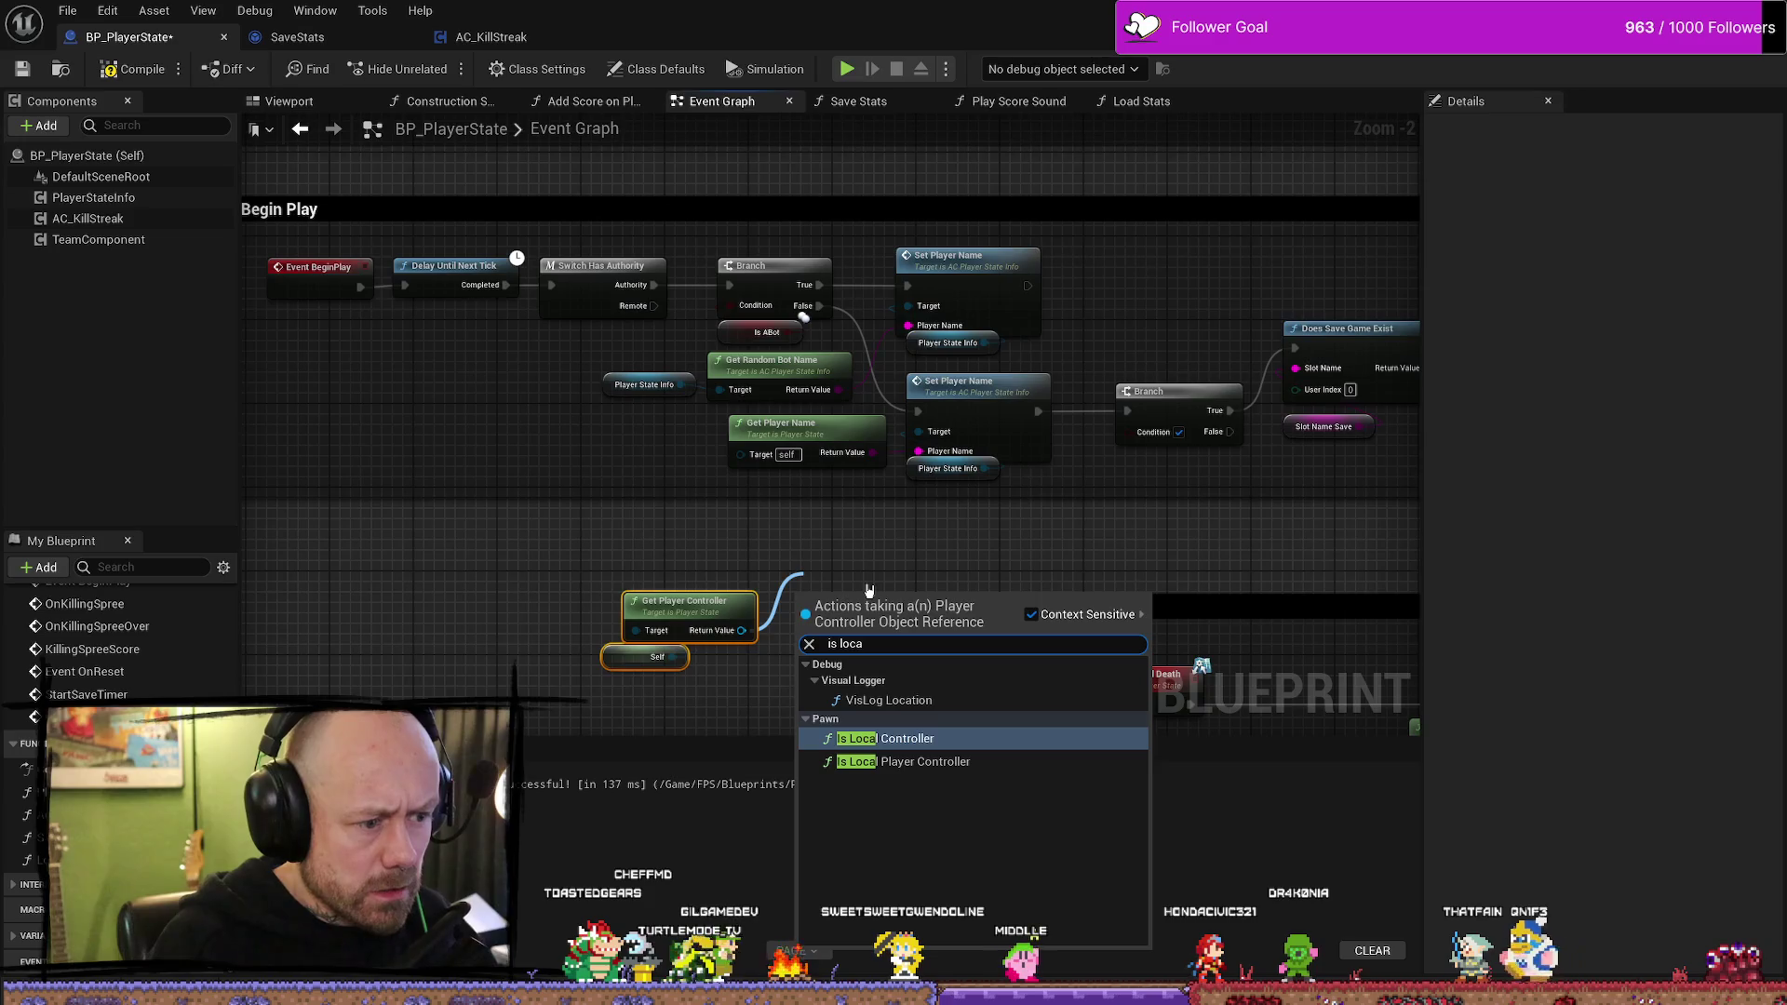
{"action": "key", "text": "Return"}
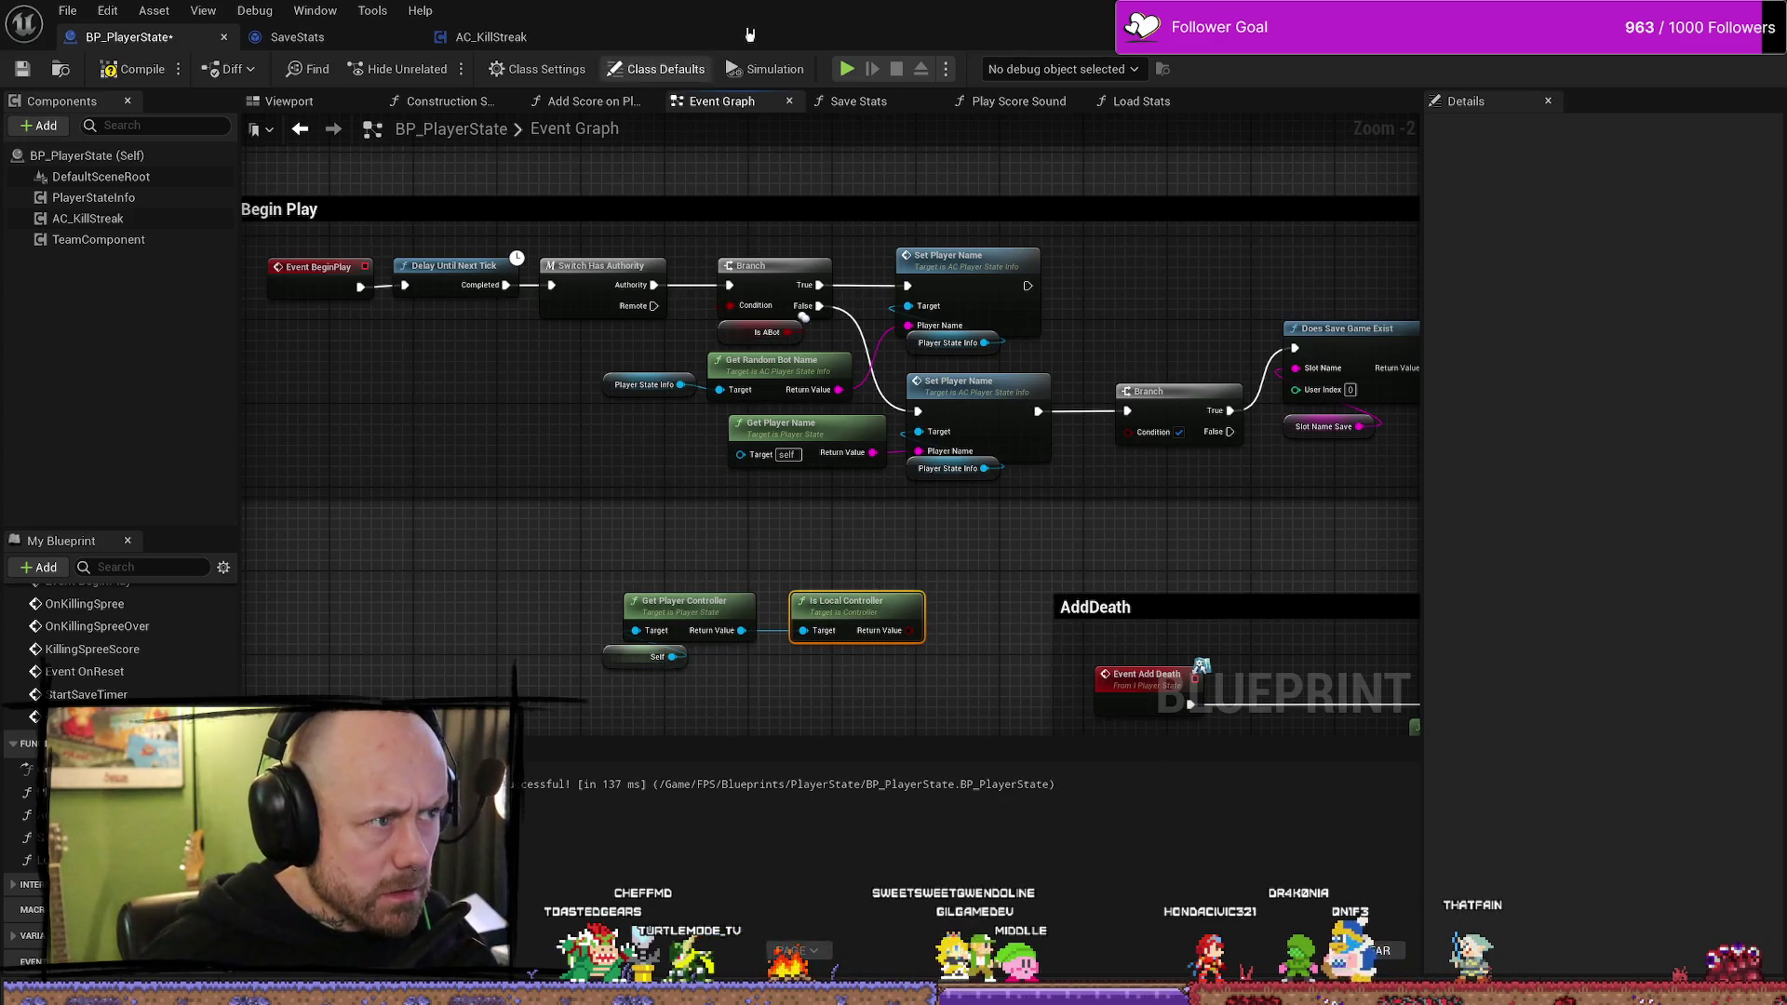
{"action": "left_click", "coordinate": [479, 37]}
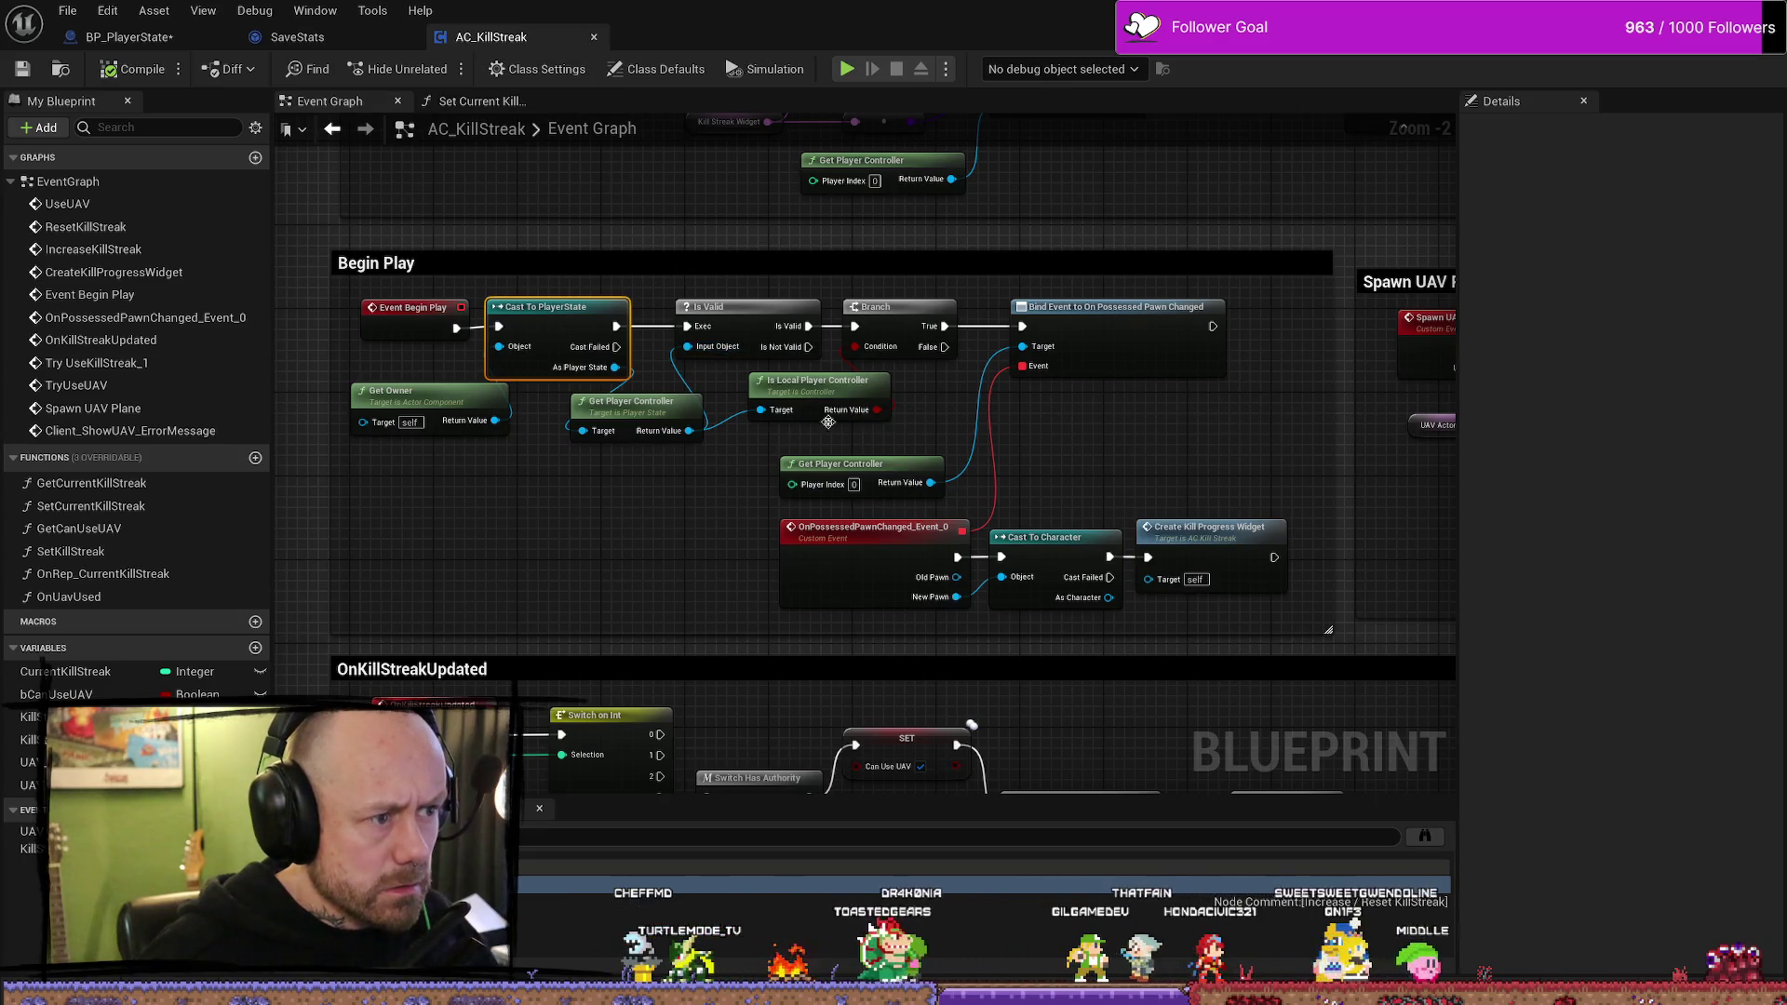
{"action": "left_click", "coordinate": [107, 37]}
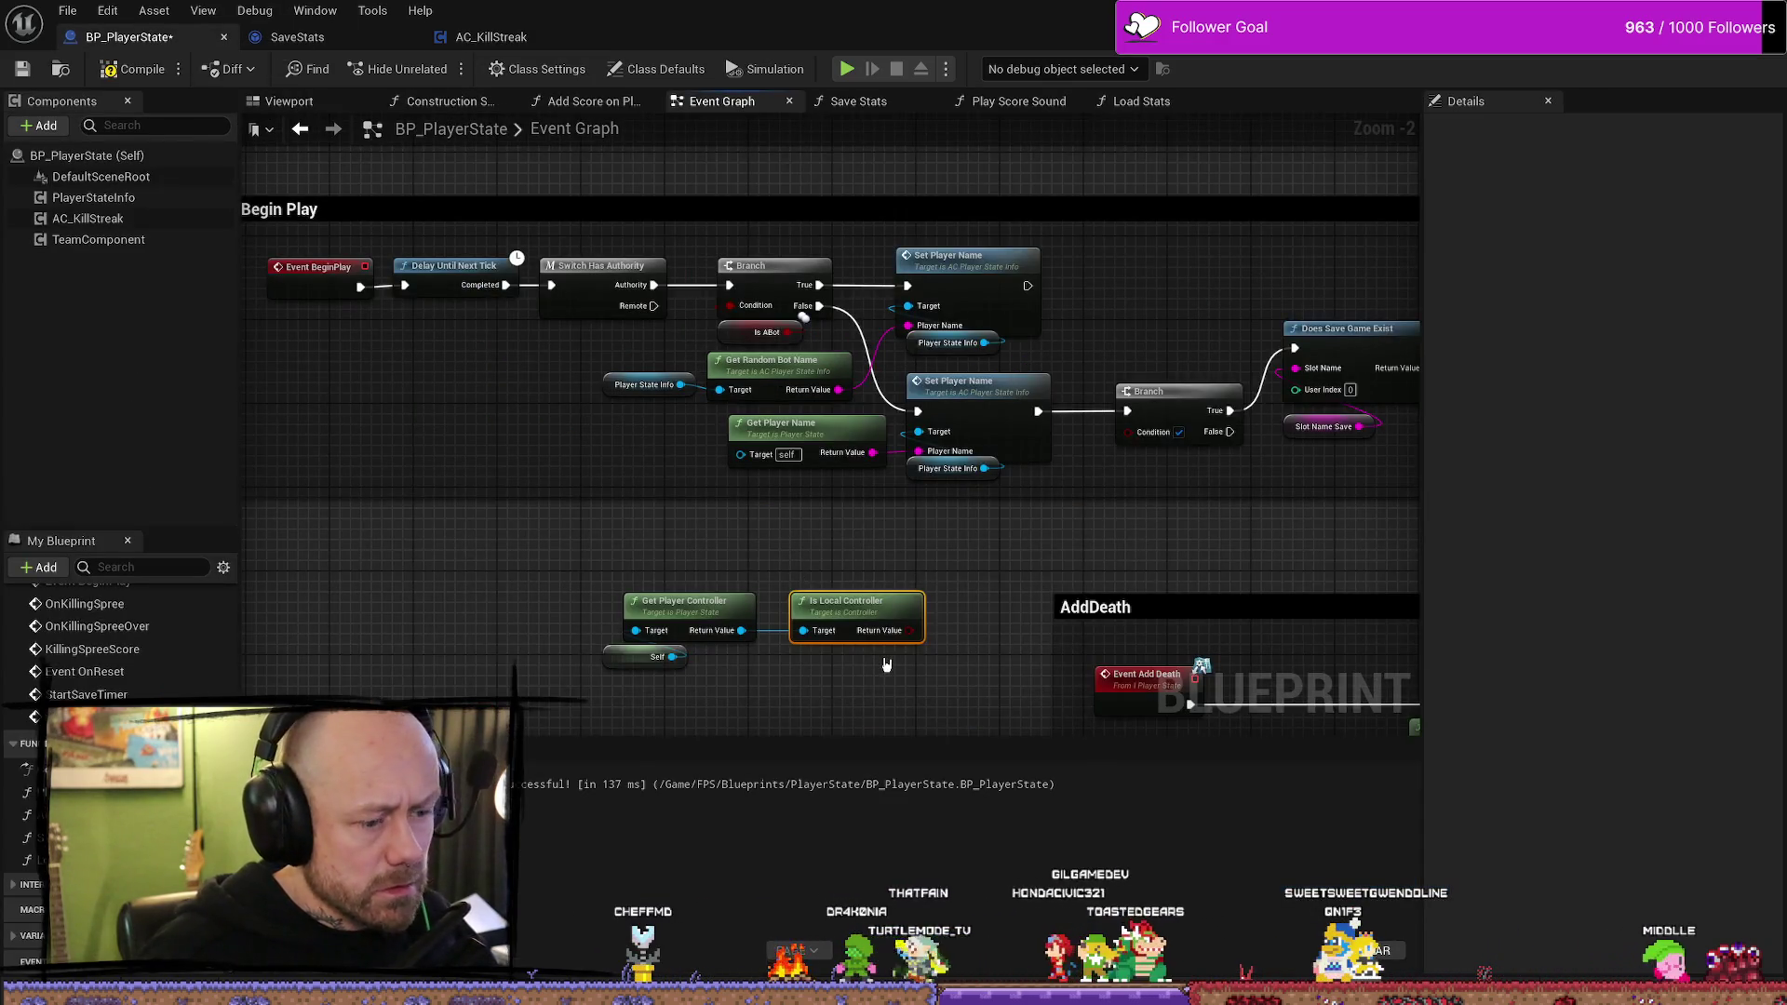
{"action": "key", "text": "Delete"}
- Add Is Local Player Controller from the controller's Return Value and wire it into the Branch Condition
{"action": "left_click_drag", "start_coordinate": [745, 632], "coordinate": [821, 594]}
{"action": "type", "text": "is local"}
{"action": "key", "text": "Down"}
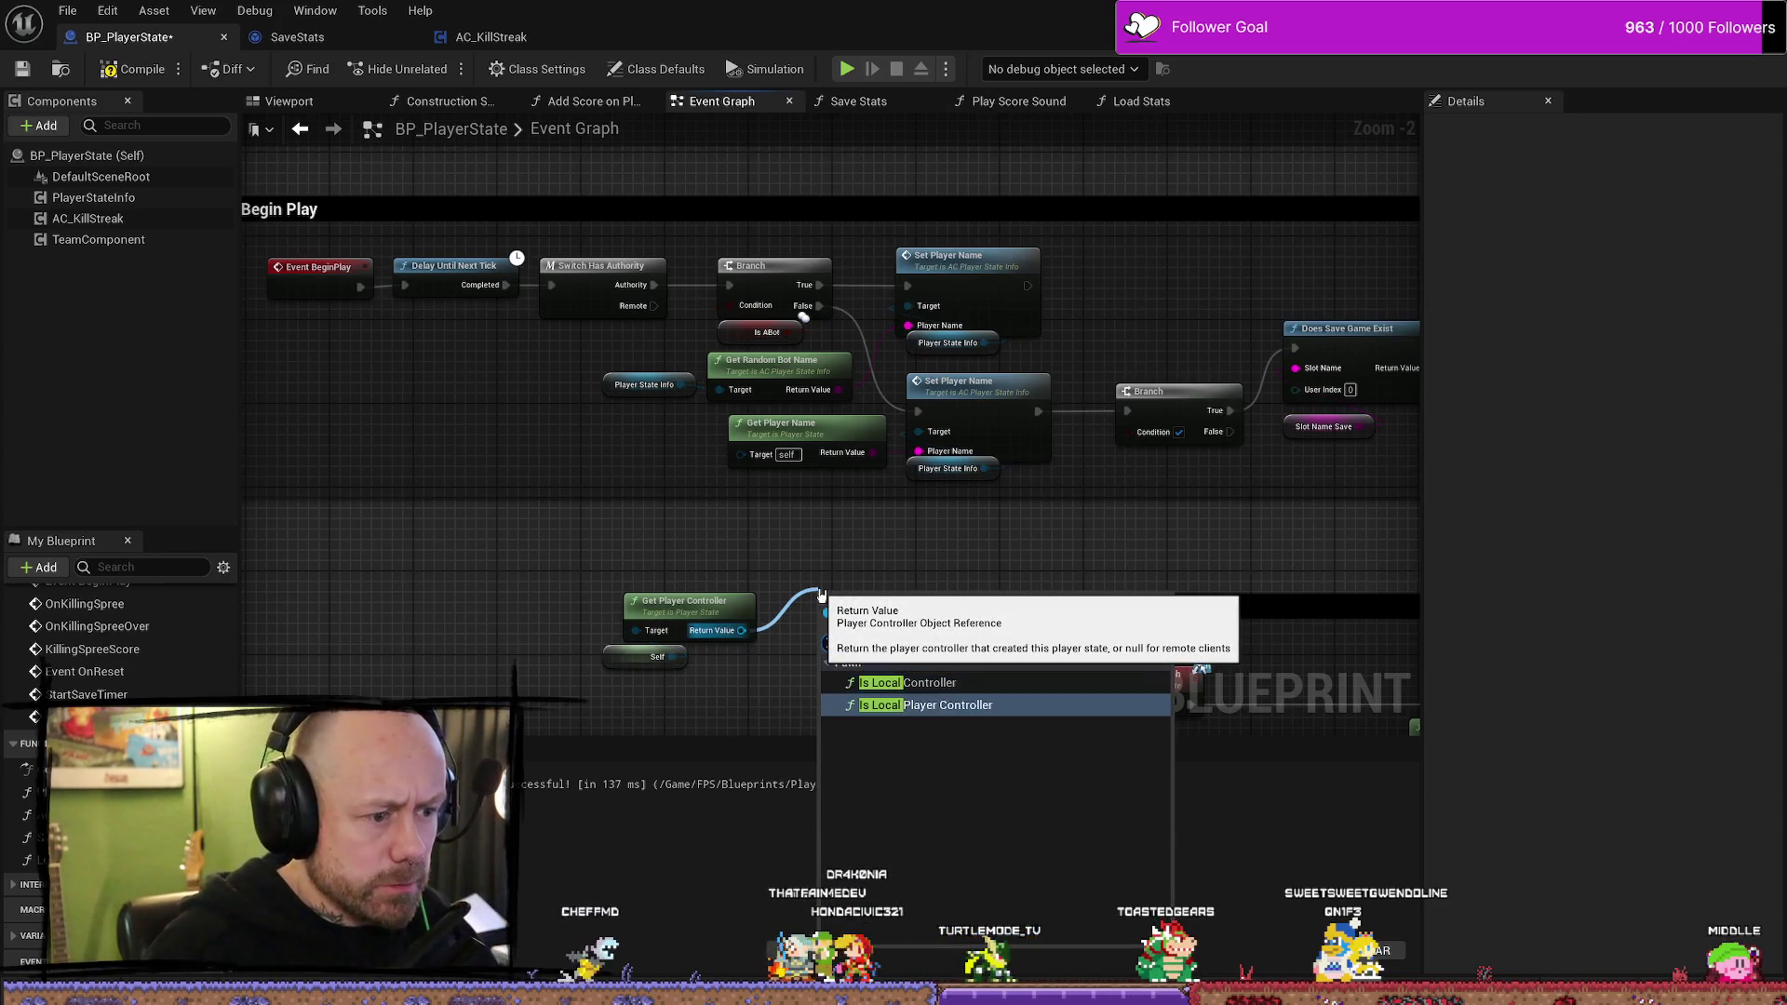
{"action": "key", "text": "Return"}
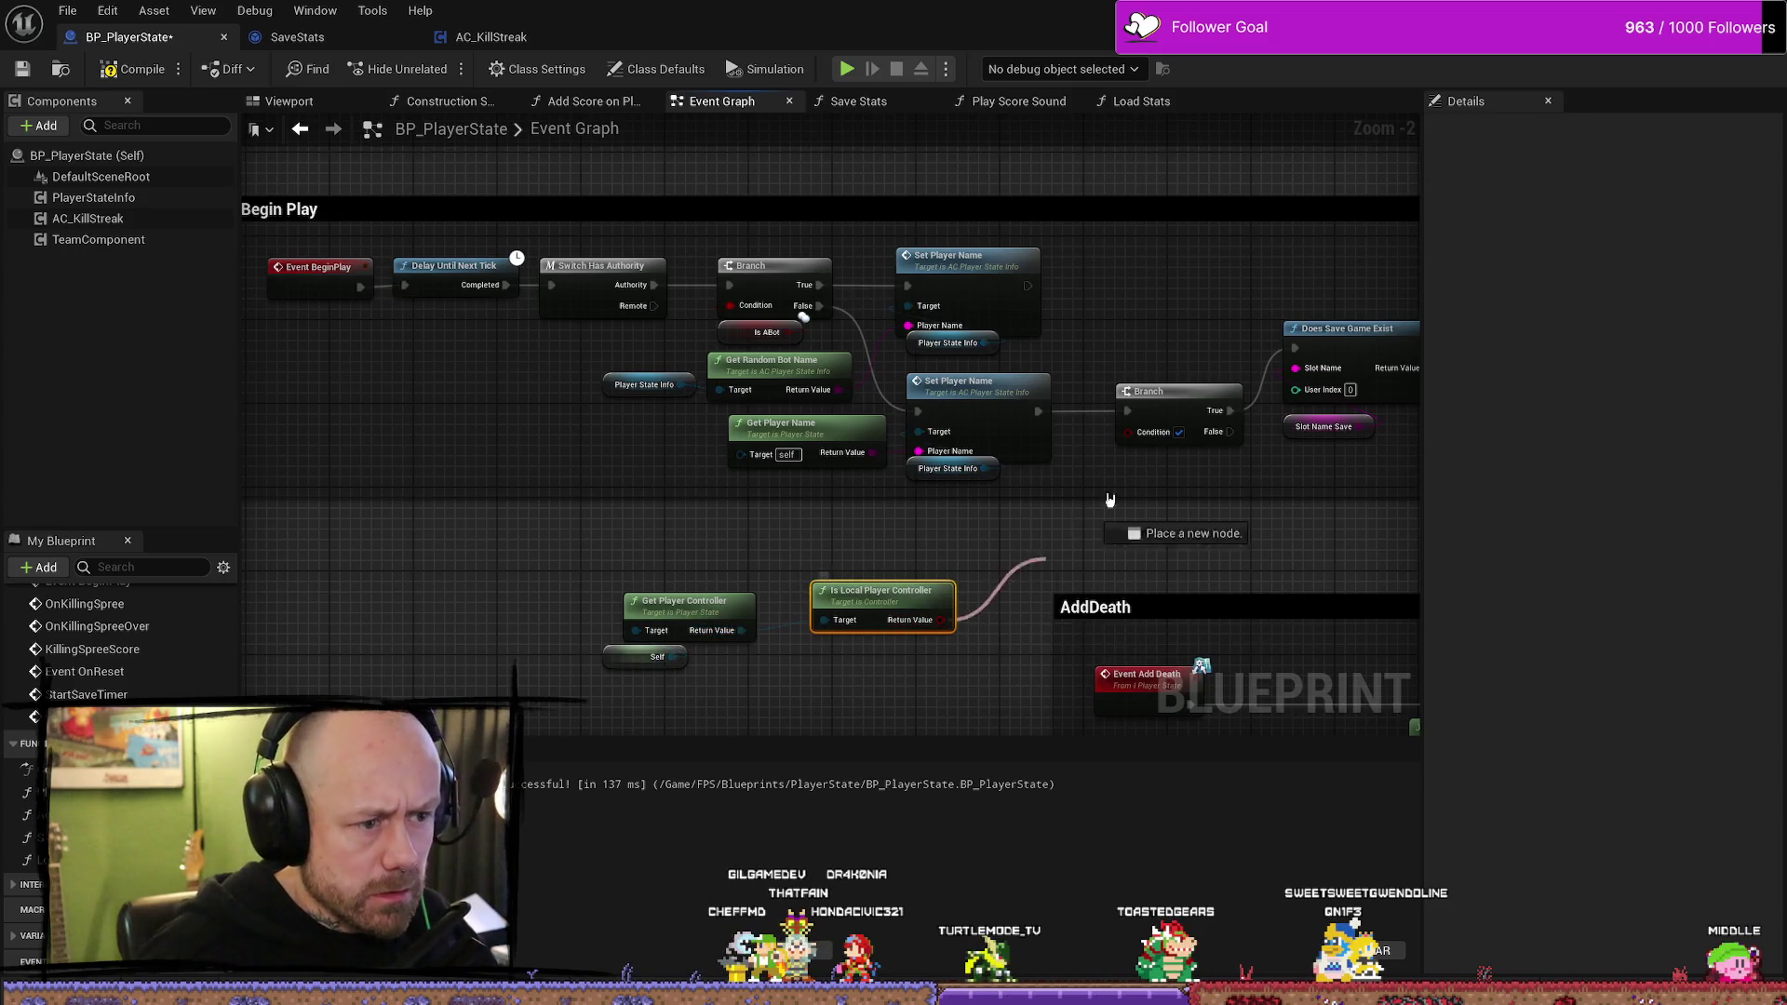
{"action": "left_click_drag", "start_coordinate": [1152, 439], "coordinate": [1152, 434]}
{"action": "mouse_move", "coordinate": [845, 607]}
{"action": "left_mouse_down"}
{"action": "mouse_move", "coordinate": [1200, 512]}
{"action": "mouse_move", "coordinate": [1119, 519]}
{"action": "left_mouse_up"}
{"action": "left_click", "coordinate": [1114, 592]}
{"action": "left_click_drag", "start_coordinate": [1114, 592], "coordinate": [987, 590]}
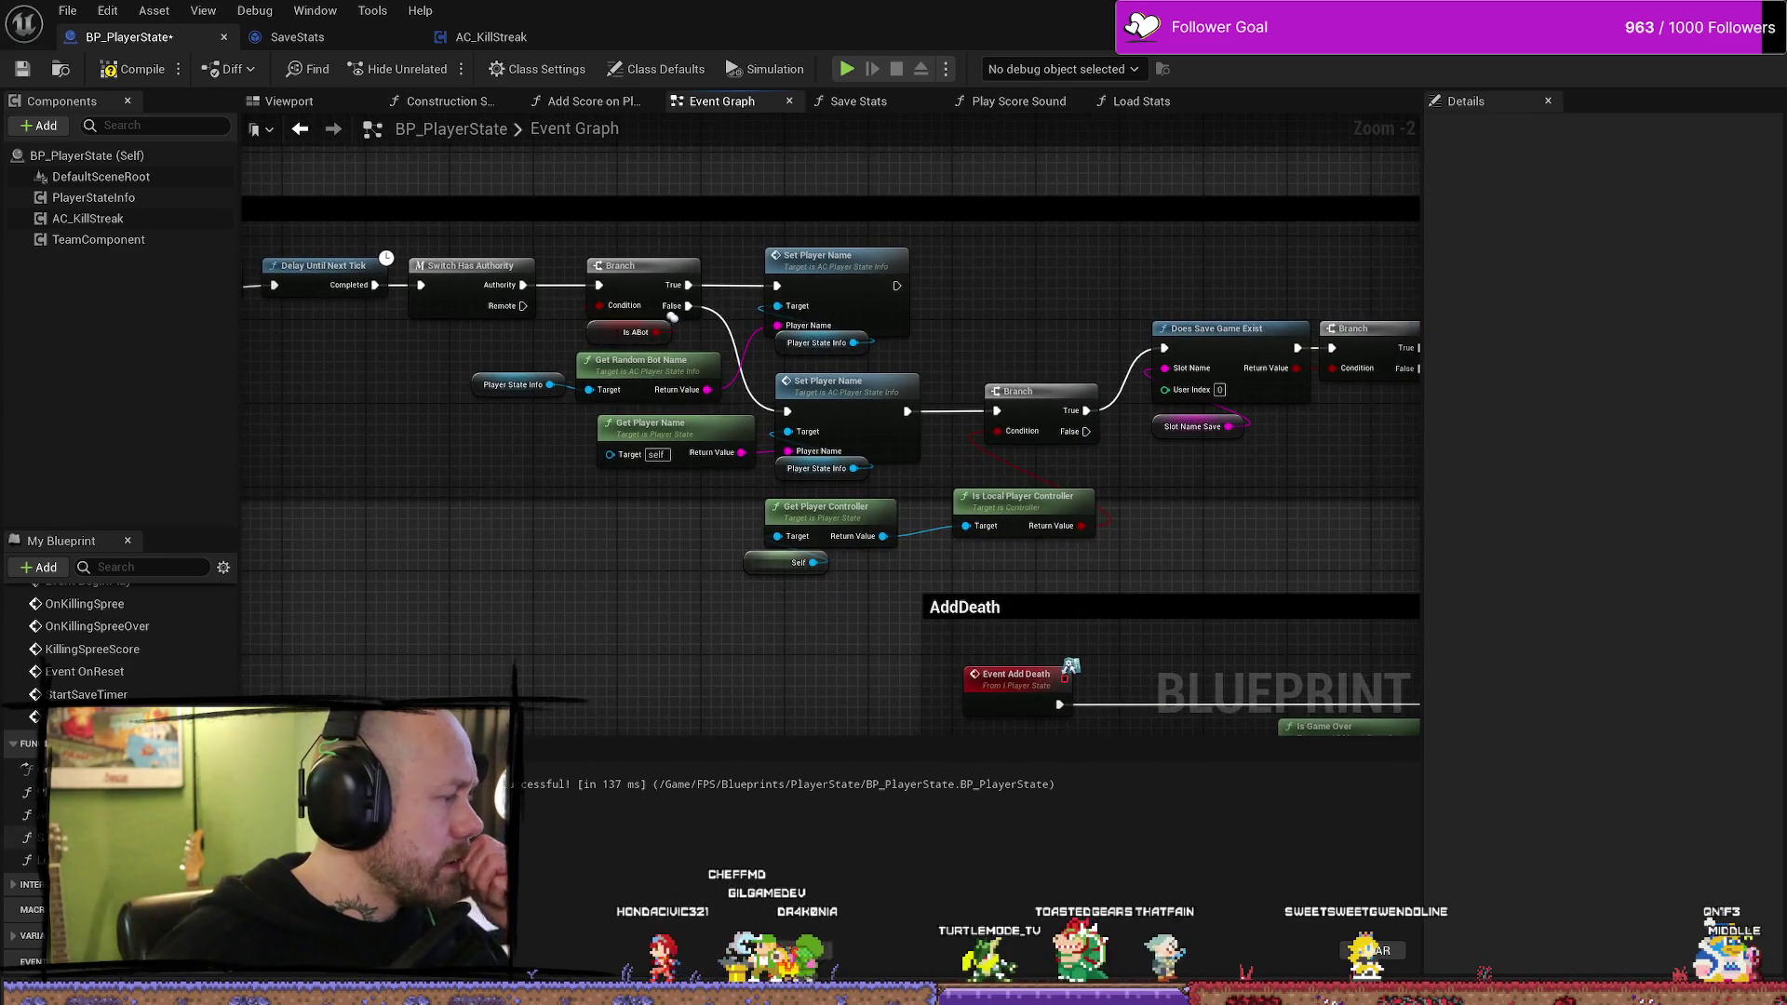
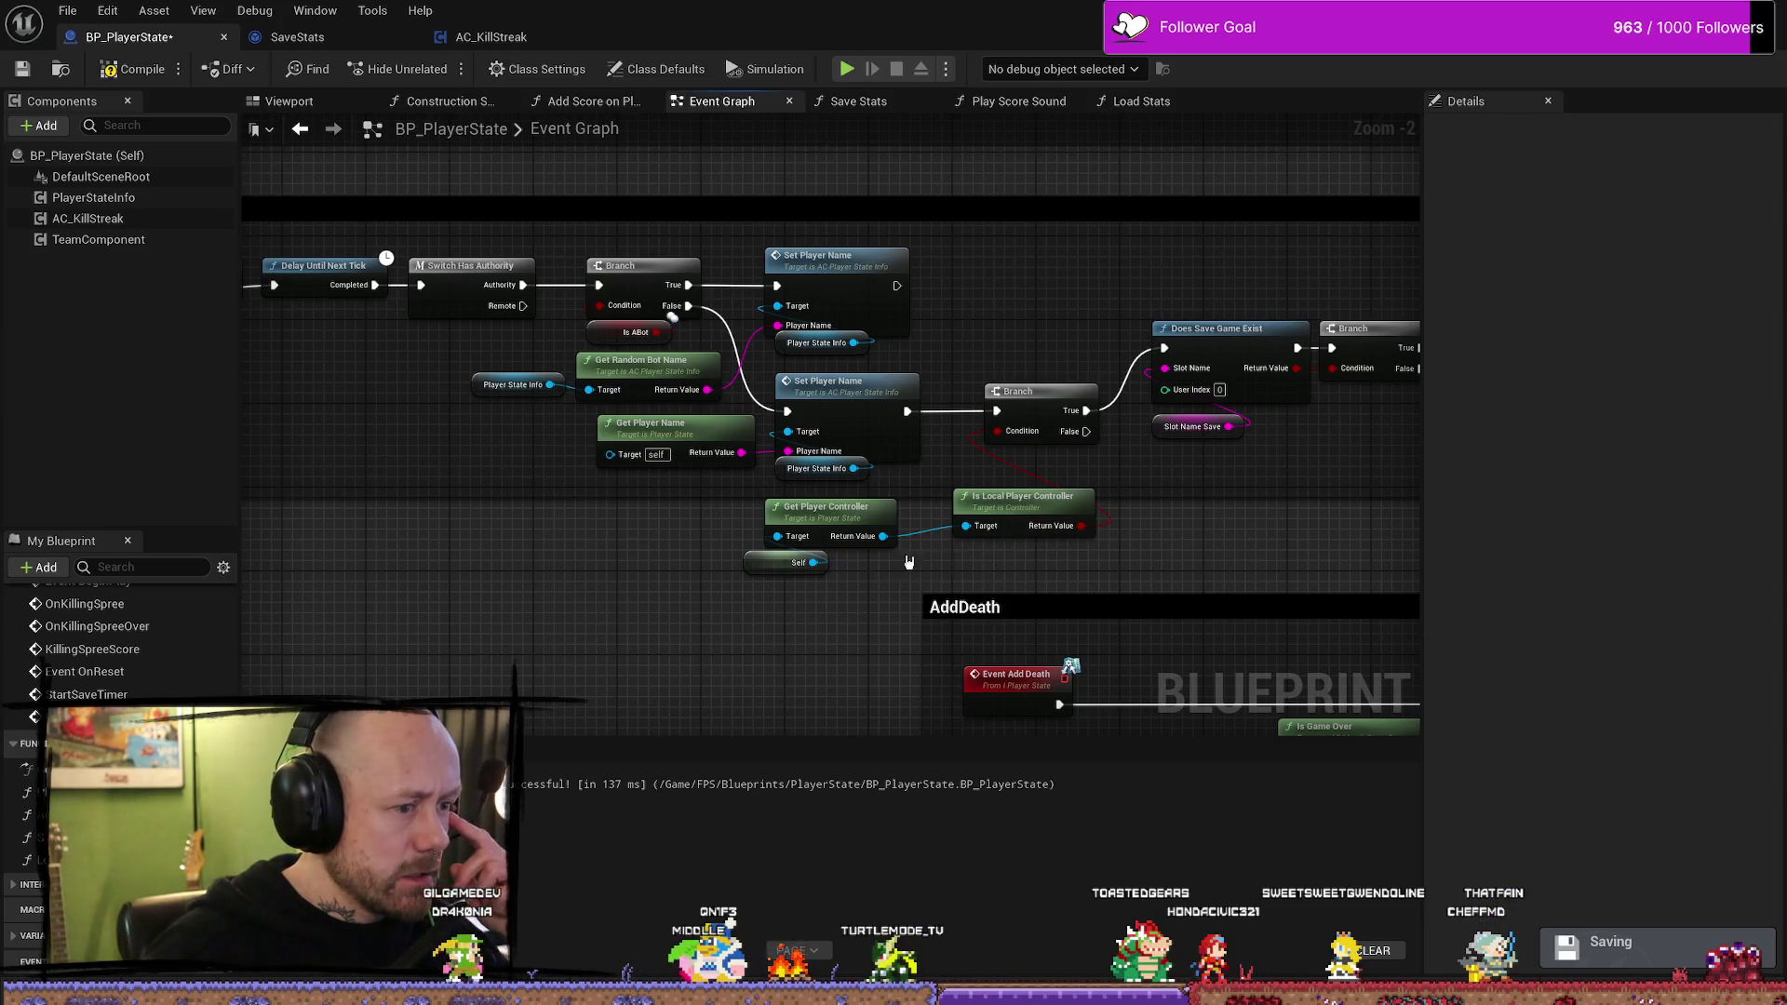
- Move the Get Player Controller, Self and Is Local Player Controller nodes beside the Branch and save BP_PlayerState
{"action": "left_click_drag", "start_coordinate": [1015, 513], "coordinate": [729, 586]}
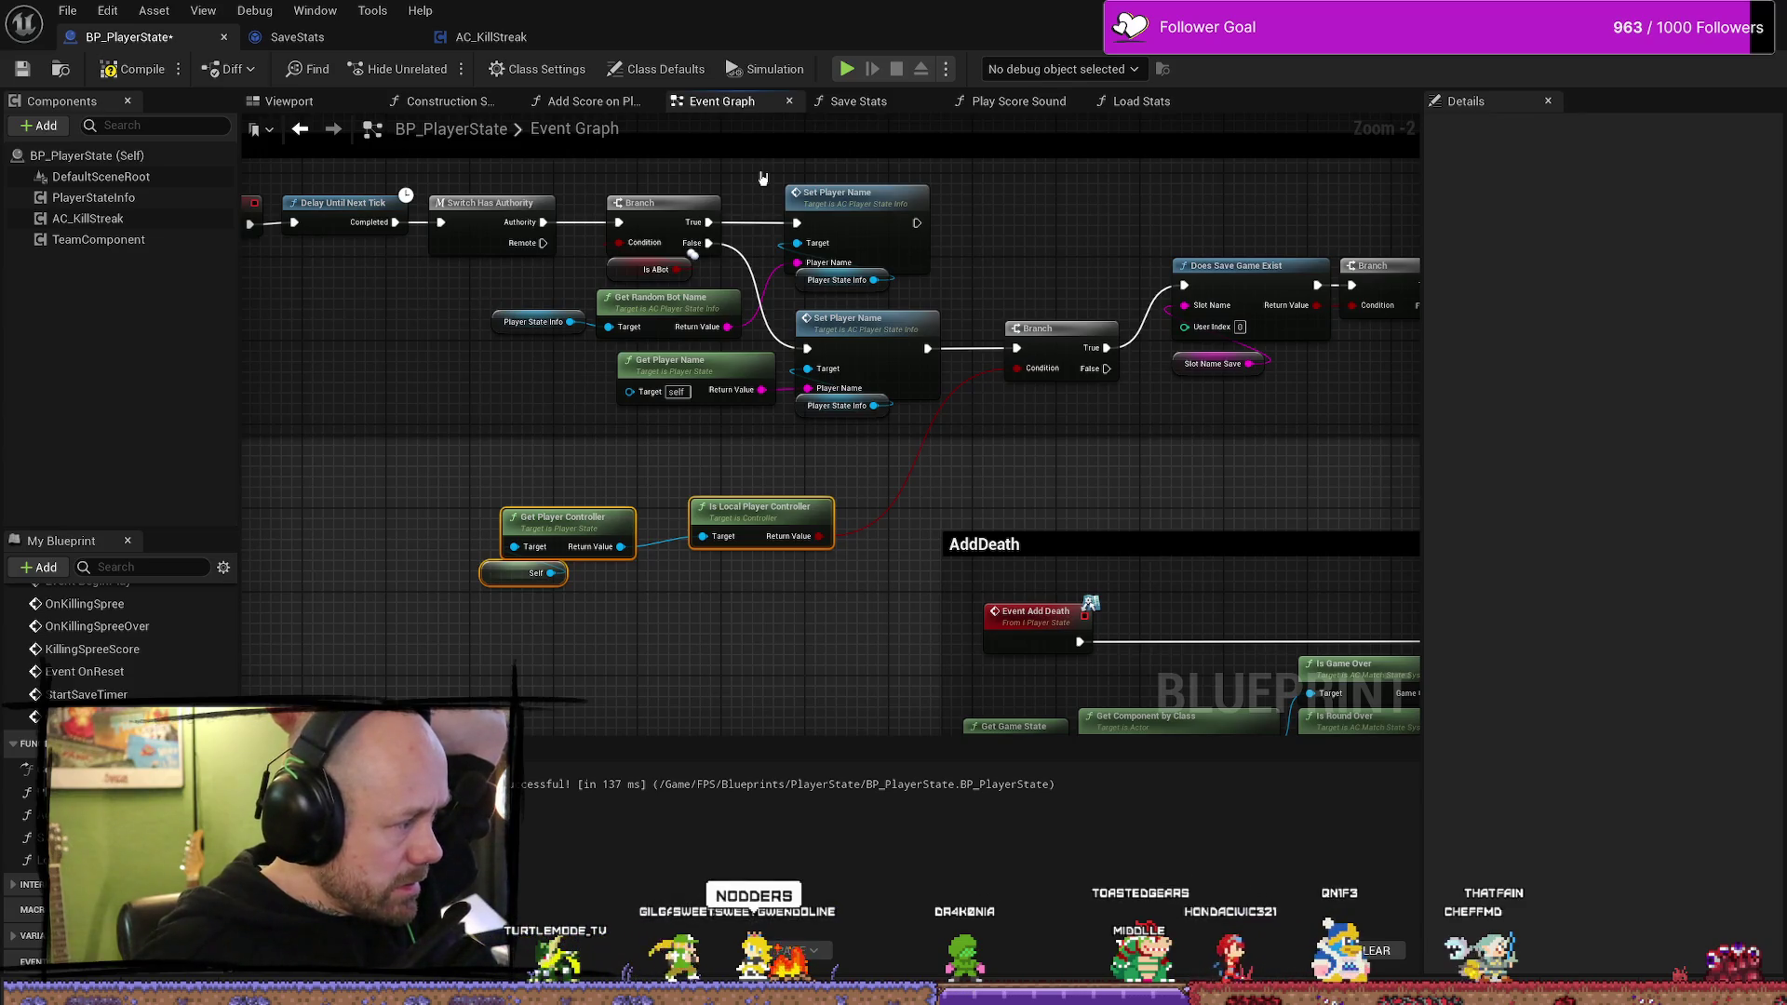
{"action": "key", "text": "ctrl+s"}
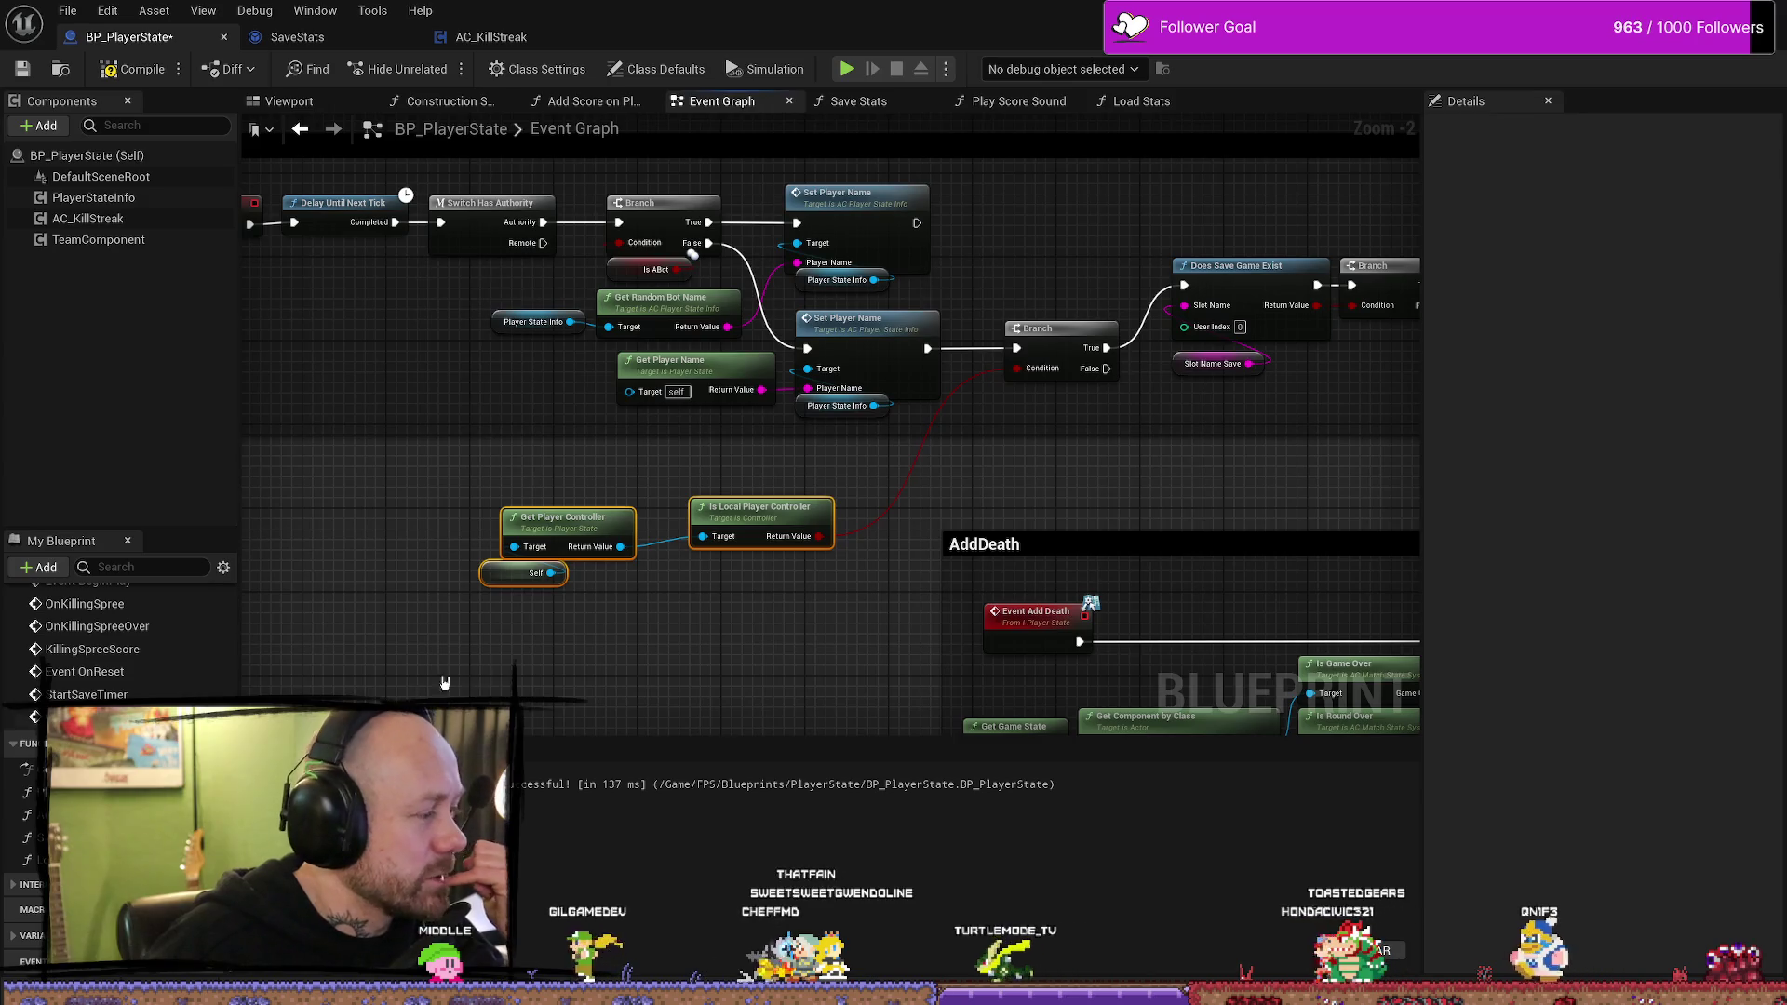
{"action": "left_click", "coordinate": [760, 625]}
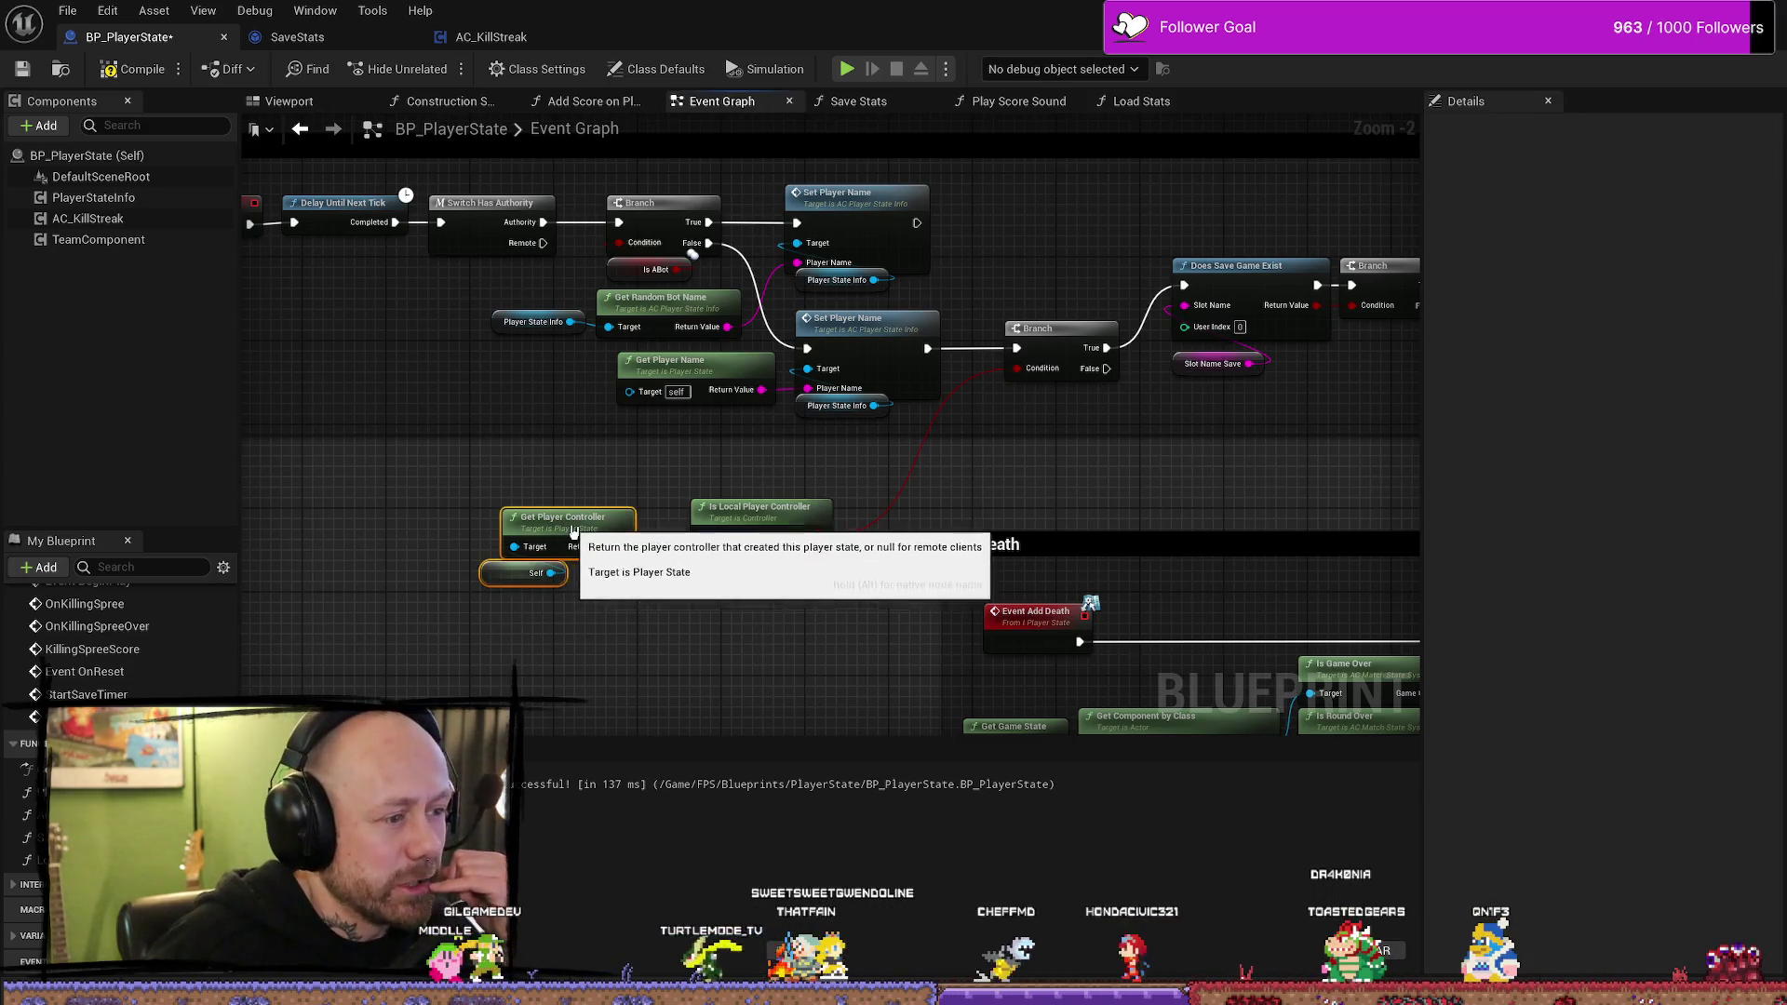
{"action": "key", "text": "ctrl+z"}
{"action": "left_click_drag", "start_coordinate": [714, 511], "coordinate": [1039, 436]}
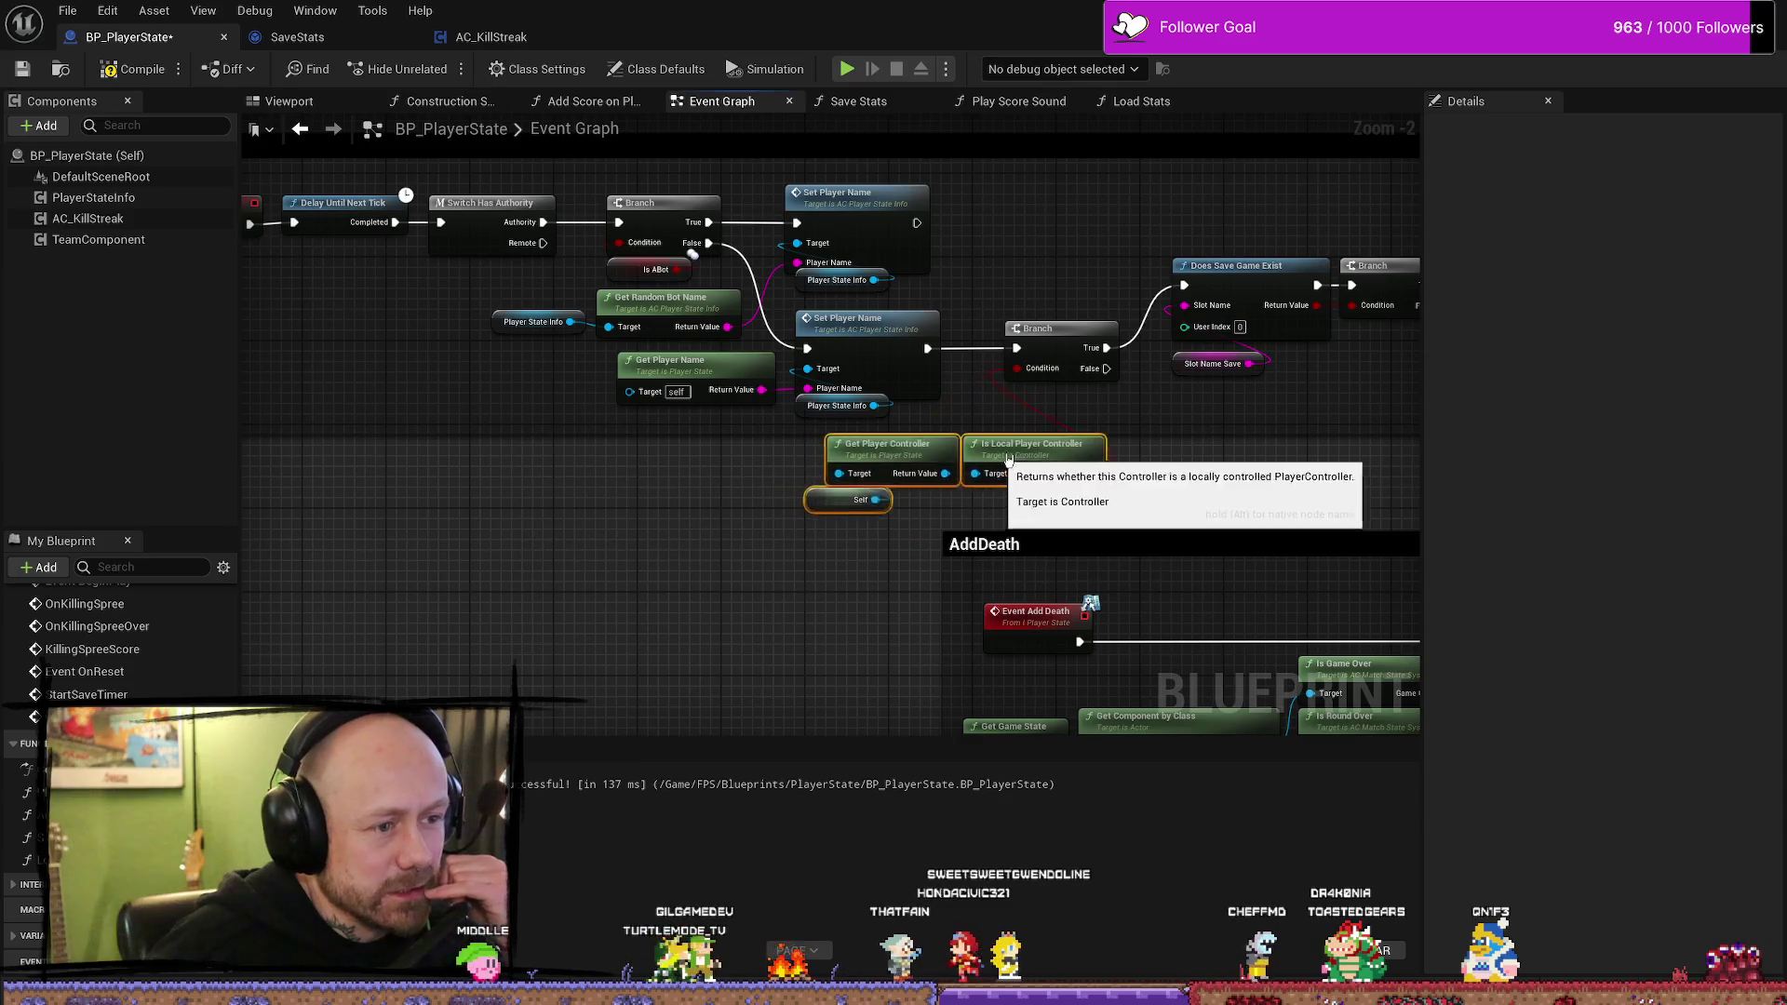
- Zoom out over the Begin Play graph to bring the save-game nodes into view
{"action": "mouse_move", "coordinate": [1137, 496]}
{"action": "left_mouse_down"}
{"action": "mouse_move", "coordinate": [1195, 531]}
{"action": "mouse_move", "coordinate": [1244, 619]}
{"action": "left_mouse_up"}
{"action": "scroll", "coordinate": [870, 487], "scroll_direction": "down", "scroll_amount": 3}
{"action": "scroll", "coordinate": [524, 460], "scroll_direction": "up", "scroll_amount": 2}
{"action": "mouse_move", "coordinate": [524, 461]}
{"action": "left_mouse_down"}
{"action": "mouse_move", "coordinate": [782, 426]}
{"action": "mouse_move", "coordinate": [821, 397]}
{"action": "left_mouse_up"}
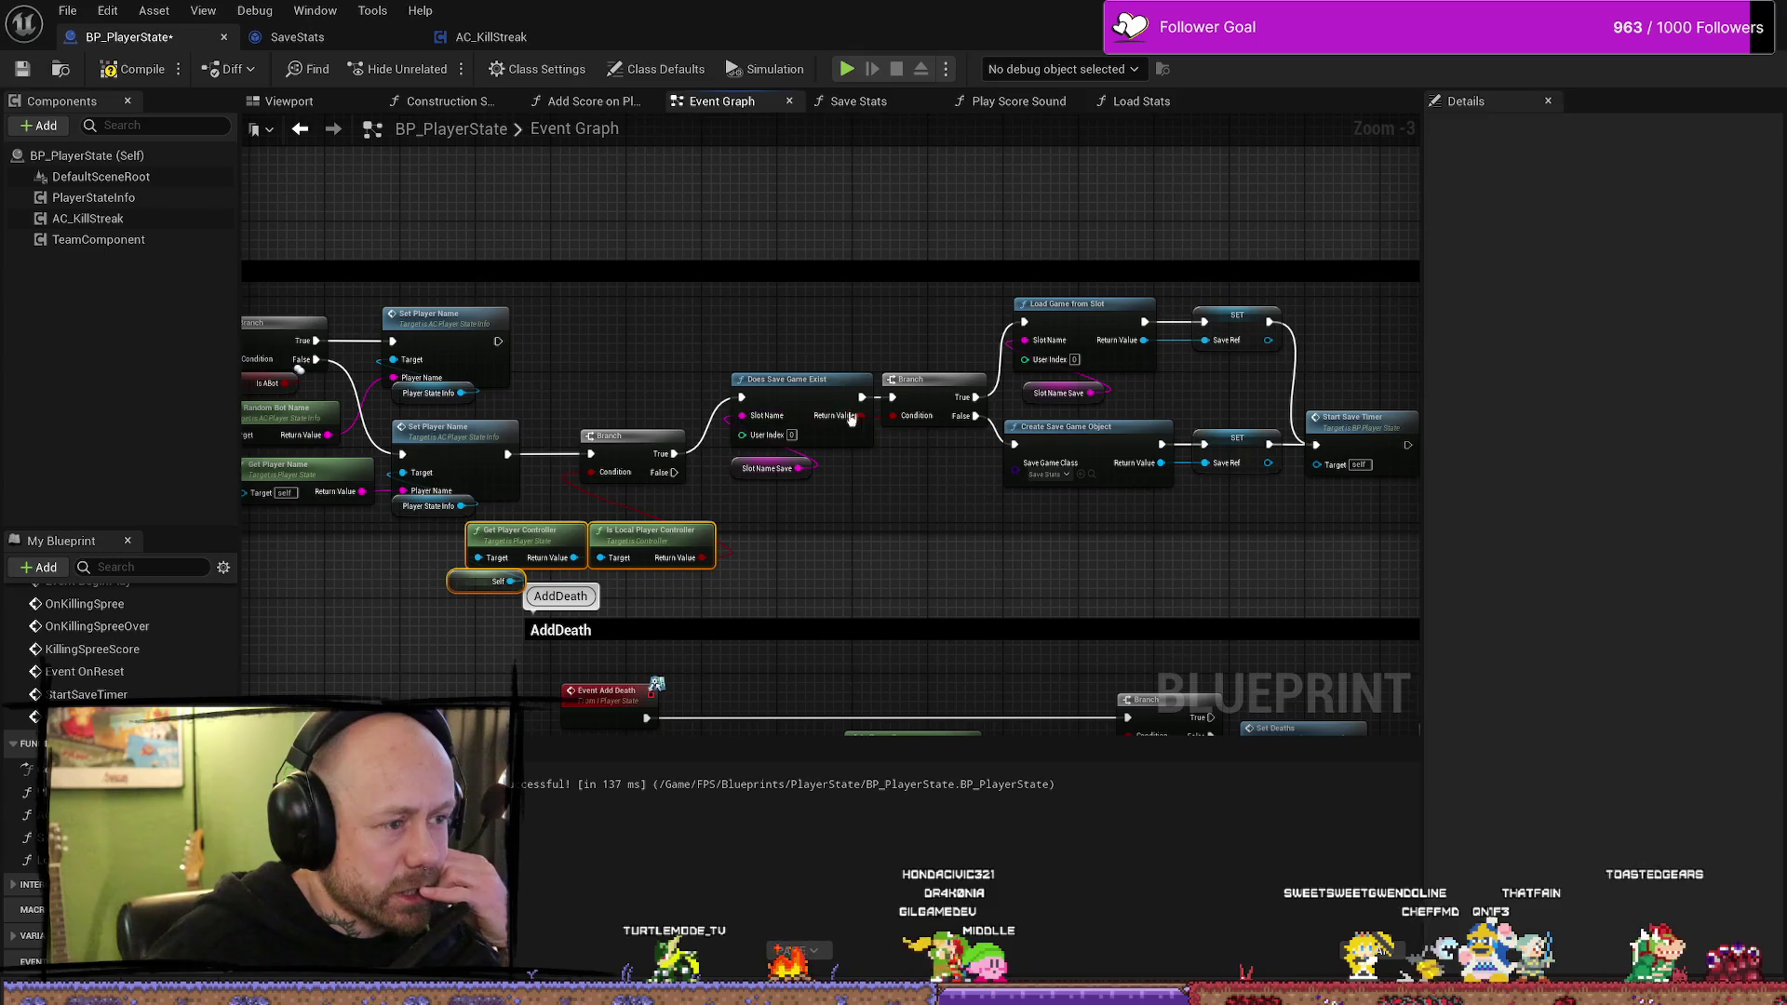
- Lift the Does Save Game Exist, Branch and Slot Name Save nodes upward in line
{"action": "mouse_move", "coordinate": [895, 502]}
{"action": "left_mouse_down"}
{"action": "mouse_move", "coordinate": [789, 381]}
{"action": "mouse_move", "coordinate": [790, 305]}
{"action": "left_mouse_up"}
{"action": "left_click", "coordinate": [670, 400]}
{"action": "mouse_move", "coordinate": [644, 448]}
{"action": "left_mouse_down"}
{"action": "mouse_move", "coordinate": [620, 358]}
{"action": "mouse_move", "coordinate": [667, 319]}
{"action": "left_mouse_up"}
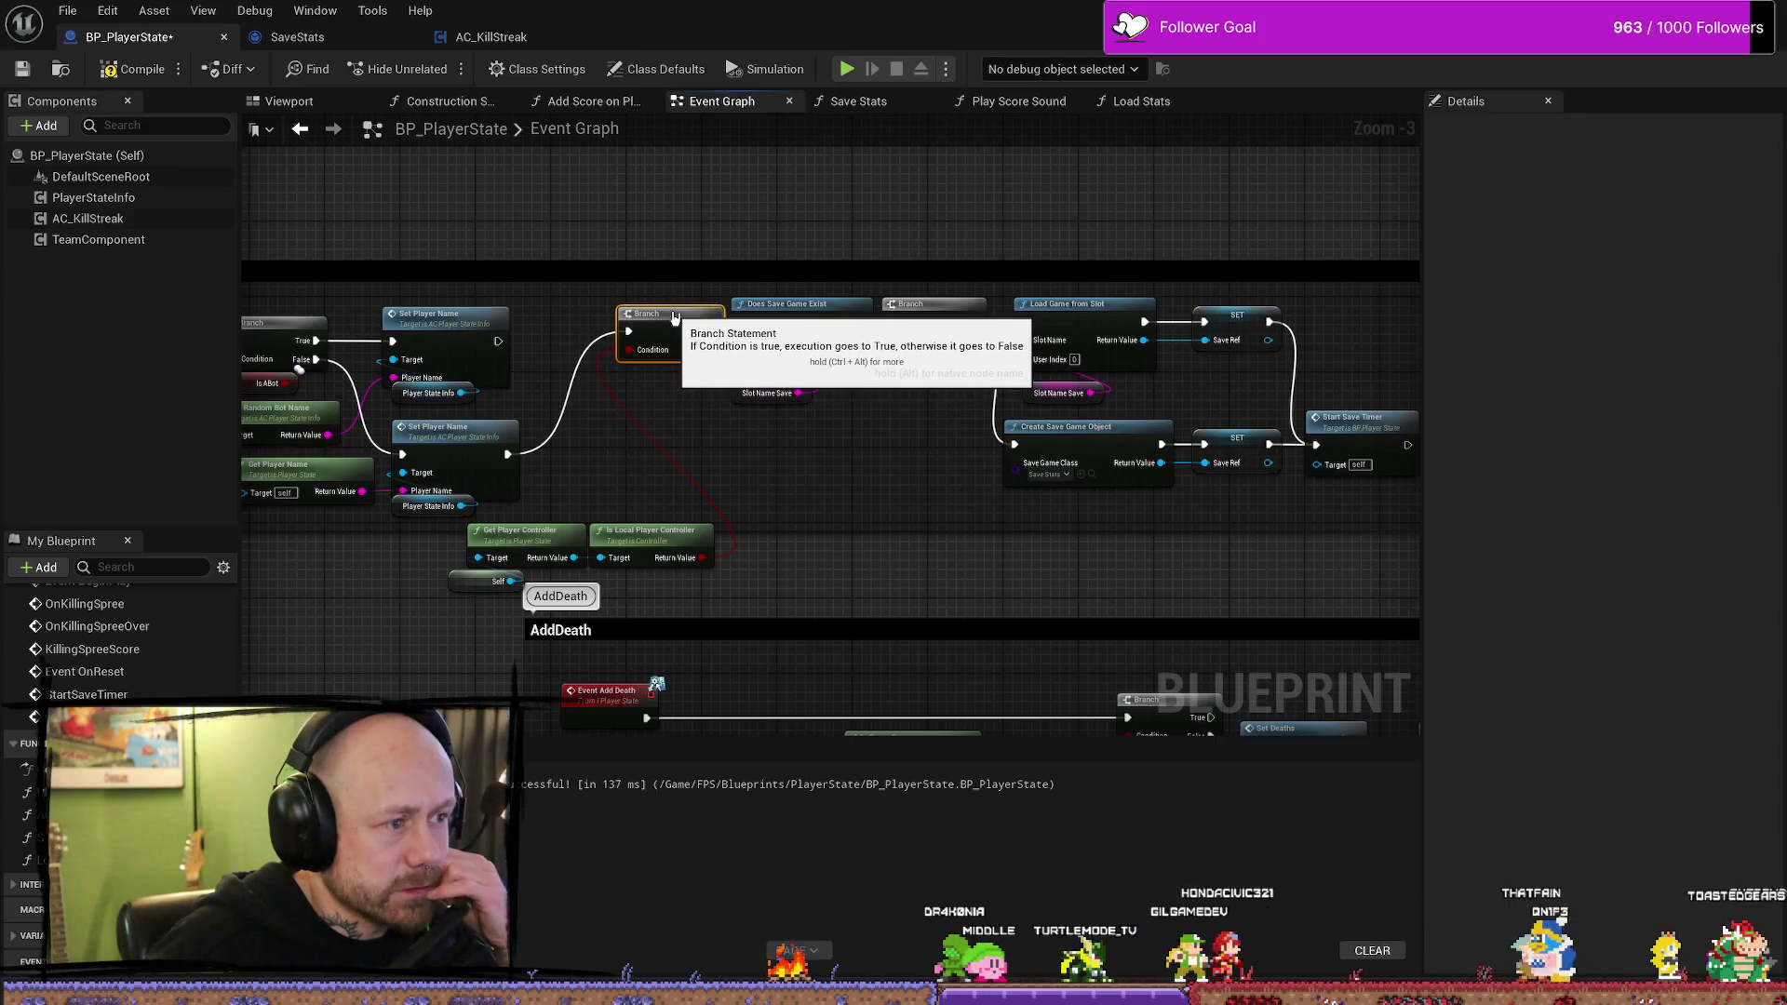
- Place the three player-controller nodes beneath the Branch node
{"action": "left_click_drag", "start_coordinate": [796, 578], "coordinate": [456, 549]}
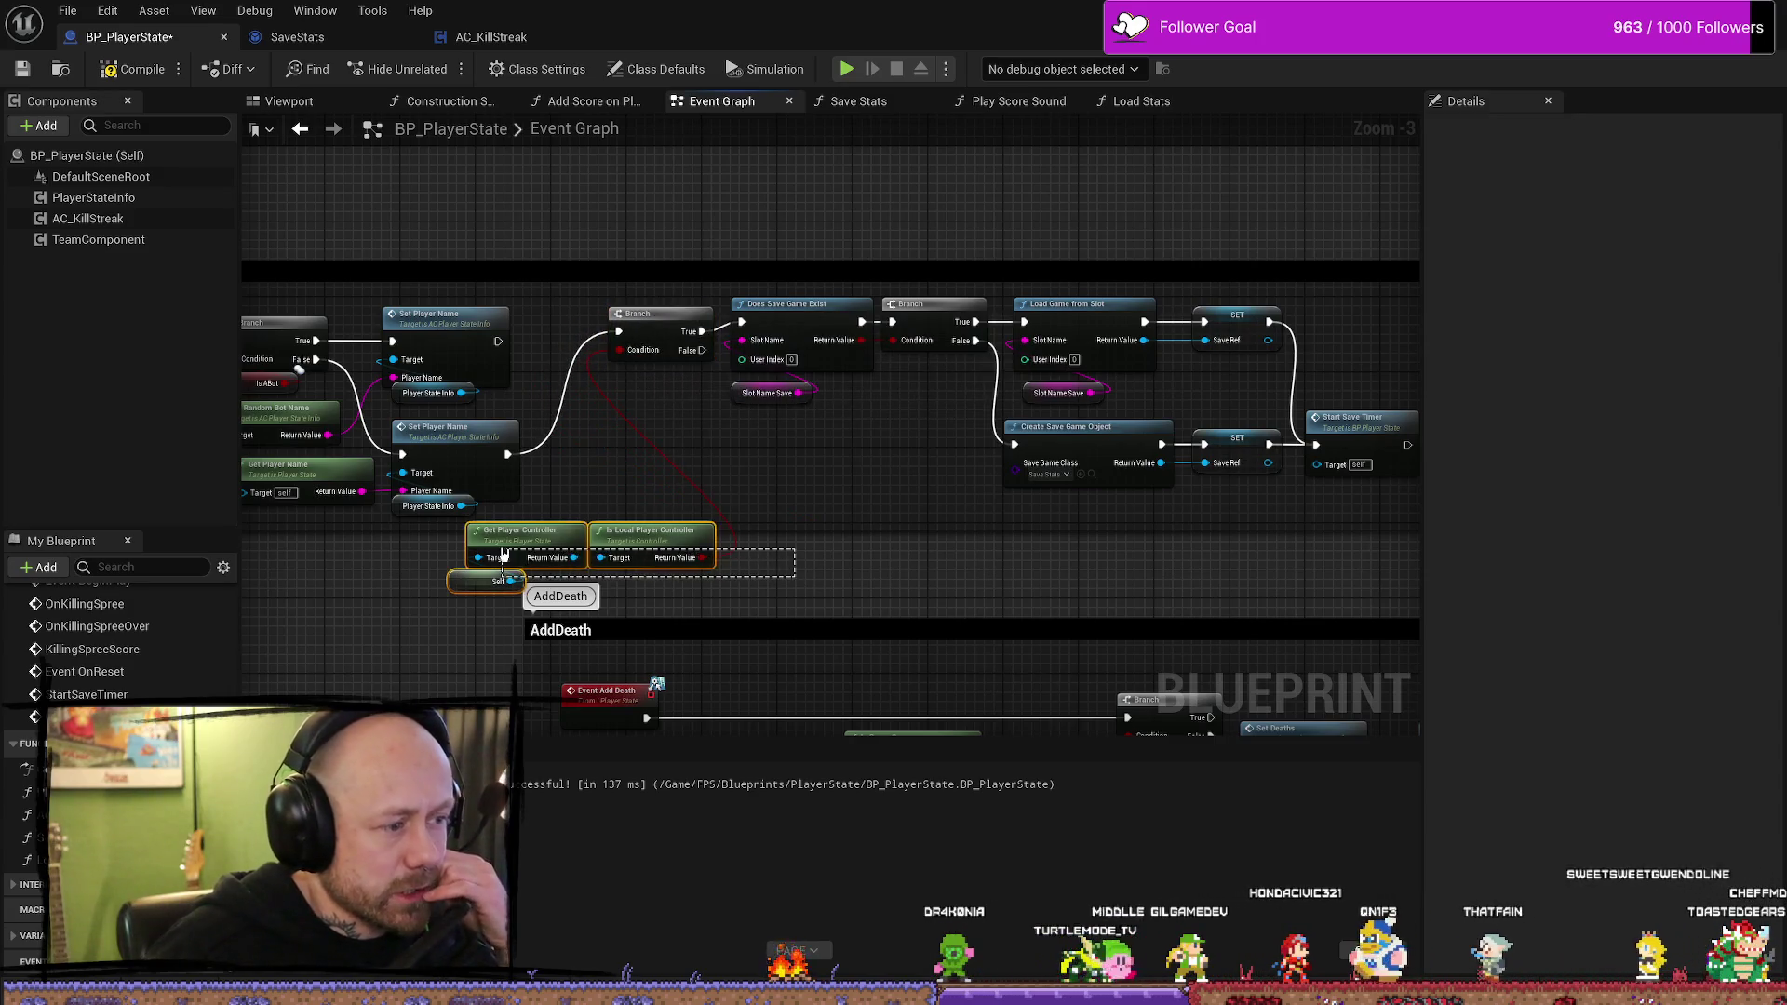
{"action": "mouse_move", "coordinate": [651, 544]}
{"action": "left_mouse_down"}
{"action": "mouse_move", "coordinate": [783, 459]}
{"action": "mouse_move", "coordinate": [768, 511]}
{"action": "left_mouse_up"}
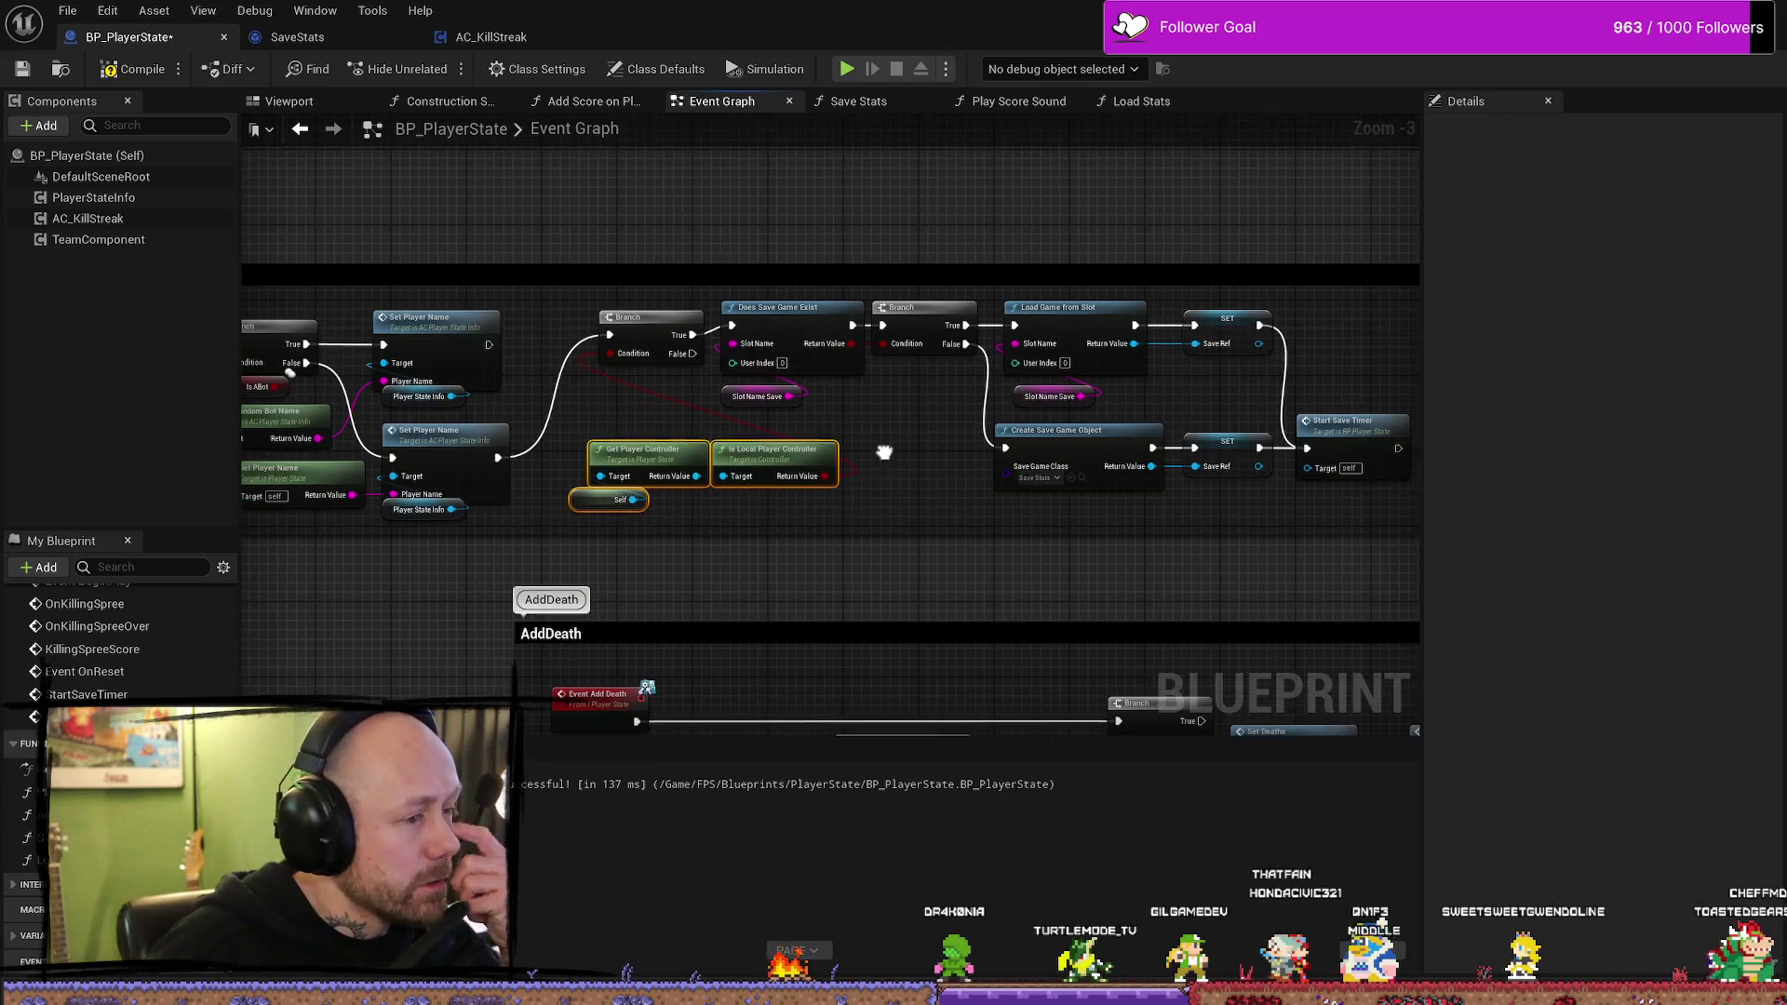
{"action": "left_click_drag", "start_coordinate": [909, 427], "coordinate": [898, 407]}
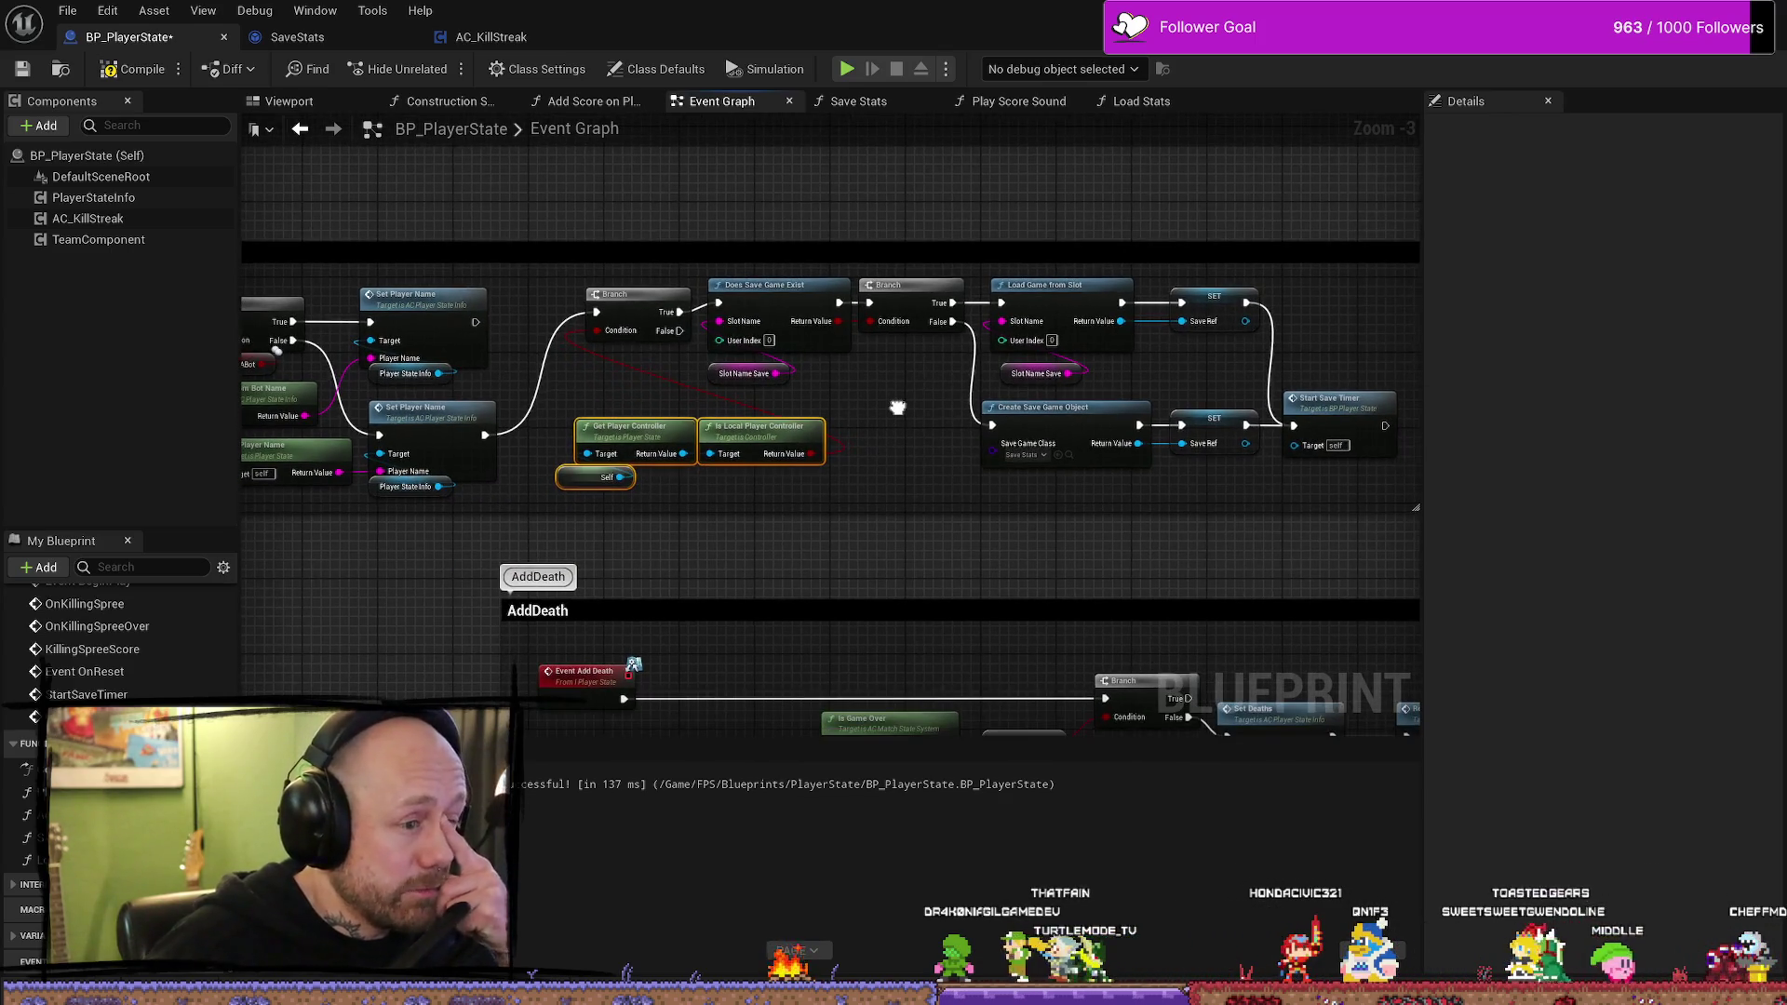
{"action": "left_click", "coordinate": [898, 407]}
- Stack Is Local Player Controller above Get Player Controller and Self
{"action": "left_click_drag", "start_coordinate": [721, 430], "coordinate": [598, 383]}
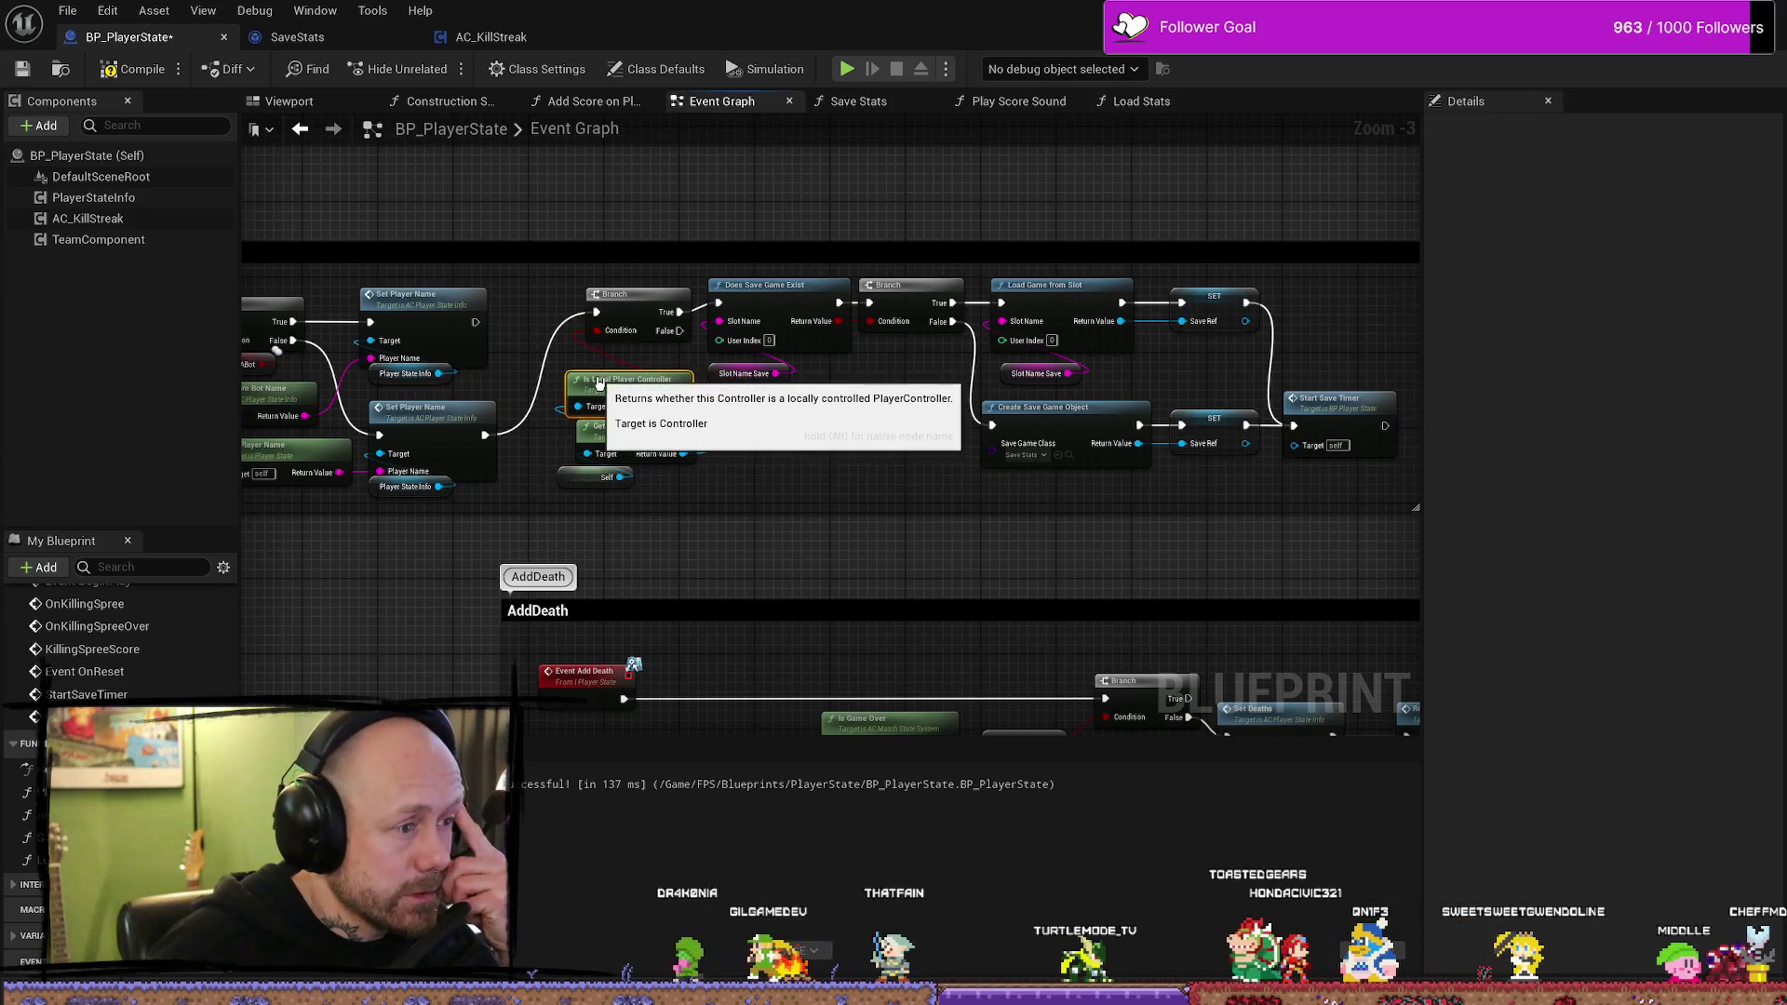
{"action": "left_click", "coordinate": [604, 475]}
{"action": "left_click_drag", "start_coordinate": [603, 461], "coordinate": [586, 381]}
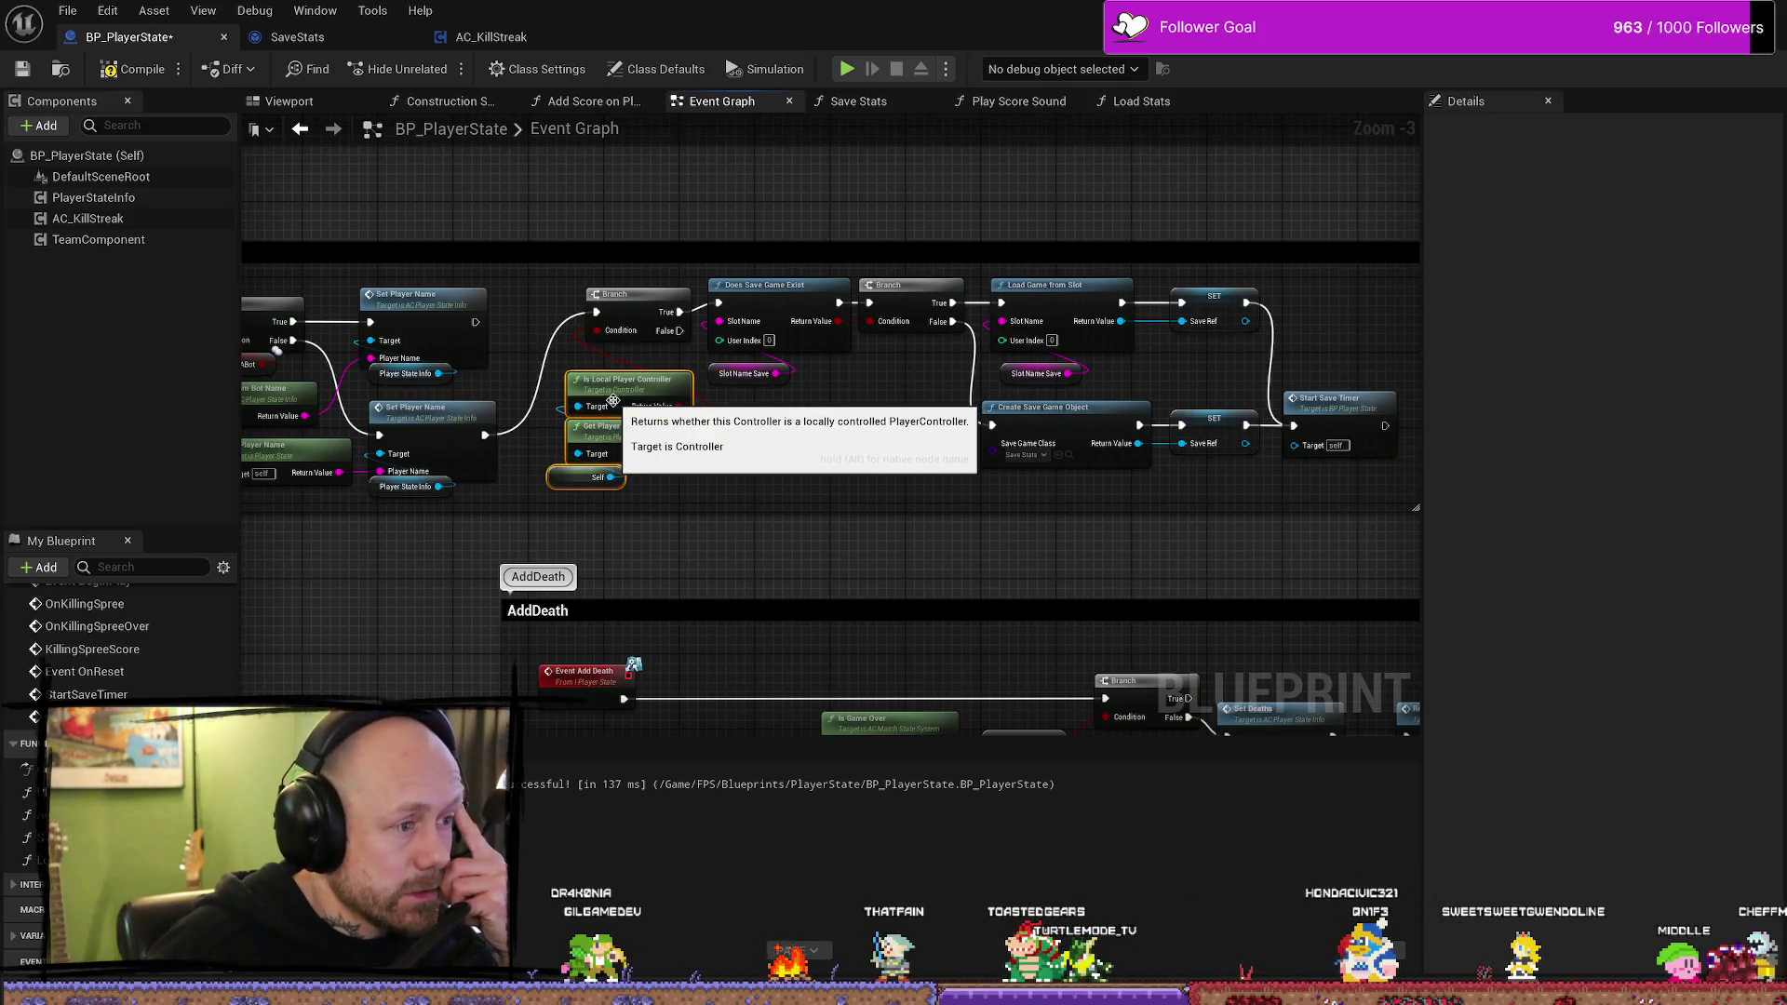
{"action": "left_click_drag", "start_coordinate": [795, 285], "coordinate": [718, 304]}
{"action": "left_click_drag", "start_coordinate": [734, 459], "coordinate": [681, 316]}
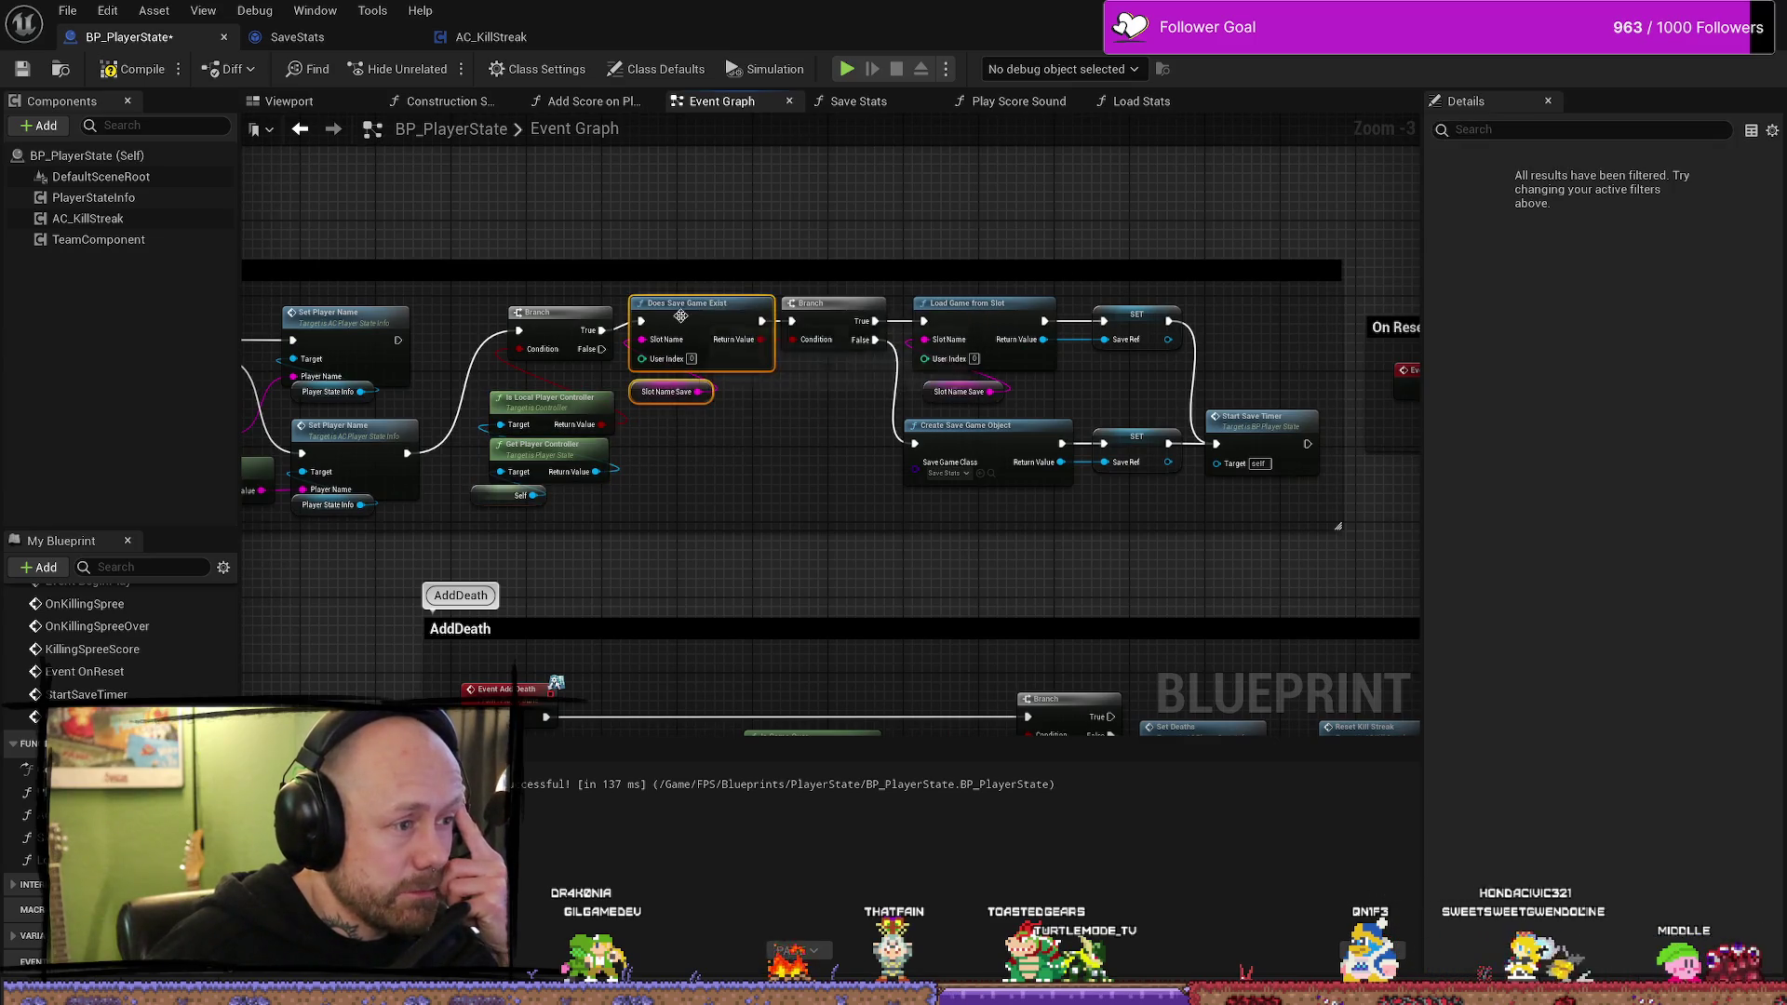
- Save BP_PlayerState and pan over the On Reset and Death sections
{"action": "left_click", "coordinate": [28, 68]}
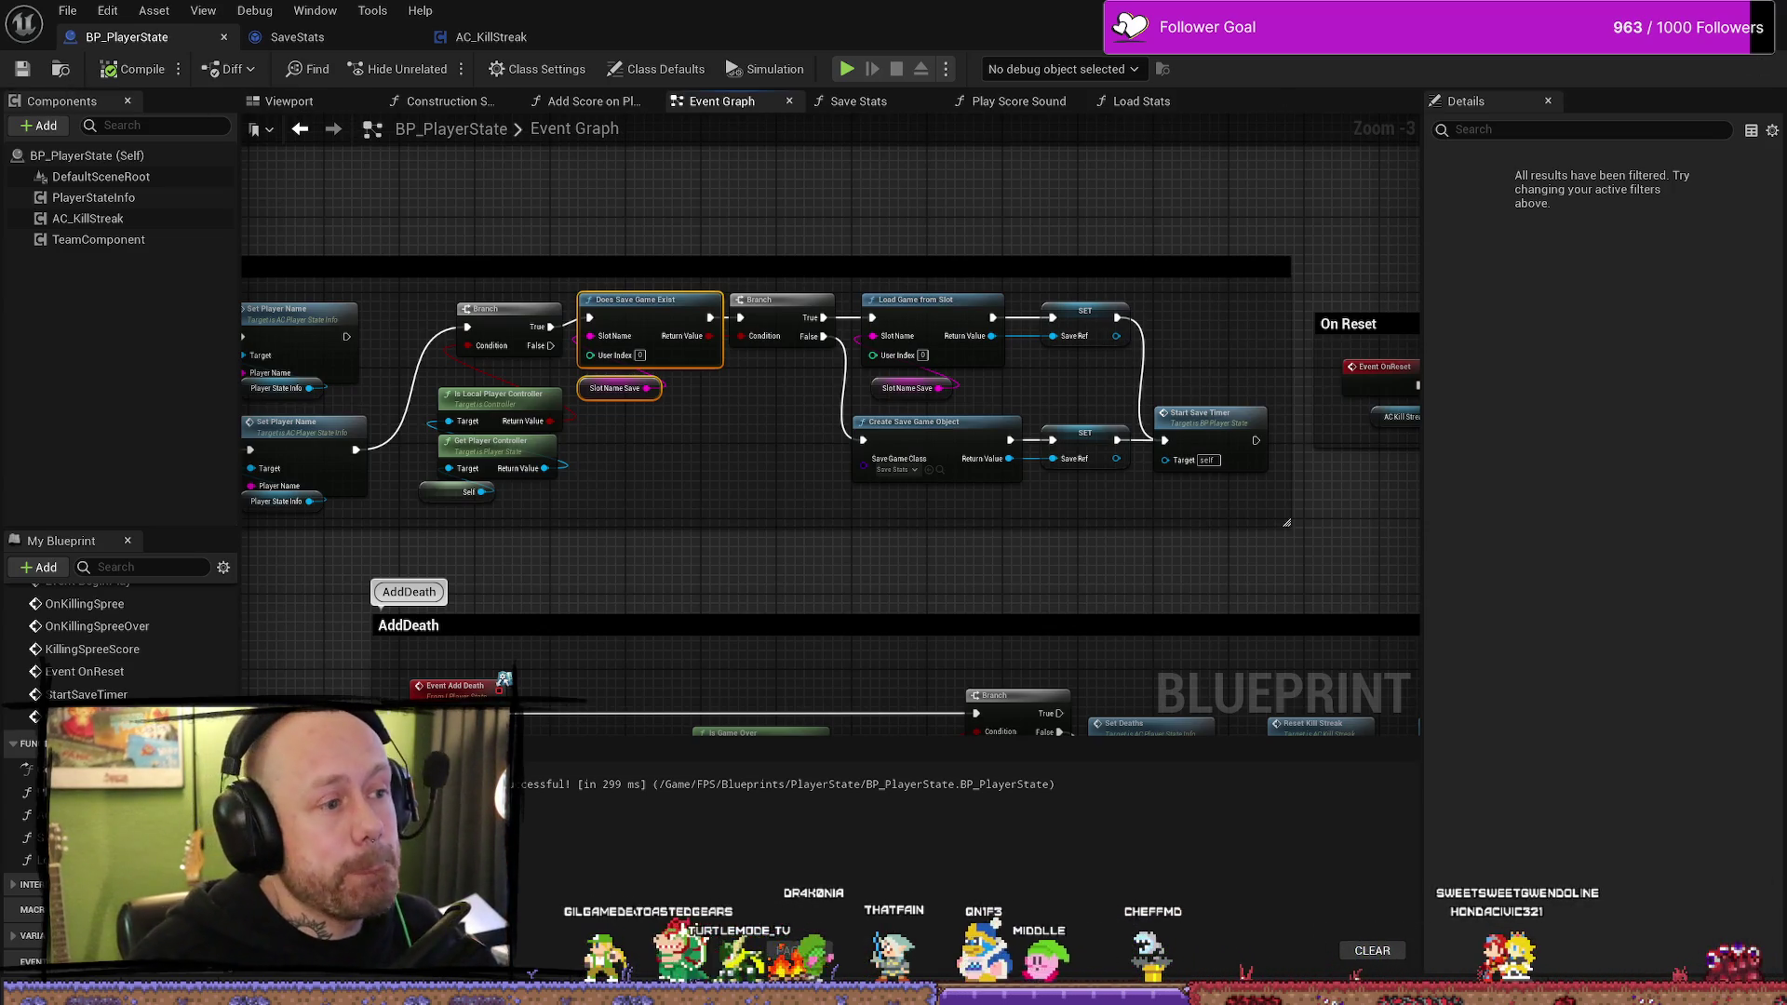
{"action": "left_click_drag", "start_coordinate": [681, 481], "coordinate": [387, 481]}
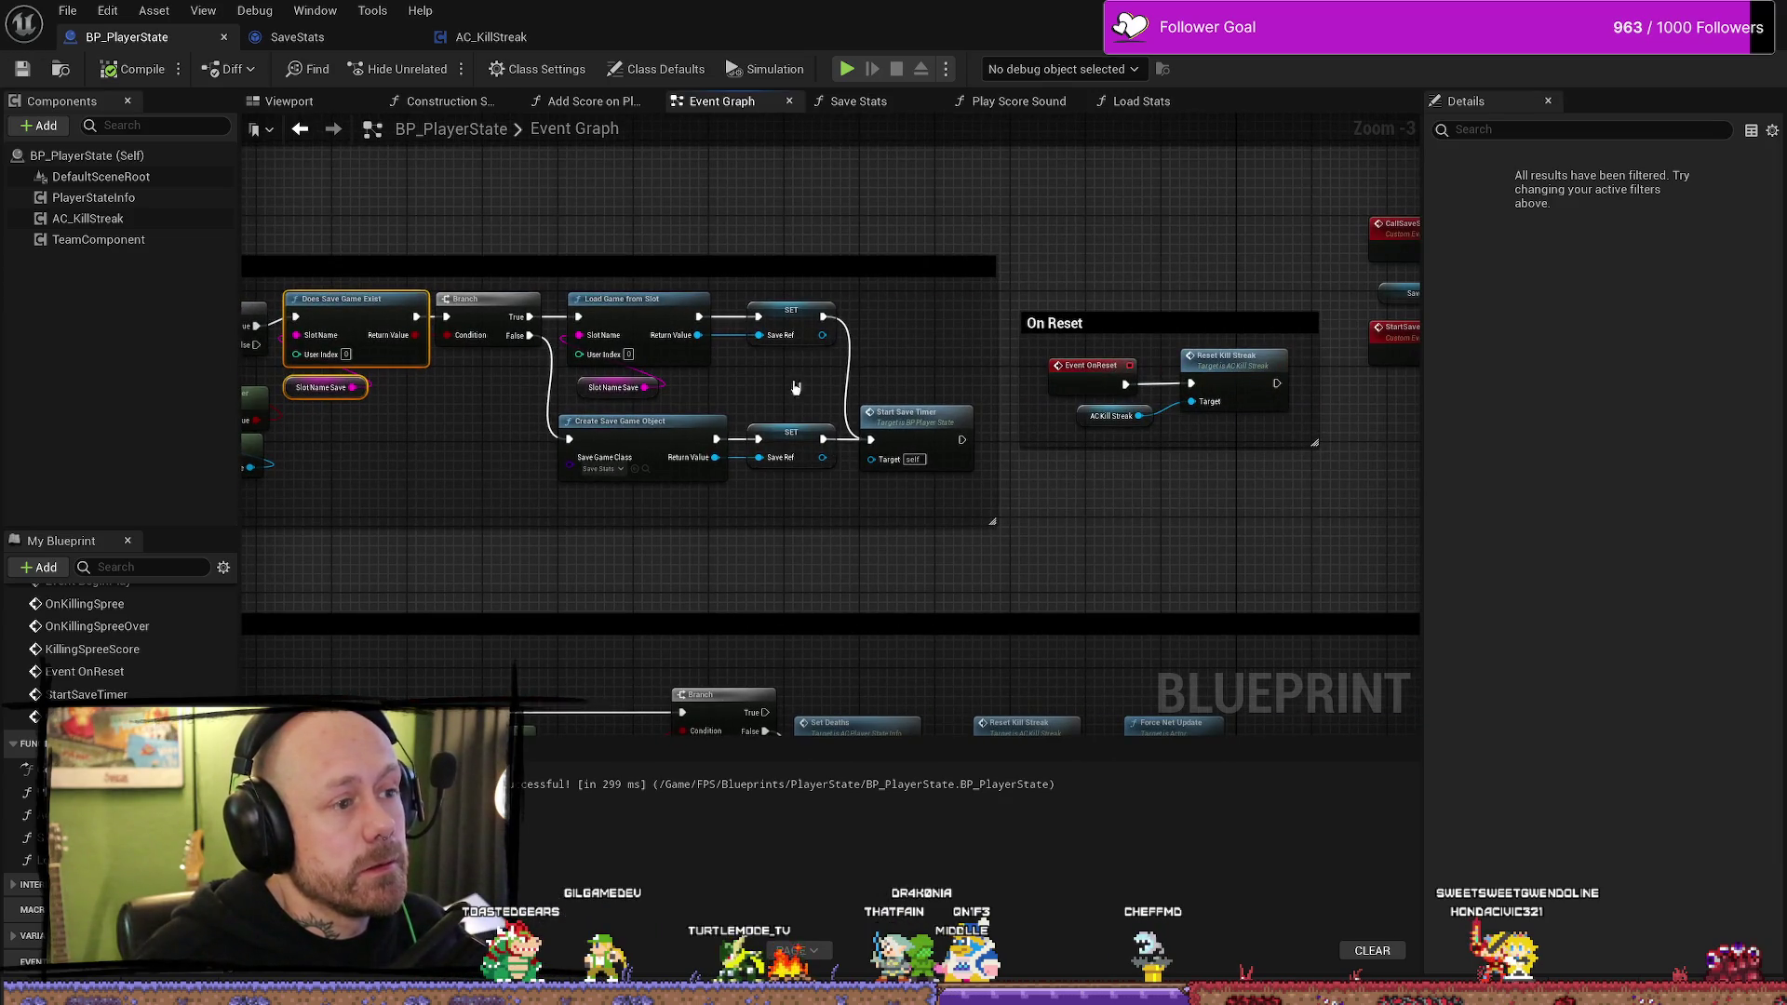
{"action": "mouse_move", "coordinate": [407, 515]}
{"action": "left_mouse_down"}
{"action": "mouse_move", "coordinate": [646, 514]}
{"action": "mouse_move", "coordinate": [400, 498]}
{"action": "left_mouse_up"}
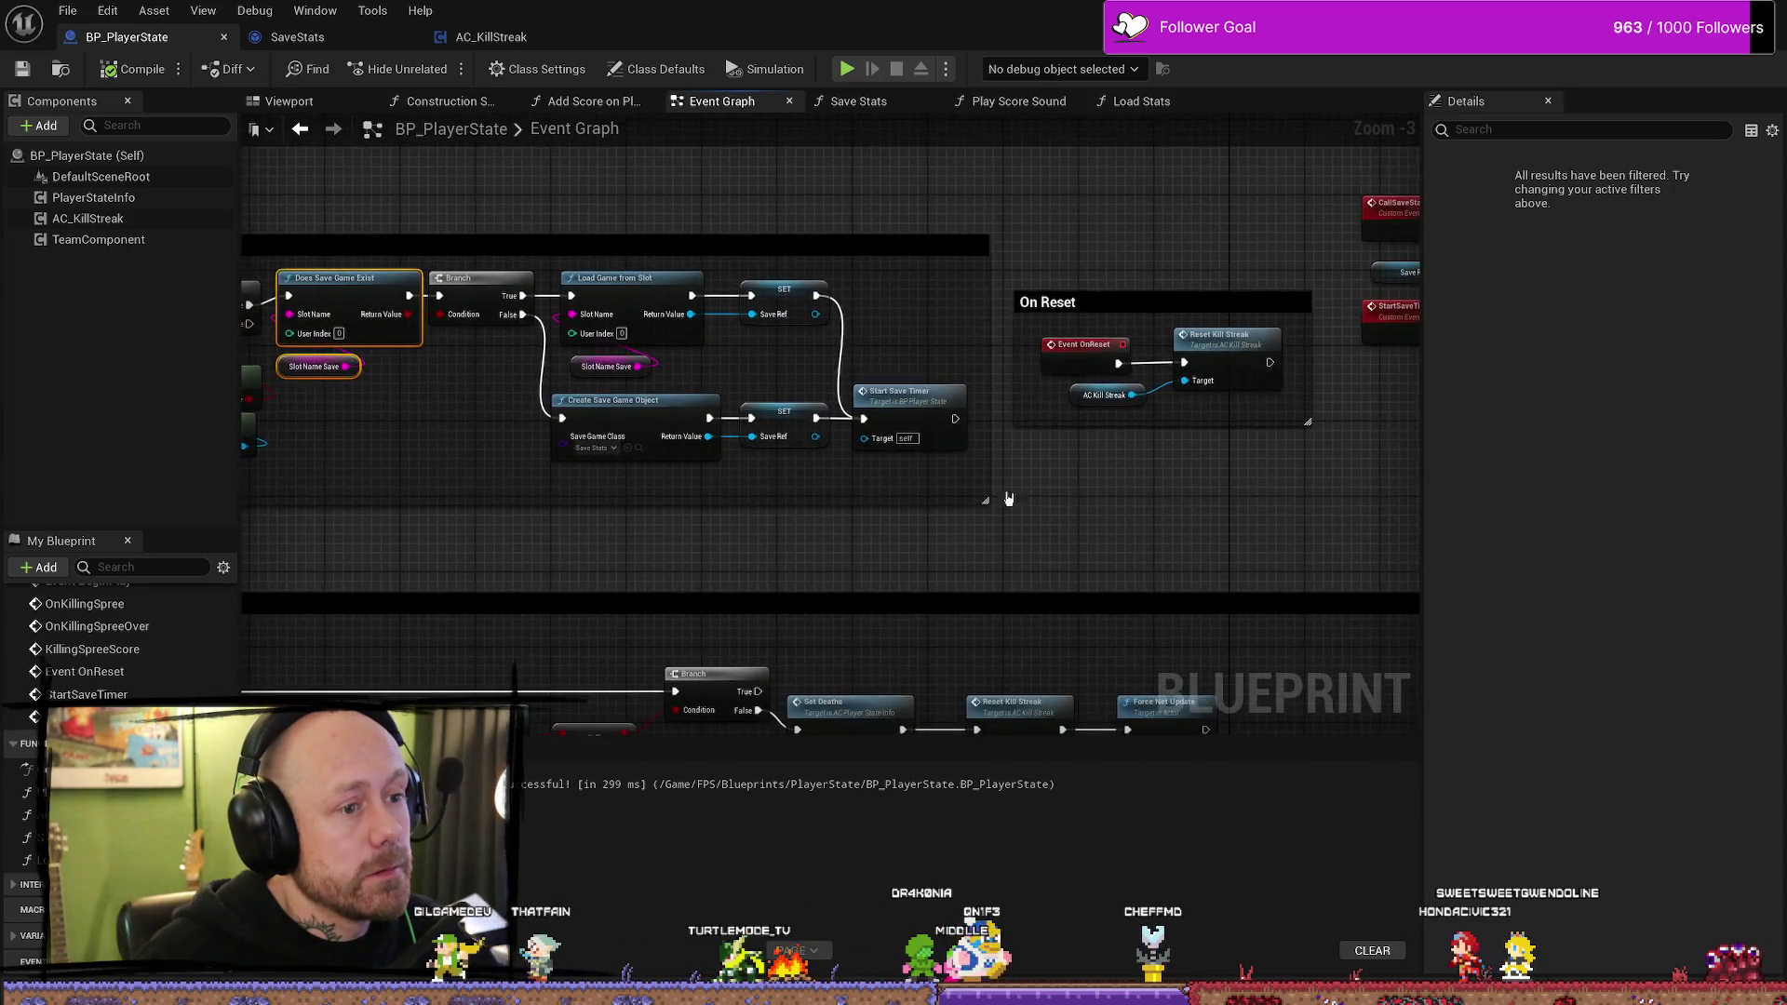
- Review the CallSaveStats and StartSaveTimer events, then return to the MainMenu level editor
{"action": "left_click_drag", "start_coordinate": [1005, 499], "coordinate": [507, 494]}
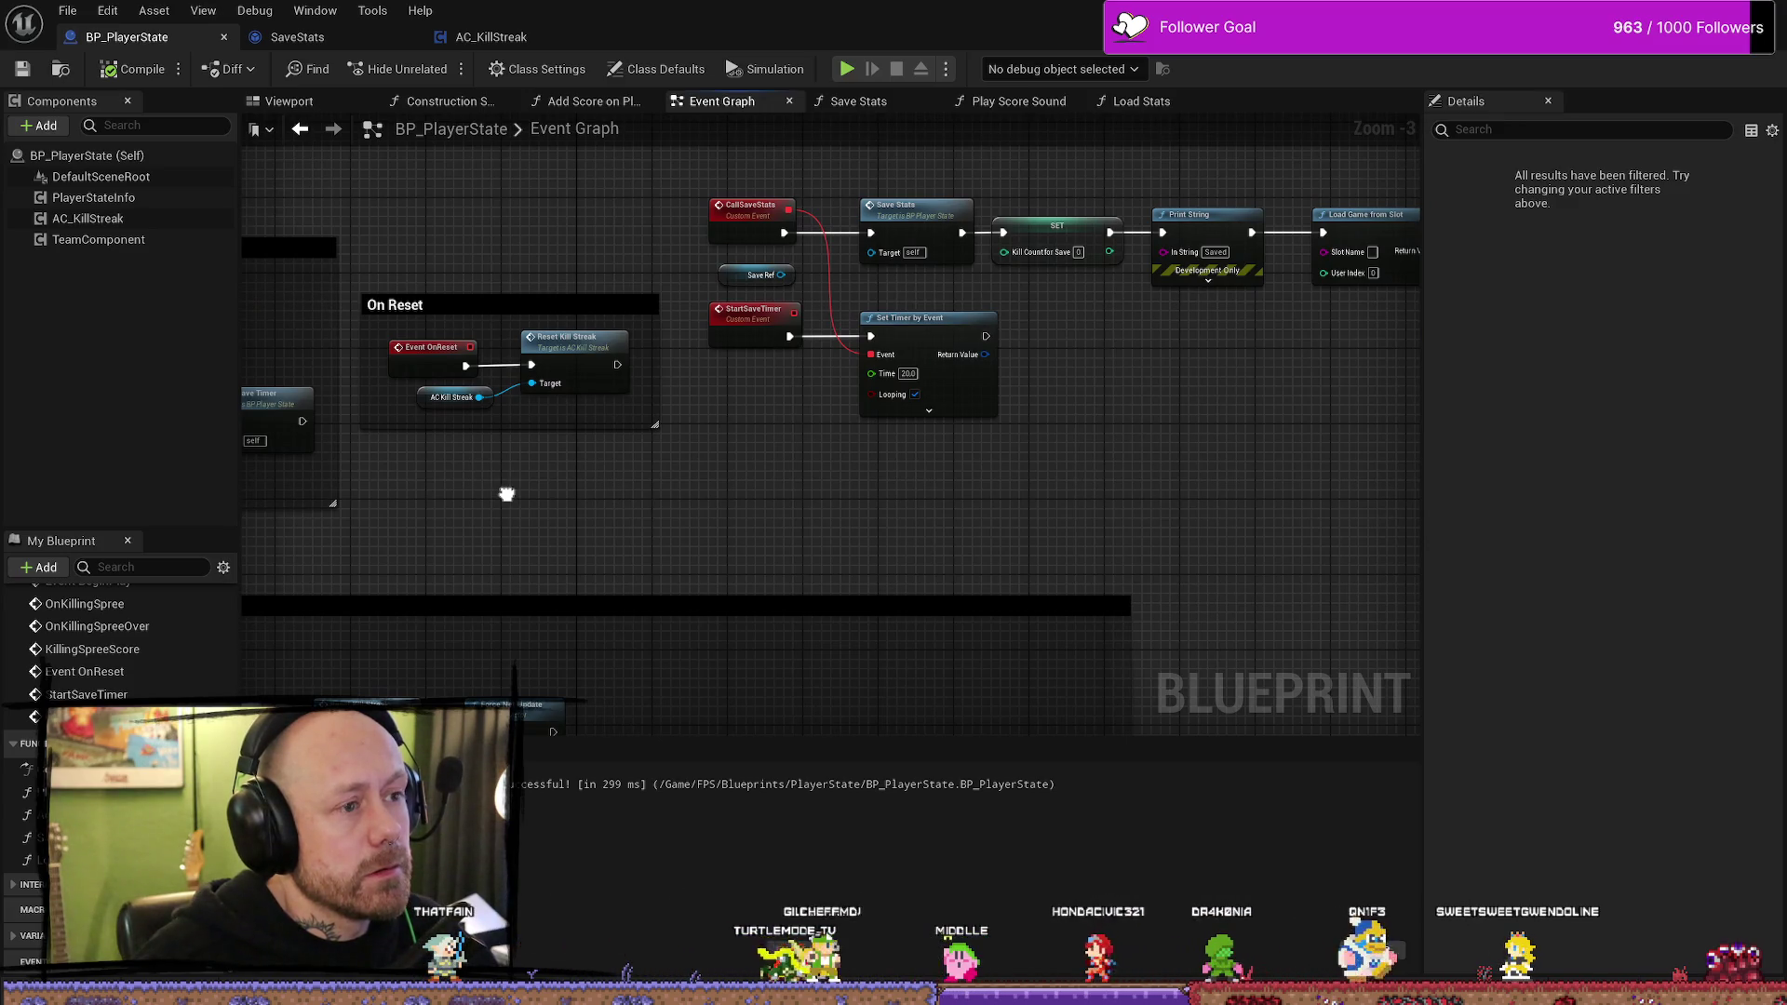
{"action": "mouse_move", "coordinate": [1181, 447]}
{"action": "left_mouse_down"}
{"action": "mouse_move", "coordinate": [1001, 518]}
{"action": "mouse_move", "coordinate": [1043, 515]}
{"action": "mouse_move", "coordinate": [624, 509]}
{"action": "left_mouse_up"}
{"action": "key", "text": "ctrl+z"}
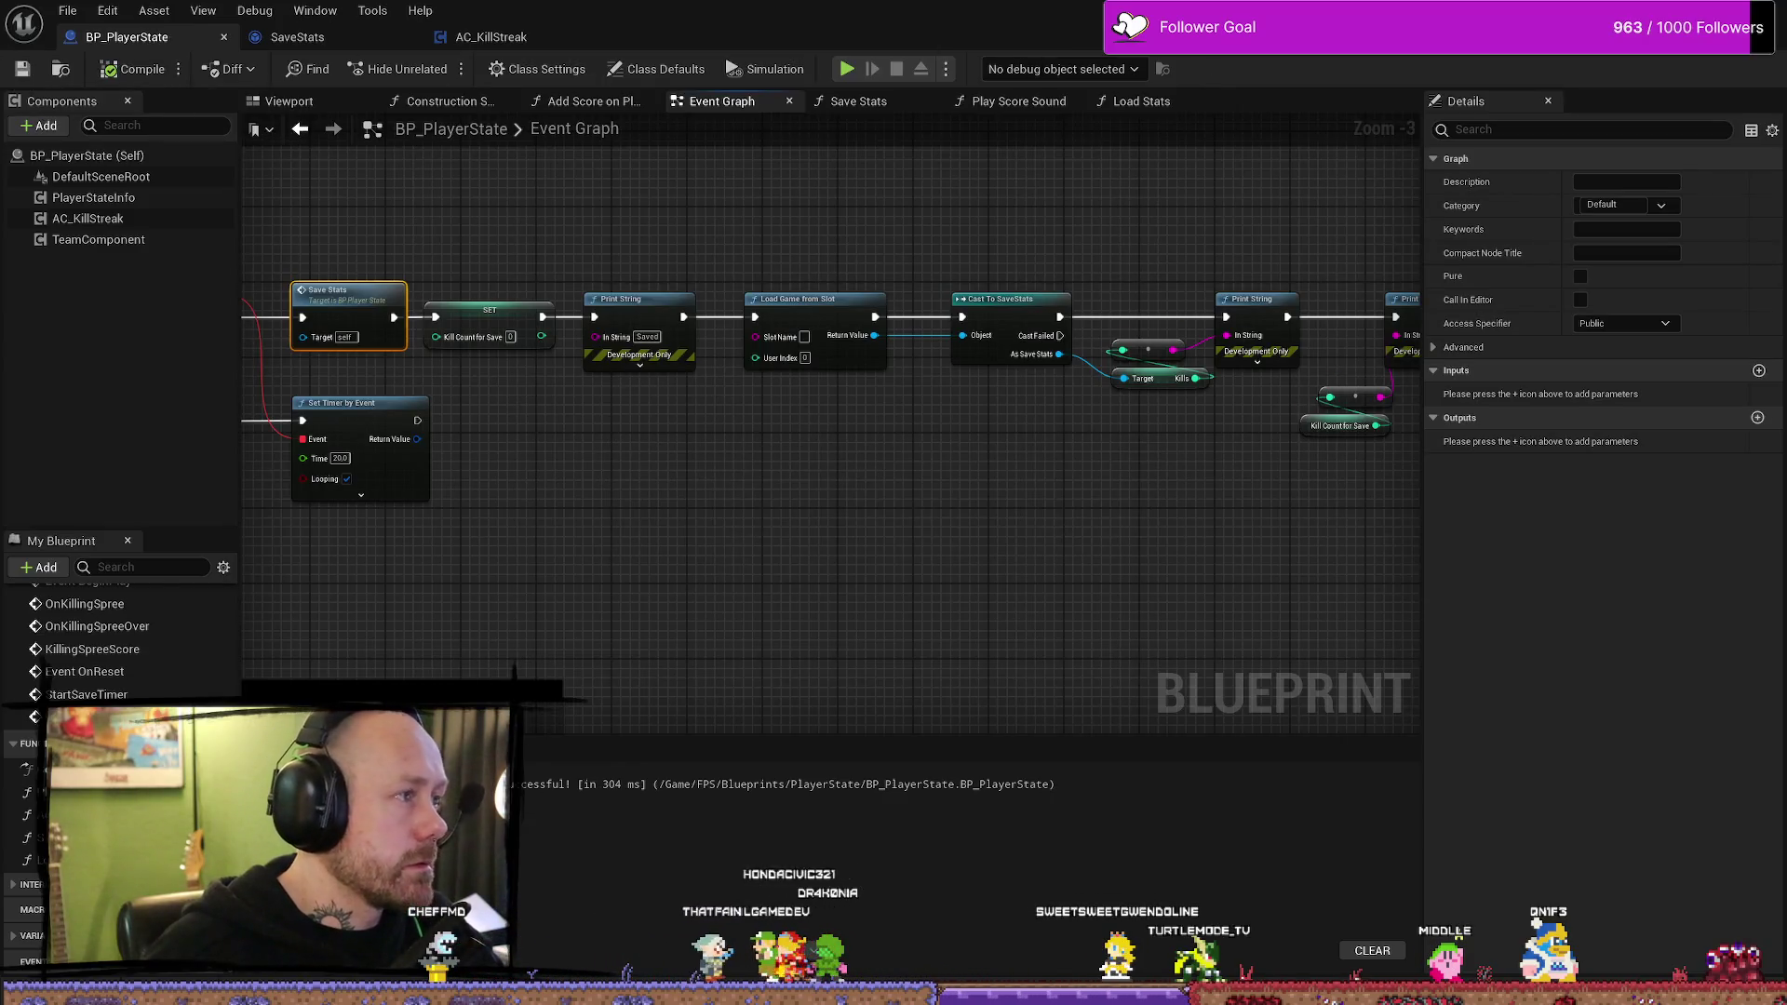
{"action": "key", "text": "alt+Tab"}
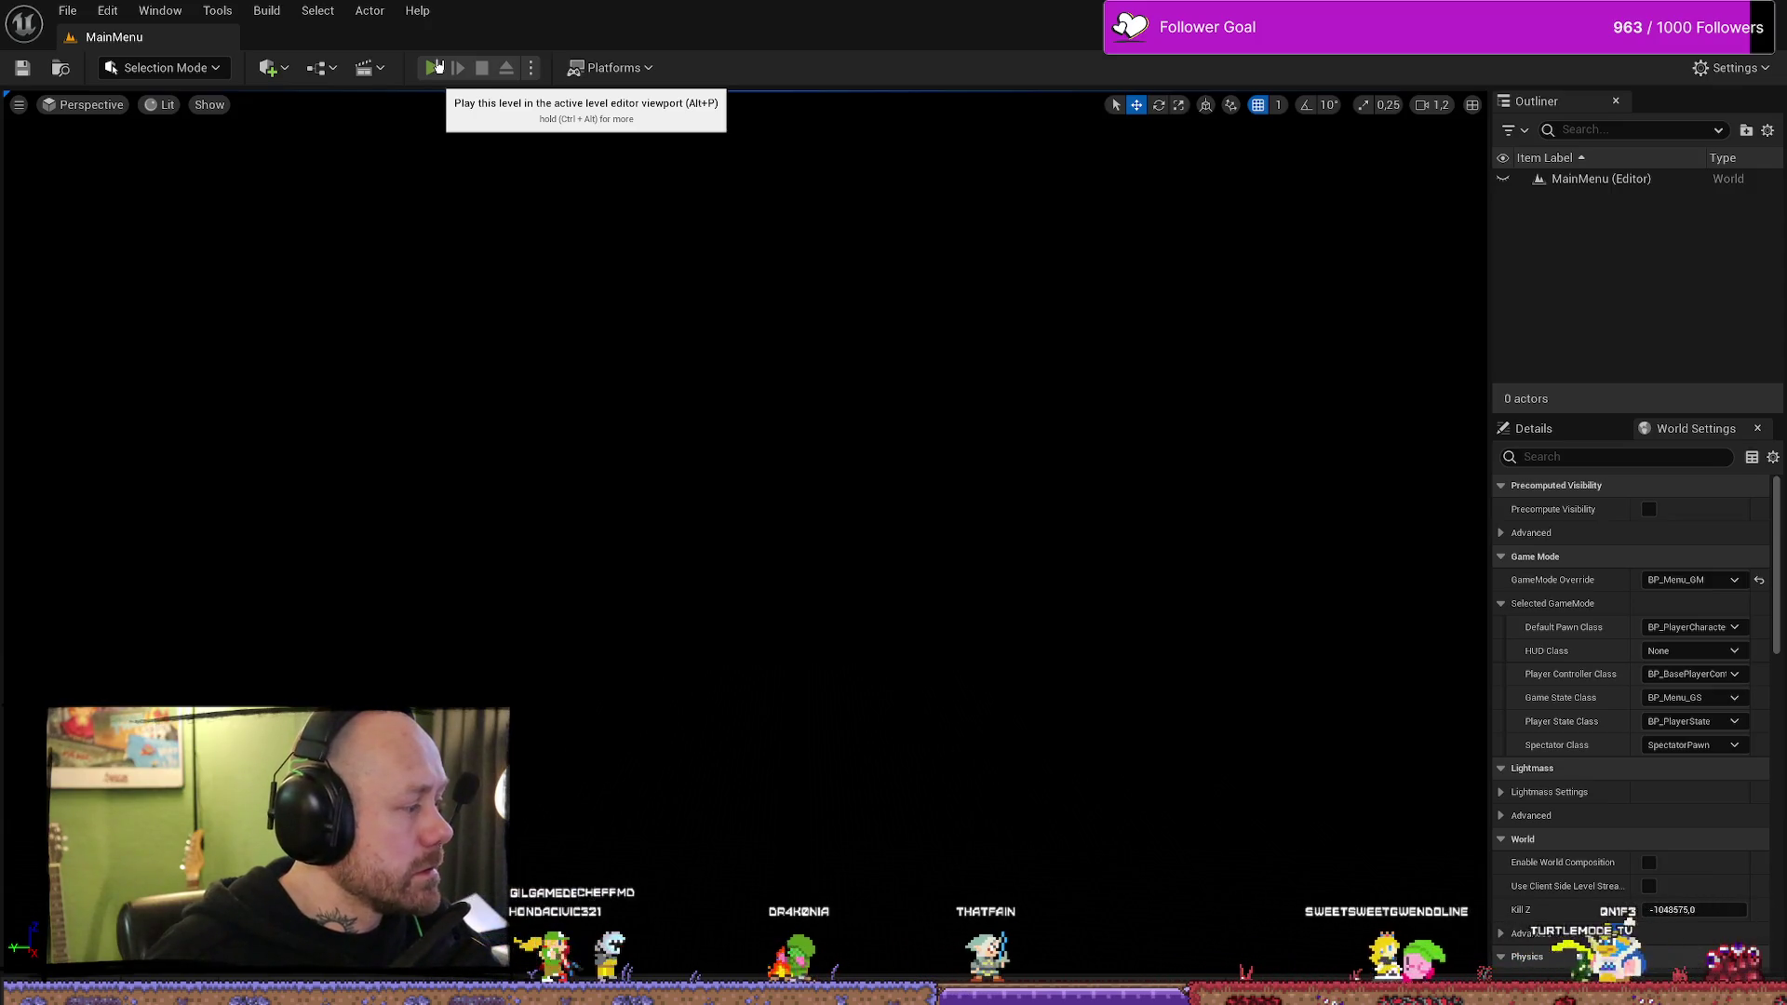
- Play-test the main menu, opening Singleplayer, then stop the session
{"action": "left_click", "coordinate": [434, 67]}
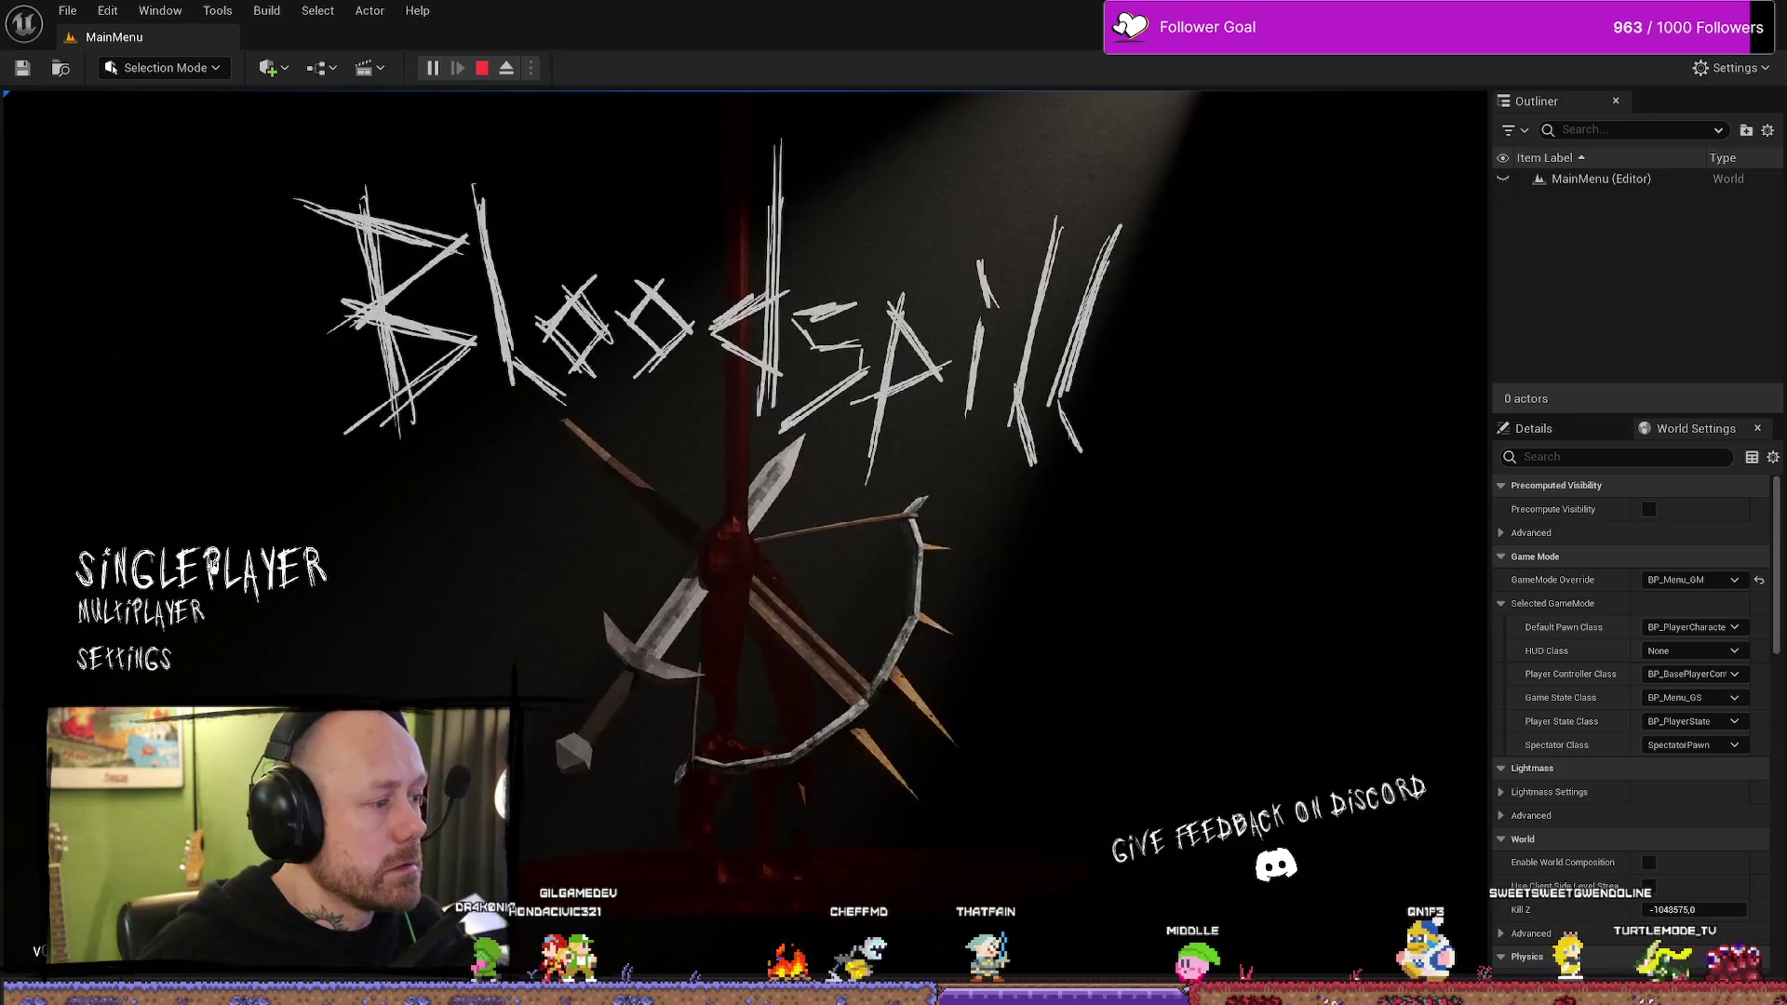
{"action": "left_click", "coordinate": [180, 551]}
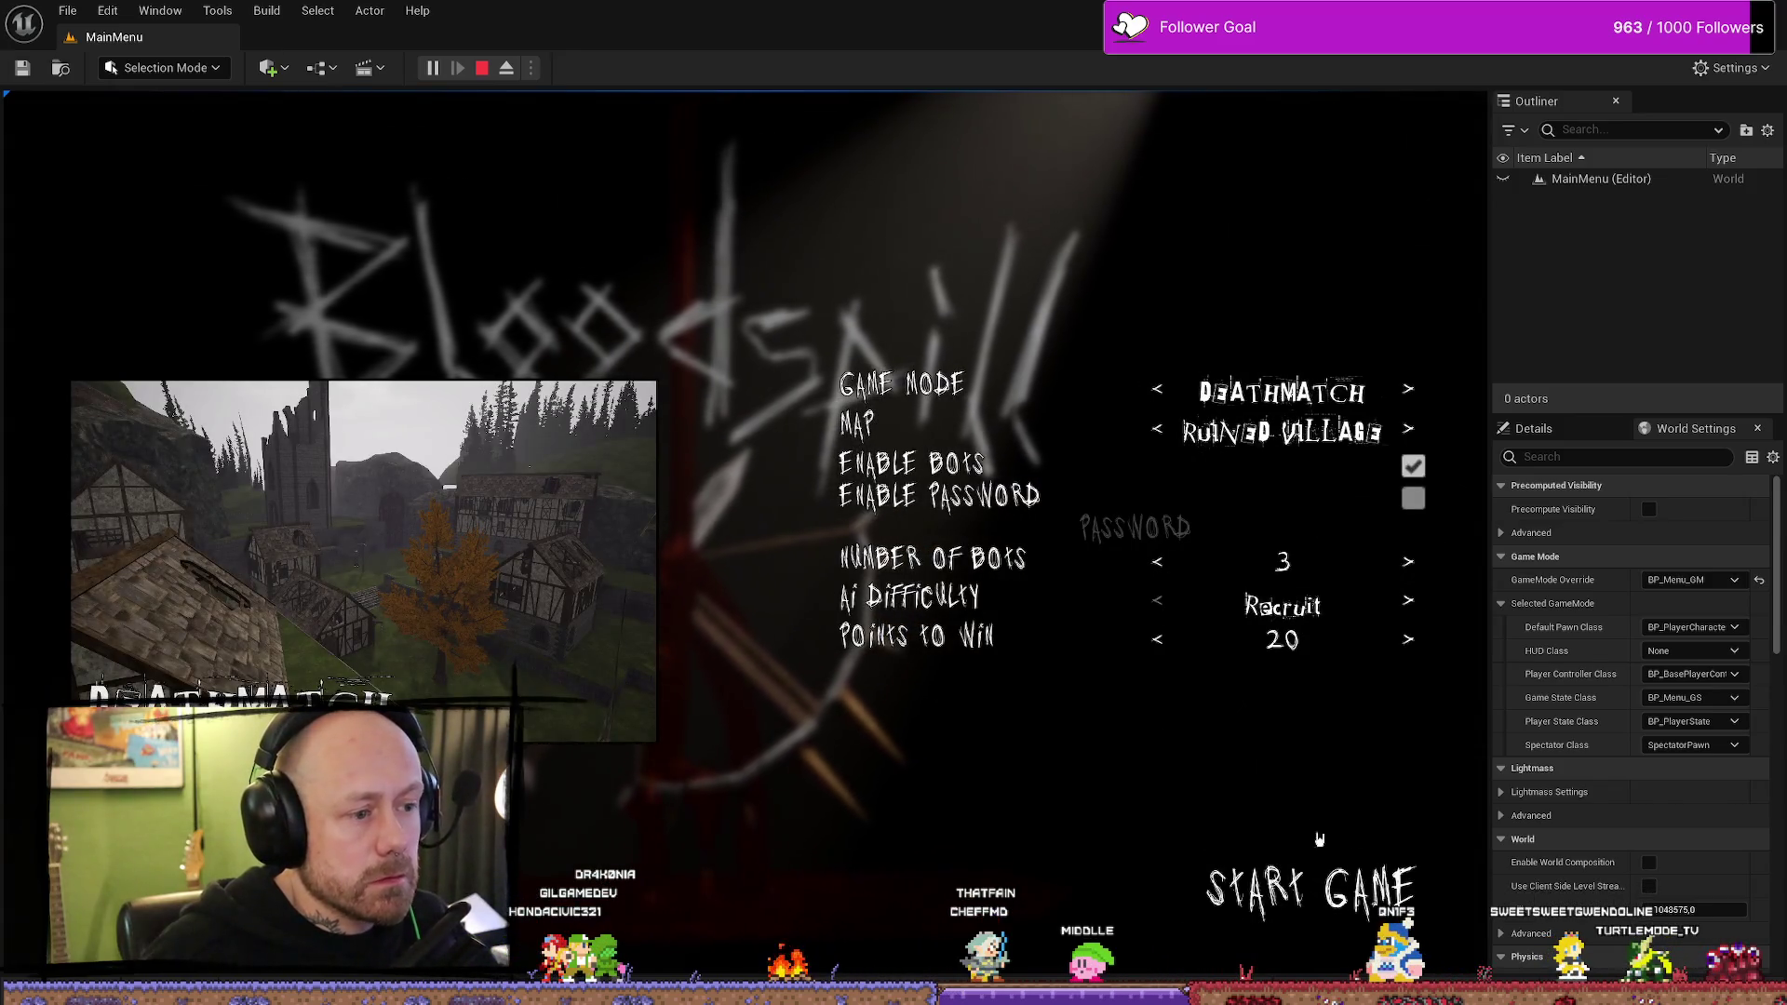
{"action": "key", "text": "Escape"}
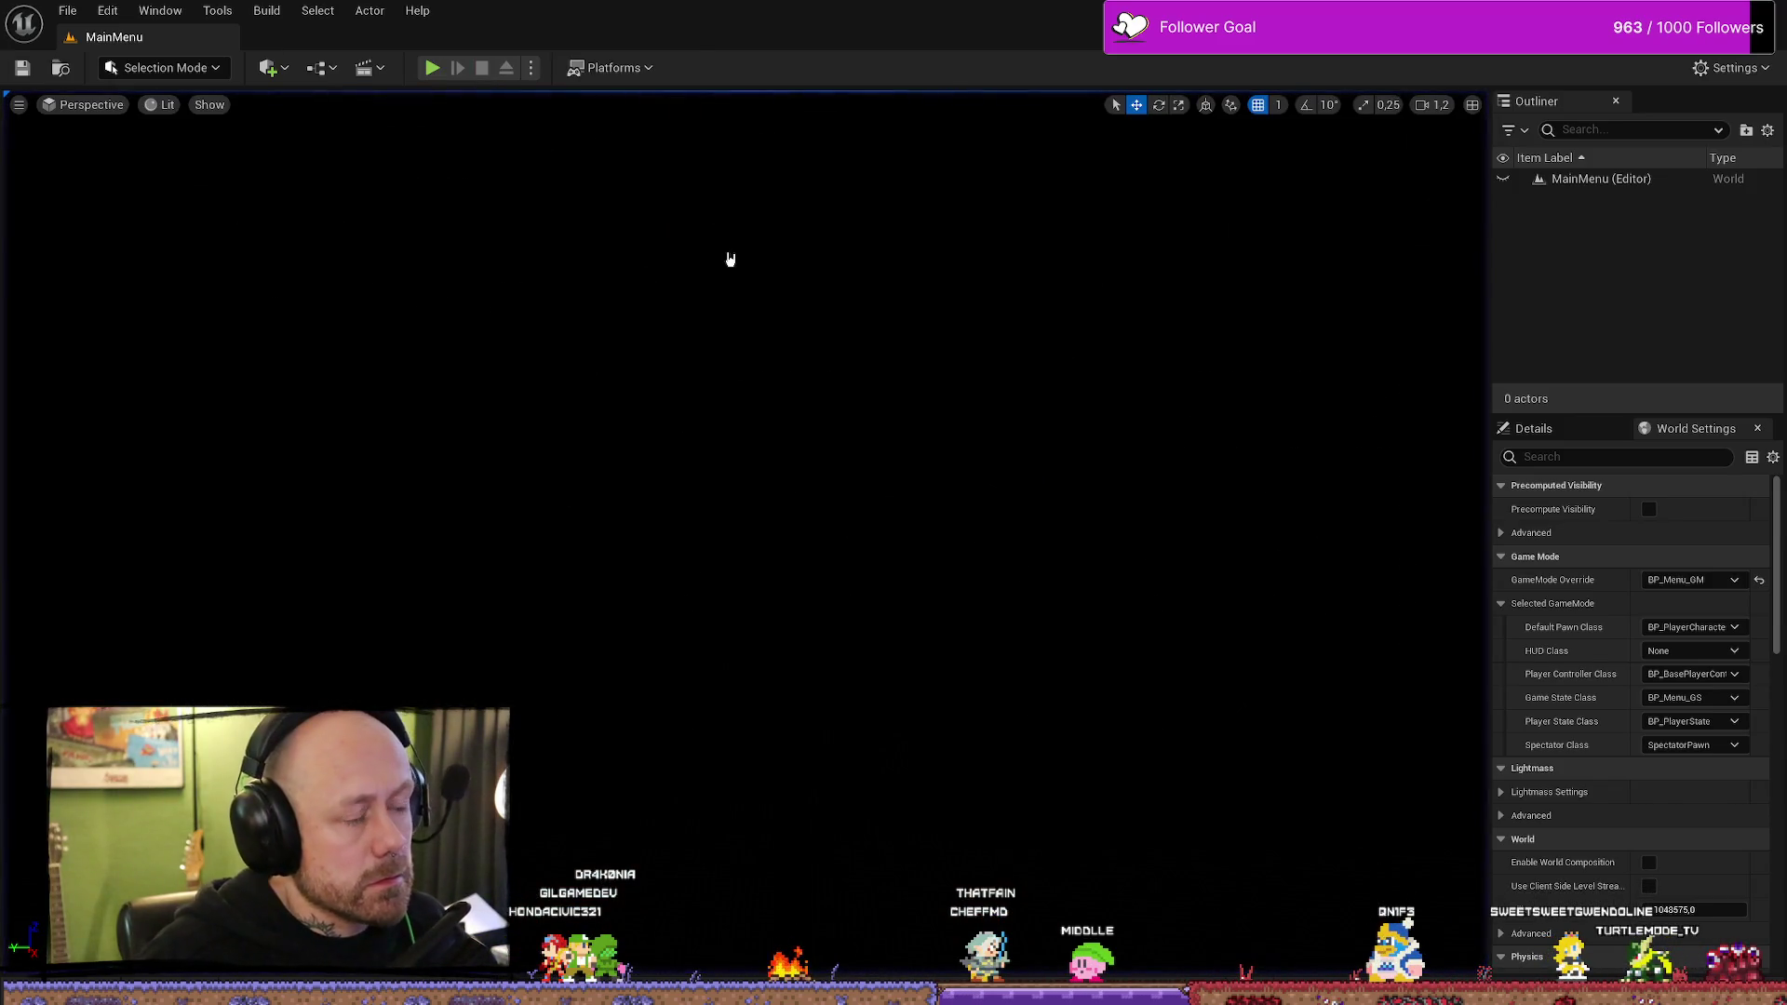
- Open Deathmatch_RuinedVillage from the FPS > Maps > GameModes folder in the Content Browser
{"action": "key", "text": "ctrl+space"}
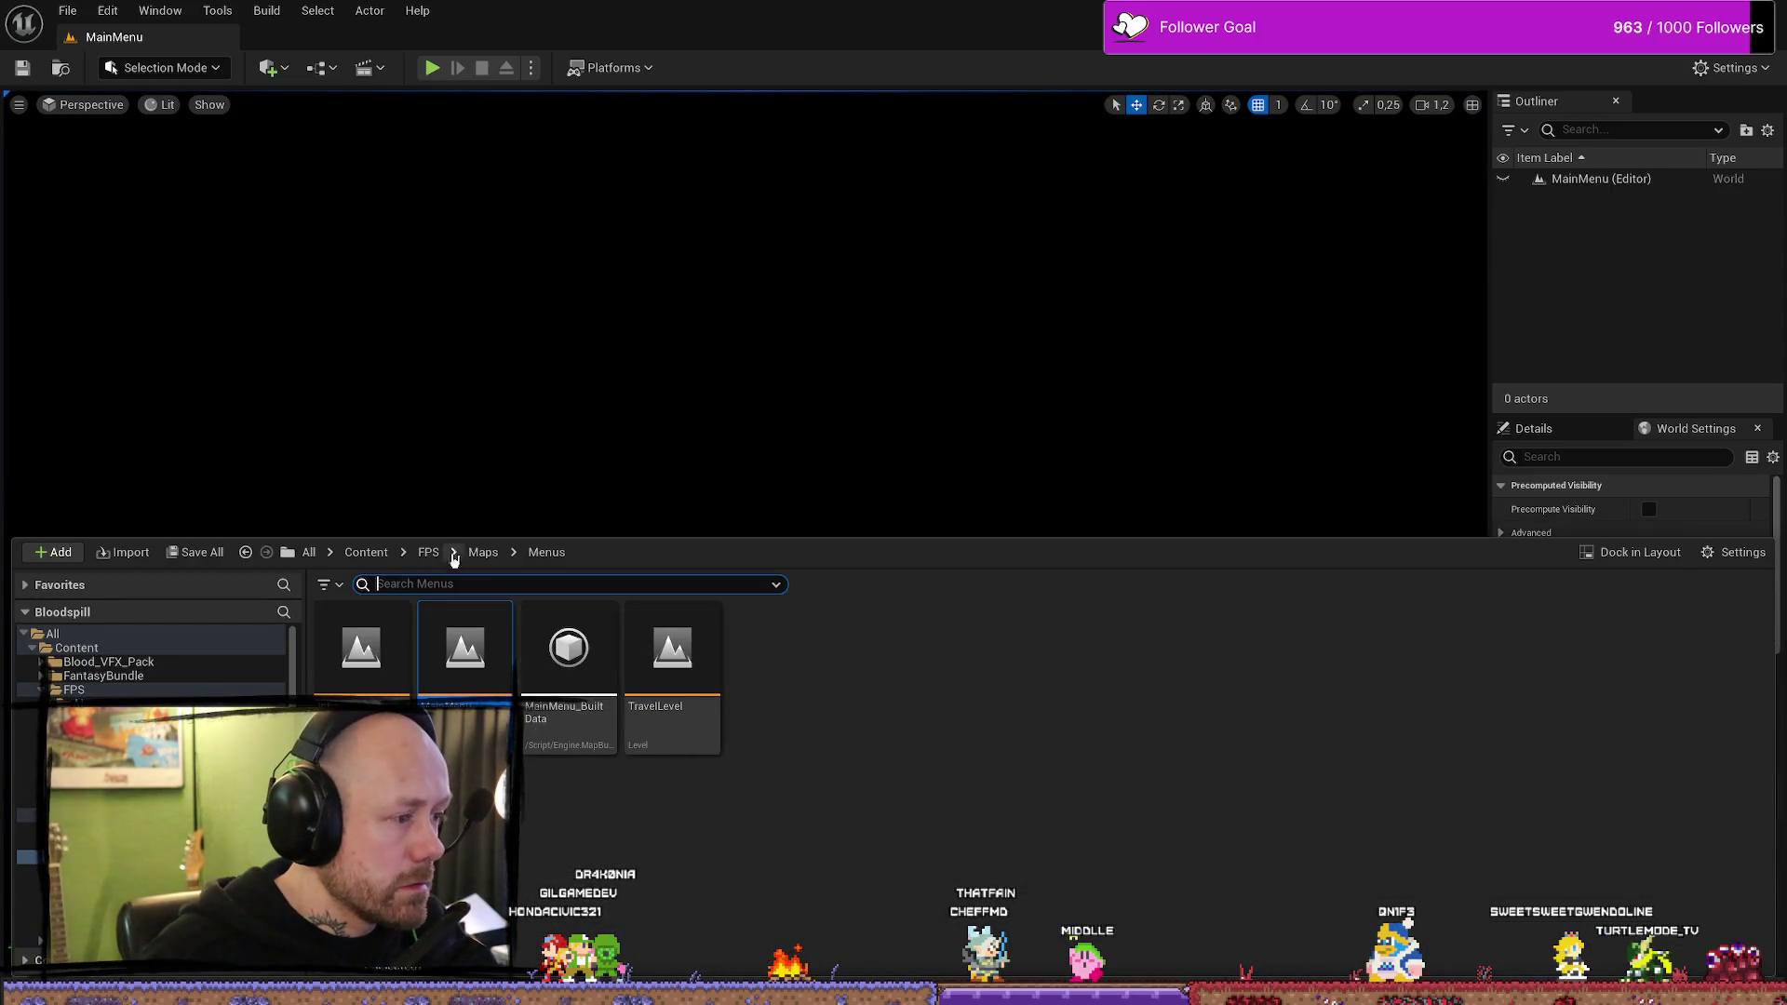
{"action": "left_click", "coordinate": [481, 553]}
{"action": "left_click", "coordinate": [429, 552]}
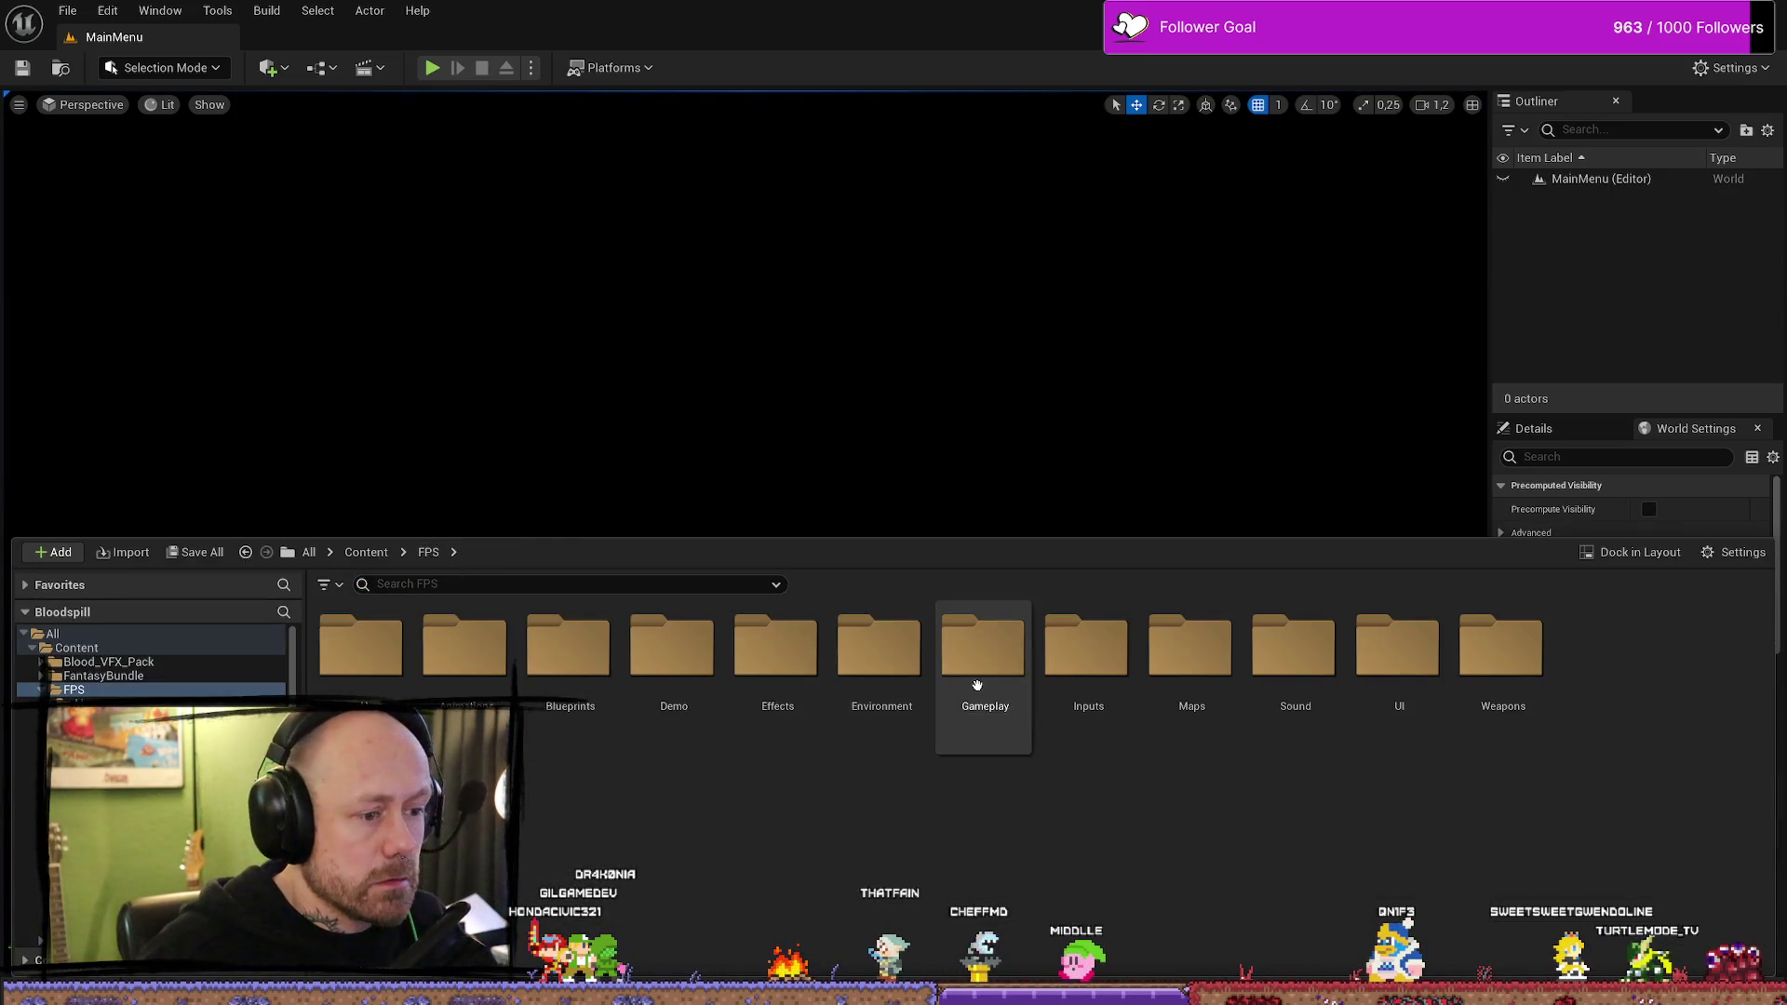
{"action": "left_click", "coordinate": [568, 652]}
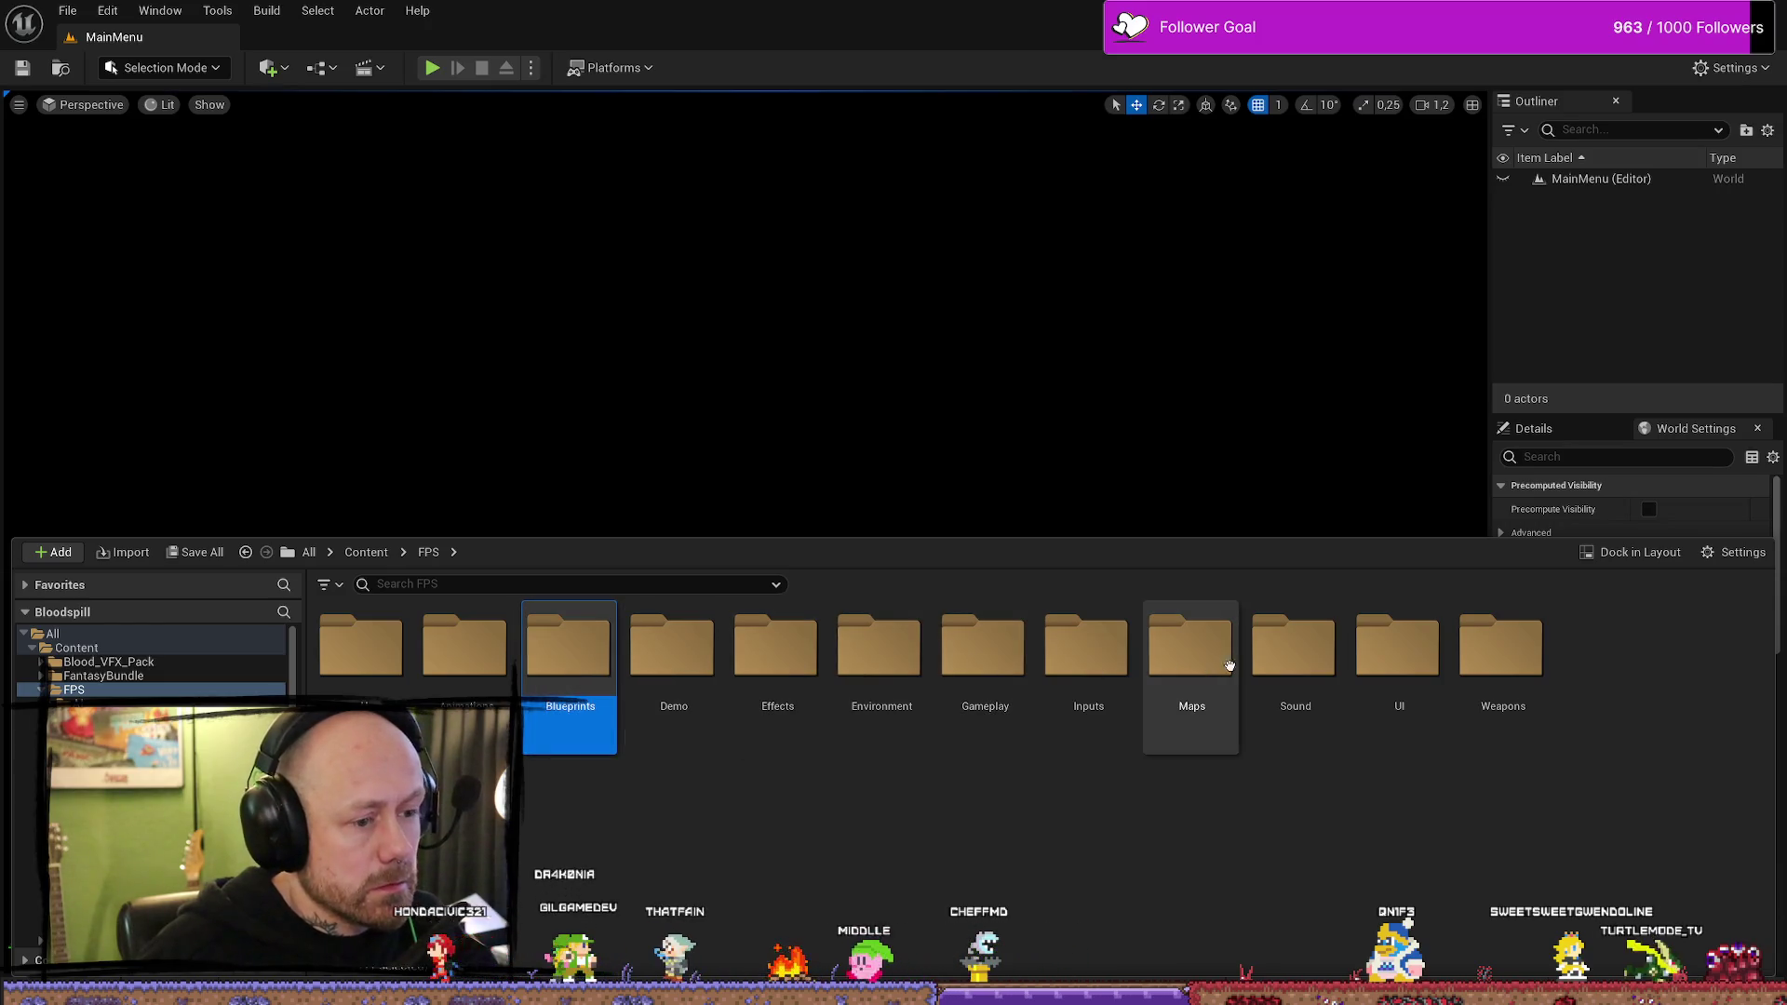
{"action": "left_click", "coordinate": [1168, 667]}
{"action": "double_click", "coordinate": [1168, 666]}
{"action": "double_click", "coordinate": [569, 652]}
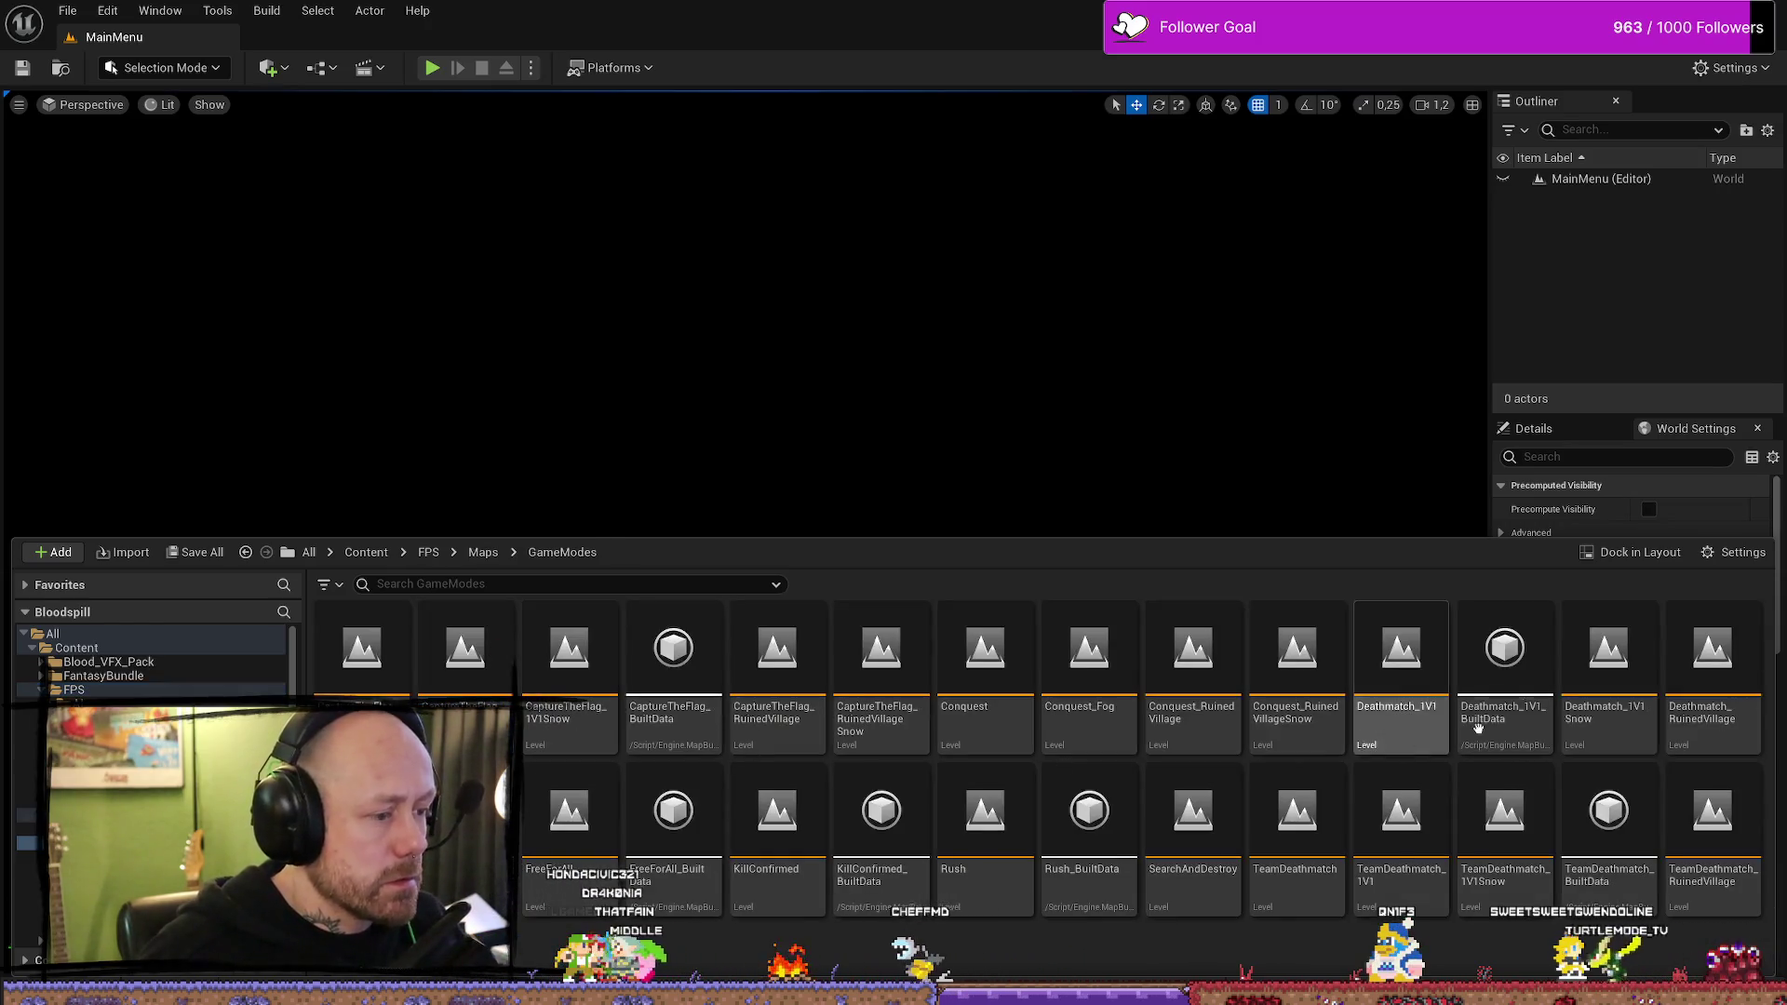
{"action": "double_click", "coordinate": [1713, 651]}
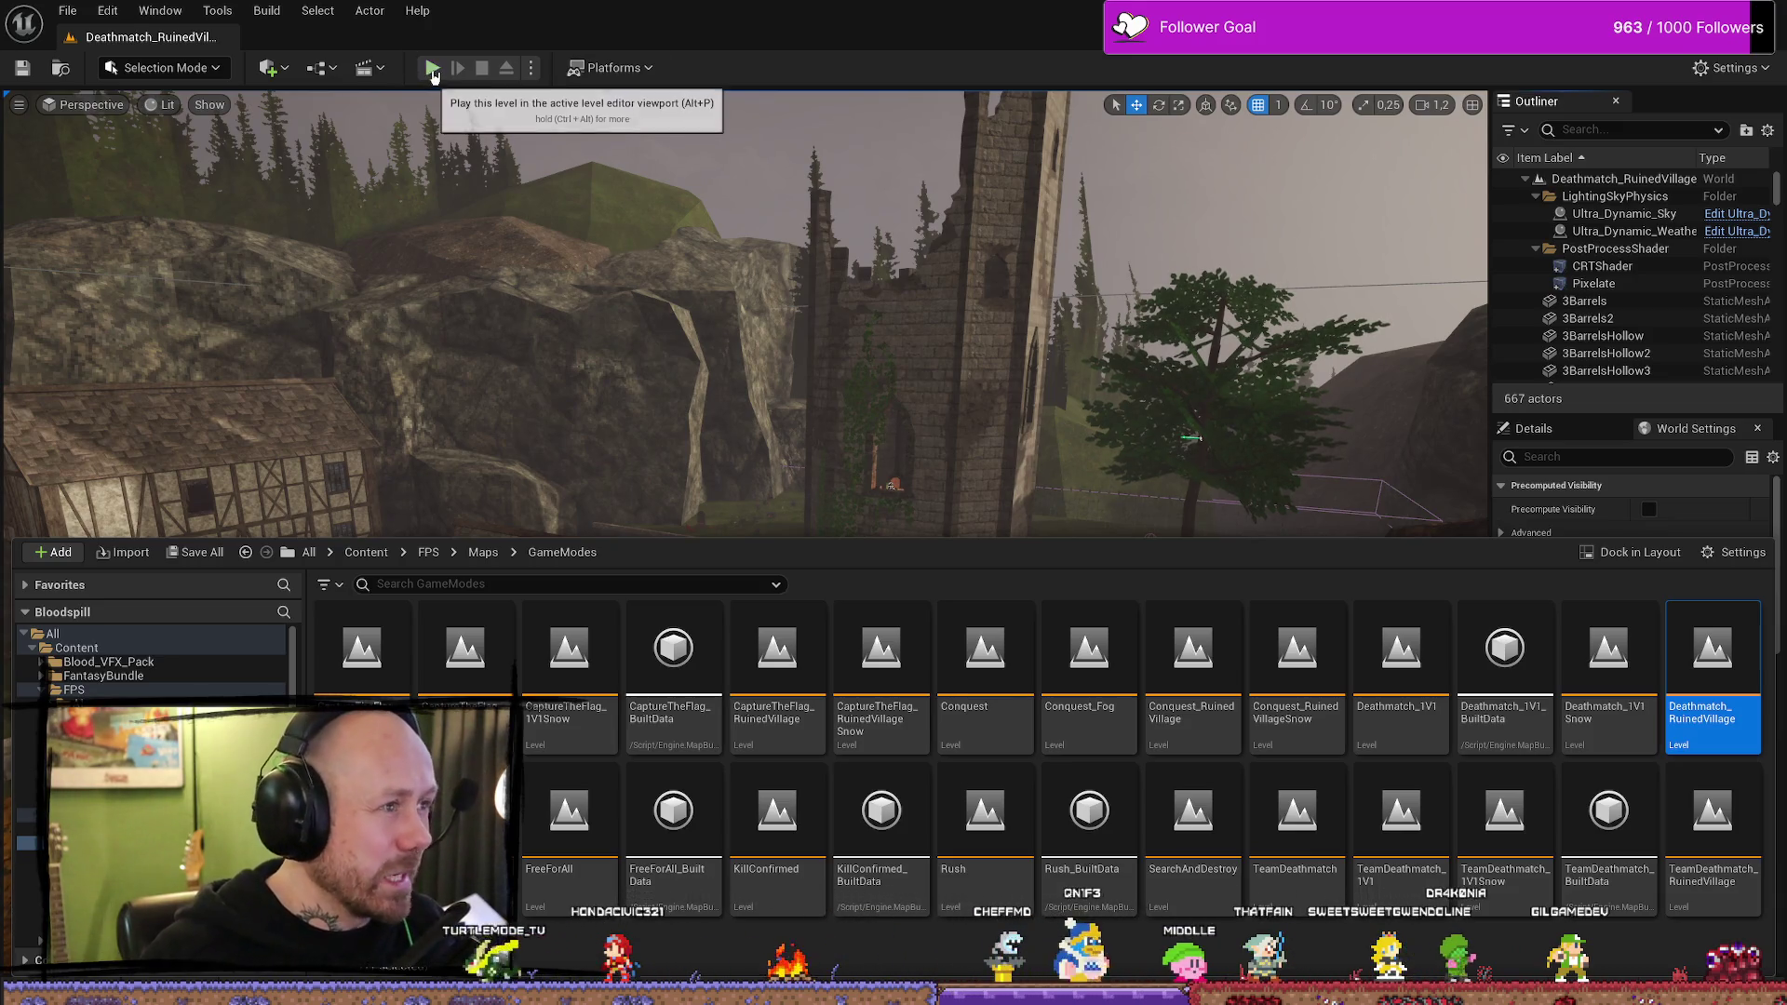
- Start a Deathmatch_RuinedVillage play-test and snap the editor window to the right half
{"action": "left_click", "coordinate": [432, 67]}
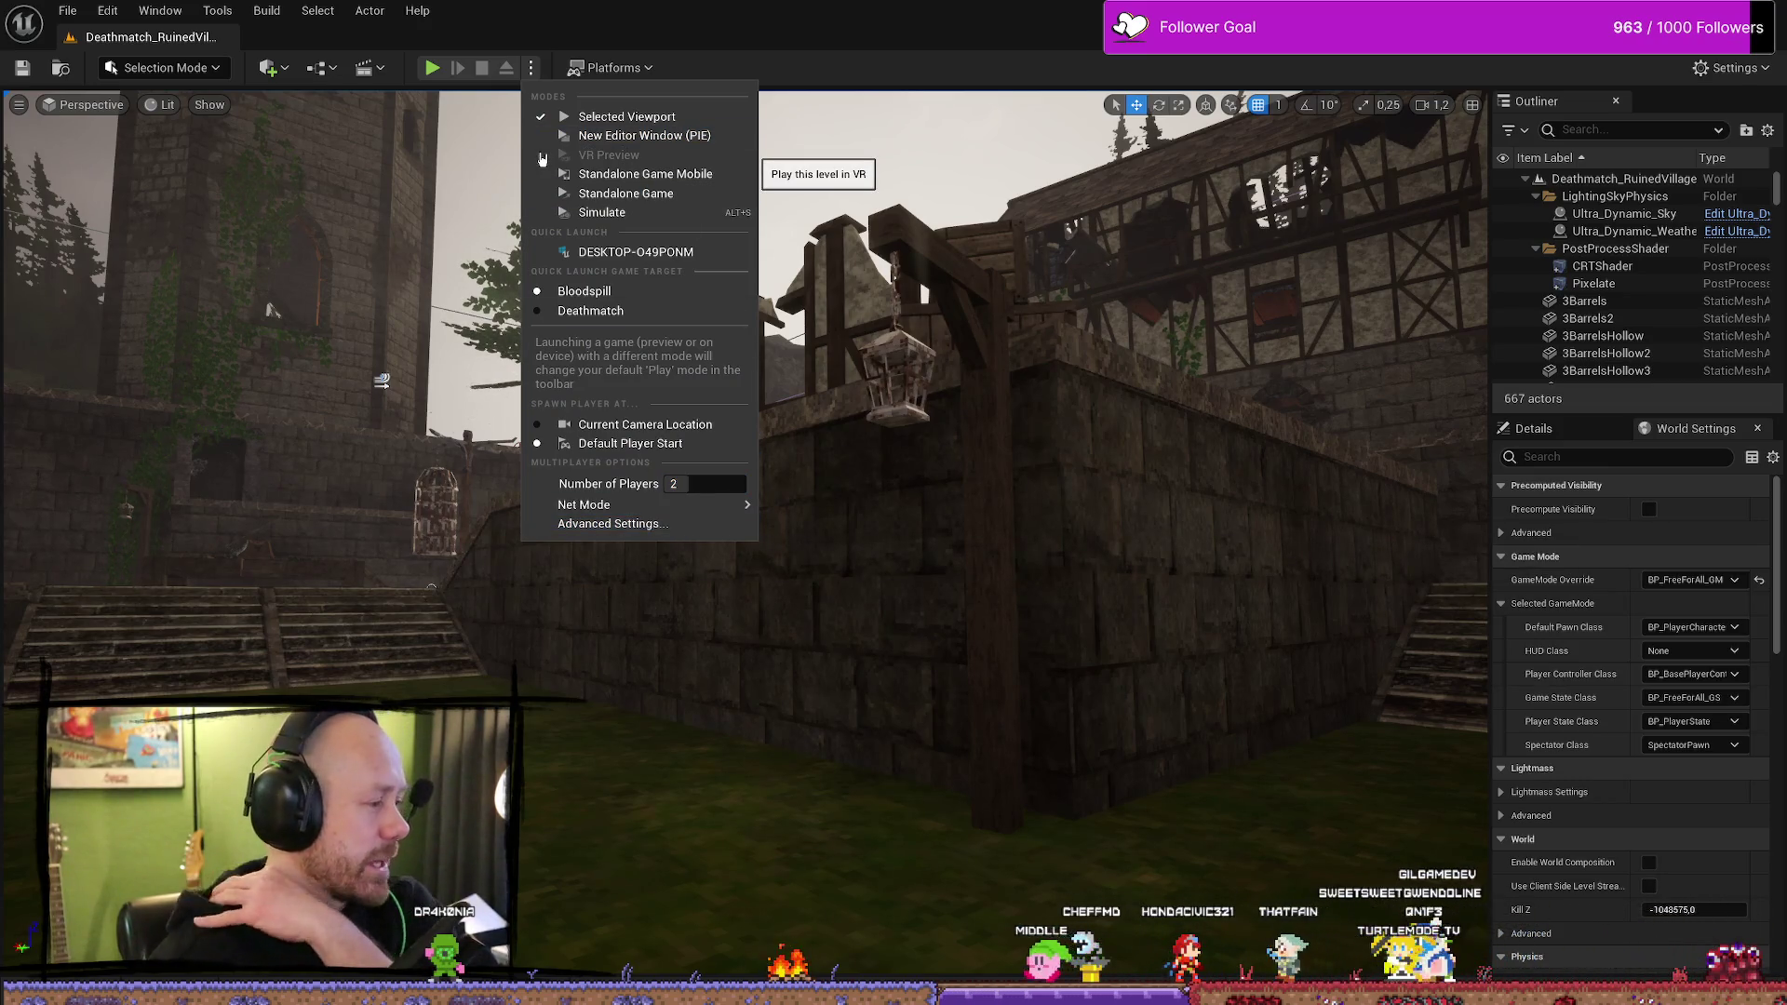
{"action": "mouse_move", "coordinate": [779, 51]}
{"action": "left_mouse_down"}
{"action": "mouse_move", "coordinate": [599, 251]}
{"action": "mouse_move", "coordinate": [1782, 279]}
{"action": "left_mouse_up"}
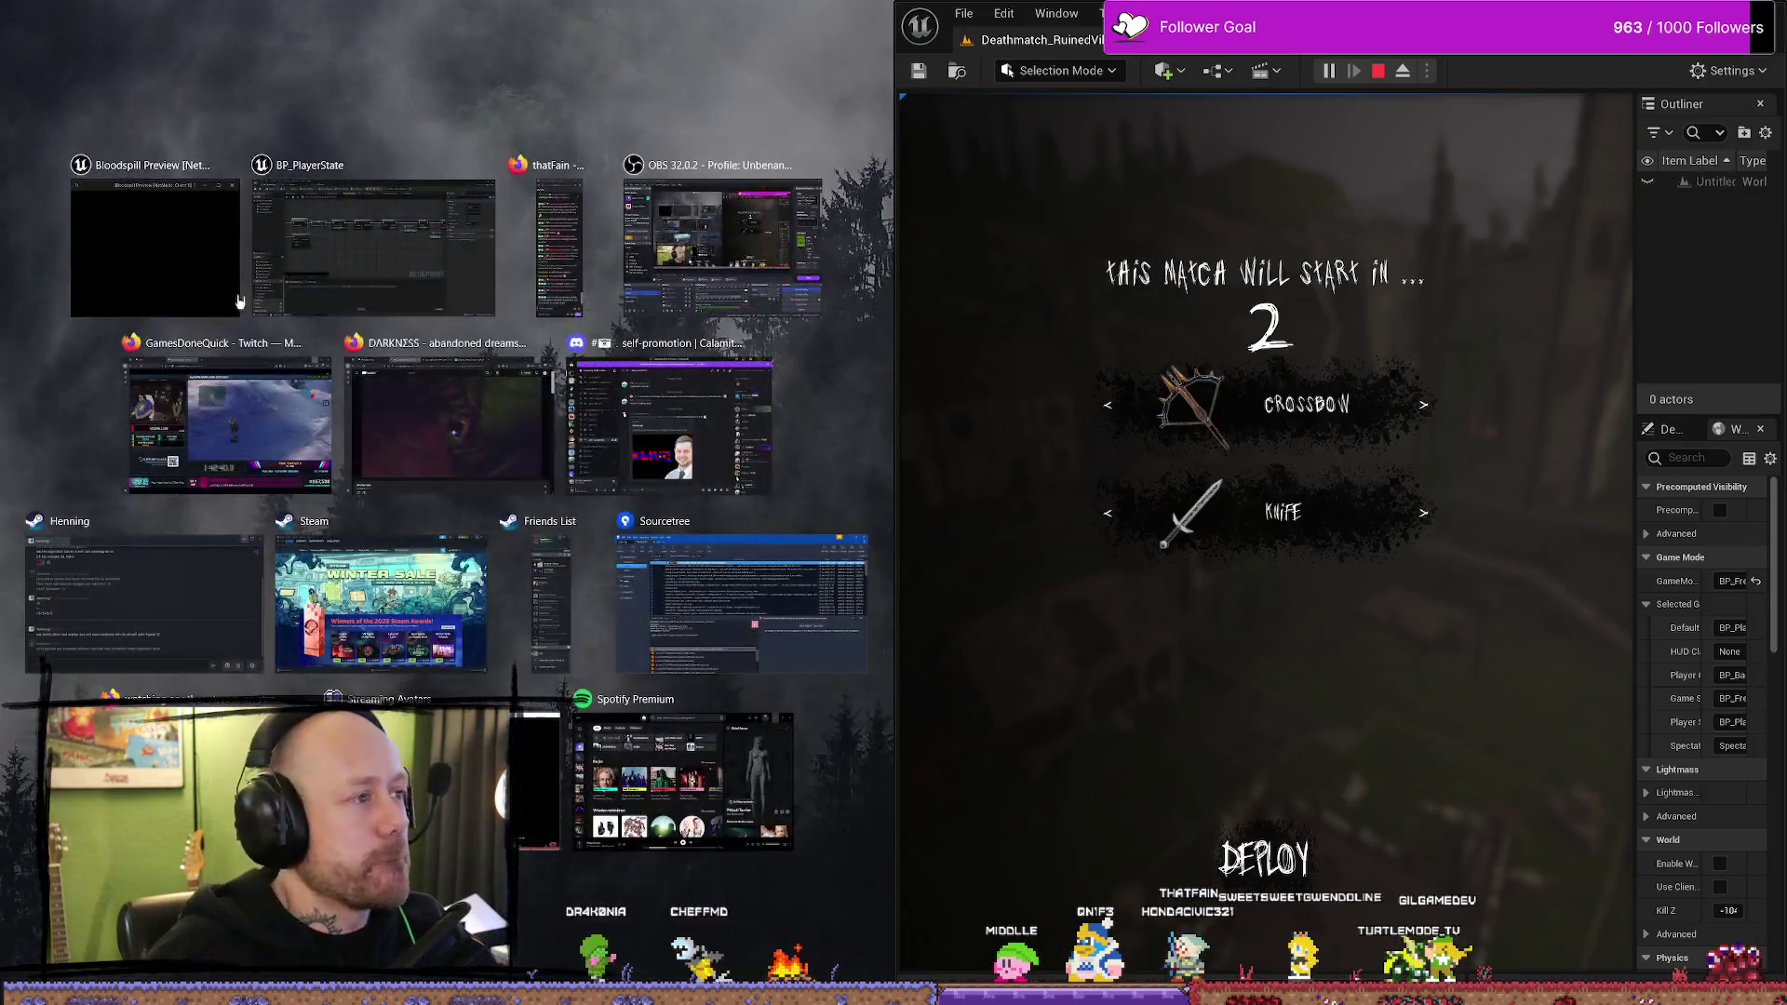
- Place the preview client on the left, advance on the enemy and shoot it for a kill
{"action": "left_click", "coordinate": [237, 299]}
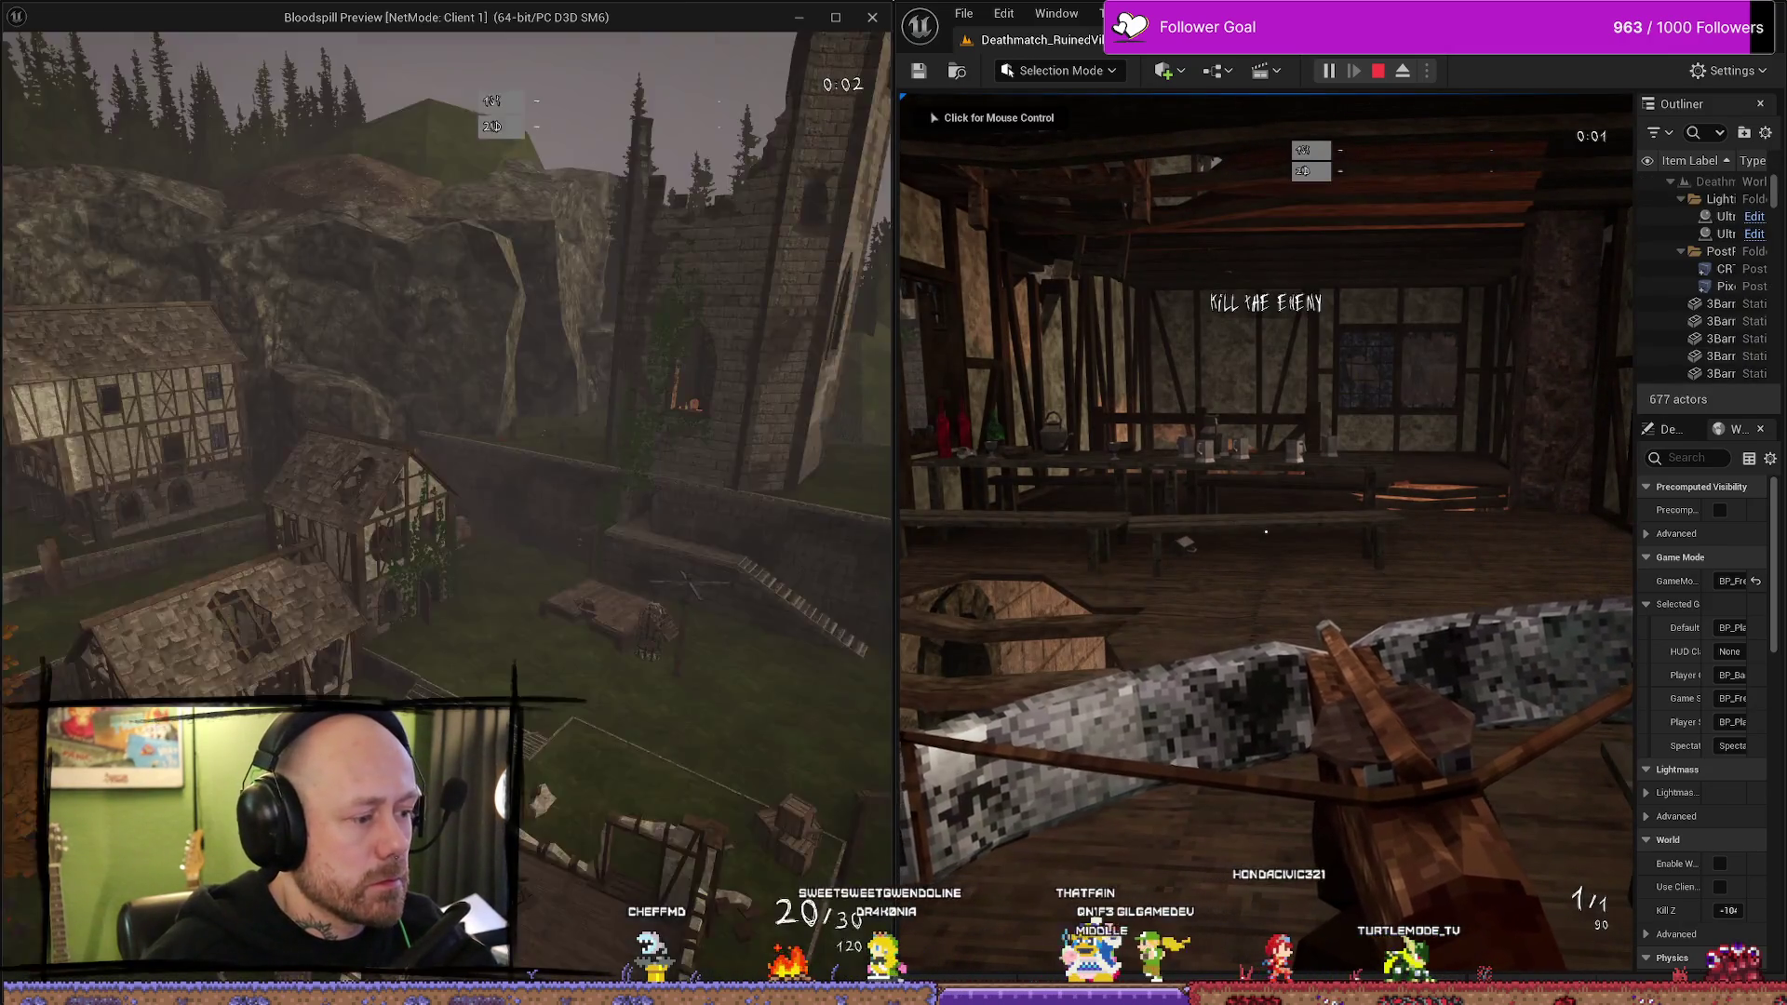
{"action": "key", "text": "w"}
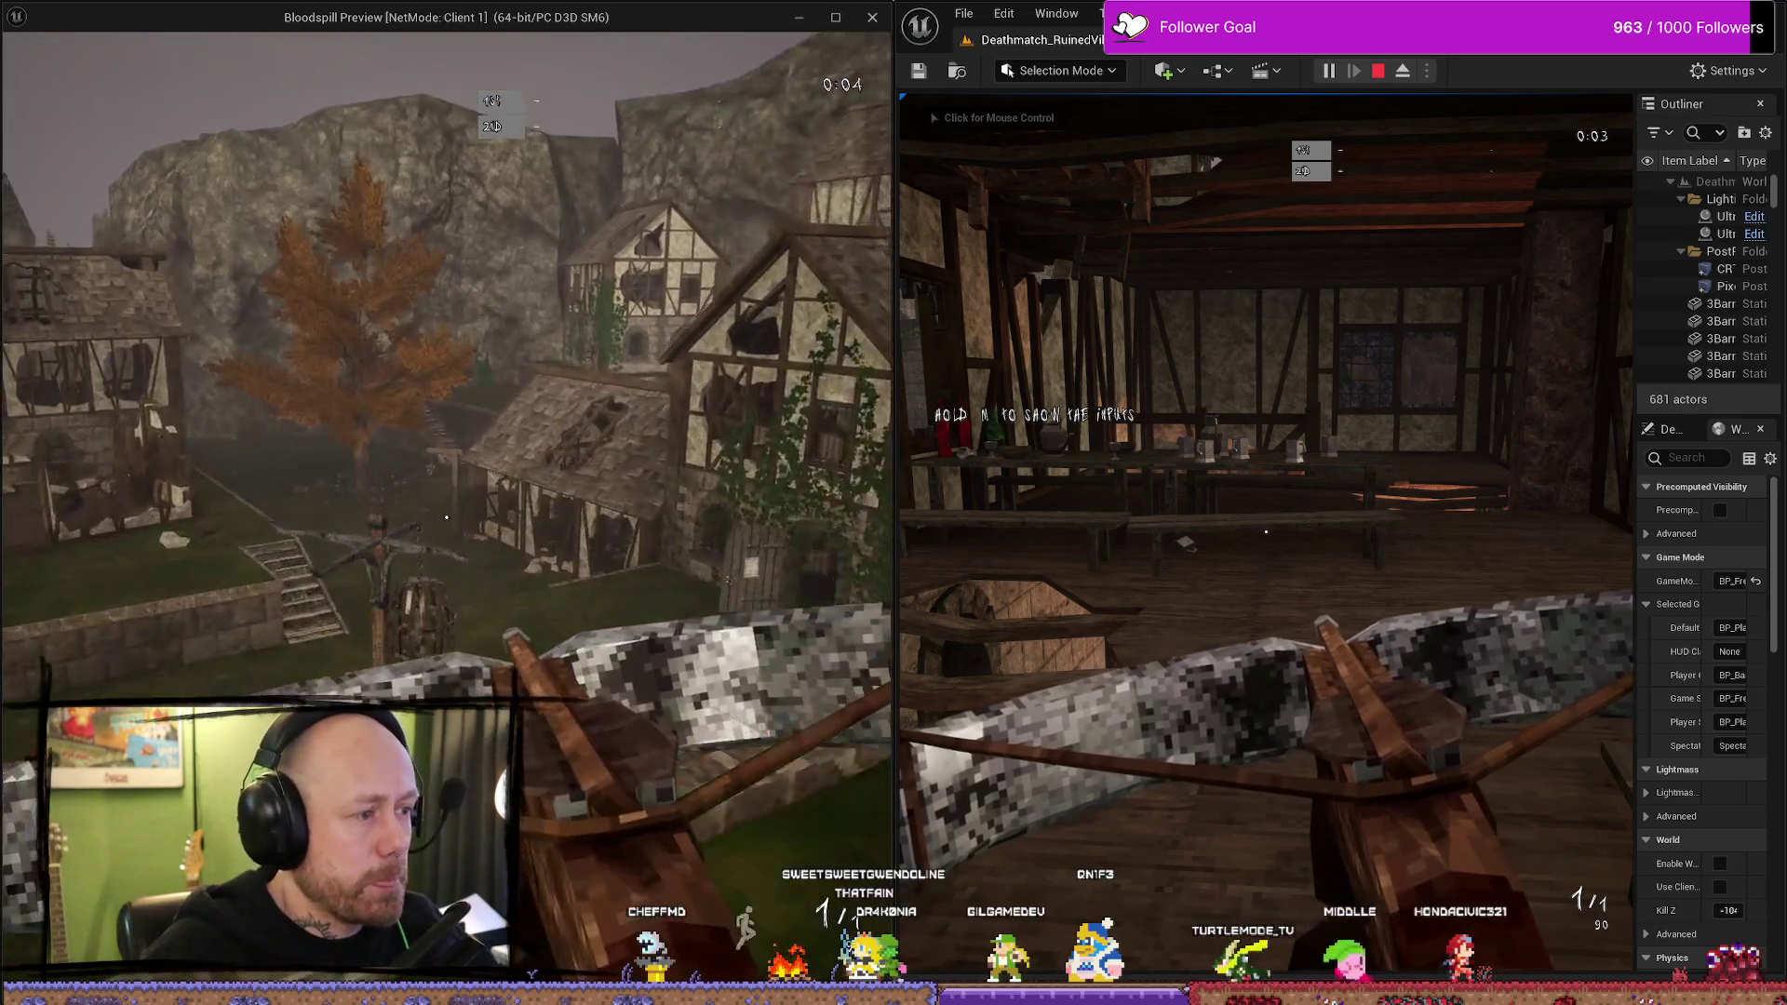
{"action": "key", "text": "w"}
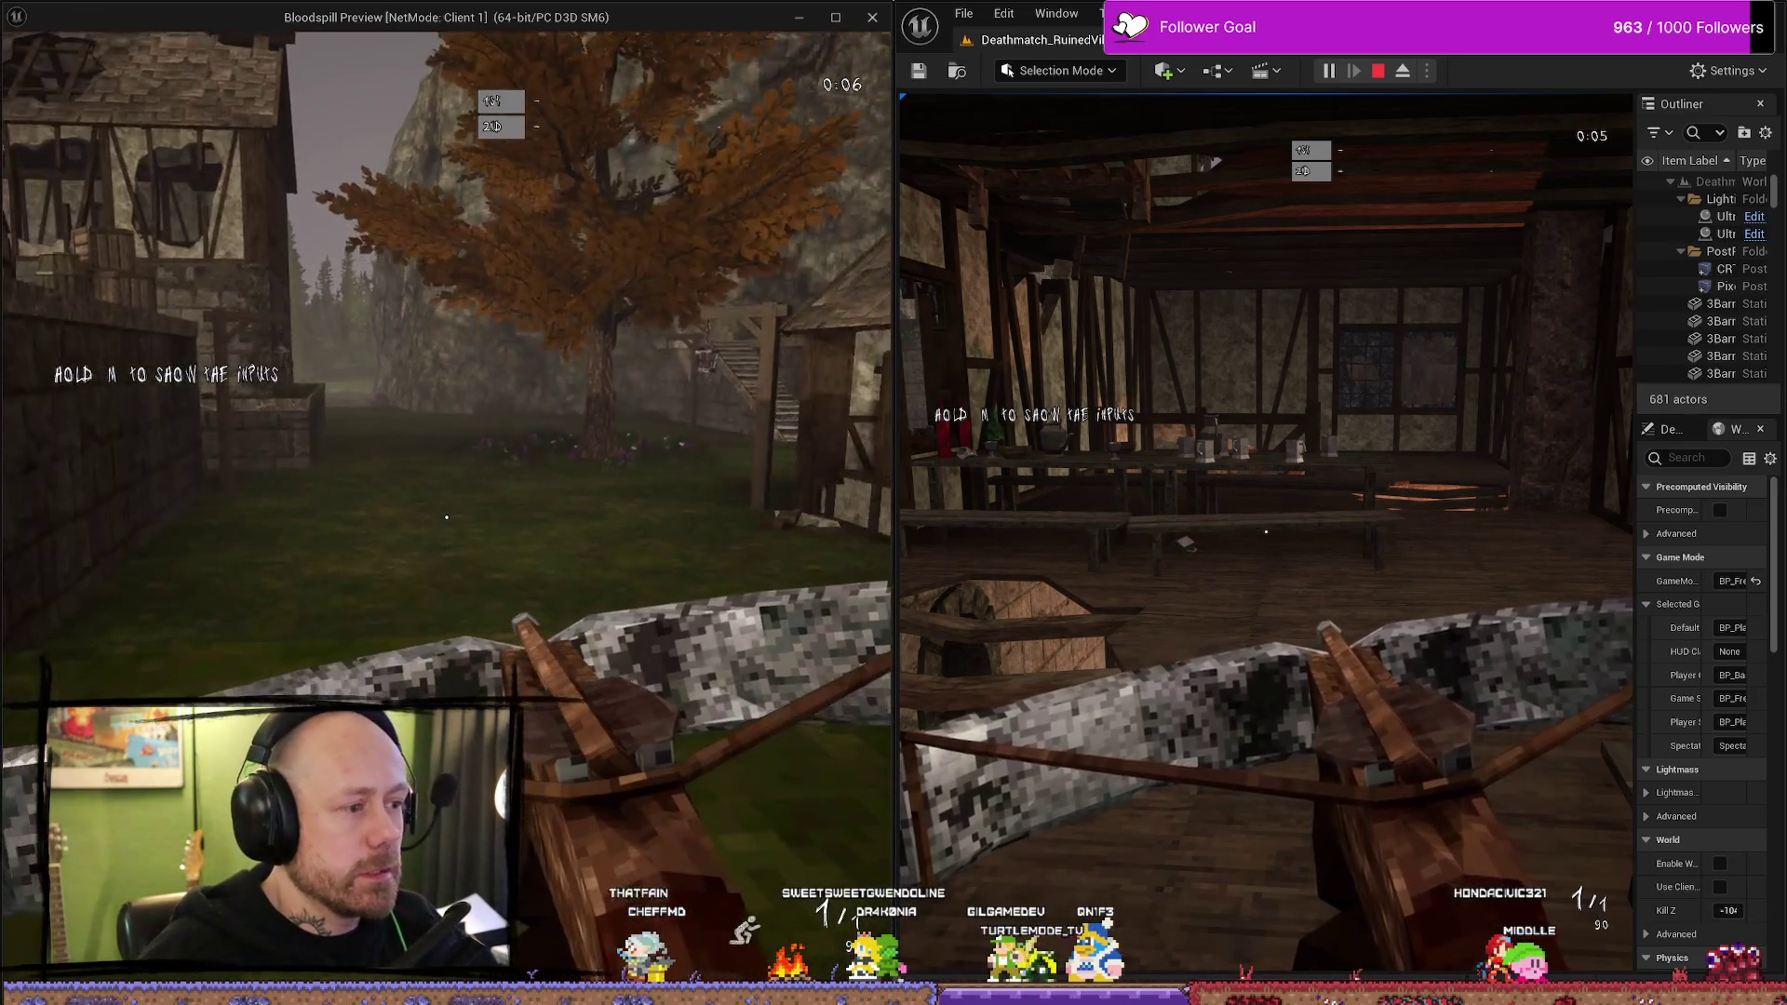
{"action": "key", "text": "alt+Tab"}
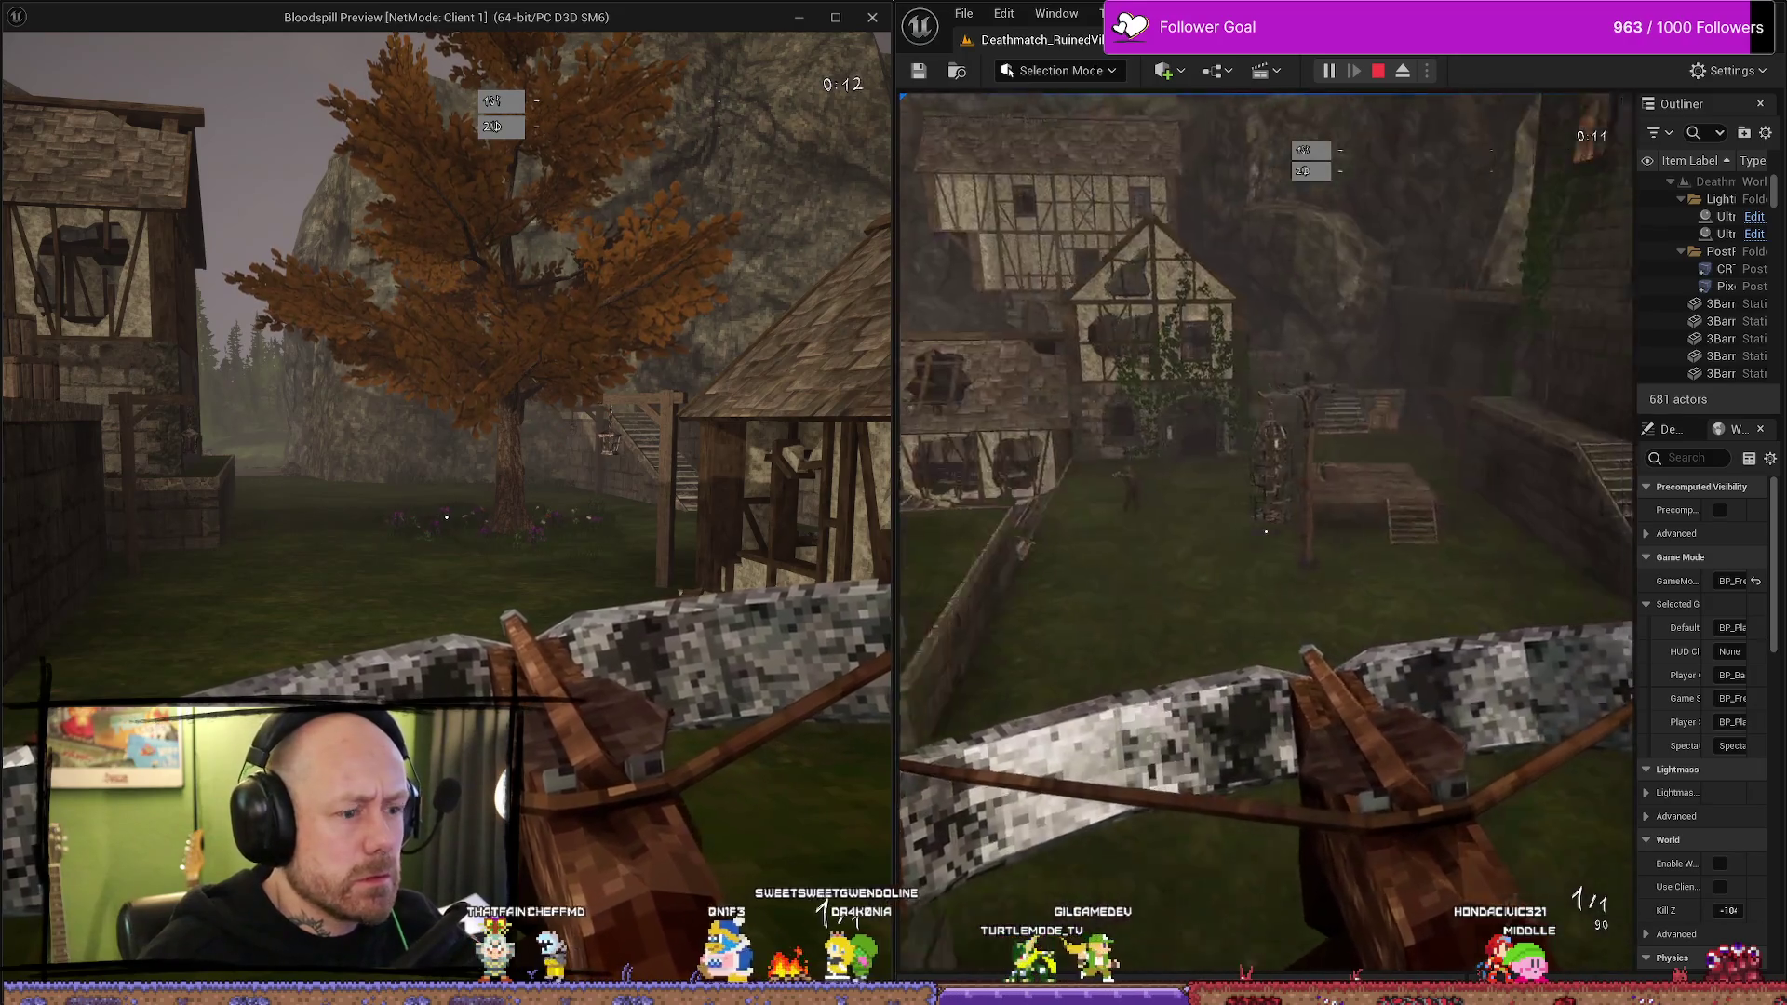
{"action": "key", "text": "w"}
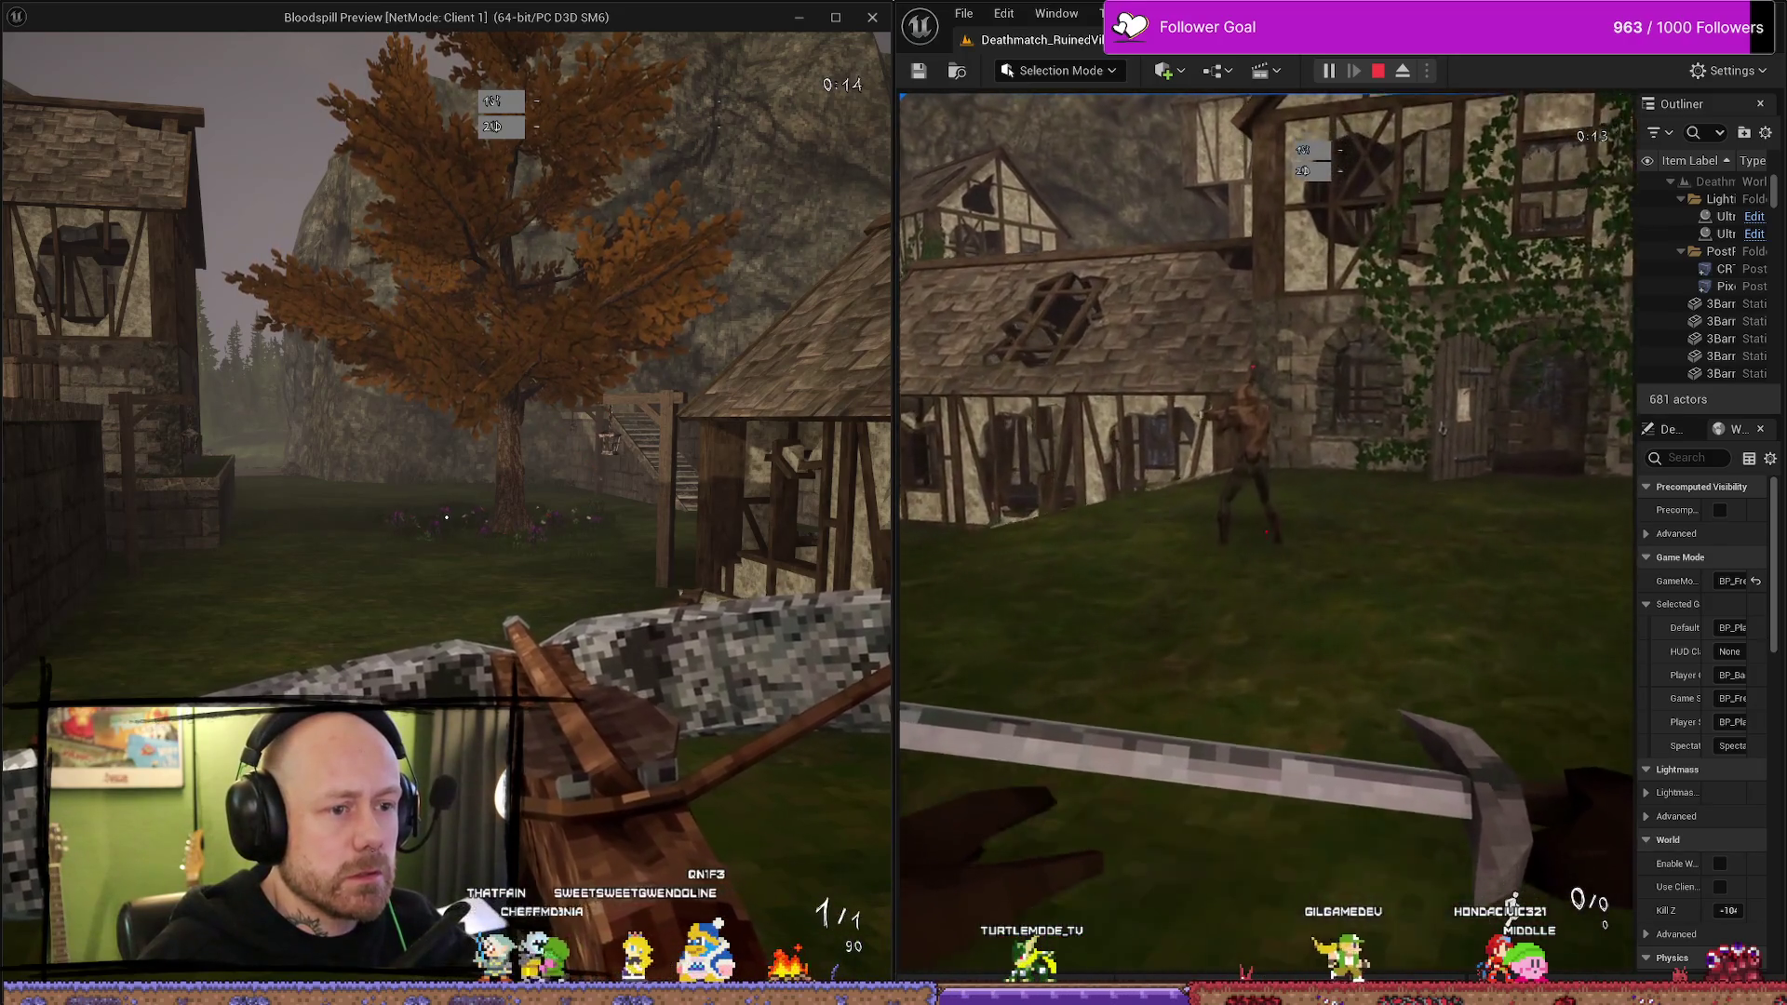
{"action": "left_click", "coordinate": [1266, 532]}
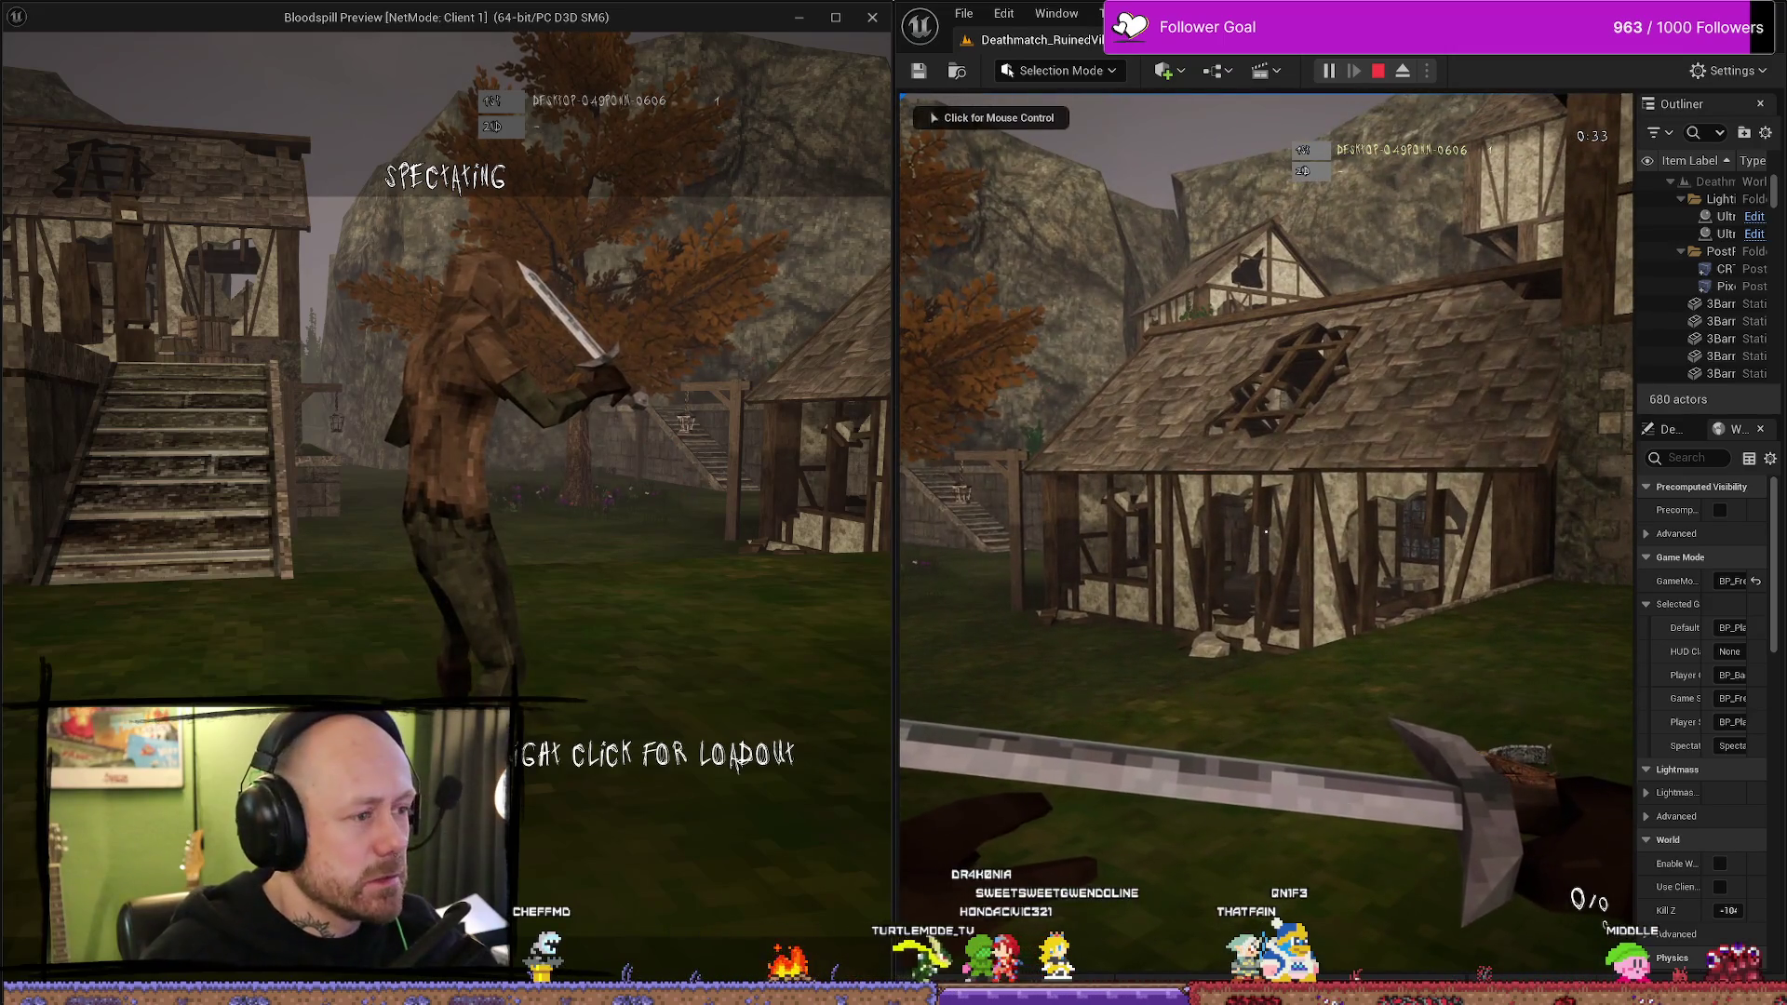
- Open the loadout choice while spectating, walk to the courtyard, then end the session and maximize the editor
{"action": "right_click", "coordinate": [636, 472]}
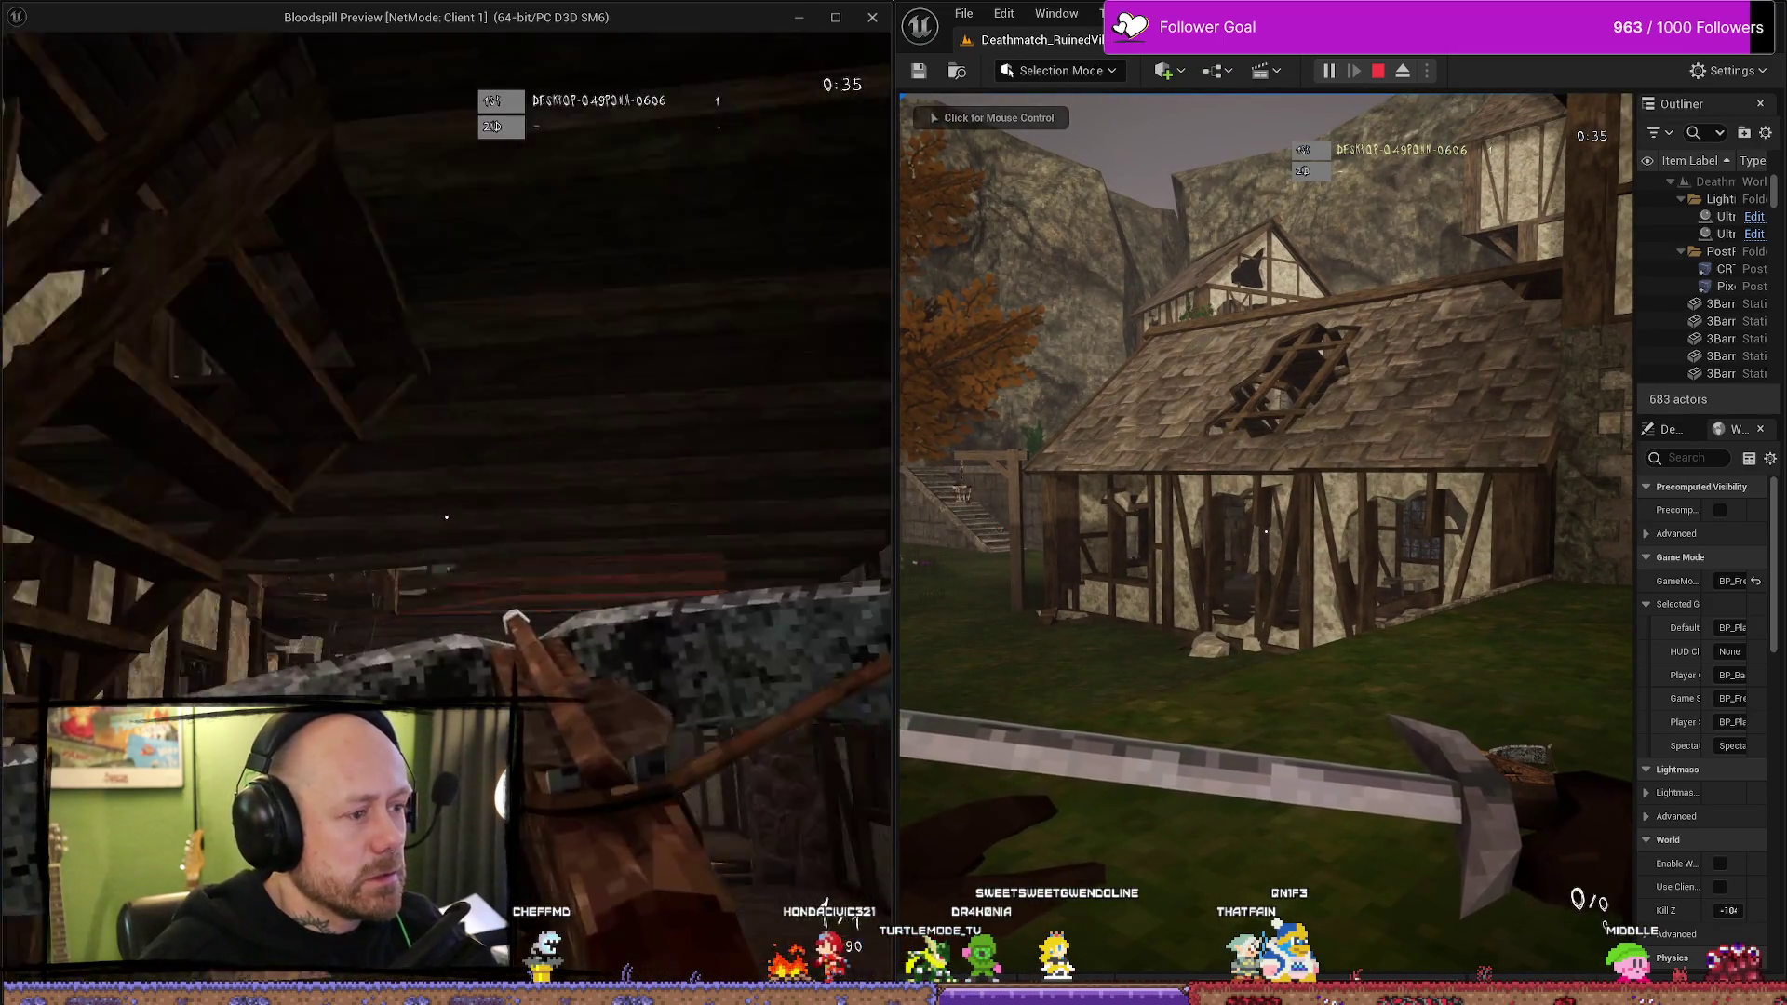
{"action": "key", "text": "w"}
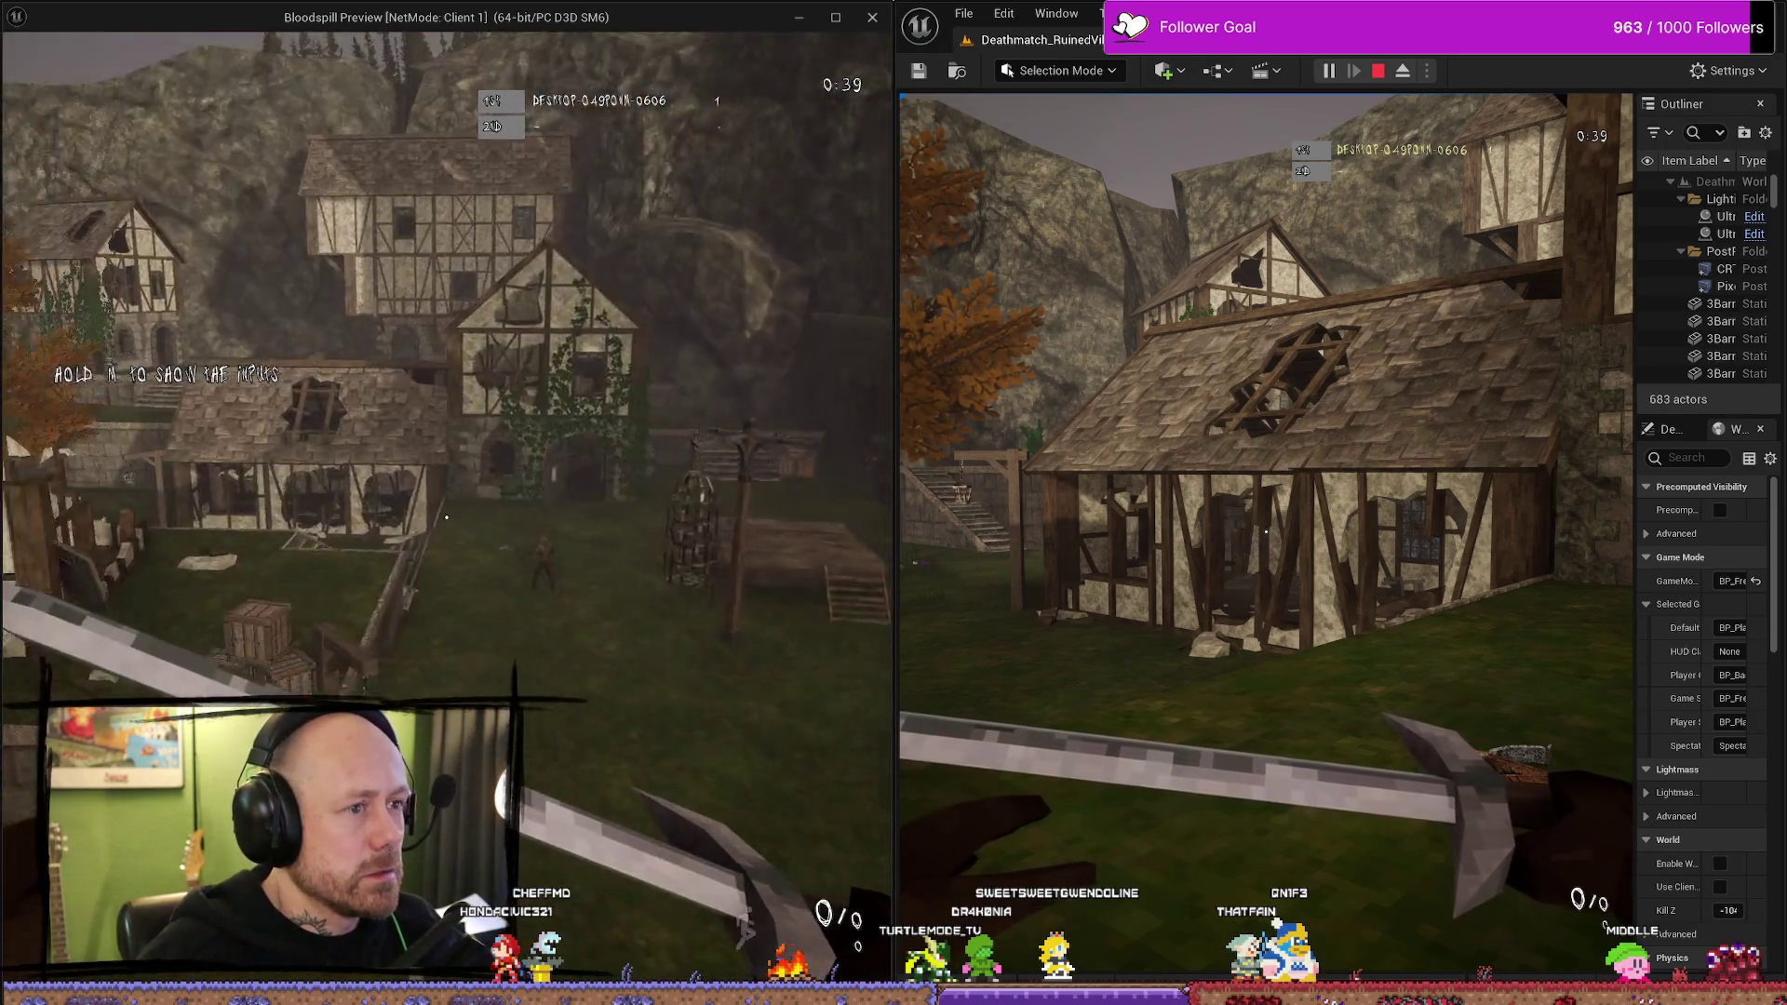
{"action": "key", "text": "Escape"}
{"action": "key", "text": "super+Up"}
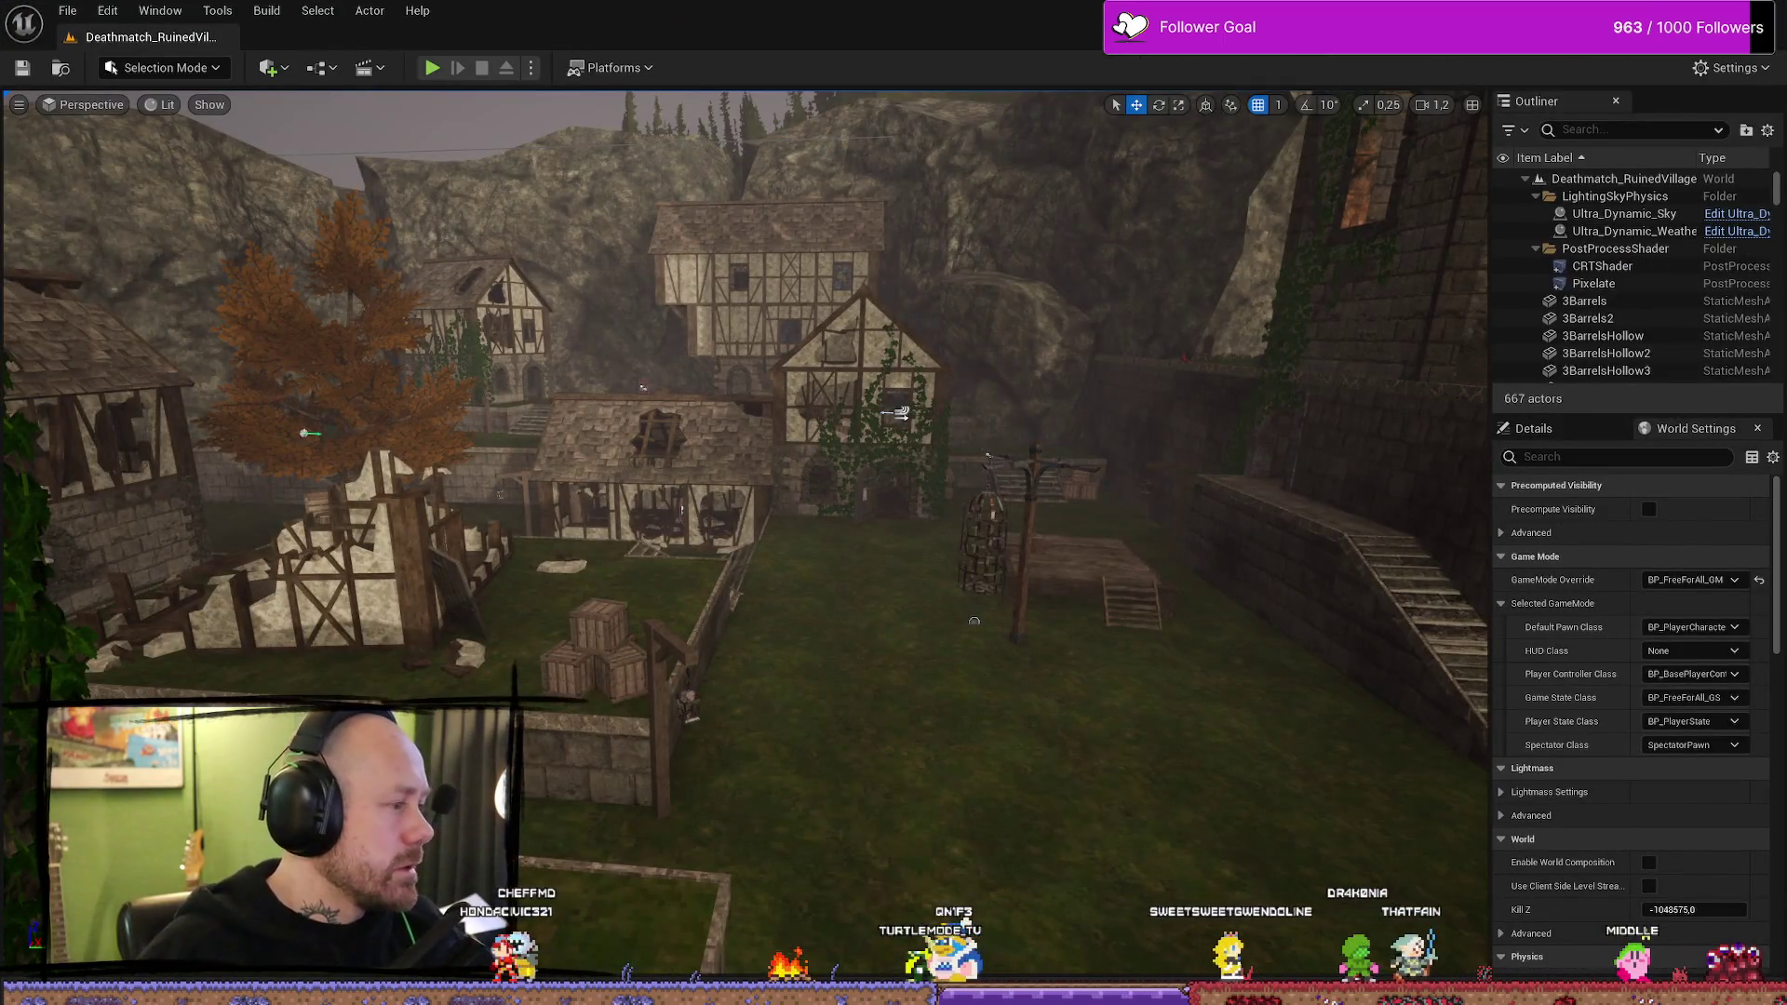
- Switch to BP_PlayerState's Event Graph and pan across the Print String nodes
{"action": "key", "text": "alt+Tab"}
{"action": "left_click_drag", "start_coordinate": [1112, 479], "coordinate": [921, 479]}
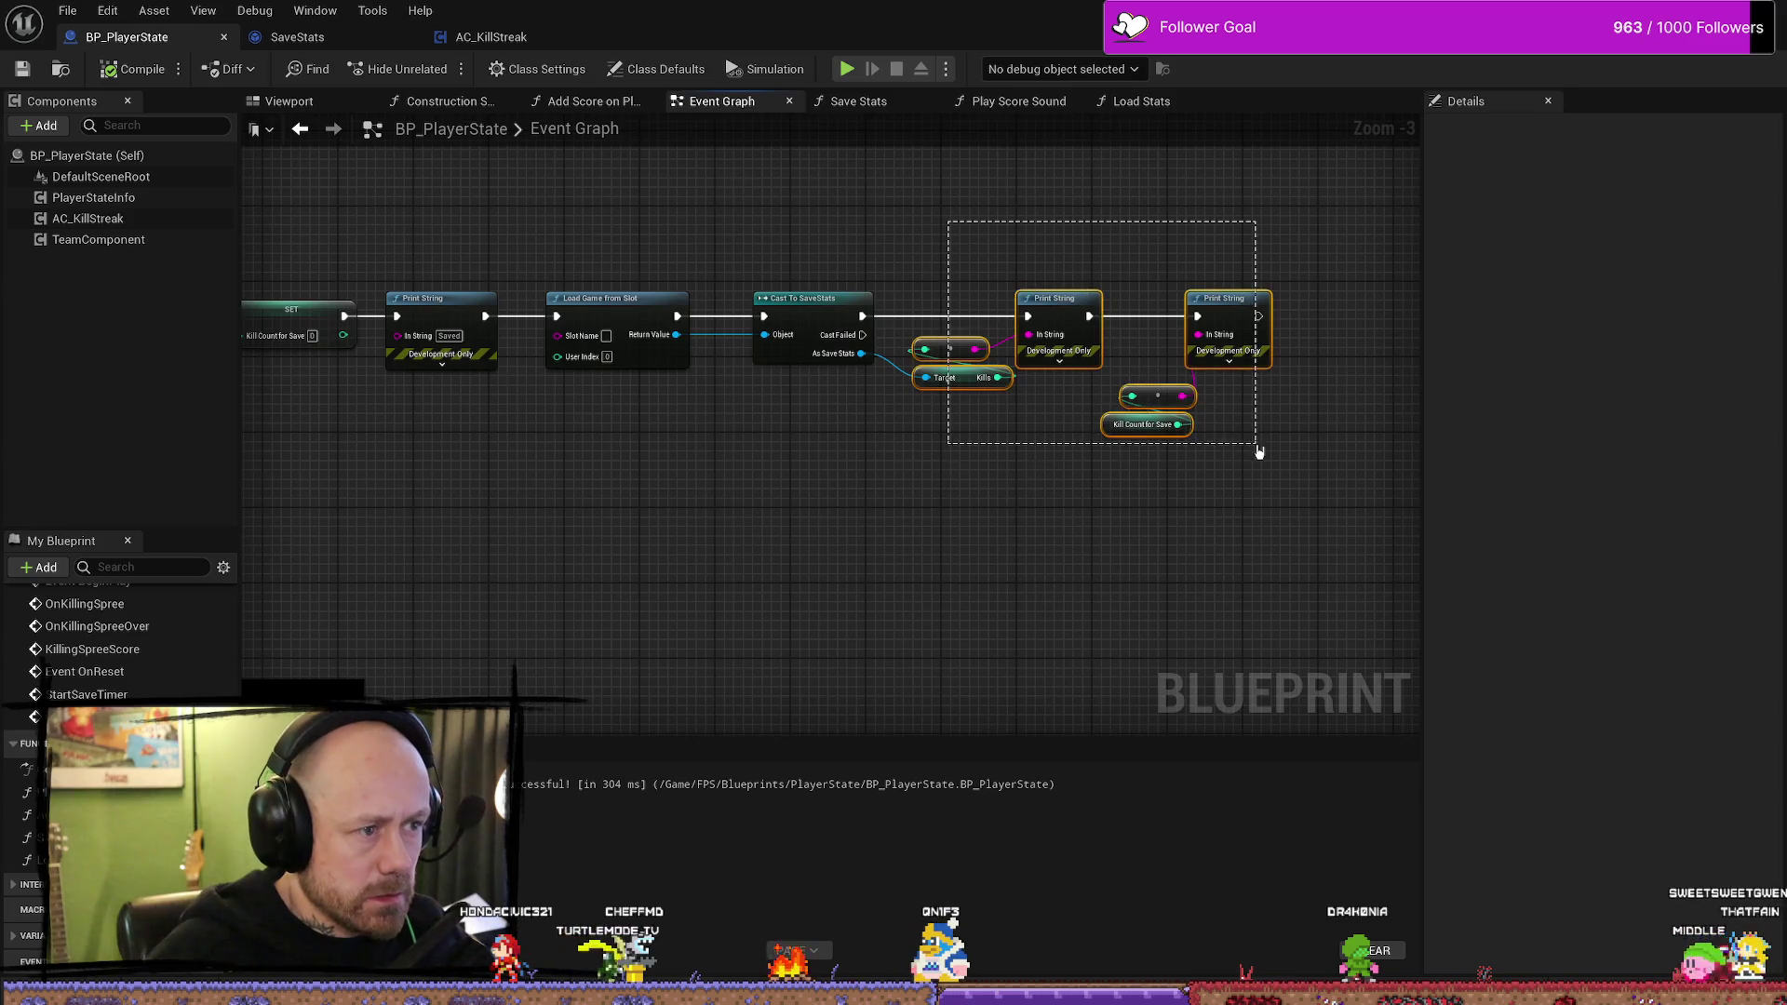
{"action": "left_click_drag", "start_coordinate": [1289, 530], "coordinate": [1288, 527]}
{"action": "left_click_drag", "start_coordinate": [623, 522], "coordinate": [1084, 518]}
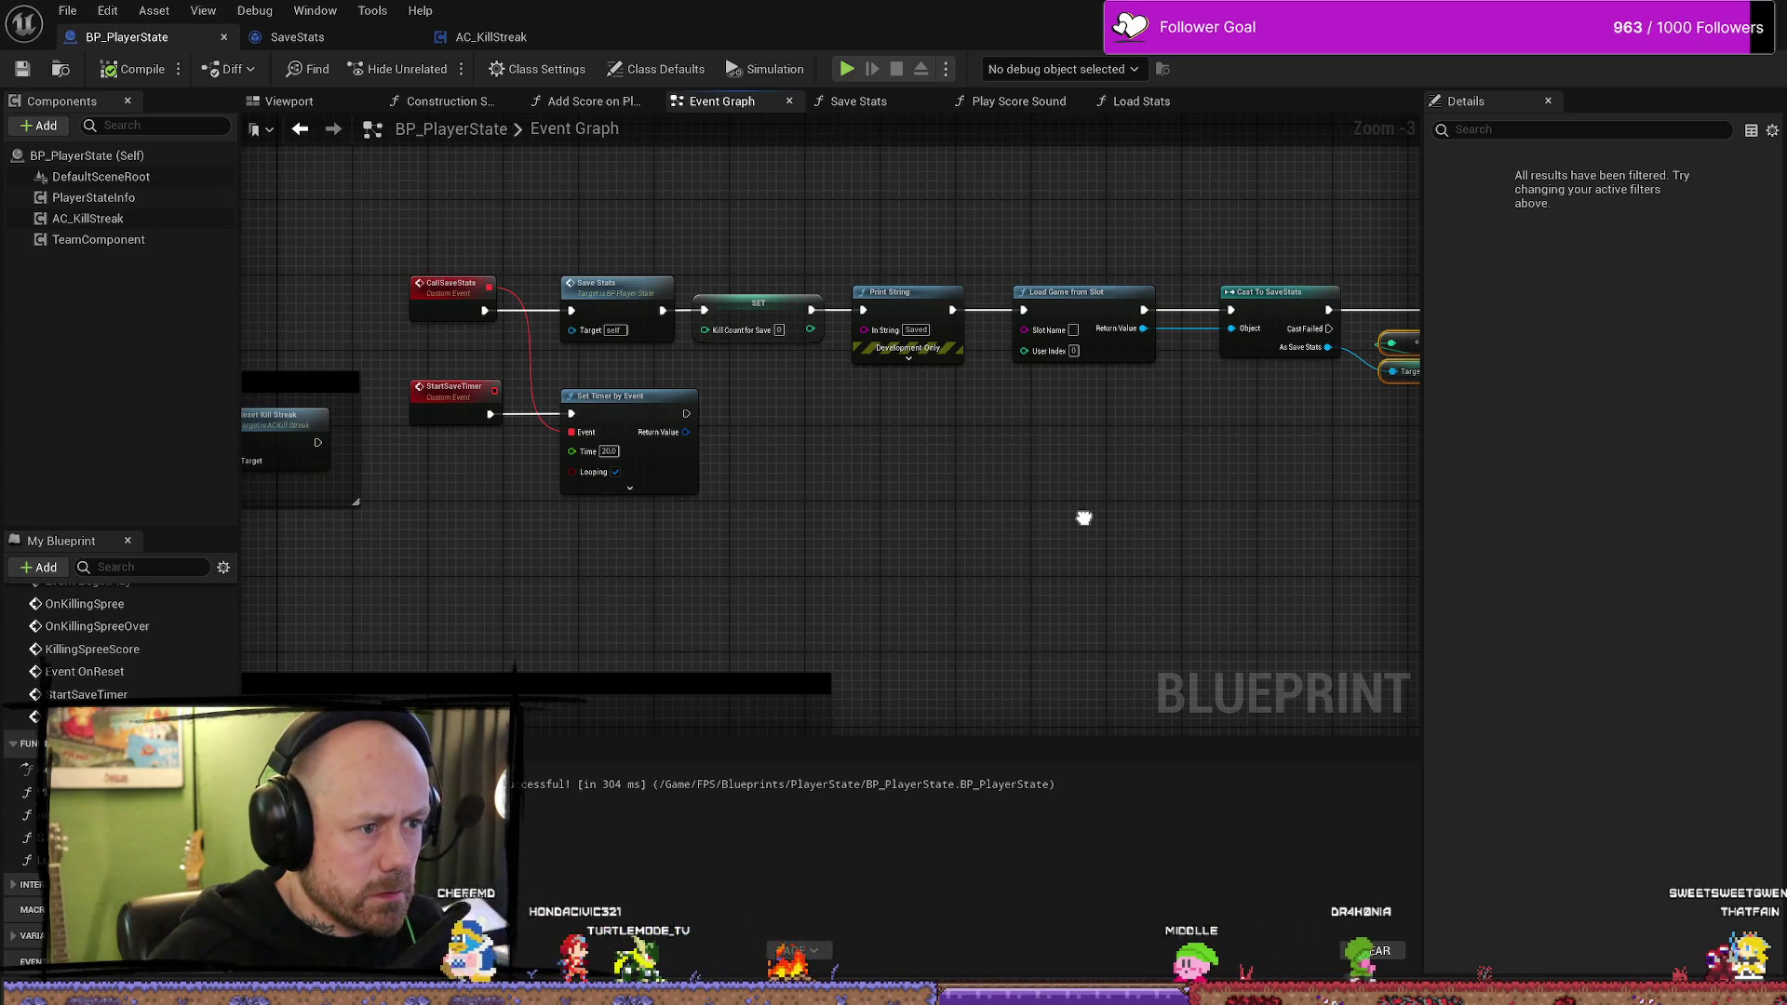
{"action": "left_click", "coordinate": [1083, 521]}
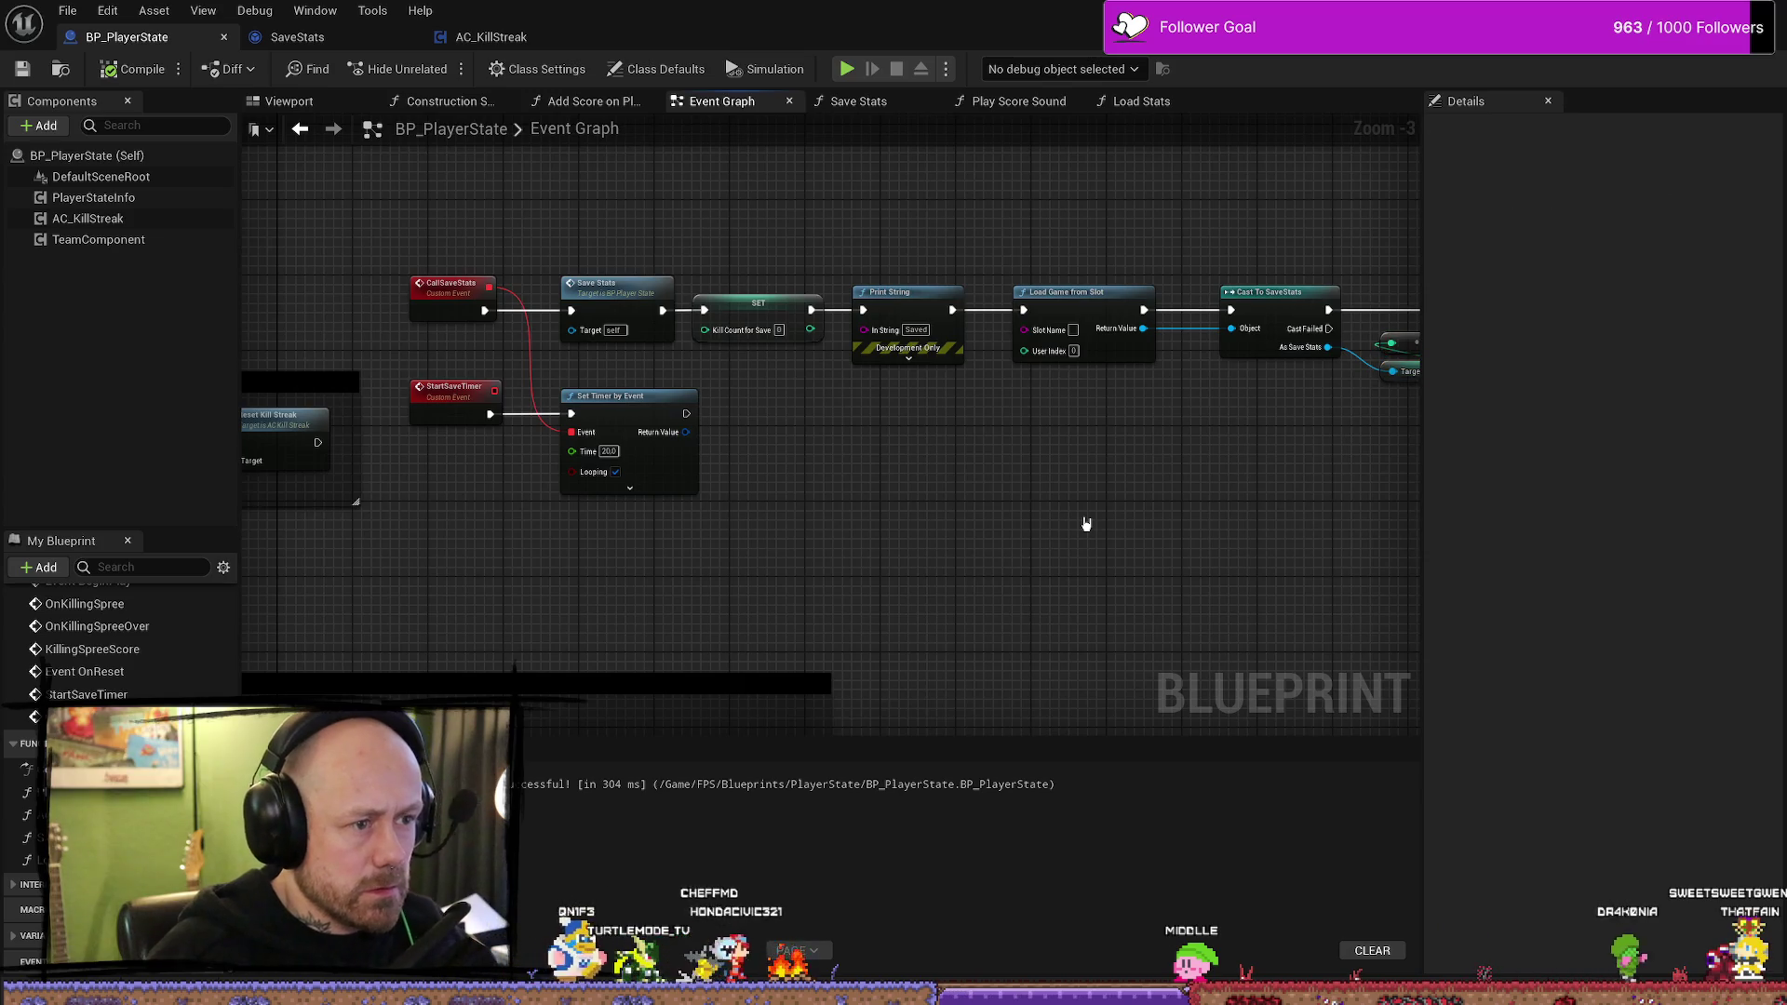
- Review the Print String, Save Stats and Set Timer nodes, then drag Save Ref into the graph
{"action": "left_click", "coordinate": [907, 308]}
{"action": "mouse_move", "coordinate": [1231, 489]}
{"action": "left_mouse_down"}
{"action": "mouse_move", "coordinate": [969, 464]}
{"action": "mouse_move", "coordinate": [961, 403]}
{"action": "left_mouse_up"}
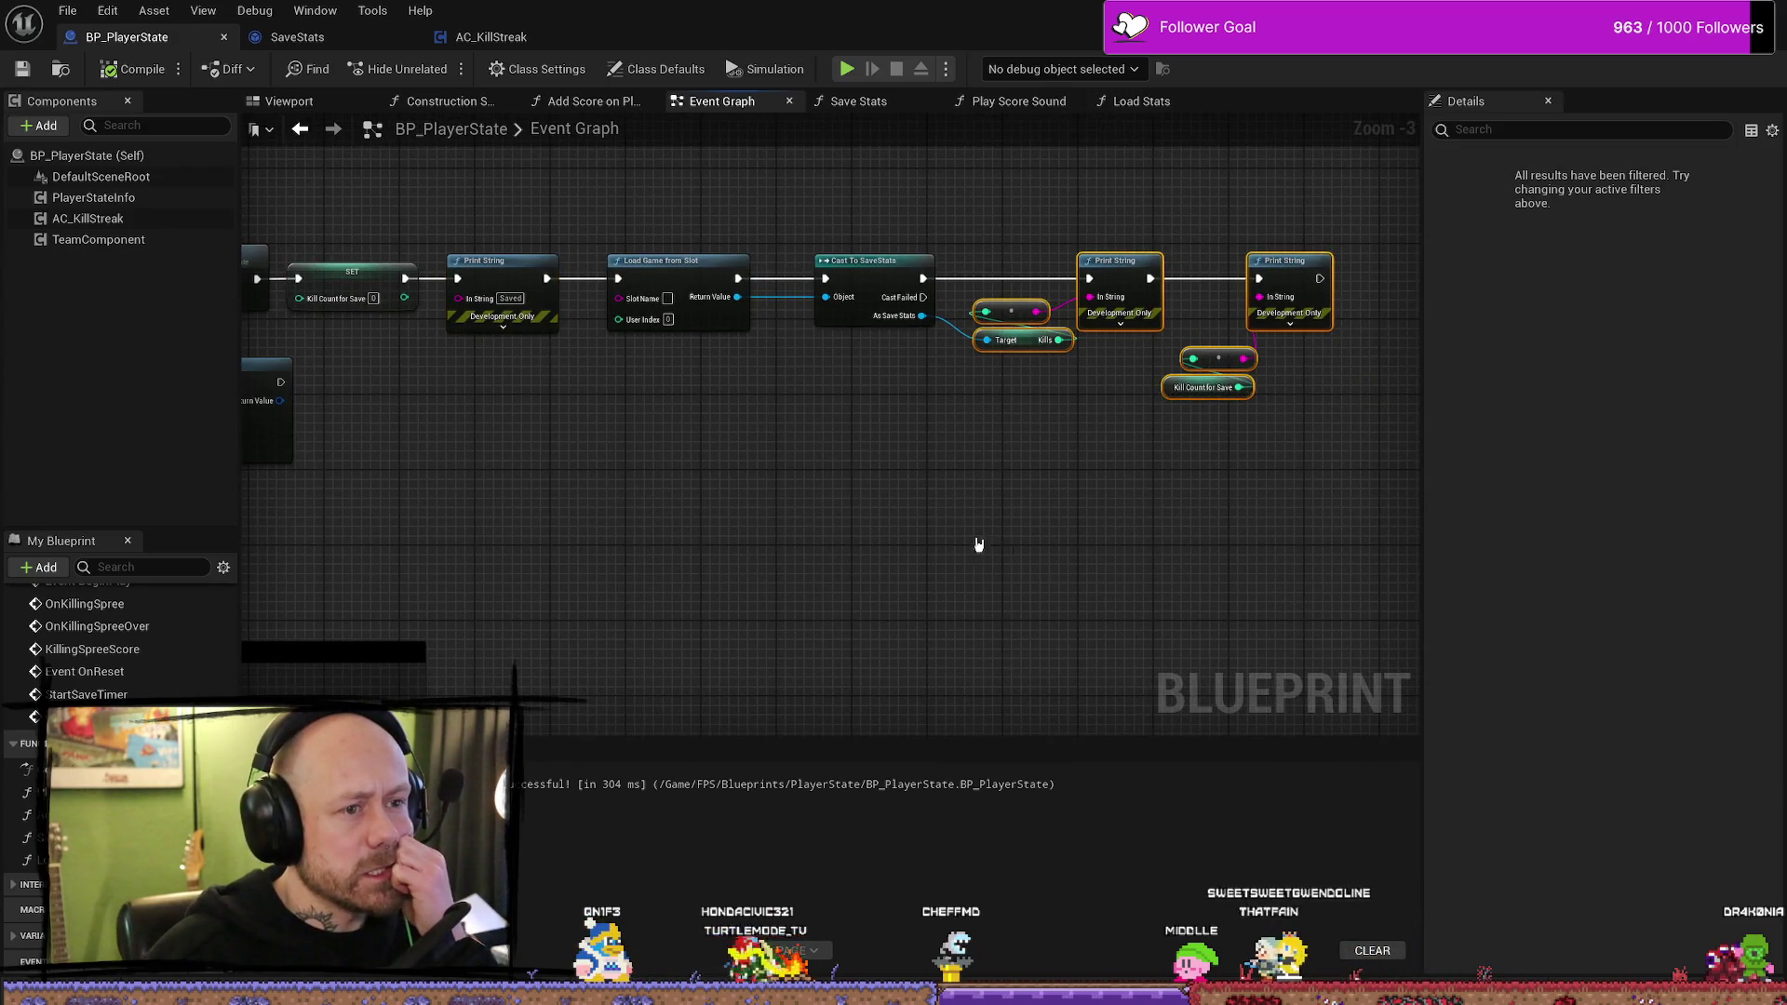
{"action": "left_click", "coordinate": [906, 524]}
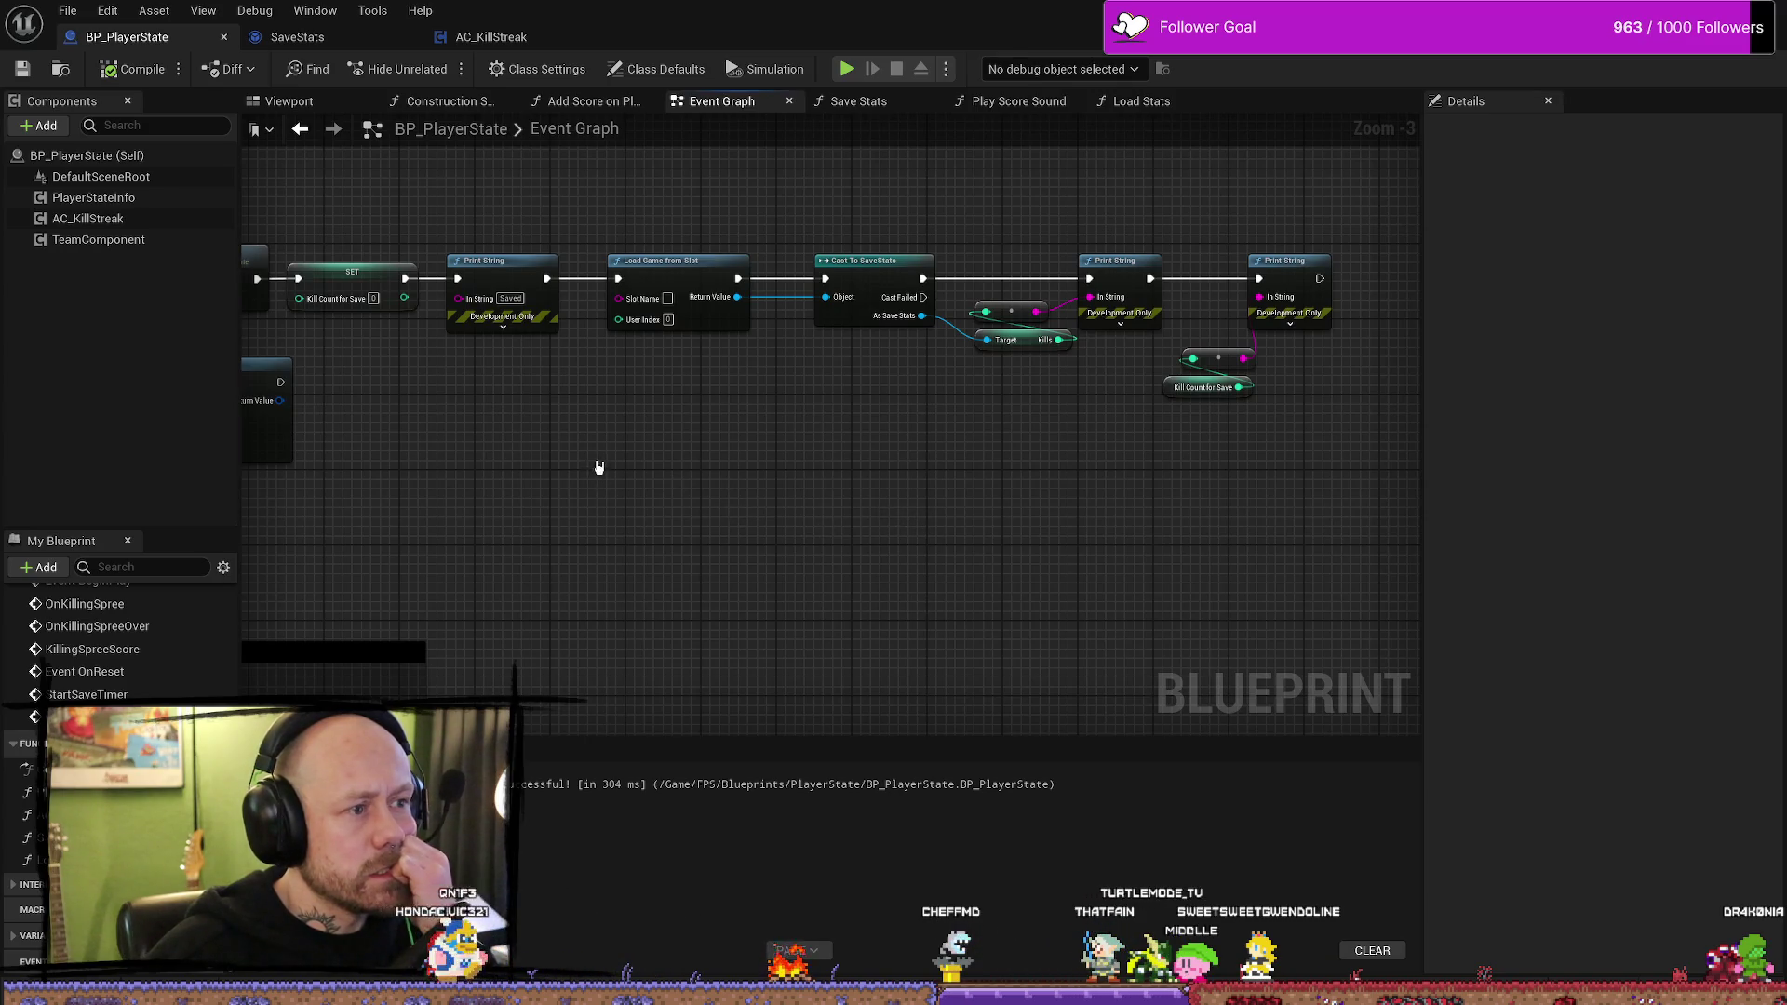
{"action": "left_click_drag", "start_coordinate": [599, 467], "coordinate": [785, 495]}
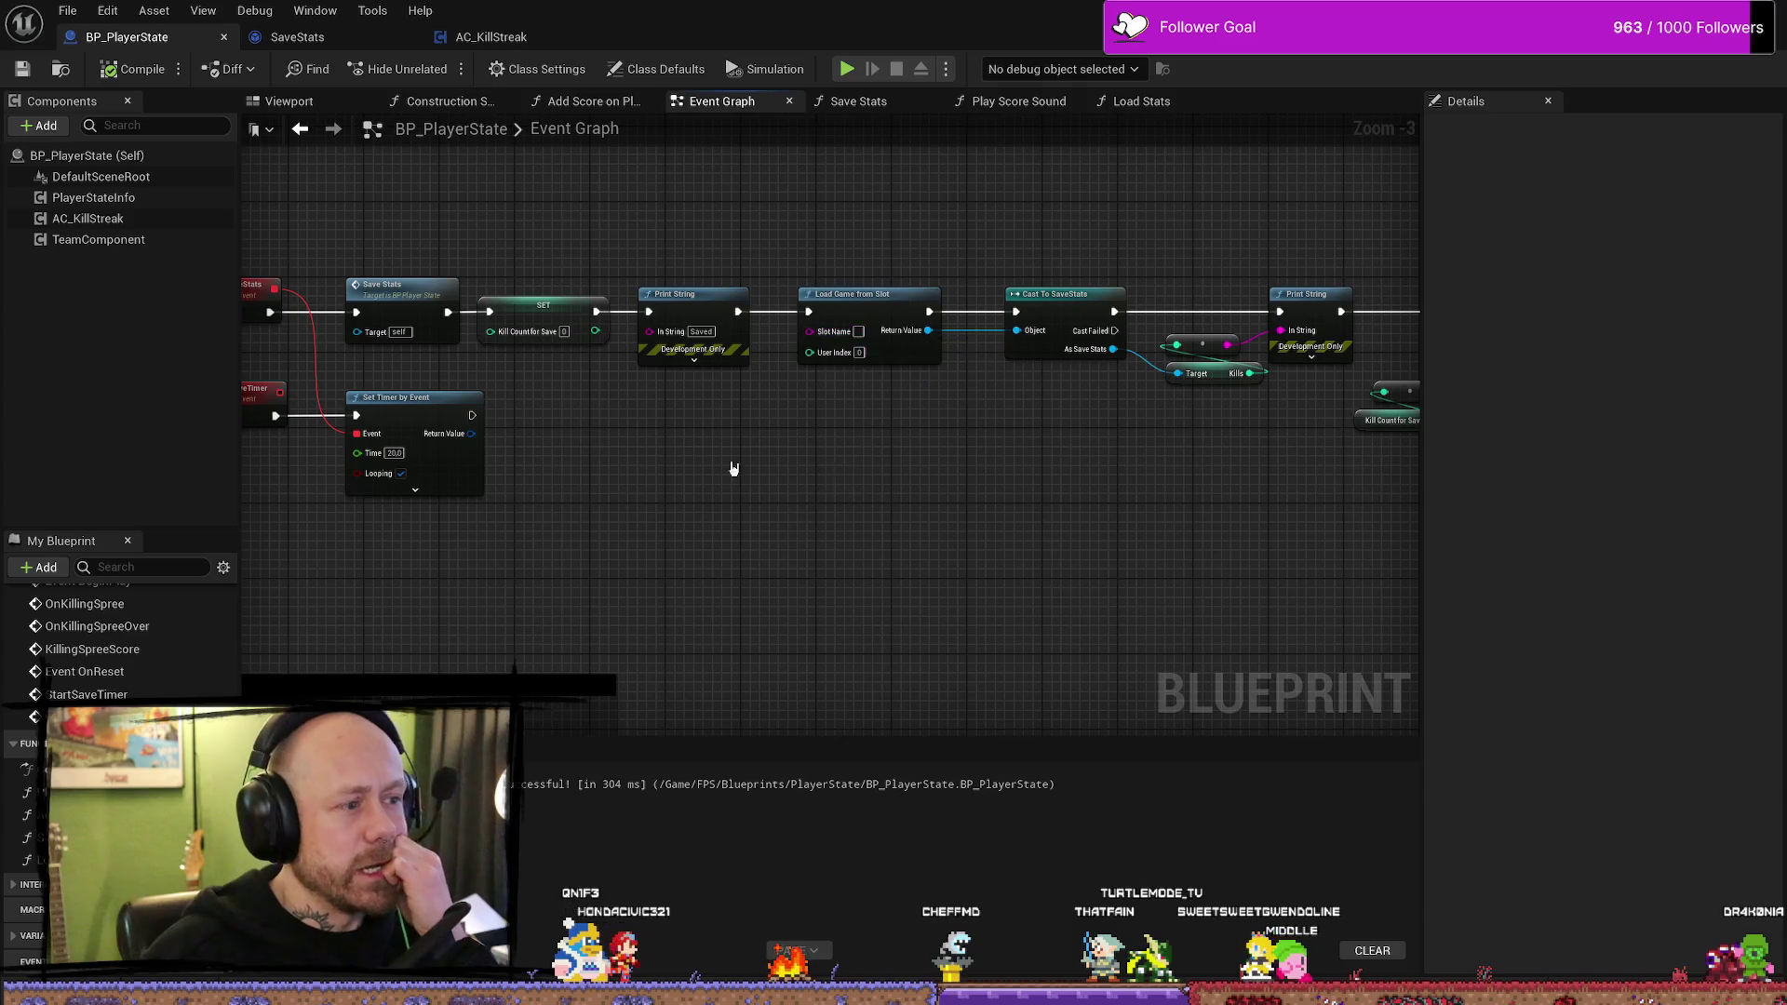
{"action": "scroll", "coordinate": [121, 642], "scroll_direction": "up", "scroll_amount": 1}
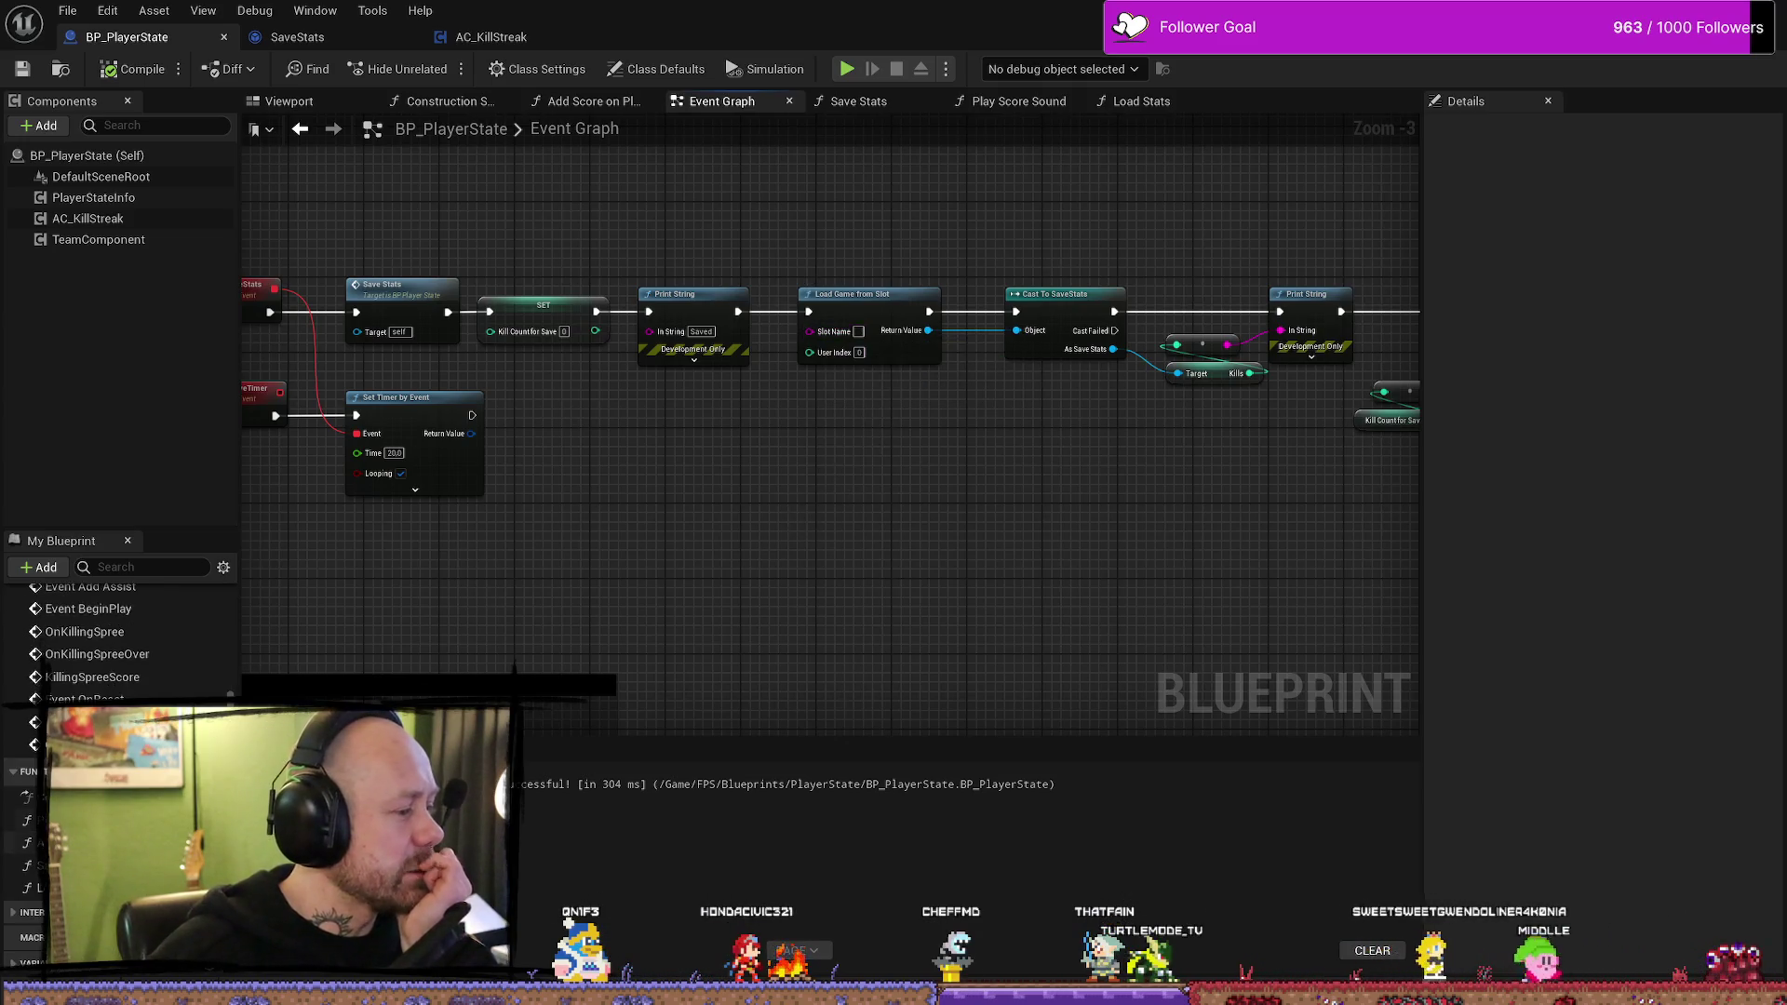
{"action": "scroll", "coordinate": [121, 643], "scroll_direction": "down", "scroll_amount": 4}
{"action": "mouse_move", "coordinate": [31, 867]}
{"action": "left_mouse_down"}
{"action": "mouse_move", "coordinate": [740, 514]}
{"action": "mouse_move", "coordinate": [696, 488]}
{"action": "left_mouse_up"}
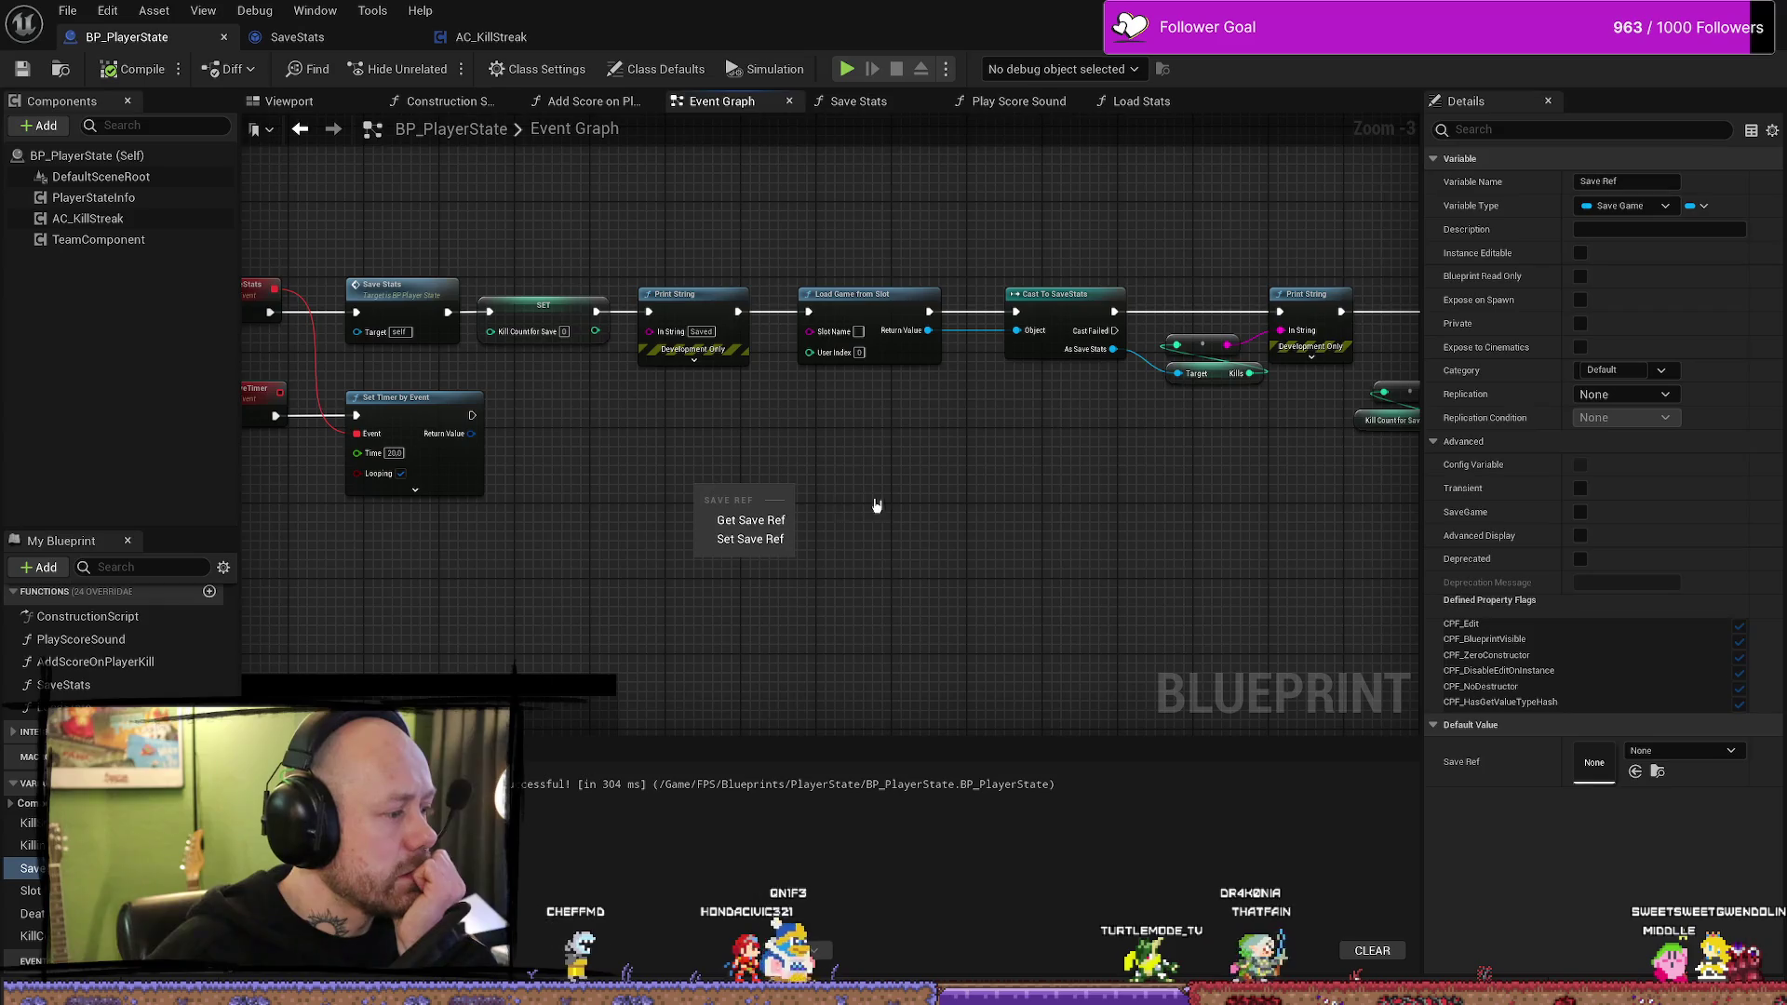
- Wire a Slot Name Save getter into Load Game from Slot's Slot Name pin and compile
{"action": "key", "text": "Escape"}
{"action": "mouse_move", "coordinate": [31, 890]}
{"action": "left_mouse_down"}
{"action": "mouse_move", "coordinate": [739, 566]}
{"action": "mouse_move", "coordinate": [810, 330]}
{"action": "left_mouse_up"}
{"action": "left_click", "coordinate": [722, 600]}
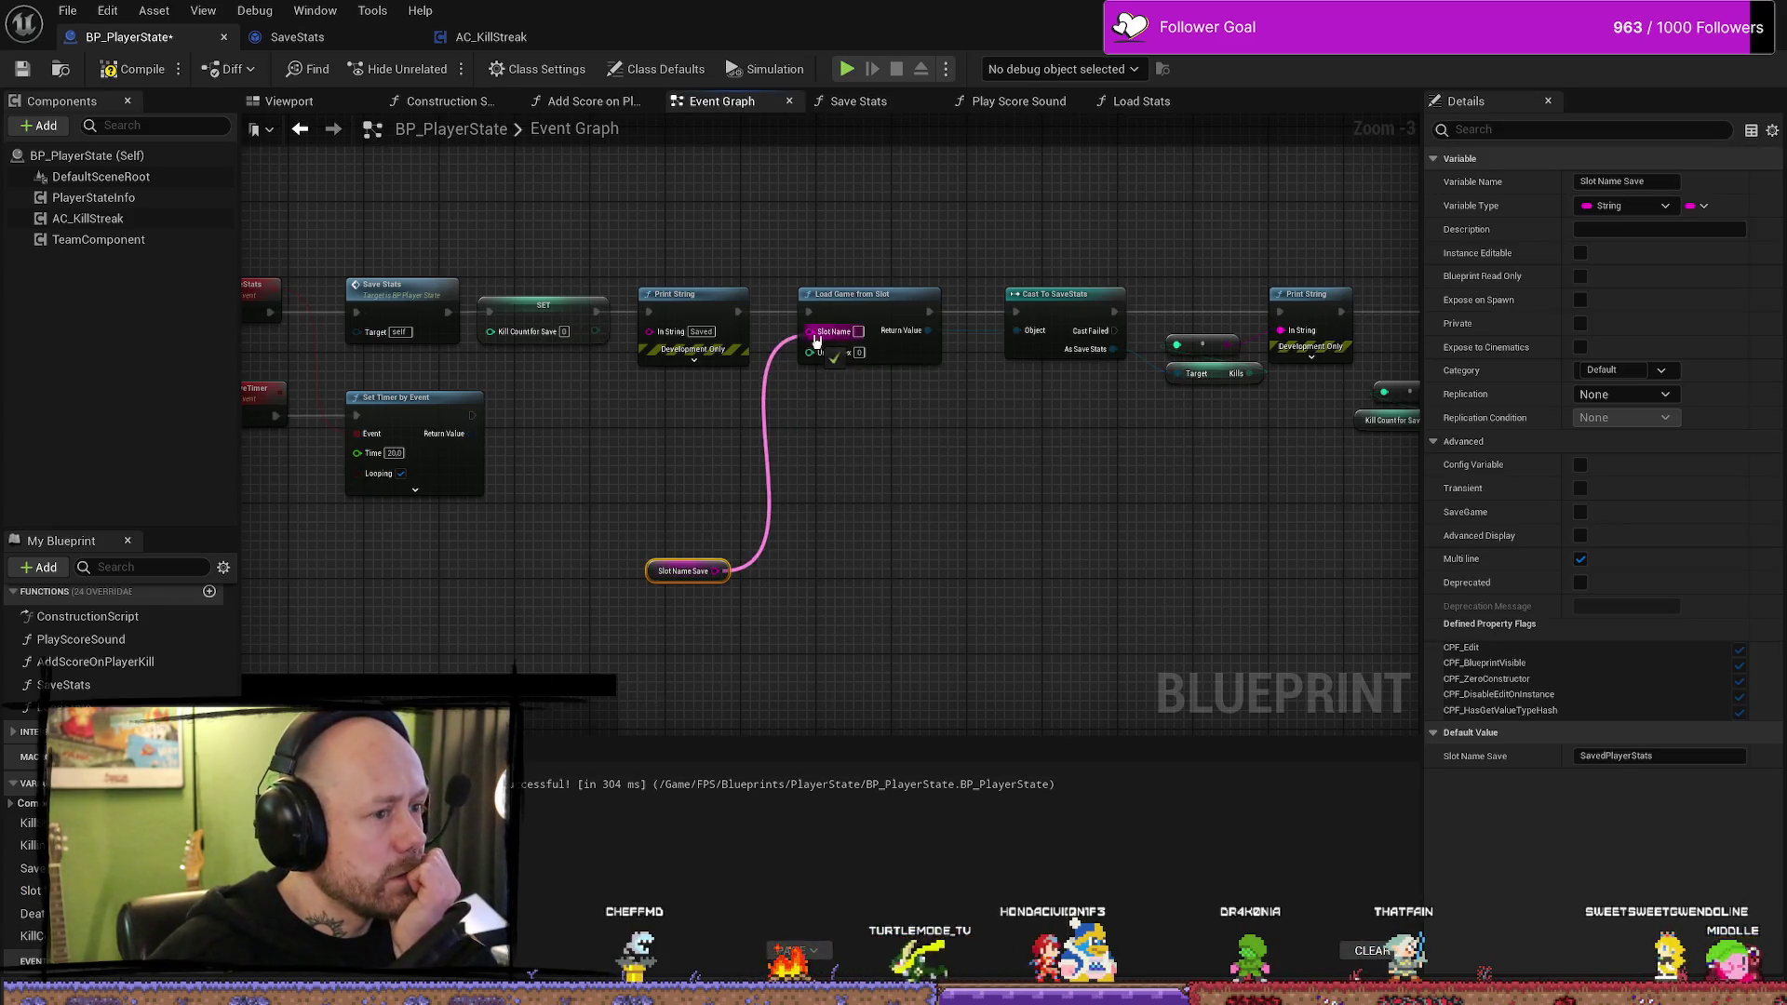
{"action": "left_click_drag", "start_coordinate": [657, 579], "coordinate": [799, 390]}
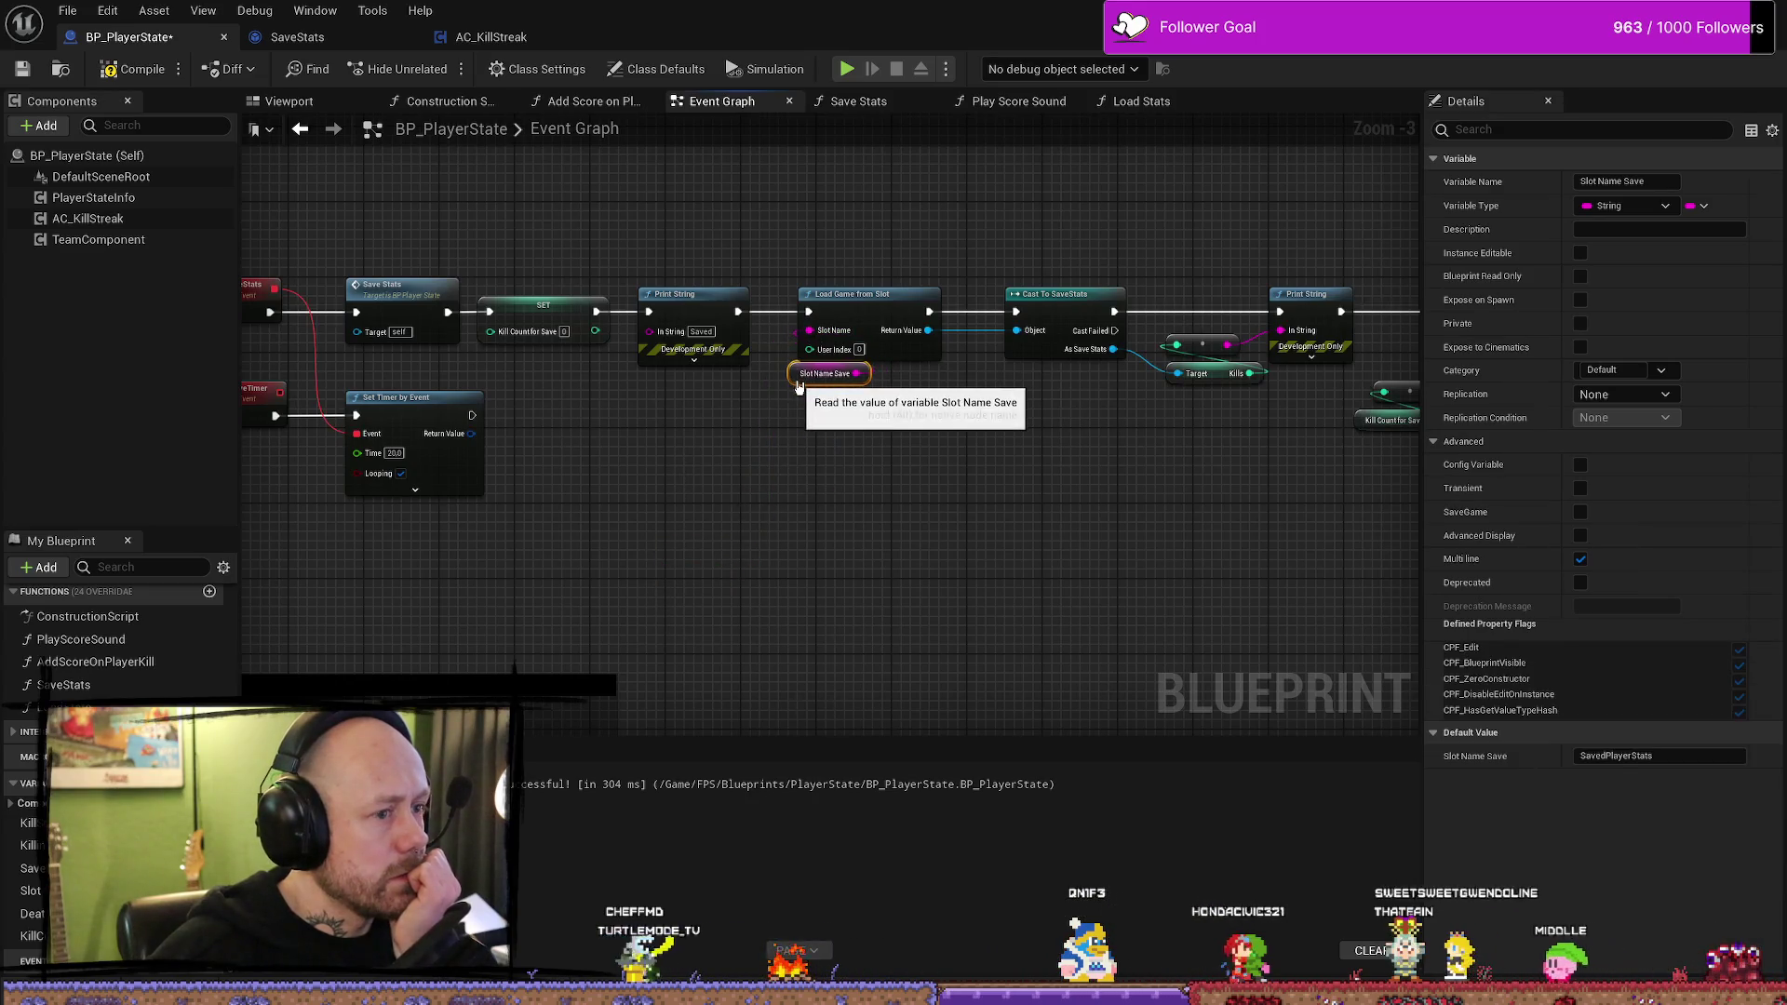
{"action": "left_click", "coordinate": [135, 69]}
{"action": "mouse_move", "coordinate": [881, 554]}
{"action": "left_mouse_down"}
{"action": "mouse_move", "coordinate": [1094, 551]}
{"action": "mouse_move", "coordinate": [737, 538]}
{"action": "mouse_move", "coordinate": [1000, 526]}
{"action": "left_mouse_up"}
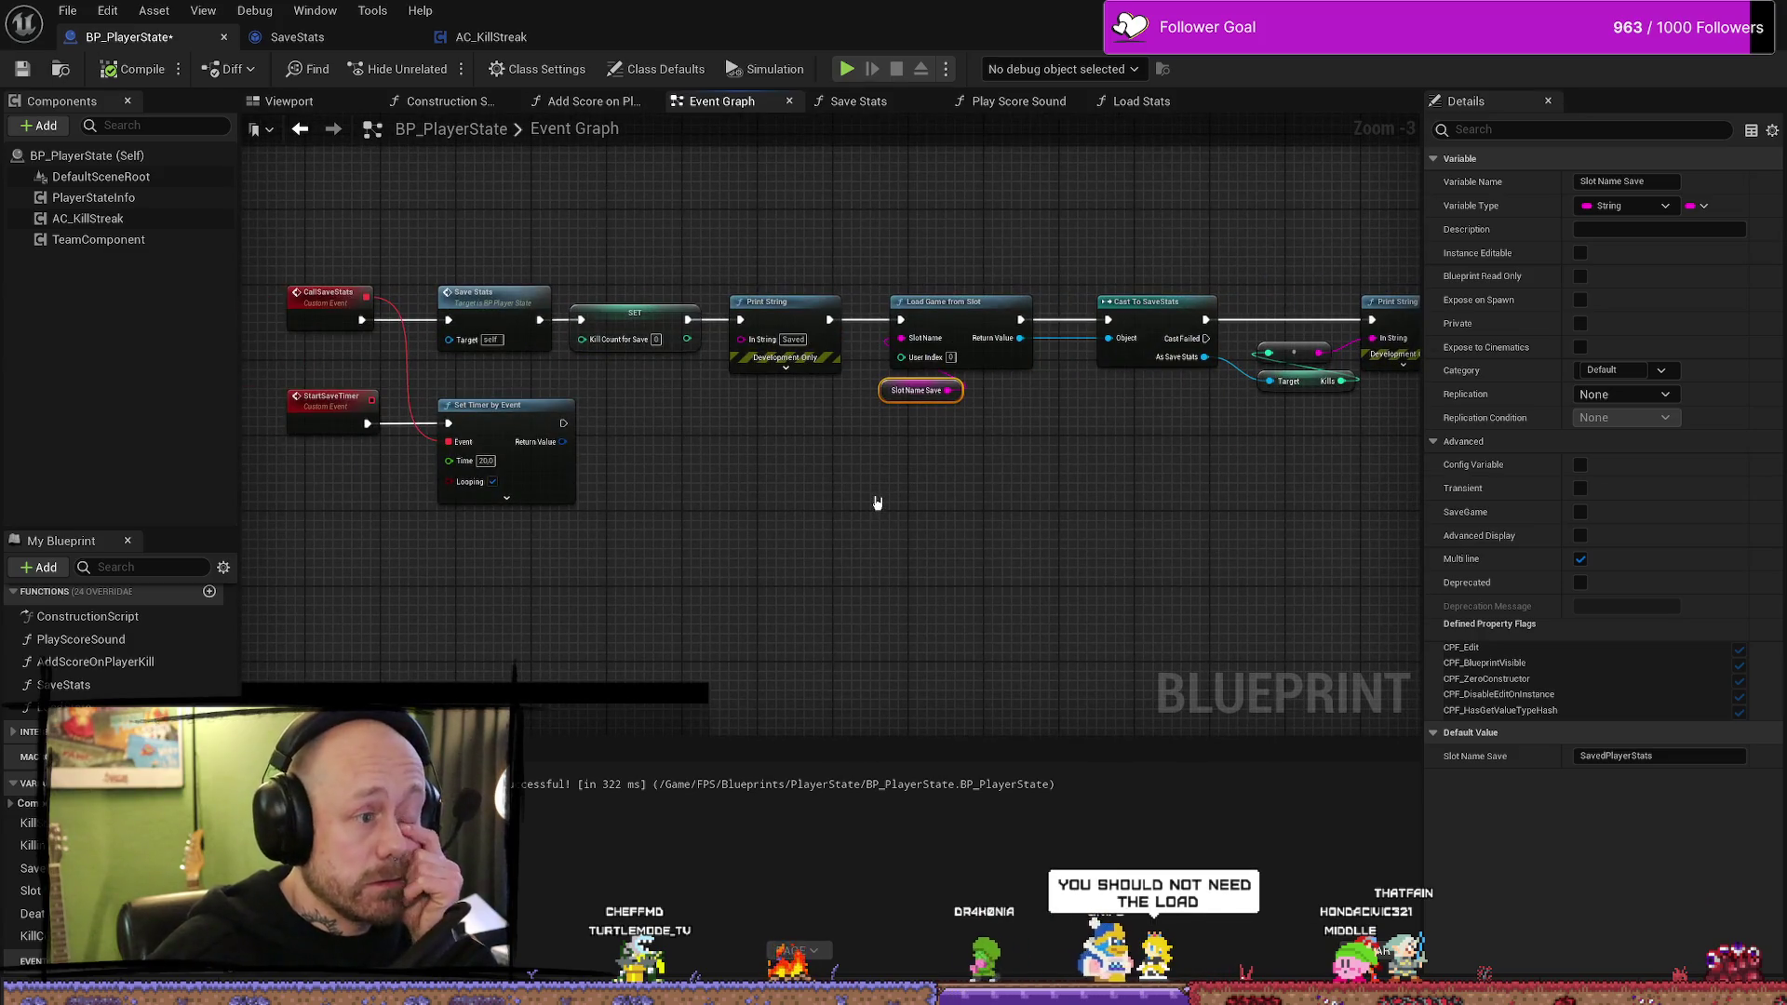
{"action": "mouse_move", "coordinate": [838, 499]}
{"action": "left_mouse_down"}
{"action": "mouse_move", "coordinate": [881, 507]}
{"action": "mouse_move", "coordinate": [921, 470]}
{"action": "mouse_move", "coordinate": [860, 553]}
{"action": "left_mouse_up"}
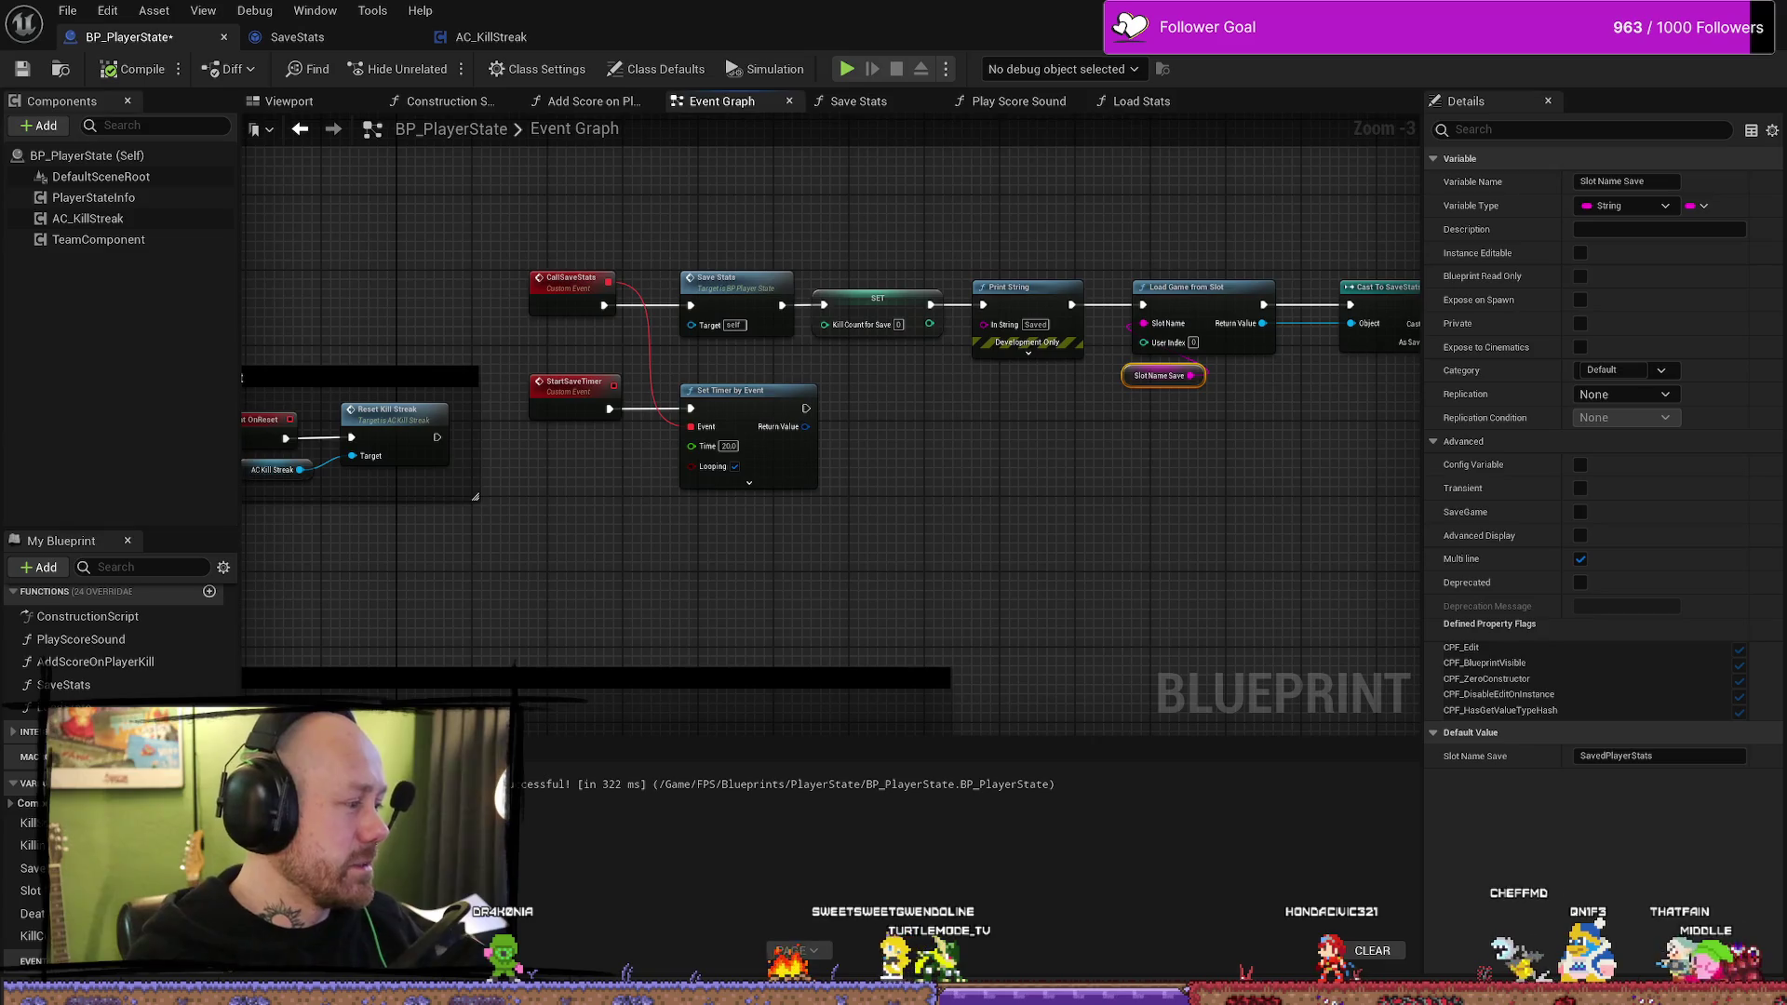
- Look over the On Reset, Branch, Load Game from Slot, Print String and Cast chain
{"action": "left_click_drag", "start_coordinate": [629, 533], "coordinate": [1261, 516]}
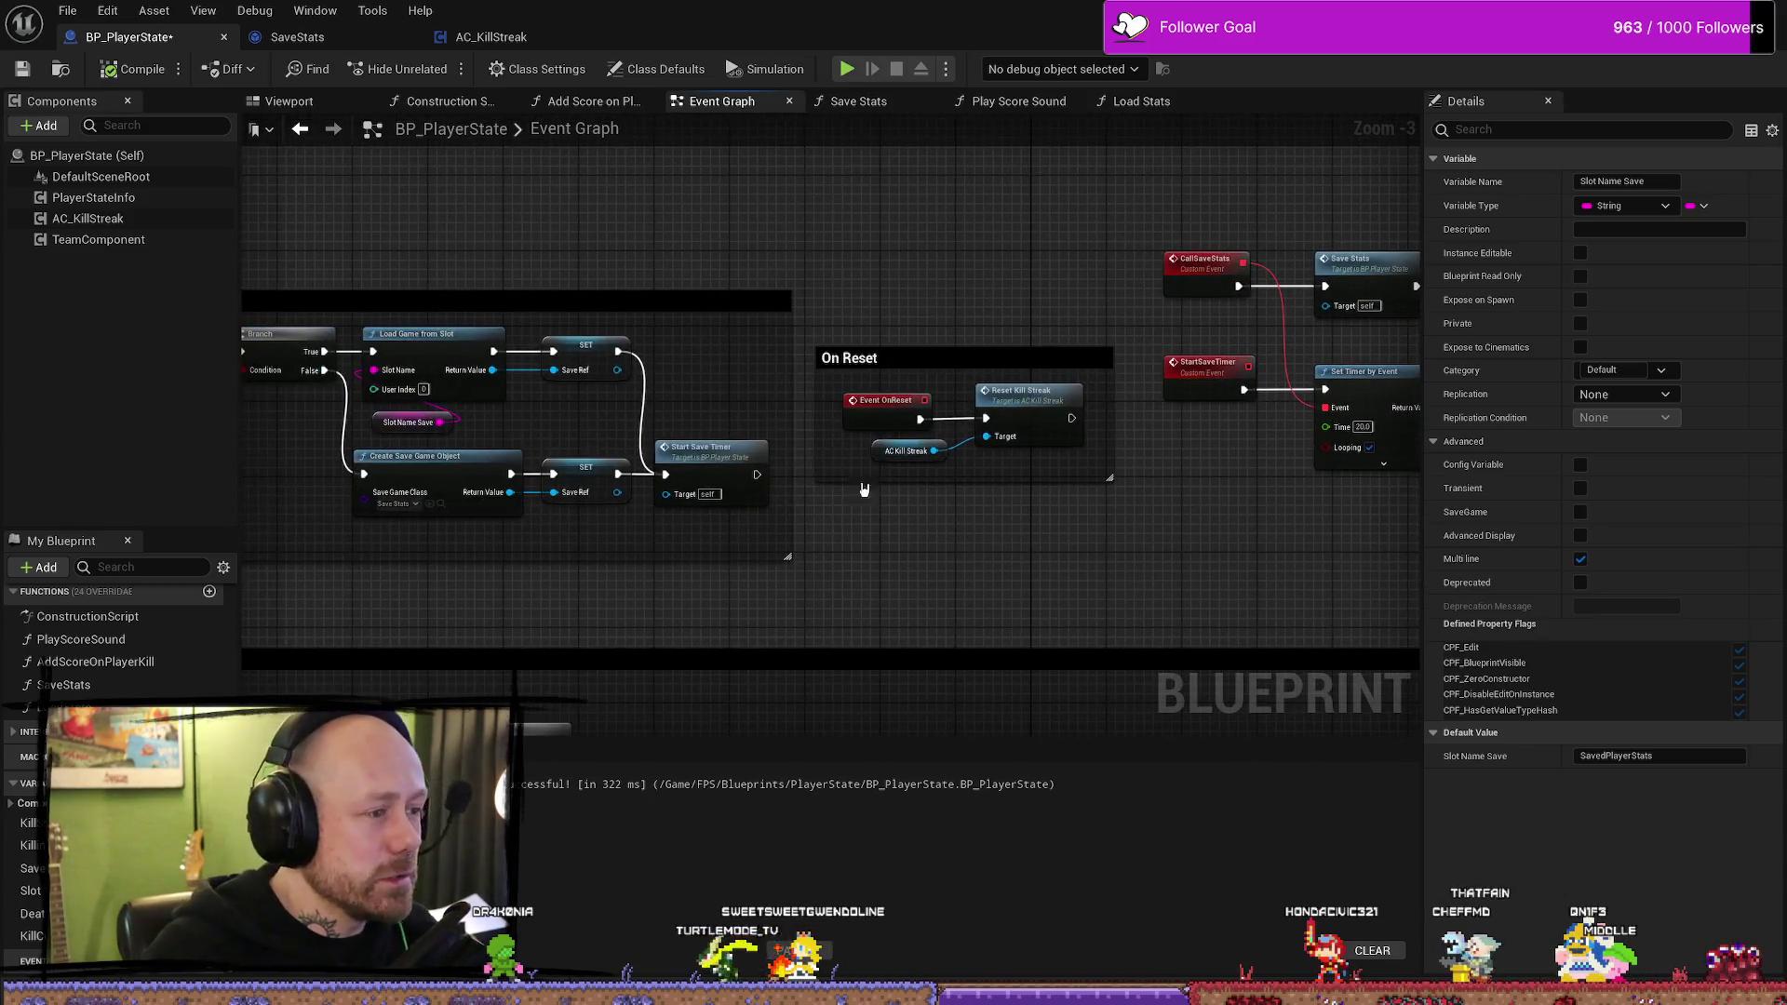
{"action": "left_click_drag", "start_coordinate": [614, 251], "coordinate": [965, 240]}
{"action": "left_click_drag", "start_coordinate": [632, 424], "coordinate": [657, 410]}
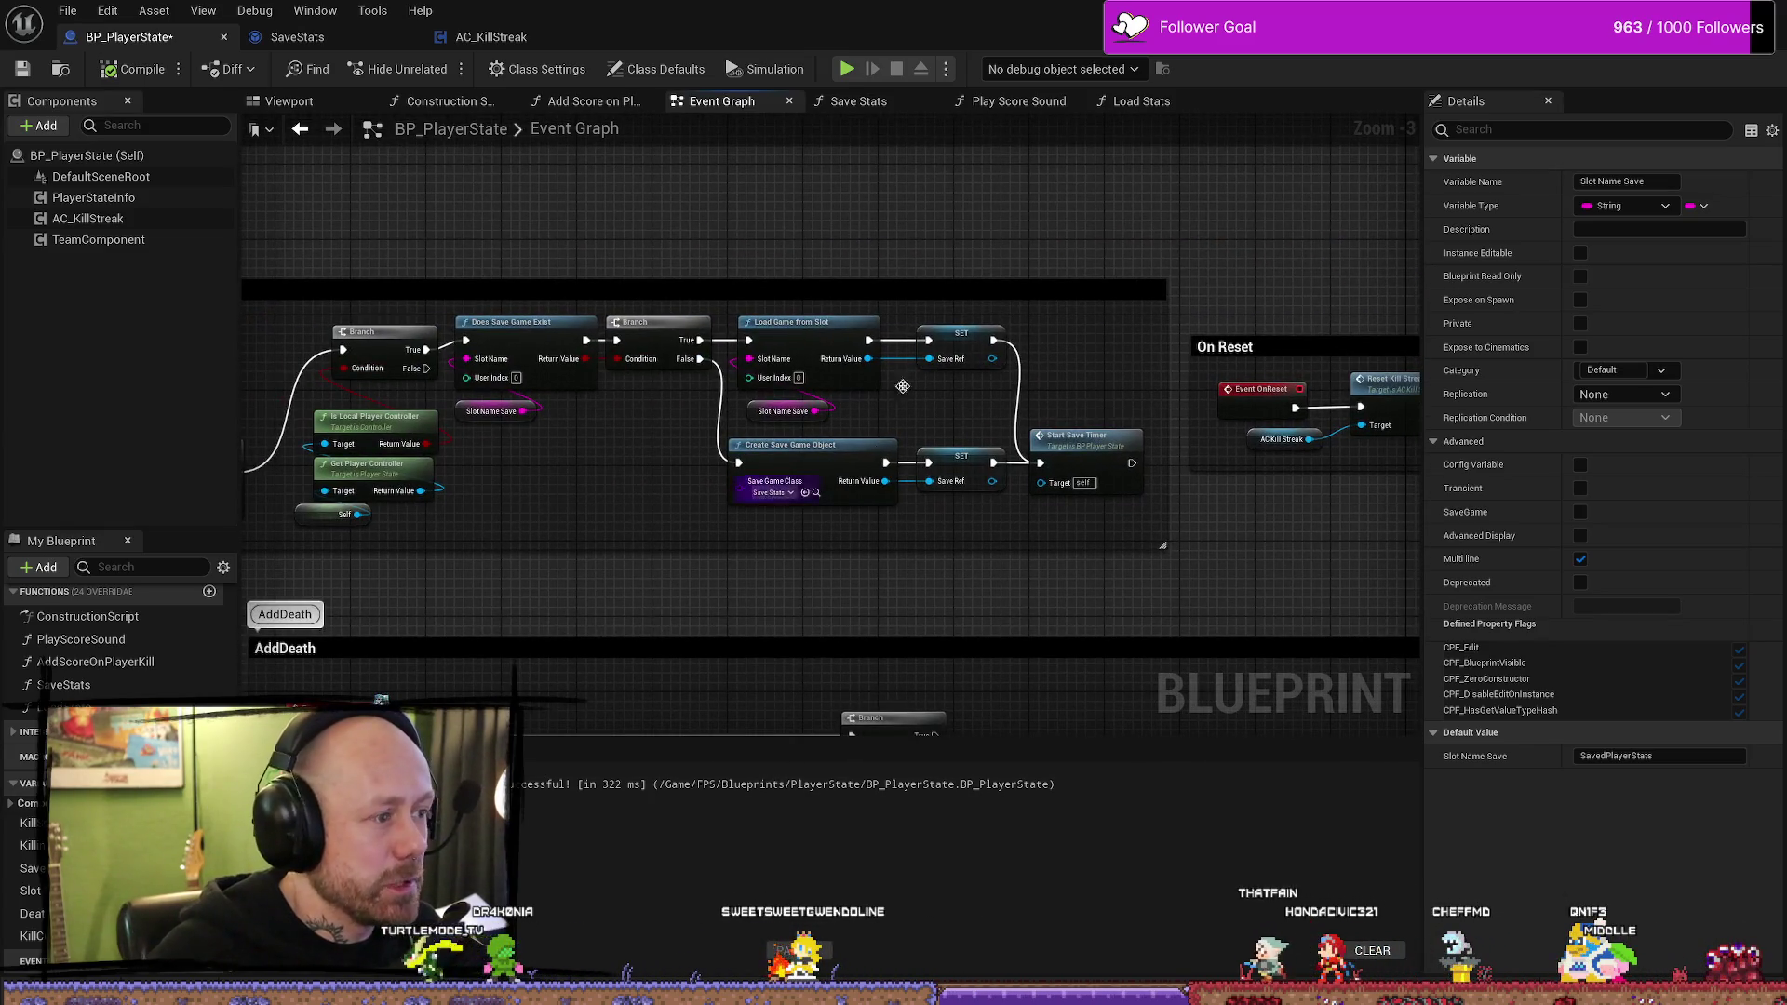
{"action": "left_click_drag", "start_coordinate": [903, 386], "coordinate": [307, 377]}
{"action": "scroll", "coordinate": [618, 279], "scroll_direction": "up", "scroll_amount": 2}
{"action": "mouse_move", "coordinate": [1045, 411]}
{"action": "left_mouse_down"}
{"action": "mouse_move", "coordinate": [779, 398]}
{"action": "mouse_move", "coordinate": [1009, 522]}
{"action": "left_mouse_up"}
{"action": "left_click", "coordinate": [756, 289]}
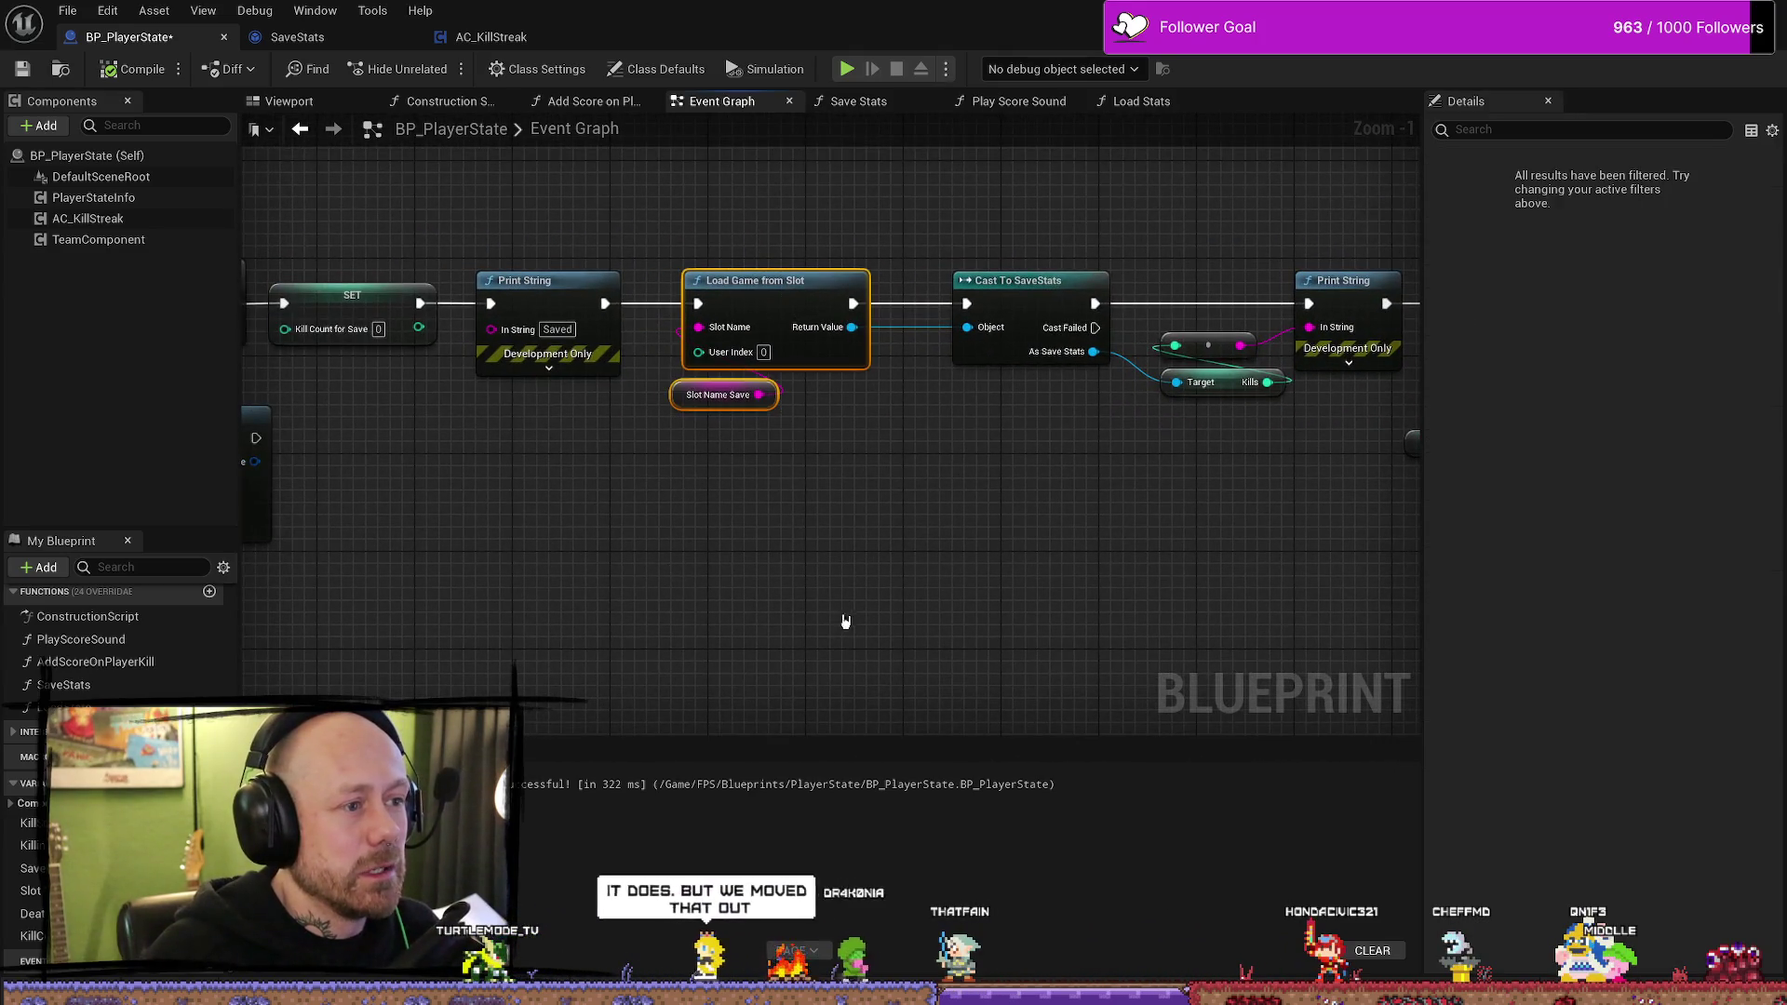
{"action": "left_click_drag", "start_coordinate": [831, 395], "coordinate": [856, 531]}
{"action": "left_click_drag", "start_coordinate": [862, 600], "coordinate": [847, 530]}
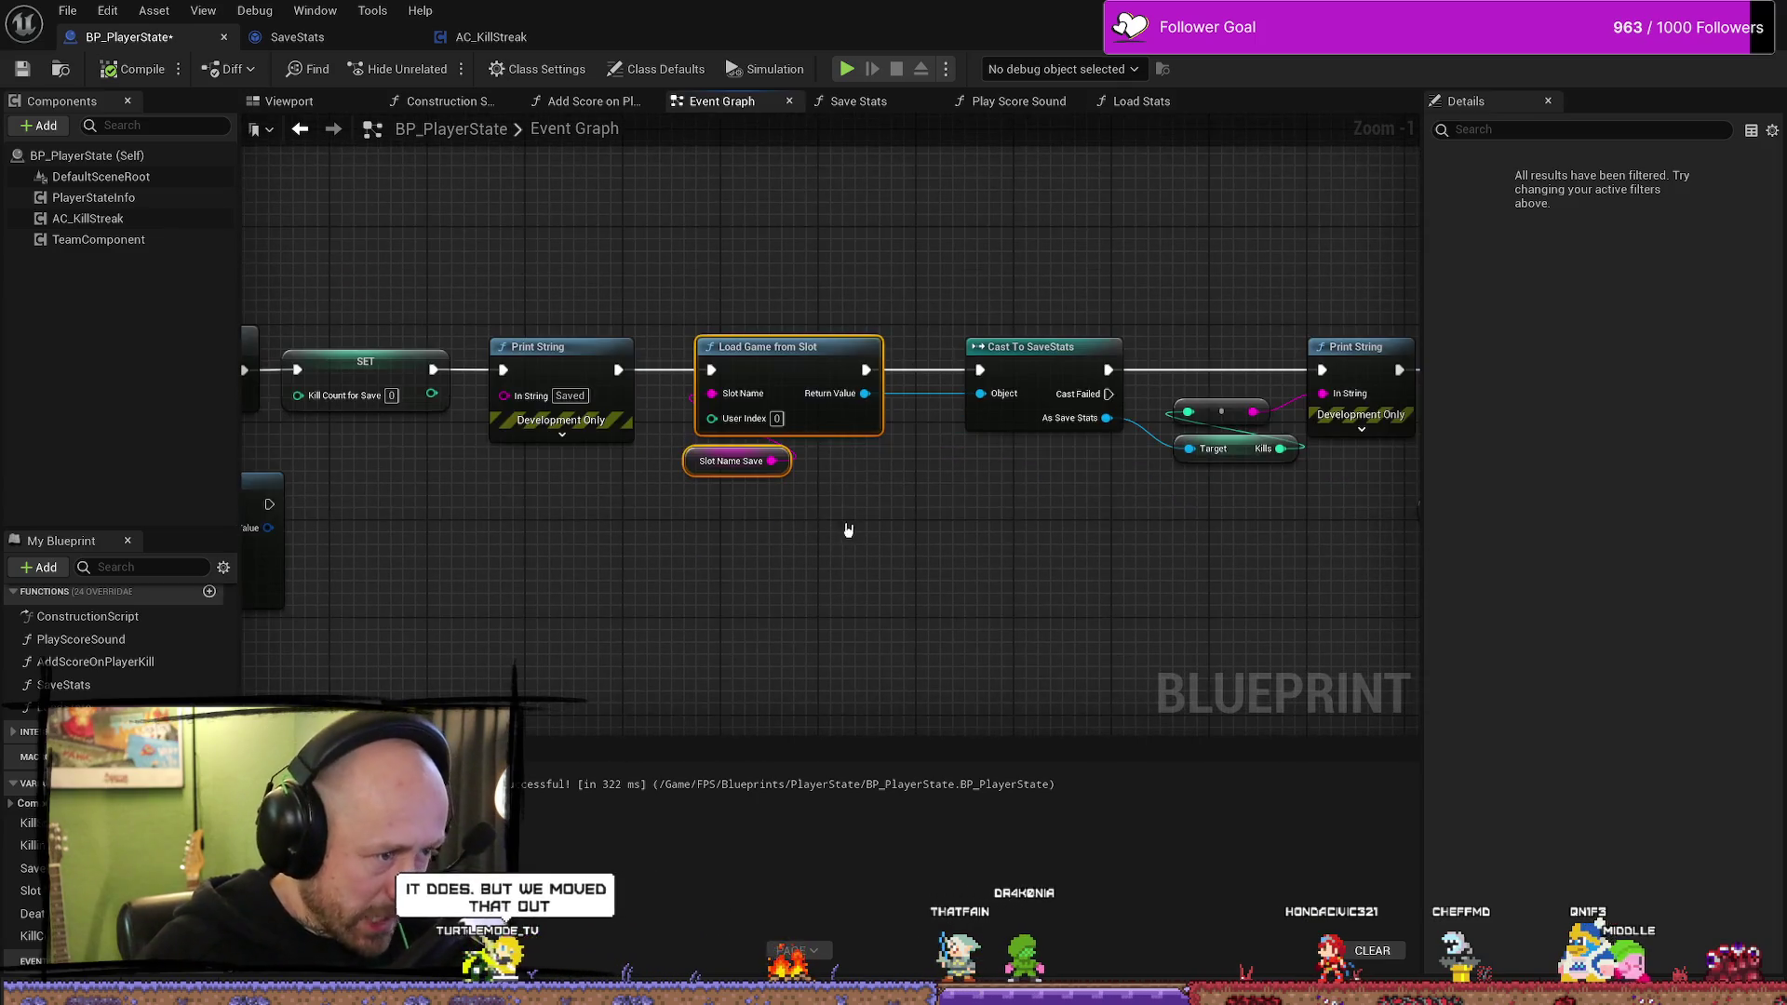
{"action": "scroll", "coordinate": [848, 530], "scroll_direction": "down", "scroll_amount": 1}
{"action": "mouse_move", "coordinate": [1049, 530]}
{"action": "left_mouse_down"}
{"action": "mouse_move", "coordinate": [946, 468]}
{"action": "mouse_move", "coordinate": [888, 476]}
{"action": "mouse_move", "coordinate": [1107, 463]}
{"action": "left_mouse_up"}
- Select the Load Game, Cast and Print String nodes, recompile BP_PlayerState, and return to the level
{"action": "mouse_move", "coordinate": [809, 232]}
{"action": "left_mouse_down"}
{"action": "mouse_move", "coordinate": [1441, 584]}
{"action": "mouse_move", "coordinate": [1568, 618]}
{"action": "mouse_move", "coordinate": [1237, 570]}
{"action": "left_mouse_up"}
{"action": "mouse_move", "coordinate": [707, 578]}
{"action": "left_mouse_down"}
{"action": "mouse_move", "coordinate": [1057, 571]}
{"action": "mouse_move", "coordinate": [1015, 531]}
{"action": "mouse_move", "coordinate": [979, 579]}
{"action": "left_mouse_up"}
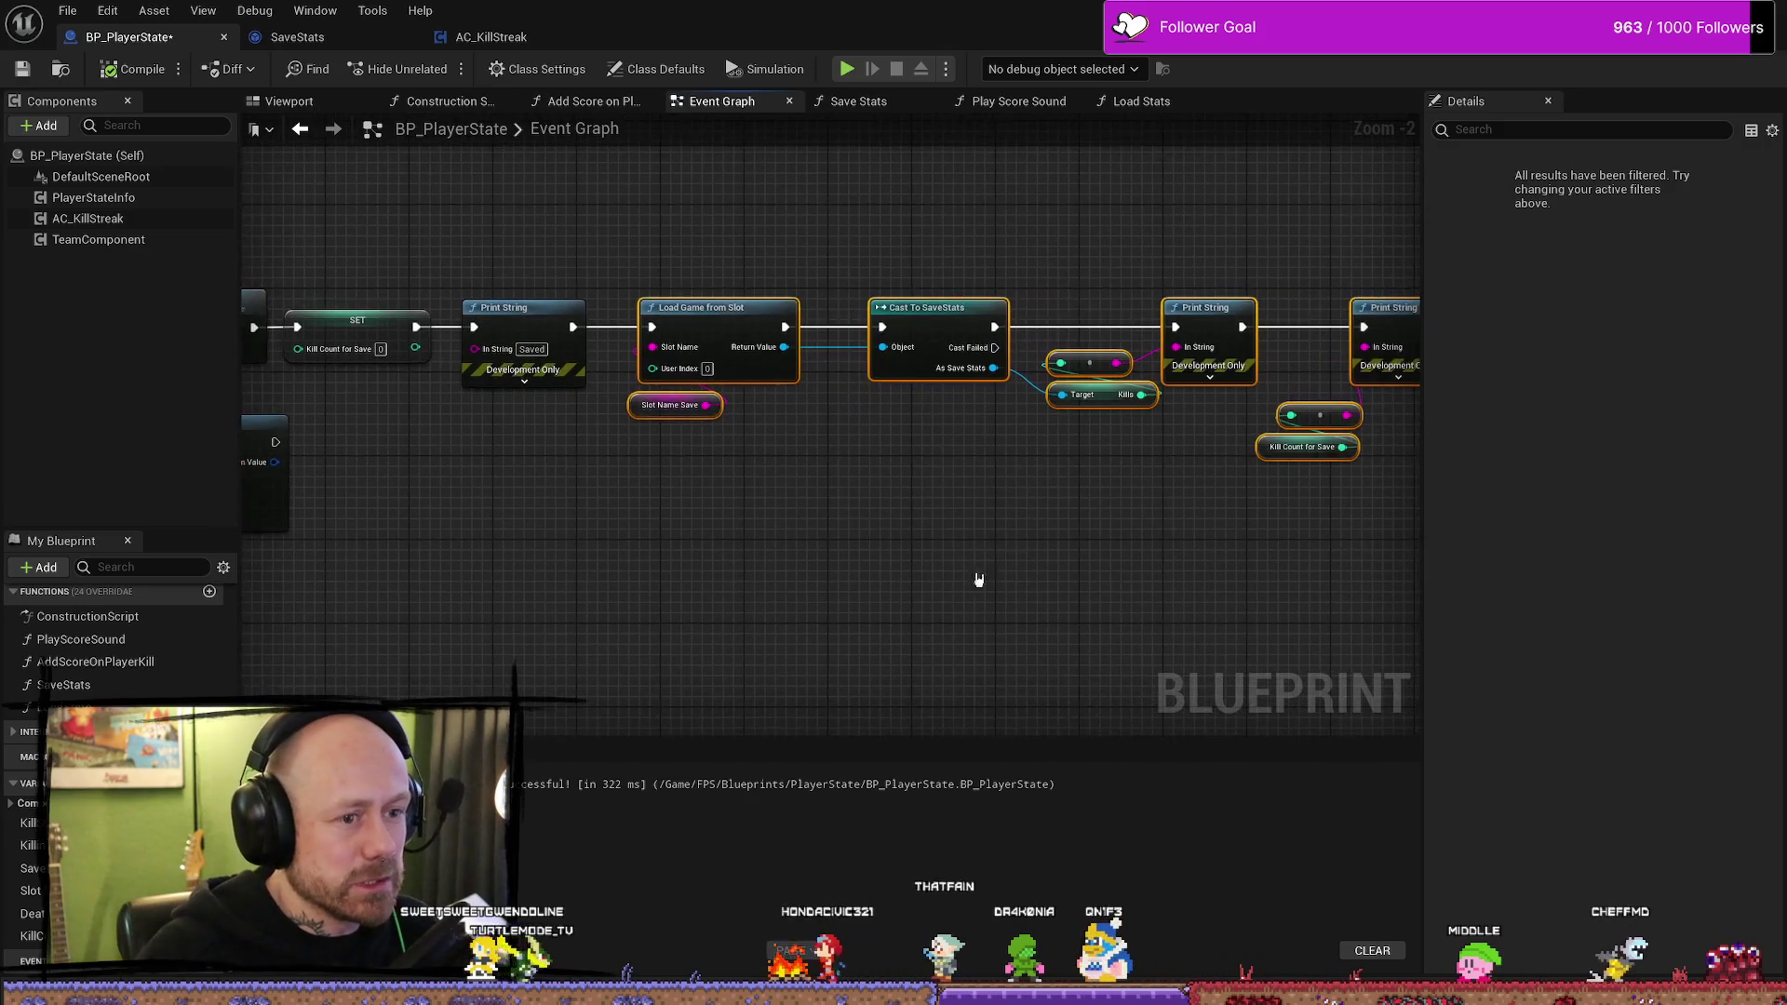
{"action": "right_click", "coordinate": [920, 568]}
{"action": "left_click", "coordinate": [754, 499]}
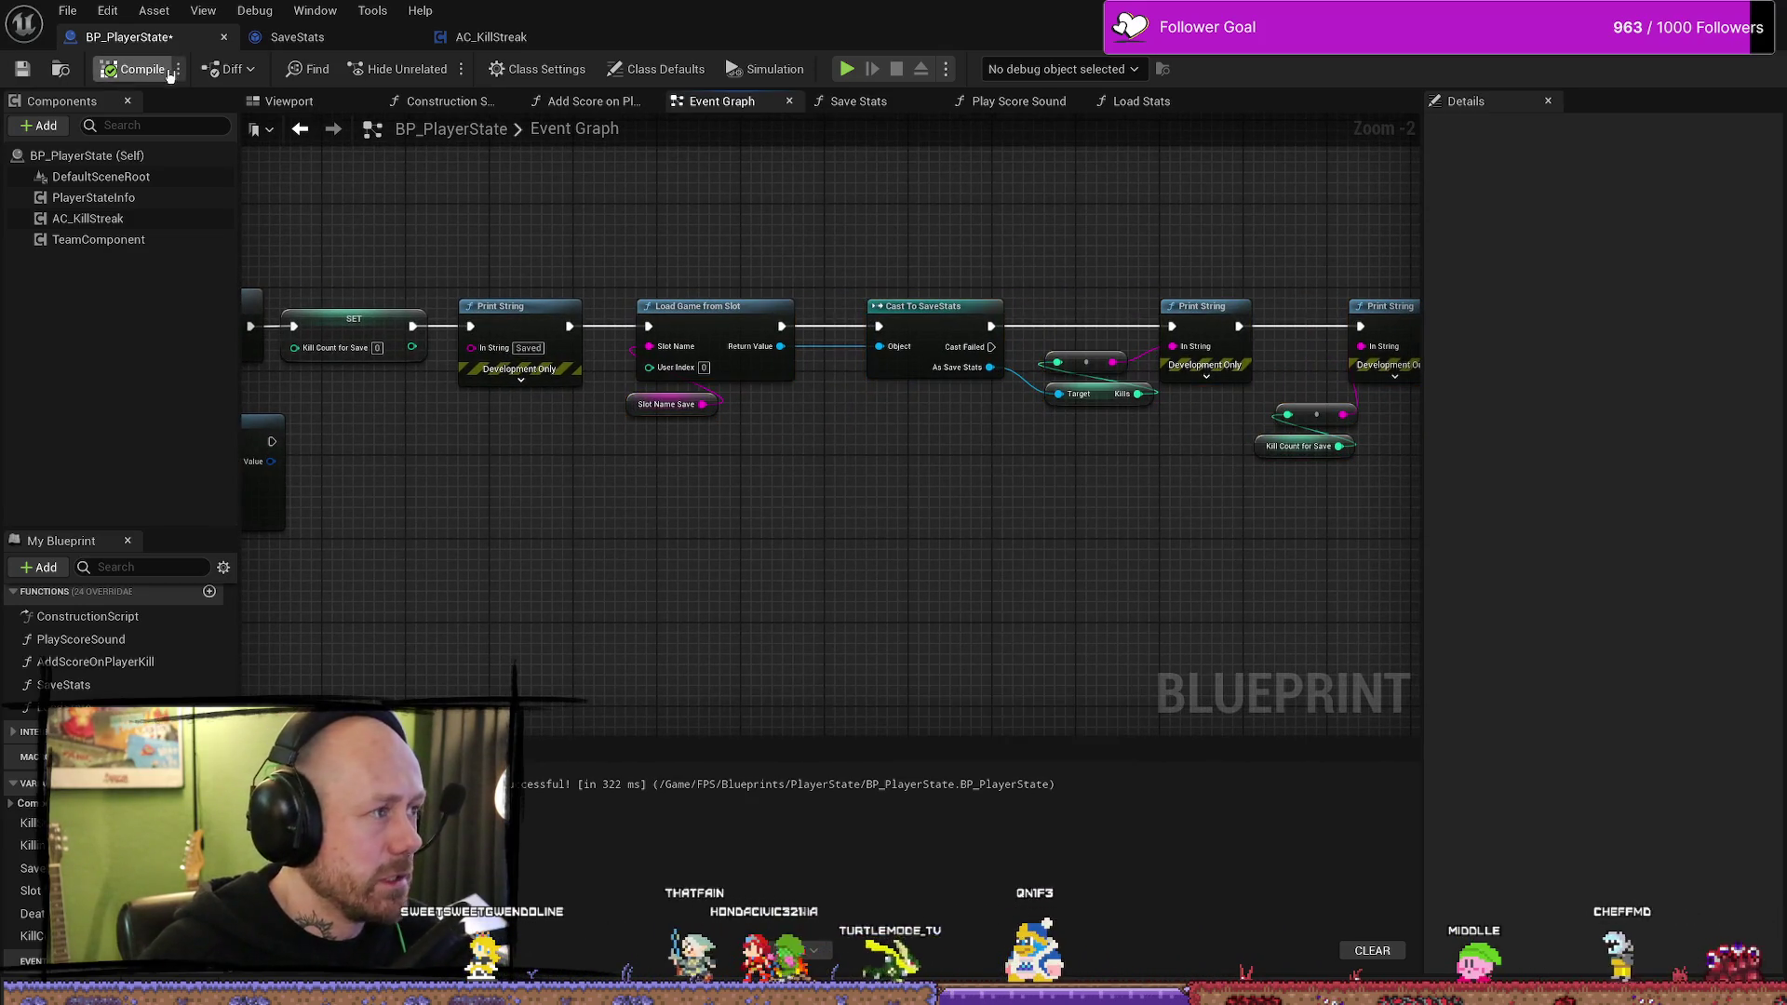
{"action": "left_click", "coordinate": [130, 70]}
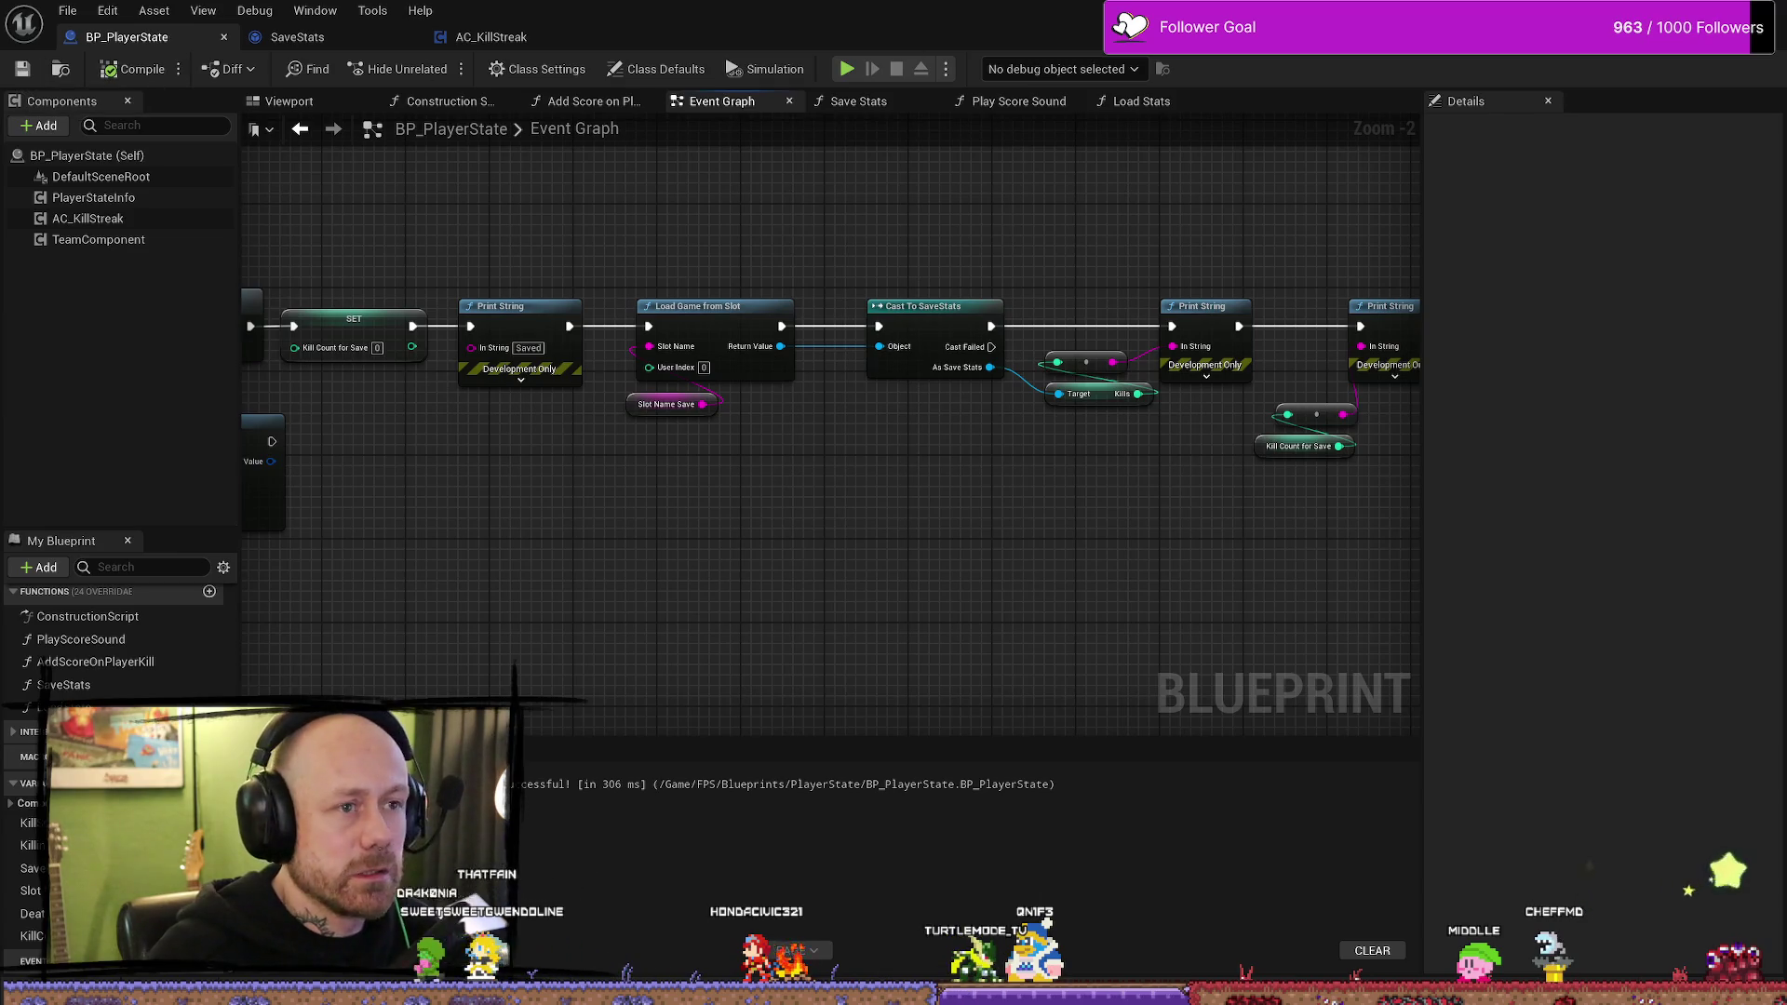
{"action": "key", "text": "alt+Tab"}
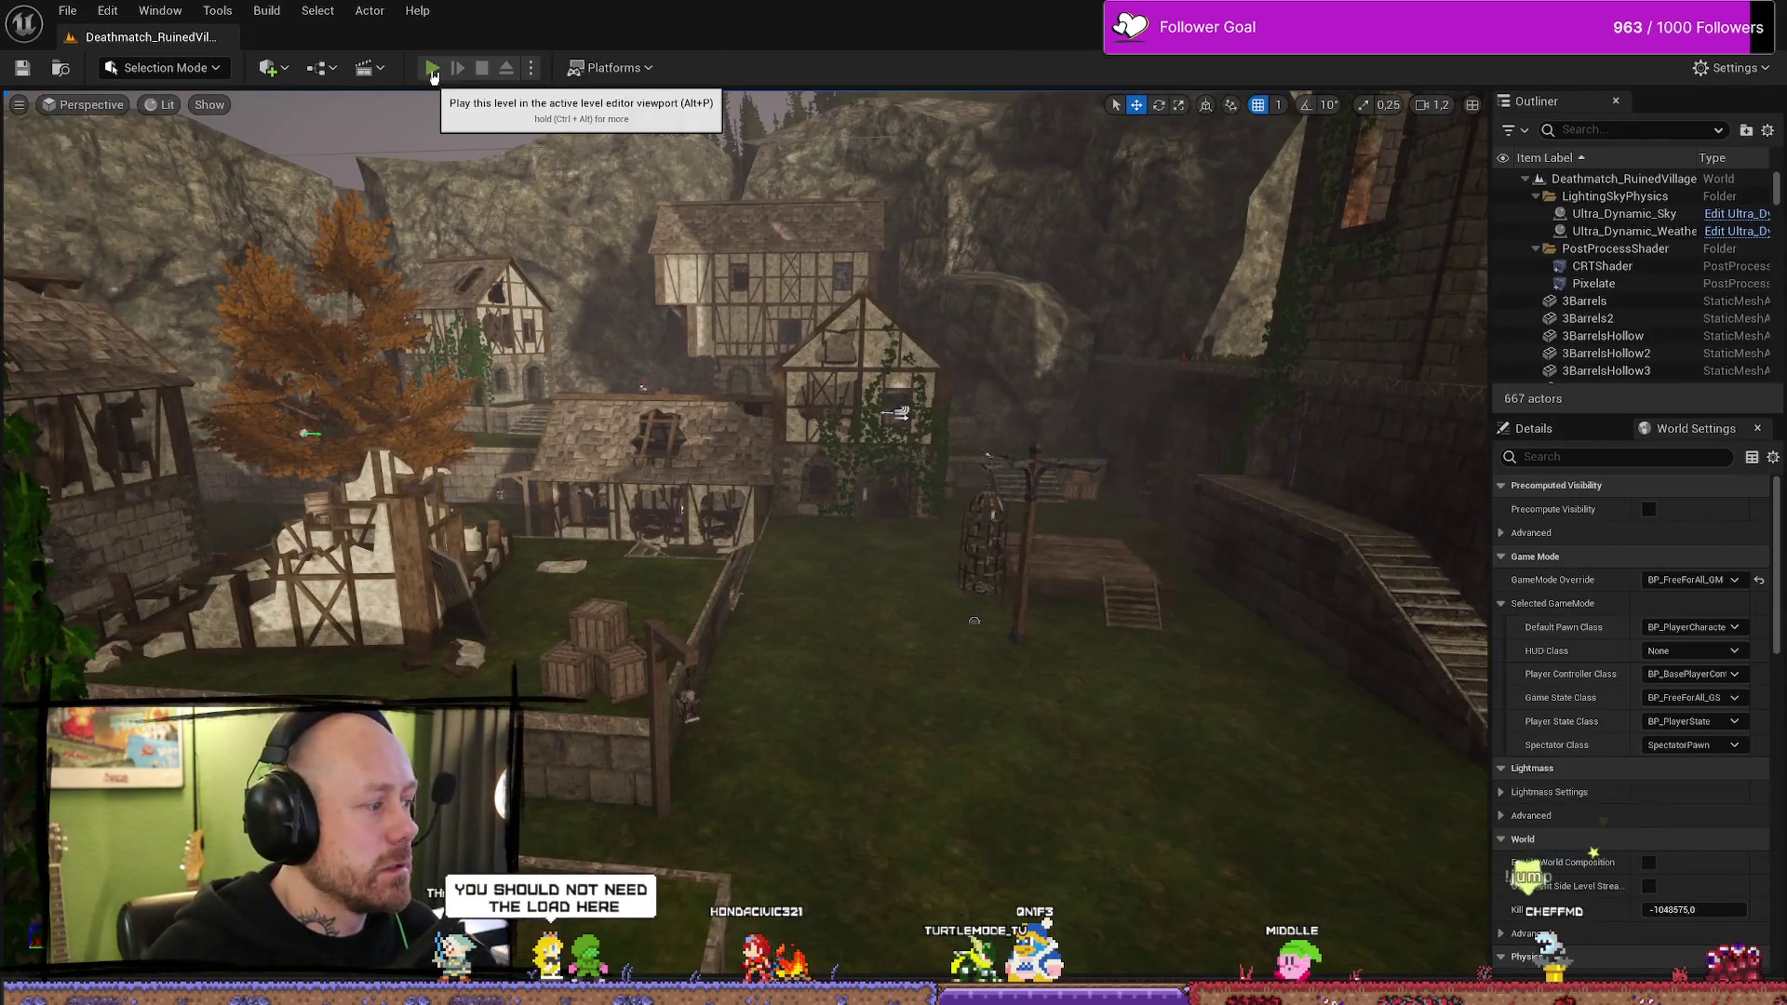
- Start a play session with the editor on the right half and the game client on the left
{"action": "left_click", "coordinate": [433, 68]}
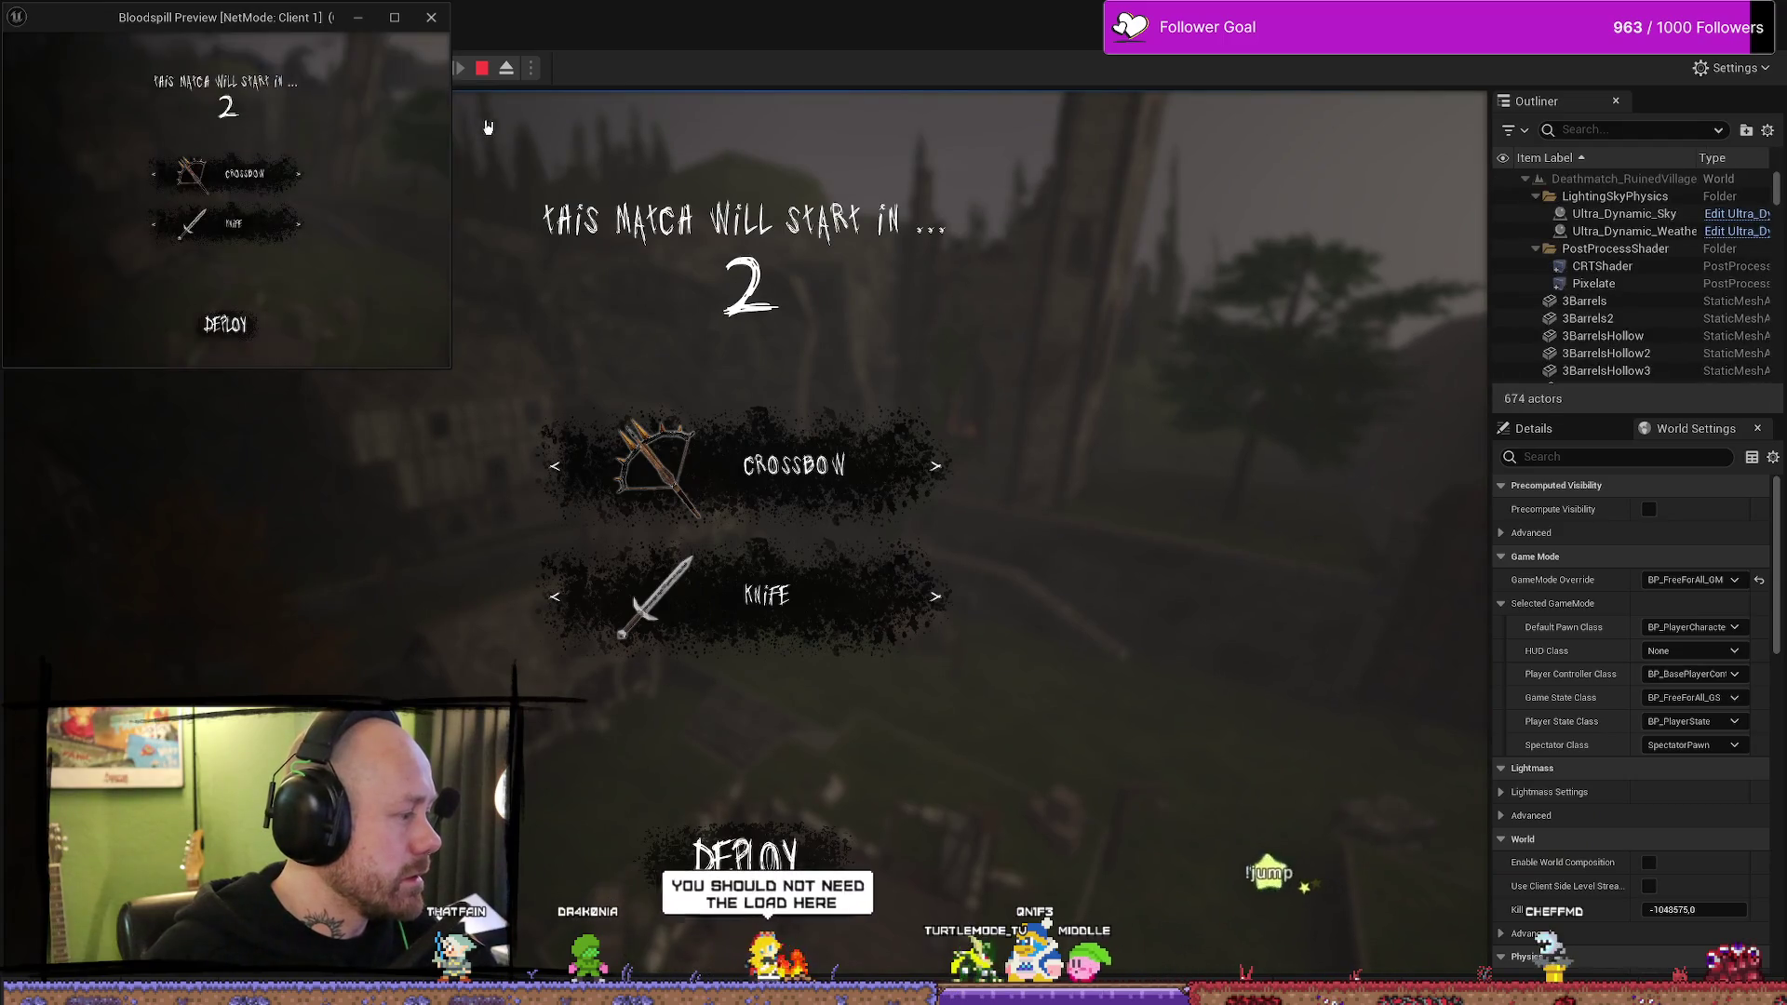
{"action": "mouse_move", "coordinate": [939, 33]}
{"action": "left_mouse_down"}
{"action": "mouse_move", "coordinate": [782, 239]}
{"action": "mouse_move", "coordinate": [1783, 186]}
{"action": "left_mouse_up"}
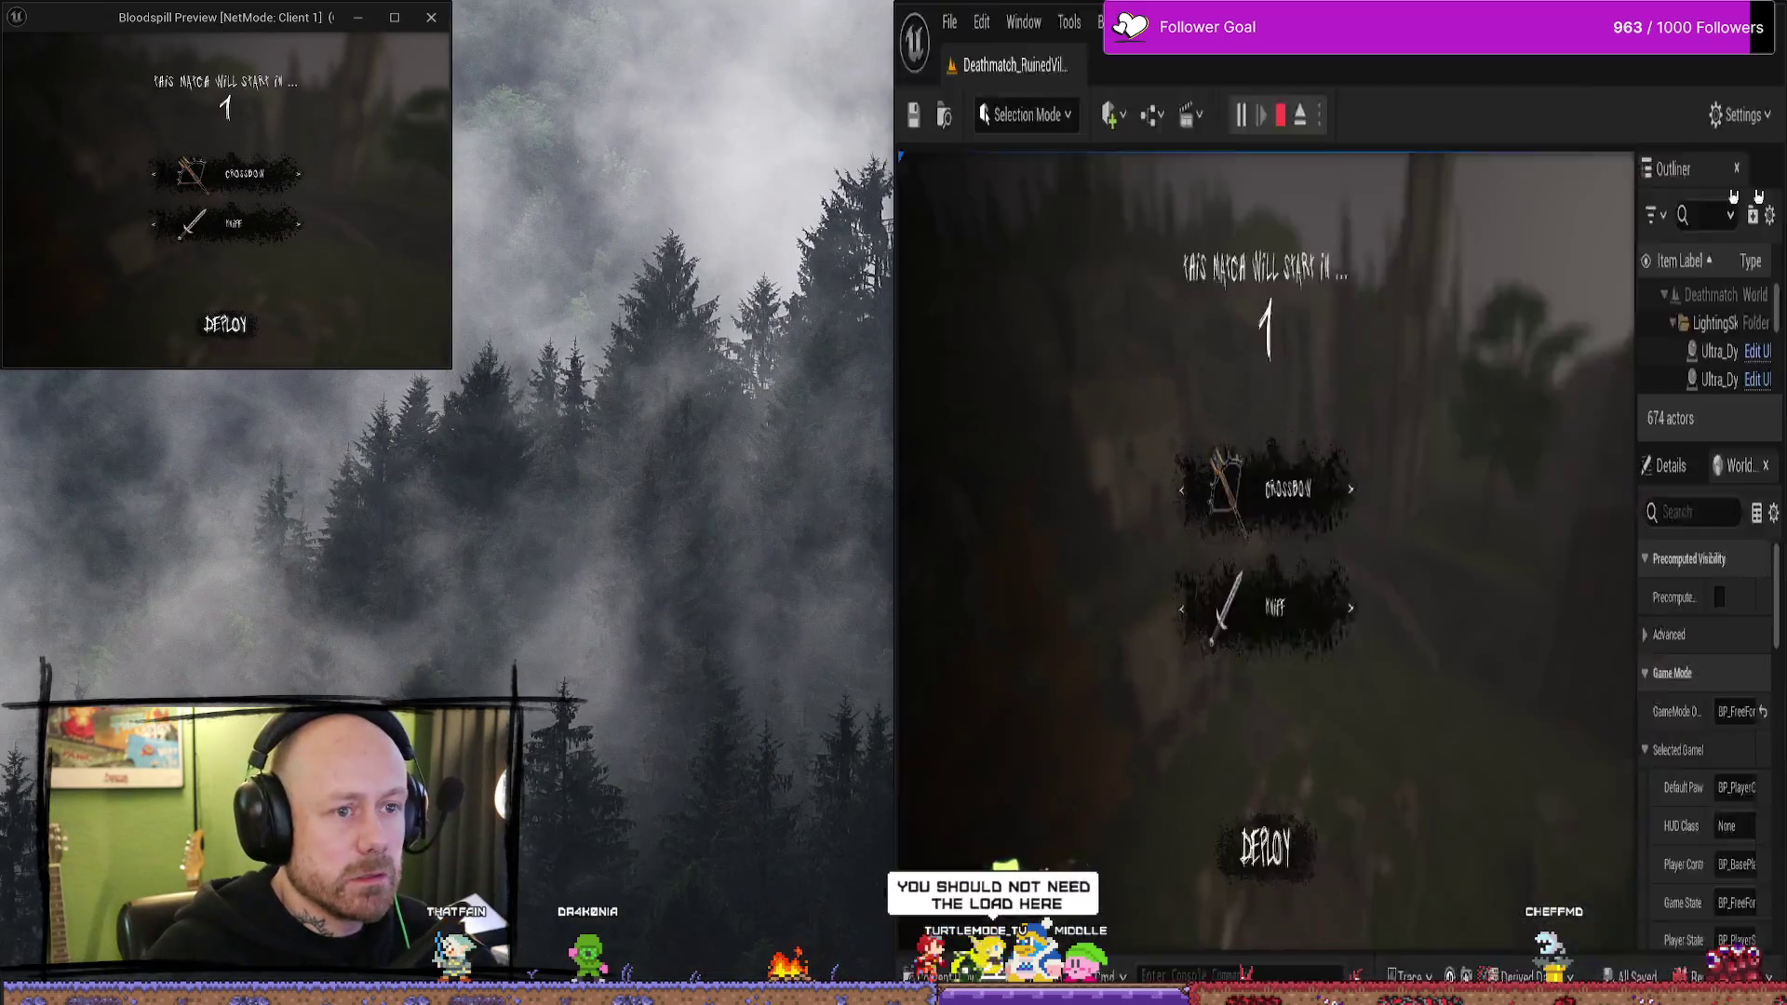
{"action": "left_click", "coordinate": [200, 264]}
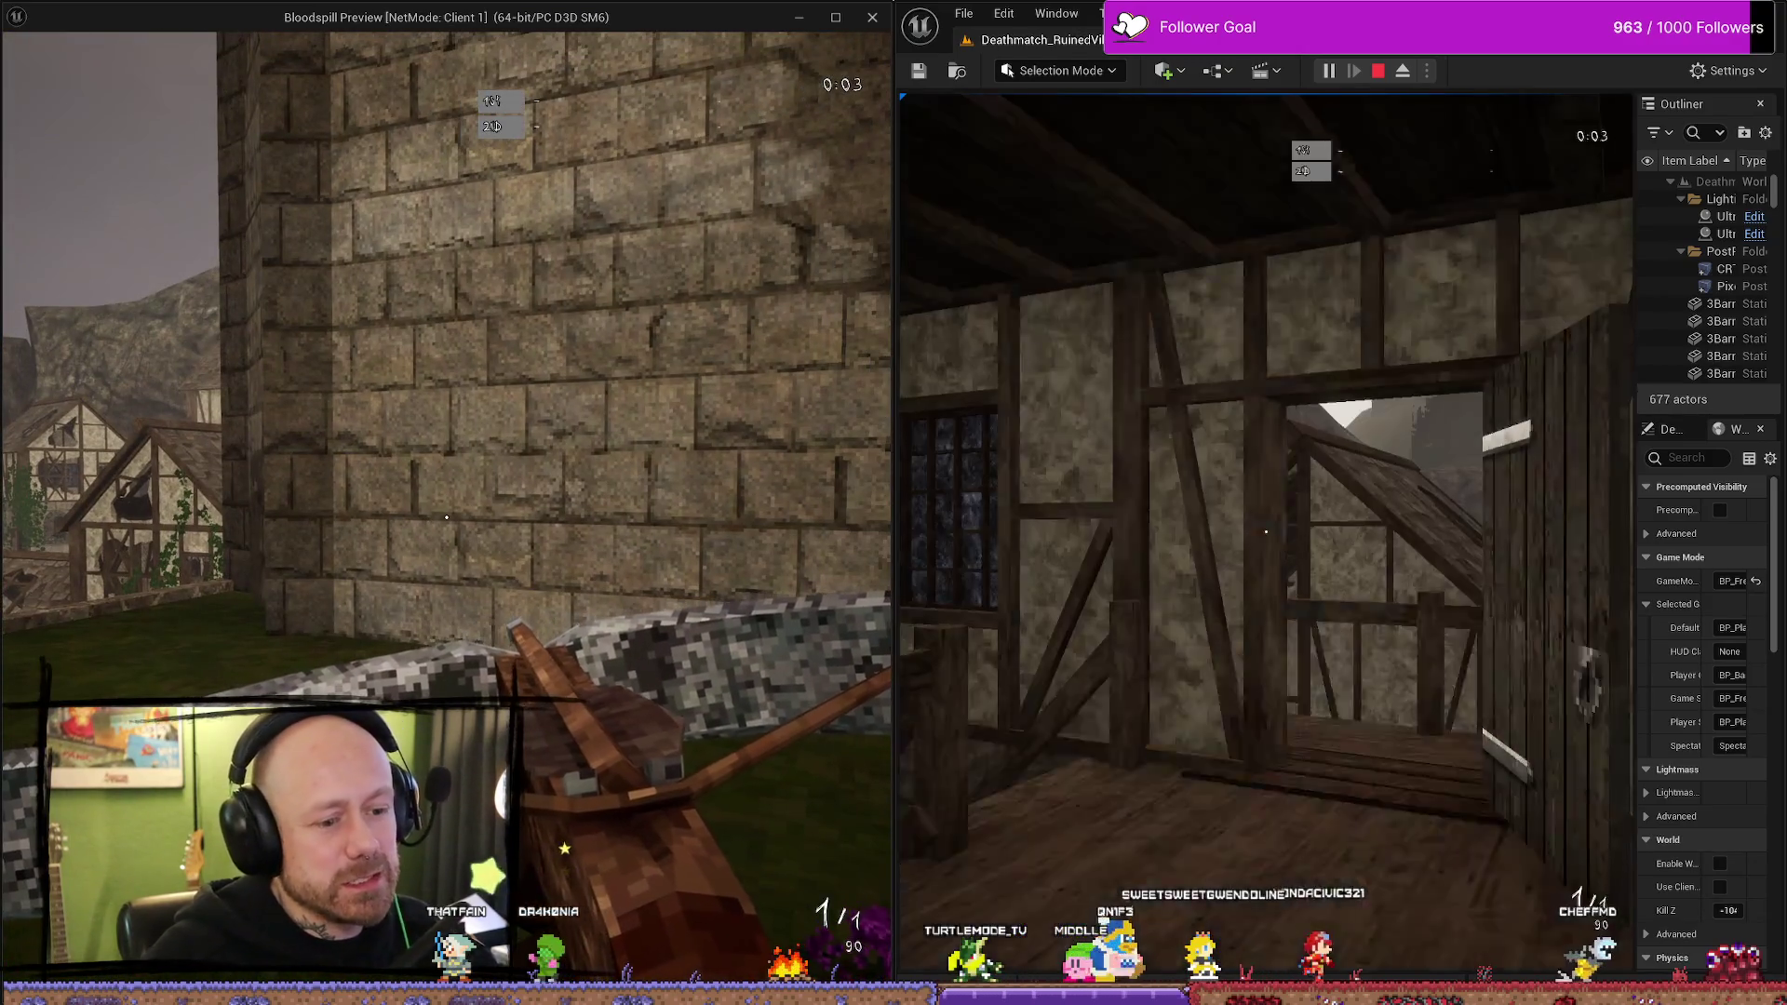
{"action": "left_click", "coordinate": [1266, 532]}
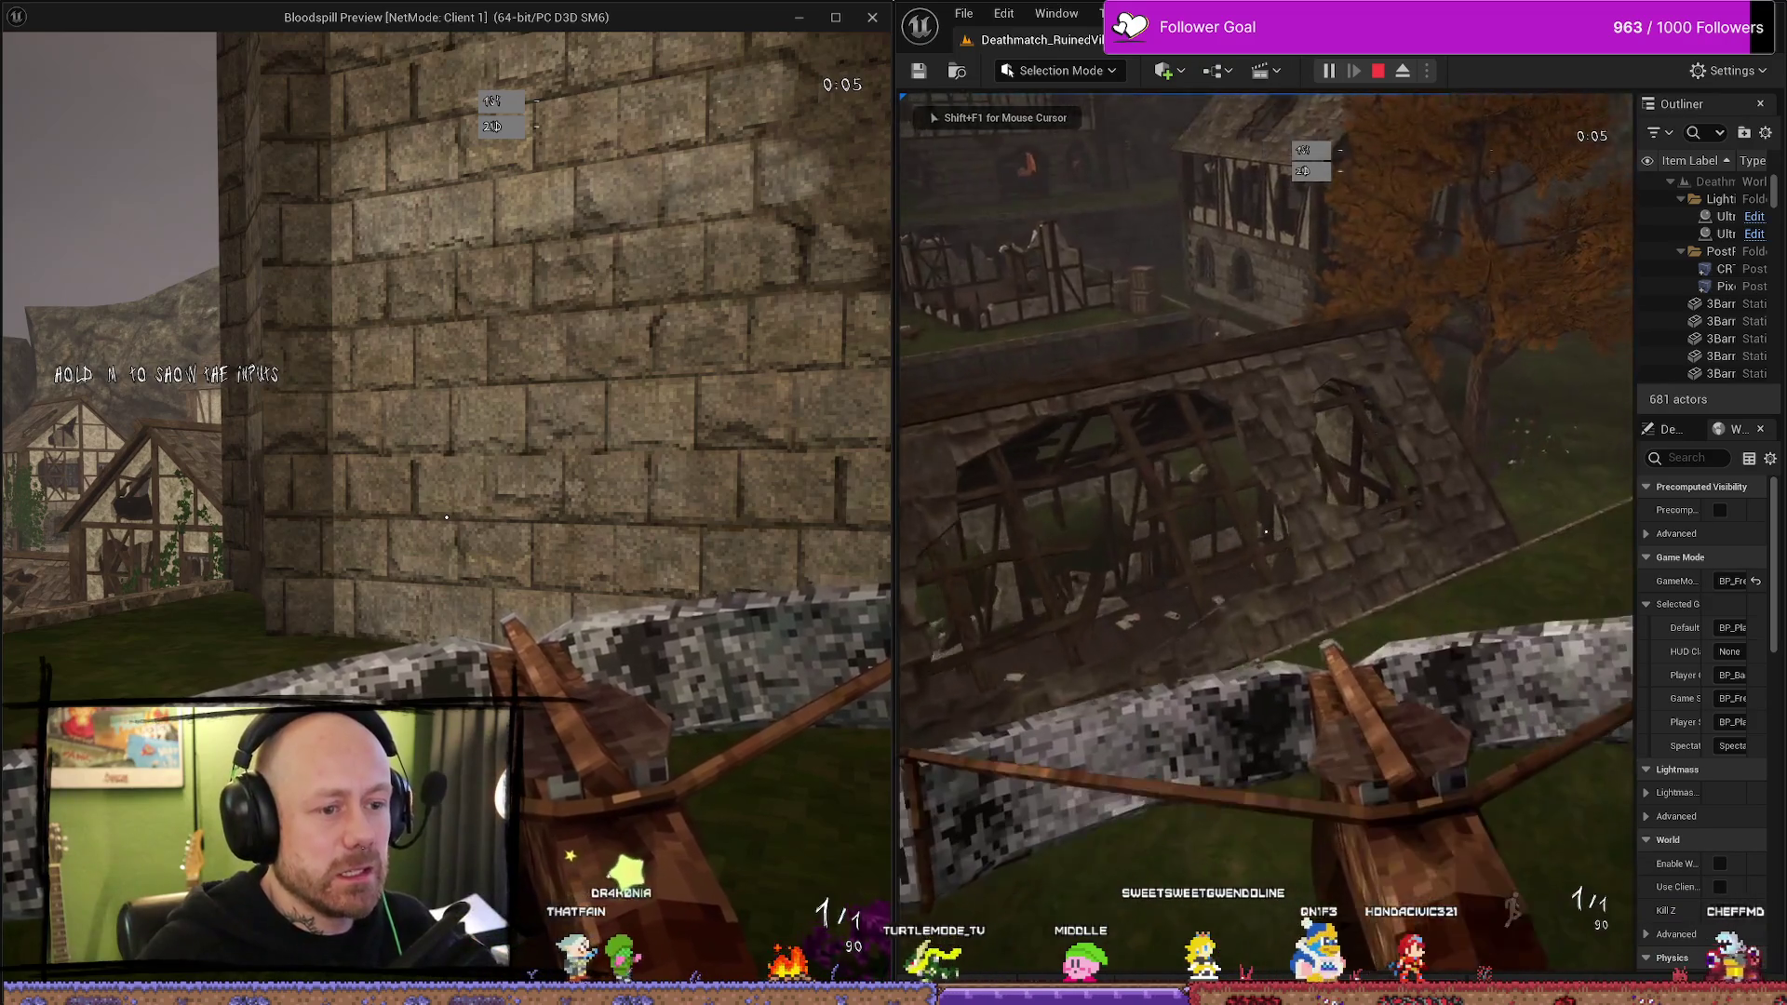
- Play both players, scoring kills with the axe and crossbow, then stop the session
{"action": "mouse_move", "coordinate": [1265, 531]}
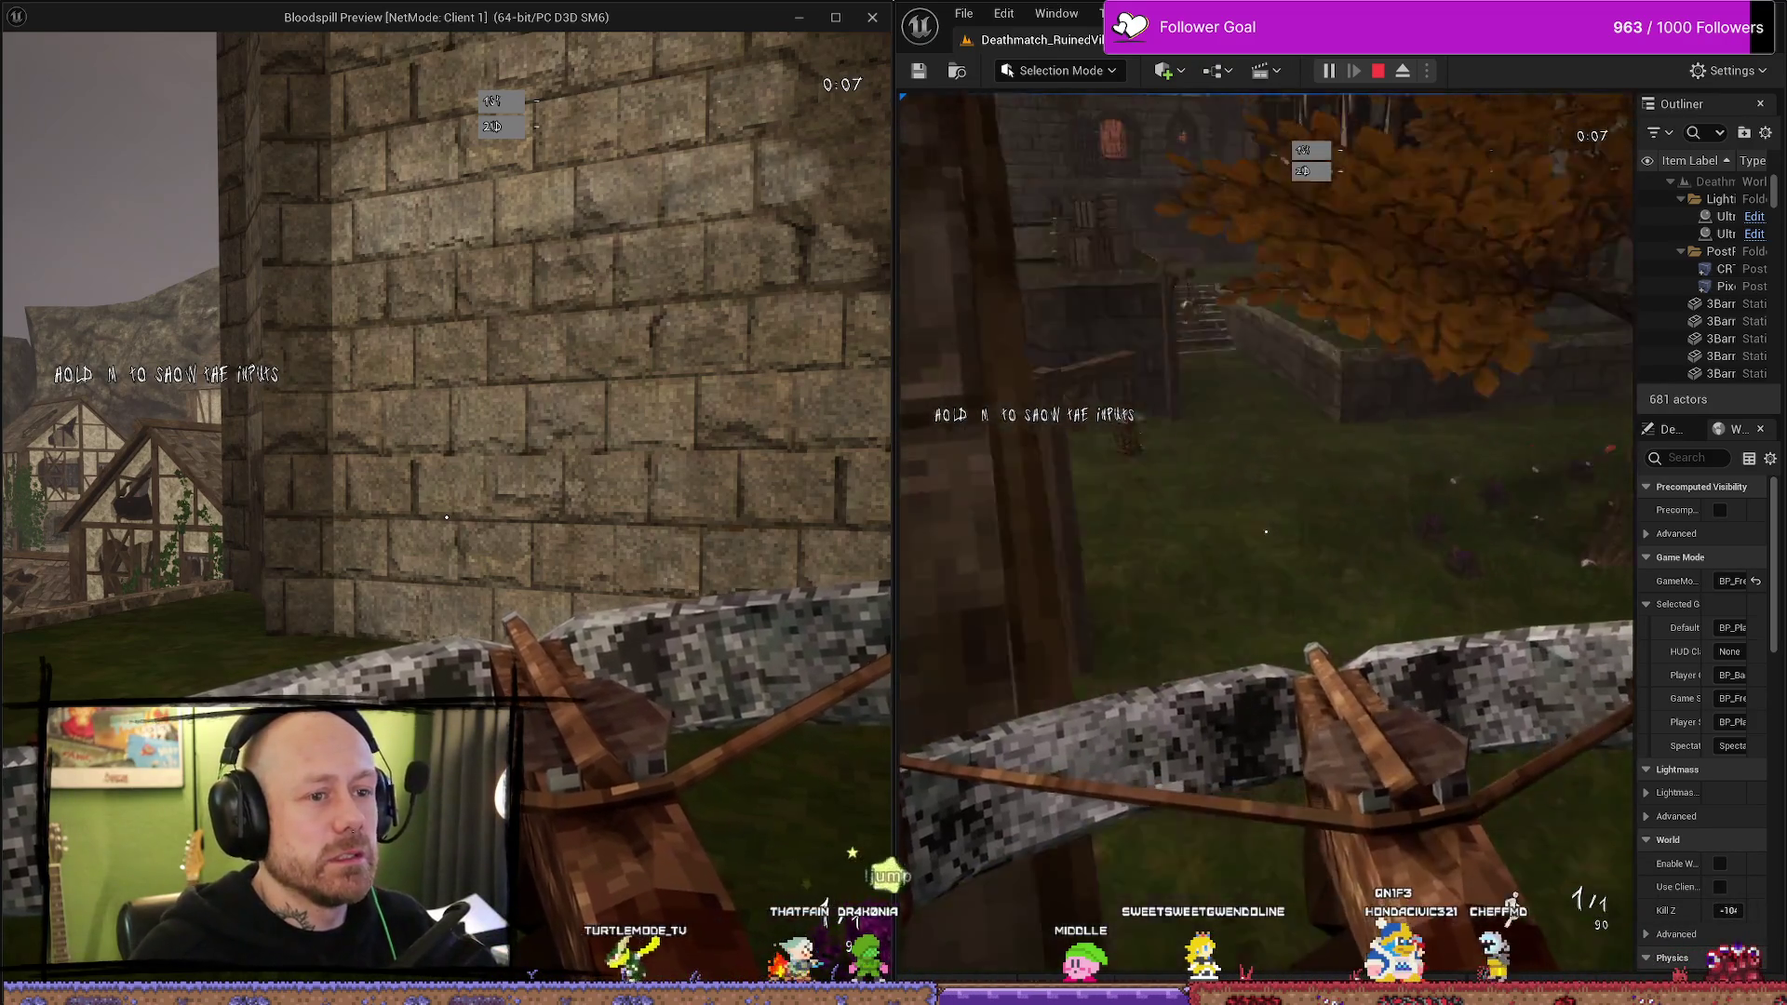
{"action": "left_click", "coordinate": [447, 517]}
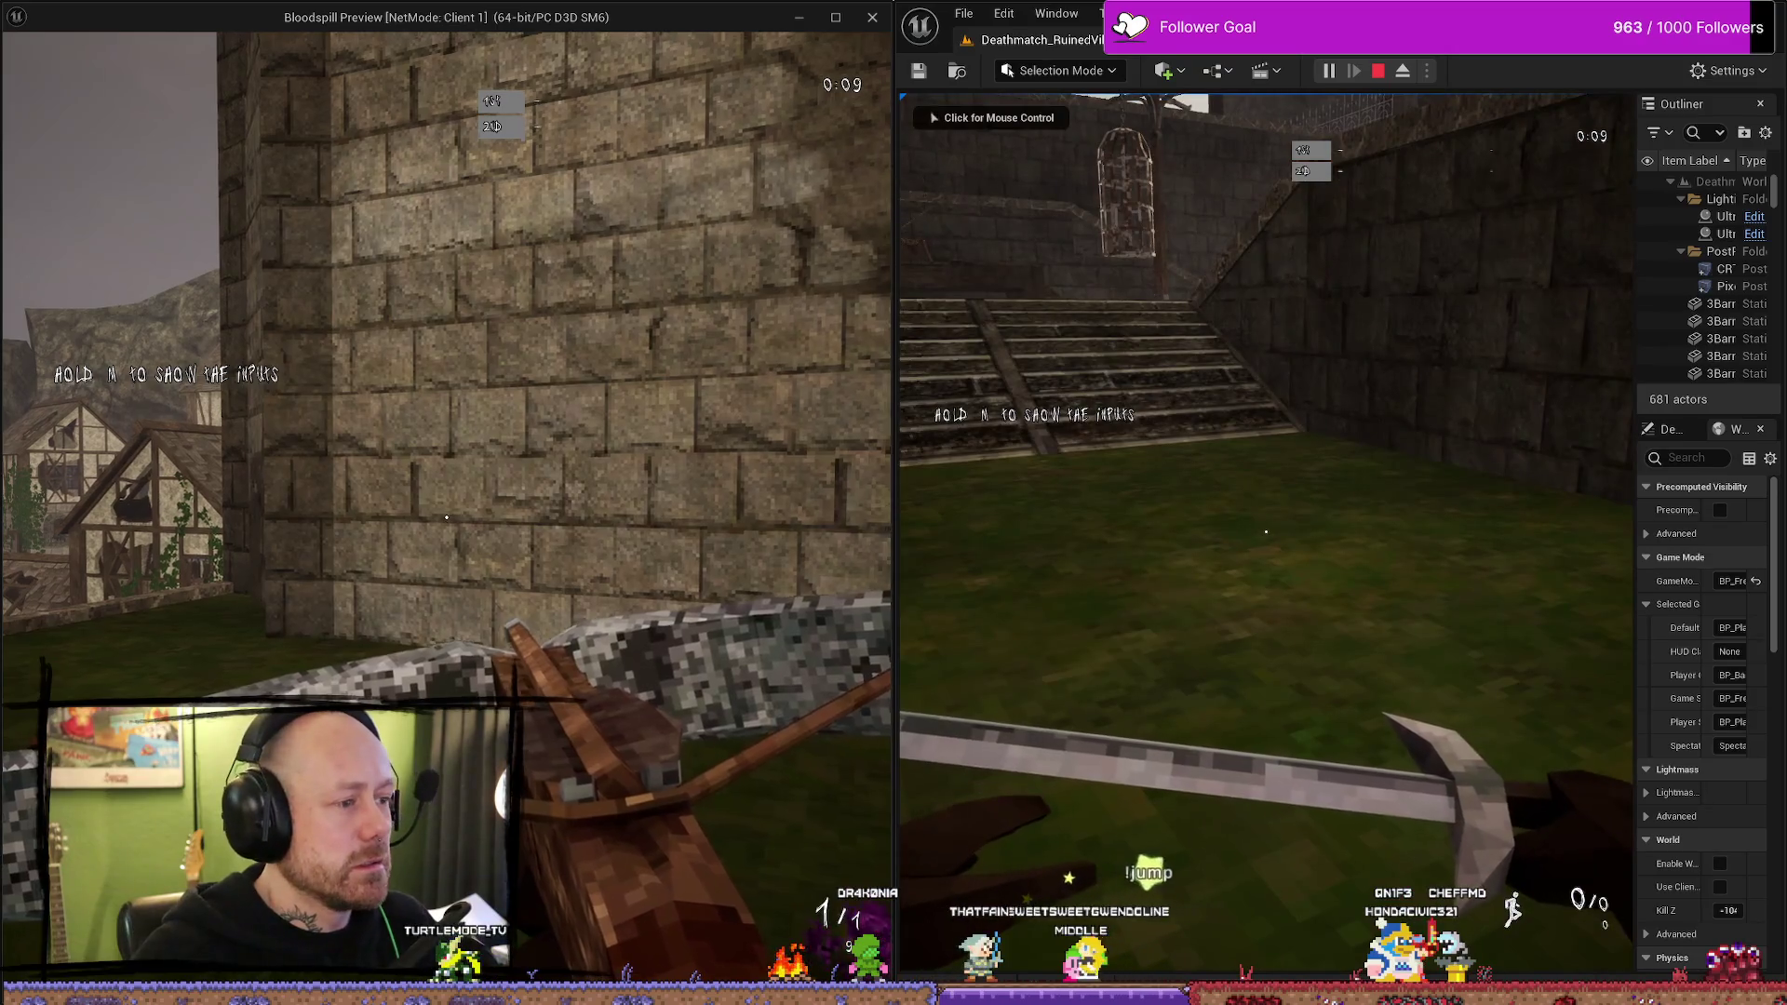
{"action": "key", "text": "w"}
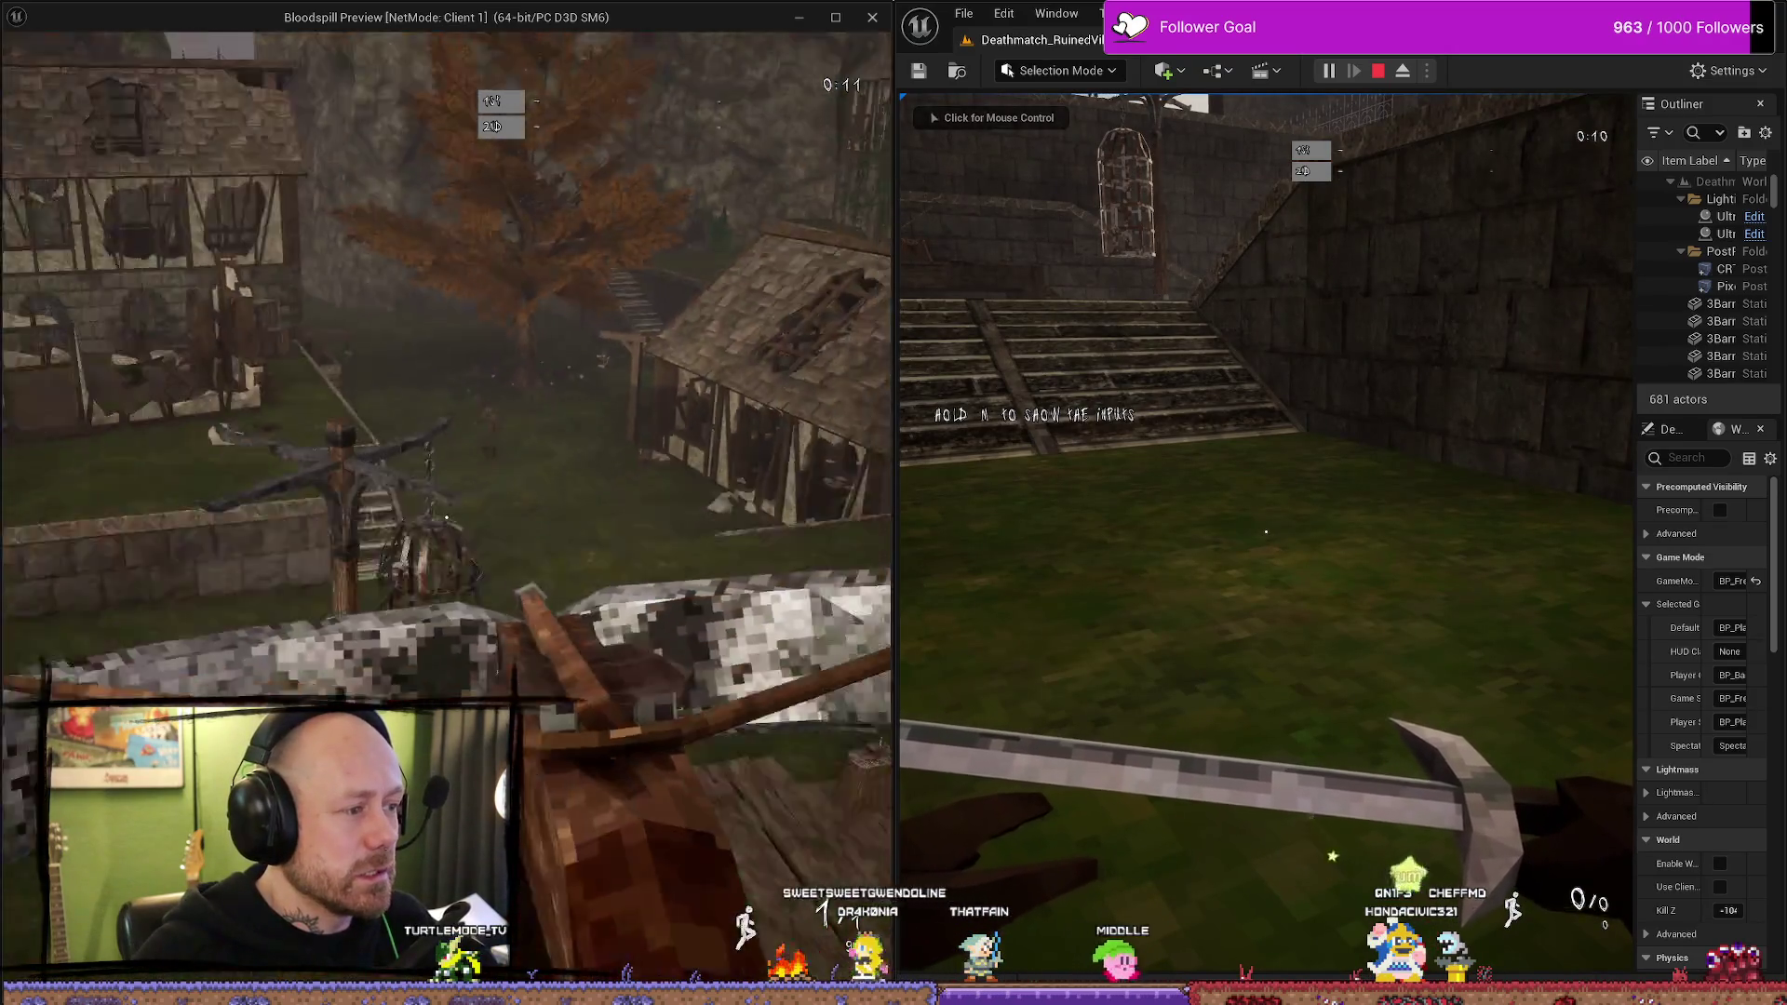
{"action": "left_click", "coordinate": [446, 517]}
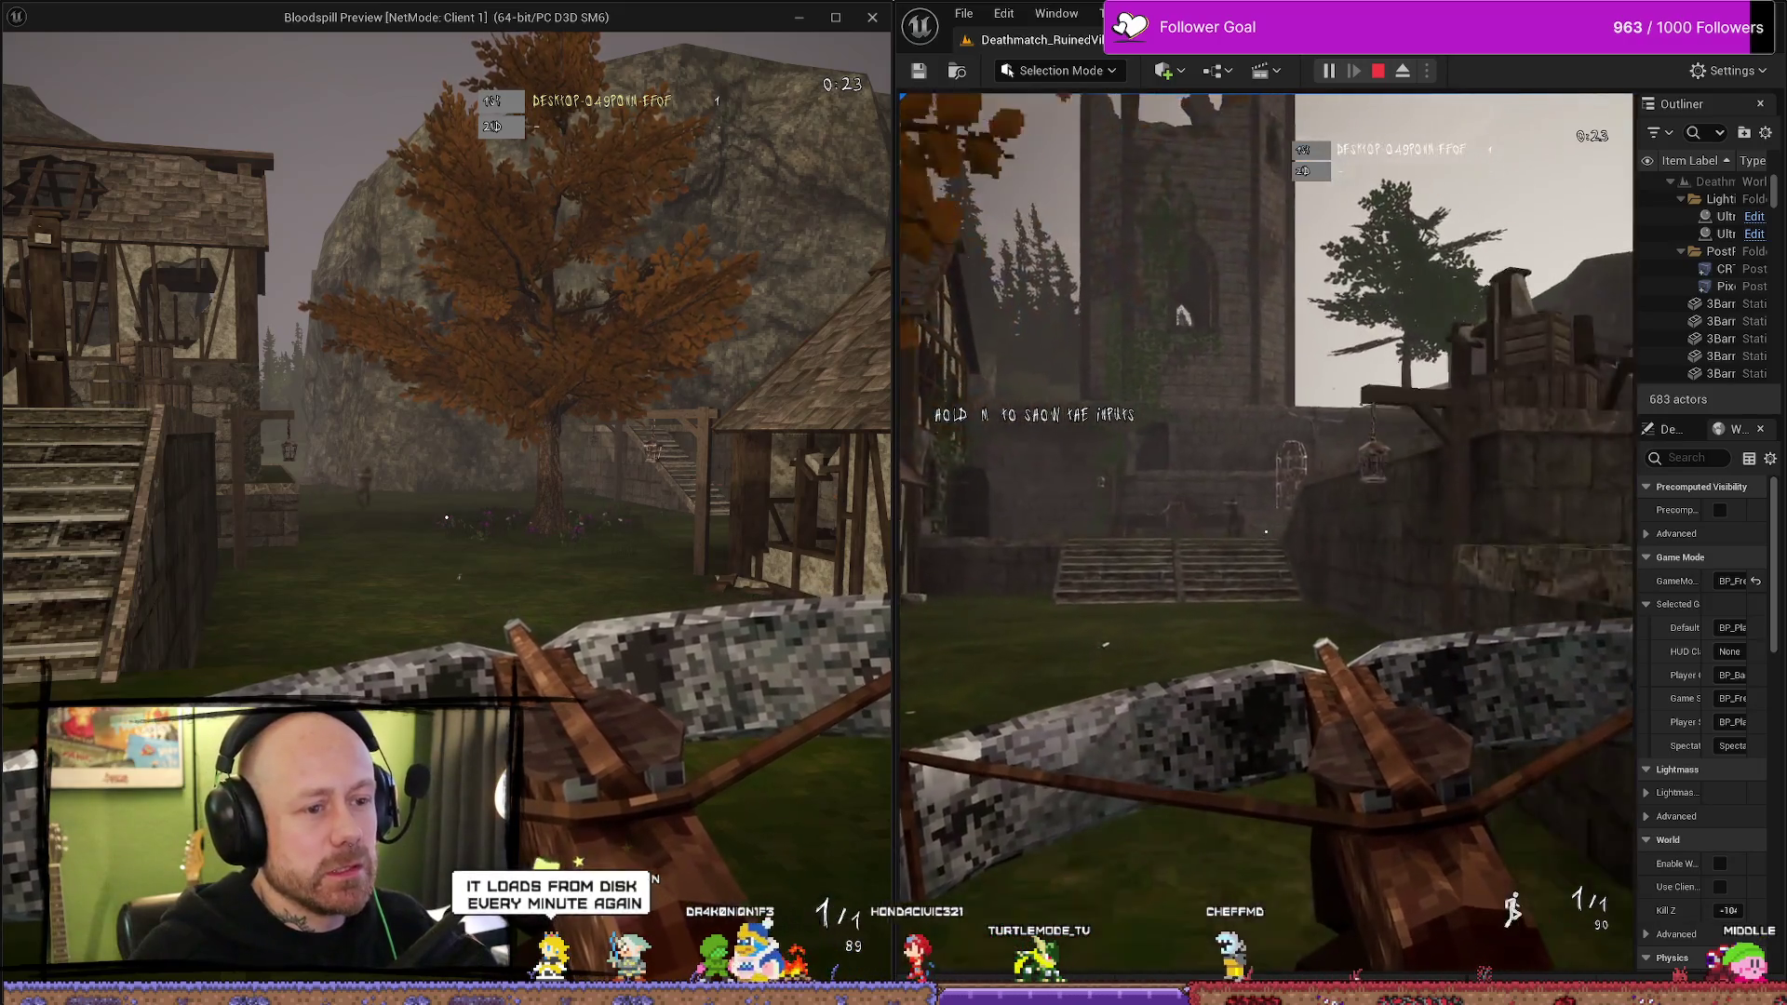
{"action": "left_click", "coordinate": [1264, 533]}
{"action": "key", "text": "w"}
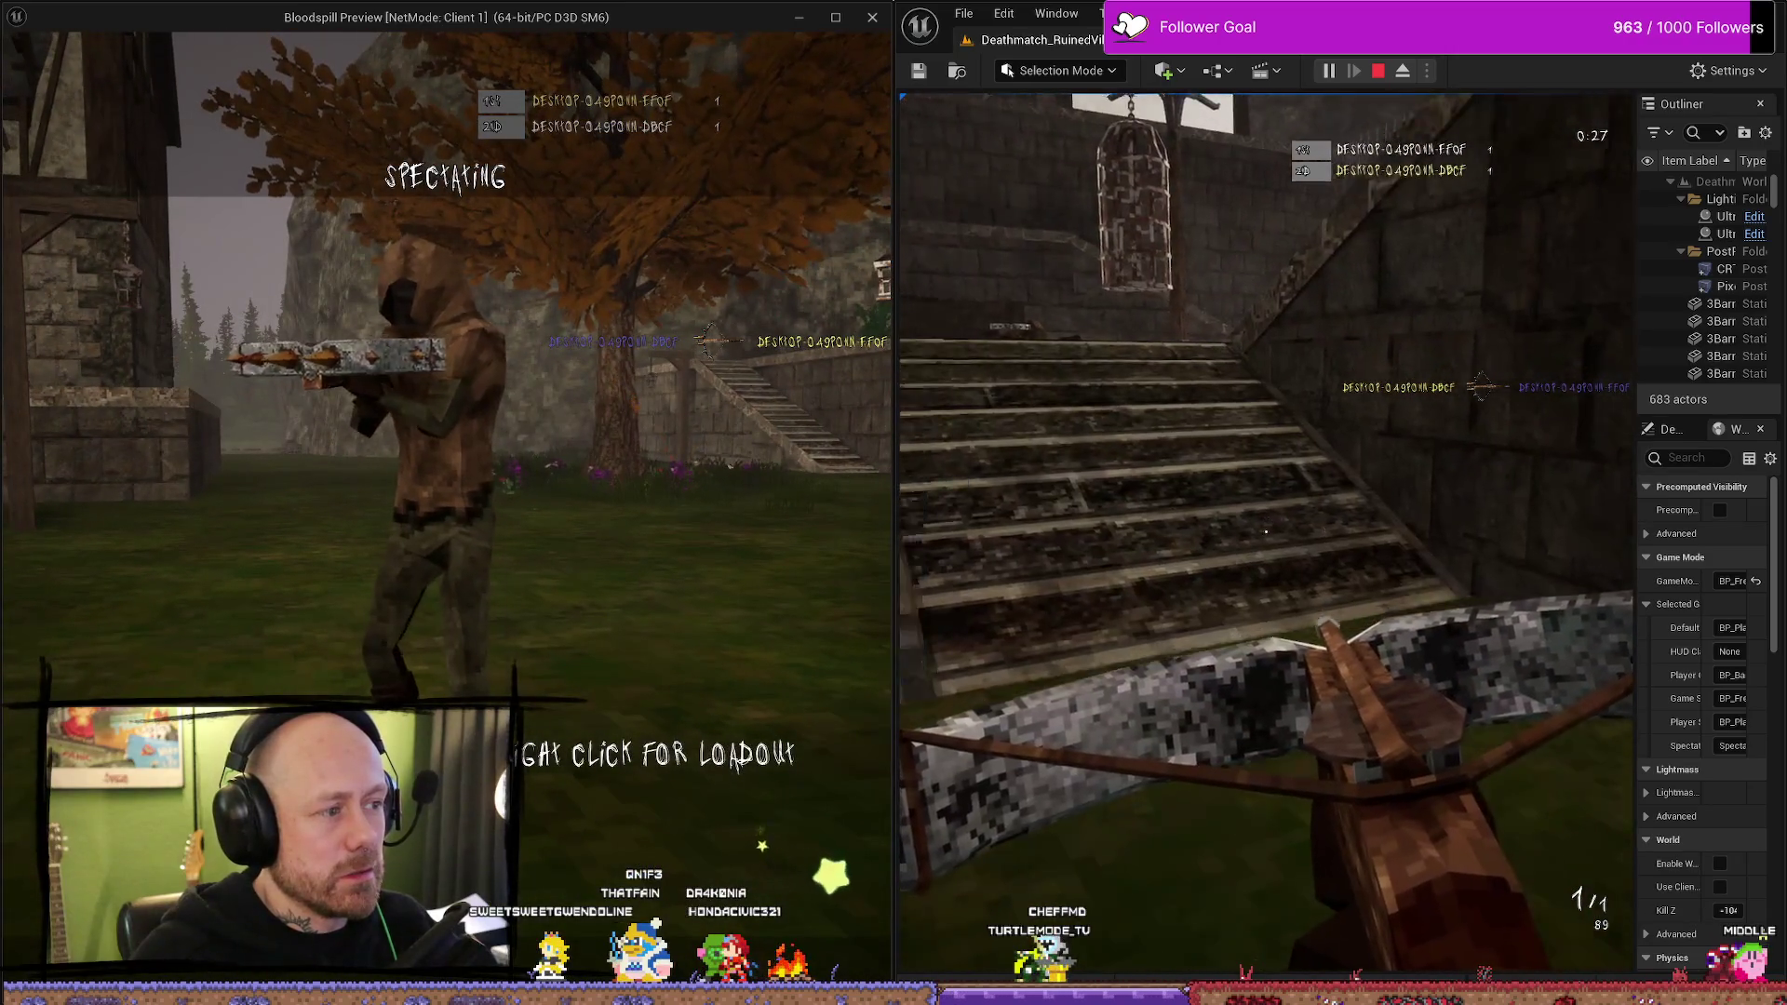
{"action": "mouse_move", "coordinate": [1265, 533]}
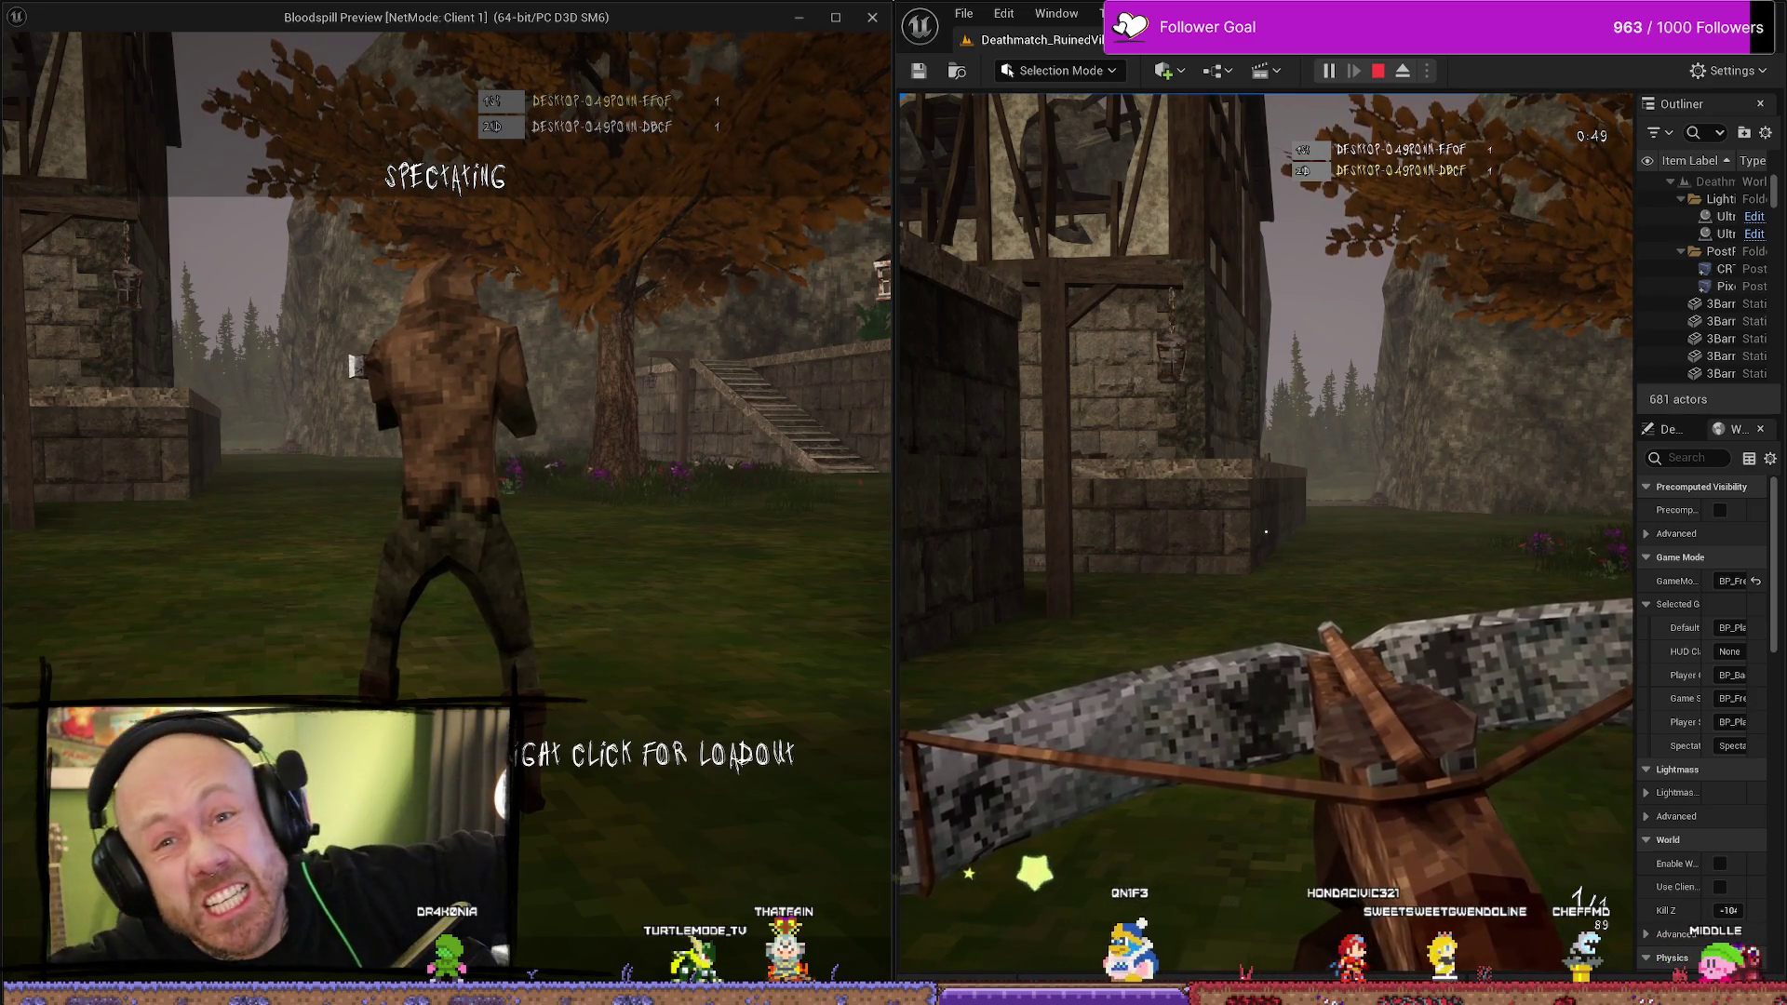
{"action": "key", "text": "Escape"}
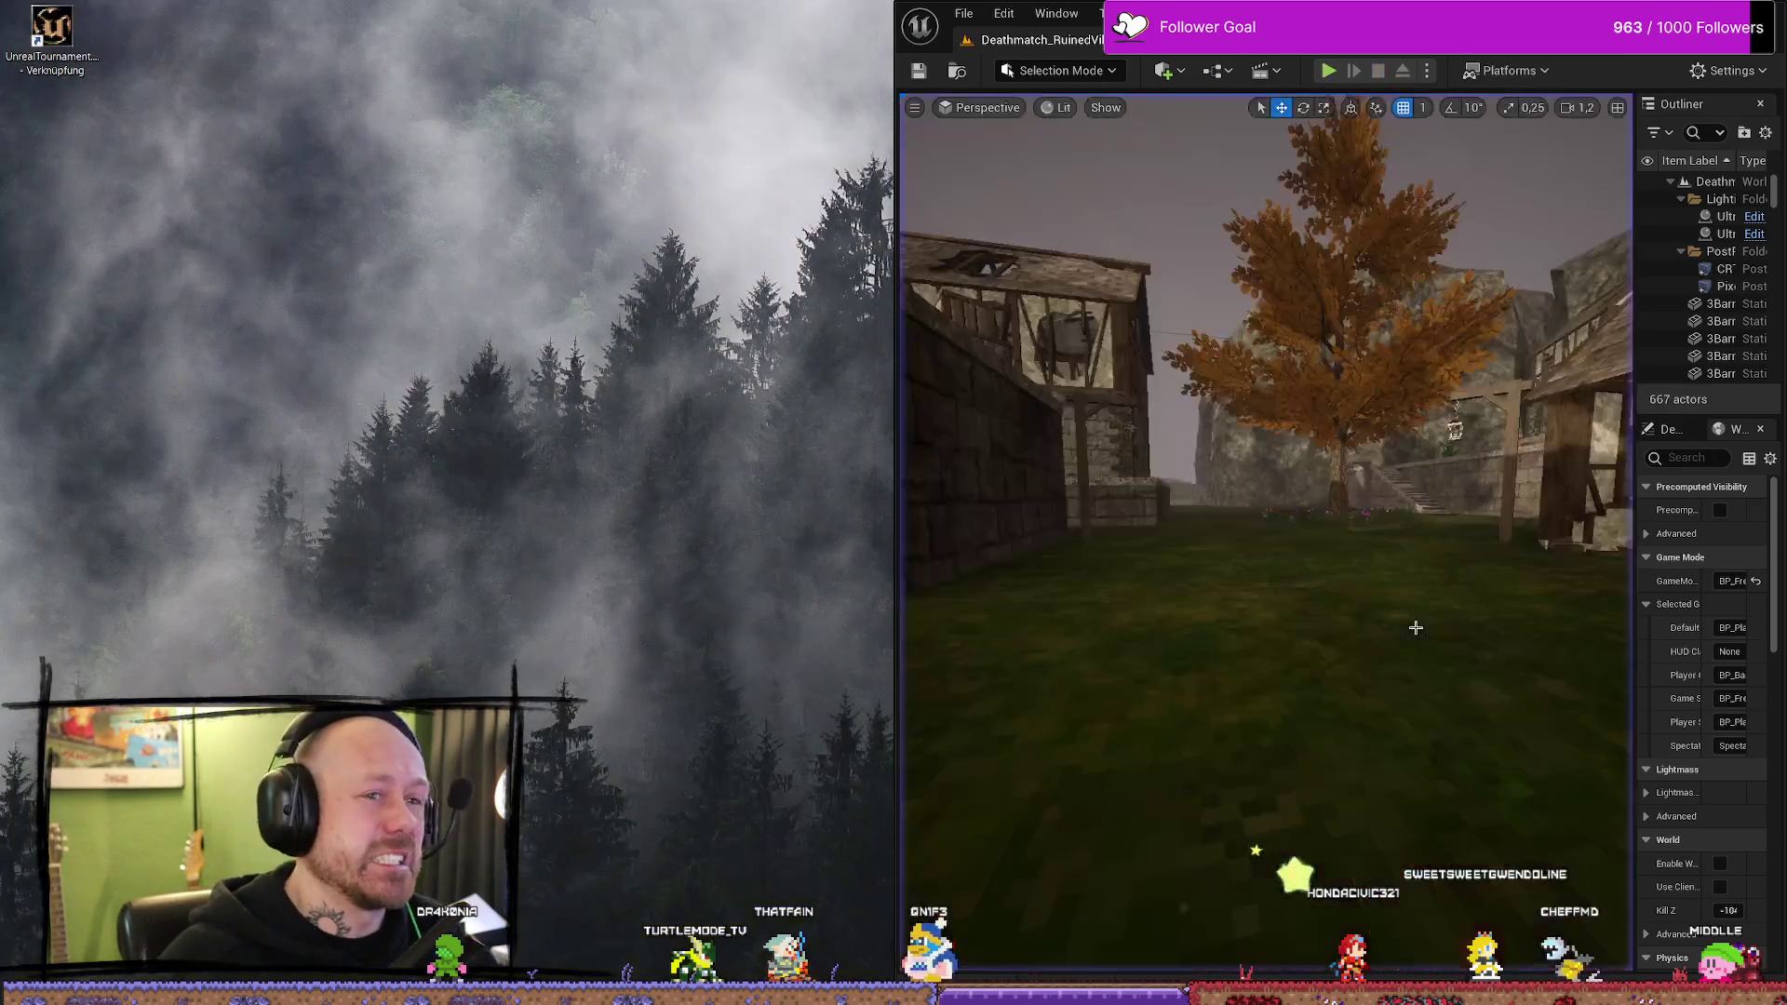
- Maximize the editor window and return to the BP_PlayerState Event Graph
{"action": "key", "text": "super+Up"}
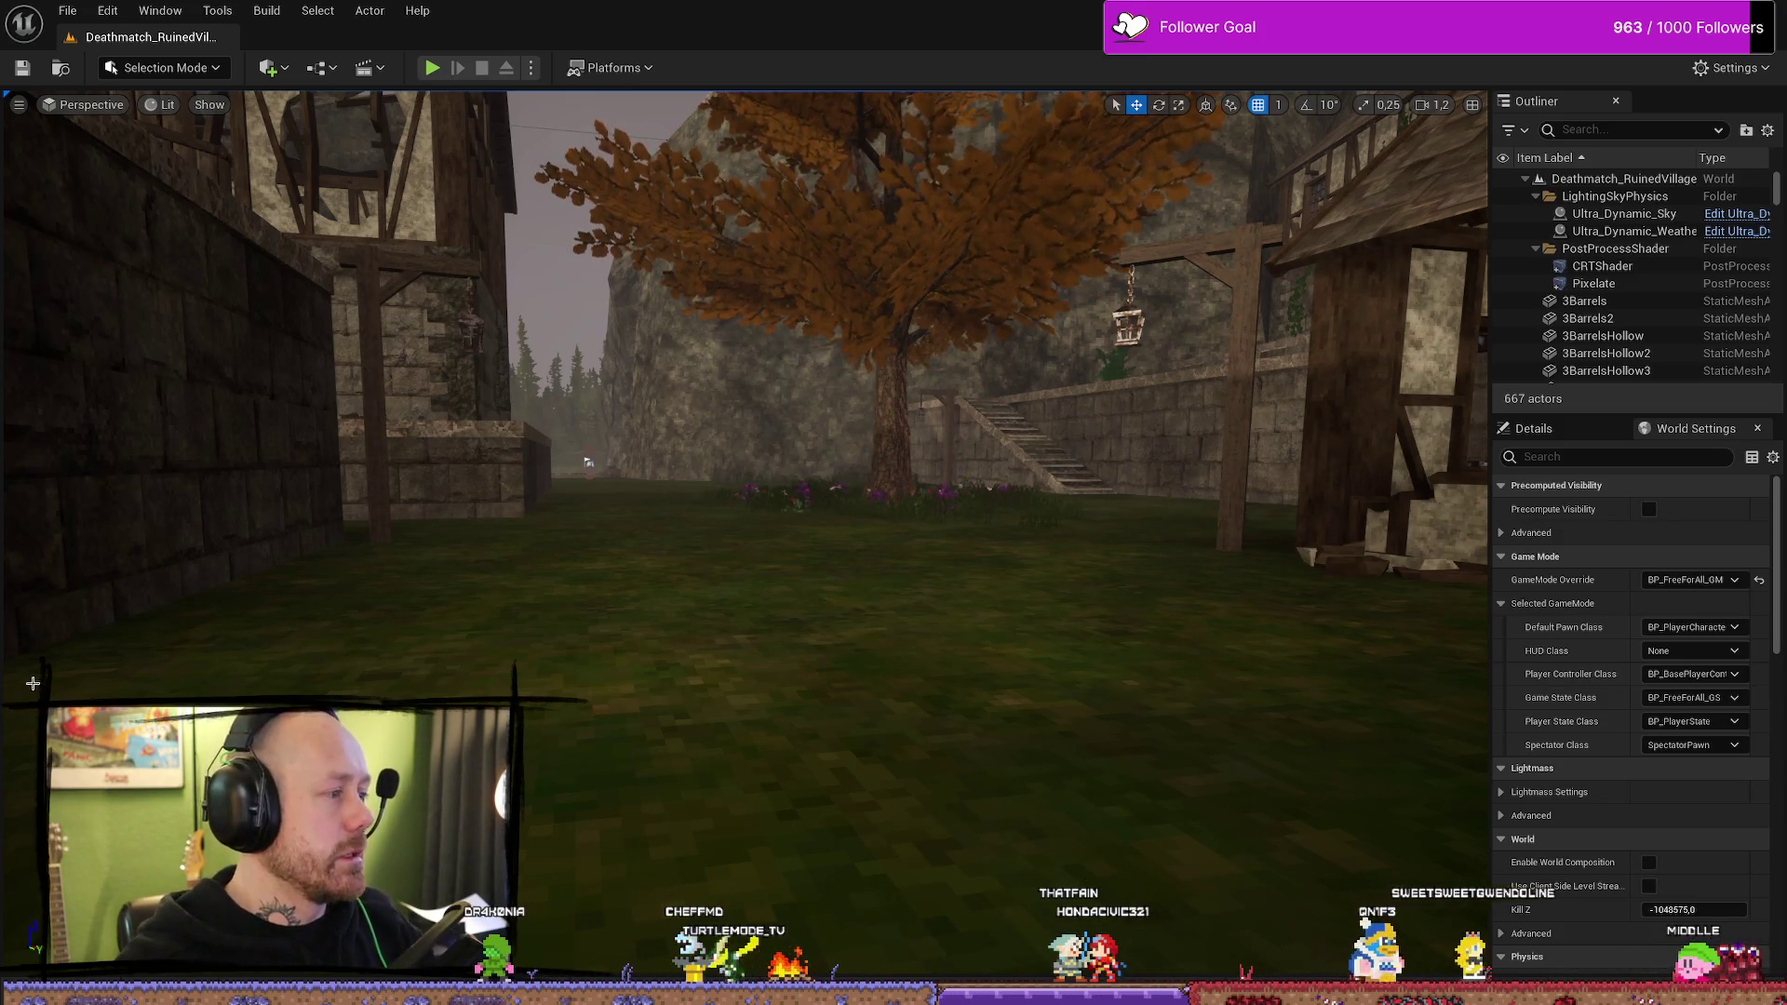
{"action": "key", "text": "alt+Tab"}
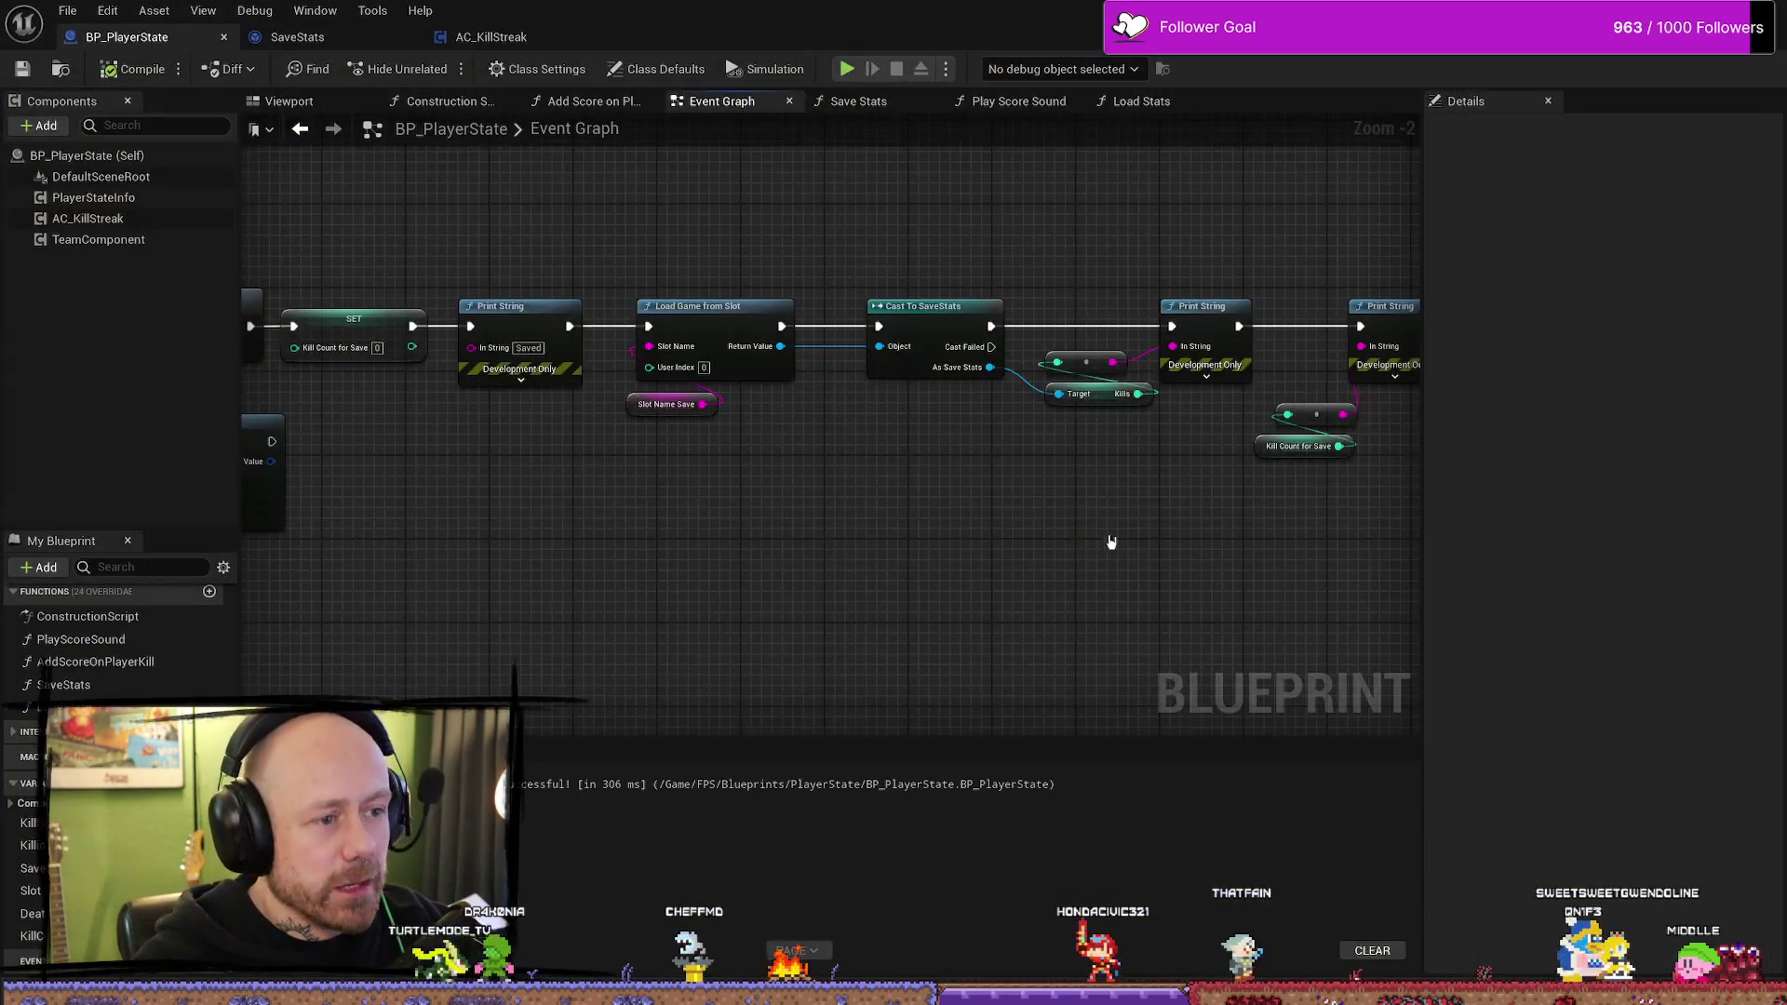
- Delete the Load Game from Slot nodes and wire Print String directly into Cast To SaveStats
{"action": "scroll", "coordinate": [1109, 543], "scroll_direction": "down", "scroll_amount": 1}
{"action": "left_click_drag", "start_coordinate": [879, 530], "coordinate": [957, 530]}
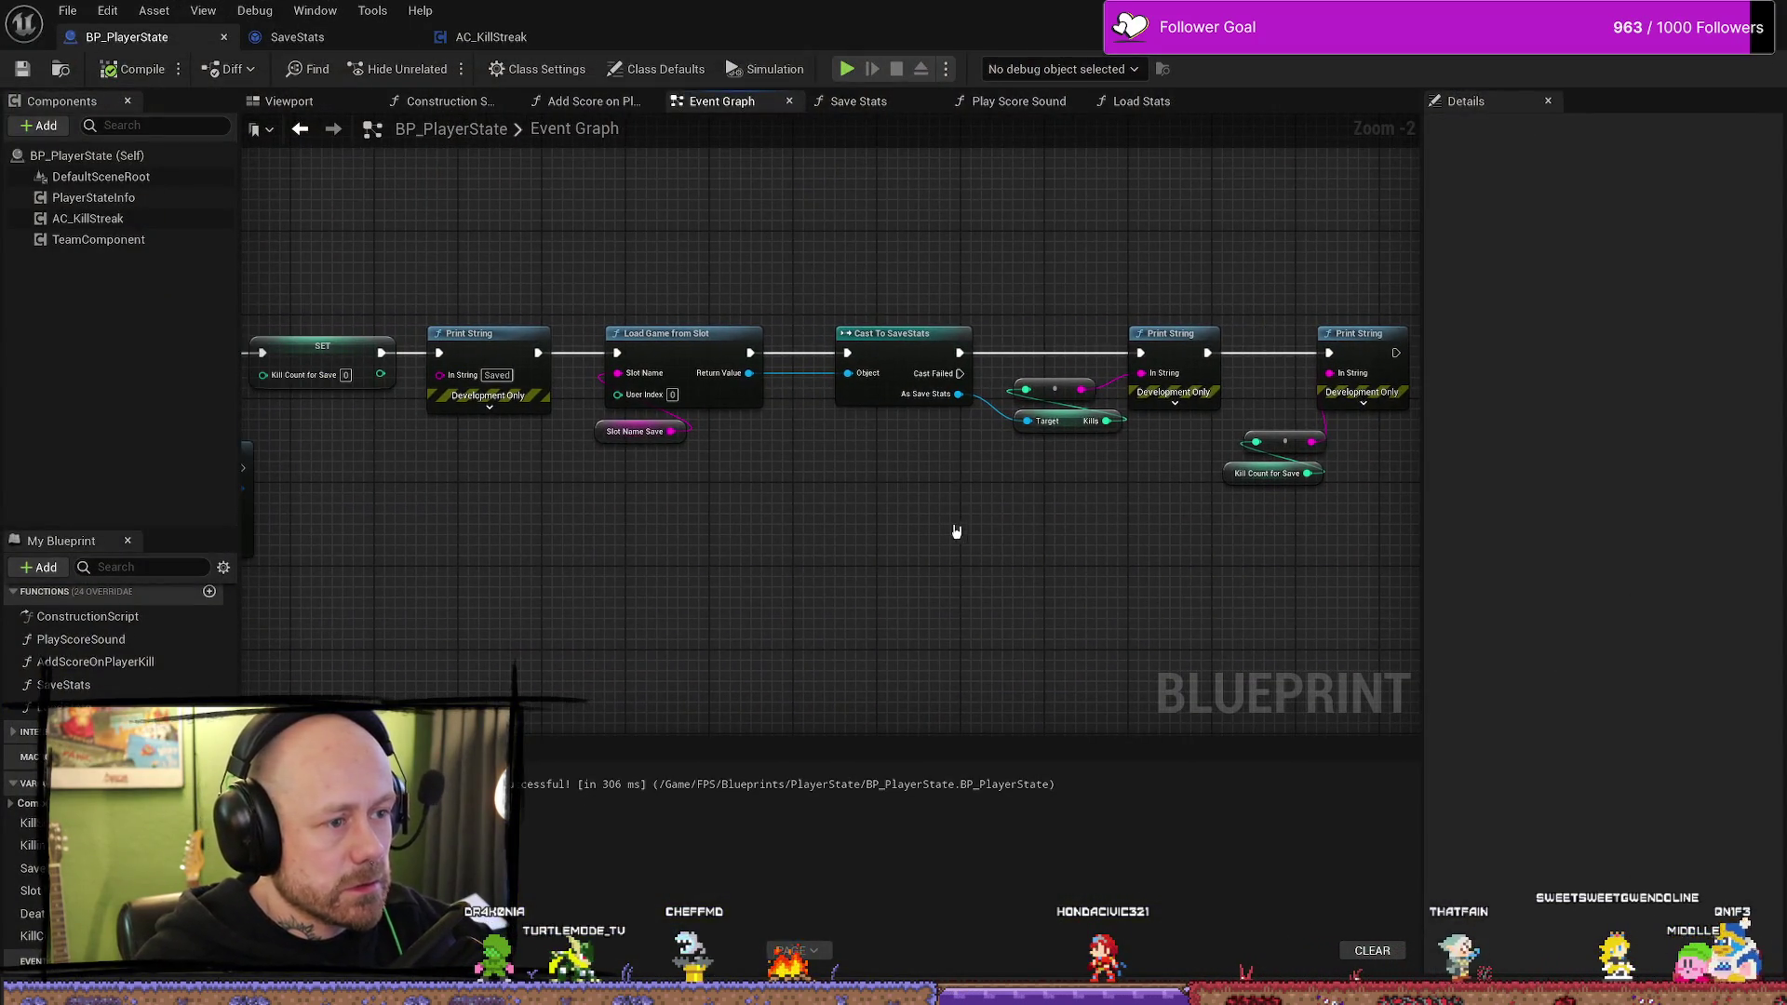
{"action": "mouse_move", "coordinate": [835, 538]}
{"action": "left_mouse_down"}
{"action": "mouse_move", "coordinate": [914, 571]}
{"action": "mouse_move", "coordinate": [875, 602]}
{"action": "mouse_move", "coordinate": [838, 401]}
{"action": "left_mouse_up"}
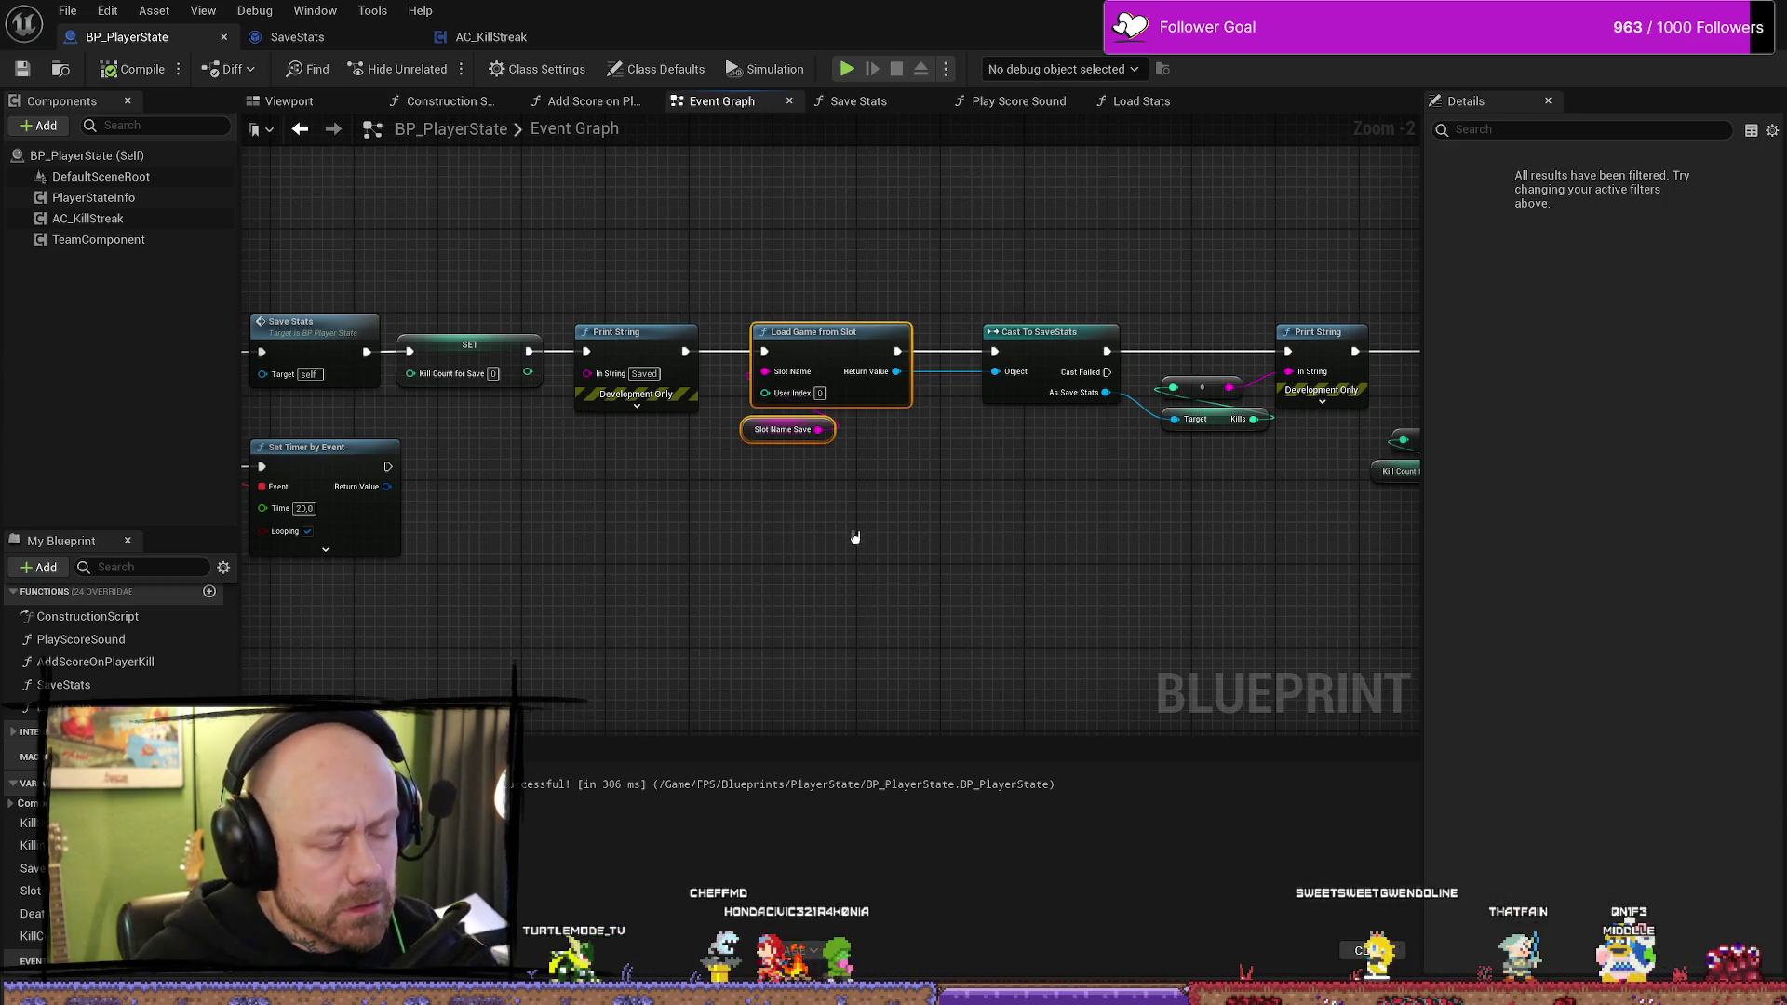
{"action": "key", "text": "Delete"}
{"action": "left_click_drag", "start_coordinate": [685, 351], "coordinate": [994, 351]}
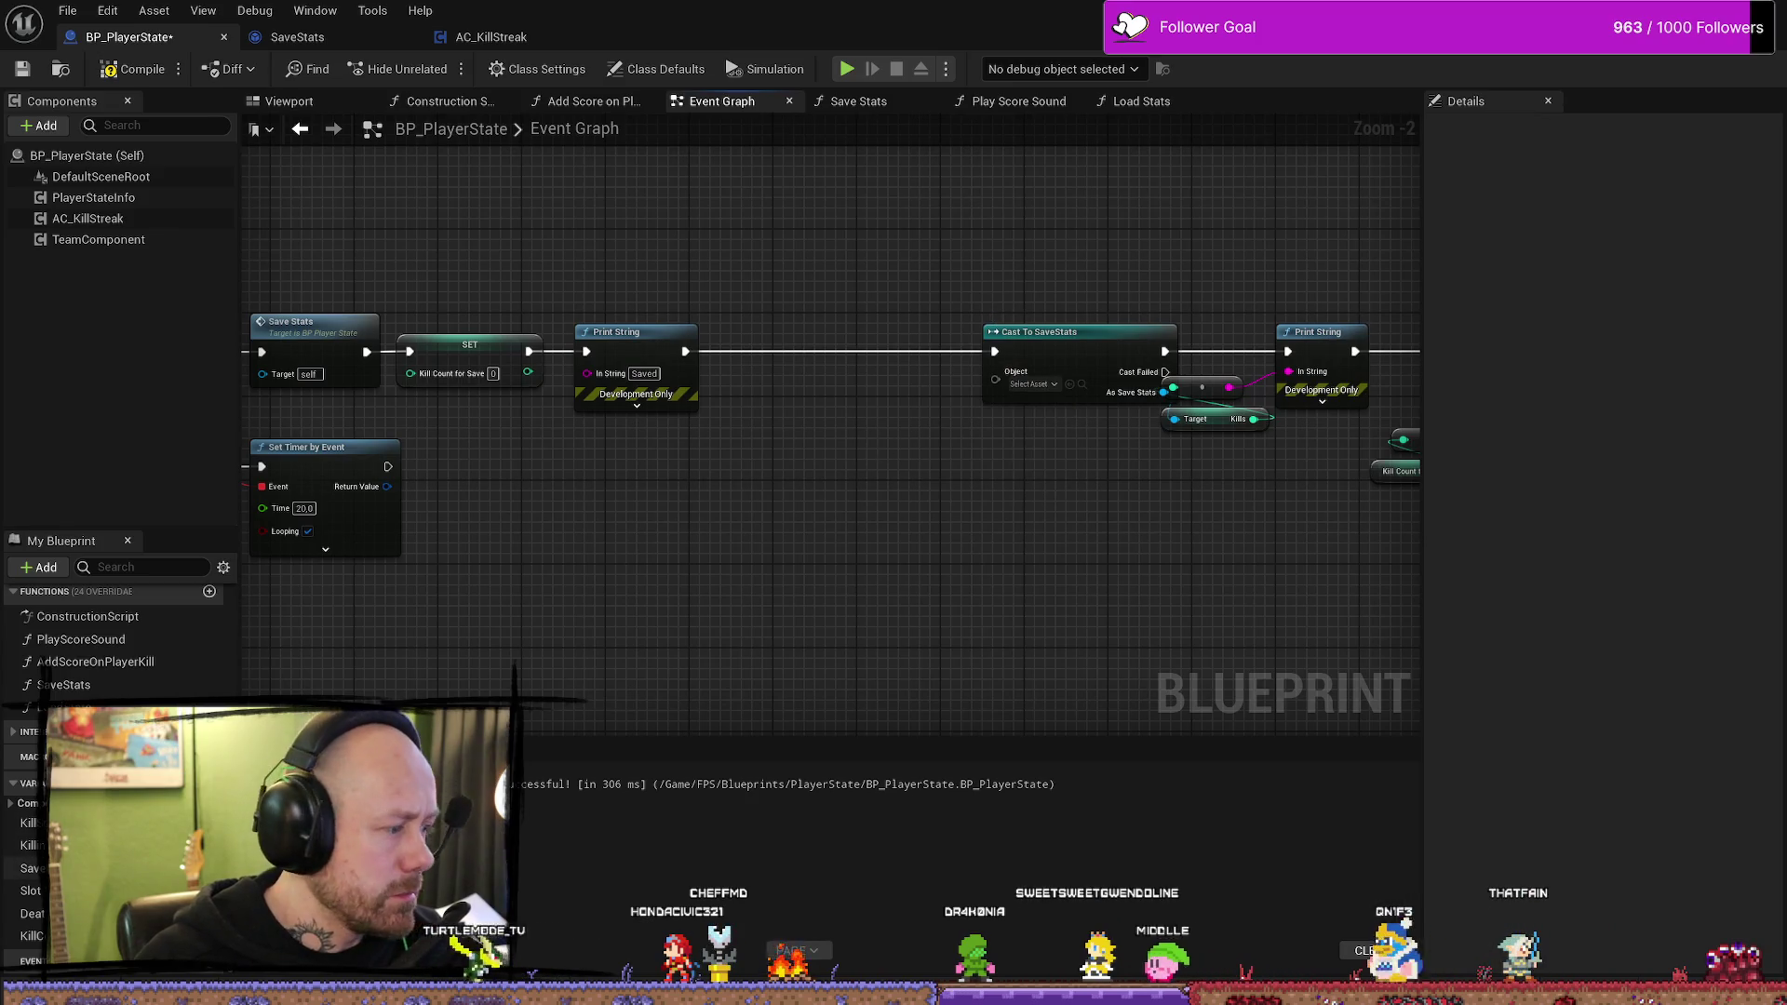
- Feed a Save Ref getter into Cast To SaveStats' Object pin, tidy the nodes, and recompile
{"action": "mouse_move", "coordinate": [31, 868]}
{"action": "left_mouse_down"}
{"action": "mouse_move", "coordinate": [843, 616]}
{"action": "mouse_move", "coordinate": [1009, 366]}
{"action": "mouse_move", "coordinate": [995, 380]}
{"action": "left_mouse_up"}
{"action": "left_click", "coordinate": [870, 626]}
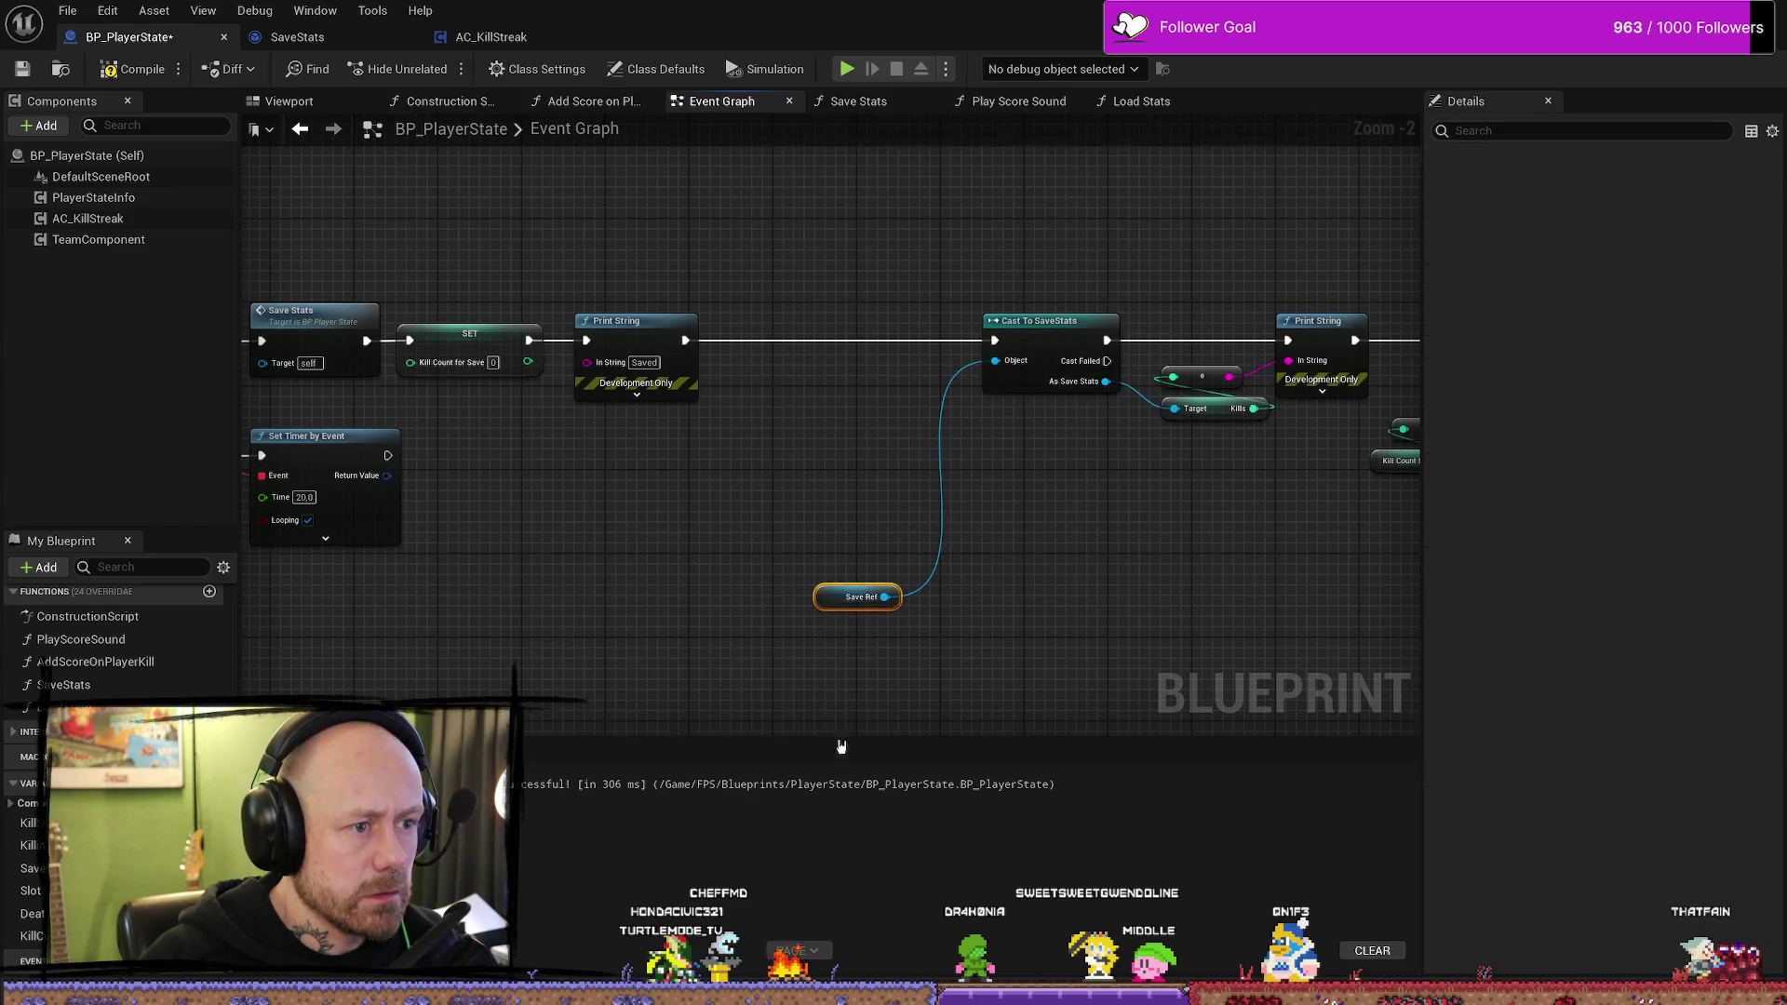
{"action": "left_click_drag", "start_coordinate": [835, 598], "coordinate": [890, 377]}
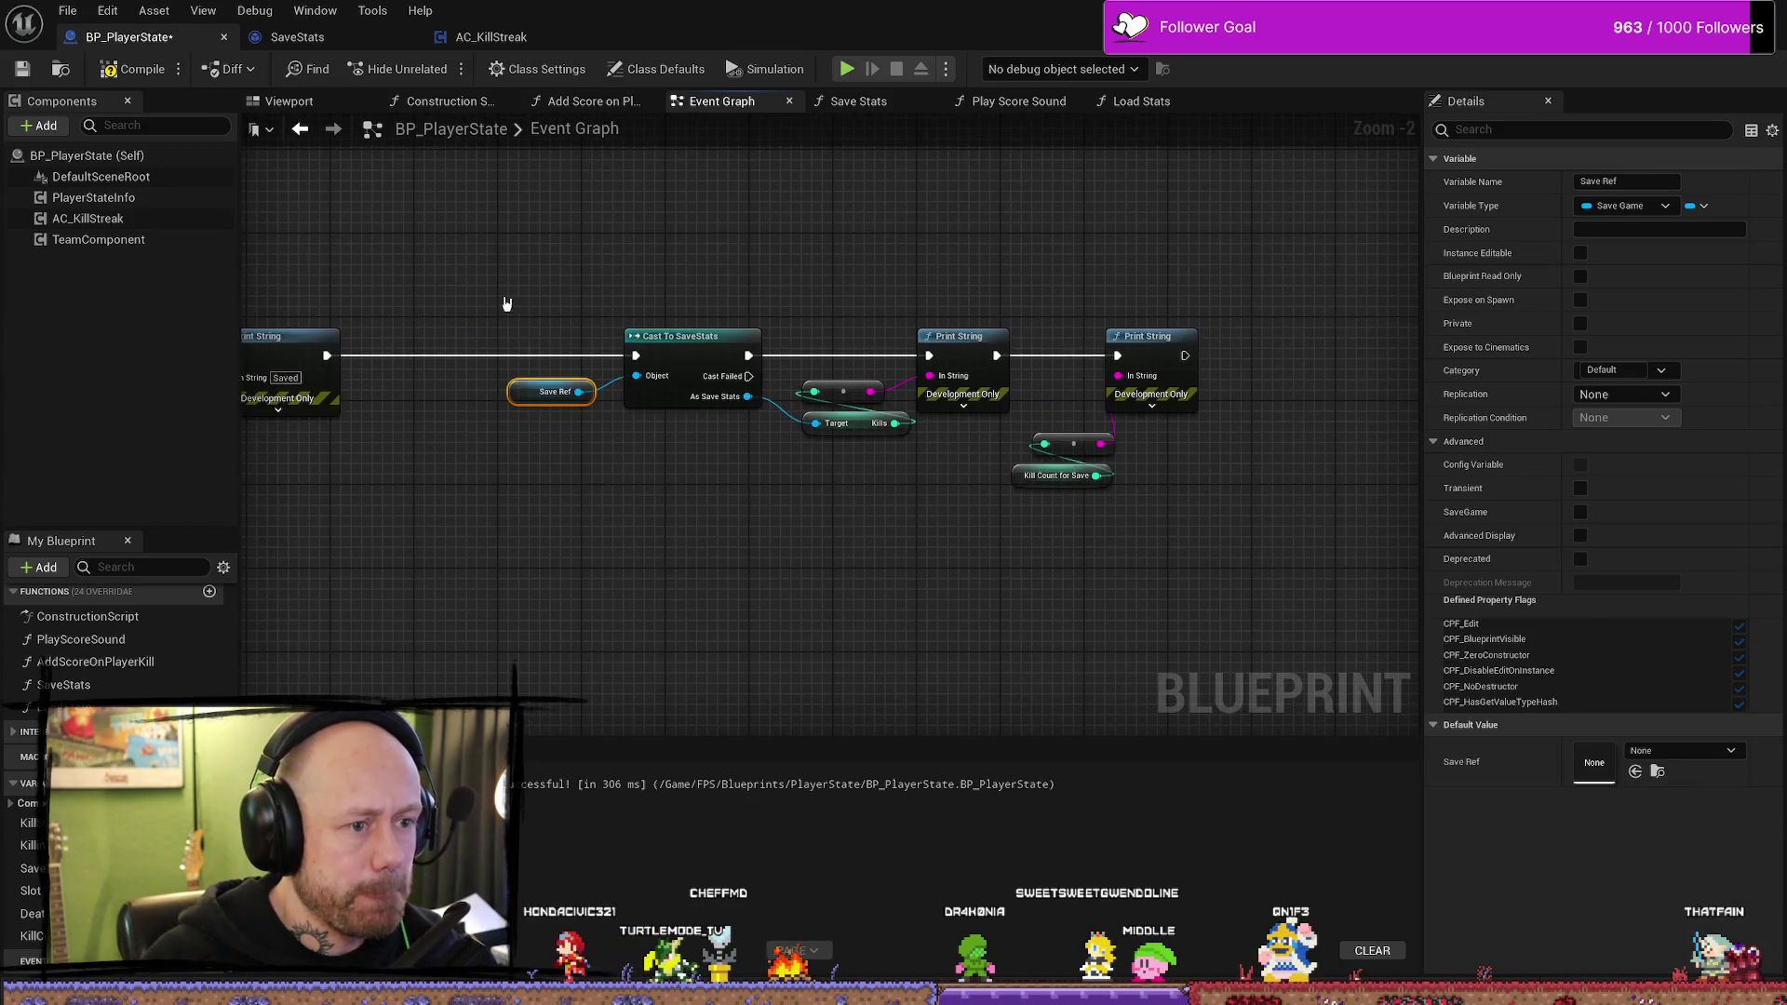
{"action": "left_click_drag", "start_coordinate": [506, 299], "coordinate": [1210, 493]}
{"action": "left_click_drag", "start_coordinate": [694, 337], "coordinate": [549, 337]}
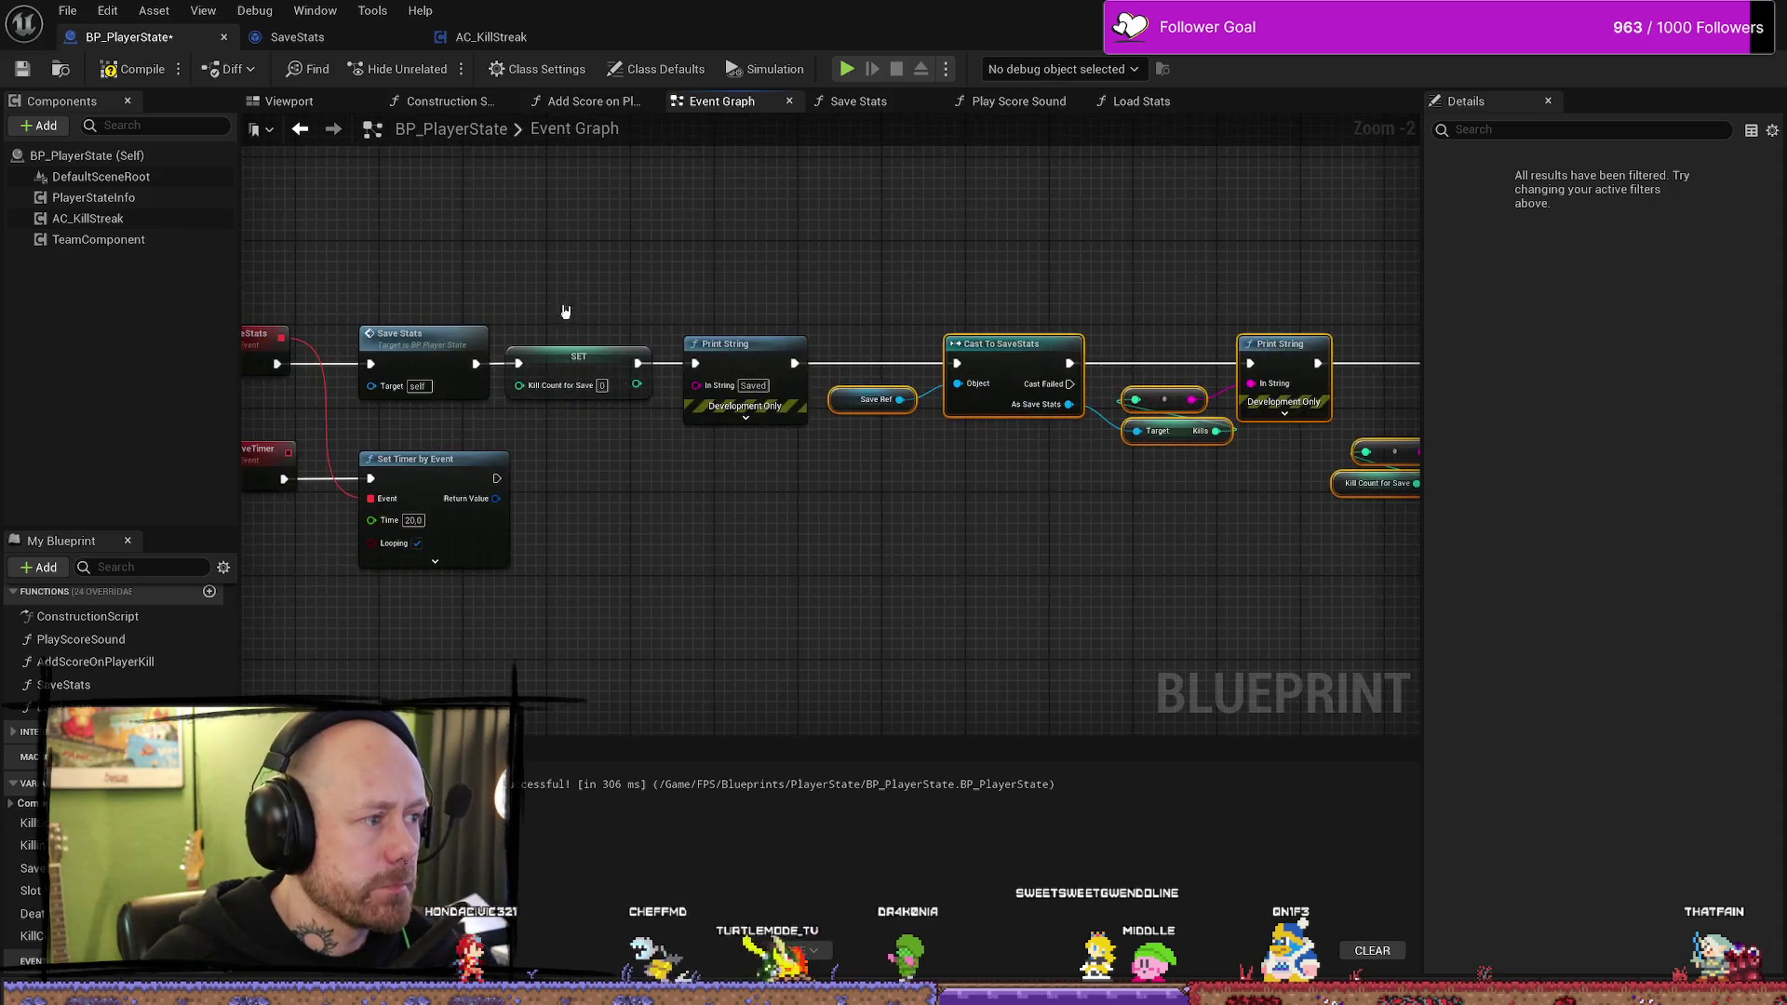
{"action": "key", "text": "F7"}
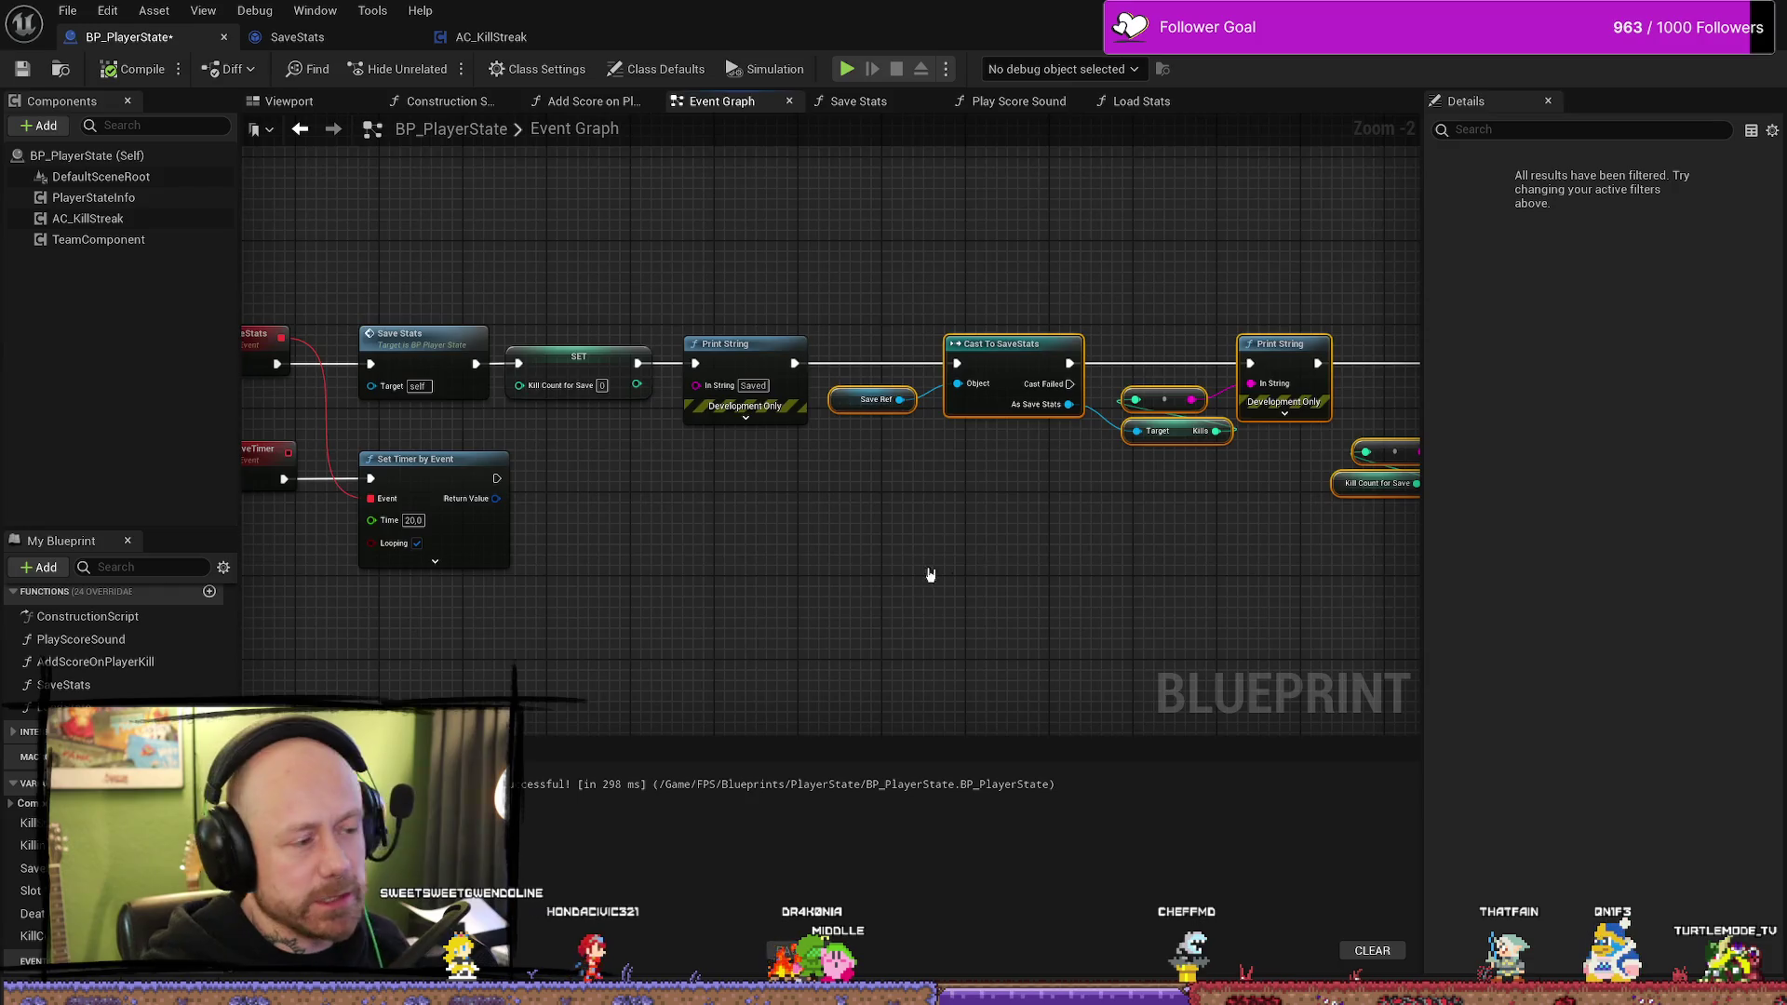
{"action": "scroll", "coordinate": [930, 575], "scroll_direction": "down", "scroll_amount": 3}
- Review the Begin Play save-game check, then launch another play session of Deathmatch_RuinedVillage
{"action": "scroll", "coordinate": [694, 518], "scroll_direction": "up", "scroll_amount": 4}
{"action": "mouse_move", "coordinate": [694, 518]}
{"action": "left_mouse_down"}
{"action": "mouse_move", "coordinate": [451, 456]}
{"action": "mouse_move", "coordinate": [261, 456]}
{"action": "left_mouse_up"}
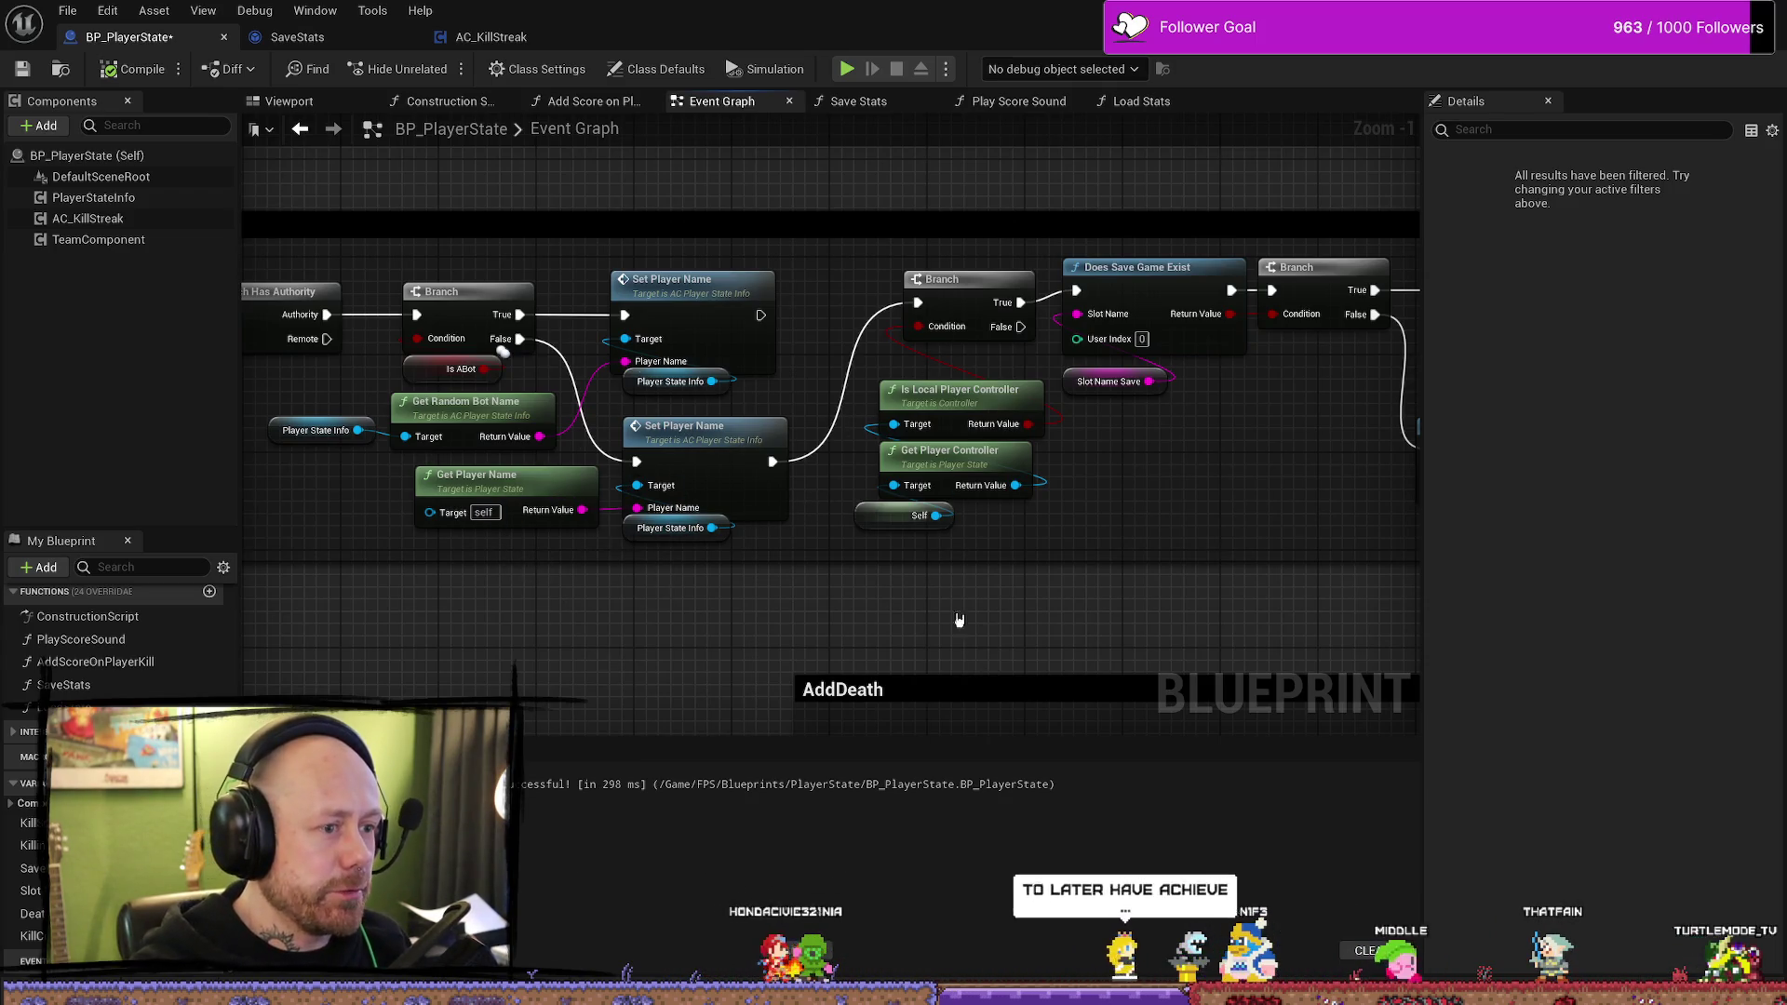
{"action": "left_click_drag", "start_coordinate": [1240, 530], "coordinate": [1213, 519]}
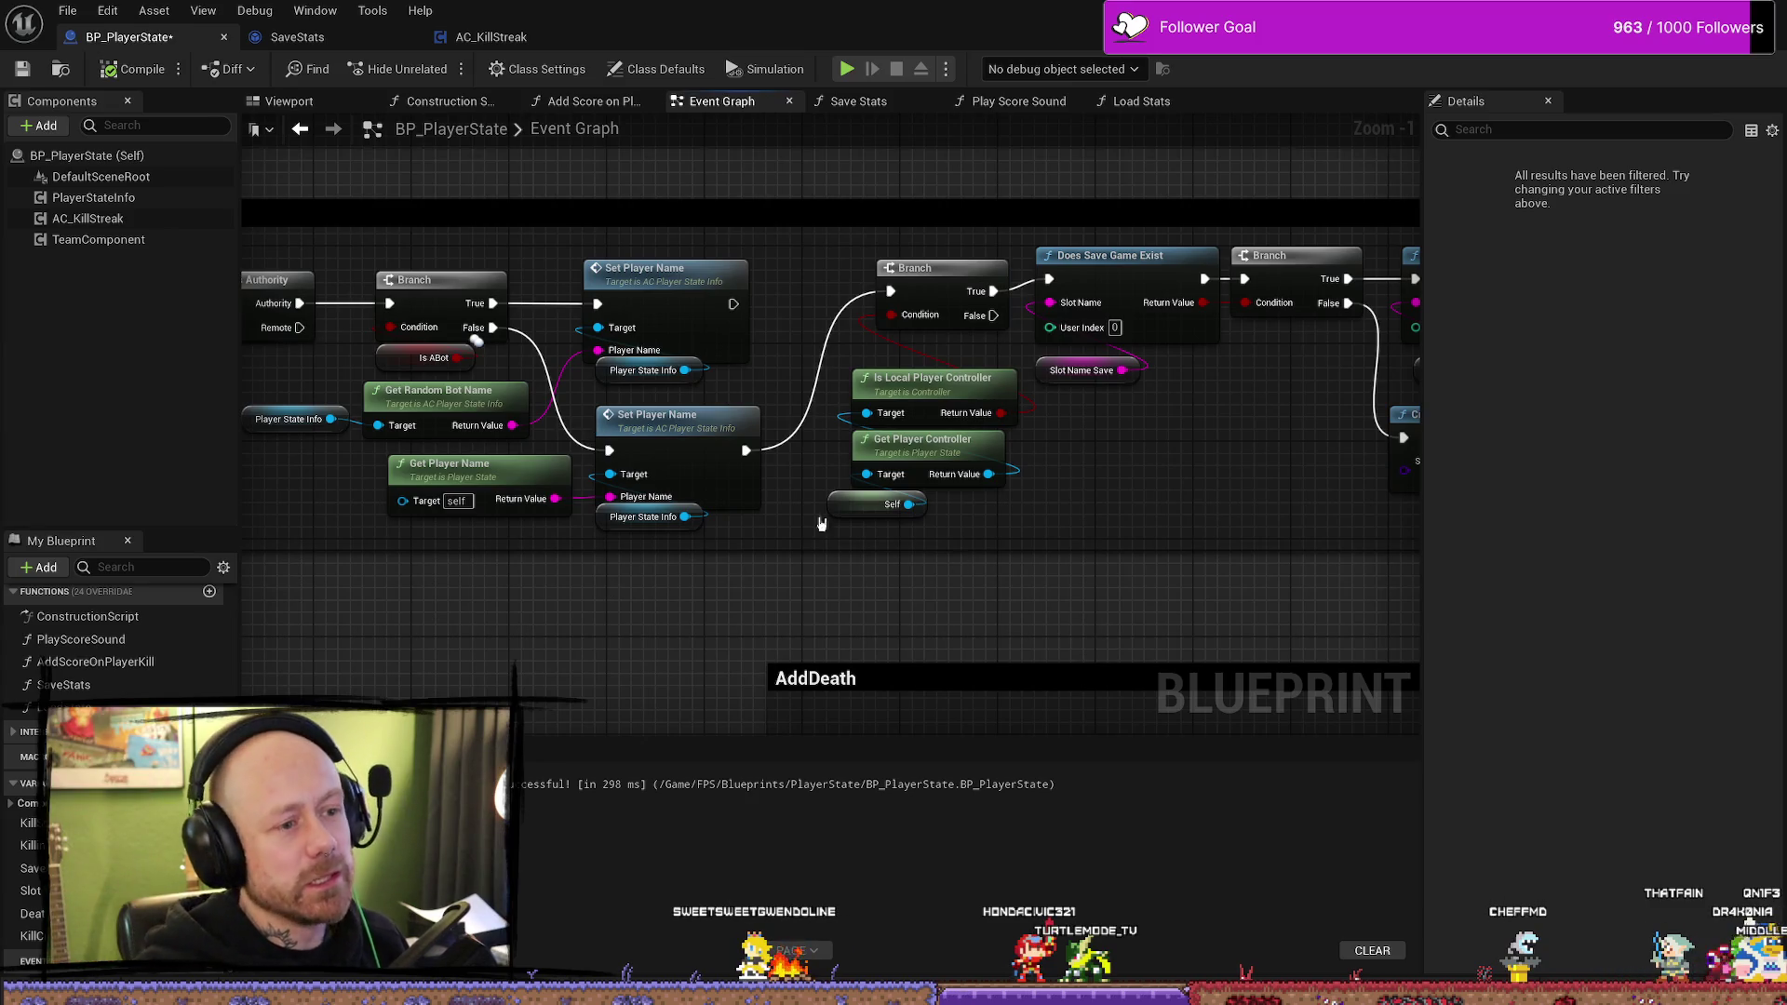
{"action": "scroll", "coordinate": [1179, 572], "scroll_direction": "down", "scroll_amount": 3}
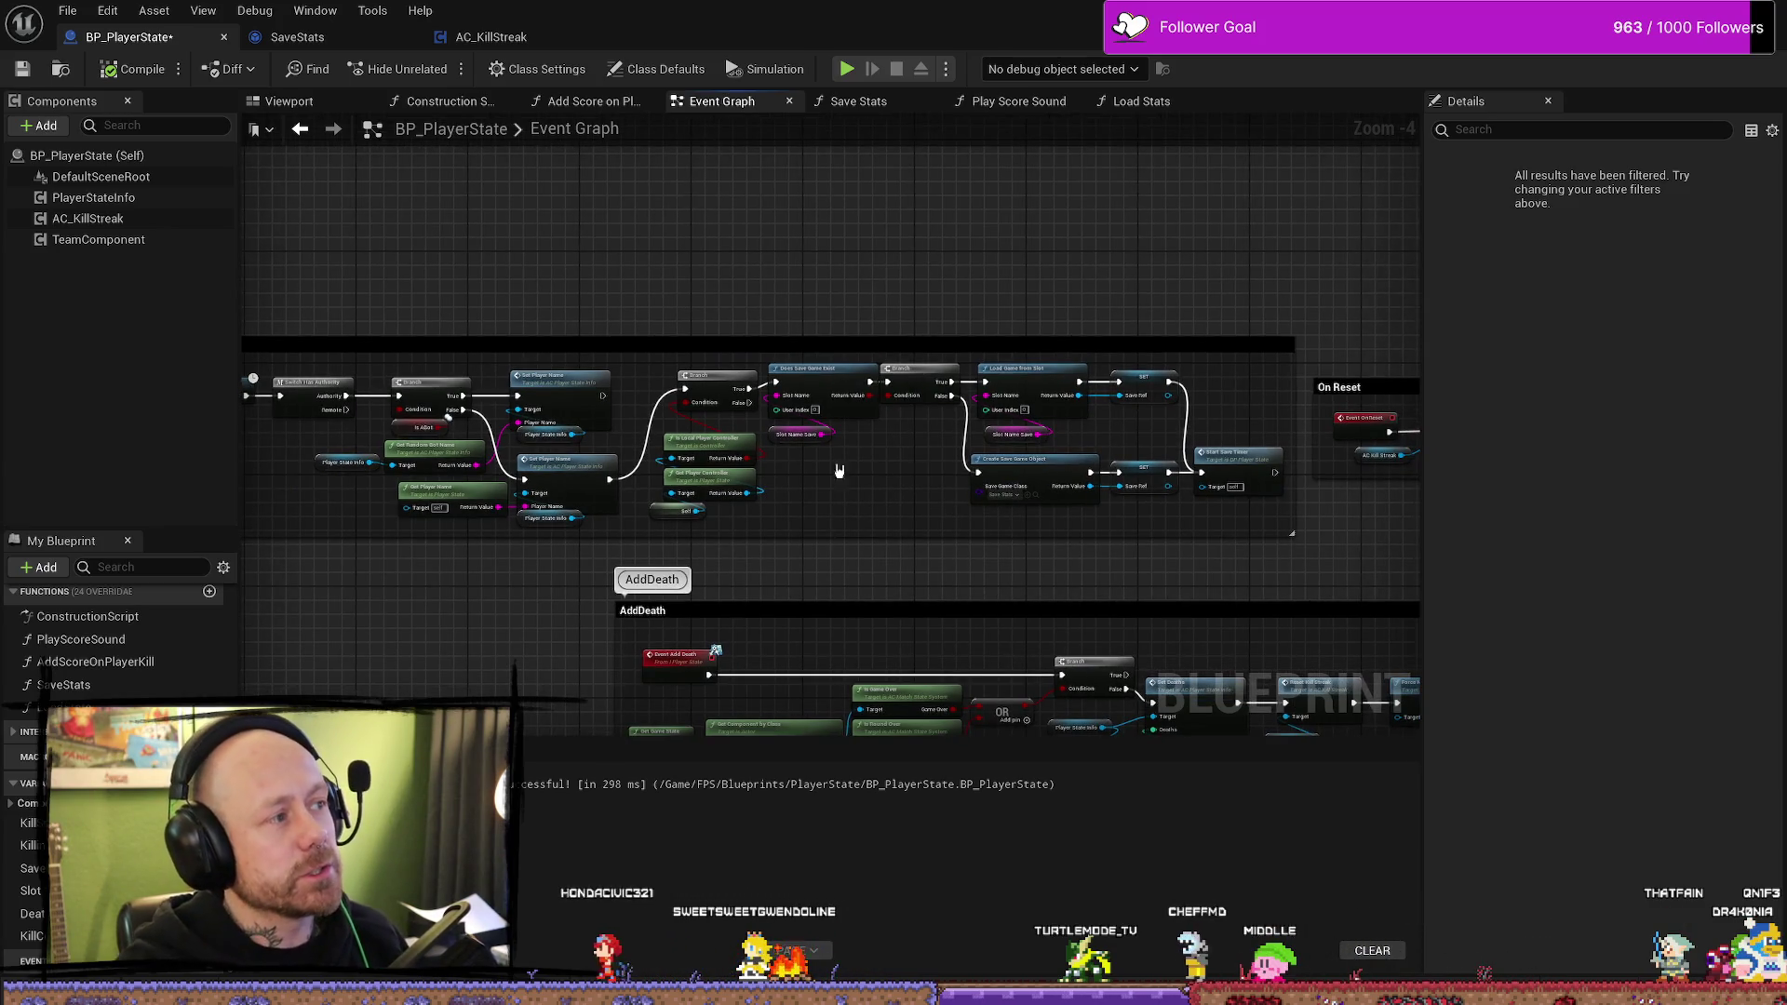
{"action": "key", "text": "alt+p"}
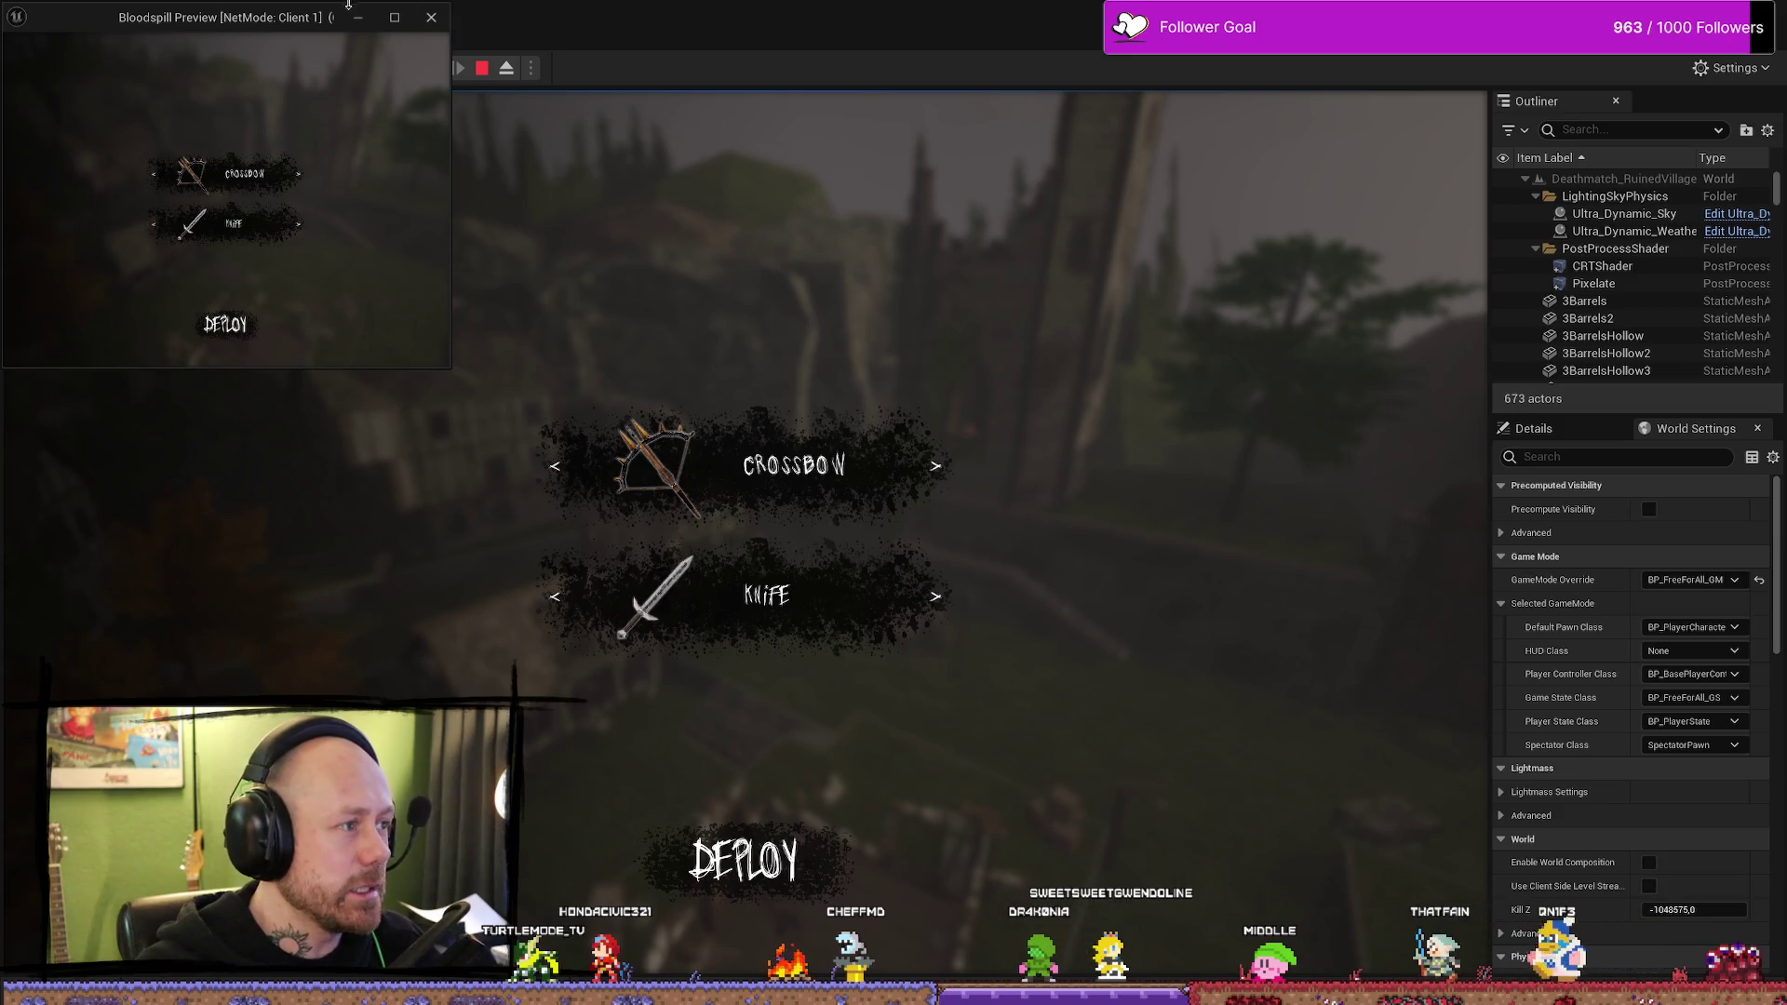
- View the loadout screen in a full-screen Bloodspill Preview client, restore it, and stop the play session
{"action": "left_click", "coordinate": [394, 17]}
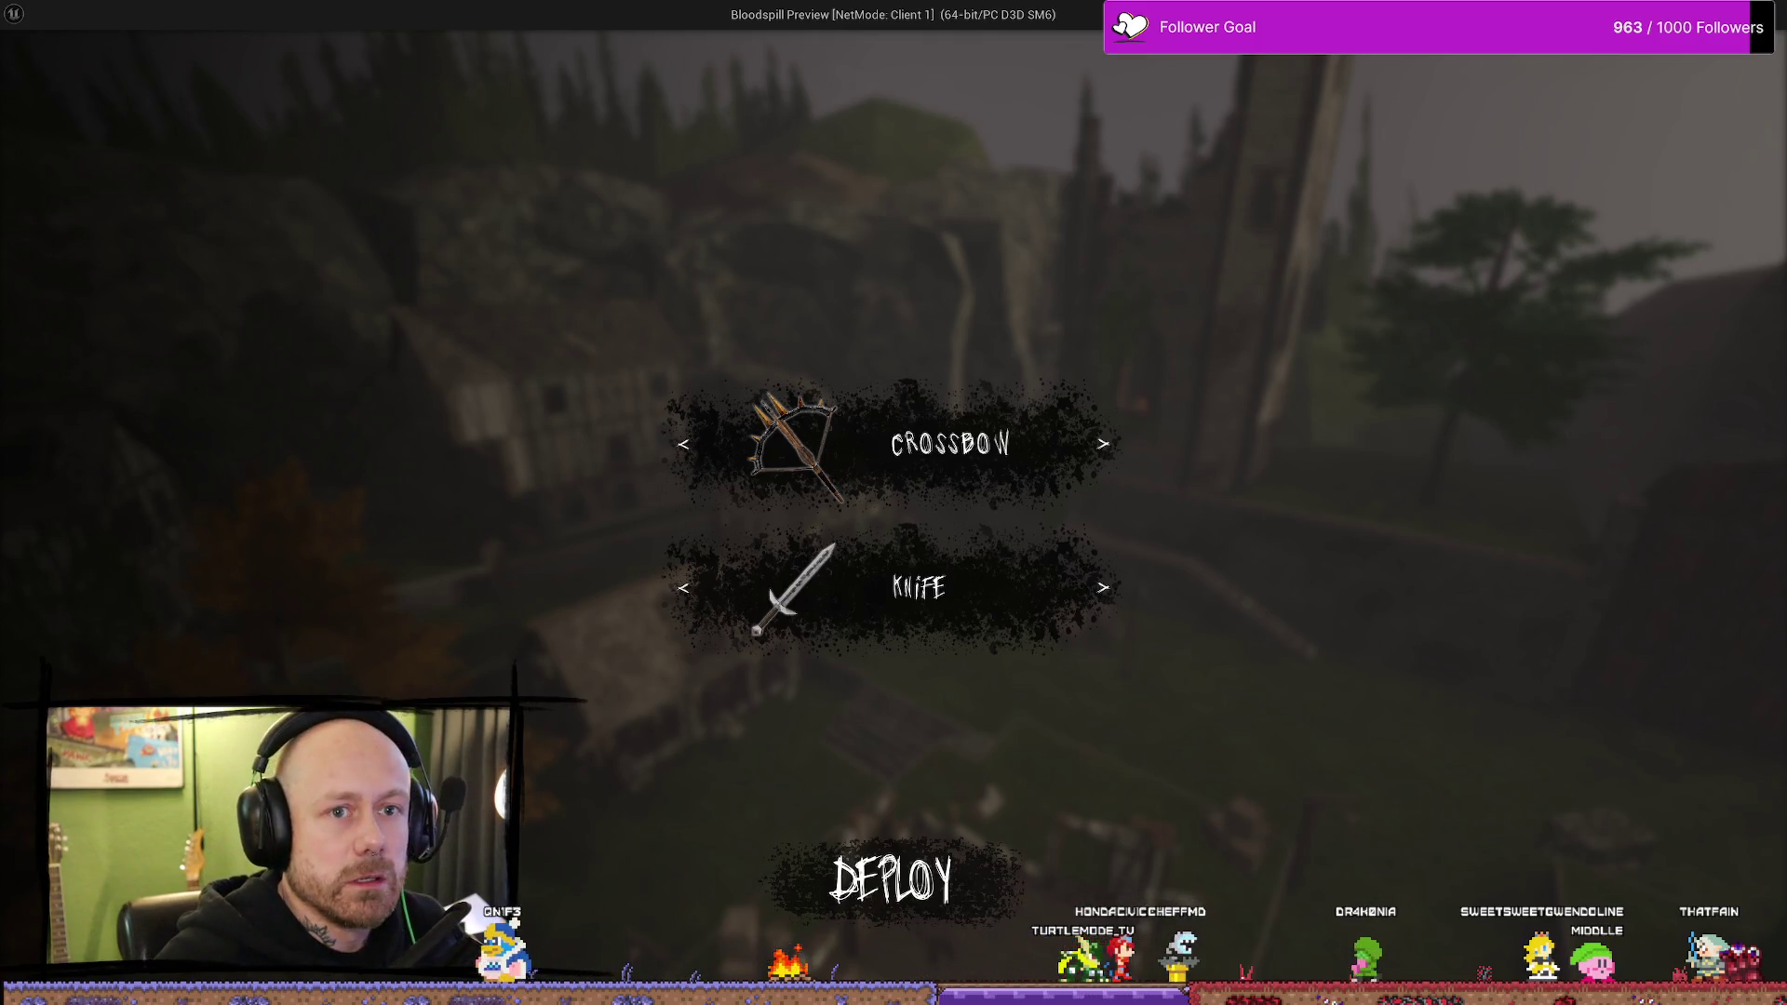
{"action": "key", "text": "alt+Return"}
{"action": "key", "text": "Escape"}
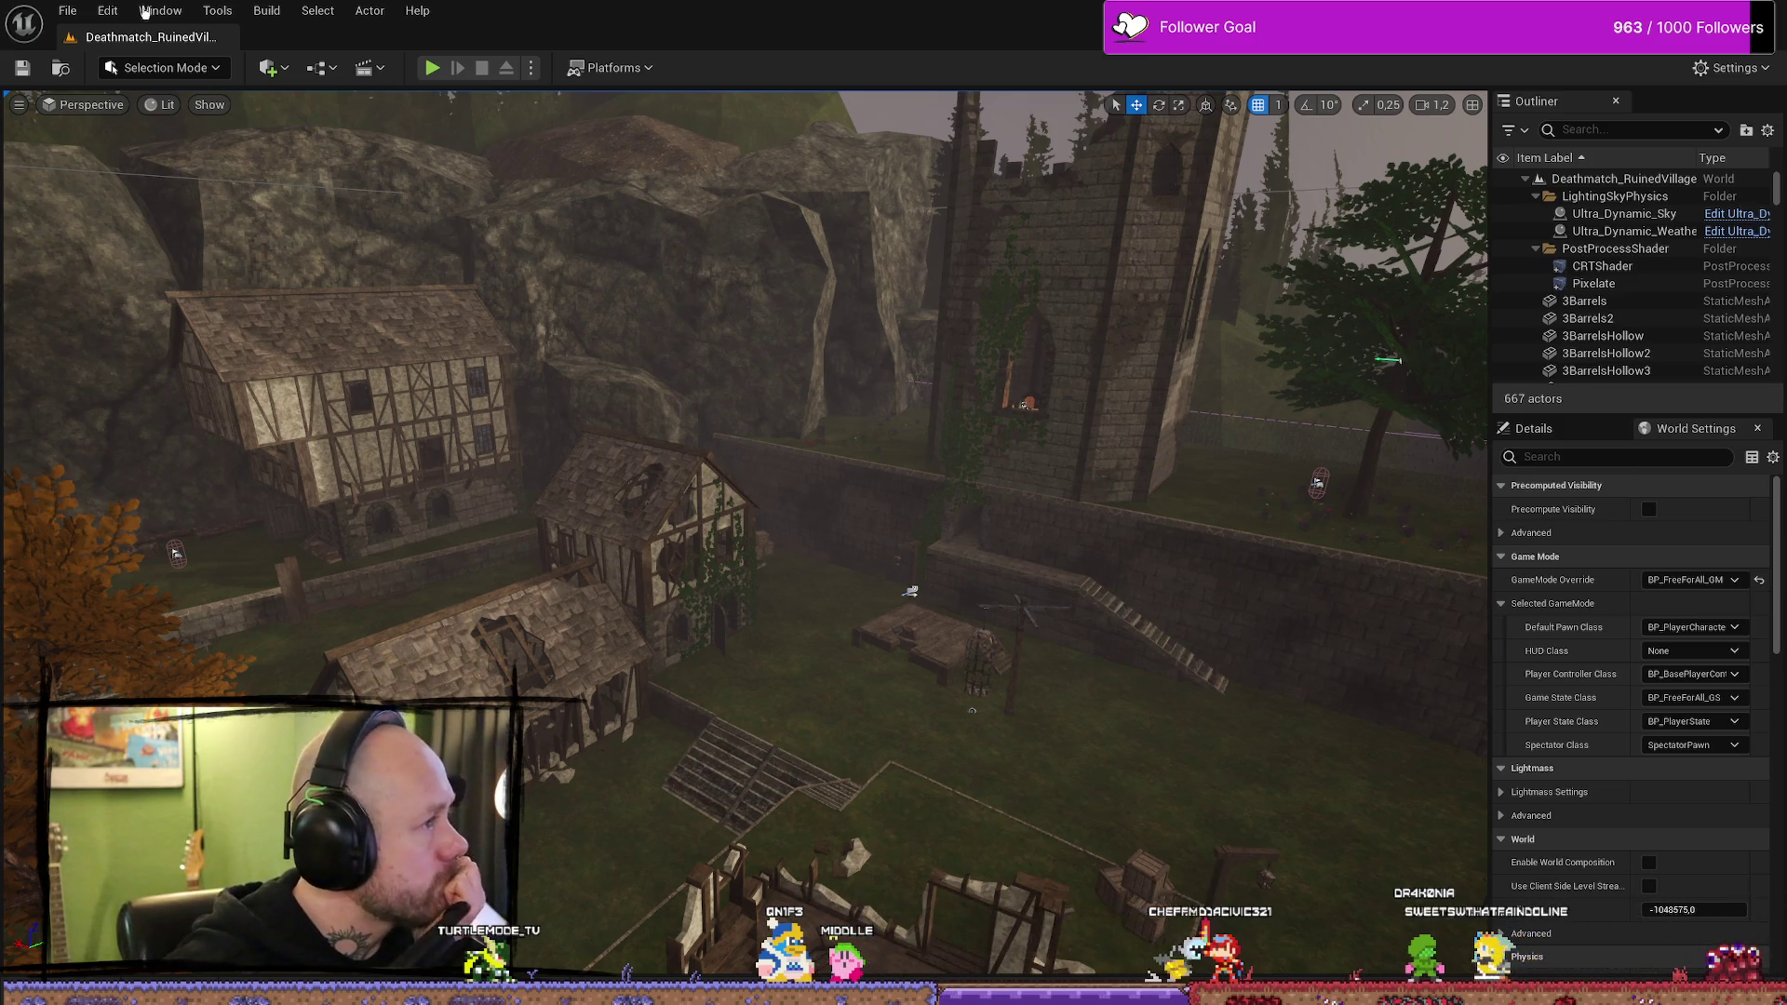
- Save all levels and assets, then package the project for Windows, going up to BloodspillPackaged
{"action": "left_click", "coordinate": [67, 12]}
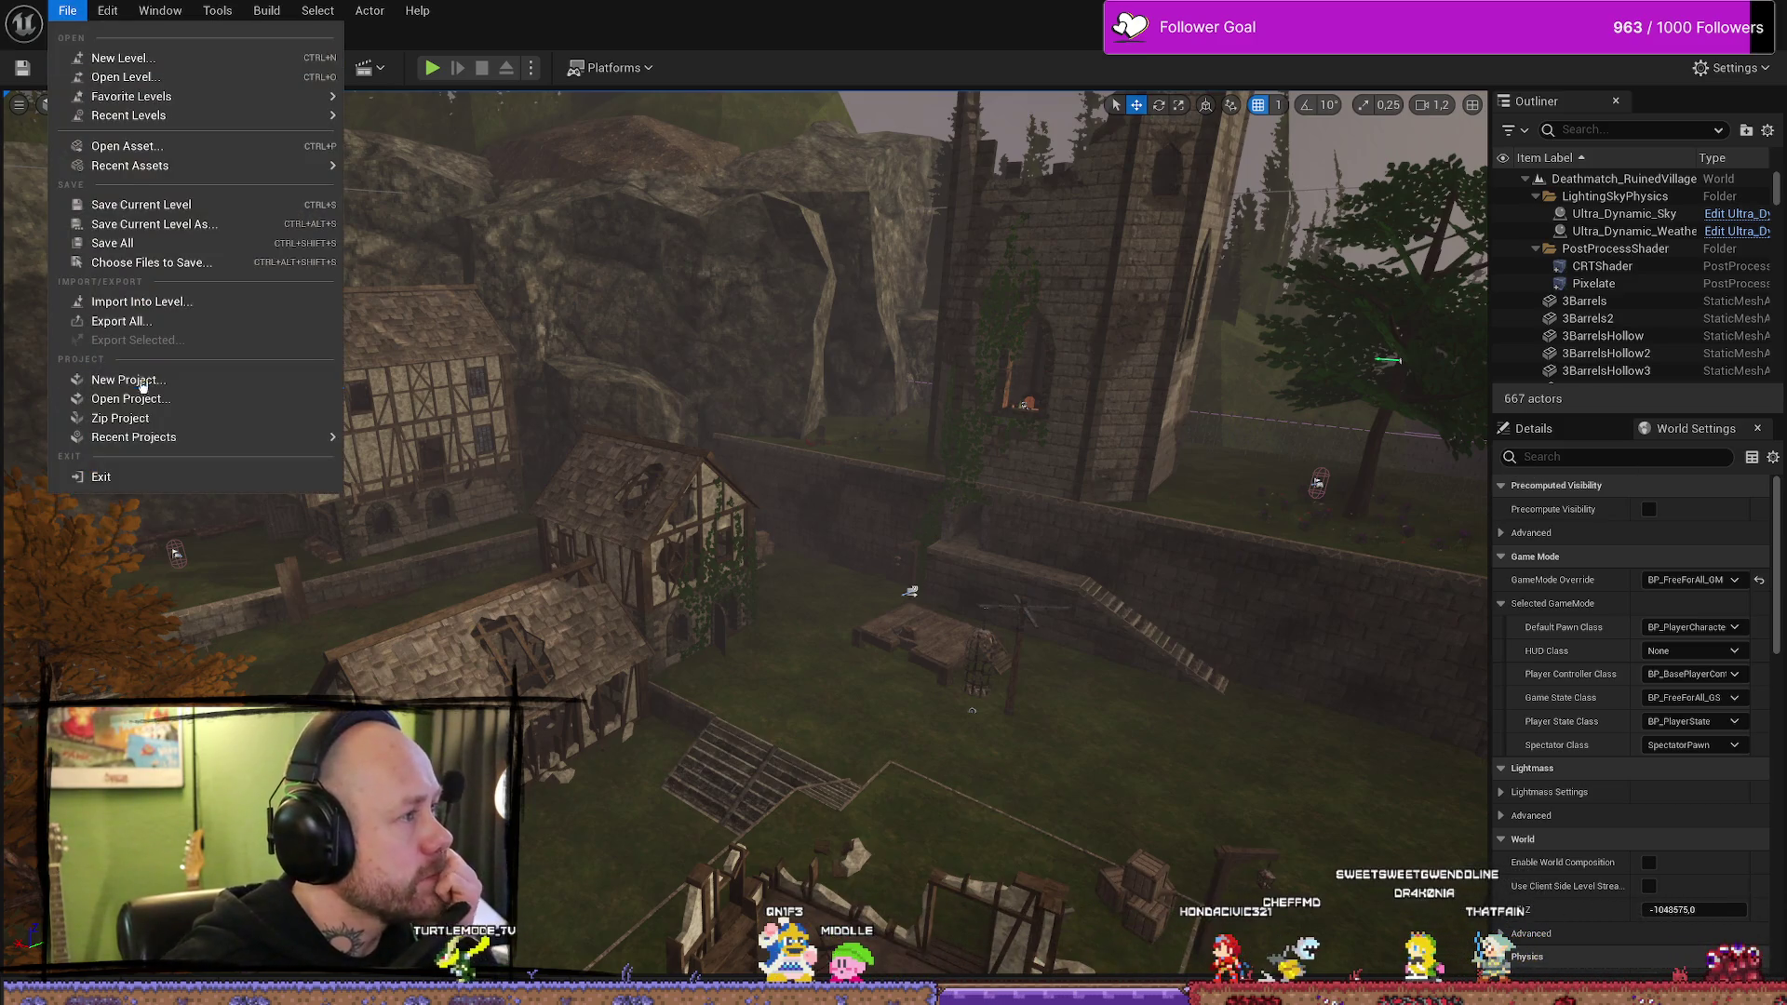
{"action": "left_click", "coordinate": [130, 241]}
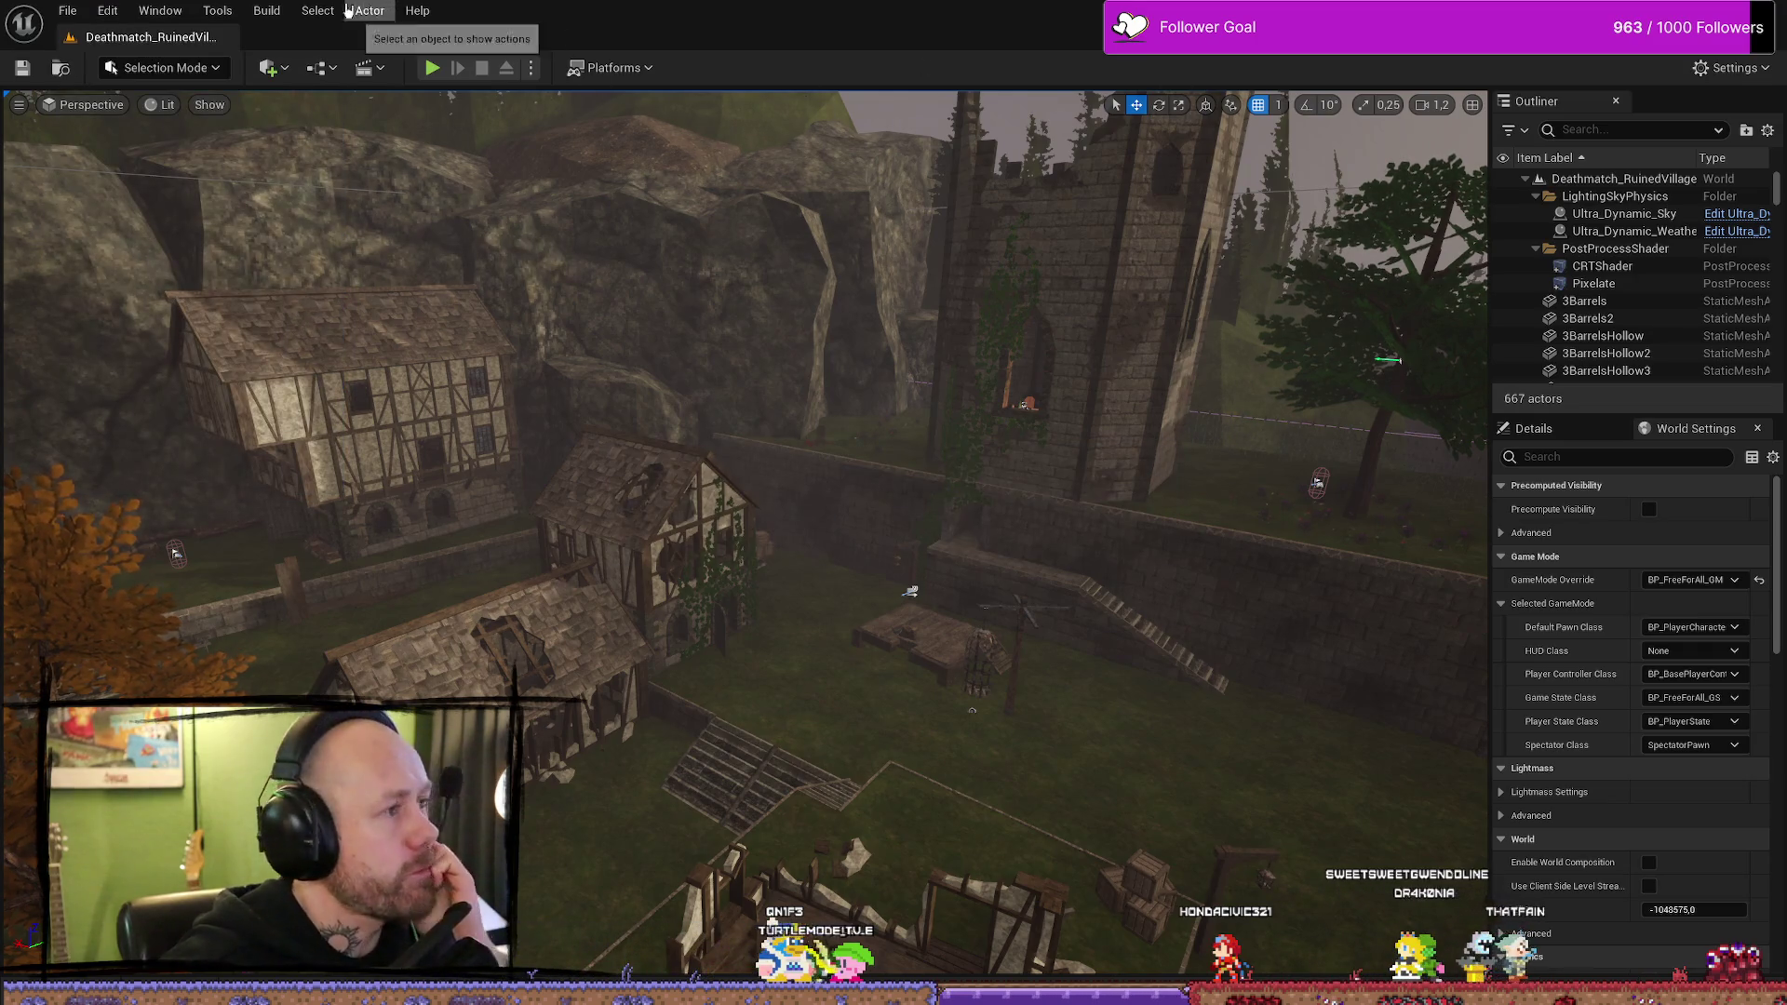
{"action": "left_click", "coordinate": [265, 10]}
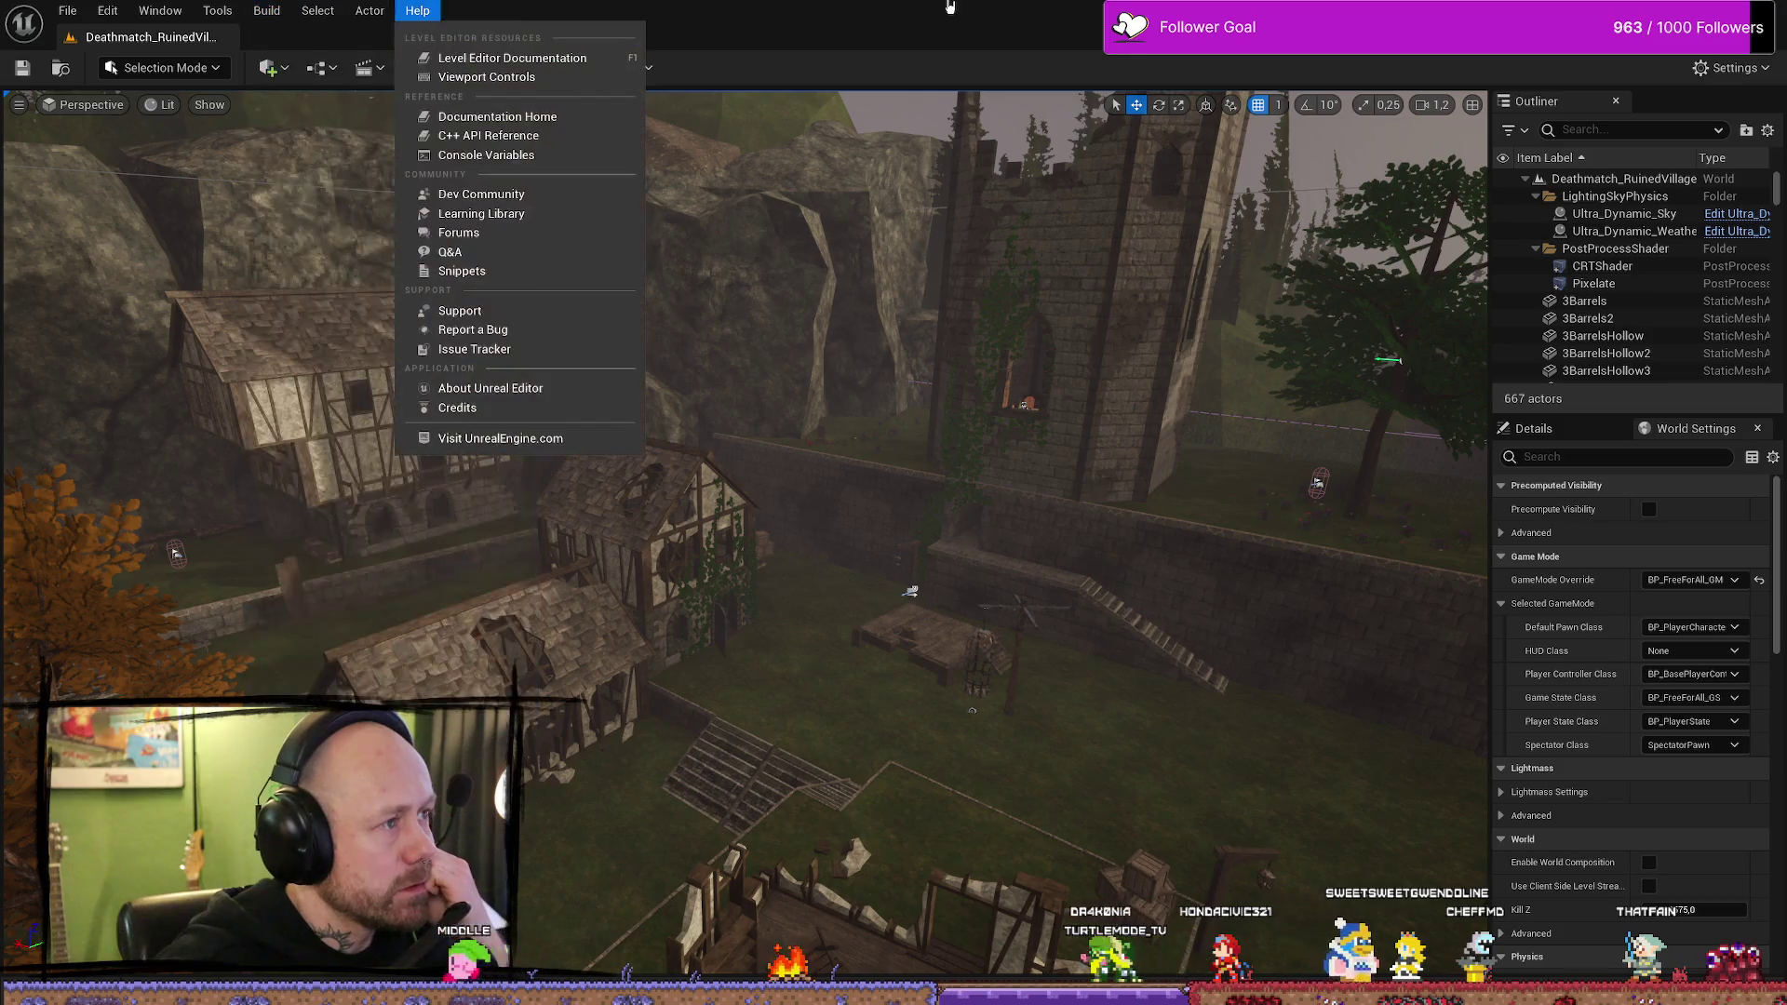
{"action": "left_click", "coordinate": [417, 10]}
{"action": "left_click", "coordinate": [614, 68]}
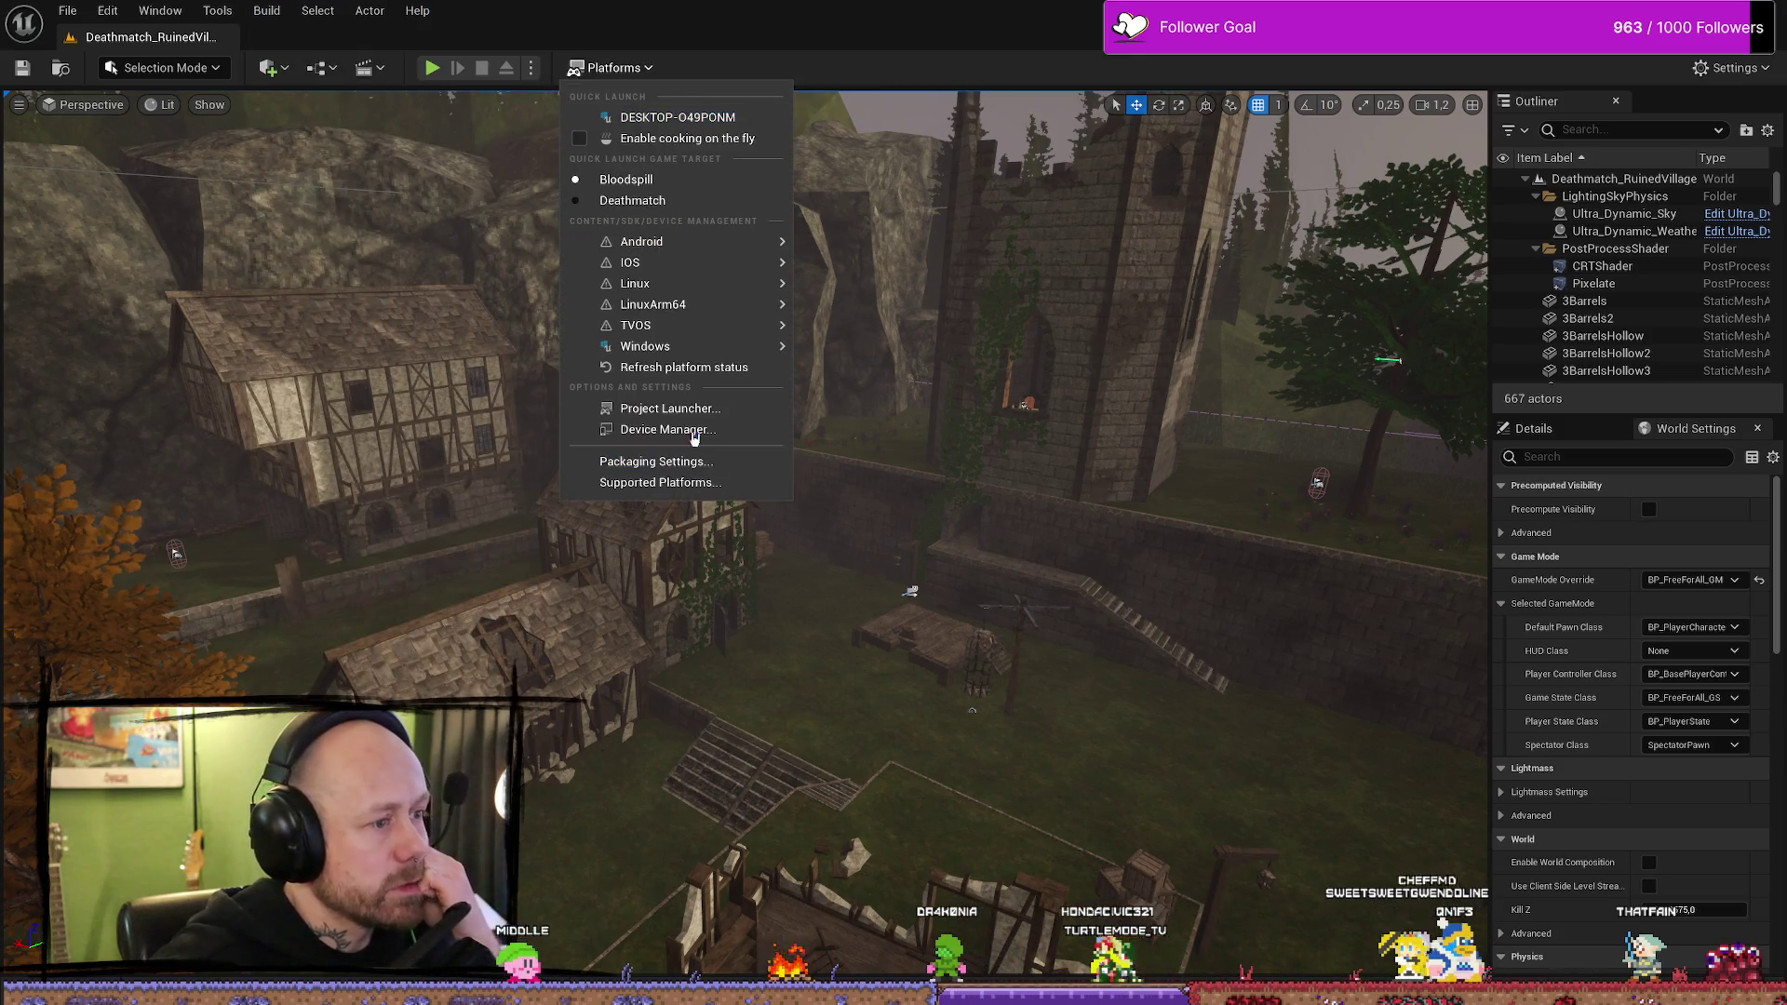
{"action": "mouse_move", "coordinate": [679, 349]}
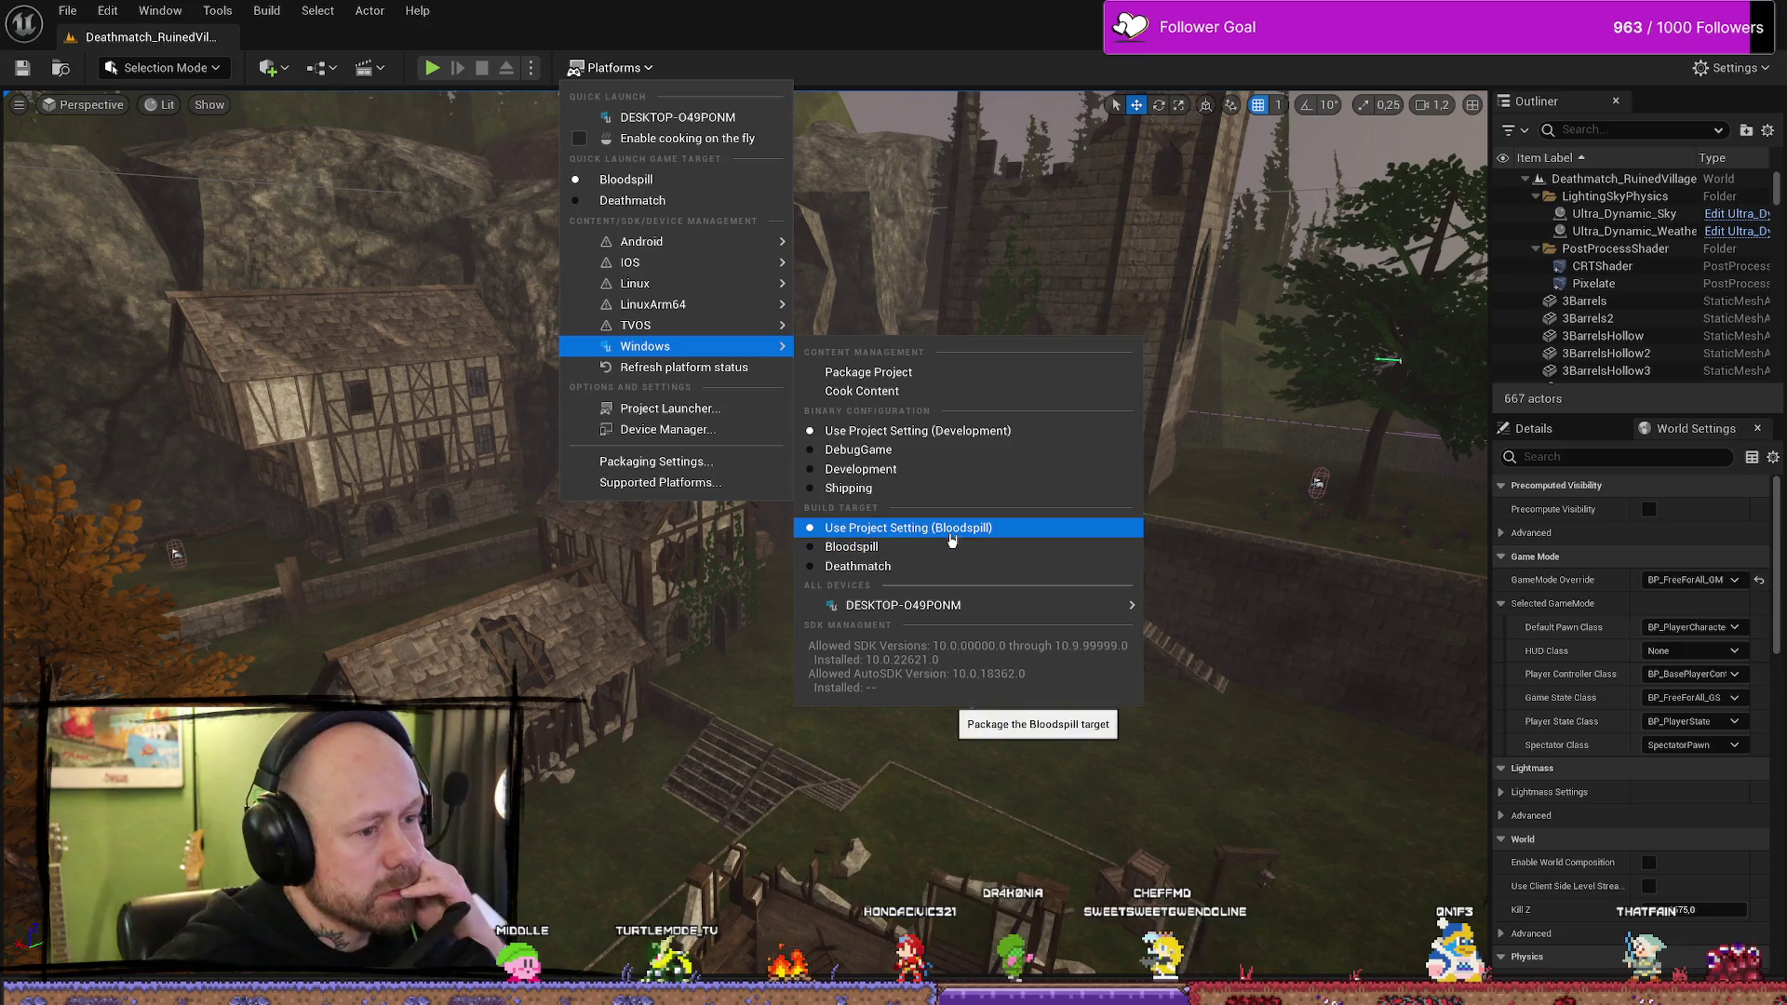
{"action": "left_click", "coordinate": [865, 372]}
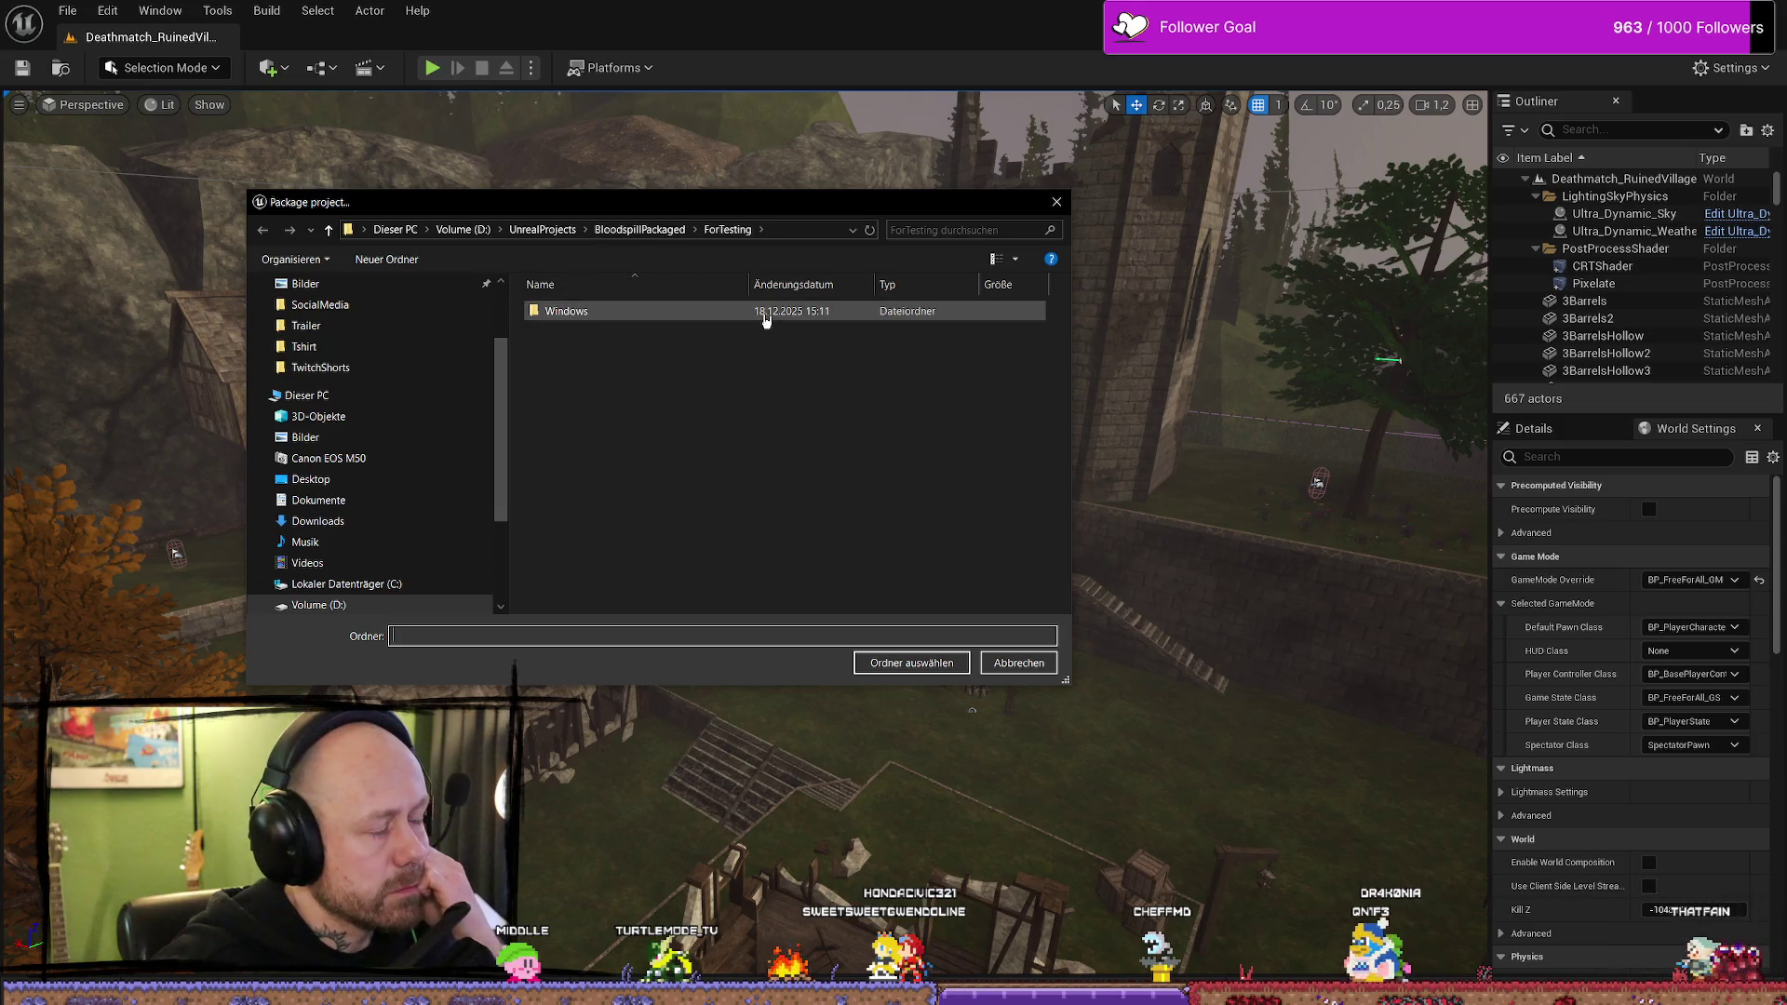
{"action": "left_click", "coordinate": [651, 230]}
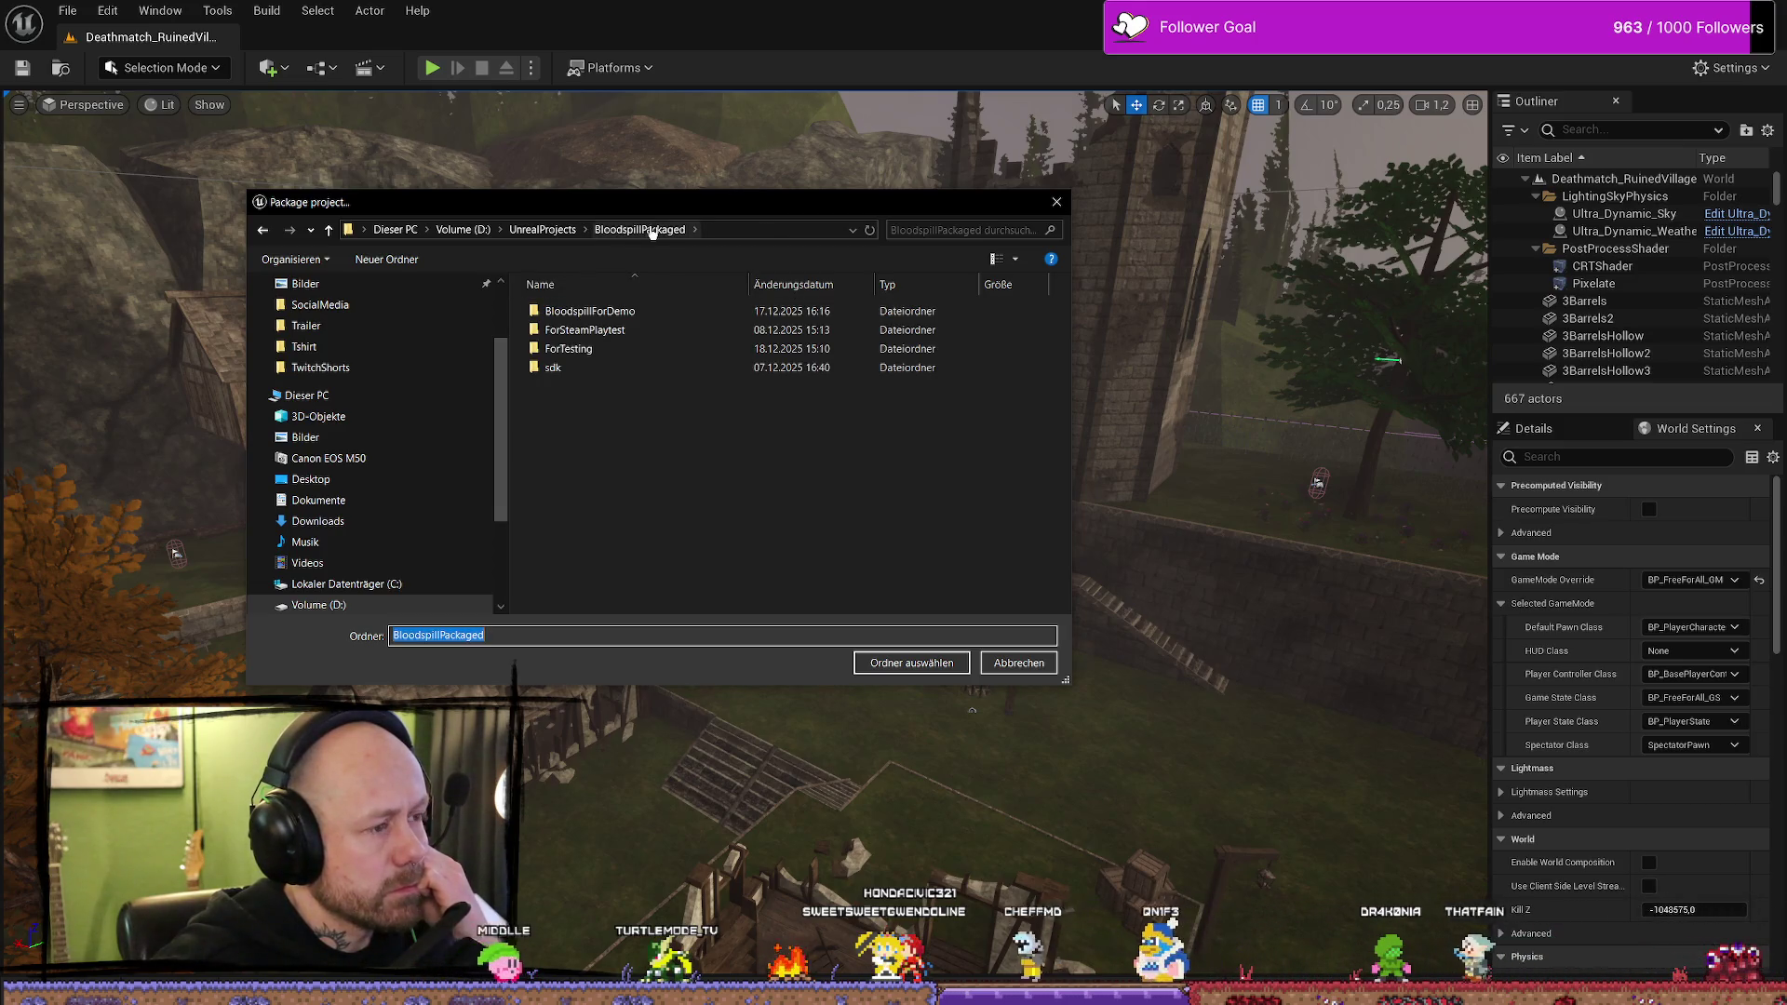
- Choose the ForTesting folder as packaging output and watch the build in the output log
{"action": "double_click", "coordinate": [636, 349]}
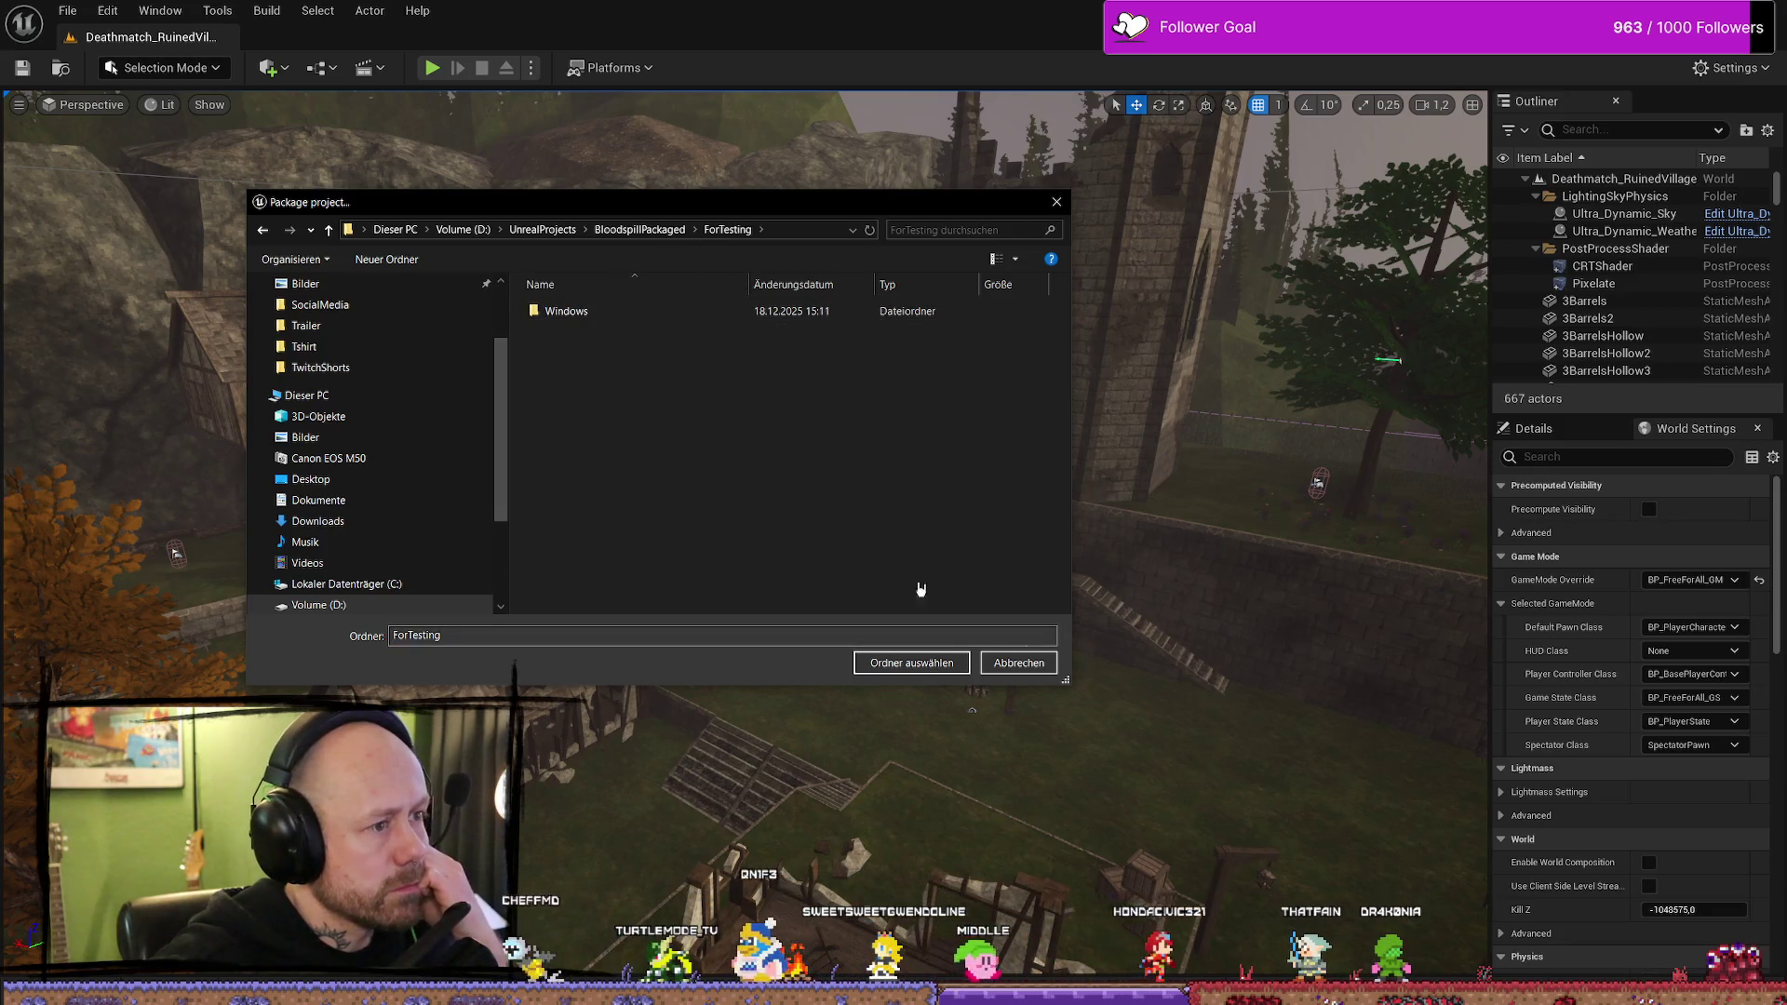
{"action": "left_click", "coordinate": [931, 668]}
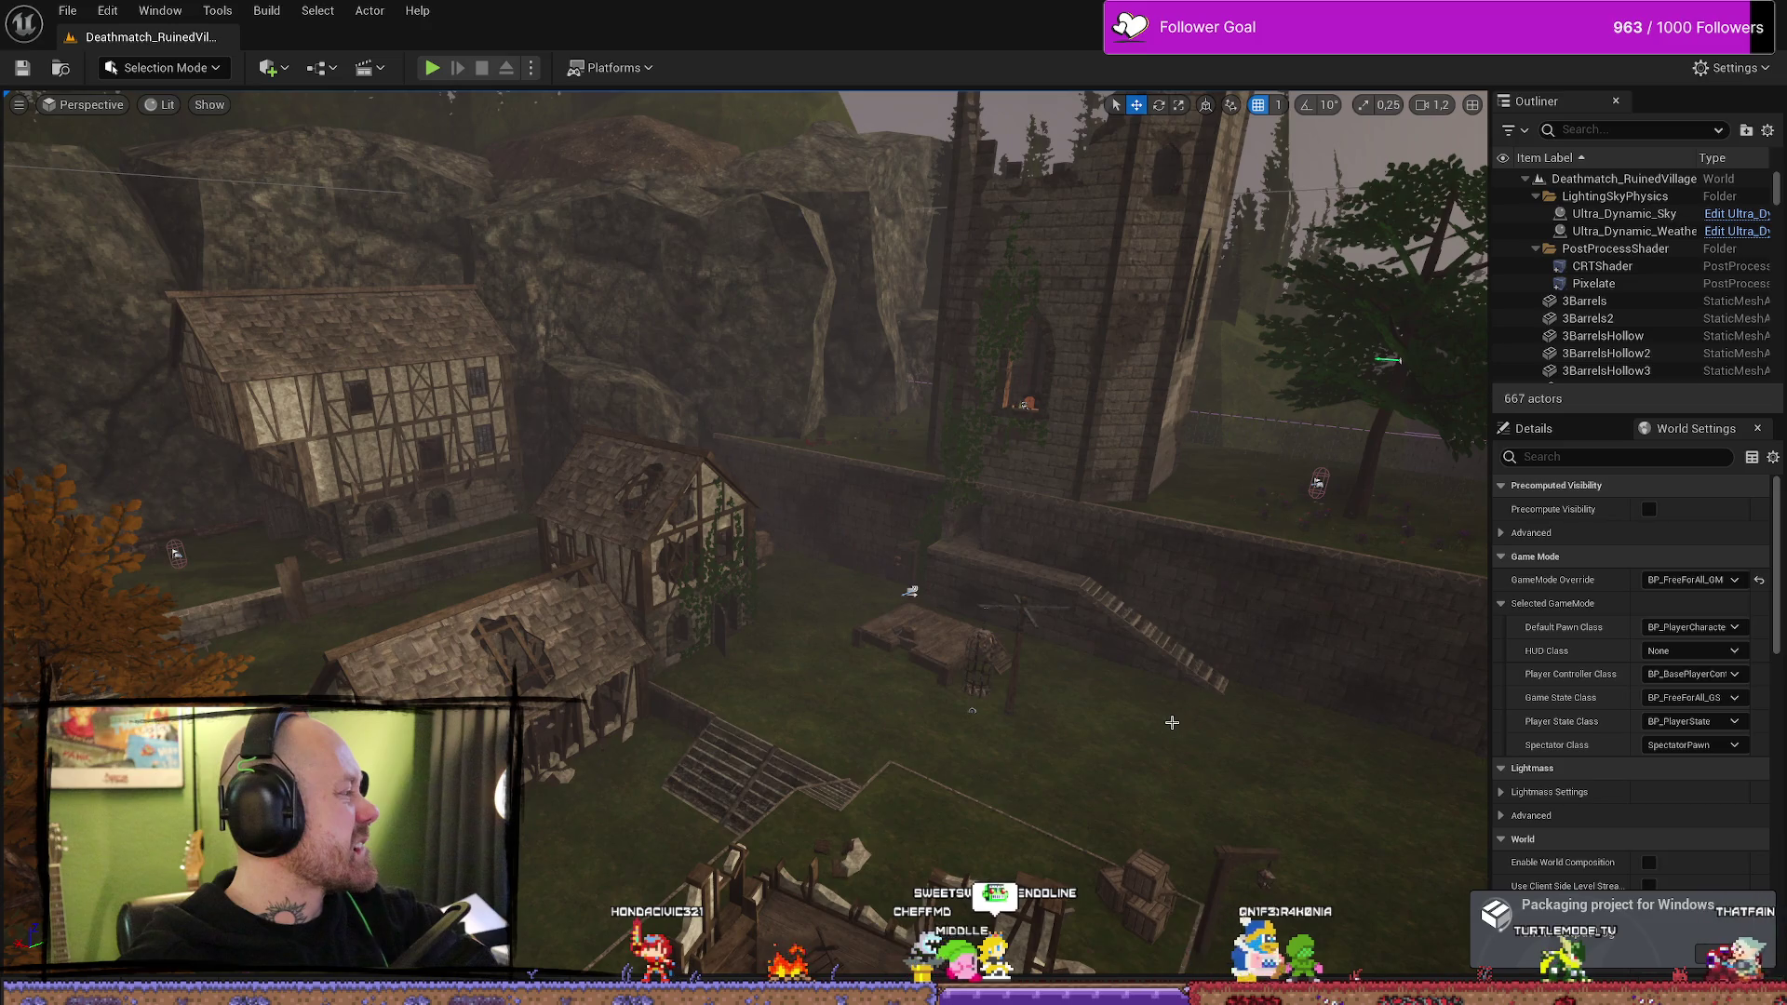
{"action": "key", "text": "grave"}
{"action": "key", "text": "grave"}
- Re-maximize the editor, wait for the Windows packaging to complete, then show the desktop
{"action": "mouse_move", "coordinate": [1119, 13]}
{"action": "left_mouse_down"}
{"action": "mouse_move", "coordinate": [1103, 55]}
{"action": "mouse_move", "coordinate": [916, 154]}
{"action": "left_mouse_up"}
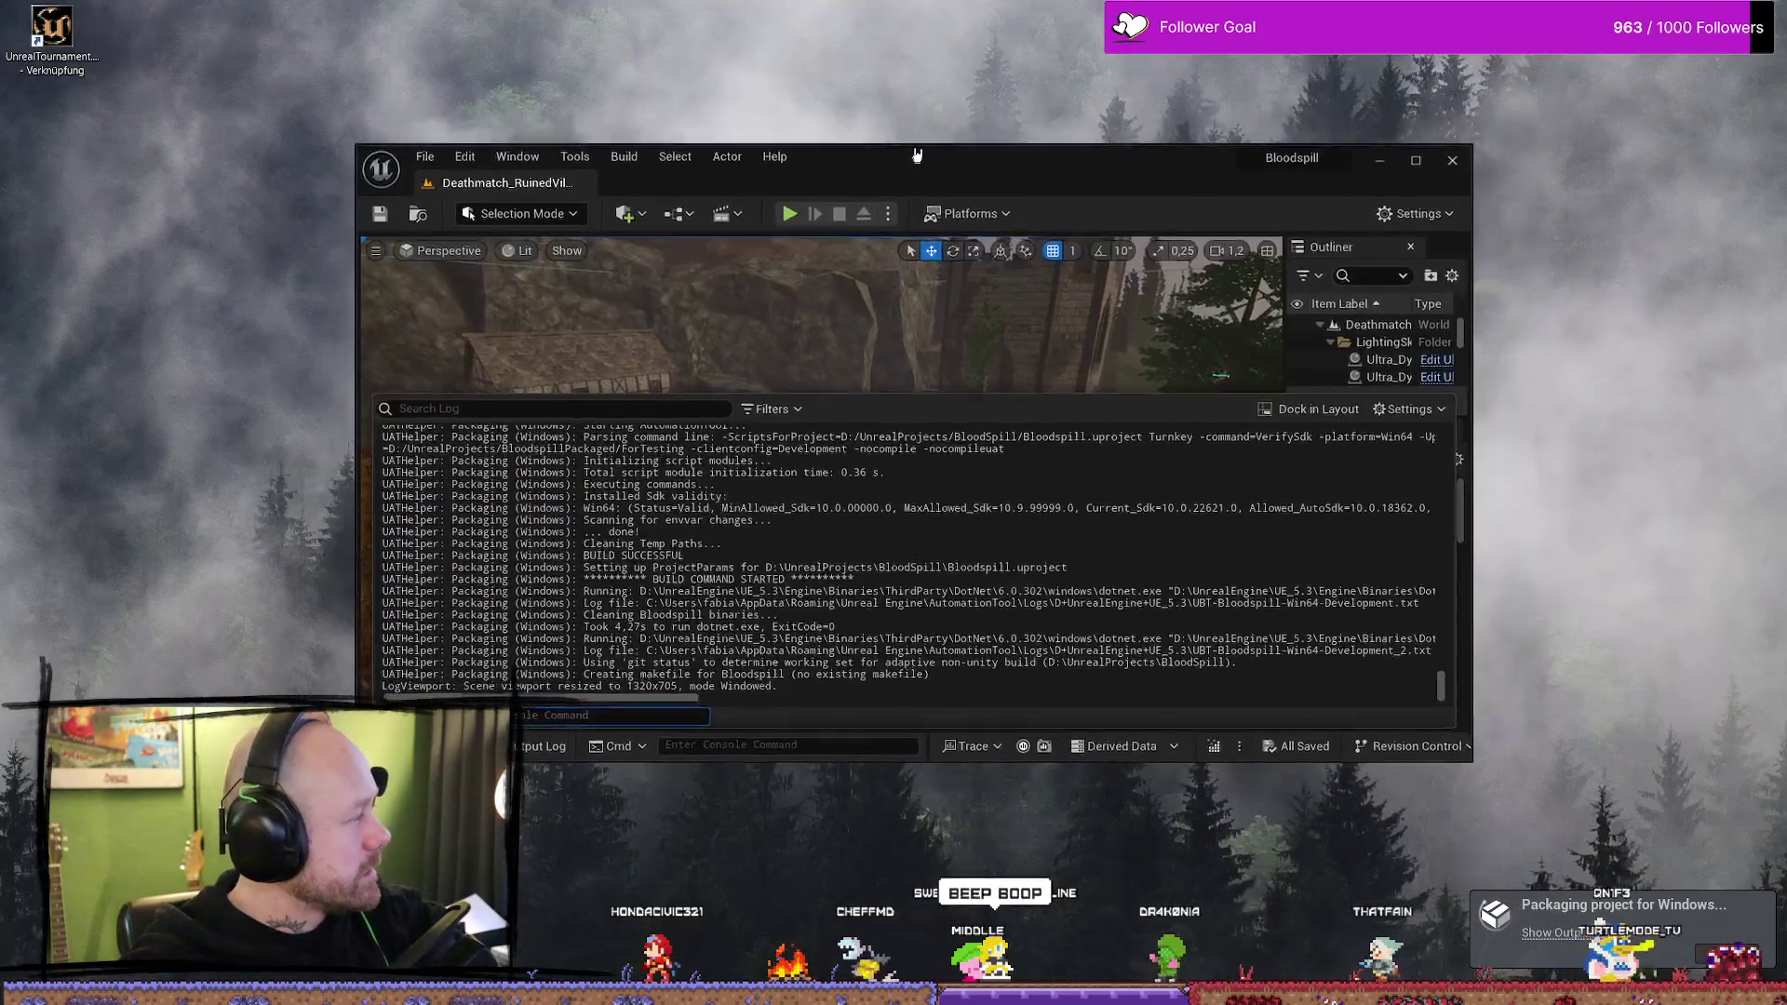
{"action": "left_click", "coordinate": [1416, 159]}
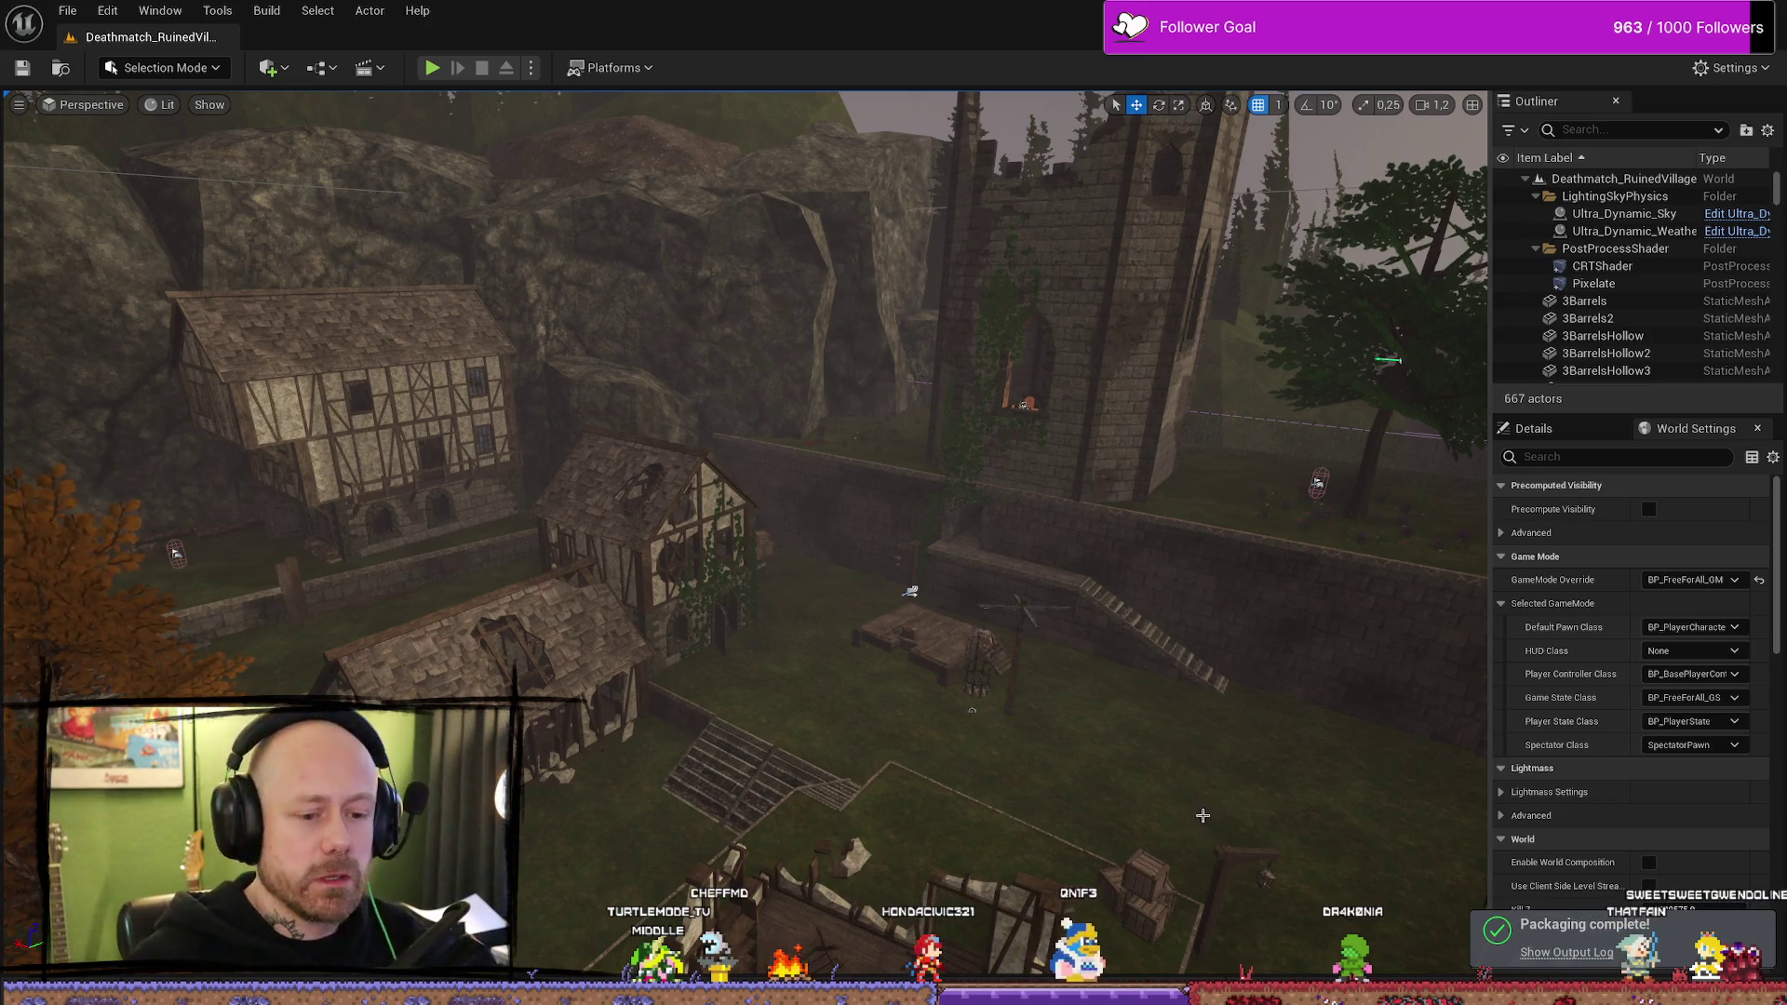
{"action": "left_click", "coordinate": [1203, 816]}
{"action": "scroll", "coordinate": [1159, 566], "scroll_direction": "up", "scroll_amount": 3}
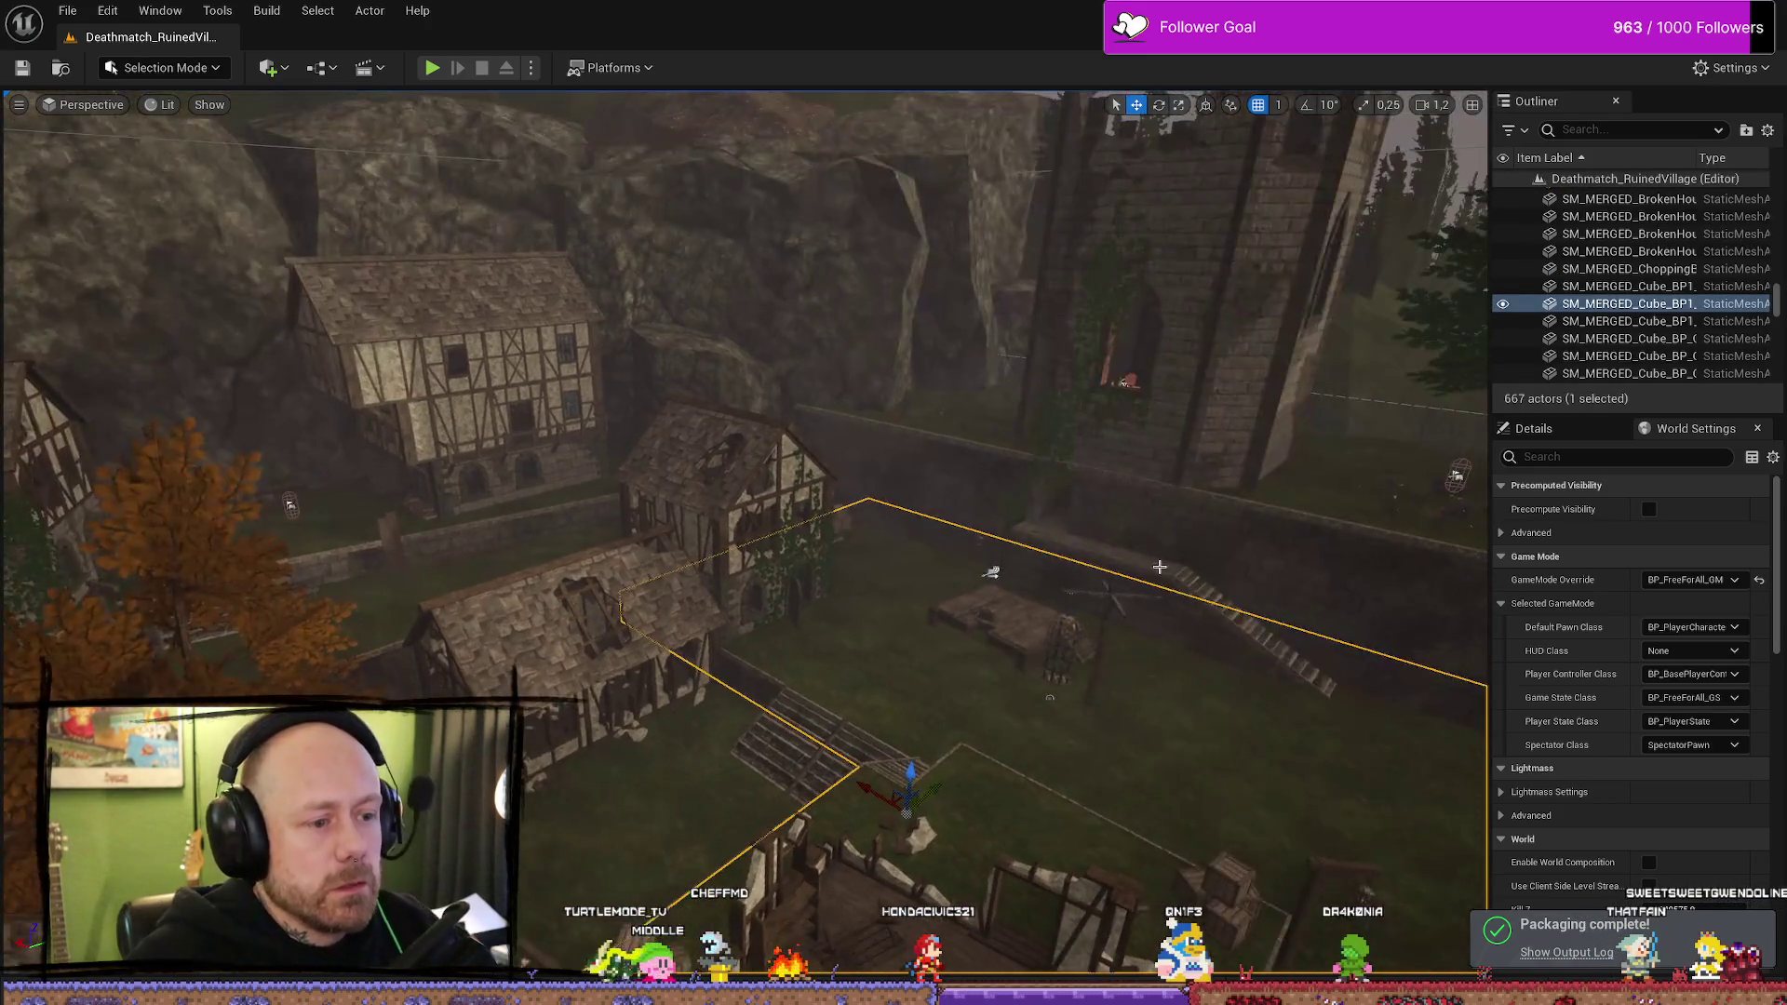
{"action": "key", "text": "super+d"}
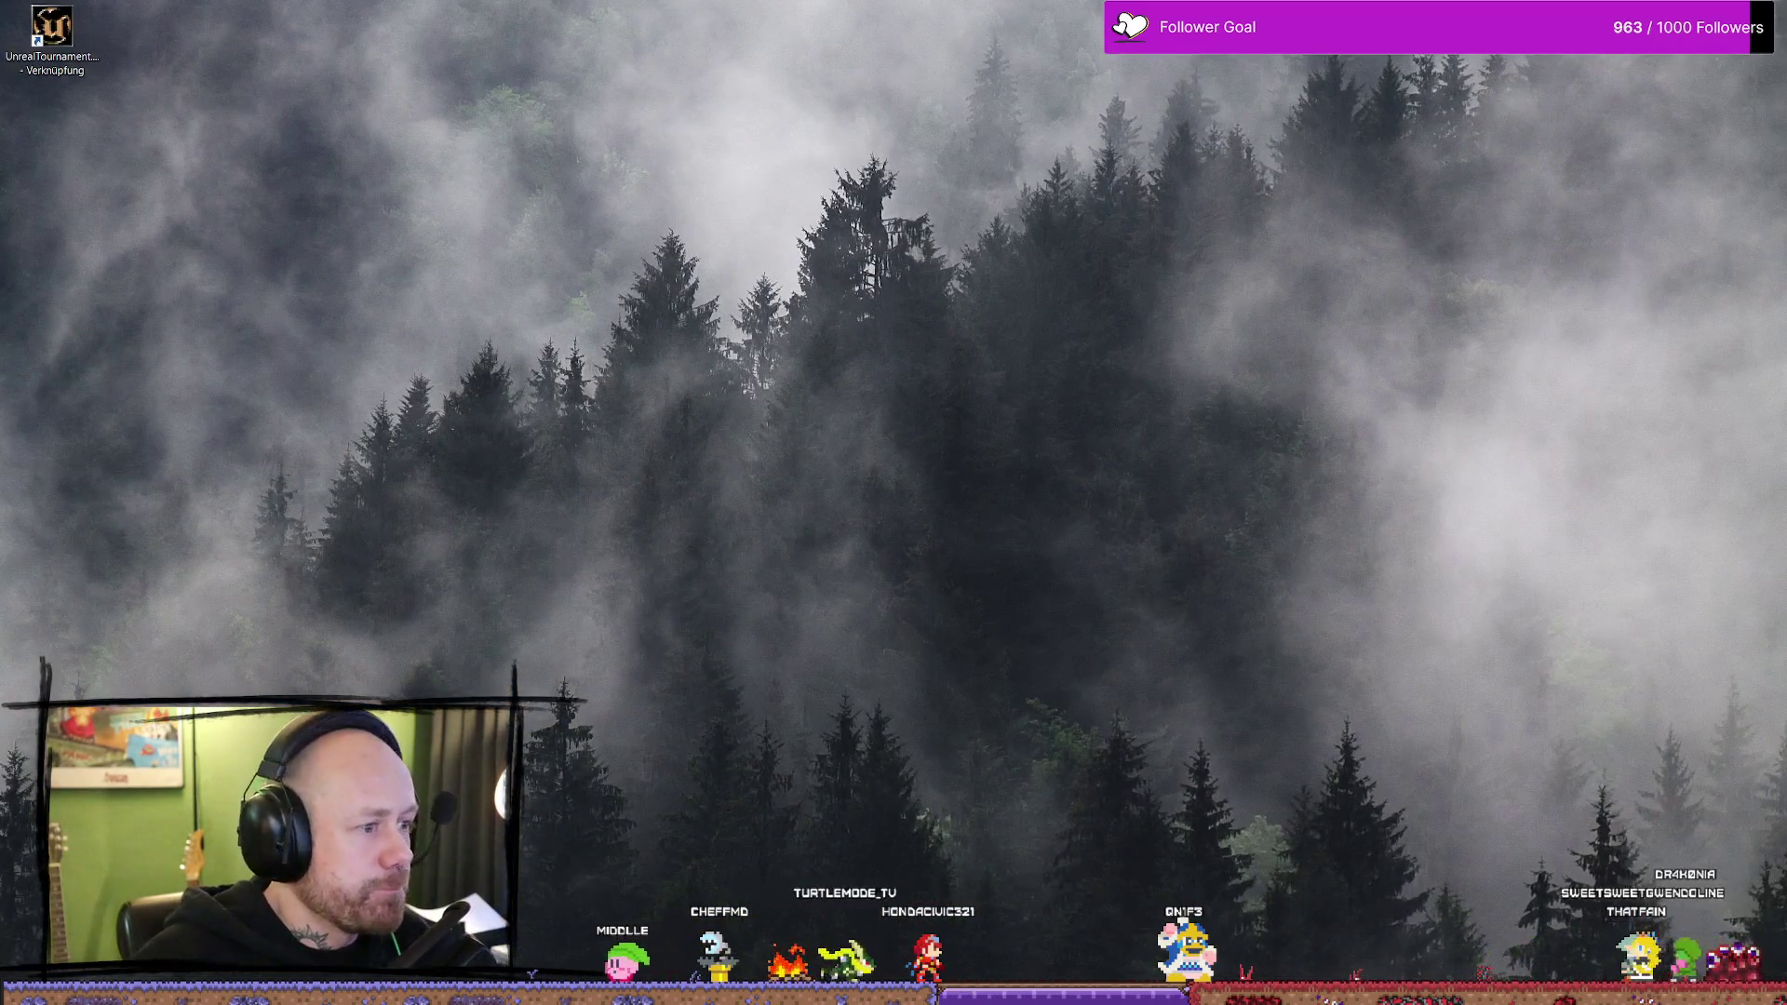
- Browse to D:\UnrealProjects\BloodspillPackaged\ForTesting\Windows and launch Bloodspill.exe
{"action": "key", "text": "super+e"}
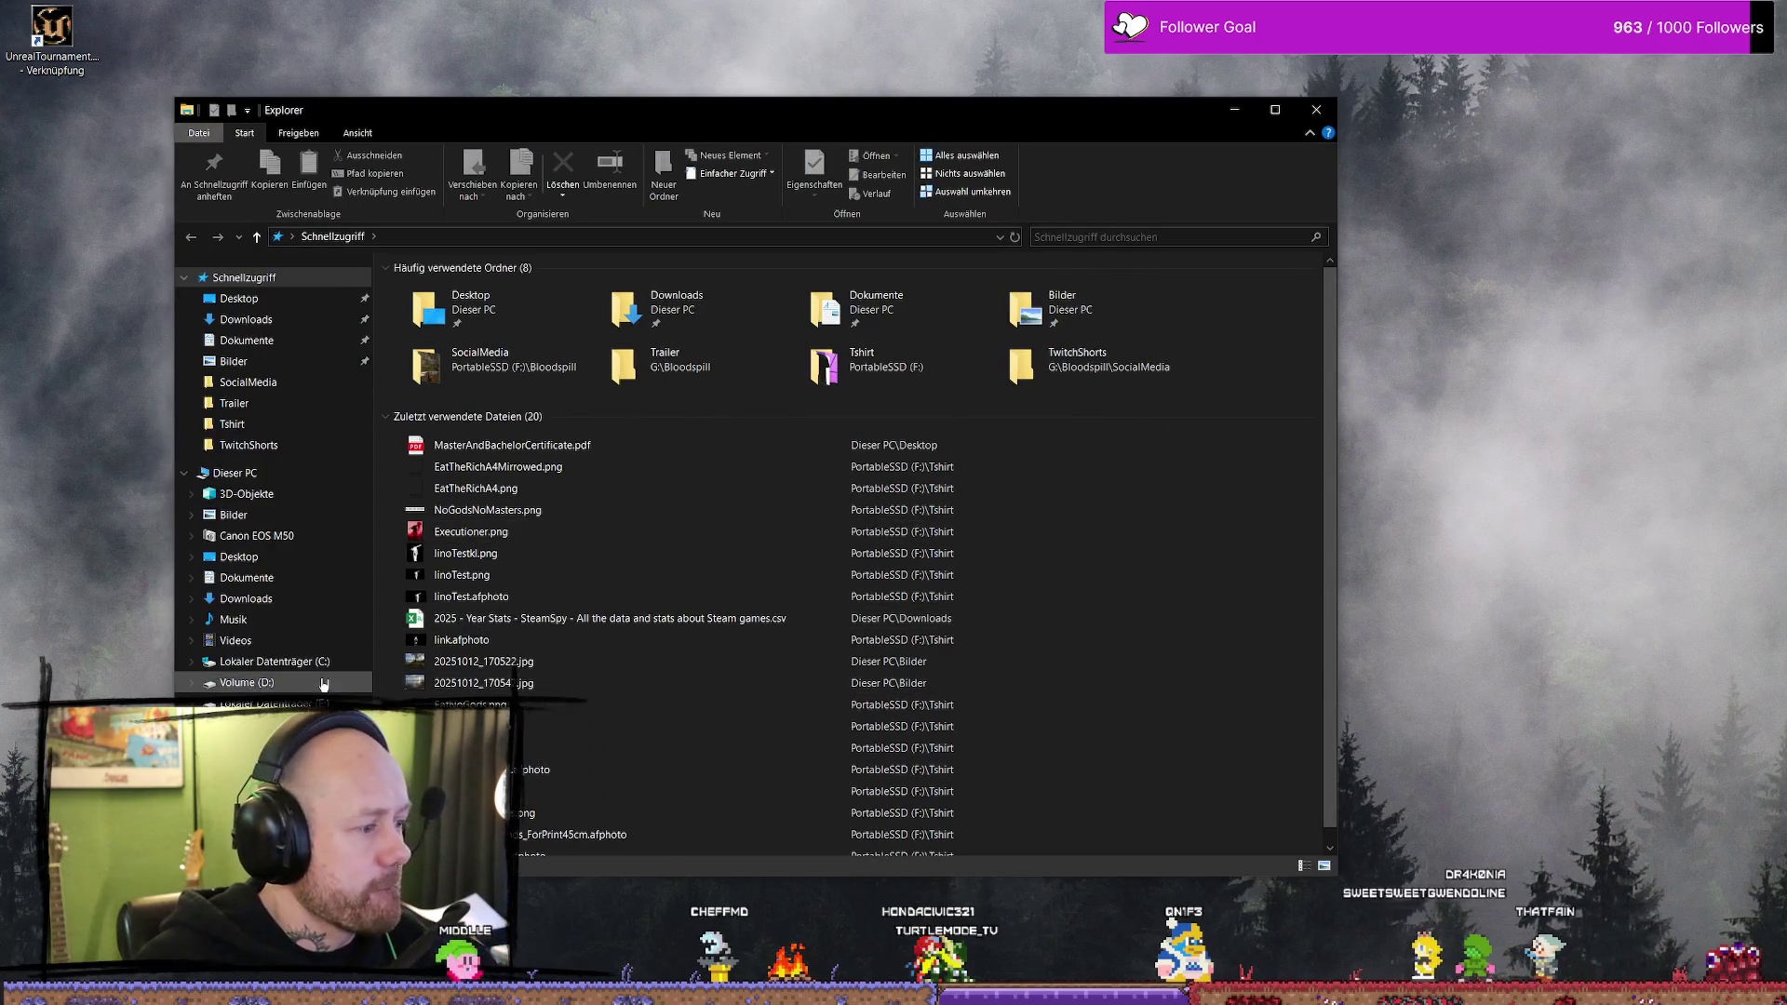
{"action": "left_click", "coordinate": [246, 682]}
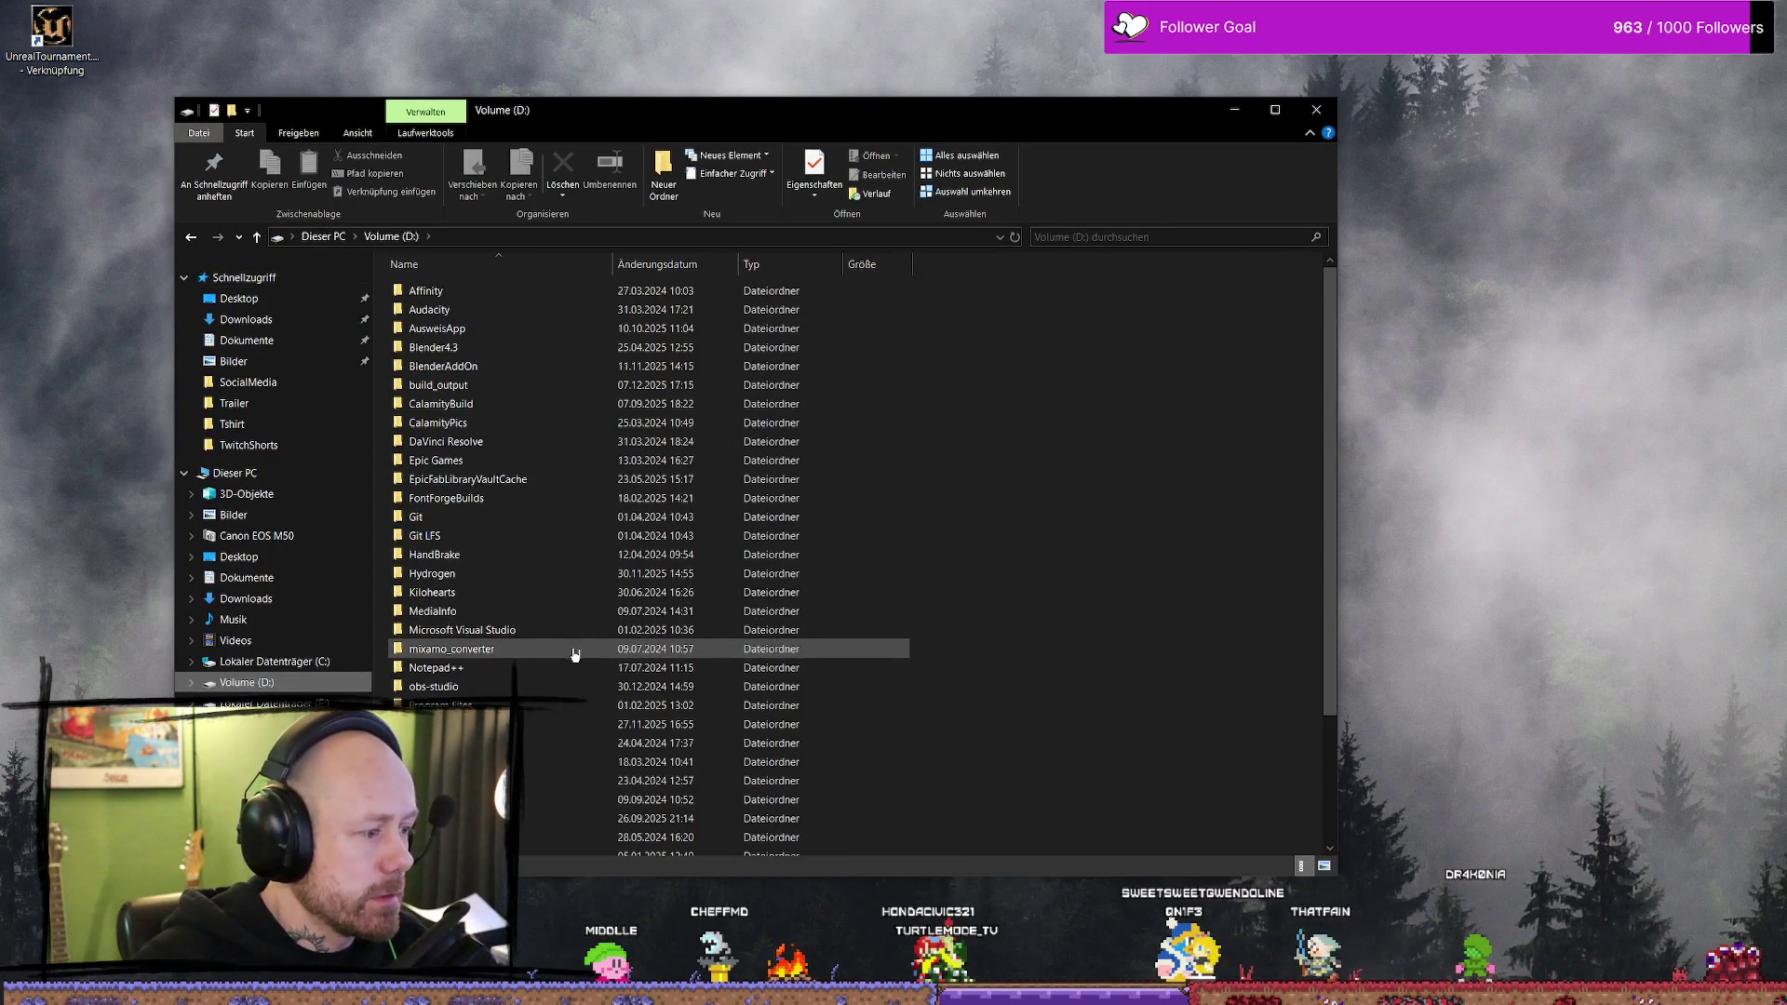
{"action": "scroll", "coordinate": [530, 675], "scroll_direction": "down", "scroll_amount": 3}
{"action": "double_click", "coordinate": [502, 714]}
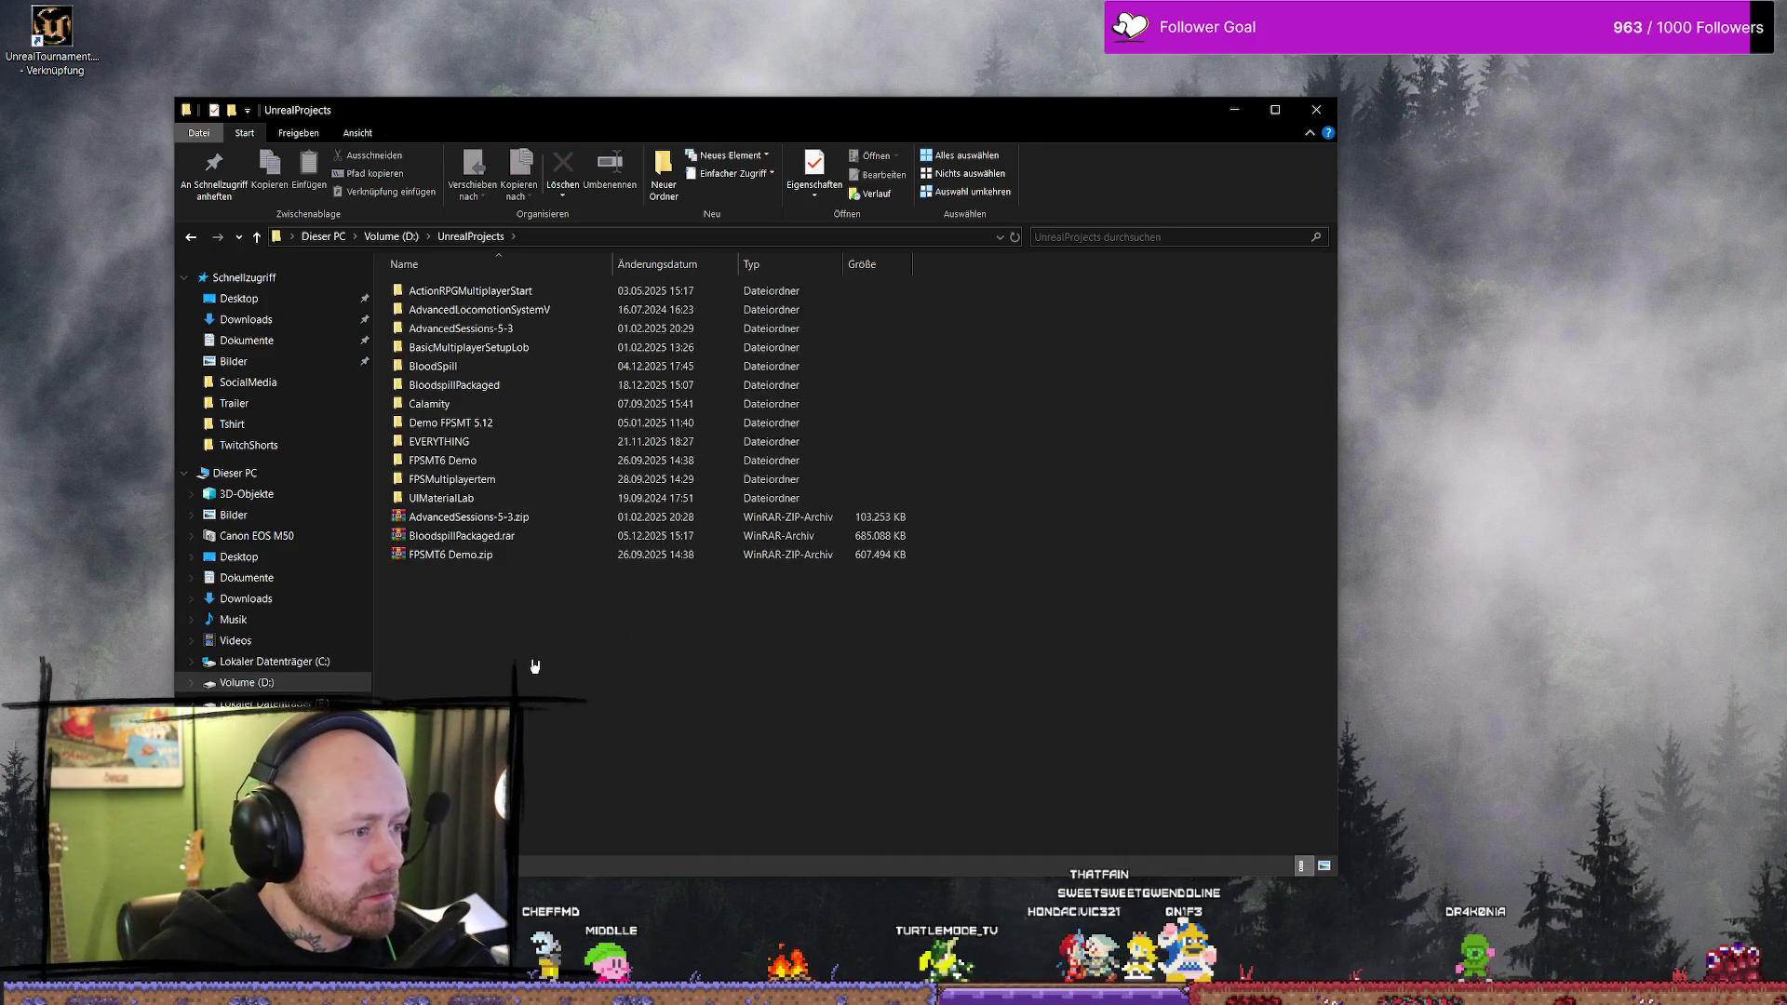
{"action": "left_click", "coordinate": [510, 389]}
{"action": "double_click", "coordinate": [510, 389]}
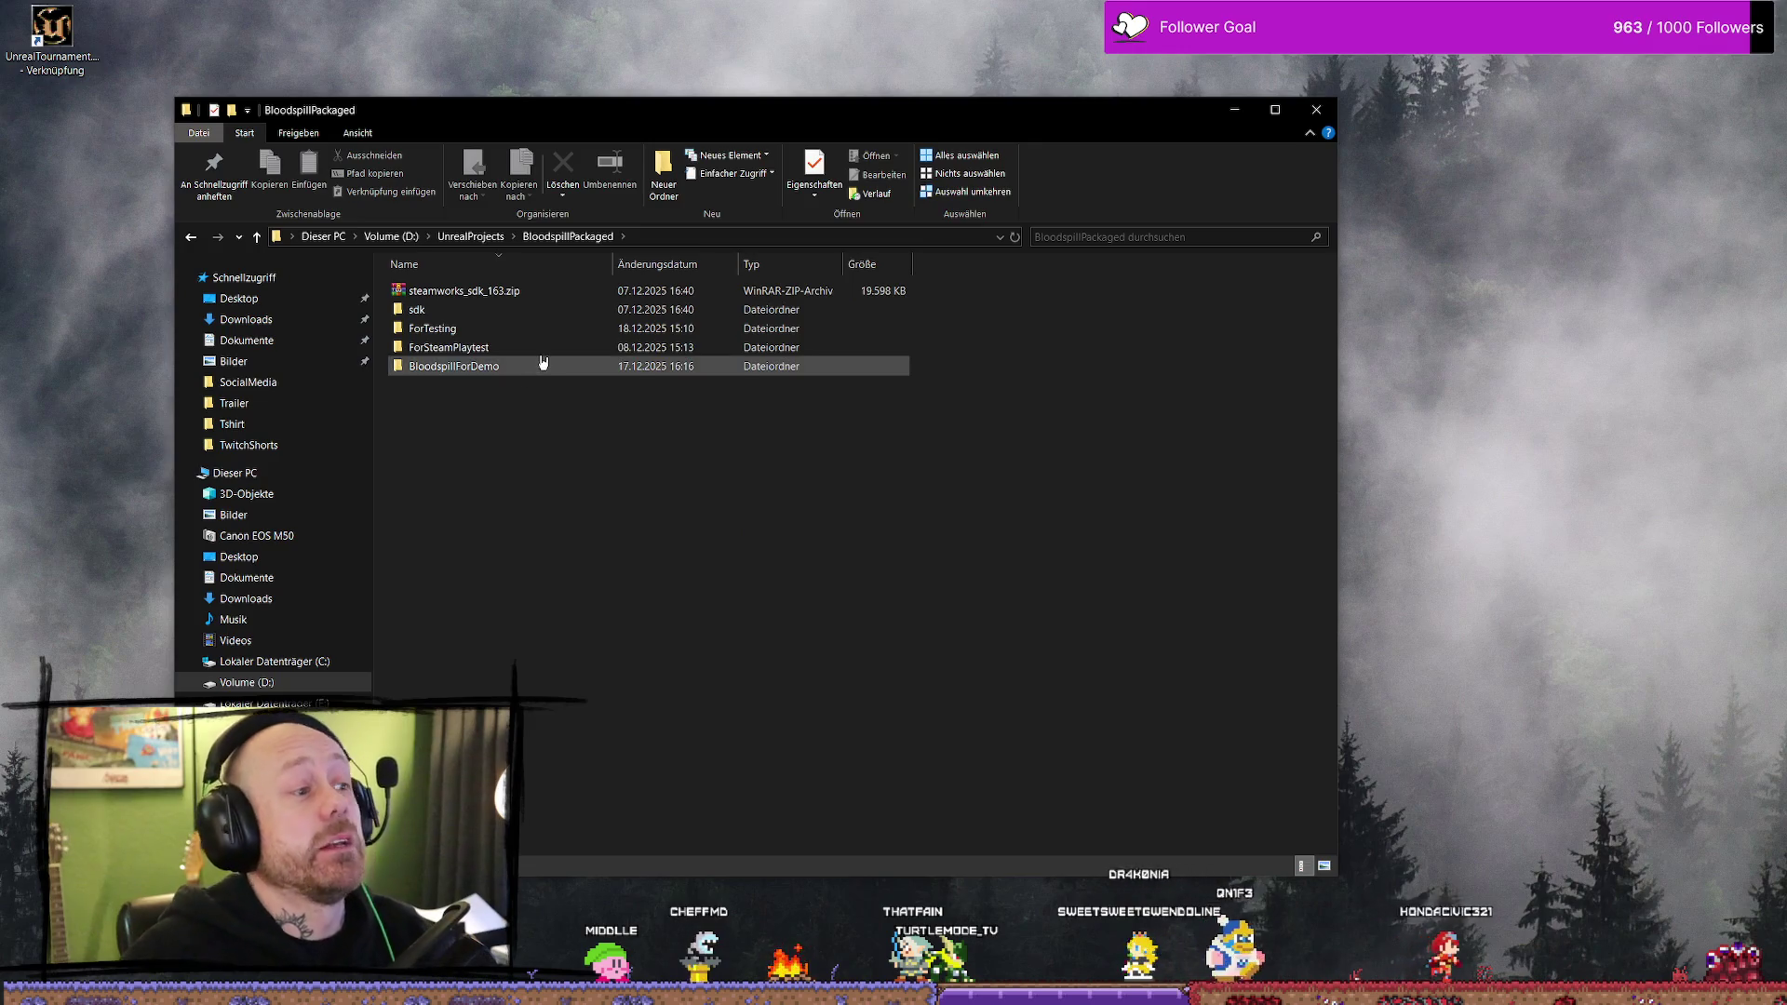
{"action": "double_click", "coordinate": [494, 325]}
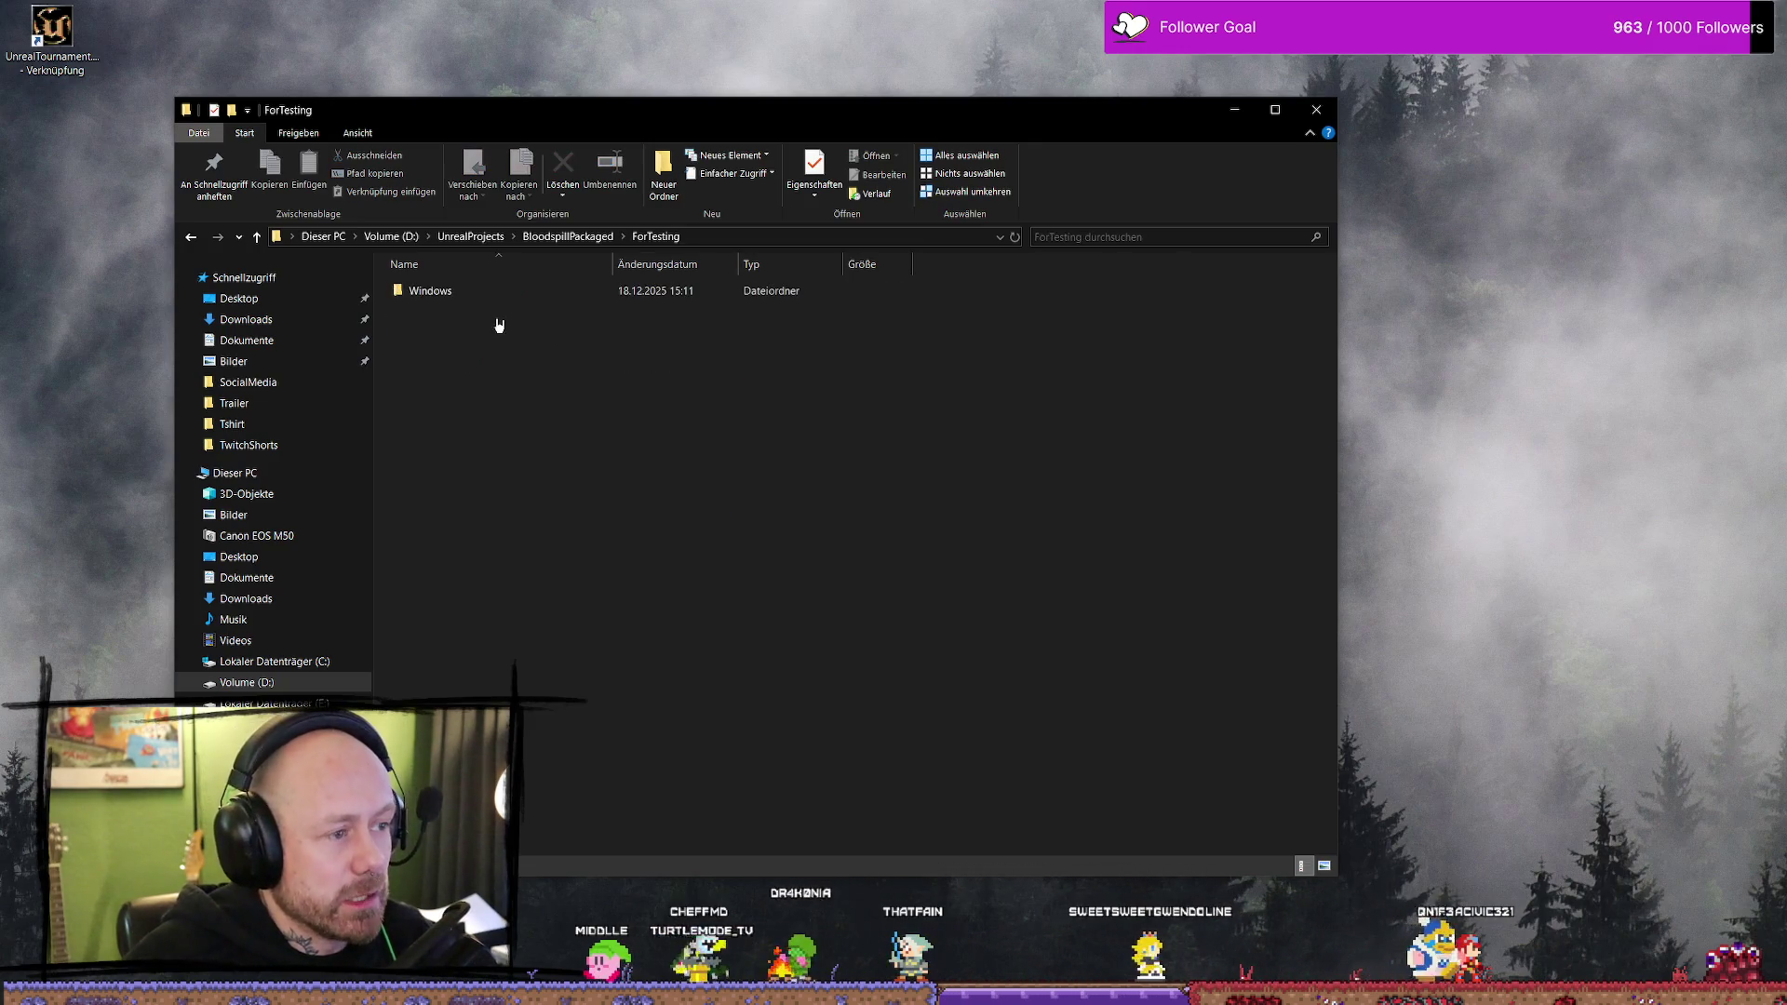
{"action": "double_click", "coordinate": [549, 292]}
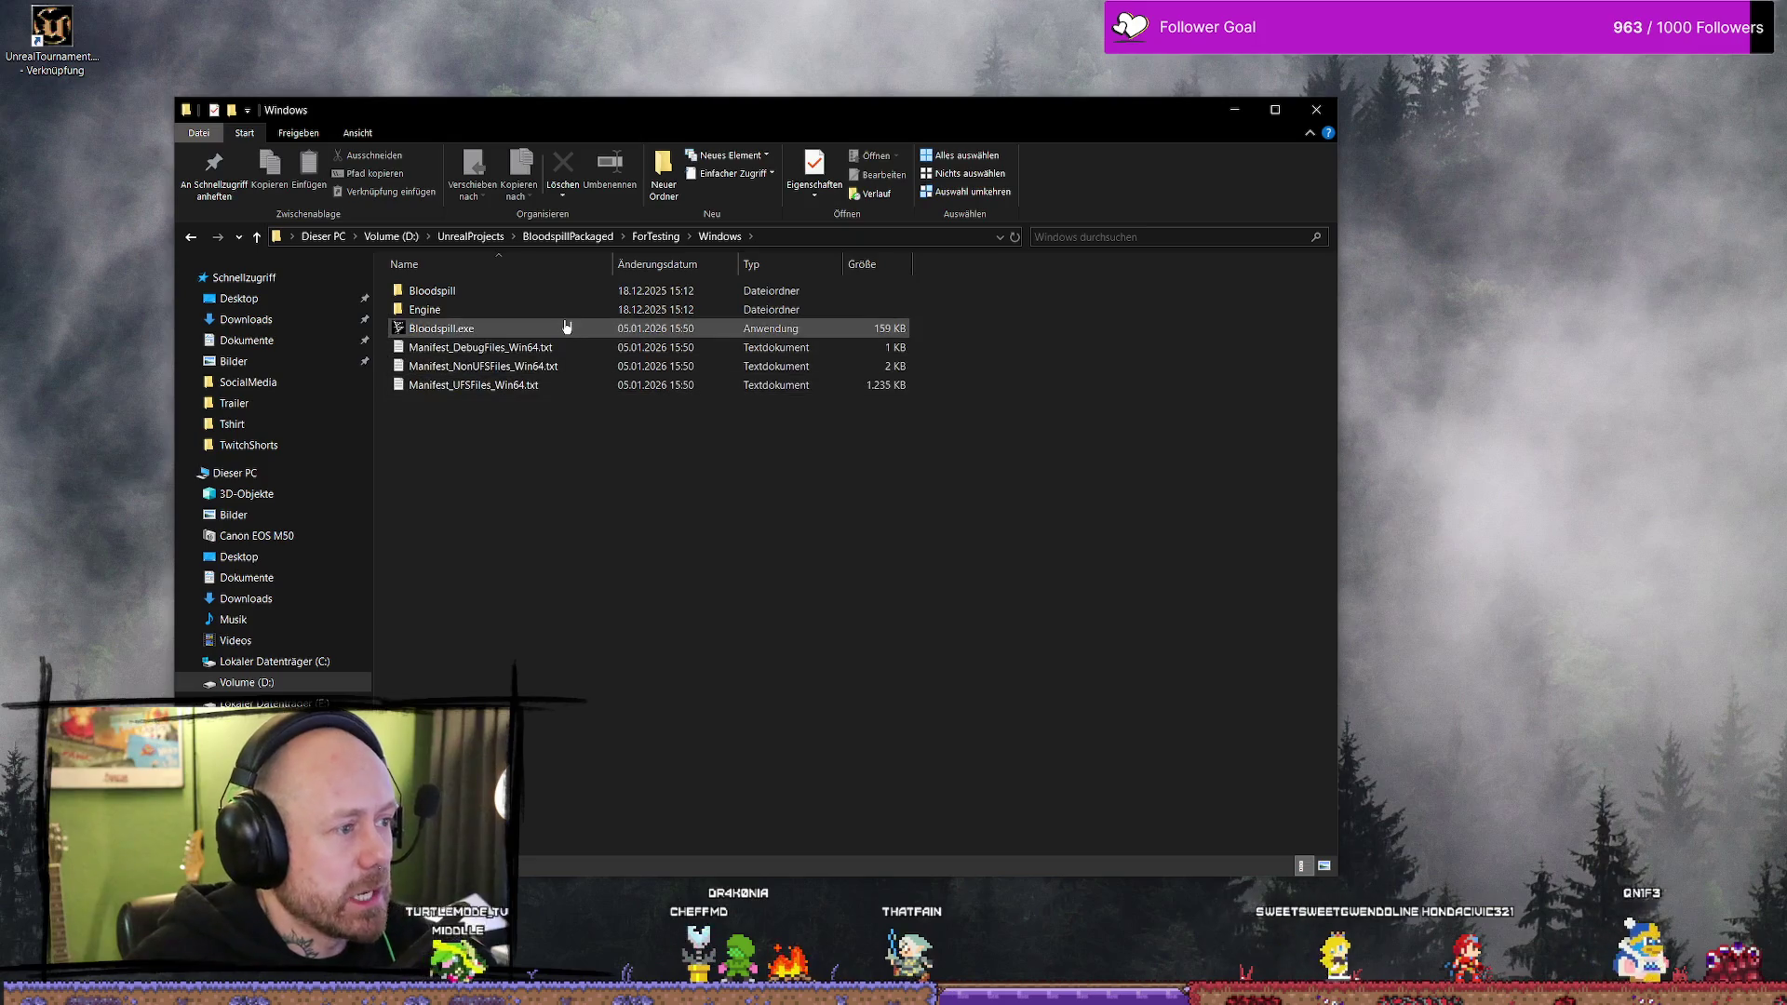
{"action": "double_click", "coordinate": [564, 328]}
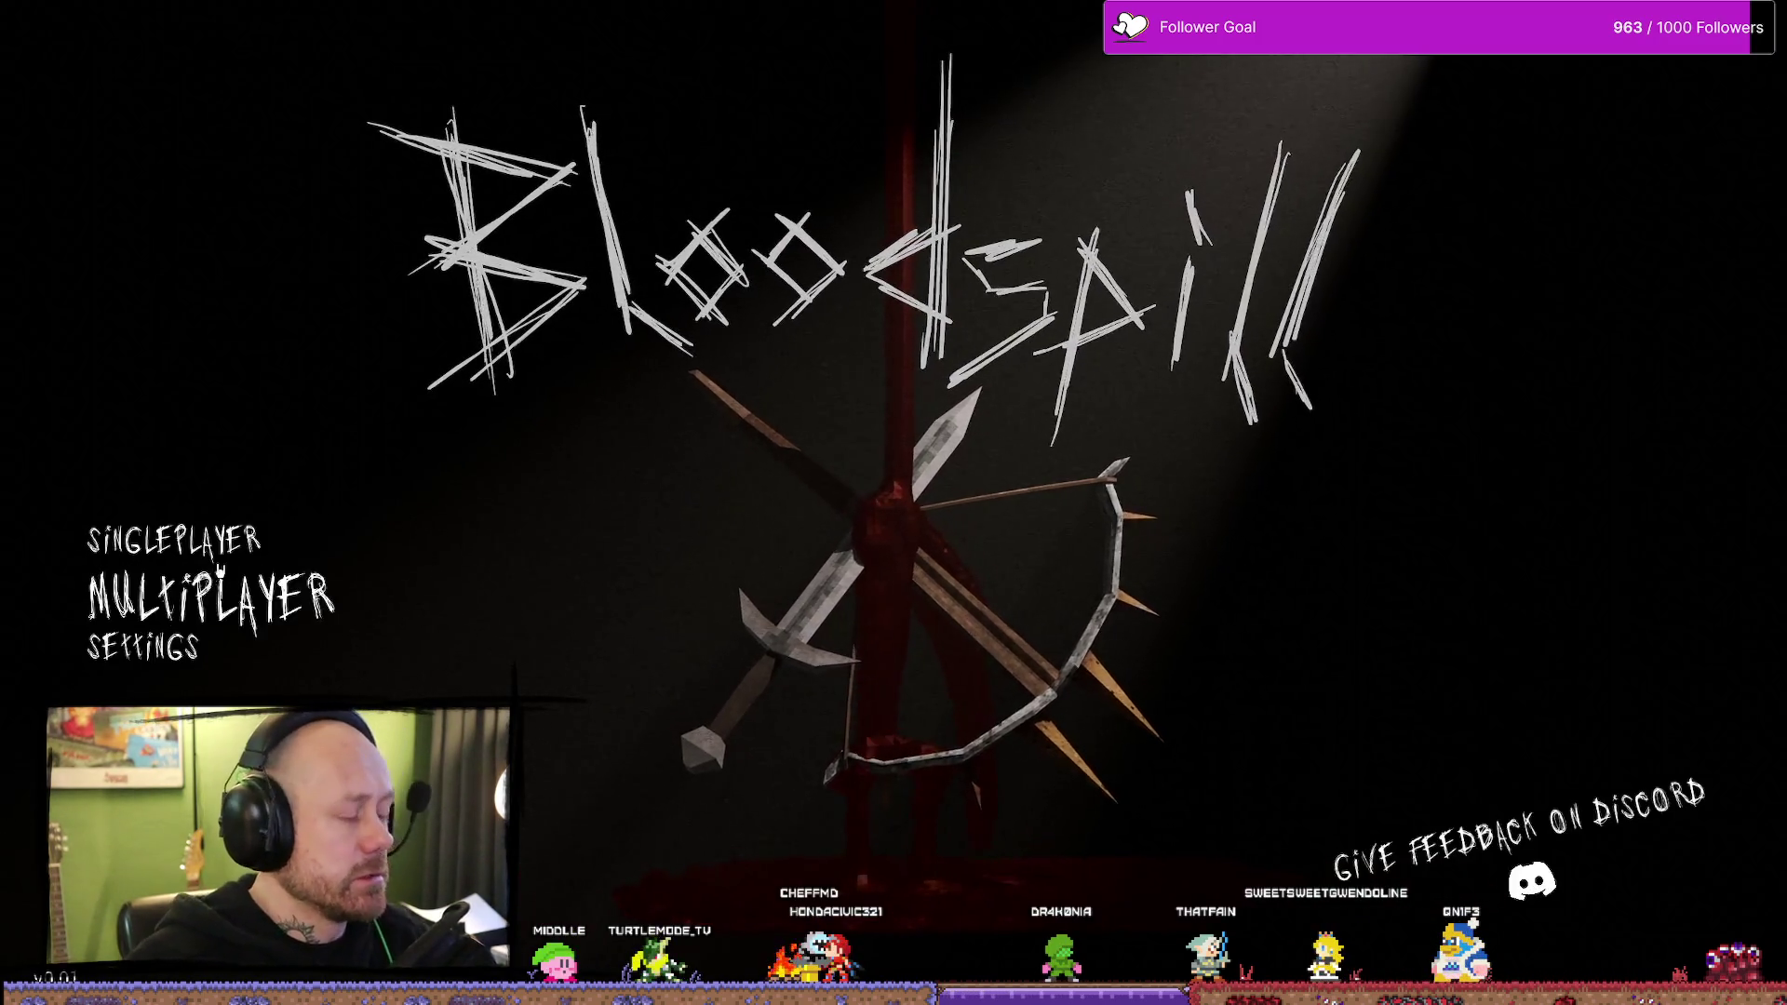
- Start a singleplayer Deathmatch on Ruined Village with 3 Recruit bots to 20 points
{"action": "left_click", "coordinate": [265, 558]}
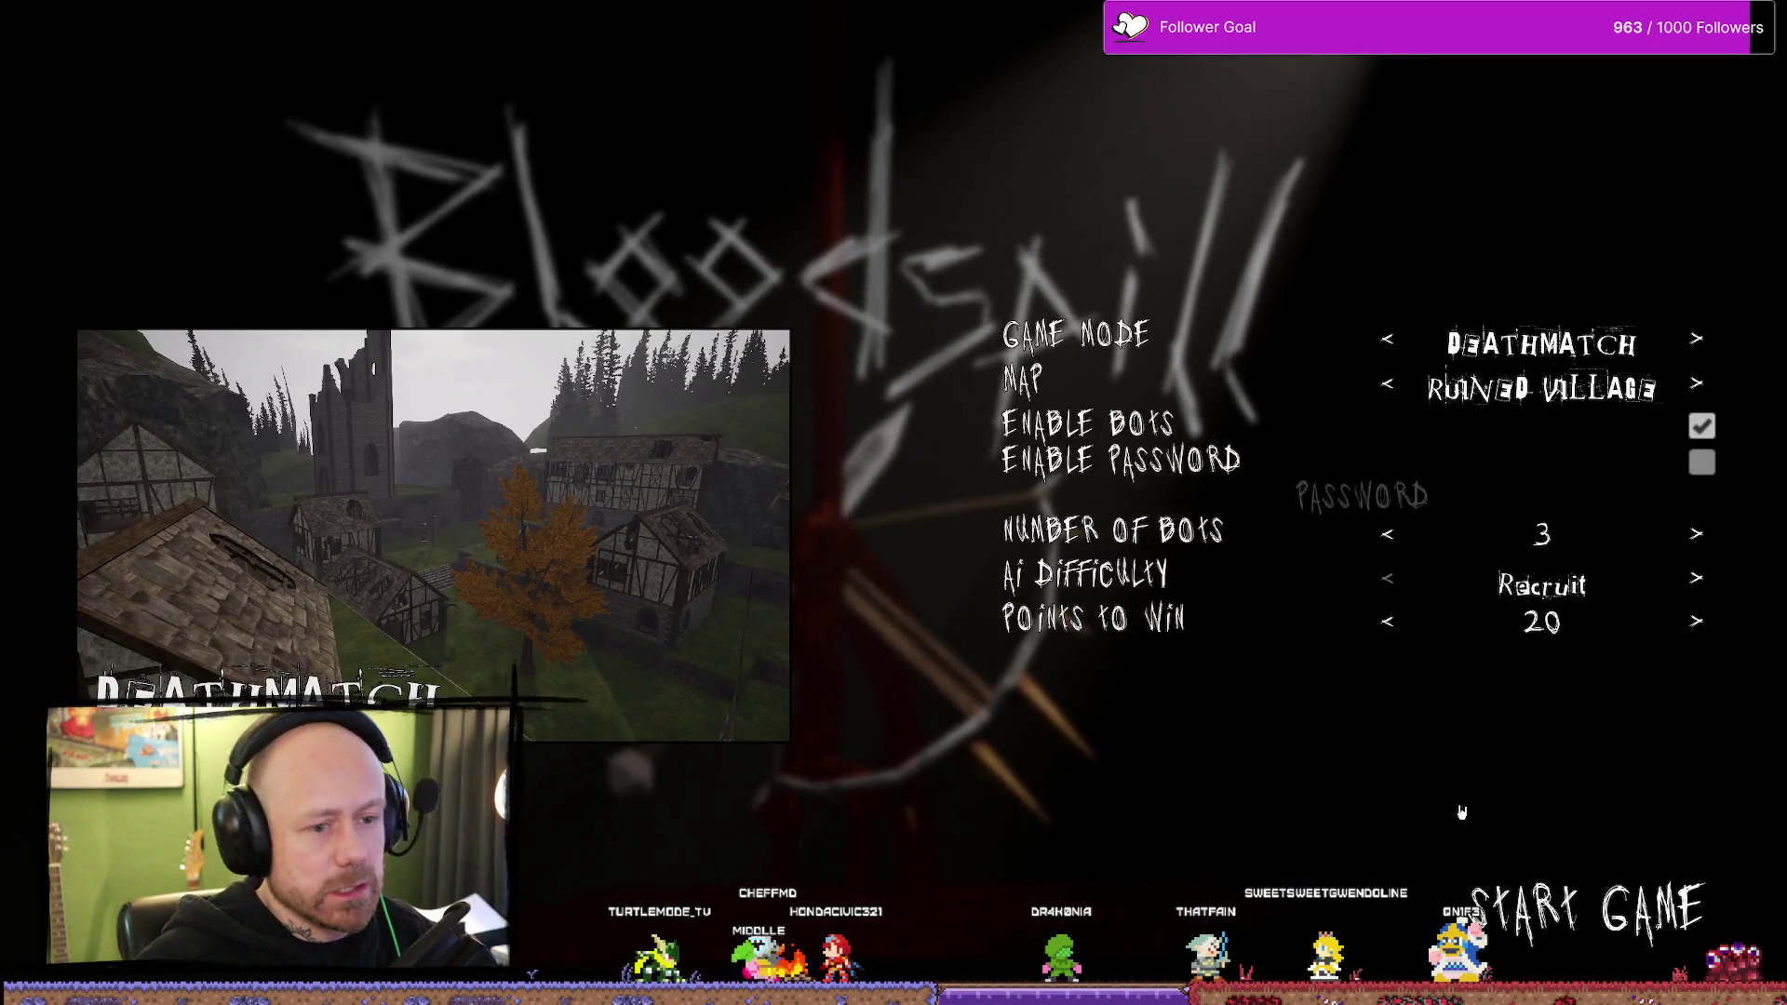
{"action": "left_click", "coordinate": [1630, 910]}
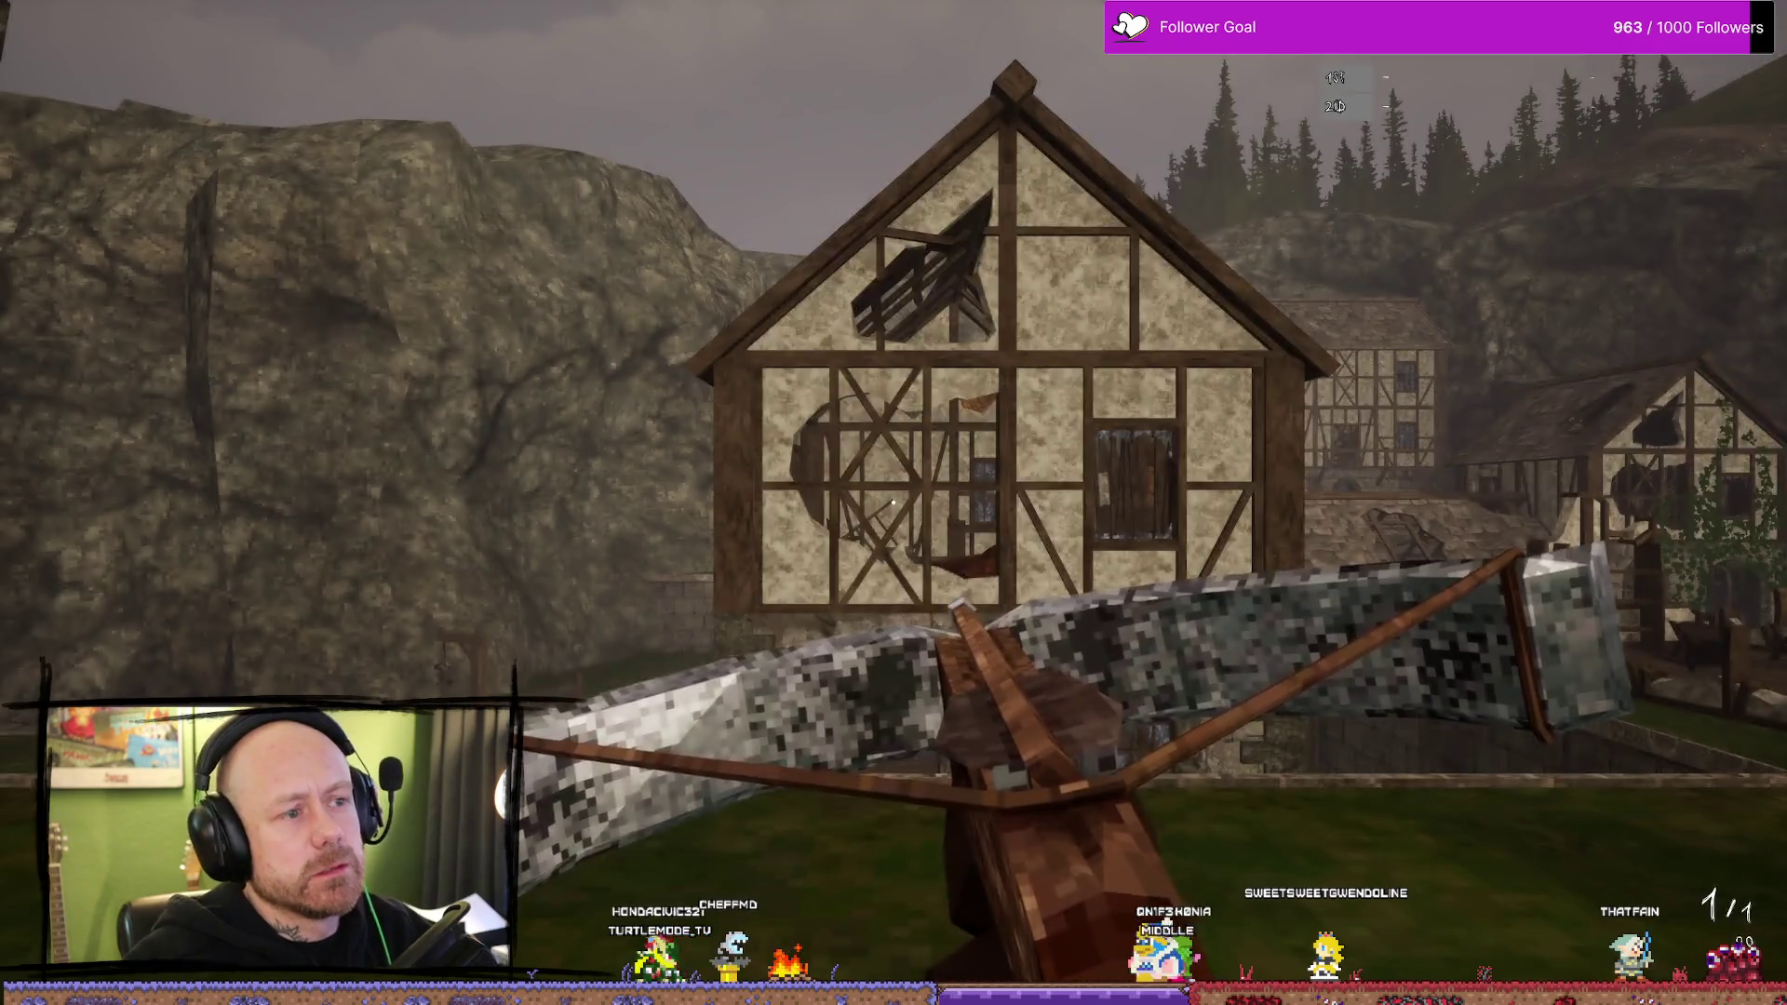
- Advance on an enemy, swap to the knife and back, and land a crossbow headshot
{"action": "key", "text": "w"}
{"action": "key", "text": "2"}
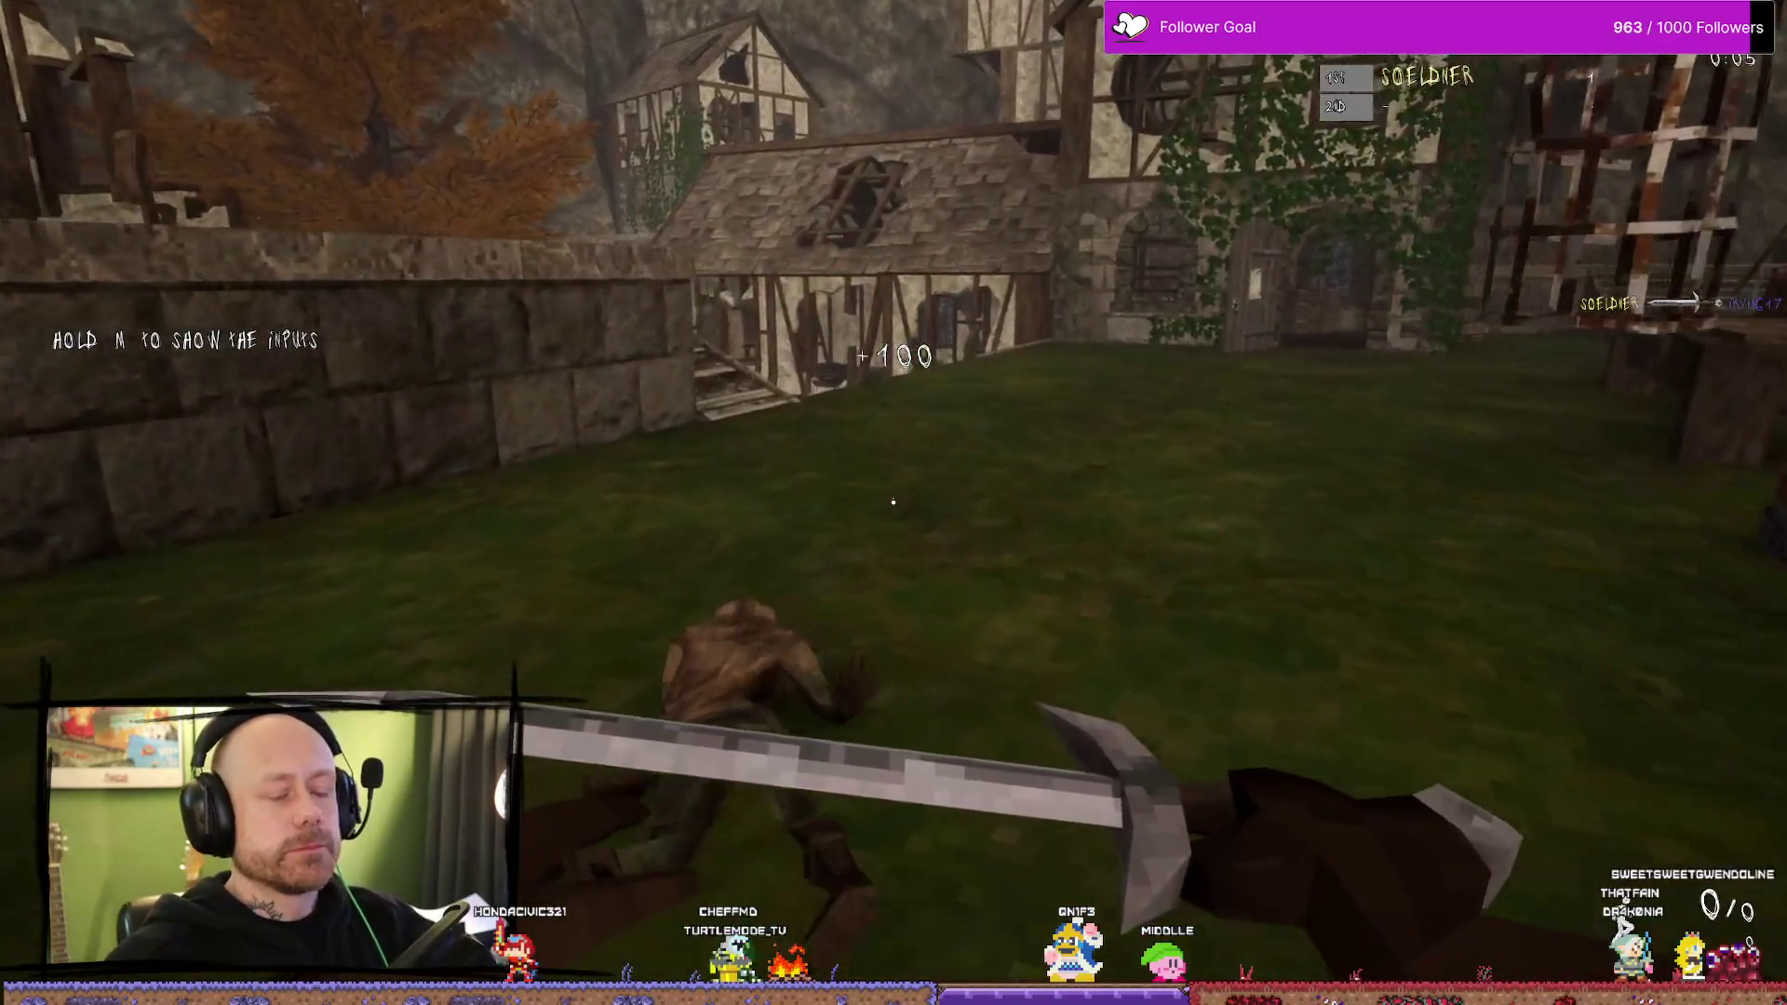
{"action": "key", "text": "1"}
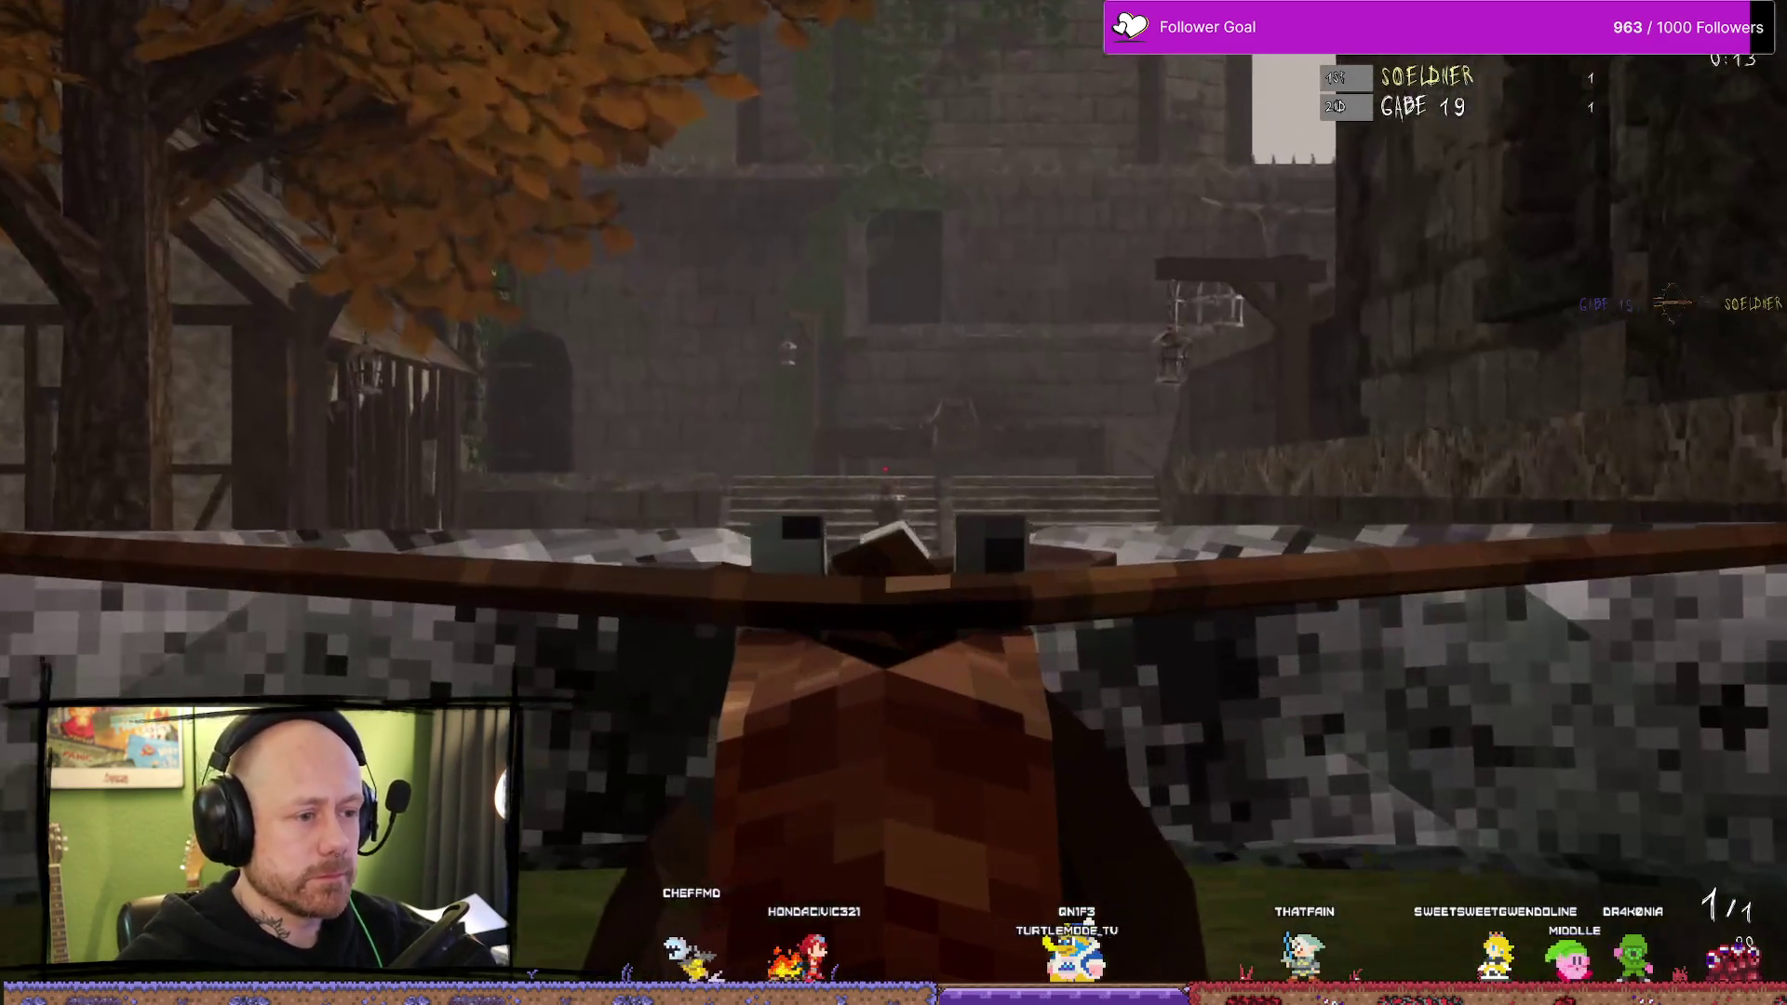
{"action": "left_click", "coordinate": [893, 503]}
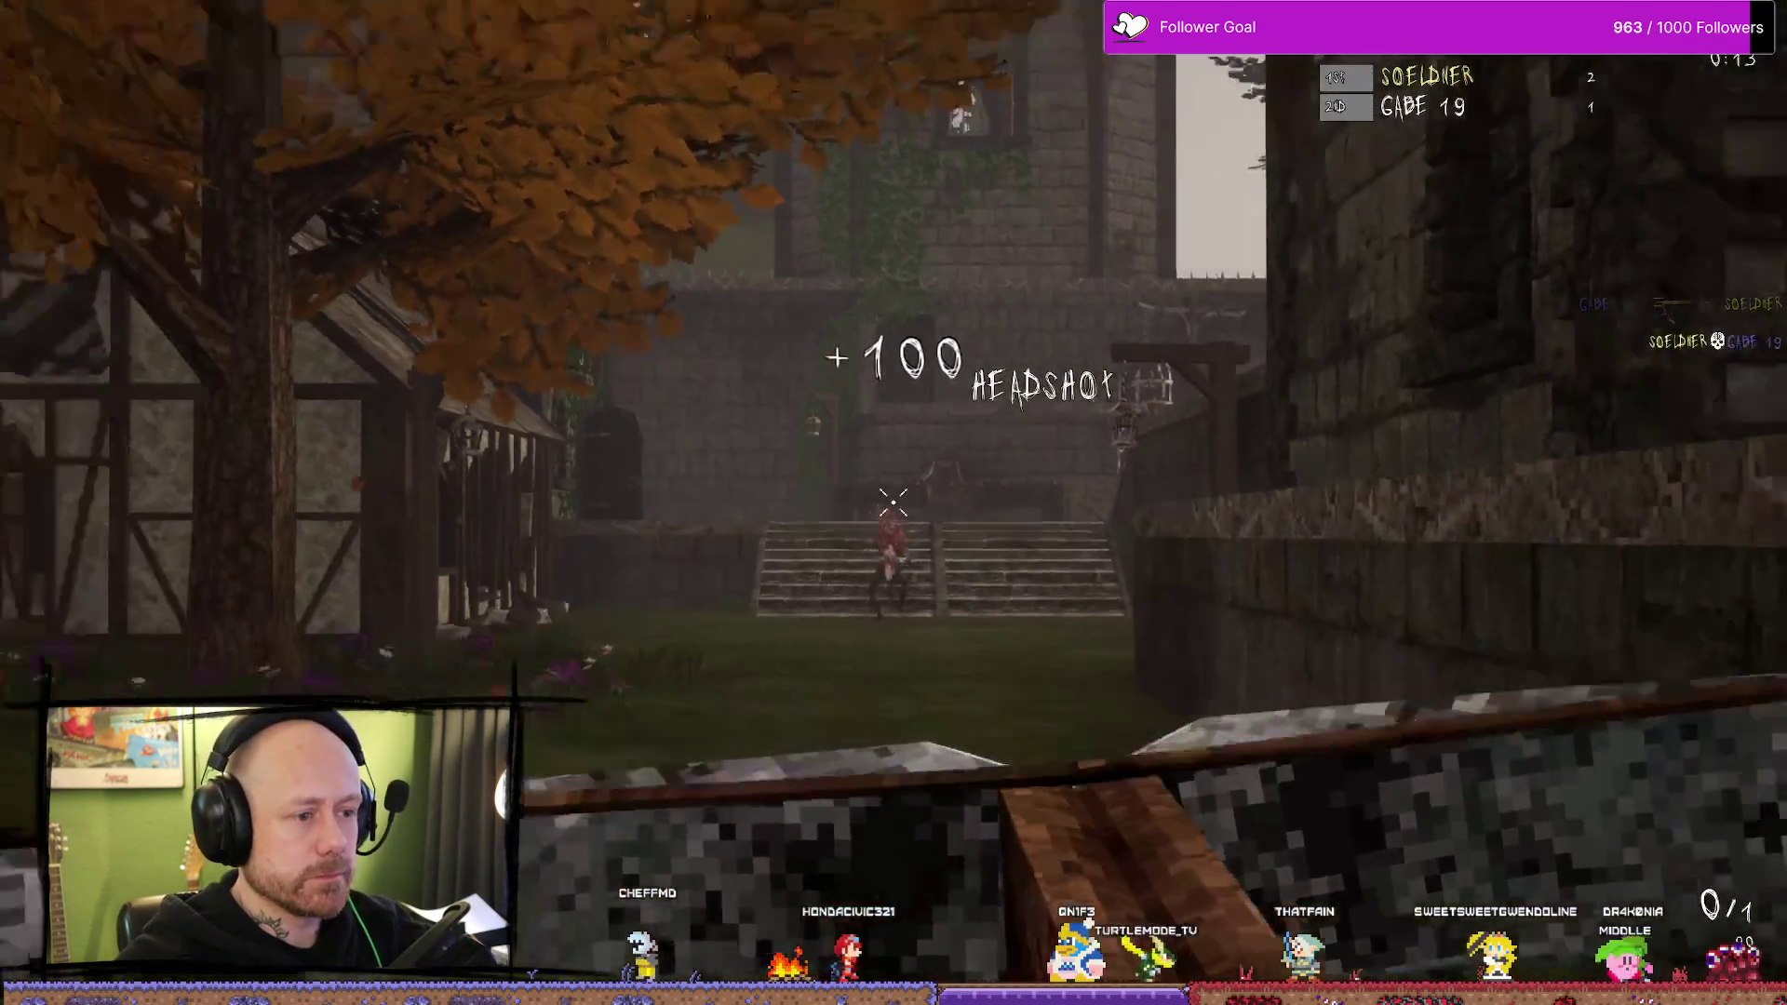